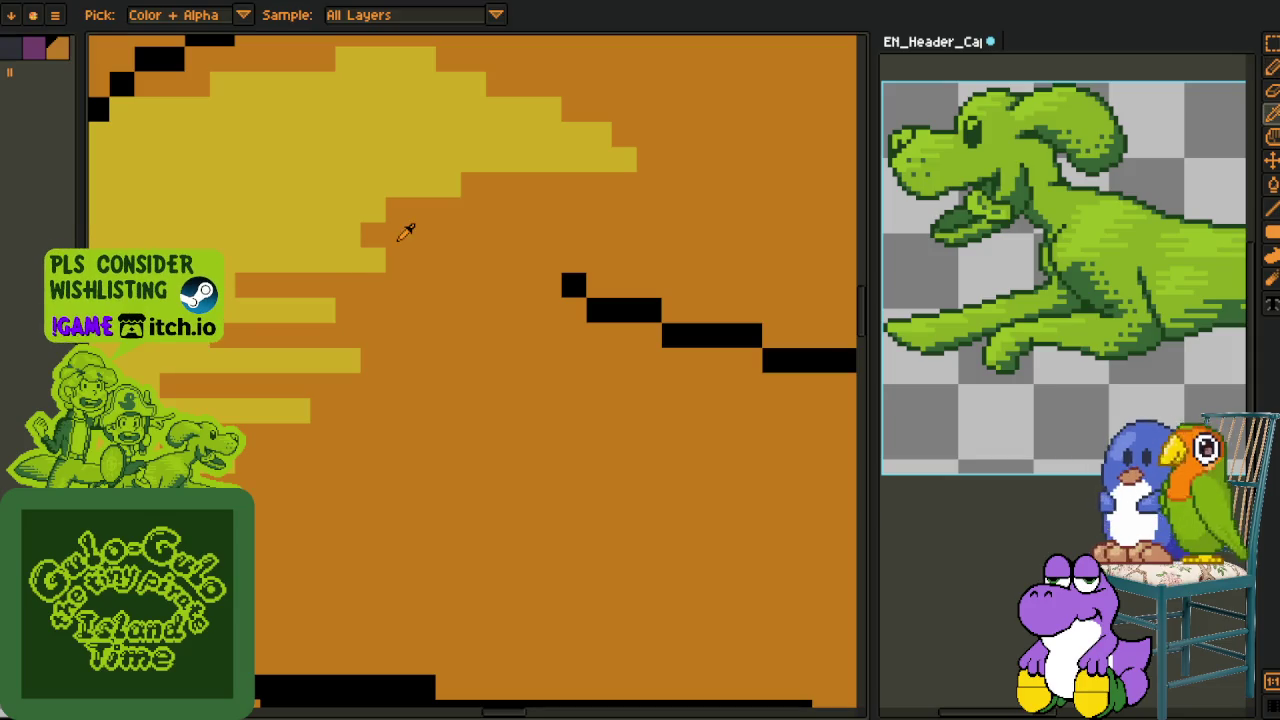
# Paint orange rows across the edge and top of the yellow shoulder highlight
pyautogui.keyDown('alt'); pyautogui.click(357, 200); pyautogui.keyUp('alt')
pyautogui.moveTo(398, 210)
pyautogui.mouseDown()
pyautogui.moveTo(448, 213)
pyautogui.moveTo(375, 185)
pyautogui.mouseUp()
pyautogui.keyDown('alt'); pyautogui.click(500, 178); pyautogui.keyUp('alt')
pyautogui.moveTo(608, 135); pyautogui.dragTo(440, 135)
pyautogui.moveTo(484, 85); pyautogui.dragTo(414, 85)
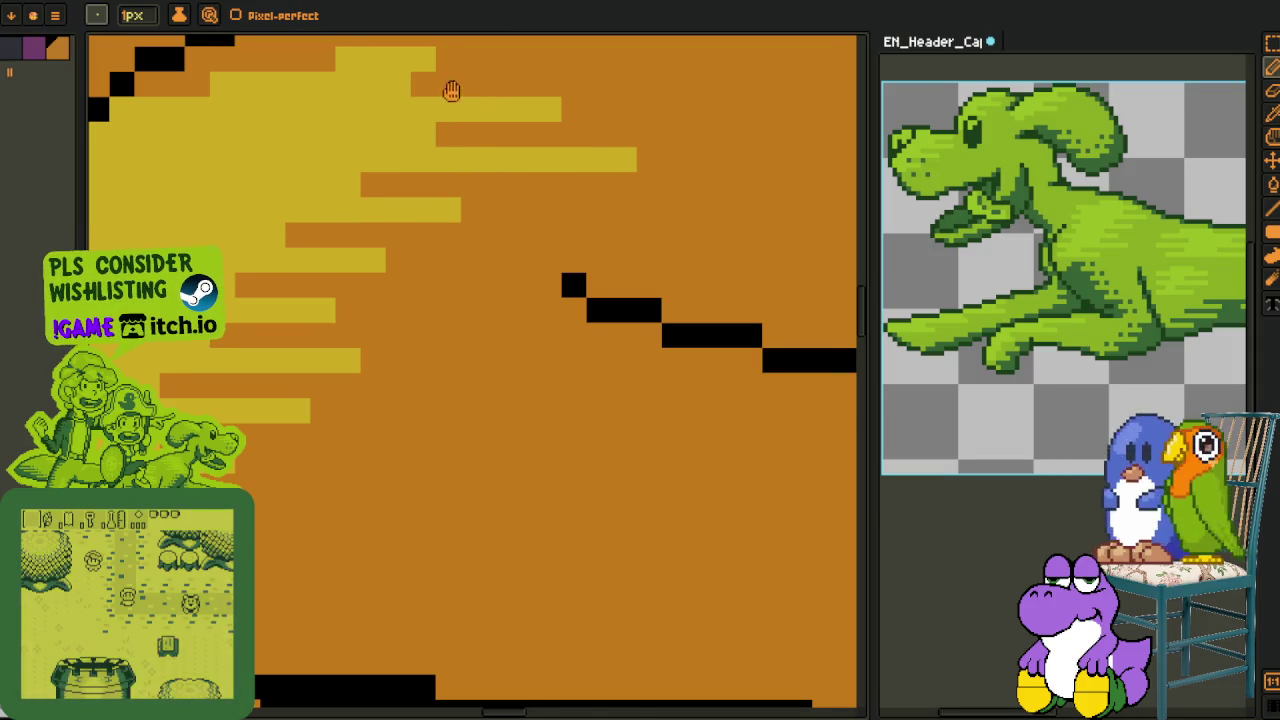
# Add orange pixels and an orange strip into the lower yellow highlight near the outline
pyautogui.scroll(-3, 452, 92)
pyautogui.scroll(-2, 437, 298)
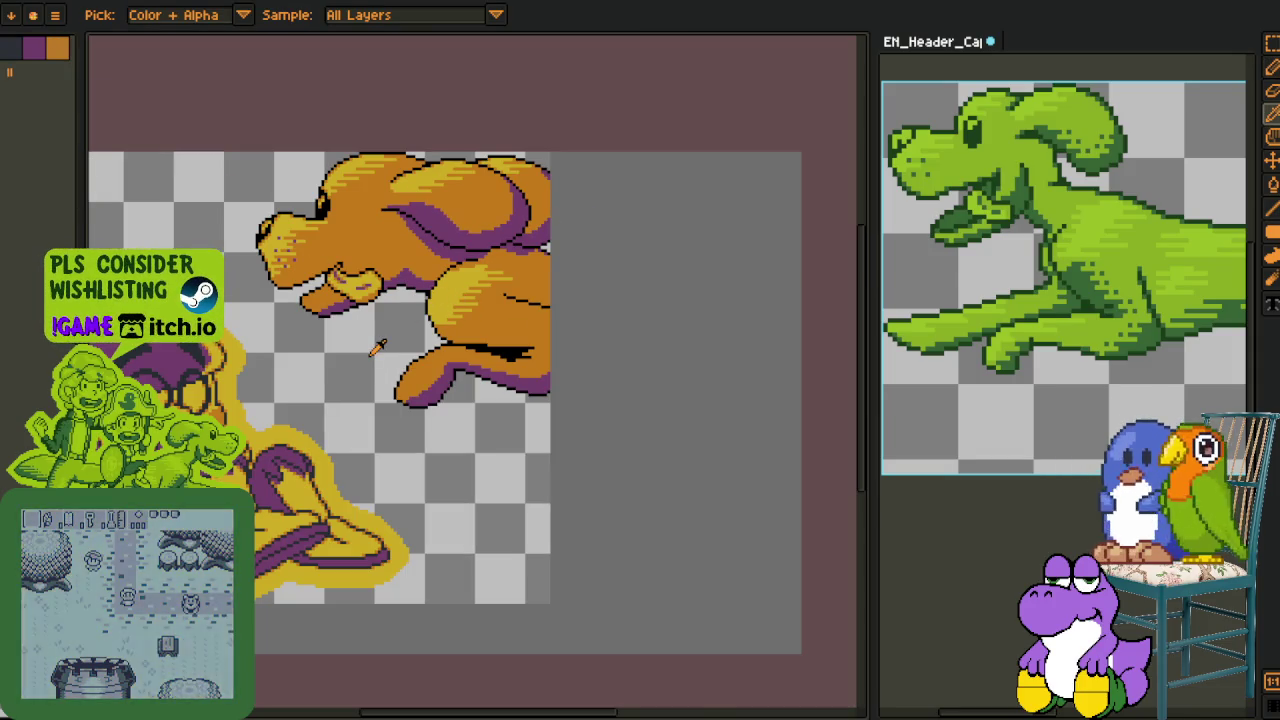
pyautogui.scroll(-2, 378, 346)
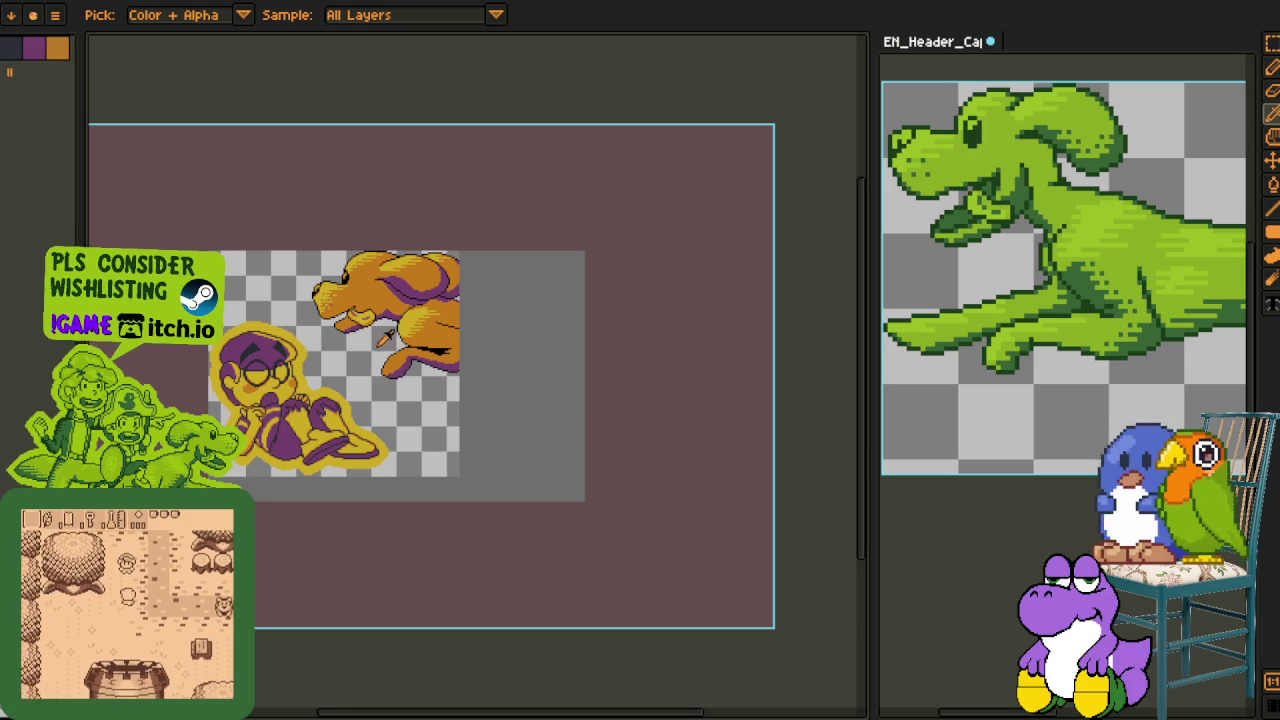
pyautogui.scroll(3, 384, 340)
pyautogui.scroll(2, 334, 460)
pyautogui.press('b')
pyautogui.click(274, 428)
pyautogui.click(257, 411)
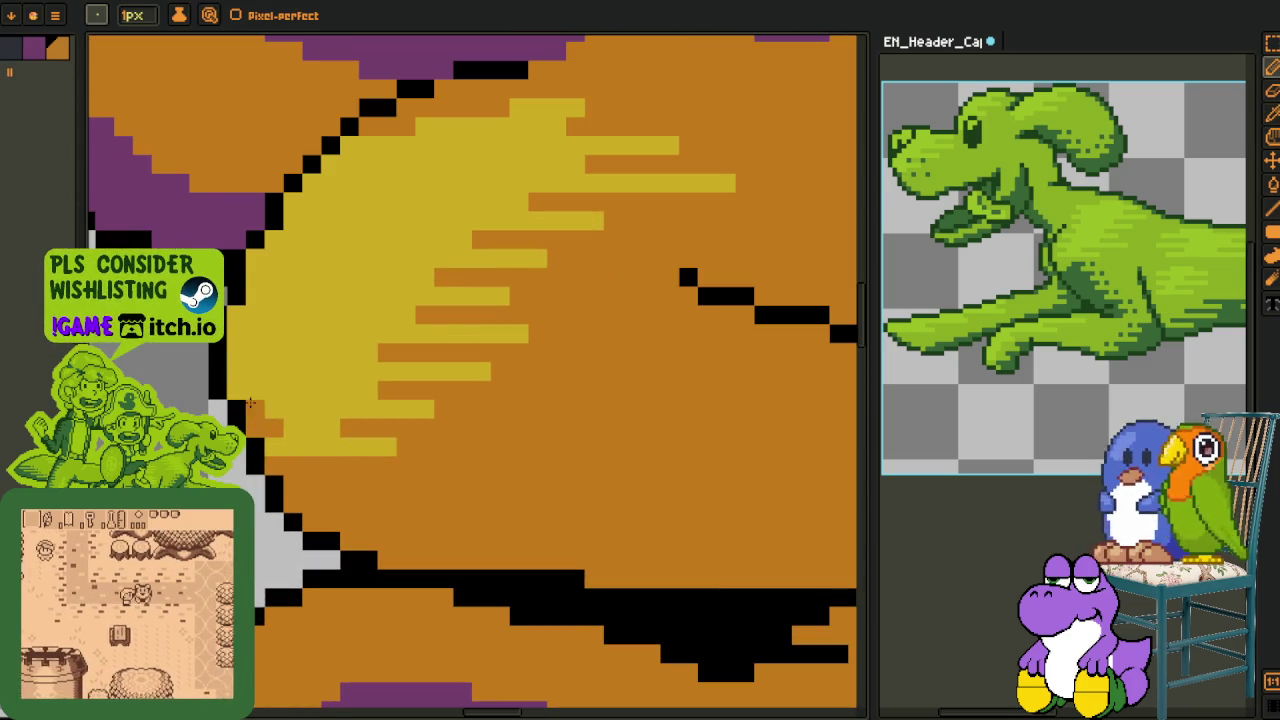
pyautogui.moveTo(240, 355); pyautogui.dragTo(258, 335)
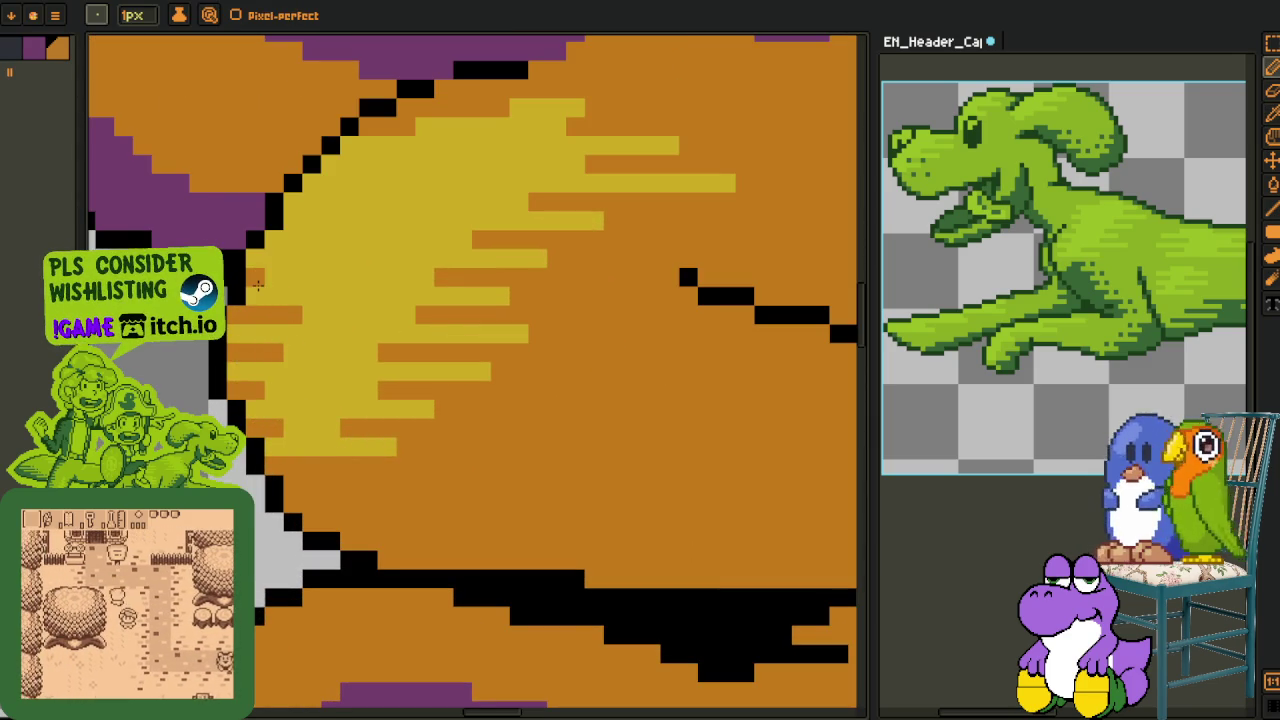
pyautogui.moveTo(276, 245); pyautogui.dragTo(342, 243)
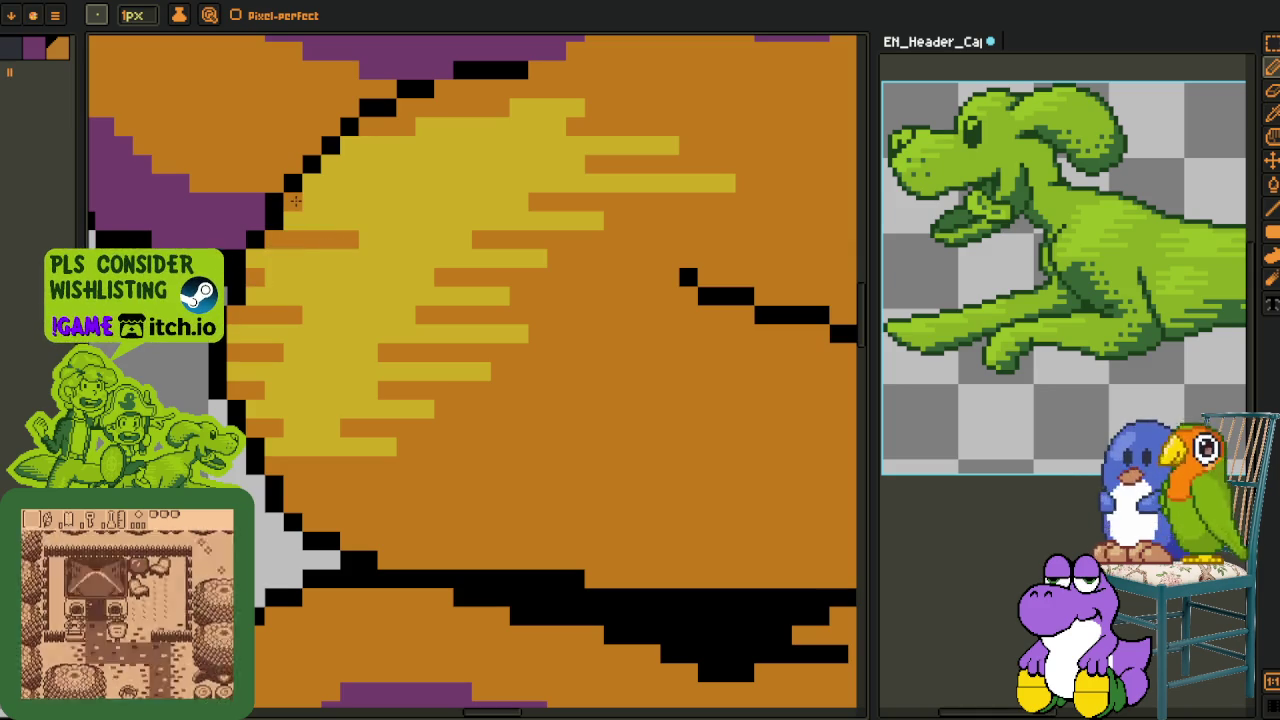
# Restore yellow pixels at the orange strip's end and beside the outline
pyautogui.keyDown('alt'); pyautogui.click(377, 209); pyautogui.keyUp('alt')
pyautogui.click(340, 240)
pyautogui.keyDown('alt'); pyautogui.click(329, 180); pyautogui.keyUp('alt')
pyautogui.click(329, 170)
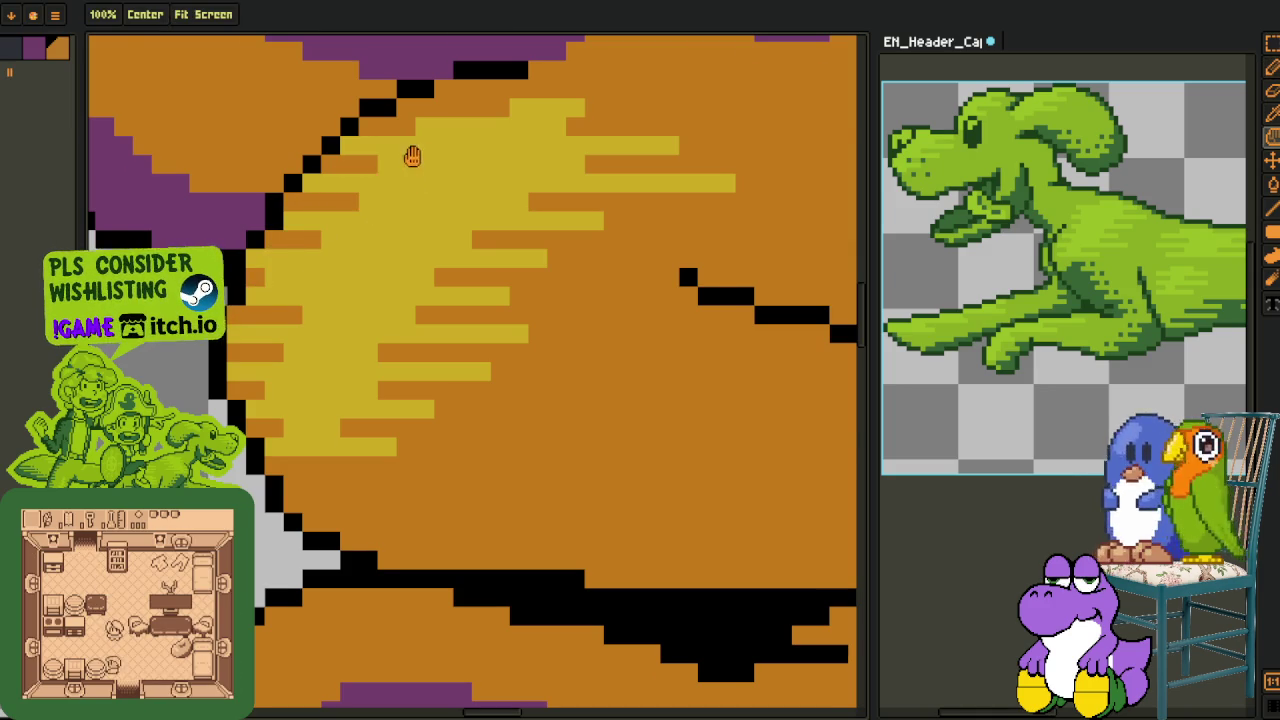
pyautogui.scroll(3, 378, 210)
pyautogui.scroll(-5, 383, 249)
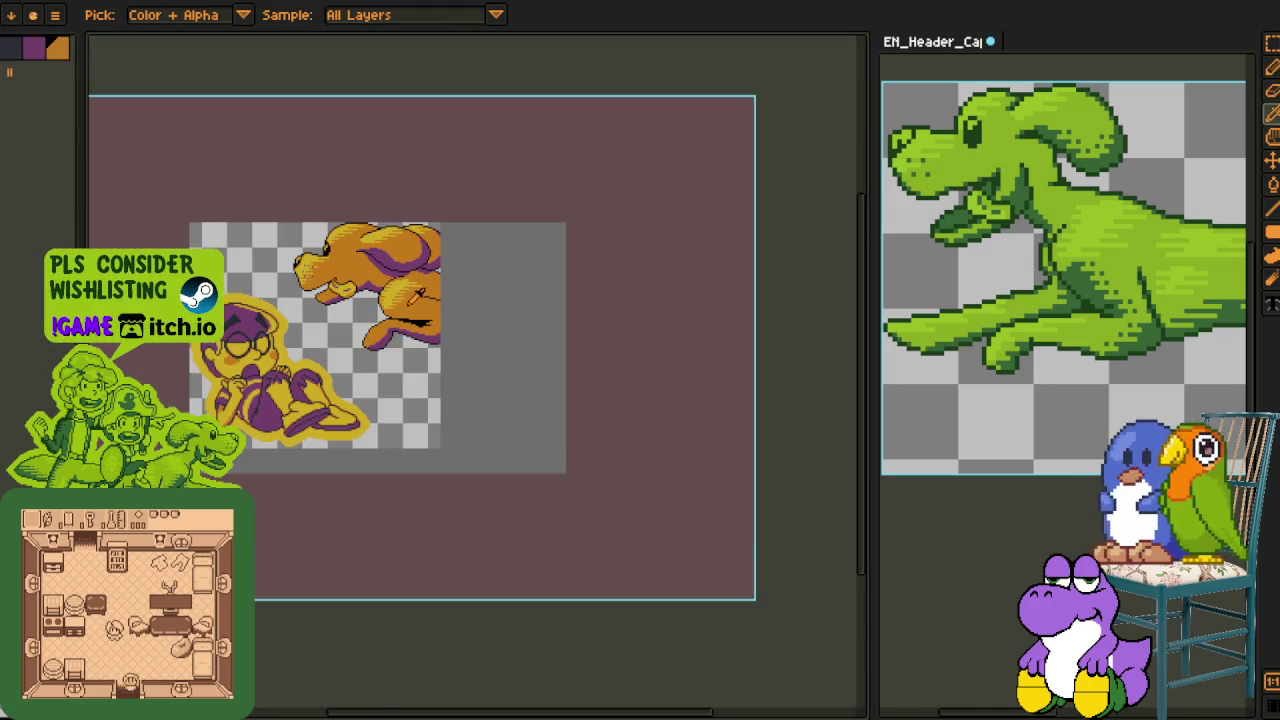
pyautogui.scroll(3, 413, 296)
pyautogui.scroll(1, 405, 270)
pyautogui.scroll(2, 402, 258)
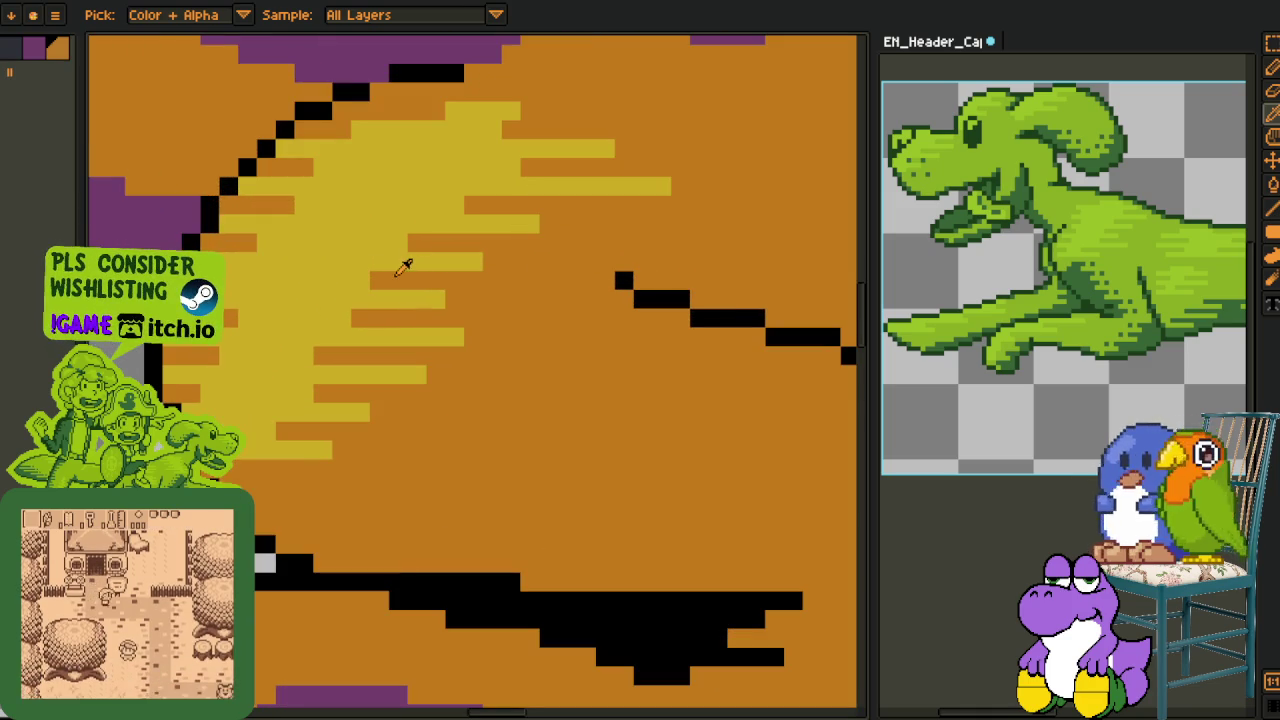
pyautogui.press('b')
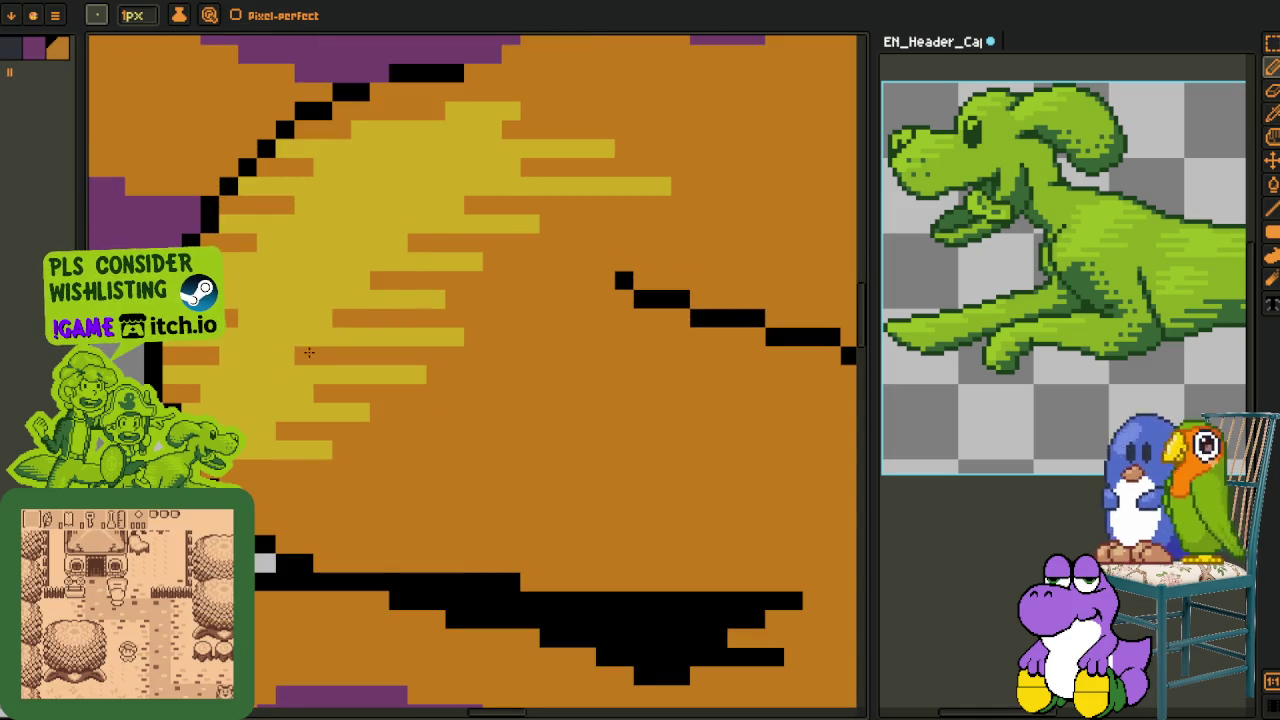
pyautogui.scroll(-3, 242, 362)
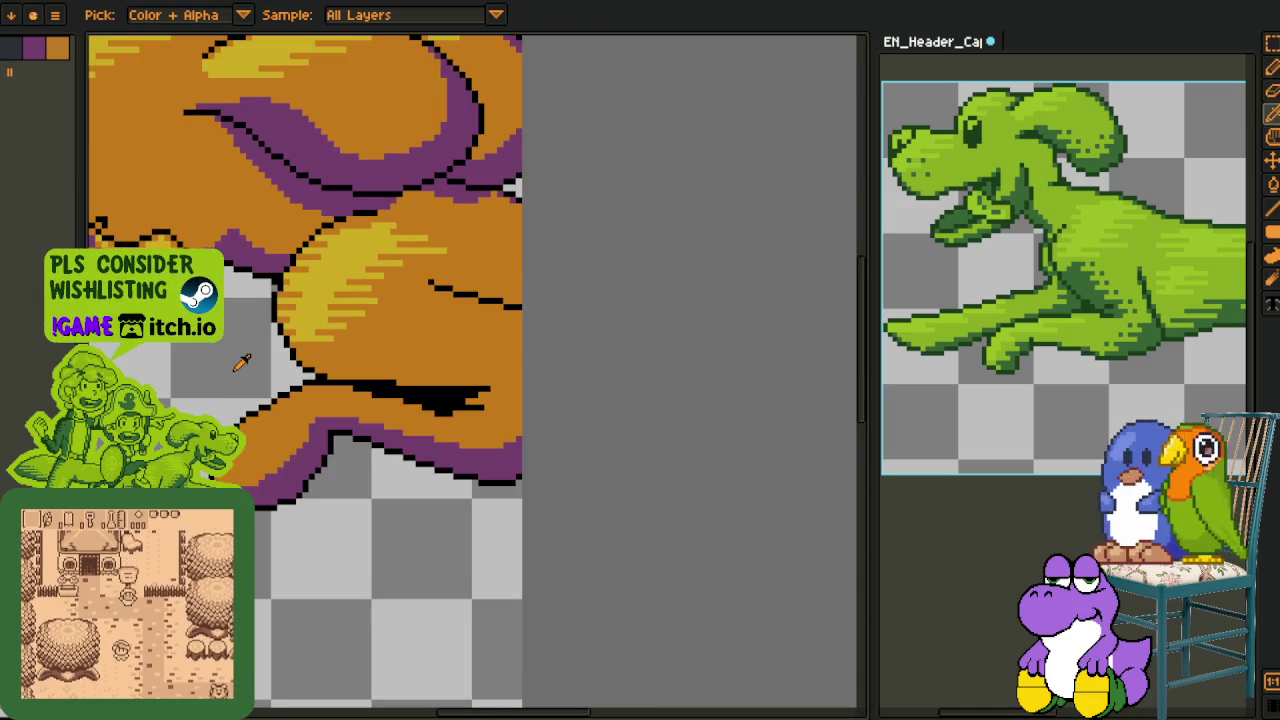
# Save the sprite and draw a yellow line along the inside edge of the dog's leg
pyautogui.hotkey('ctrl', 's')
pyautogui.press('h')
pyautogui.moveTo(266, 396); pyautogui.dragTo(383, 366)
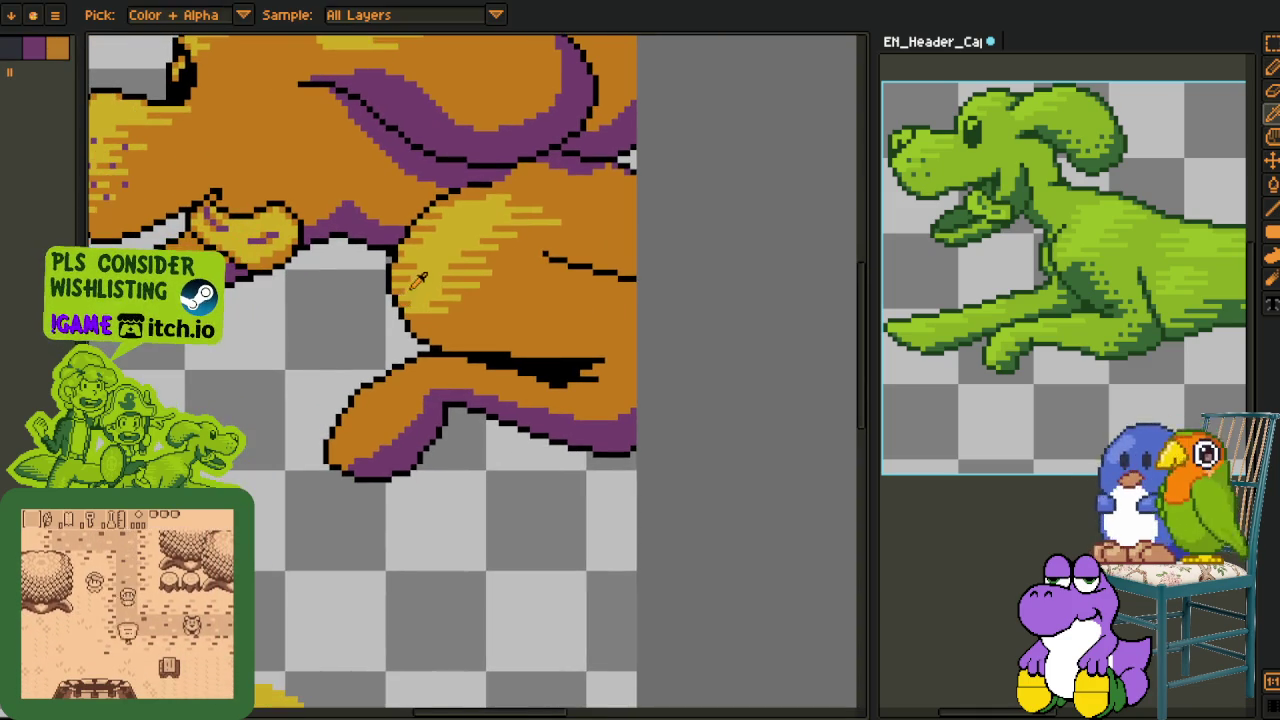
pyautogui.scroll(3, 383, 366)
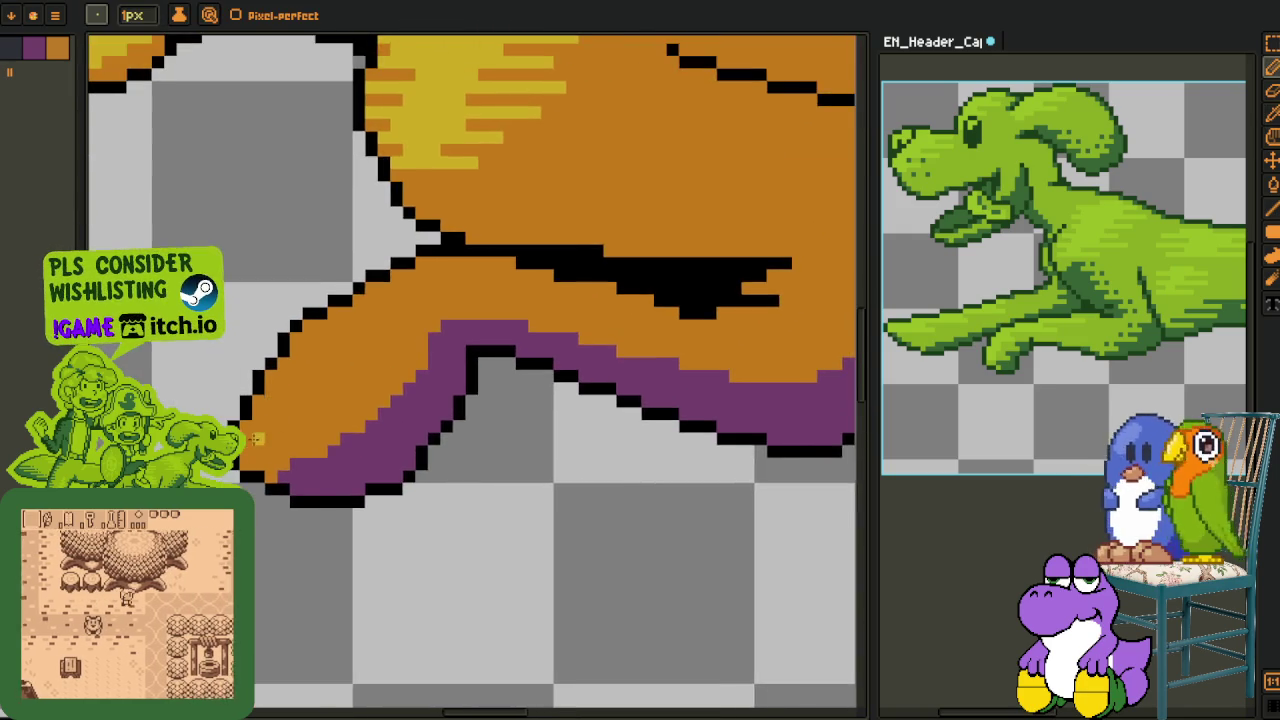
pyautogui.press('b')
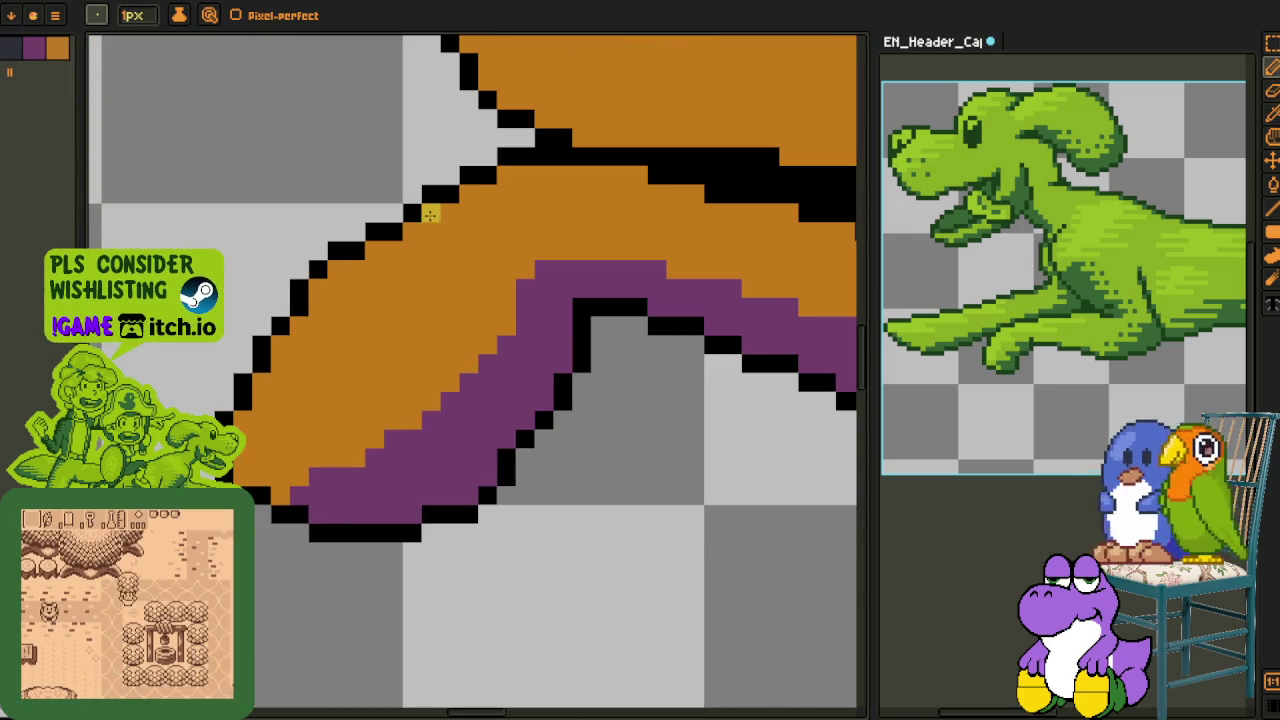
pyautogui.moveTo(242, 440)
pyautogui.mouseDown()
pyautogui.moveTo(356, 343)
pyautogui.moveTo(391, 286)
pyautogui.mouseUp()
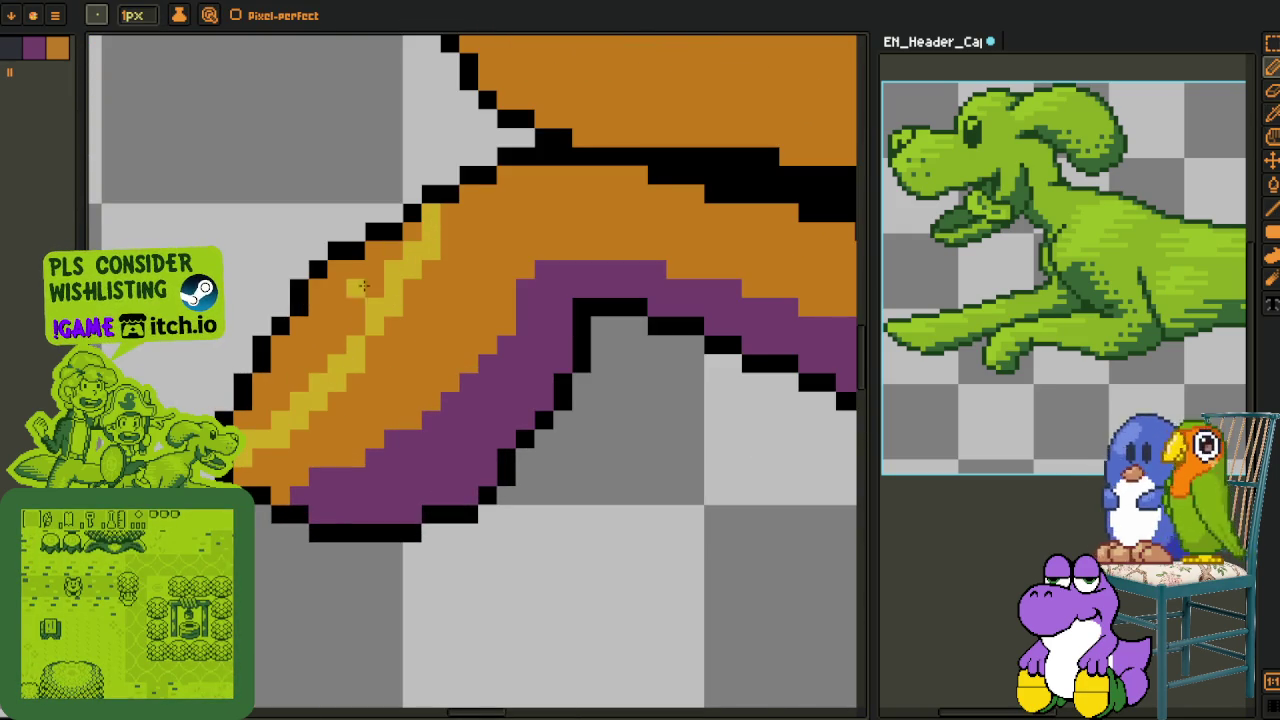
# Bucket-fill the orange strip beside the new line yellow
pyautogui.press('g')
pyautogui.click(381, 271)
pyautogui.scroll(-2, 381, 271)
pyautogui.scroll(2, 362, 270)
# Turn a small selected pixel block into a custom brush, then return to the 1px pencil
pyautogui.press('i')
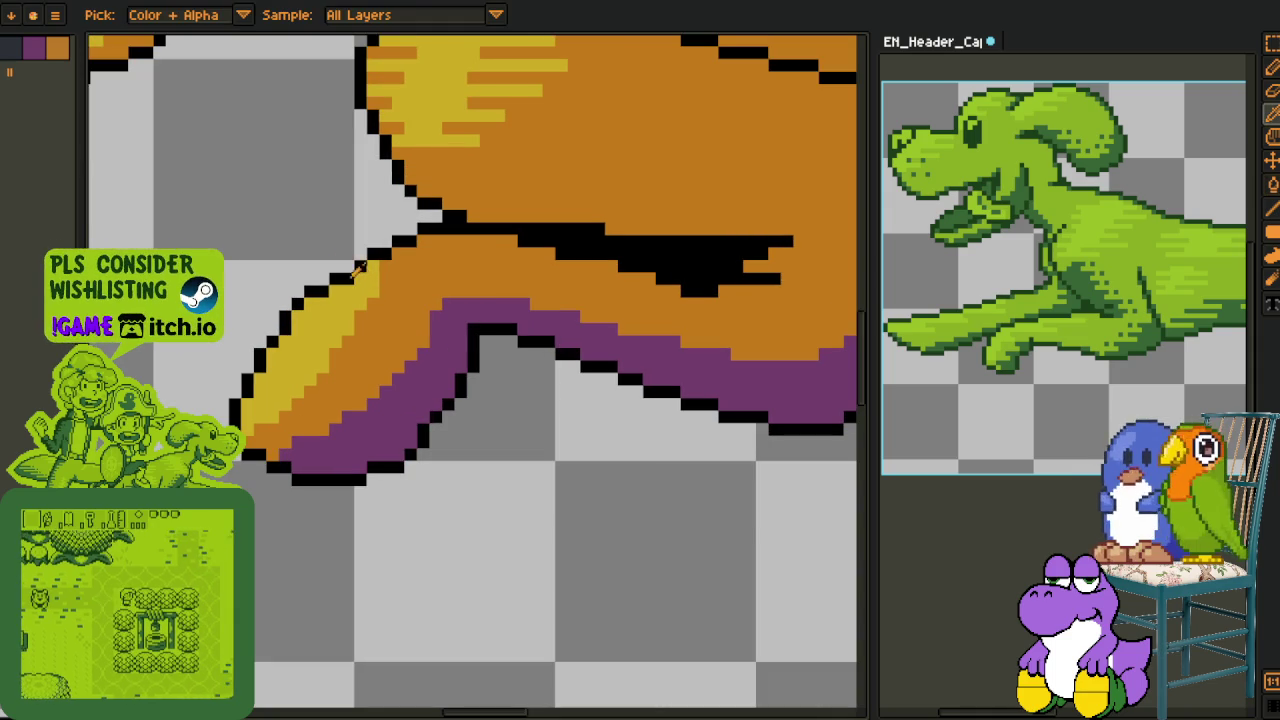
pyautogui.press('m')
pyautogui.scroll(2, 430, 120)
pyautogui.moveTo(449, 110); pyautogui.dragTo(478, 148)
pyautogui.hotkey('ctrl', 'b')
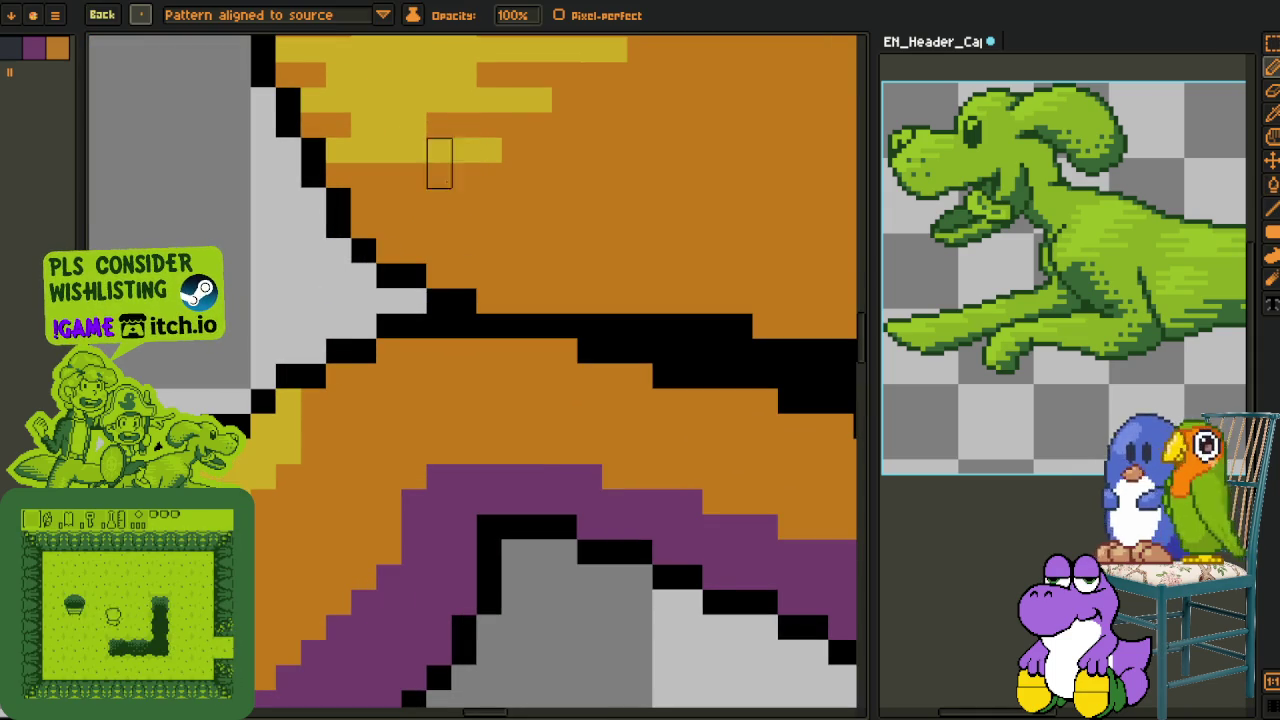
pyautogui.click(141, 14)
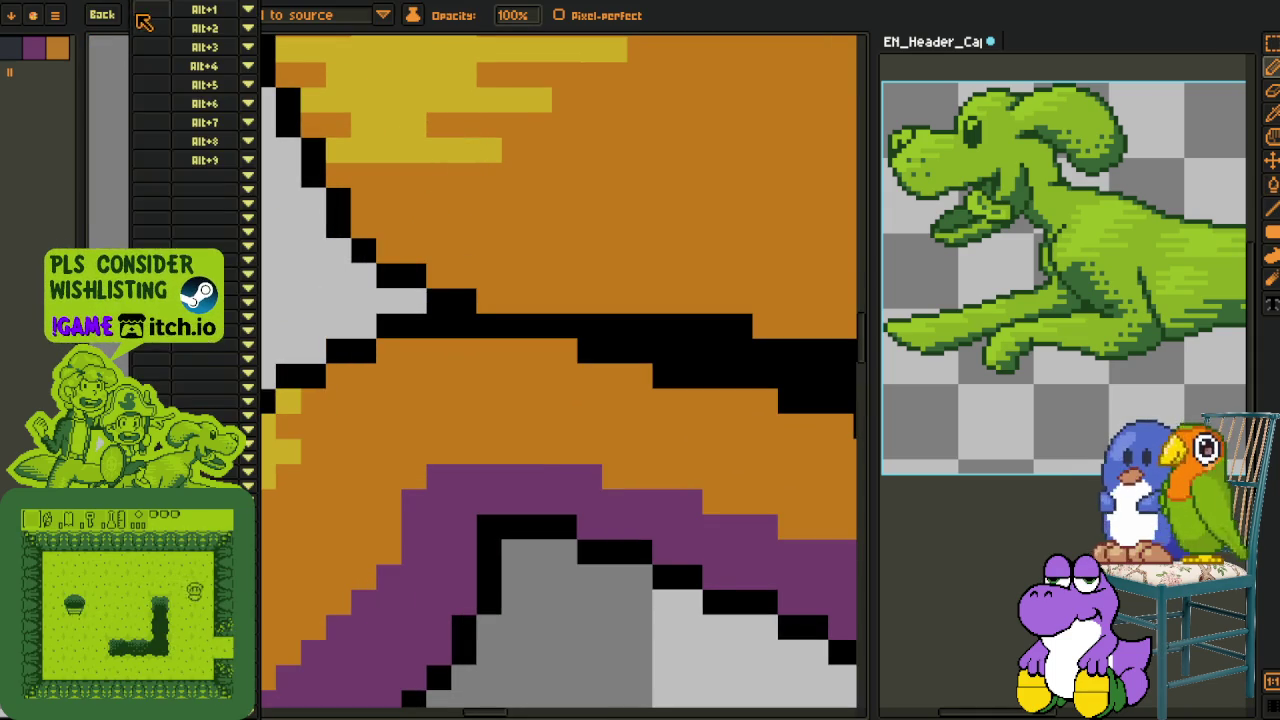
pyautogui.press('Escape')
# Paint a yellow pixel on the leg and turn edge yellow pixels orange
pyautogui.keyDown('alt'); pyautogui.click(300, 446); pyautogui.keyUp('alt')
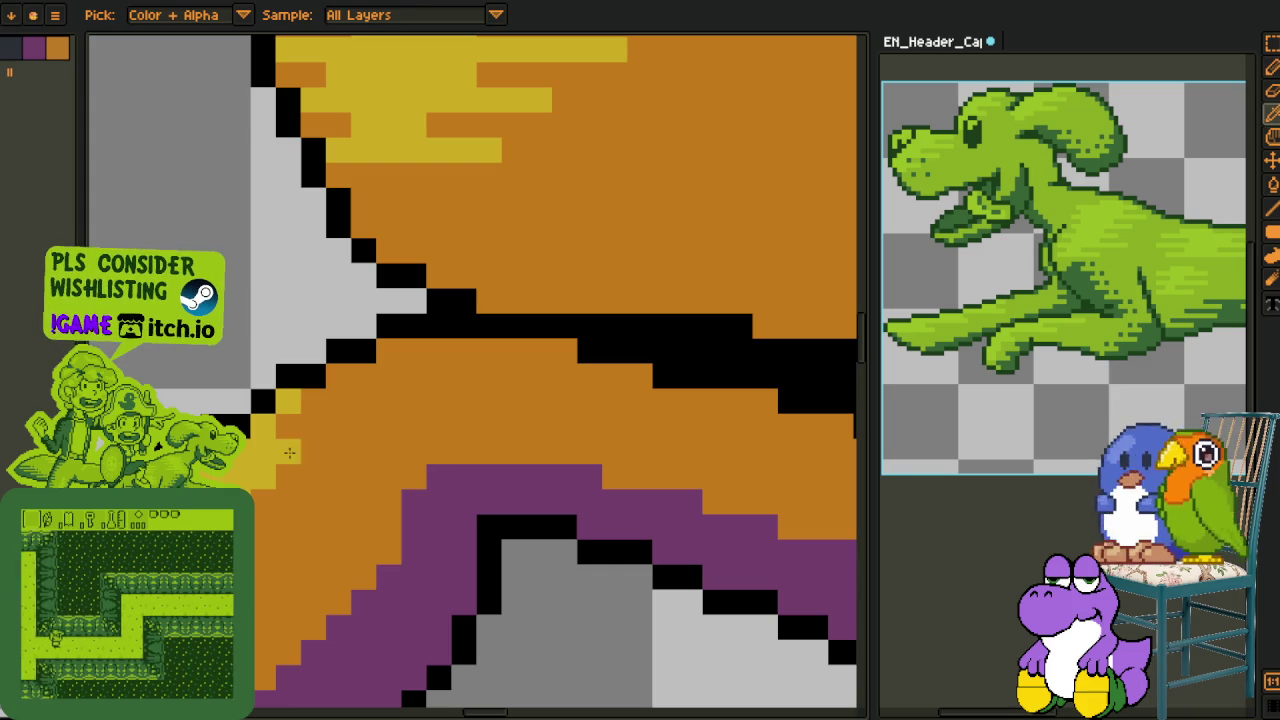
pyautogui.click(325, 418)
pyautogui.moveTo(325, 418); pyautogui.dragTo(488, 253)
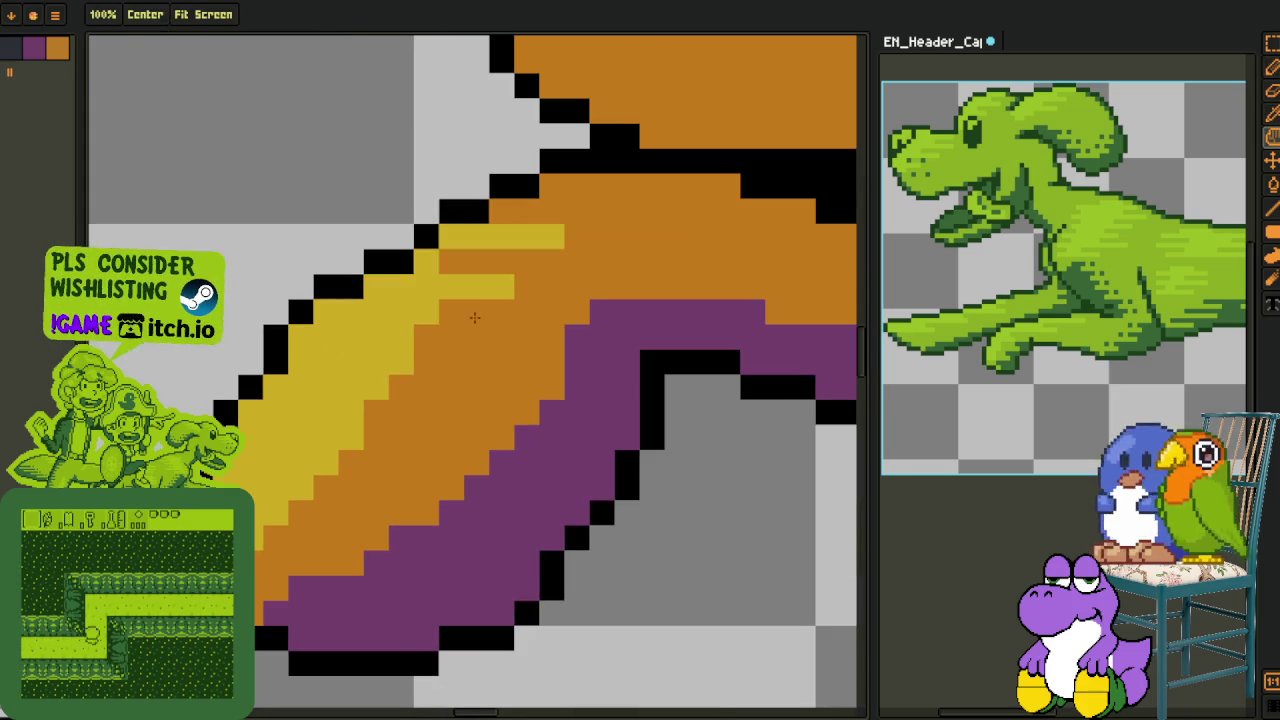
pyautogui.click(427, 337)
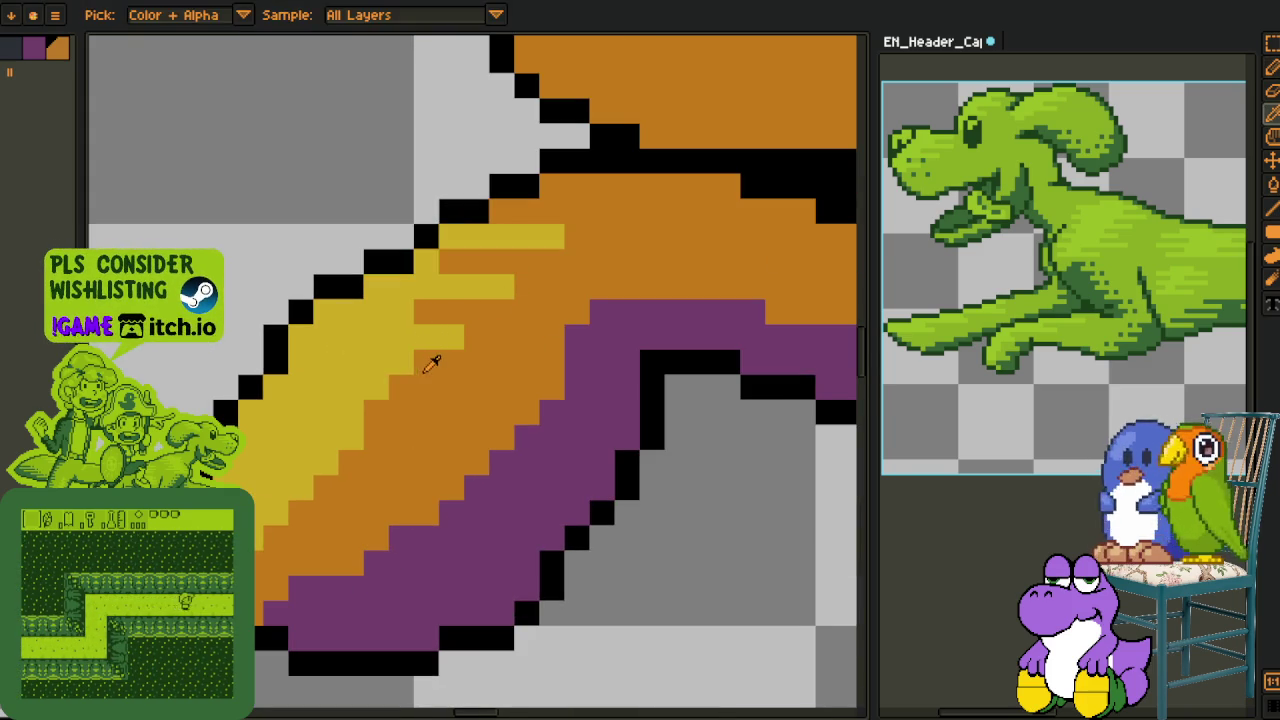
pyautogui.click(377, 363)
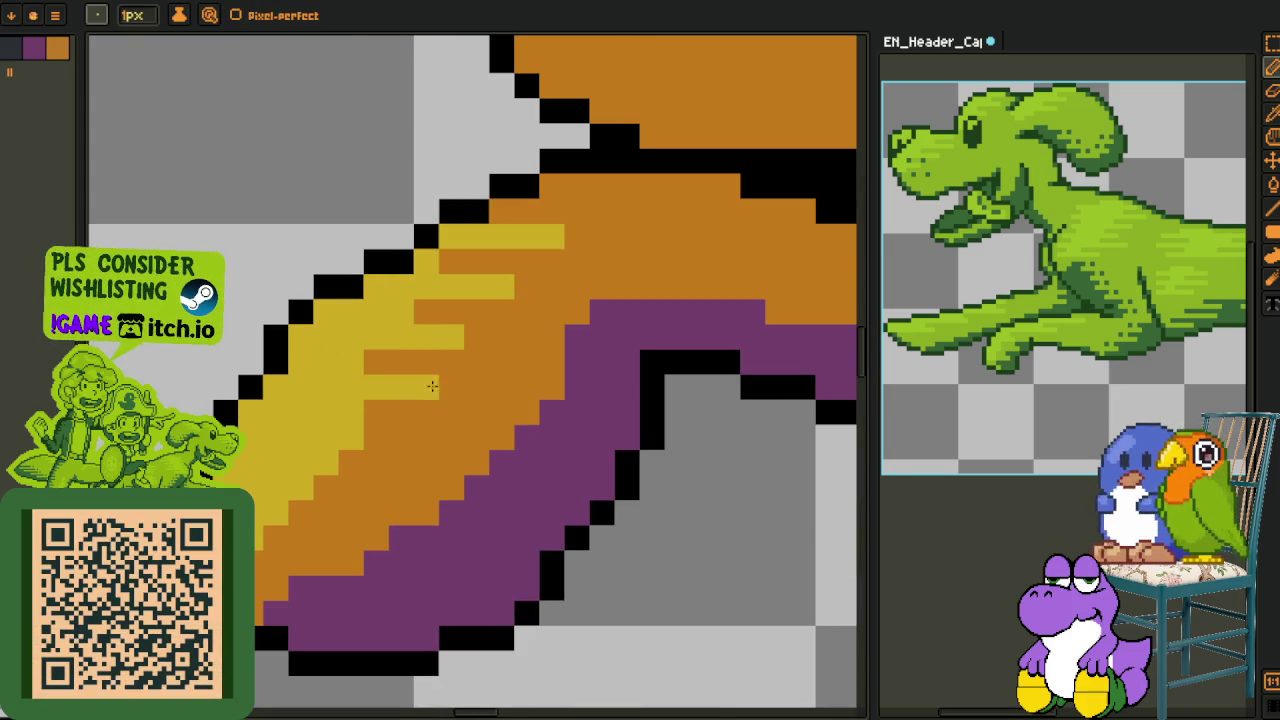
pyautogui.click(352, 412)
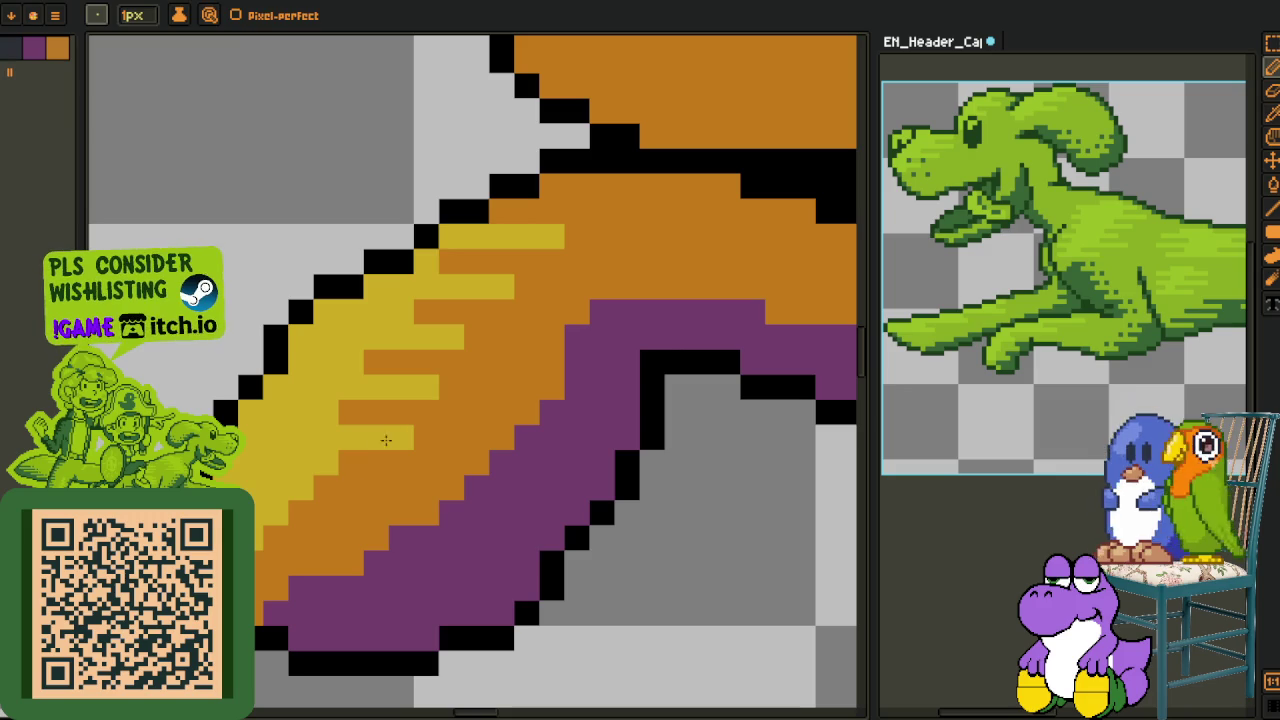
# Extend the yellow band in streaks and paint stray yellow pixels by the outline orange
pyautogui.click(313, 471)
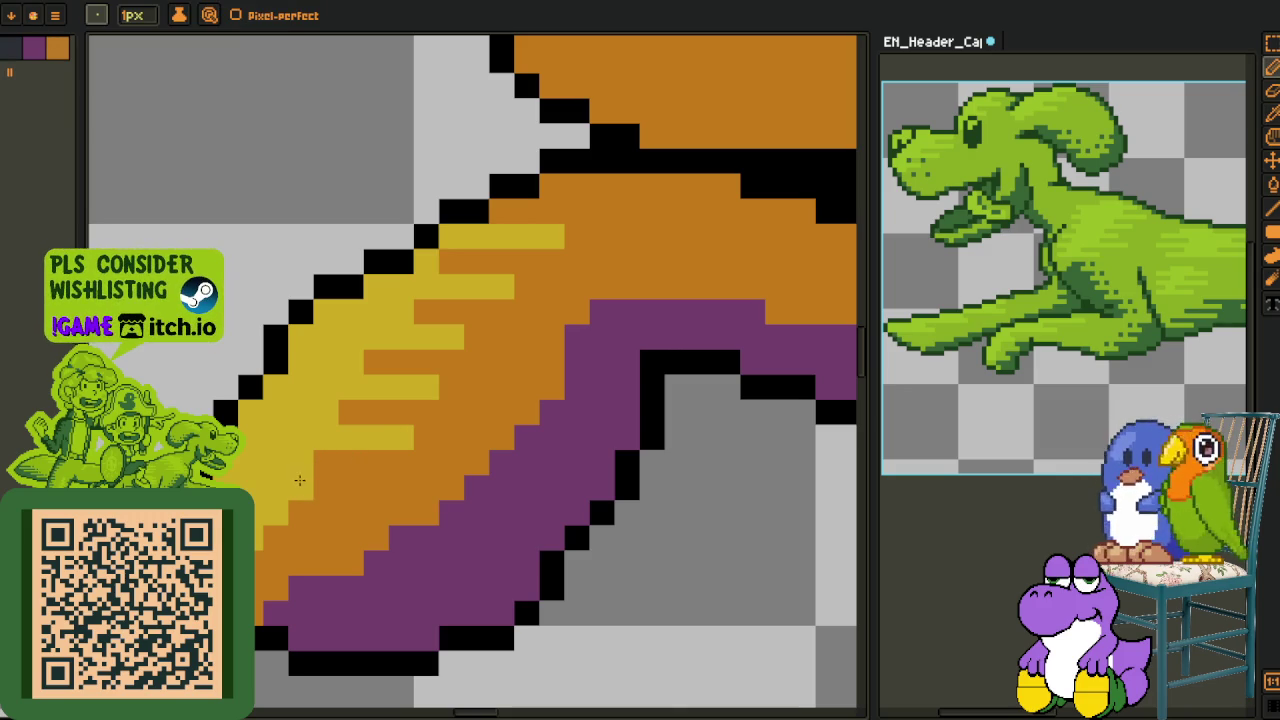
pyautogui.moveTo(326, 487); pyautogui.dragTo(325, 463)
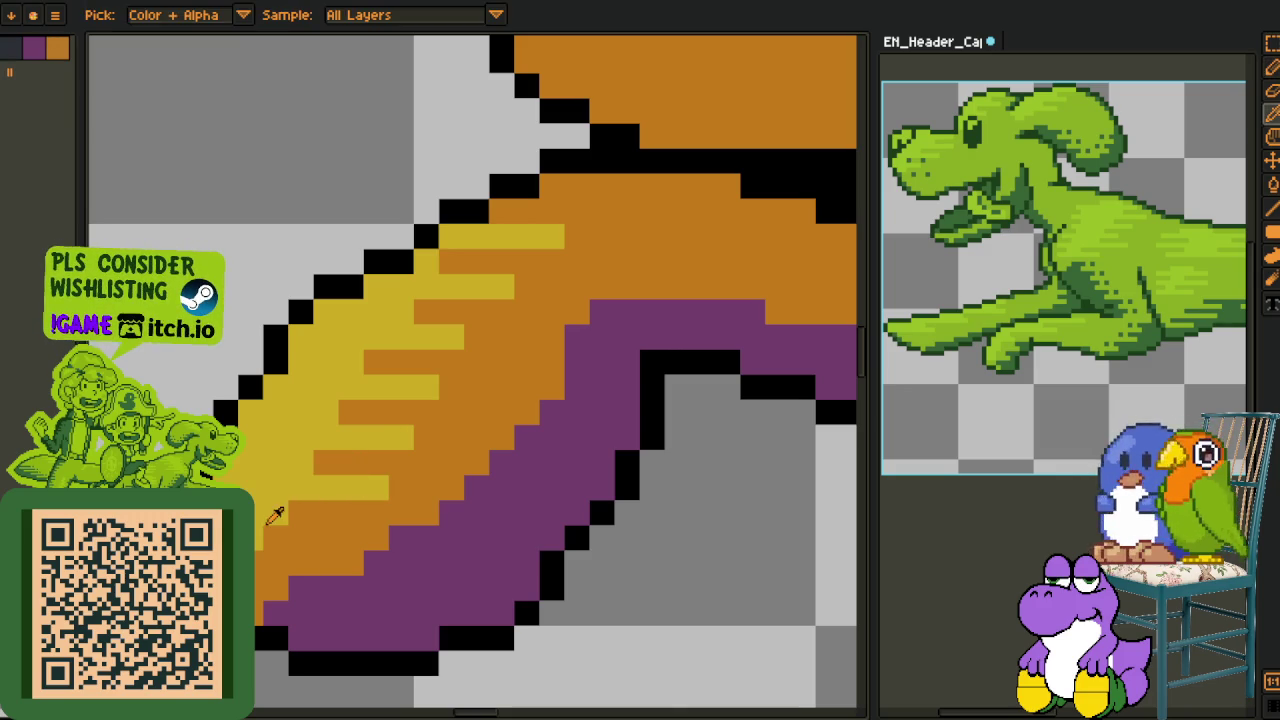
pyautogui.click(292, 541)
pyautogui.keyDown('alt'); pyautogui.click(317, 512); pyautogui.keyUp('alt')
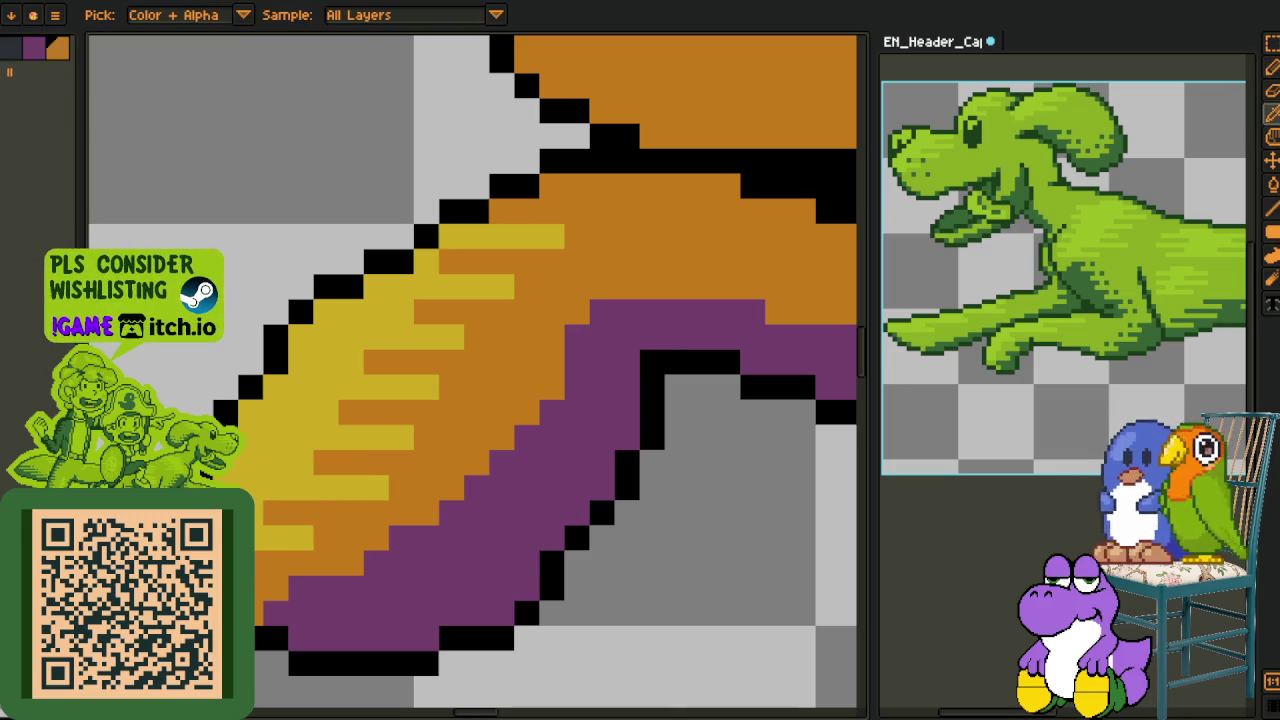
pyautogui.moveTo(250, 412); pyautogui.dragTo(267, 387)
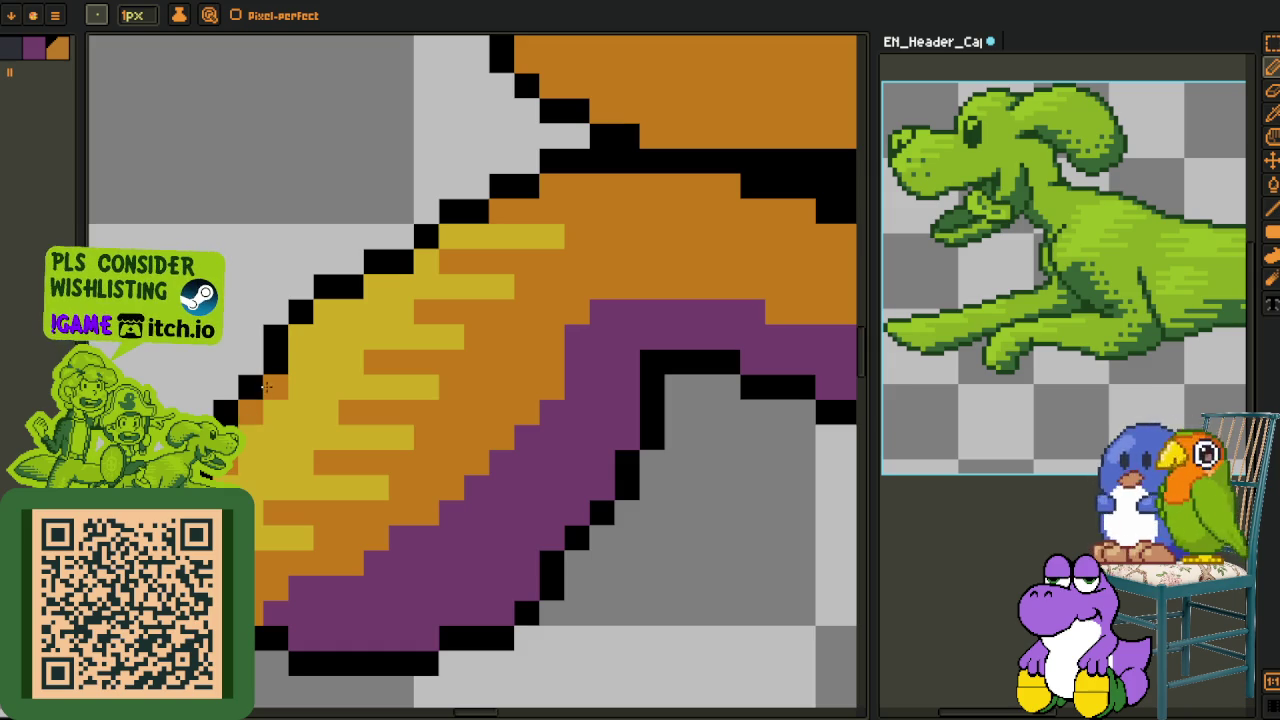
pyautogui.scroll(-2, 340, 320)
pyautogui.scroll(-1, 300, 366)
pyautogui.scroll(-1, 308, 370)
pyautogui.moveTo(308, 370); pyautogui.dragTo(316, 472)
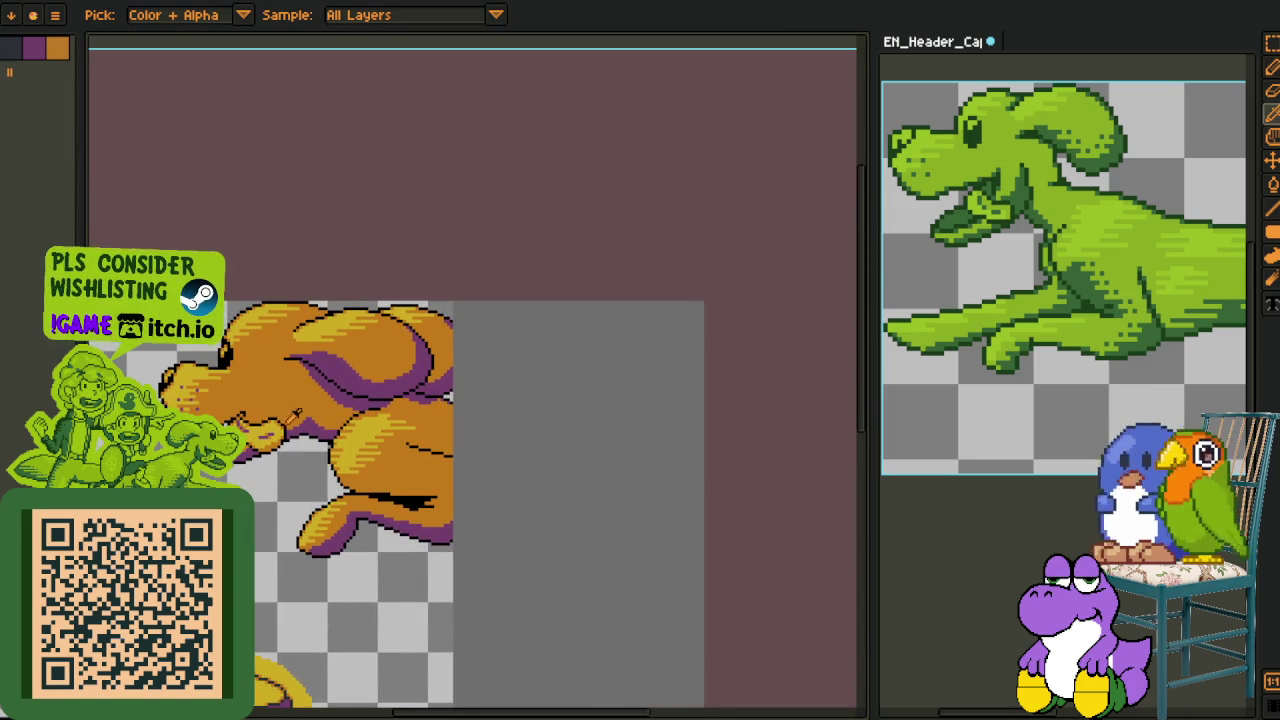
# Place purple pixels on the stair steps of the jaw outline
pyautogui.scroll(2, 262, 411)
pyautogui.scroll(2, 340, 468)
pyautogui.press('b')
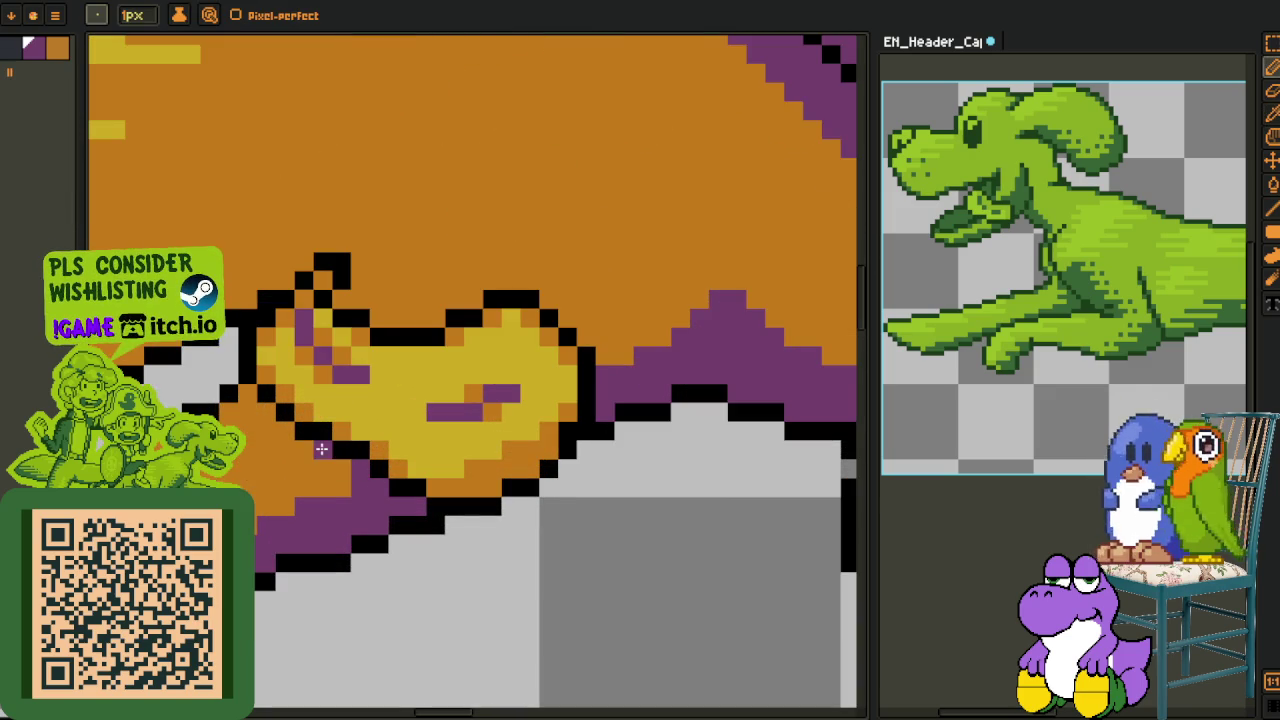
pyautogui.scroll(-1, 249, 395)
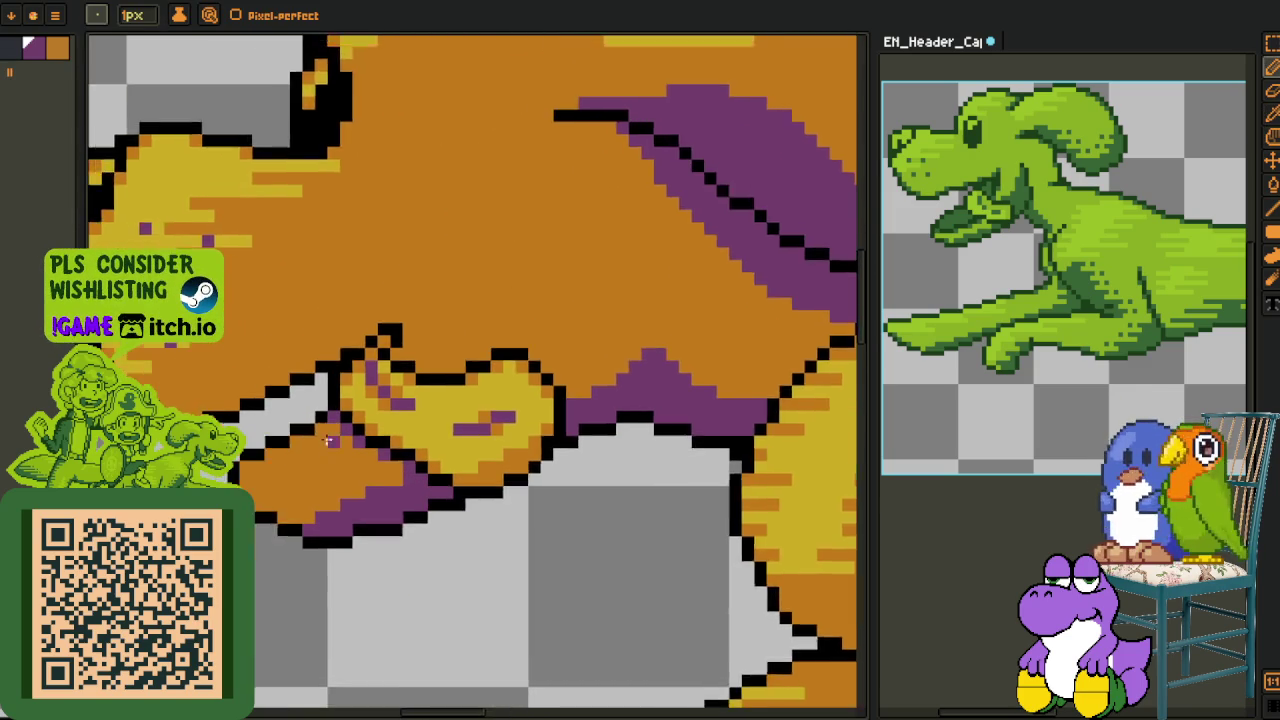
pyautogui.scroll(1, 306, 436)
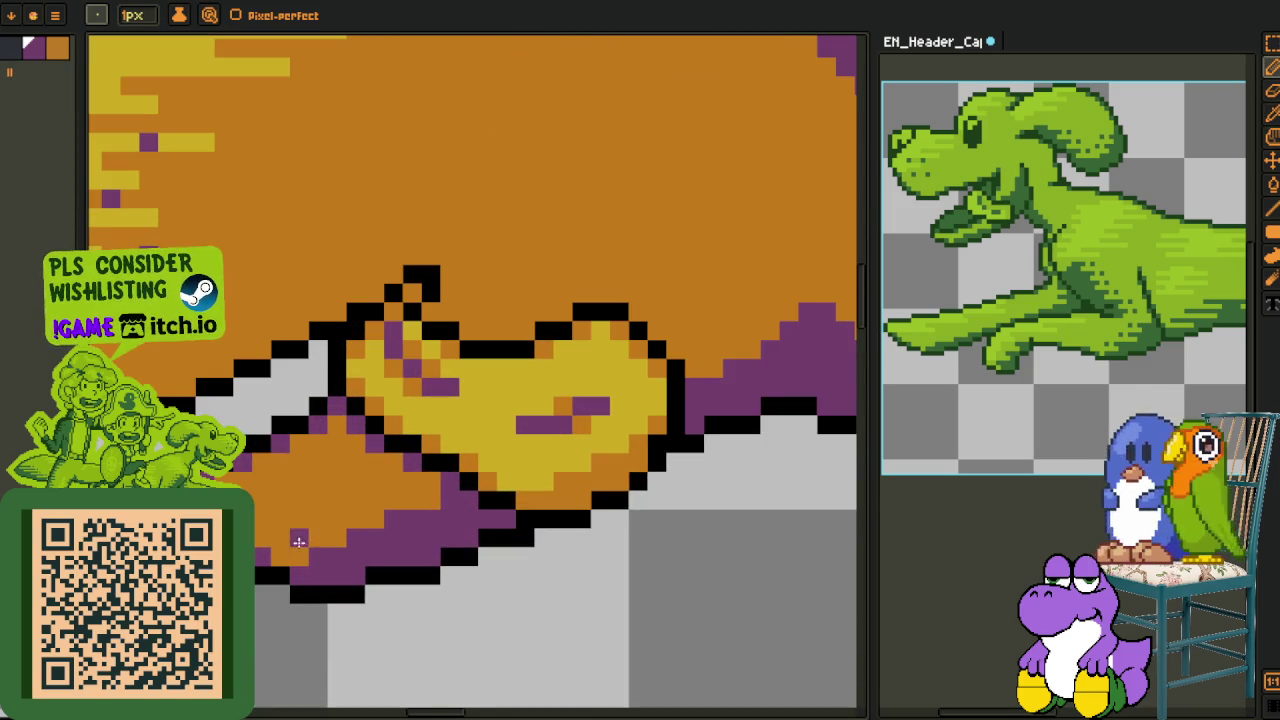
pyautogui.scroll(-2, 300, 530)
pyautogui.scroll(2, 256, 517)
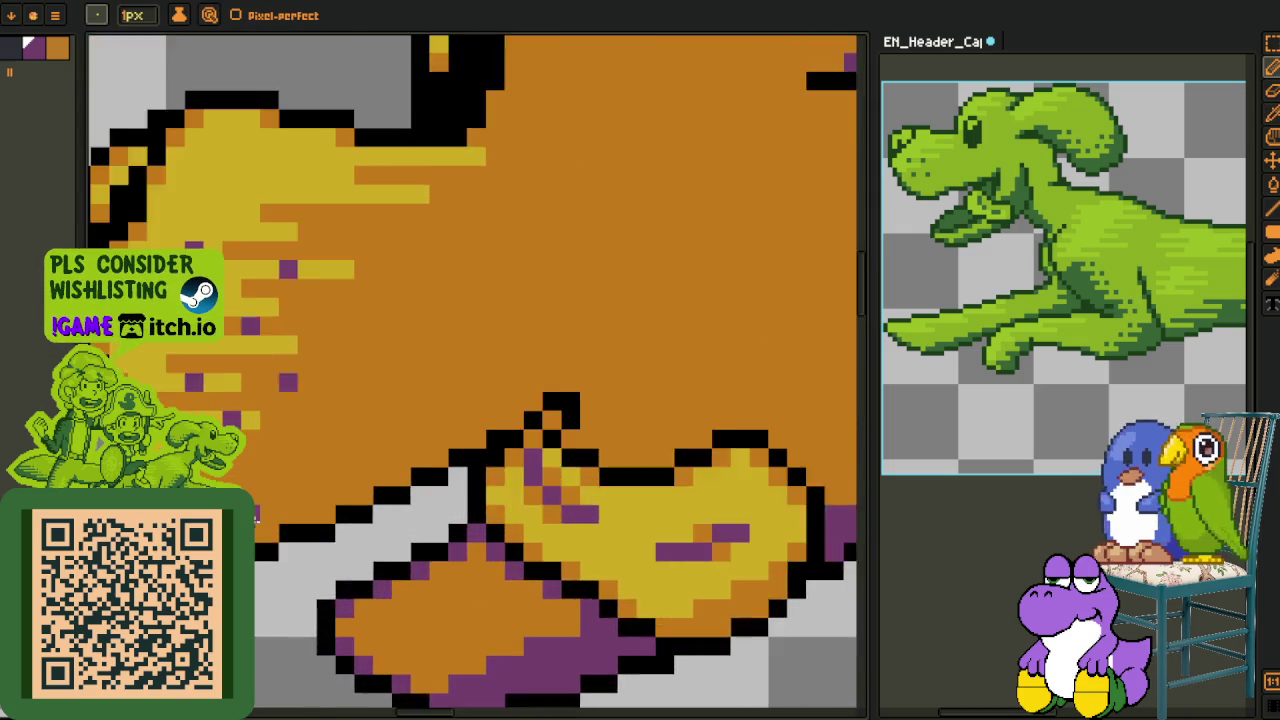
pyautogui.scroll(1, 256, 517)
pyautogui.click(272, 532)
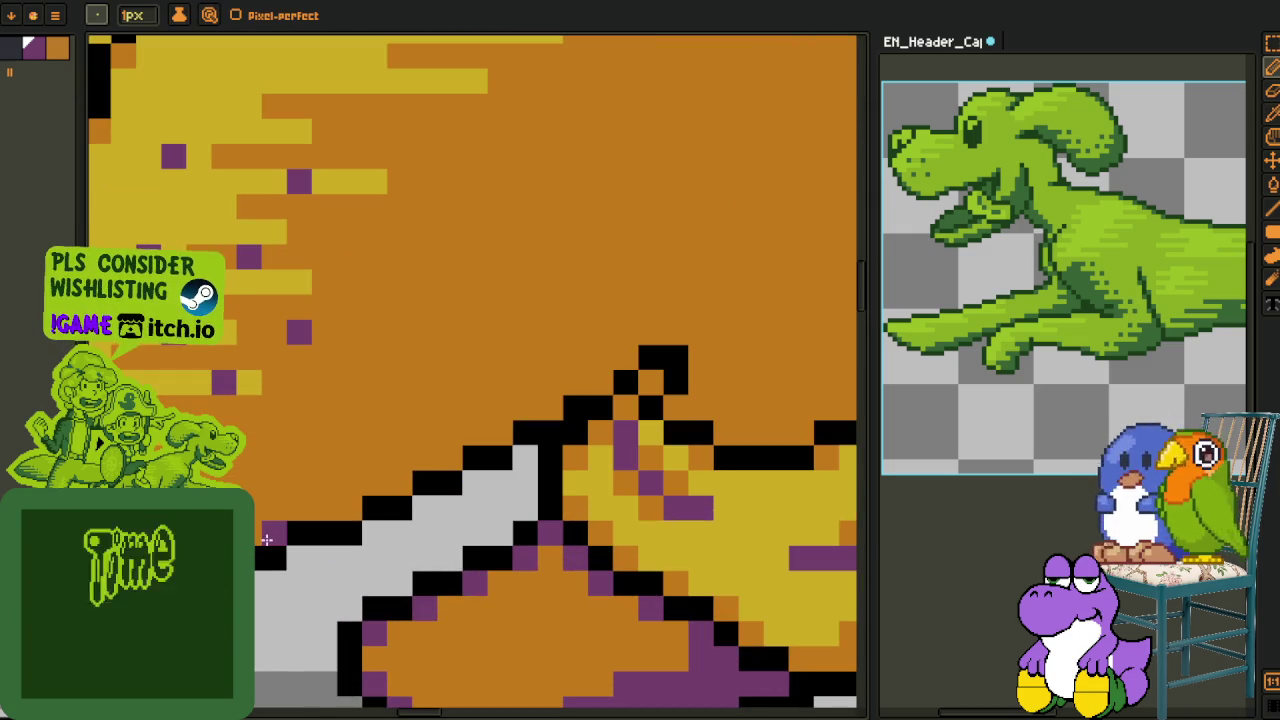
pyautogui.click(348, 507)
pyautogui.click(400, 481)
# Draw a purple line along the jaw outline
pyautogui.scroll(-3, 401, 477)
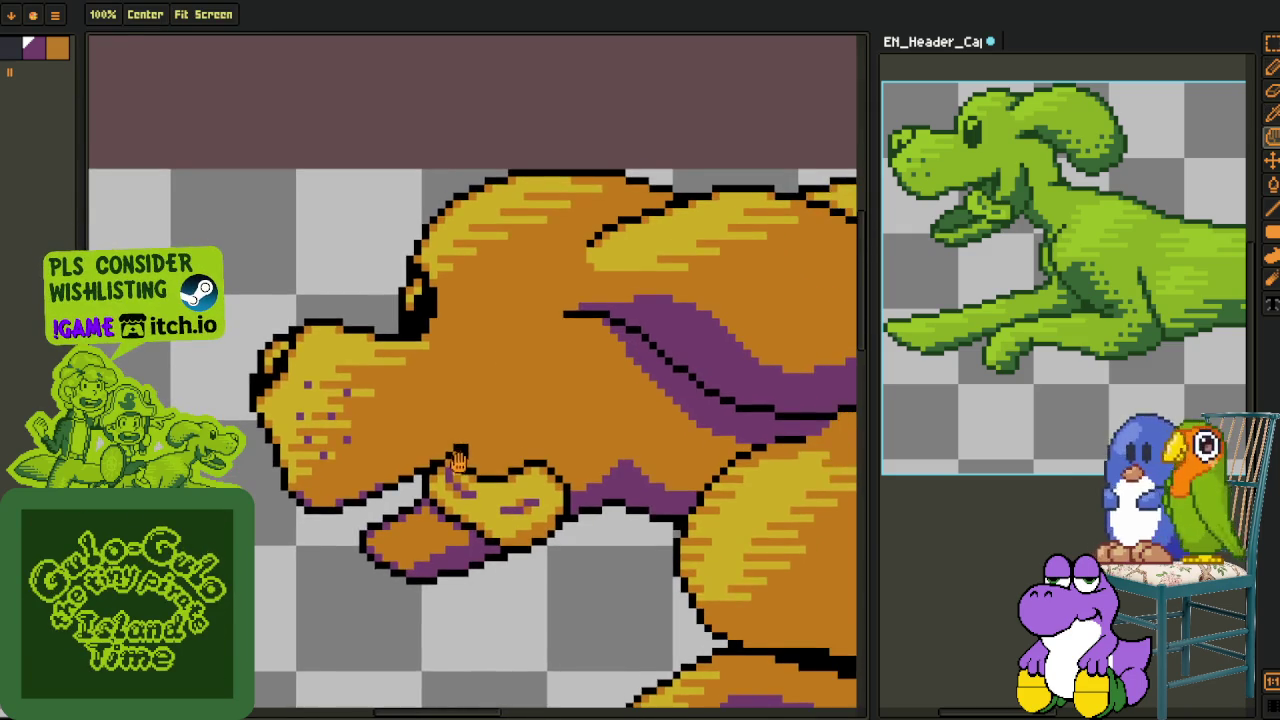
pyautogui.scroll(-1, 401, 477)
pyautogui.scroll(2, 507, 445)
pyautogui.scroll(2, 507, 445)
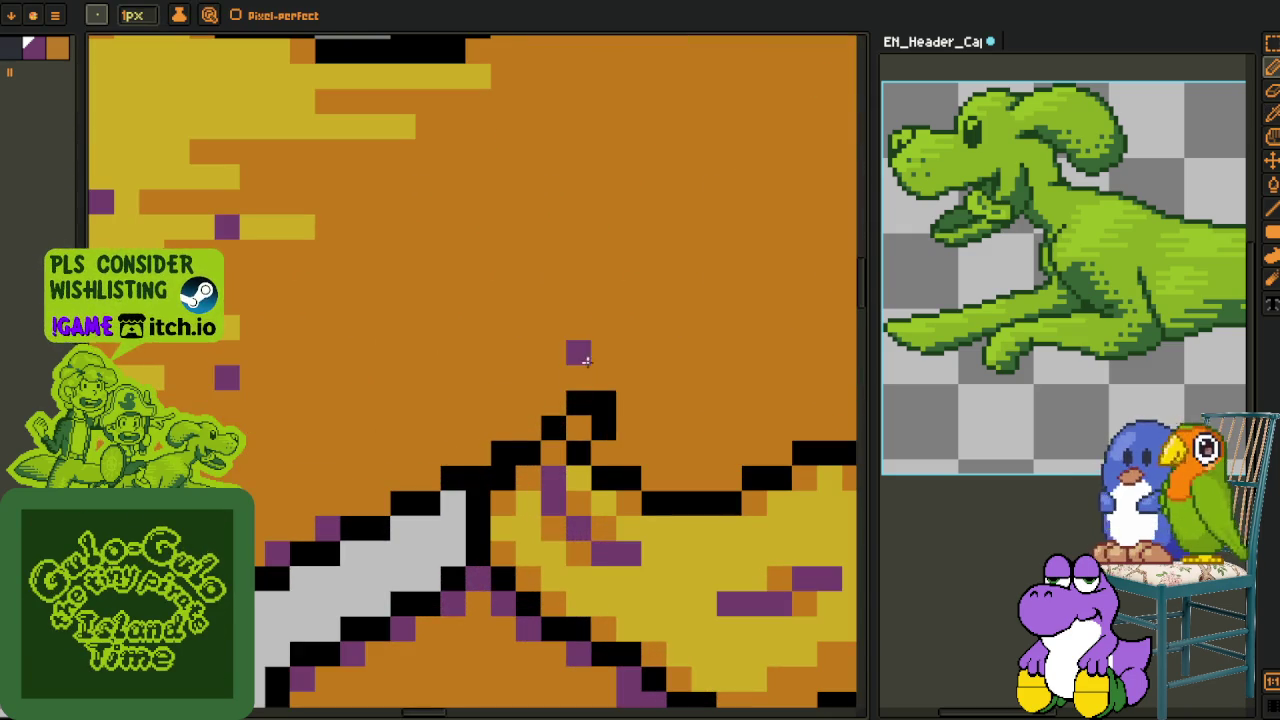
pyautogui.moveTo(583, 381); pyautogui.dragTo(268, 522)
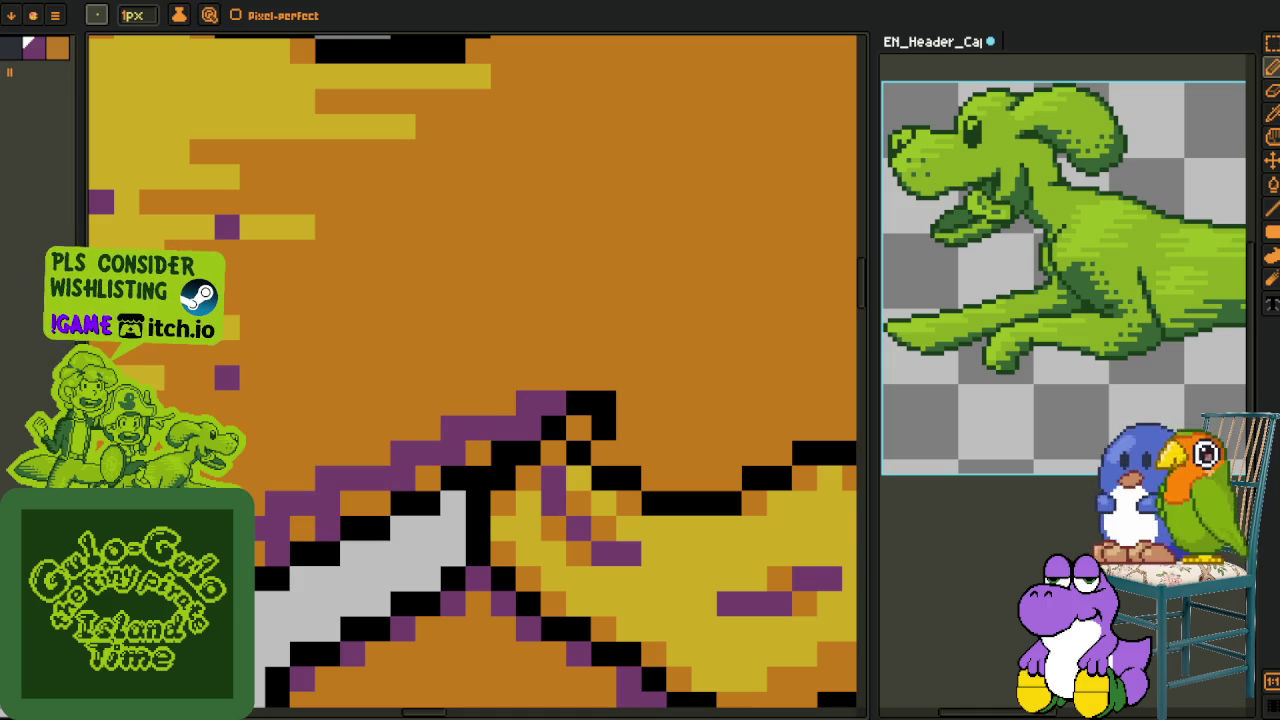
# Paint the orange pixels beside the outline purple, including two more isolated pixels
pyautogui.keyDown('alt'); pyautogui.click(262, 520); pyautogui.keyUp('alt')
pyautogui.keyDown('alt'); pyautogui.click(262, 520); pyautogui.keyUp('alt')
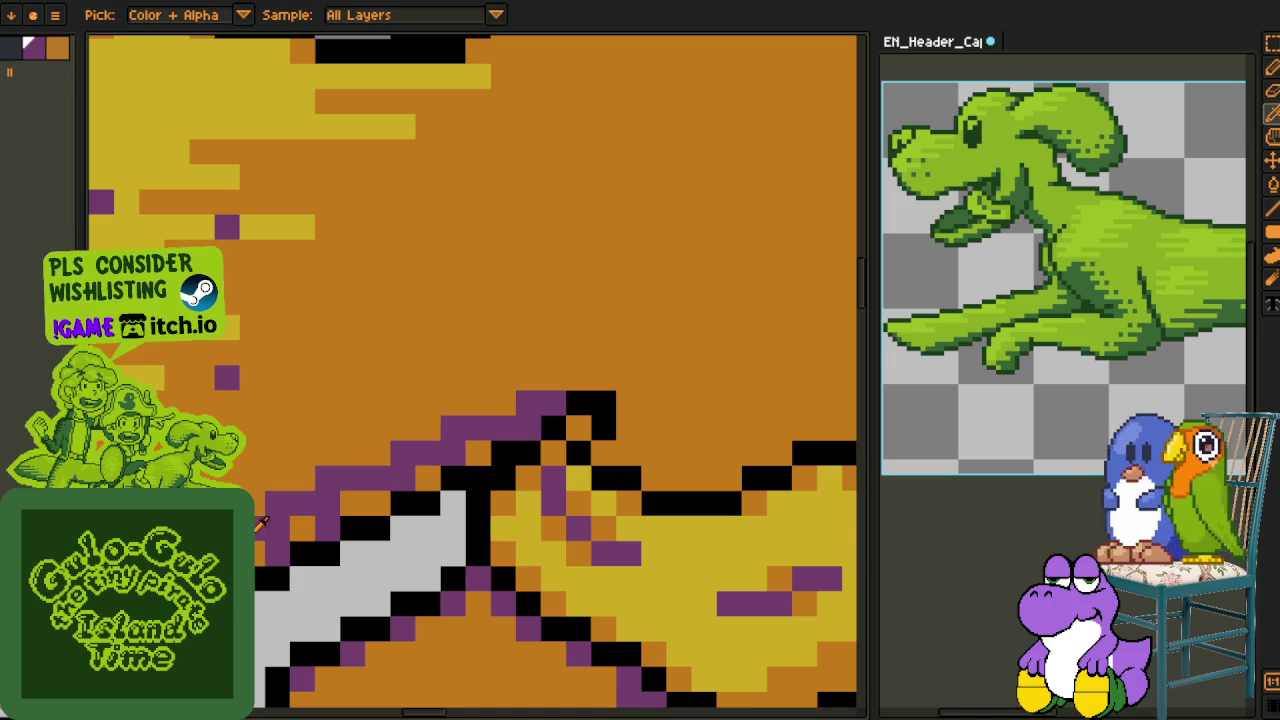
pyautogui.press('g')
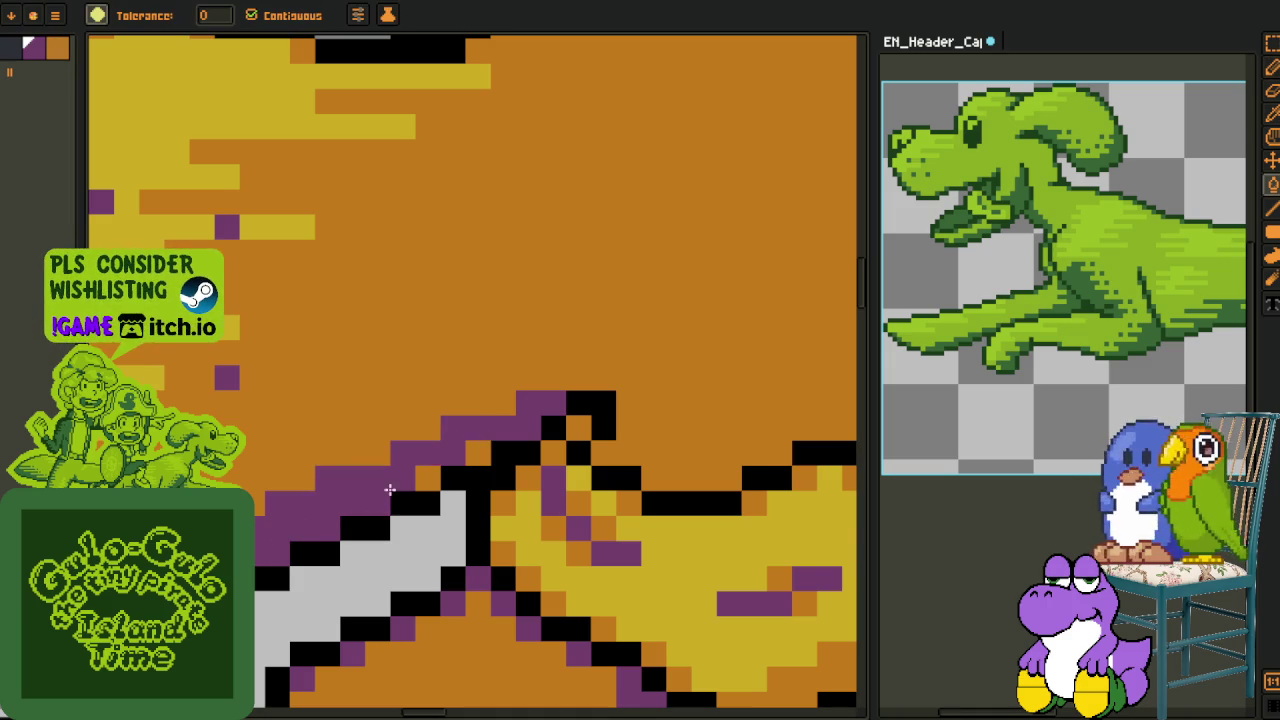
pyautogui.press('b')
pyautogui.keyDown('alt'); pyautogui.click(262, 520); pyautogui.keyUp('alt')
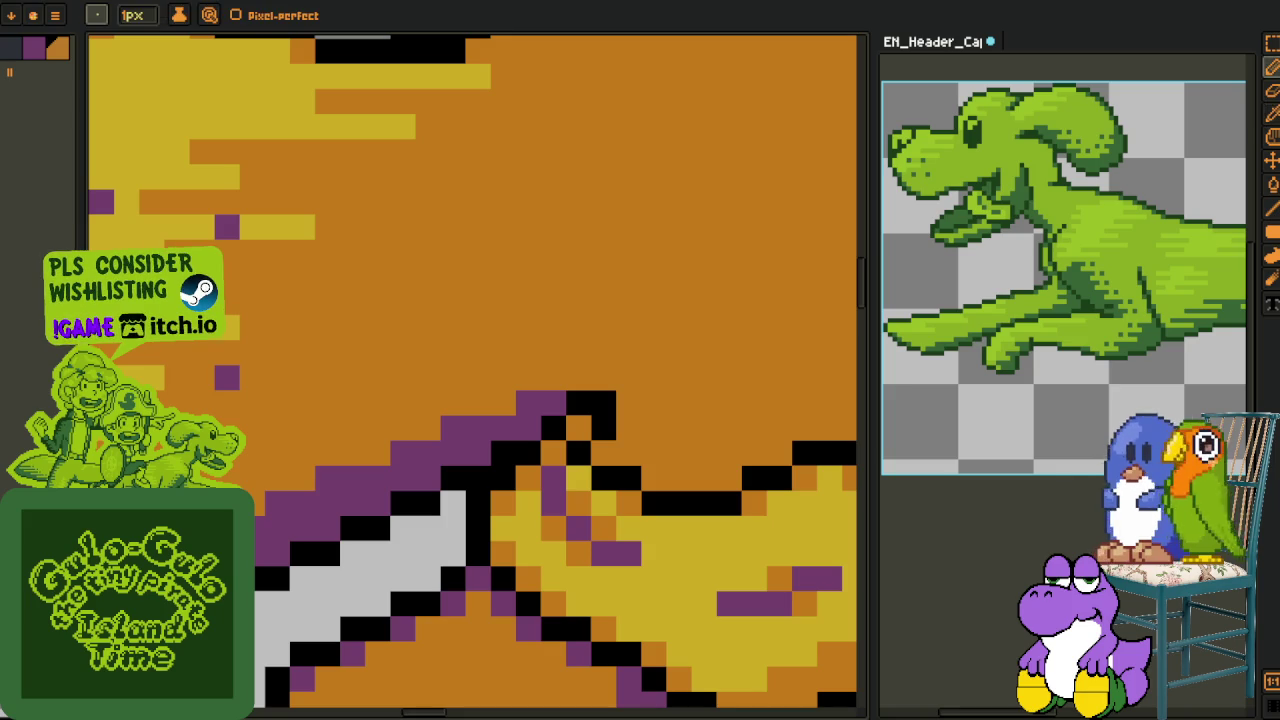
pyautogui.keyDown('alt'); pyautogui.click(318, 484); pyautogui.keyUp('alt')
pyautogui.moveTo(323, 481); pyautogui.dragTo(270, 480)
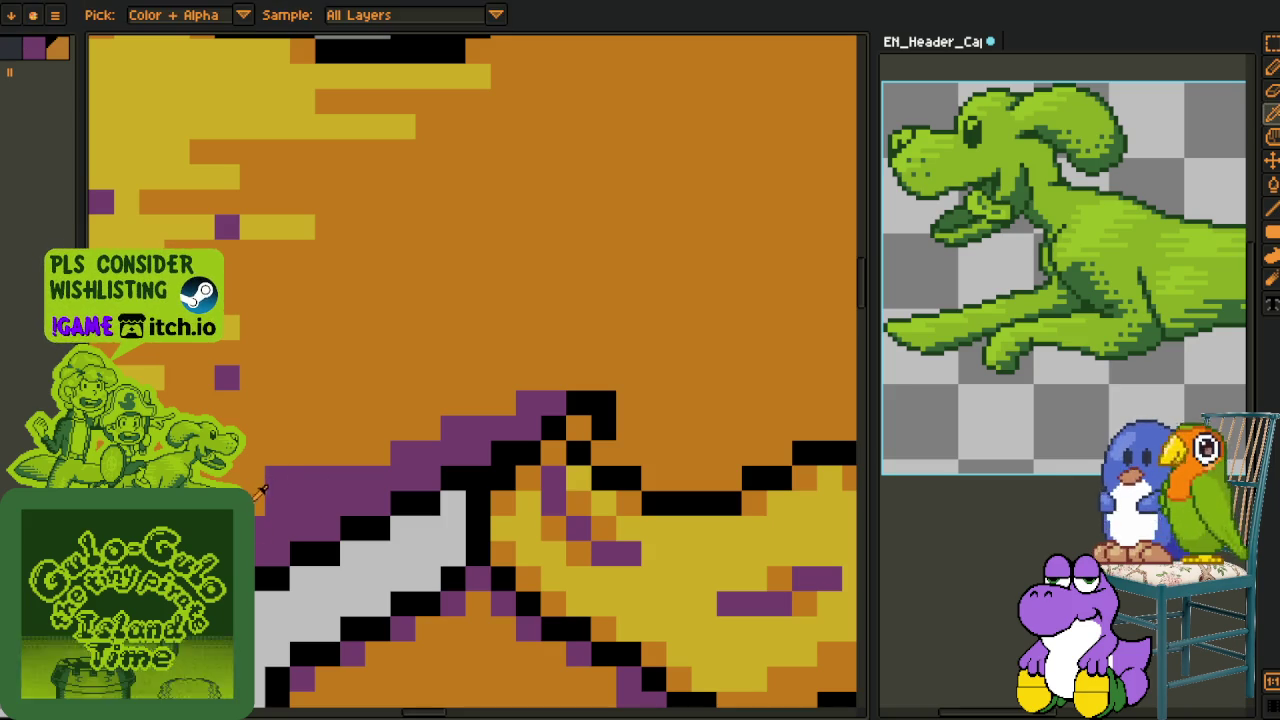
pyautogui.click(432, 428)
pyautogui.click(397, 432)
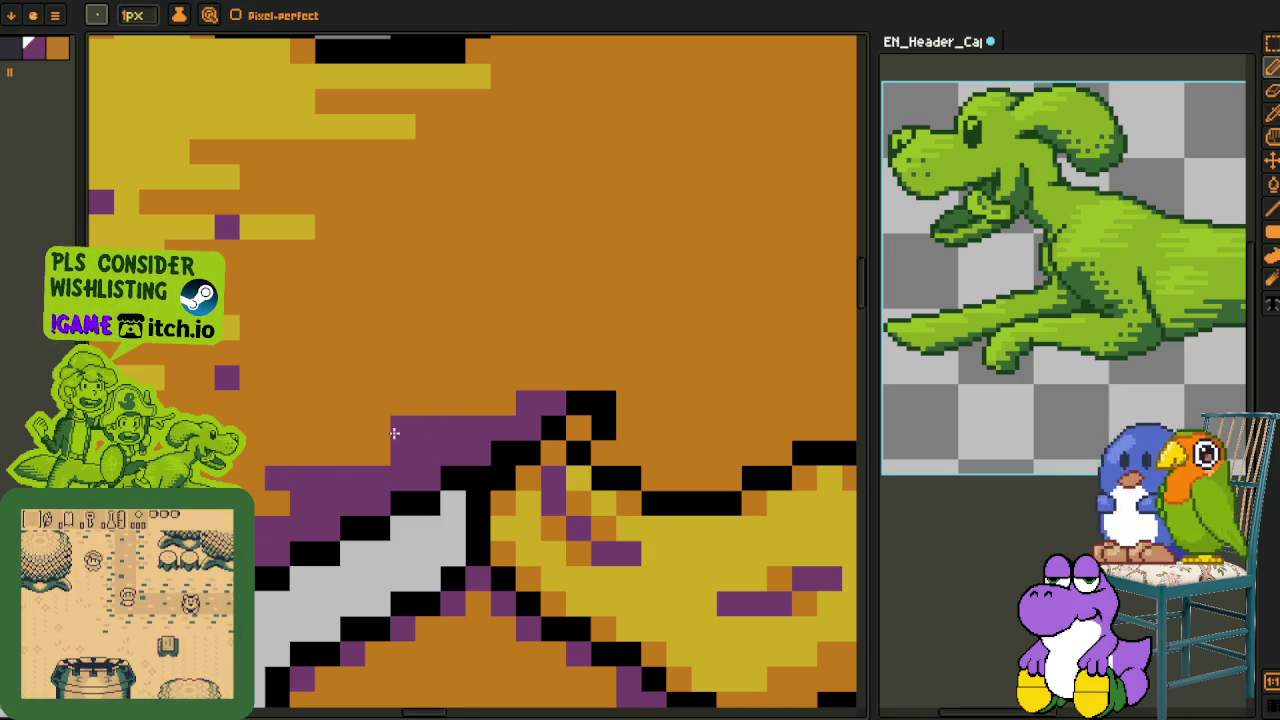
pyautogui.scroll(-2, 523, 397)
pyautogui.scroll(-1, 523, 397)
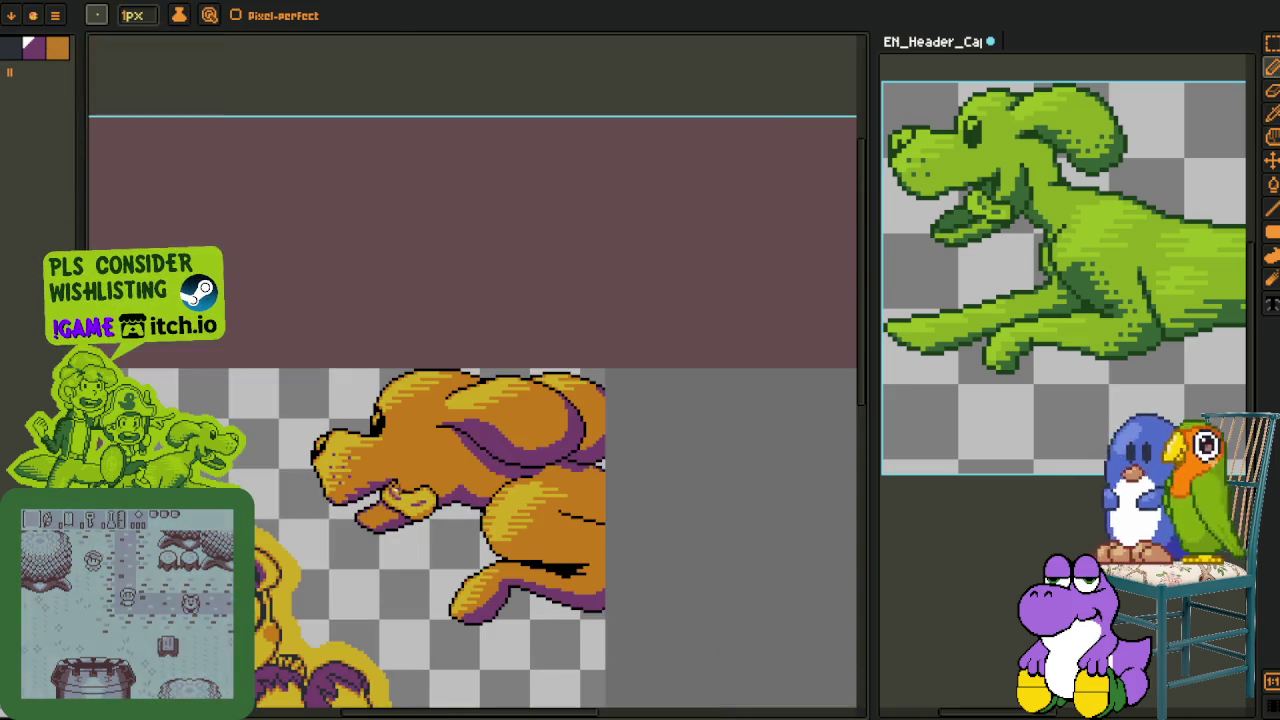
# Pick the purple shading colour and recolour stray purple jaw pixels orange
pyautogui.scroll(1, 283, 483)
pyautogui.scroll(2, 283, 483)
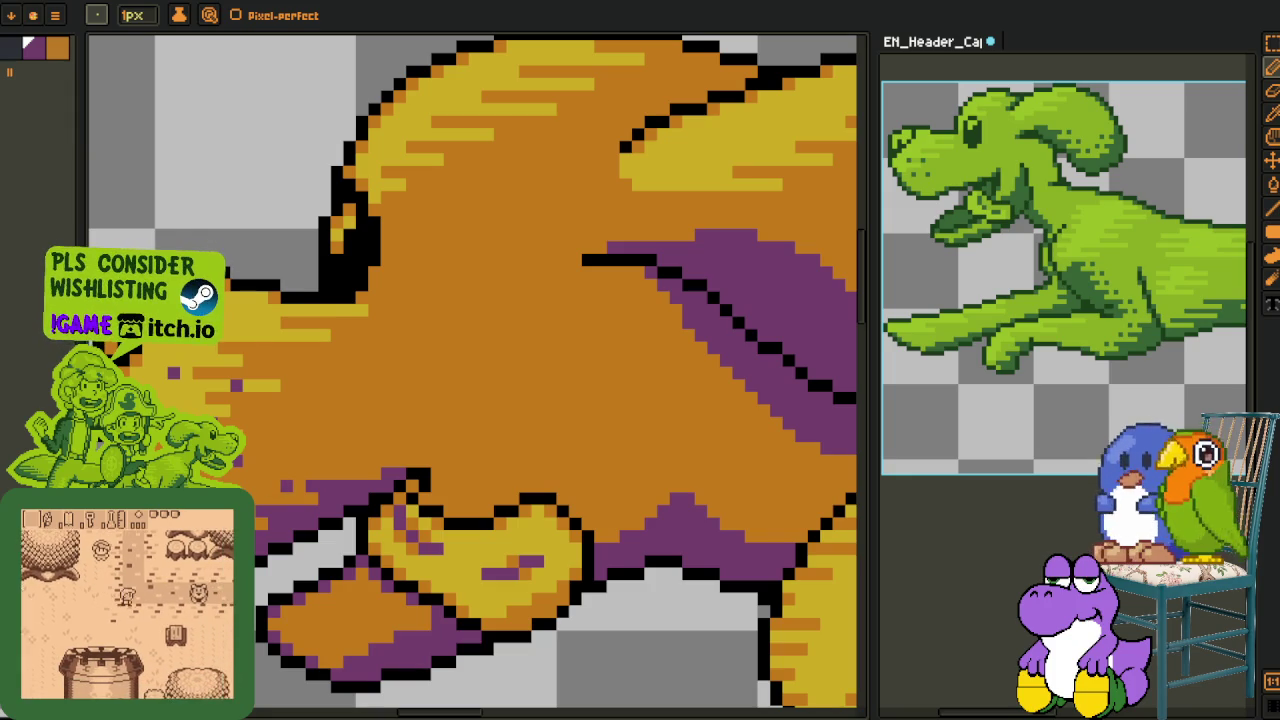
pyautogui.scroll(-1, 470, 480)
pyautogui.scroll(2, 470, 480)
pyautogui.scroll(1, 470, 480)
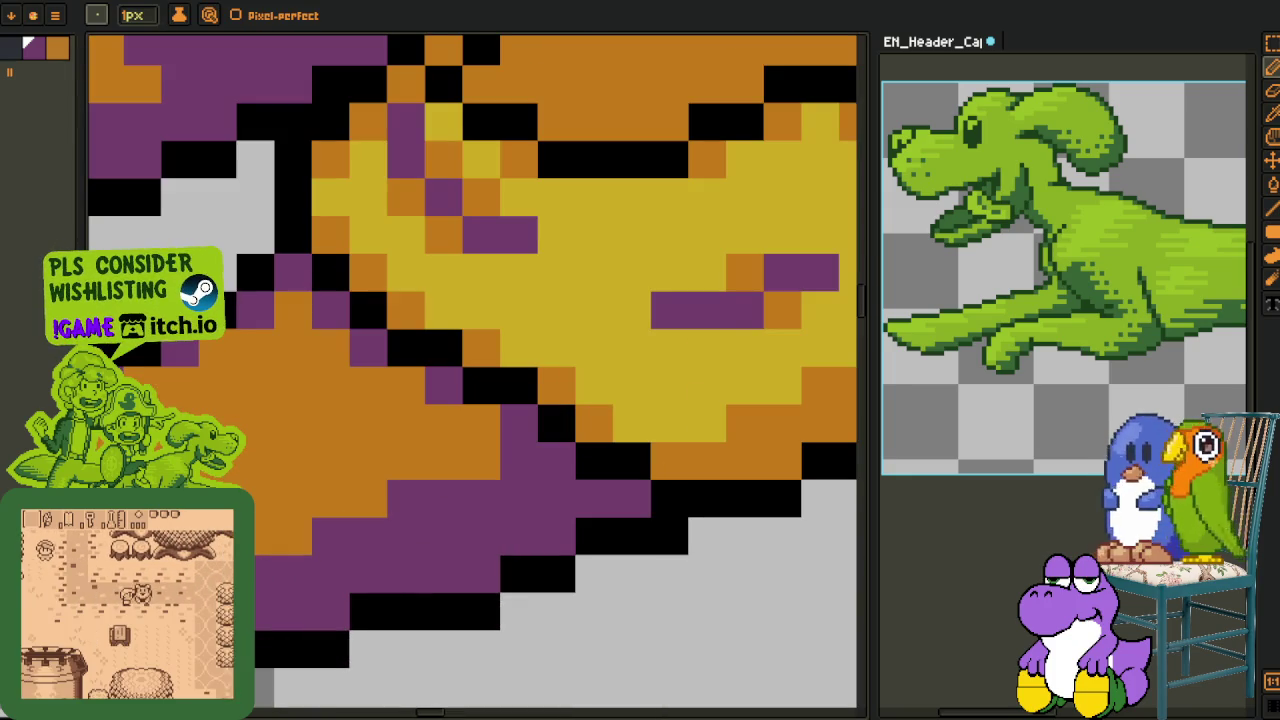
pyautogui.press('i')
pyautogui.click(282, 567)
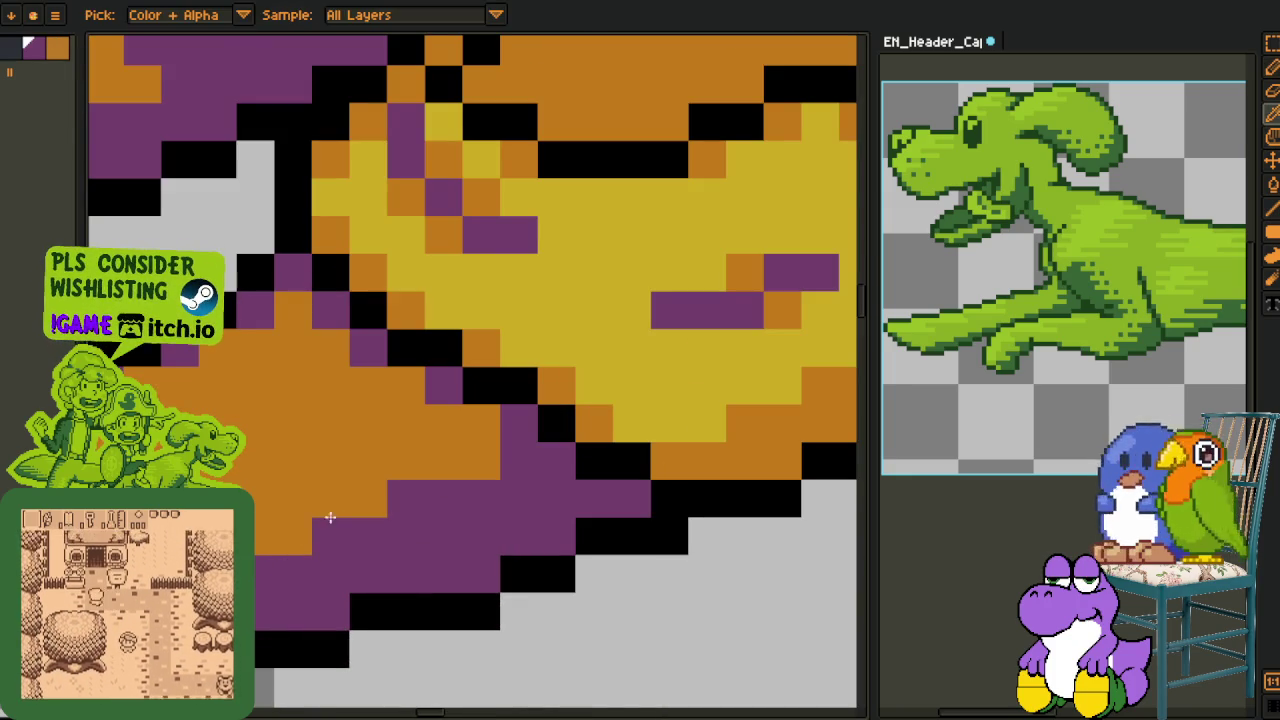
pyautogui.press('b')
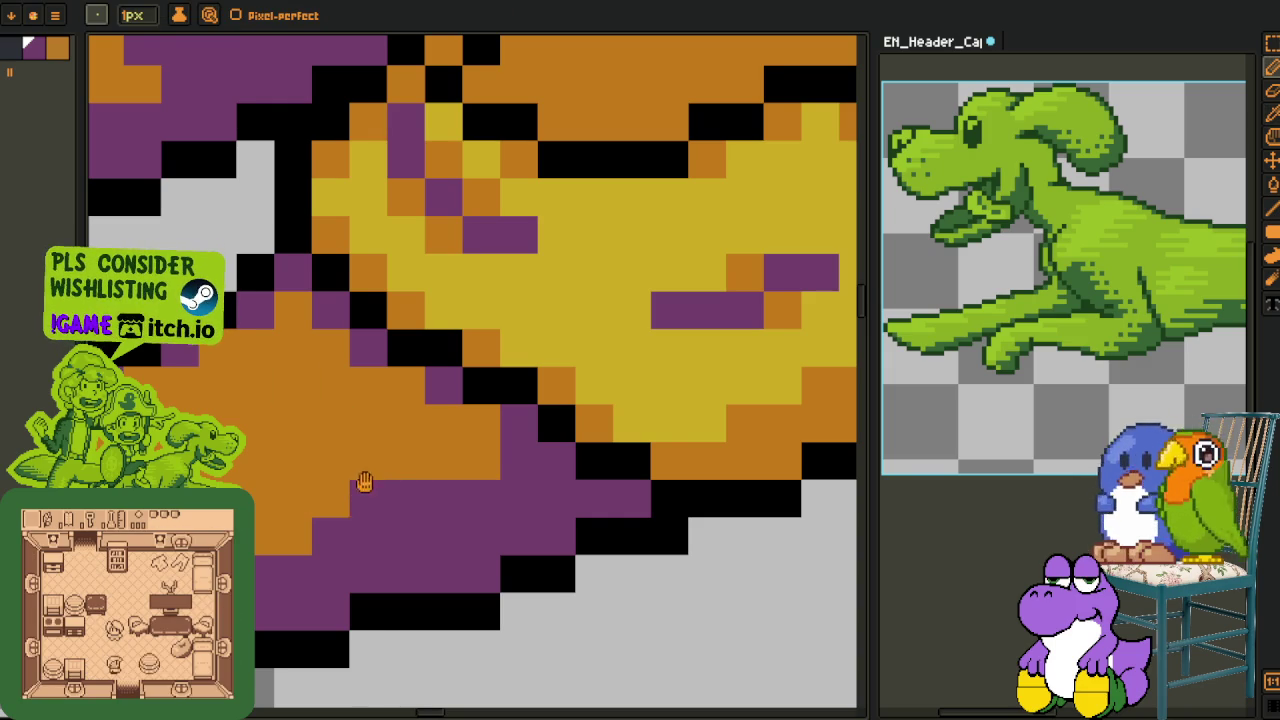
pyautogui.hscroll(-3, 390, 460)
pyautogui.scroll(-1, 400, 455)
pyautogui.keyDown('alt'); pyautogui.click(400, 491); pyautogui.keyUp('alt')
pyautogui.moveTo(430, 499); pyautogui.dragTo(468, 499)
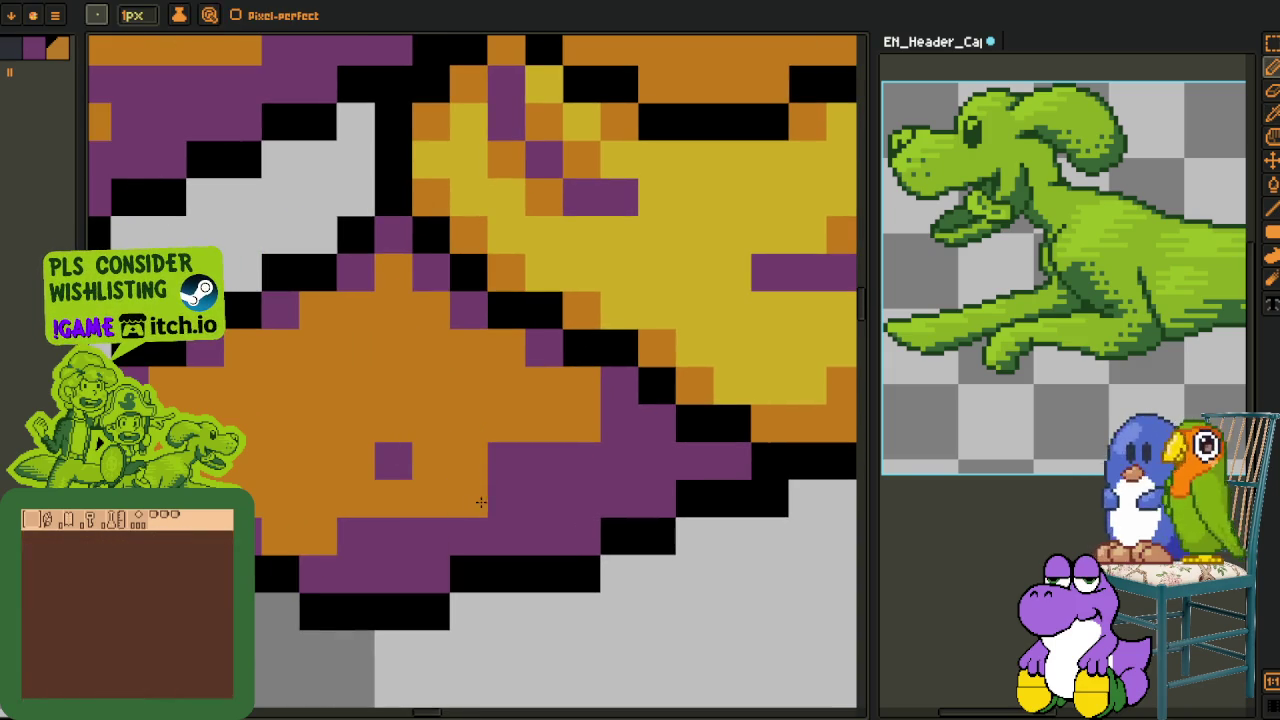
pyautogui.keyDown('alt'); pyautogui.click(508, 463); pyautogui.keyUp('alt')
# Swap individual jaw and snout pixels between orange and purple, adding a few purple ones
pyautogui.click(325, 530)
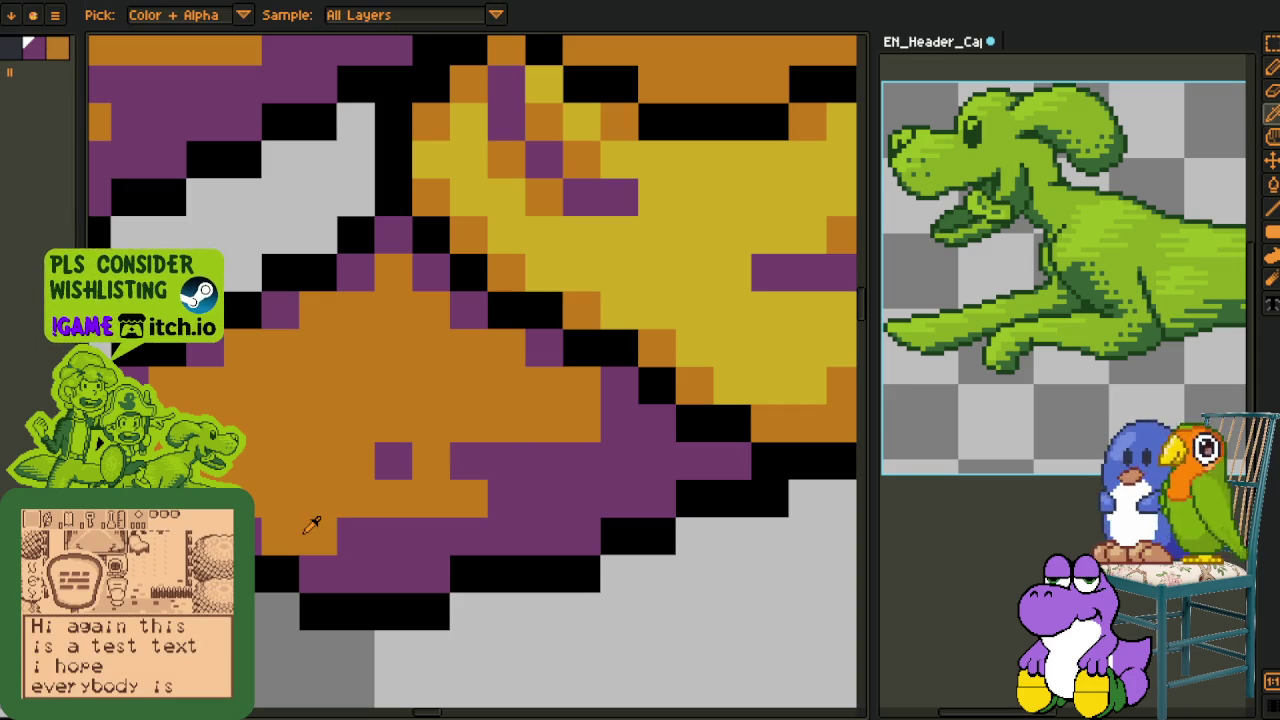
pyautogui.keyDown('alt'); pyautogui.click(357, 501); pyautogui.keyUp('alt')
pyautogui.click(350, 530)
pyautogui.keyDown('alt'); pyautogui.click(510, 454); pyautogui.keyUp('alt')
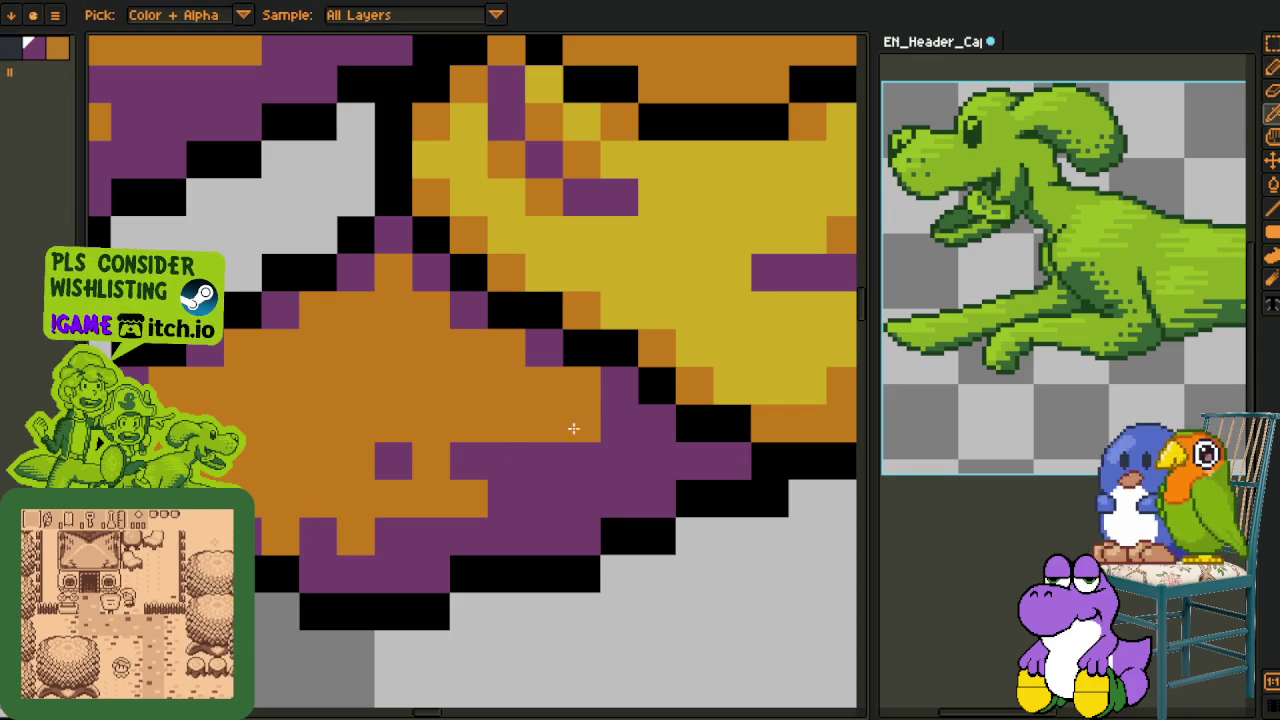
pyautogui.click(581, 387)
pyautogui.click(543, 396)
pyautogui.click(508, 391)
pyautogui.click(437, 385)
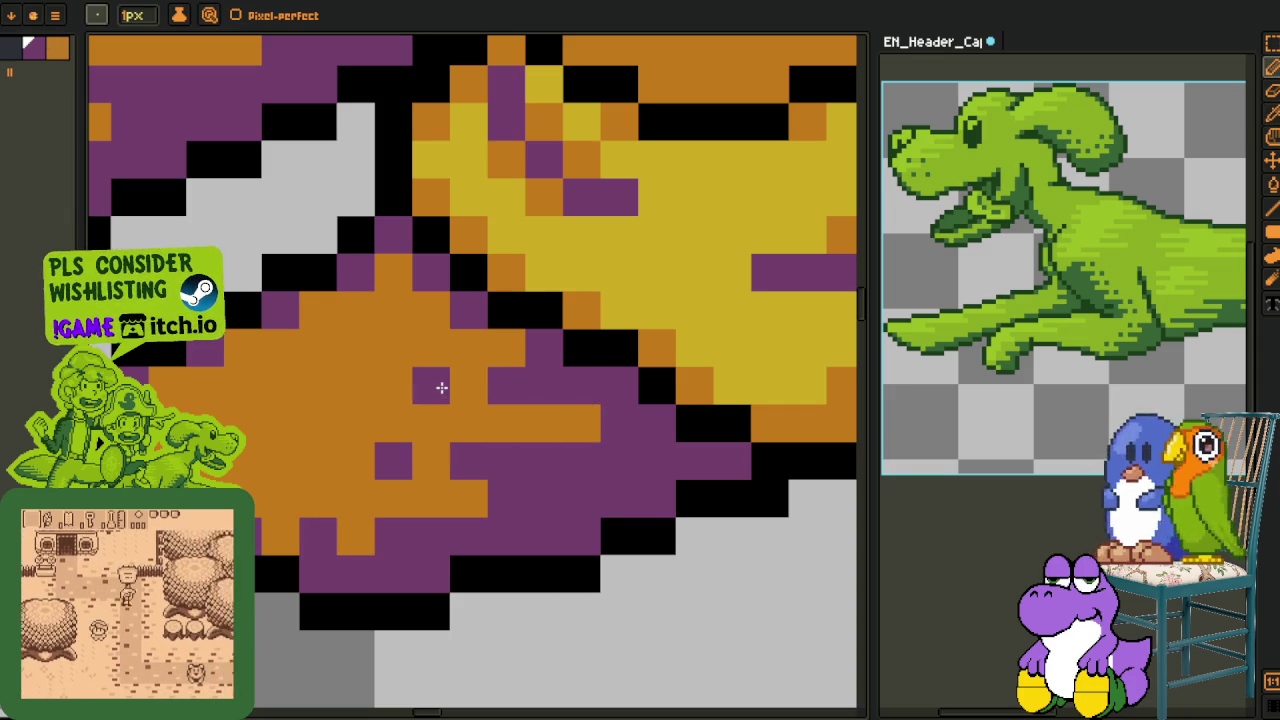
pyautogui.click(468, 387)
# Turn one snout pixel purple and revert a neighbouring purple one to orange
pyautogui.scroll(-2, 503, 413)
pyautogui.scroll(-2, 503, 413)
pyautogui.scroll(2, 503, 413)
pyautogui.scroll(2, 455, 393)
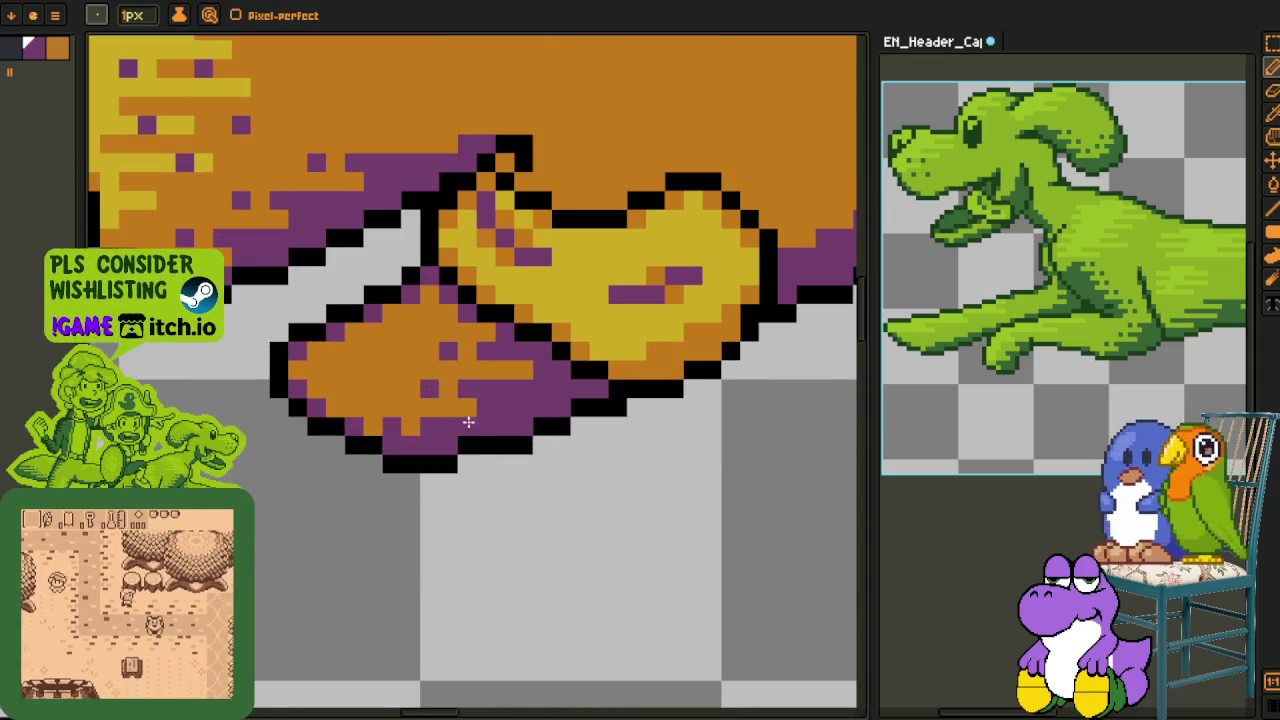
pyautogui.click(410, 389)
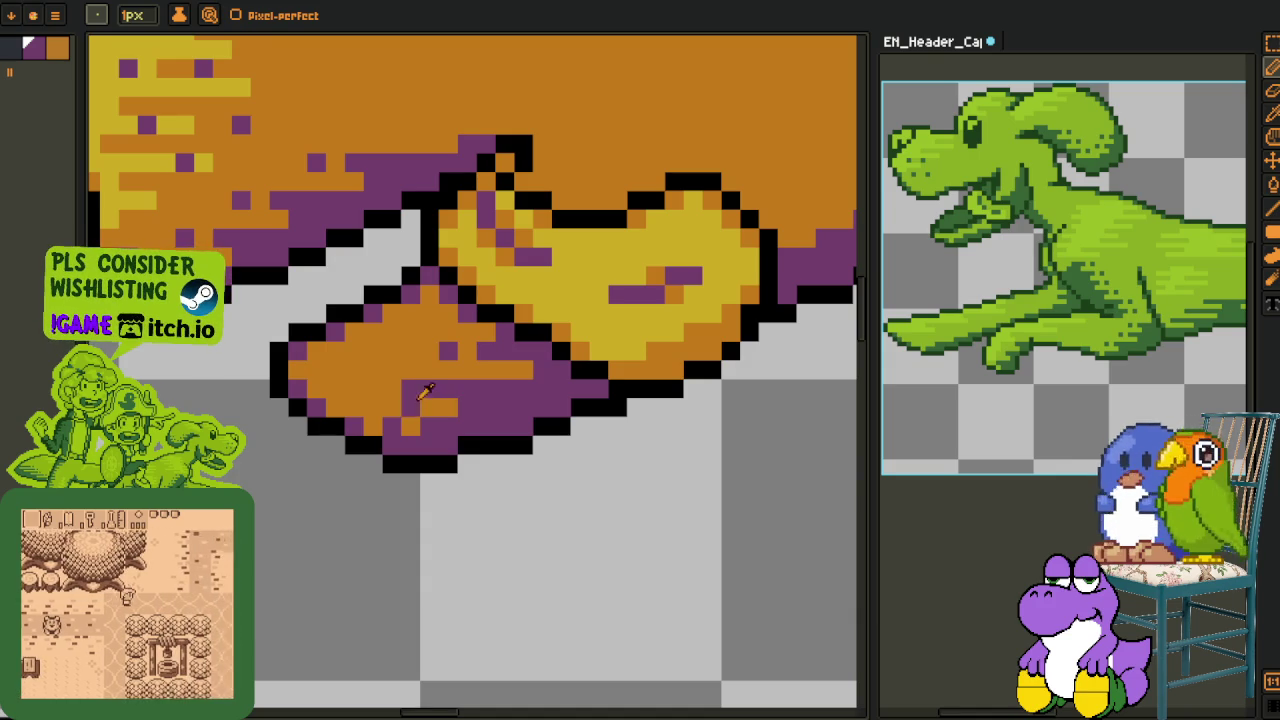
pyautogui.rightClick(430, 389)
pyautogui.scroll(-2, 433, 415)
pyautogui.press('i')
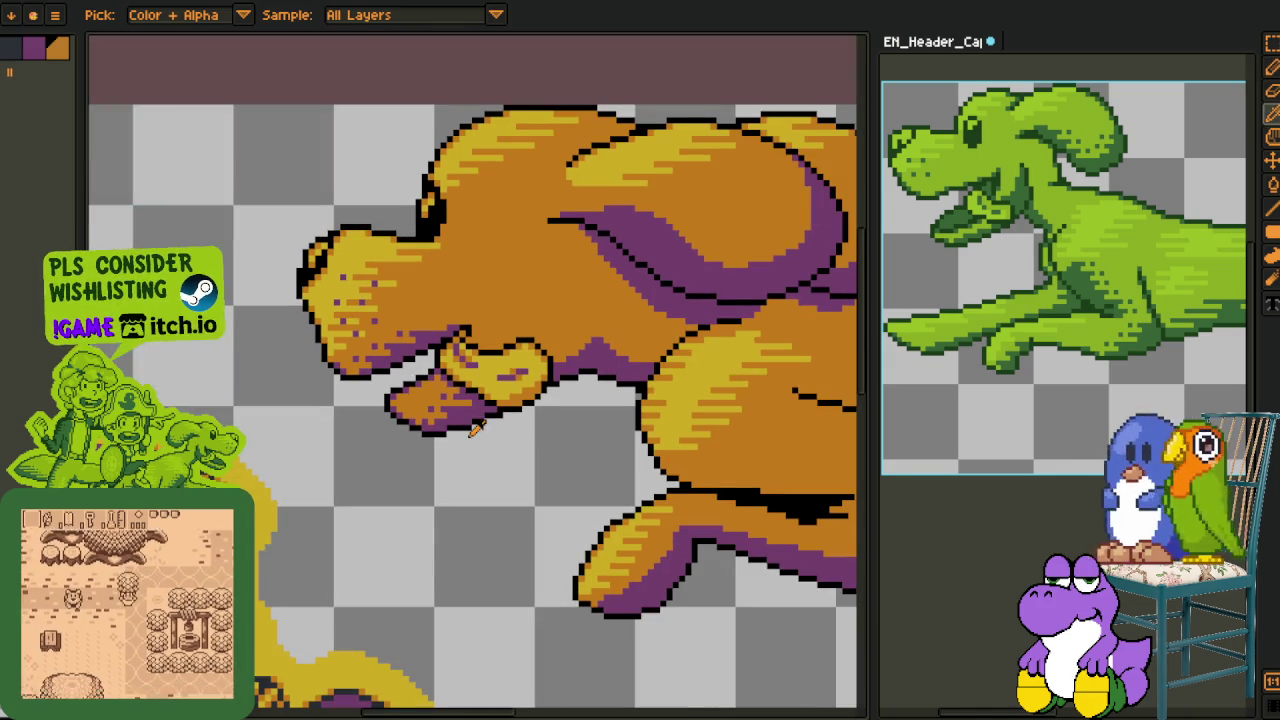
pyautogui.scroll(3, 487, 385)
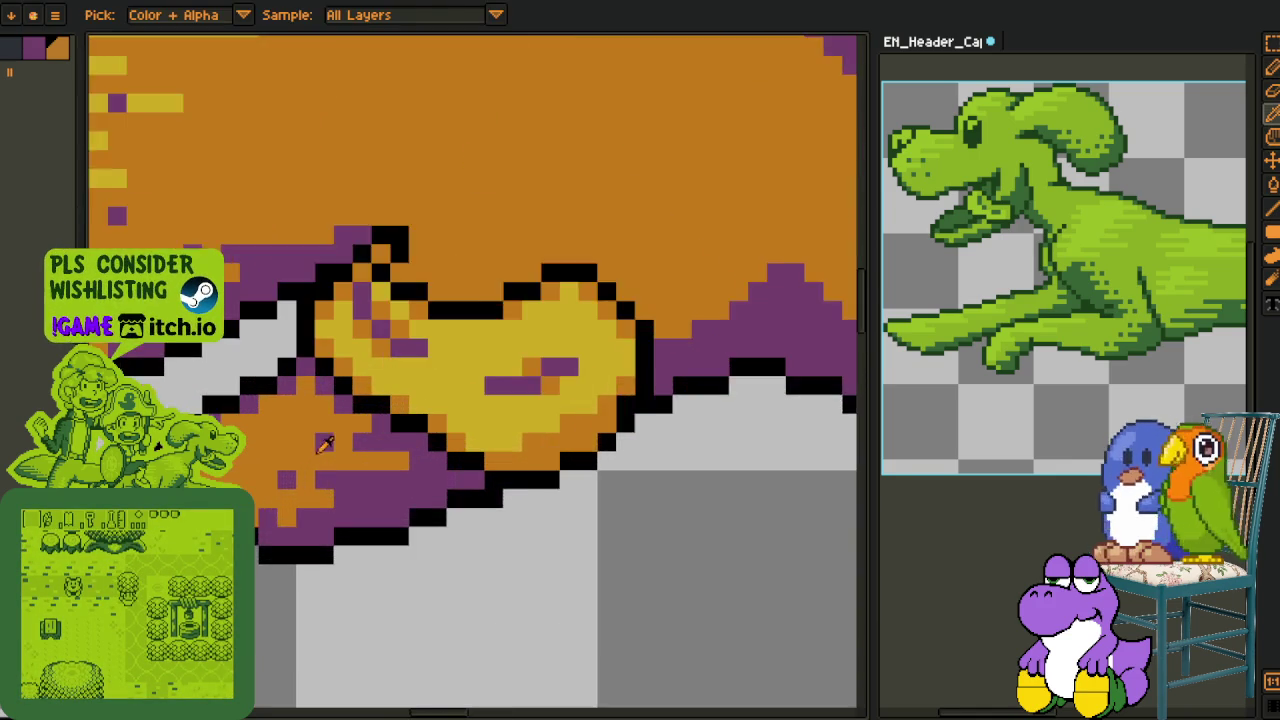
pyautogui.scroll(1, 487, 385)
pyautogui.press('m')
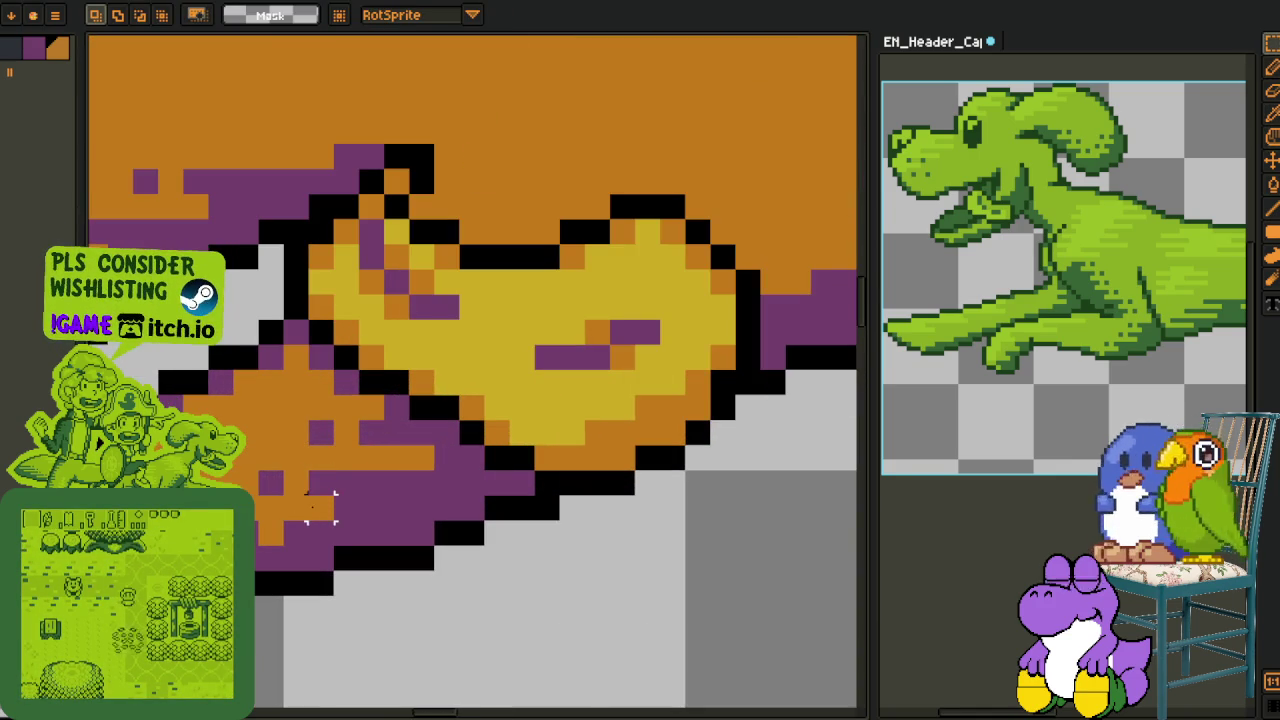
pyautogui.moveTo(308, 480)
pyautogui.mouseDown()
pyautogui.moveTo(334, 512)
pyautogui.moveTo(342, 454)
pyautogui.mouseUp()
pyautogui.press('h')
pyautogui.press('b')
pyautogui.scroll(-2, 317, 371)
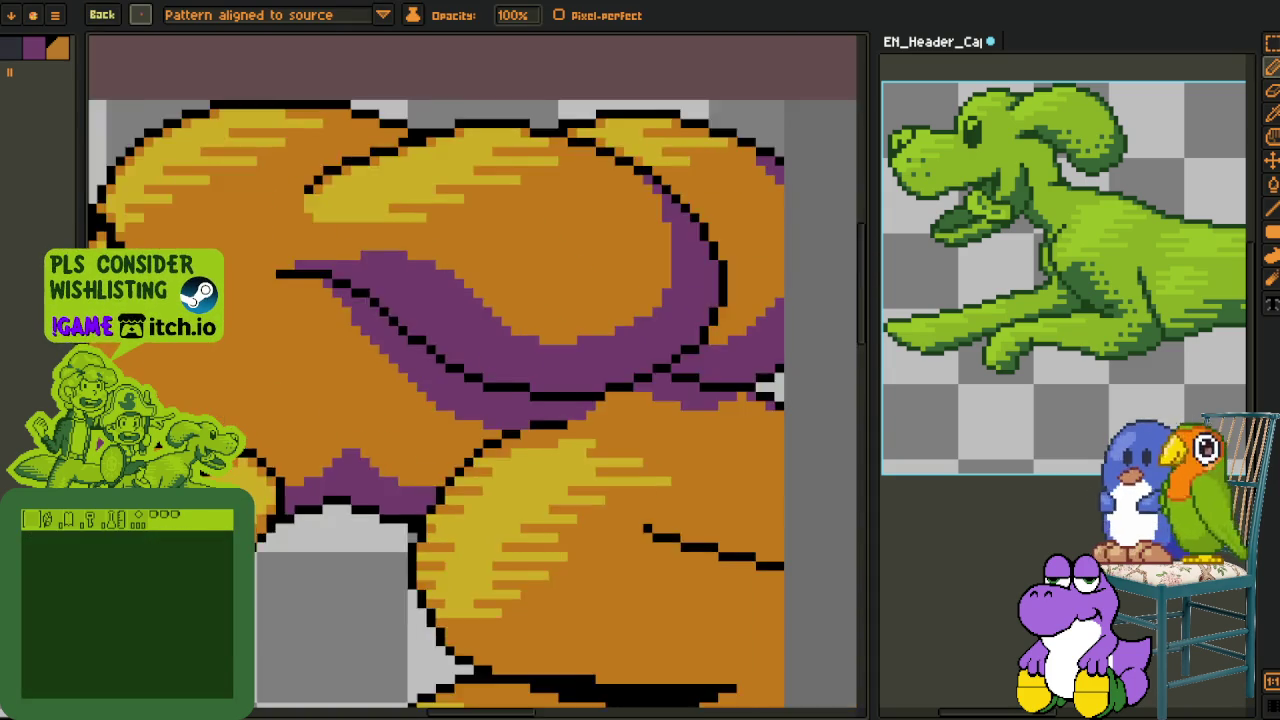
pyautogui.scroll(1, 380, 500)
pyautogui.scroll(1, 380, 500)
pyautogui.press('m')
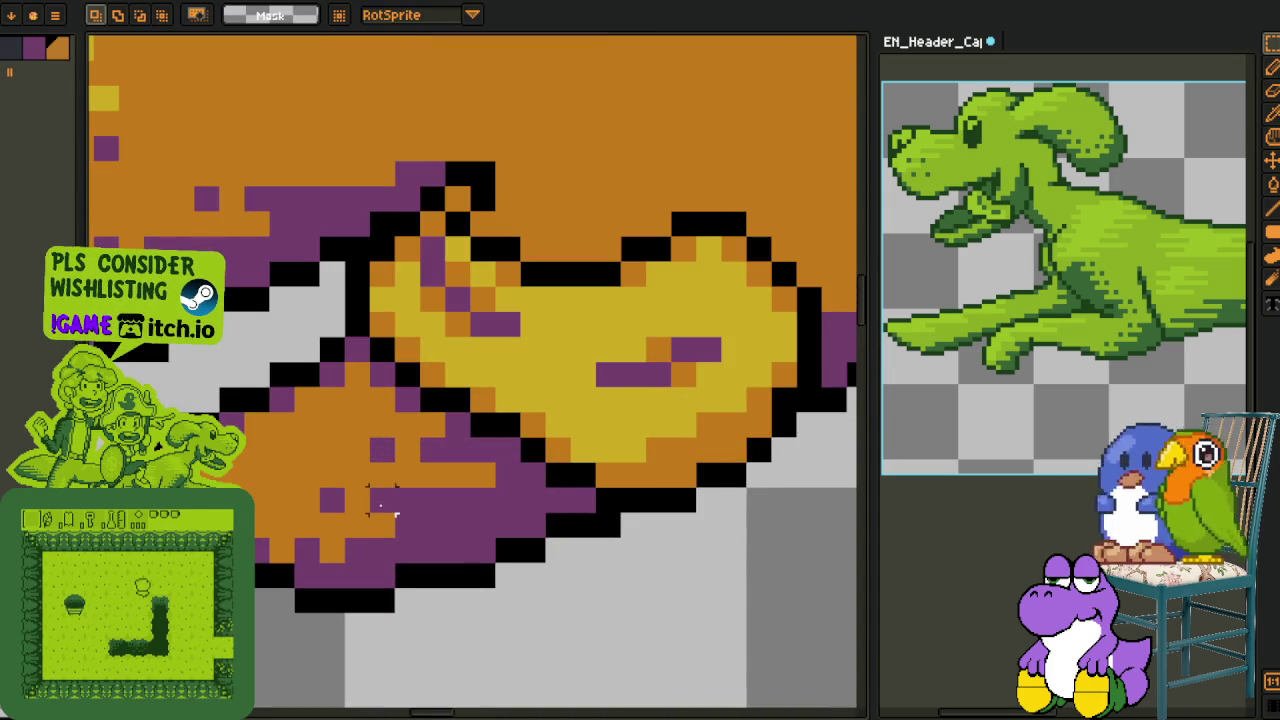
pyautogui.moveTo(382, 500); pyautogui.dragTo(396, 538)
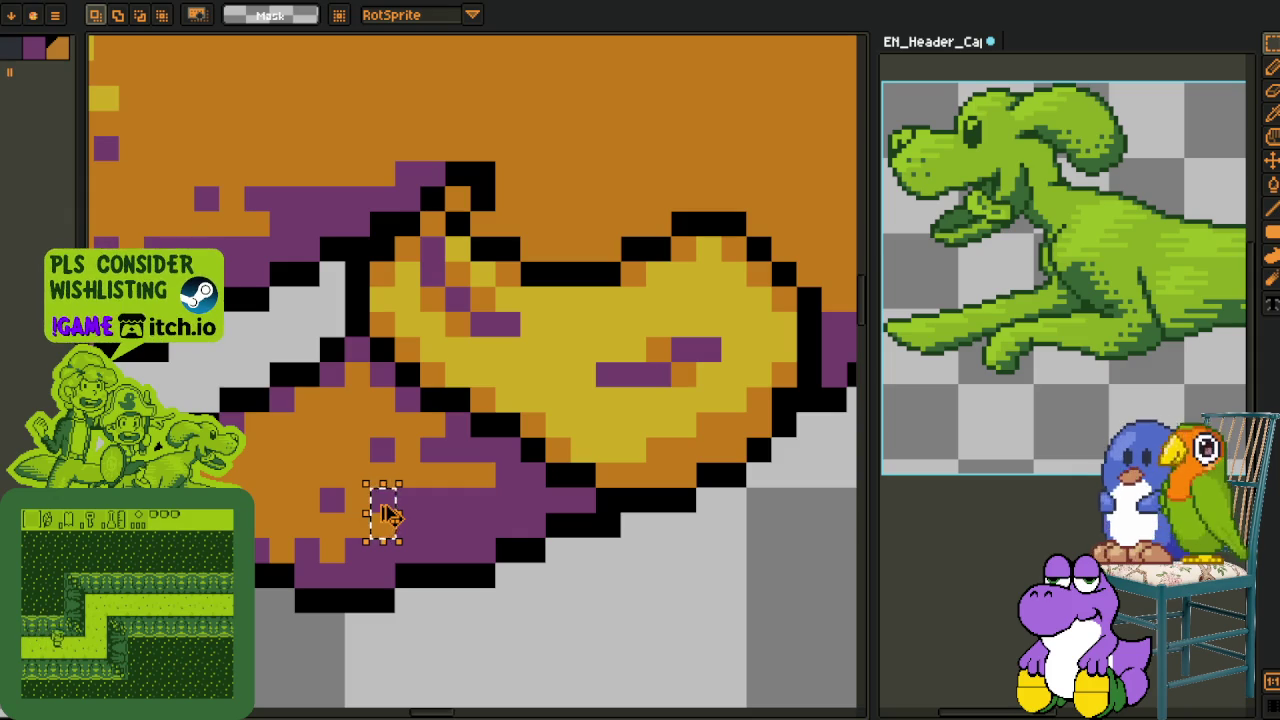
pyautogui.press('b')
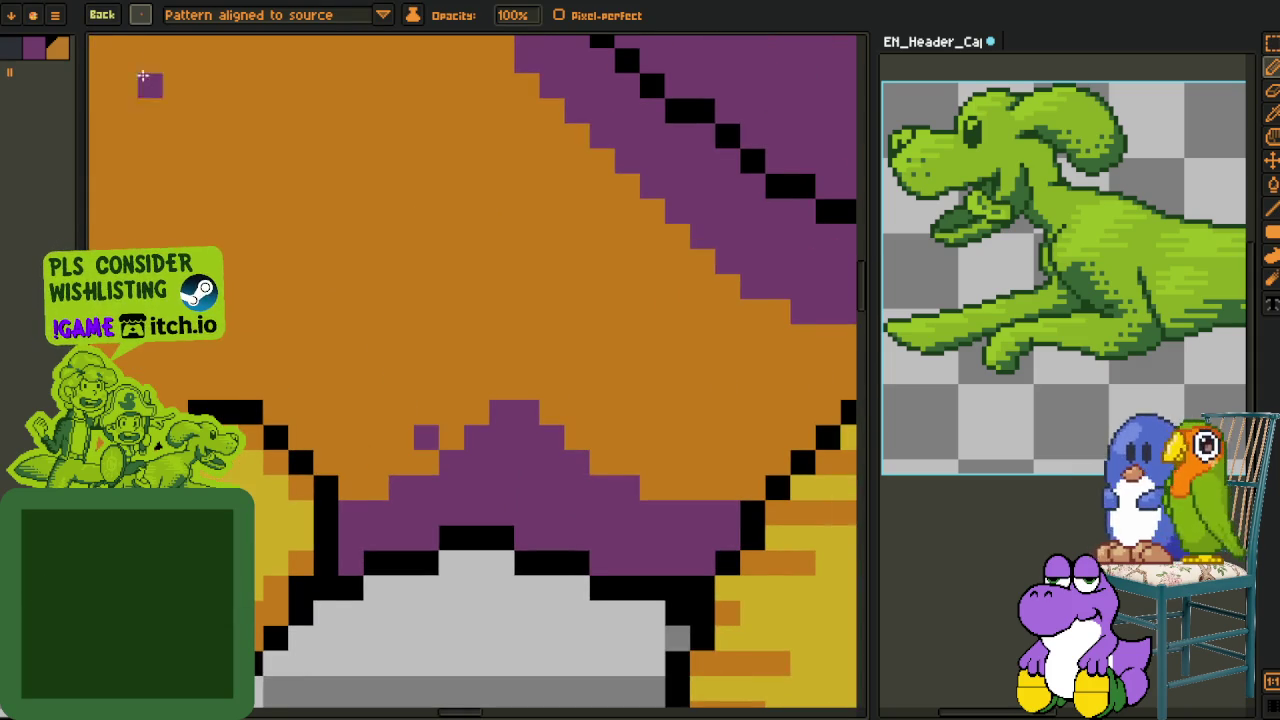
# Scatter a purple pixel into the orange fur and two orange pixels into the shadow
pyautogui.click(141, 15)
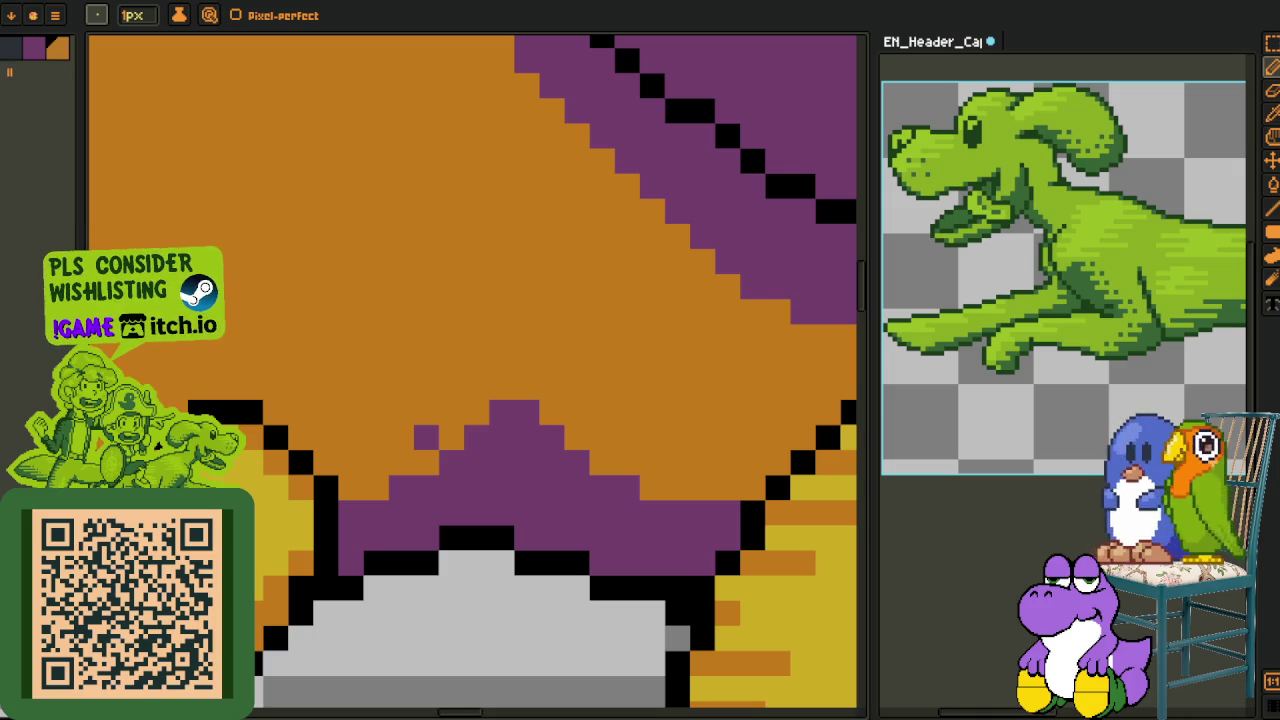
pyautogui.keyDown('alt'); pyautogui.click(425, 436); pyautogui.keyUp('alt')
pyautogui.click(456, 438)
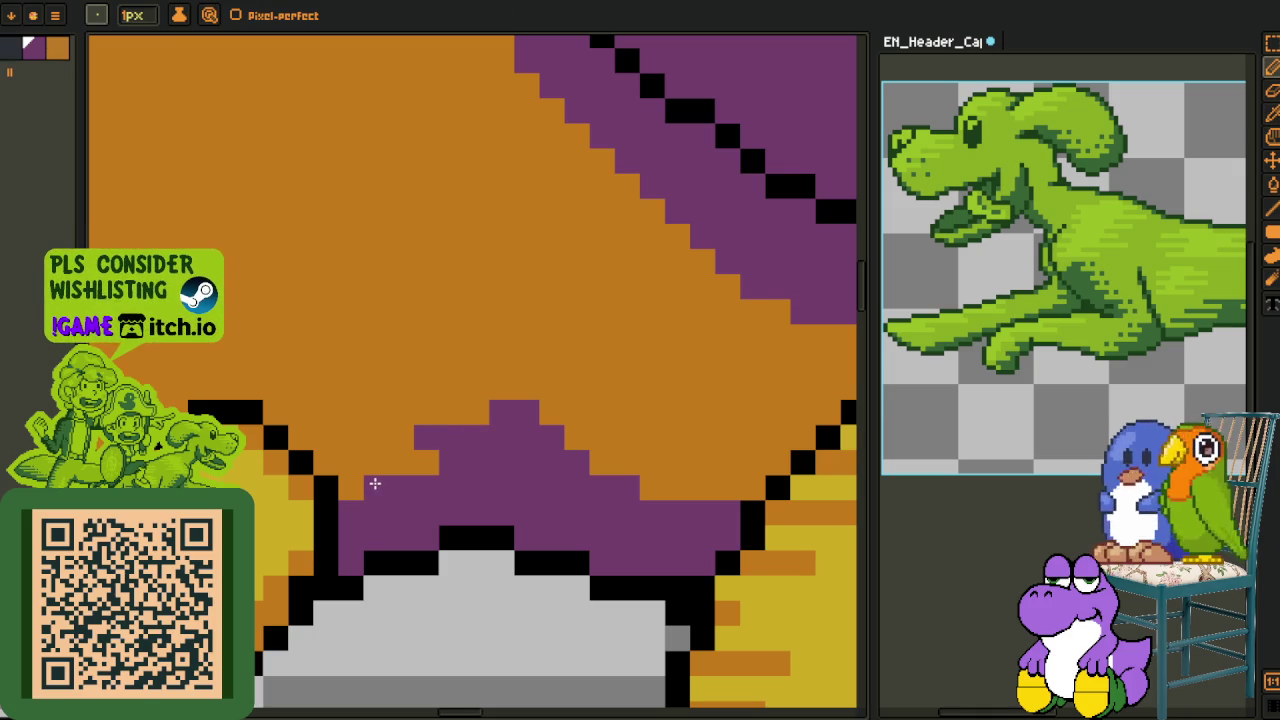
pyautogui.keyDown('alt'); pyautogui.click(352, 465); pyautogui.keyUp('alt')
pyautogui.click(376, 512)
pyautogui.click(376, 488)
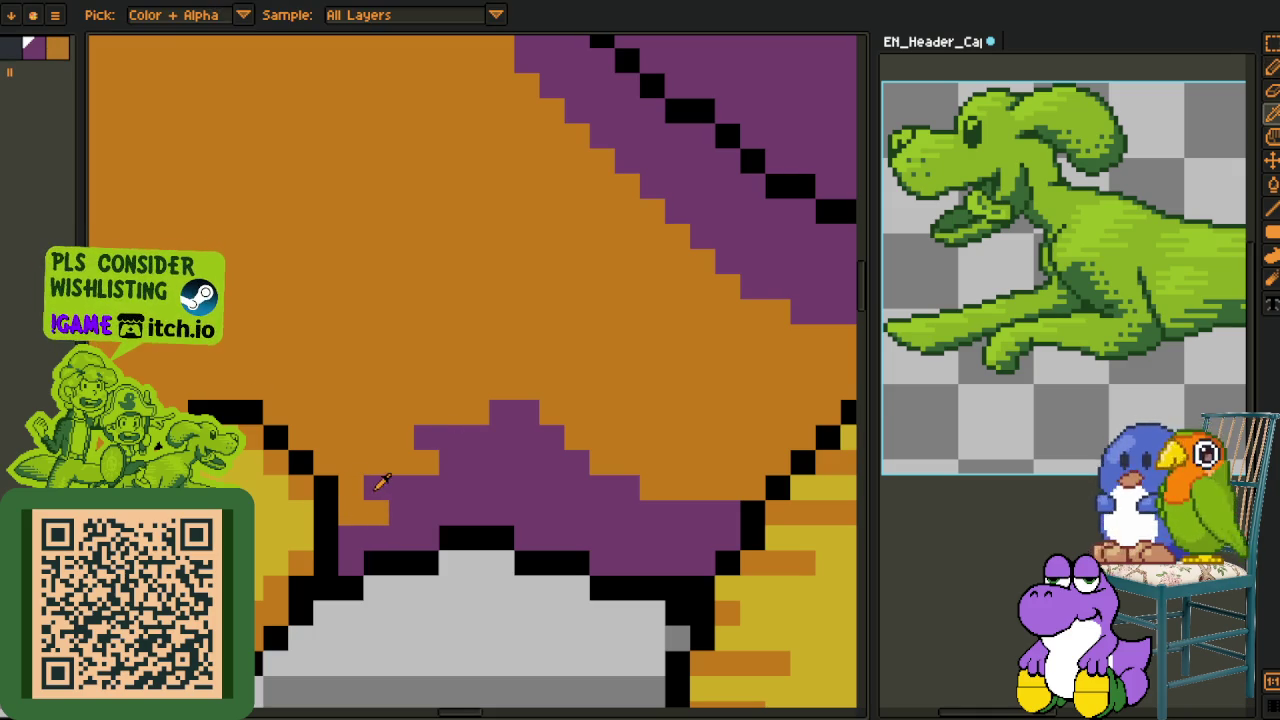
# Paint purple pixels along the shadow edge with an orange notch, then zoom out
pyautogui.moveTo(576, 413)
pyautogui.mouseDown()
pyautogui.moveTo(445, 418)
pyautogui.moveTo(476, 430)
pyautogui.mouseUp()
pyautogui.moveTo(509, 475); pyautogui.dragTo(546, 492)
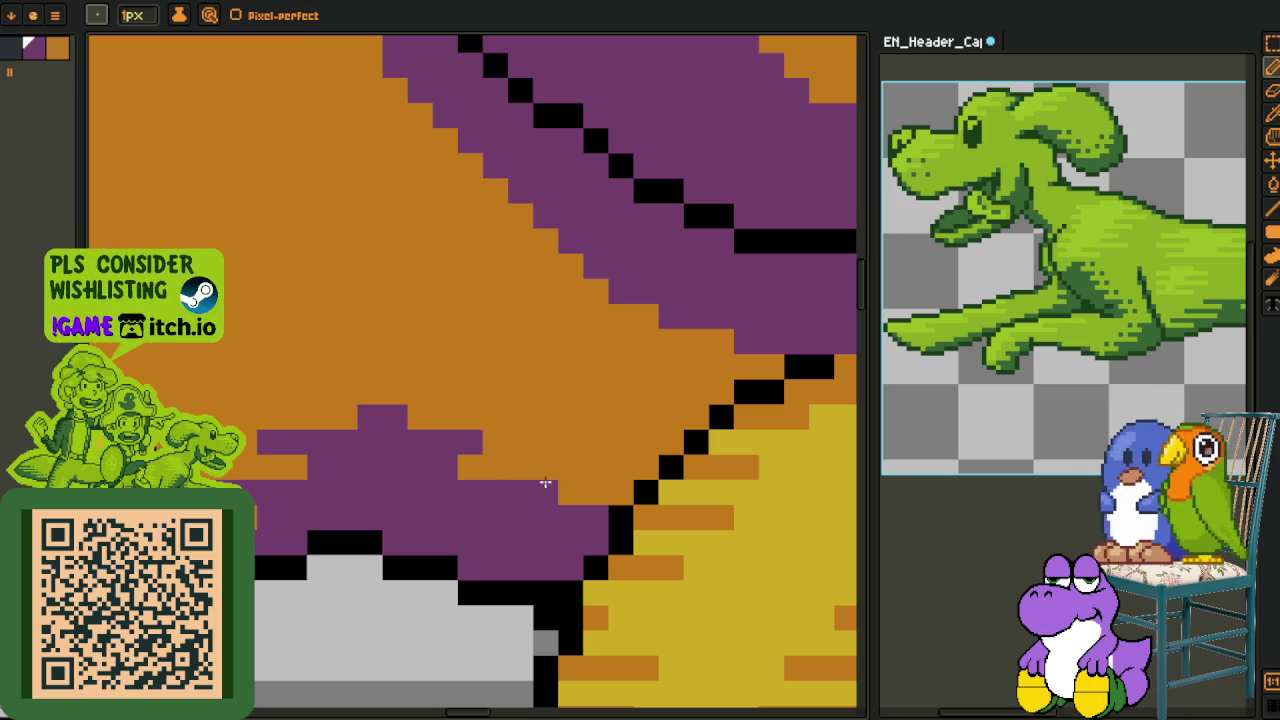
pyautogui.press('alt')
pyautogui.click(555, 517)
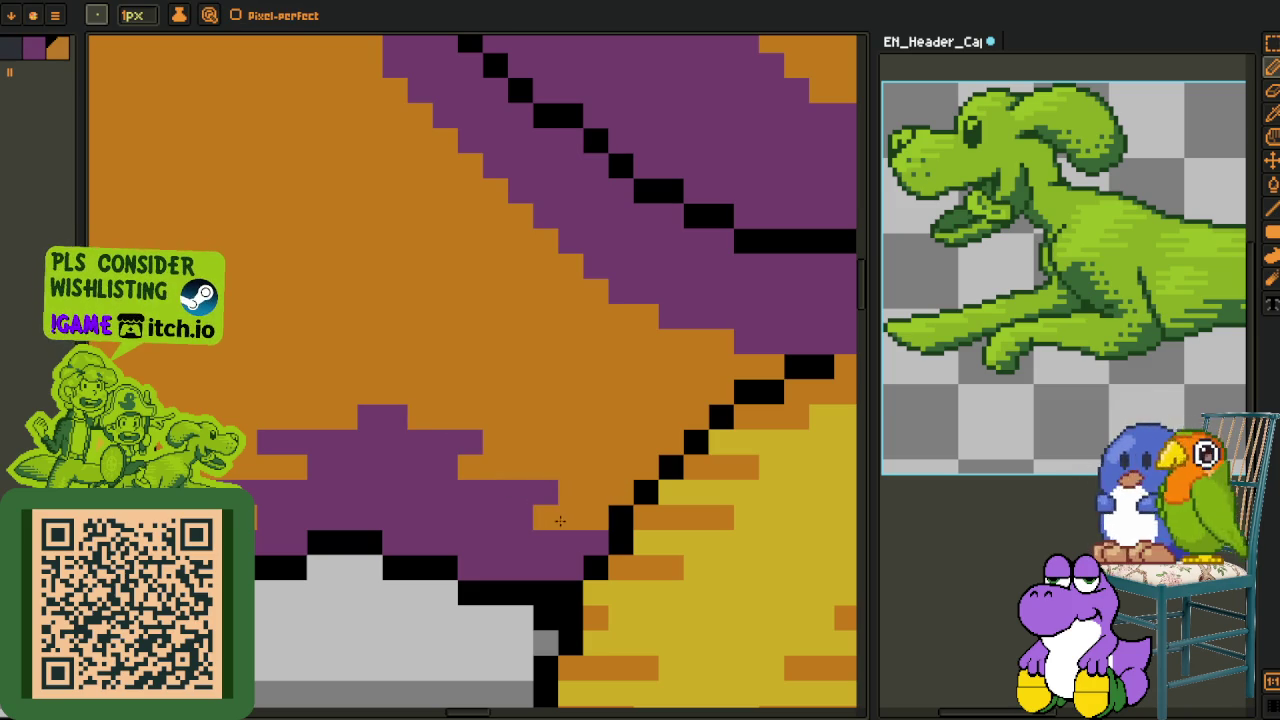
pyautogui.scroll(-3, 553, 517)
pyautogui.scroll(-2, 553, 517)
pyautogui.scroll(-3, 500, 500)
pyautogui.scroll(-1, 424, 478)
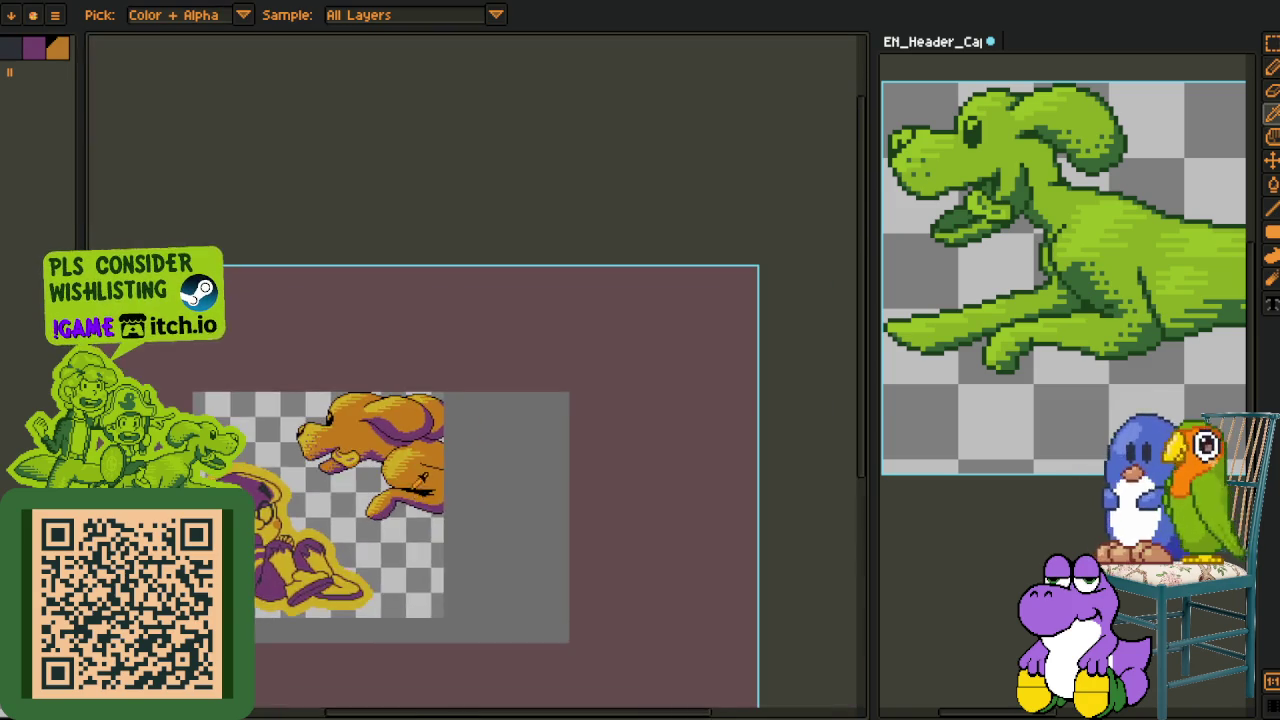
# Paint a run of purple pixels along the upper edge of the shading band
pyautogui.scroll(3, 400, 450)
pyautogui.scroll(2, 330, 380)
pyautogui.press('m')
pyautogui.scroll(2, 308, 352)
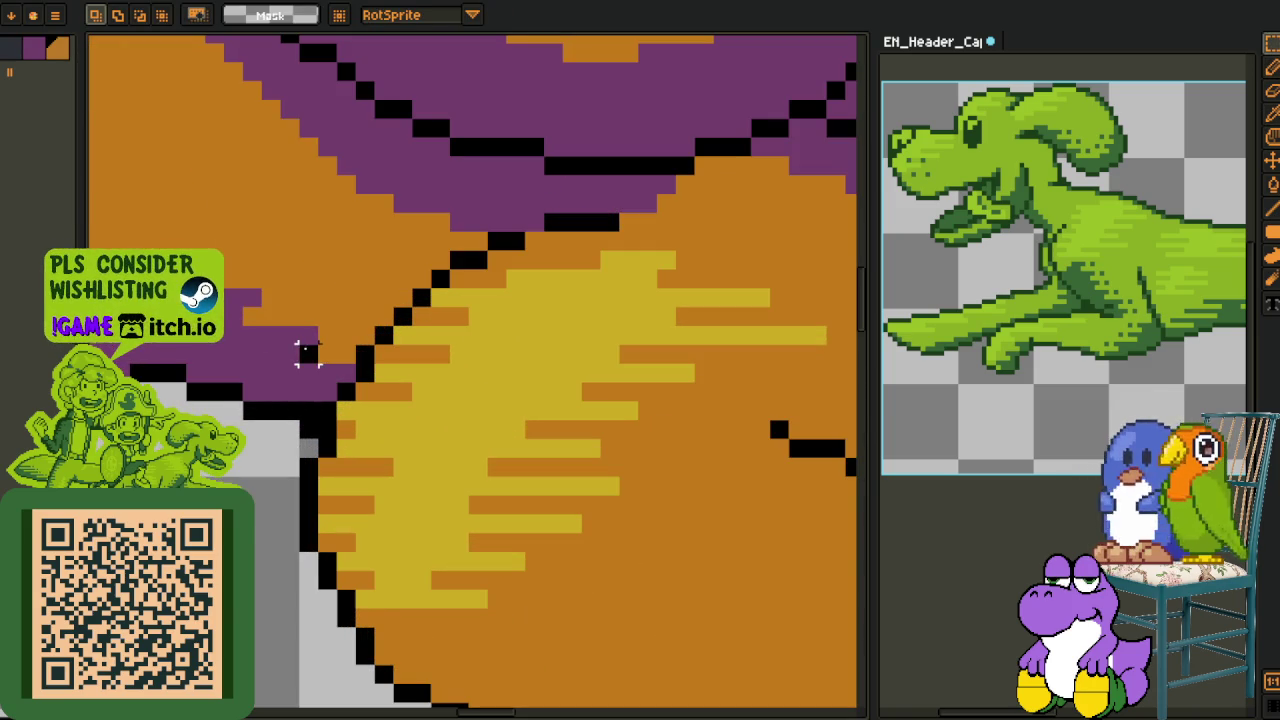
pyautogui.press('b')
pyautogui.scroll(-3, 330, 380)
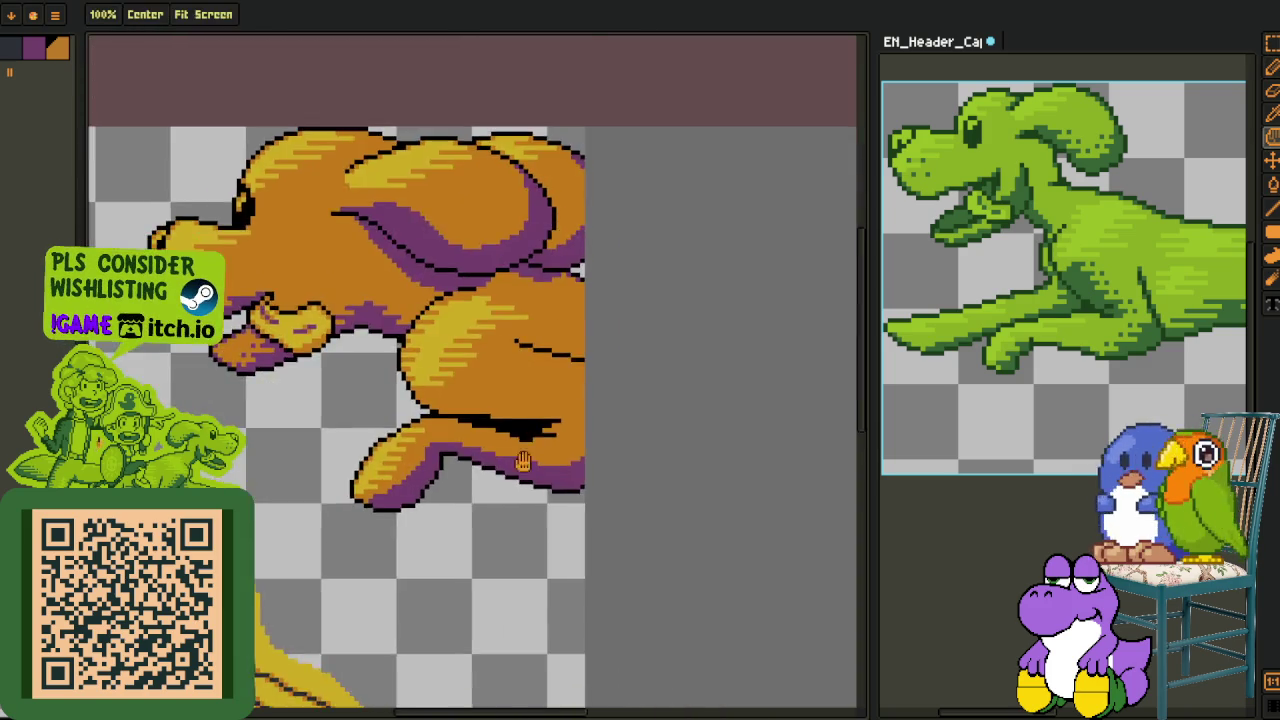
pyautogui.scroll(2, 457, 414)
pyautogui.scroll(2, 420, 400)
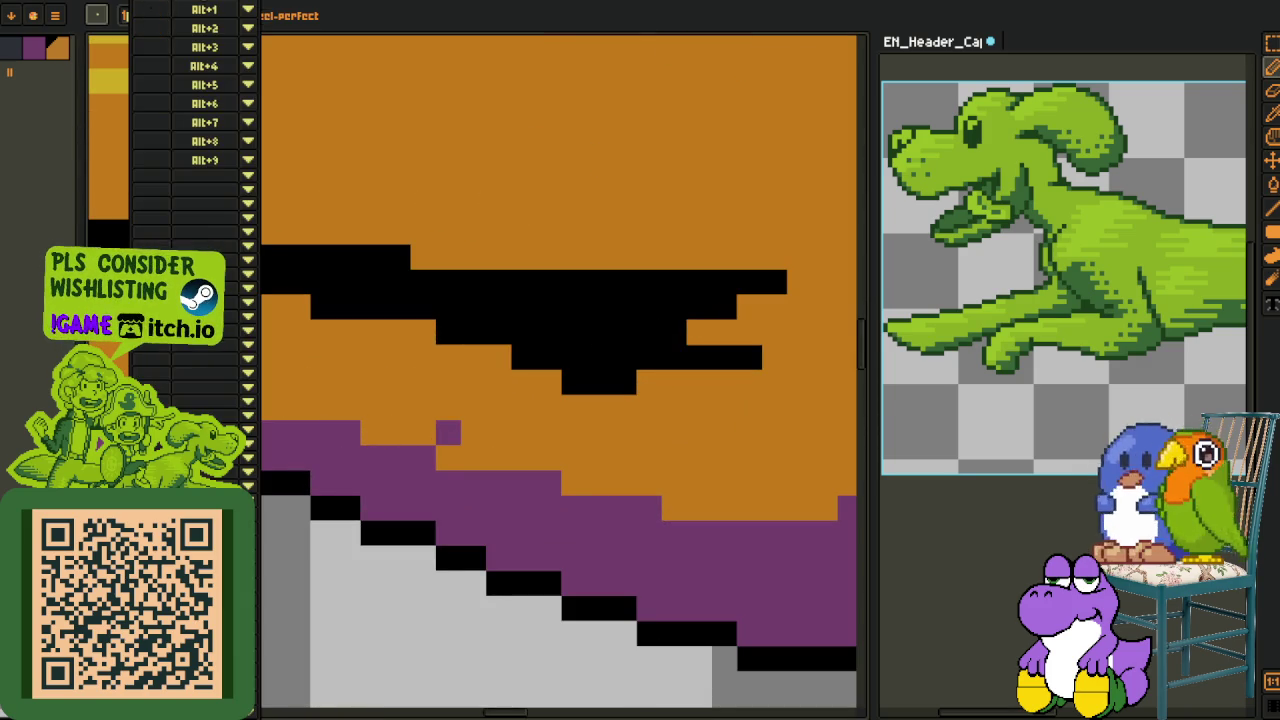
pyautogui.press('i')
pyautogui.moveTo(450, 427); pyautogui.dragTo(380, 434)
# Add an orange pixel and a short orange run into the band, then extend the purple along the orange row
pyautogui.keyDown('alt'); pyautogui.click(434, 443); pyautogui.keyUp('alt')
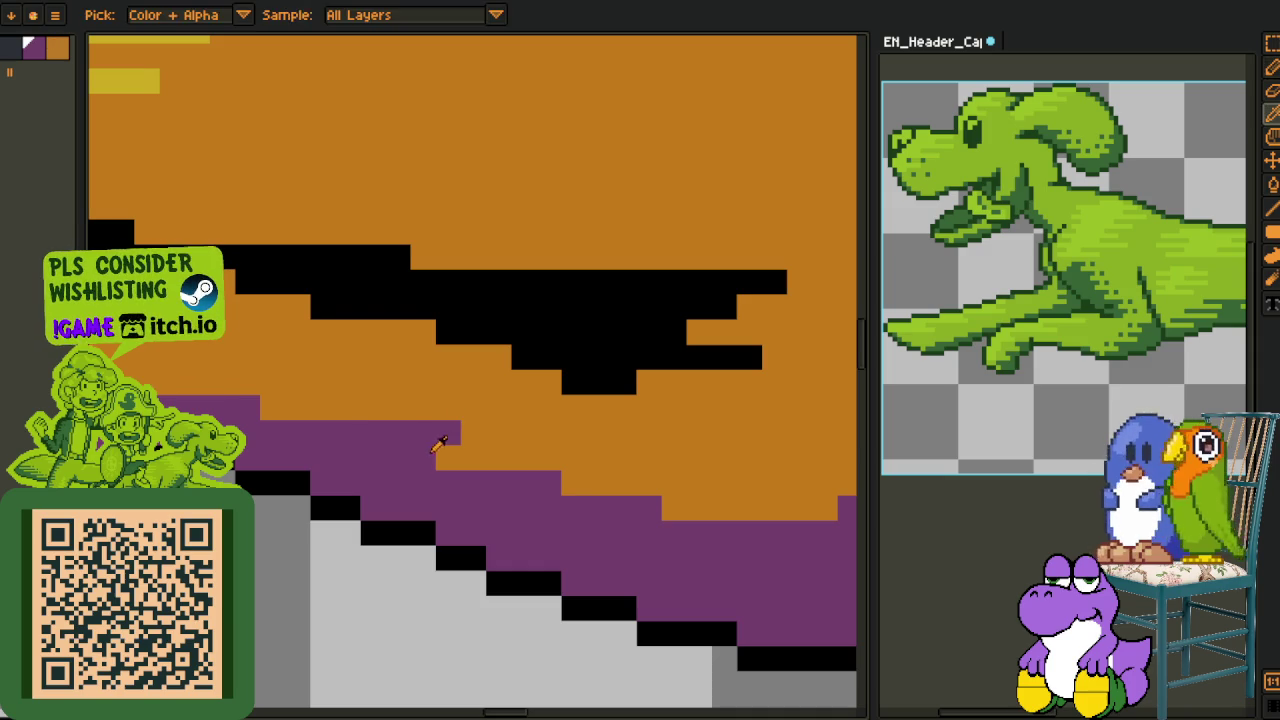
pyautogui.click(423, 457)
pyautogui.press('space')
pyautogui.moveTo(590, 468); pyautogui.dragTo(484, 460)
pyautogui.moveTo(522, 500)
pyautogui.mouseDown()
pyautogui.moveTo(462, 500)
pyautogui.moveTo(512, 473)
pyautogui.mouseUp()
pyautogui.click(446, 476)
pyautogui.press('b')
pyautogui.moveTo(786, 468); pyautogui.dragTo(690, 472)
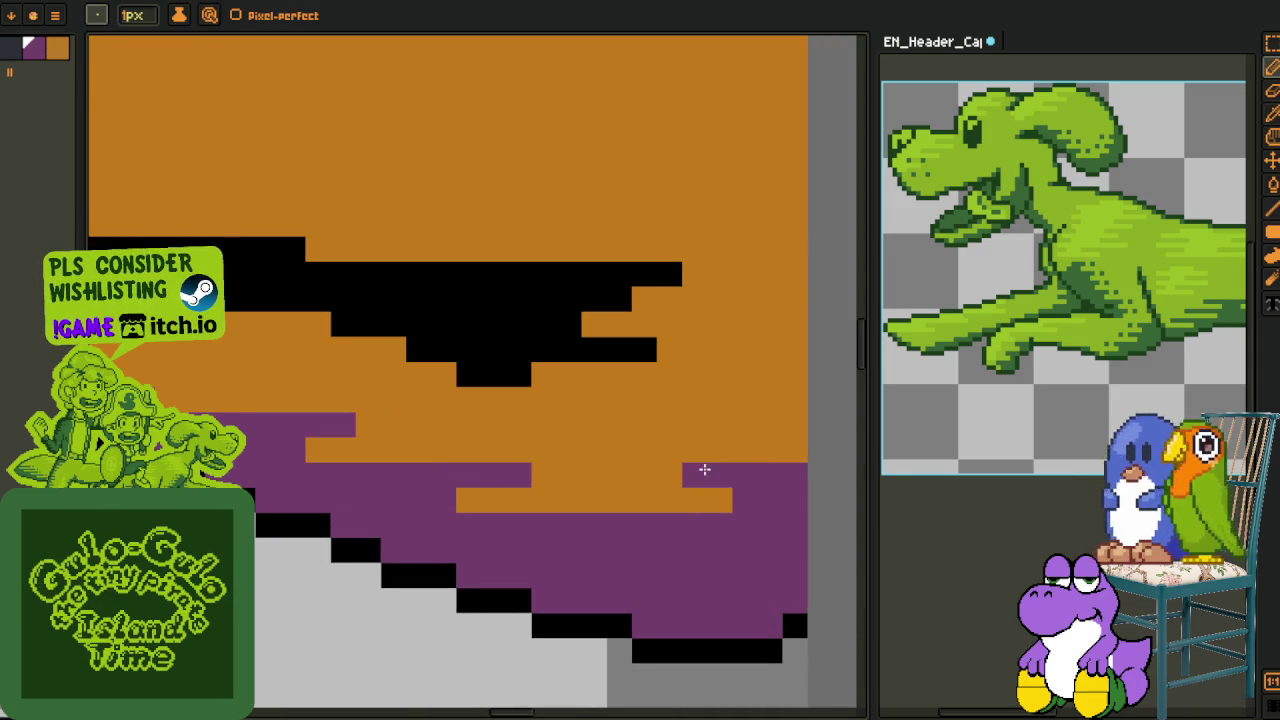
# Notch orange pixels into the purple band and place lone purple pixels in the notch and fur
pyautogui.keyDown('alt'); pyautogui.click(712, 500); pyautogui.keyUp('alt')
pyautogui.click(733, 496)
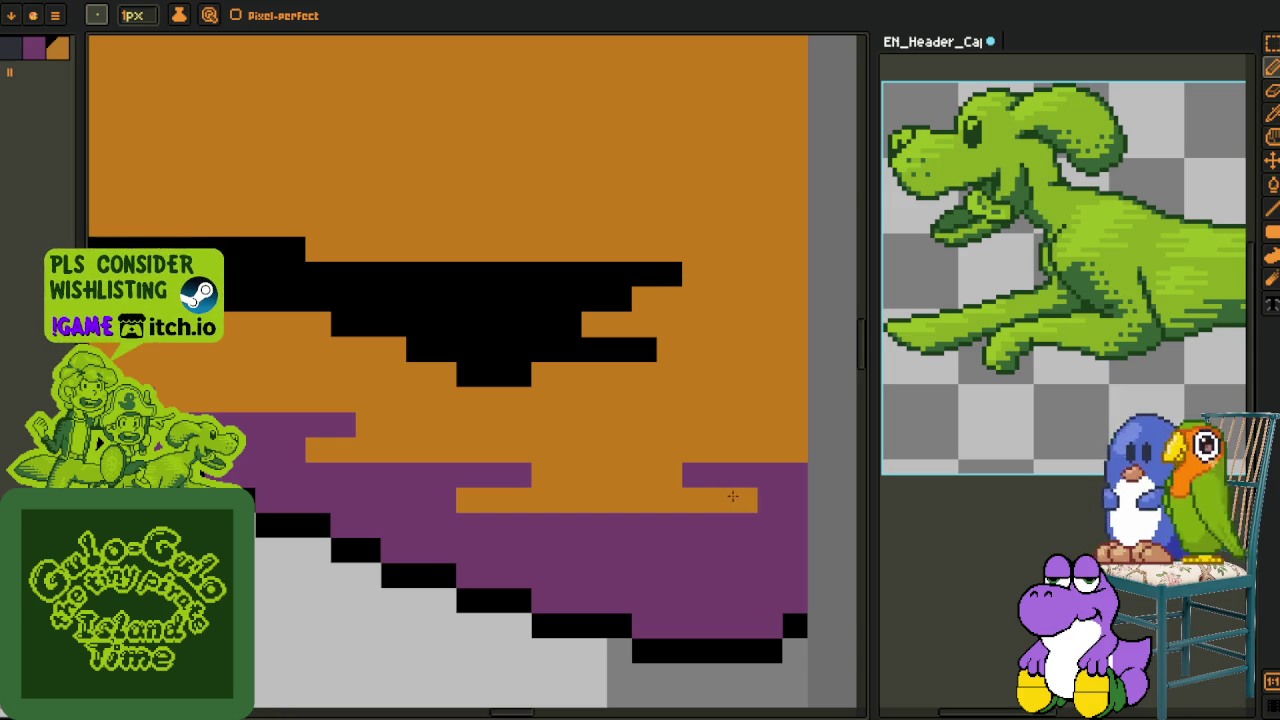
pyautogui.press('alt')
pyautogui.click(648, 474)
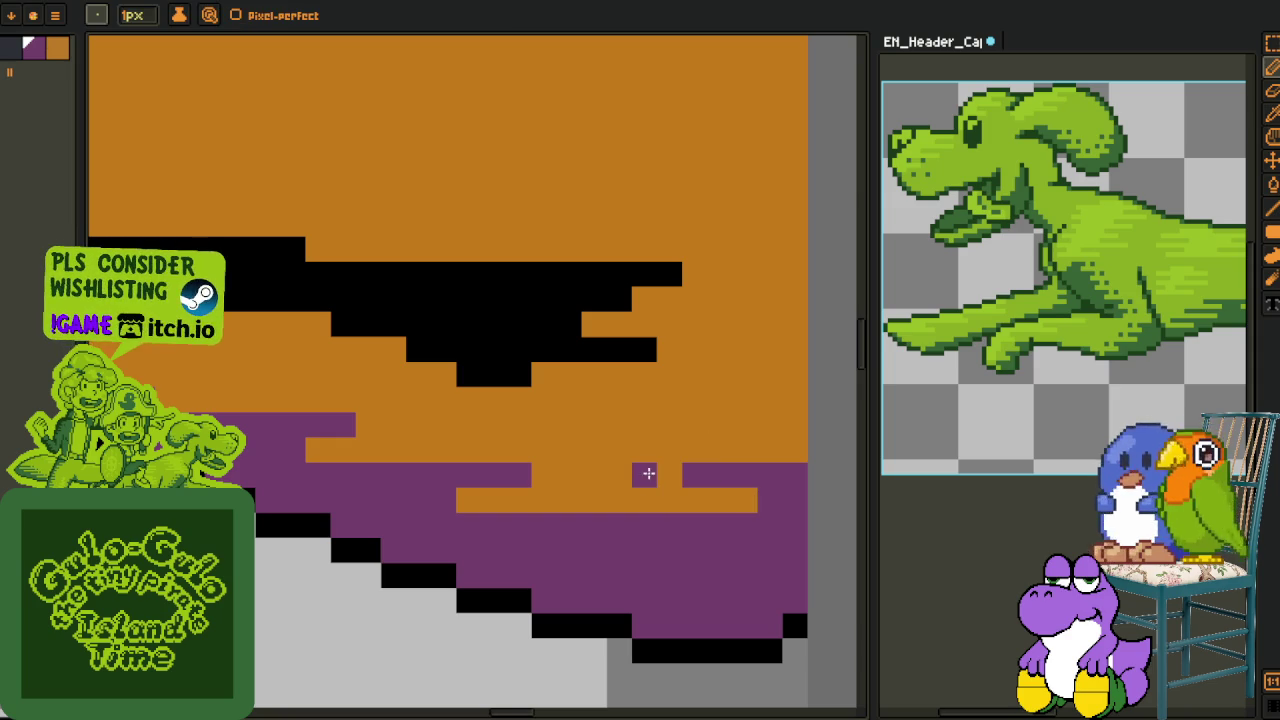
pyautogui.keyDown('alt'); pyautogui.click(528, 434); pyautogui.keyUp('alt')
pyautogui.click(520, 474)
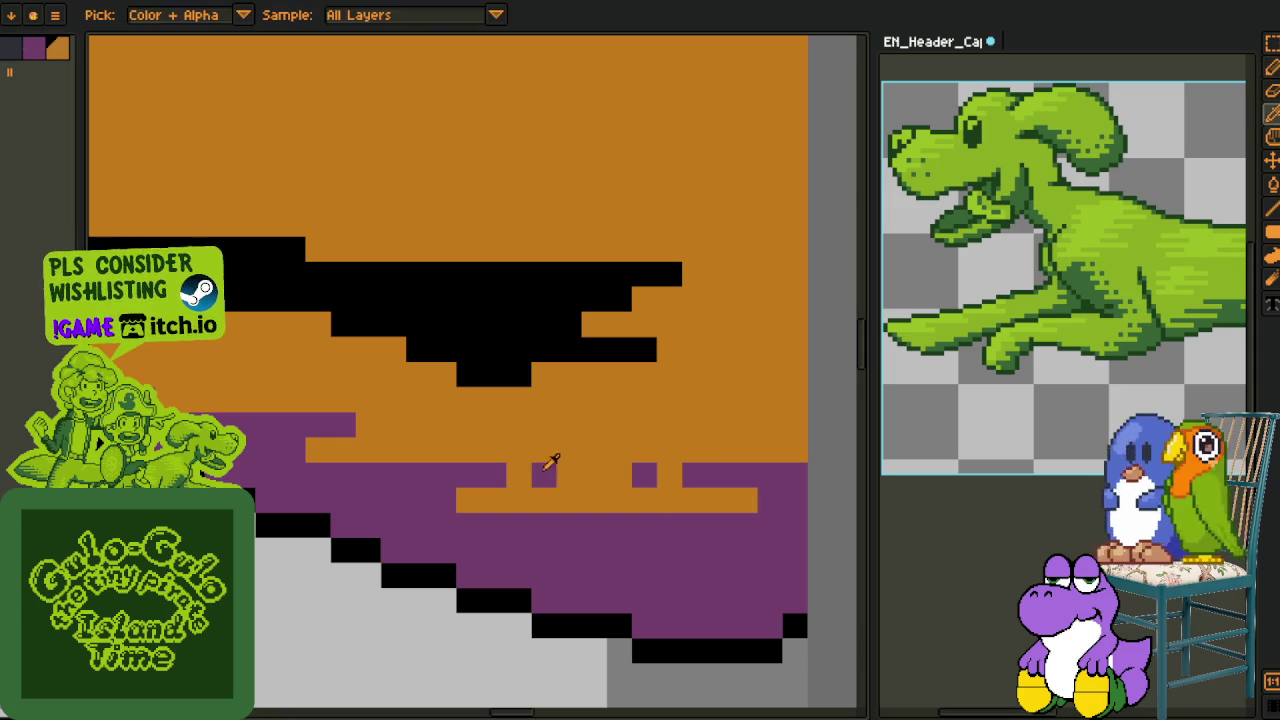
pyautogui.keyDown('alt'); pyautogui.click(546, 468); pyautogui.keyUp('alt')
pyautogui.click(386, 428)
pyautogui.moveTo(381, 430); pyautogui.dragTo(483, 441)
pyautogui.press('b')
pyautogui.click(370, 445)
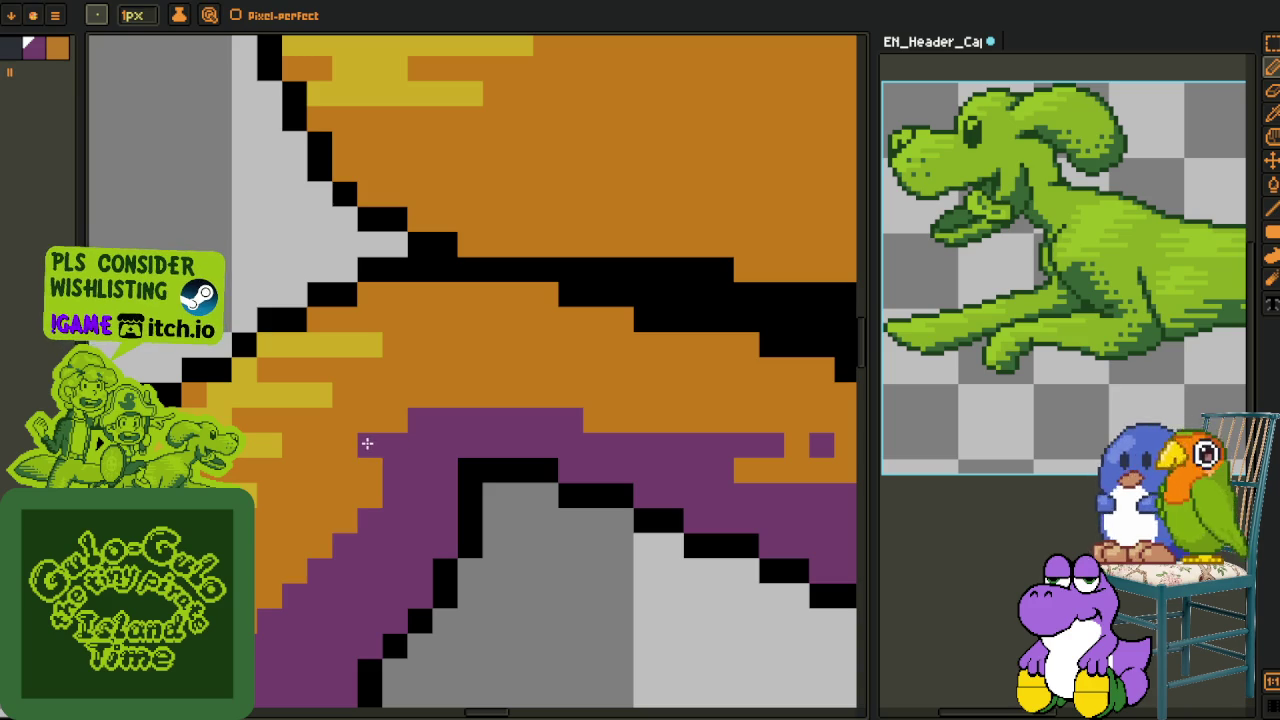
# Turn two purple corner pixels orange and add purple pixels into the leg's orange fur
pyautogui.rightClick(420, 420)
pyautogui.rightClick(445, 421)
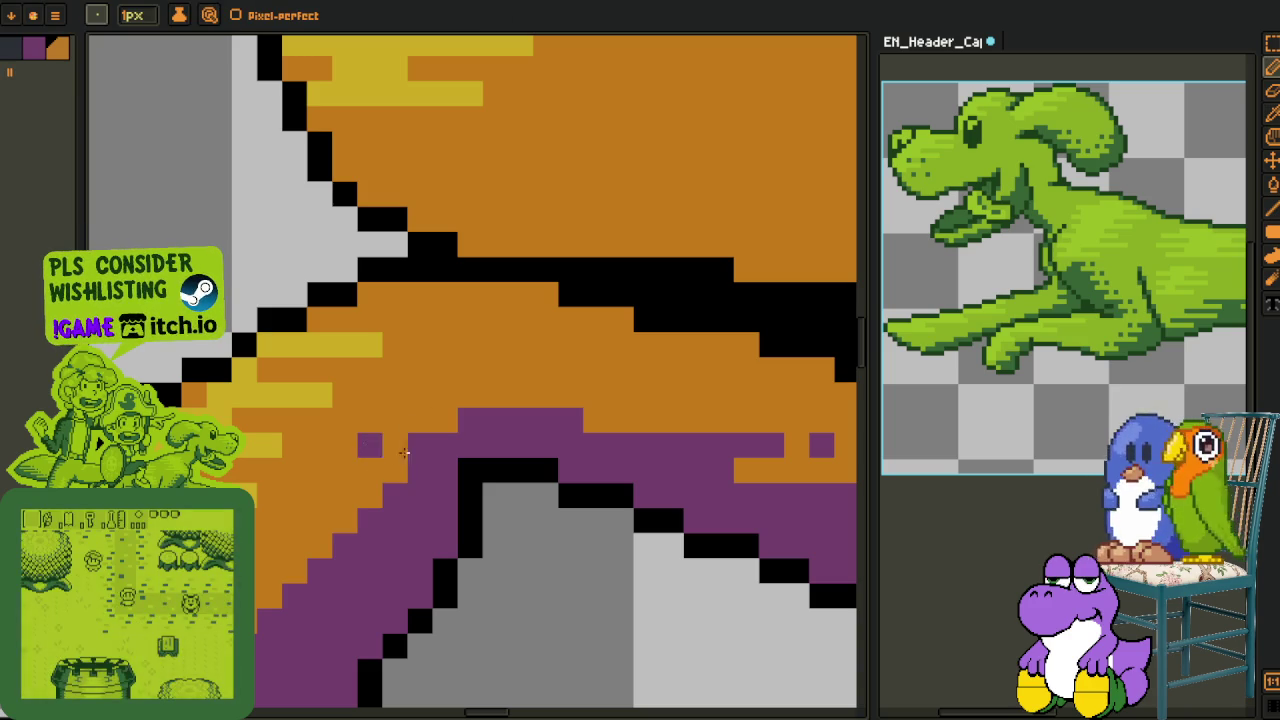
pyautogui.click(345, 490)
pyautogui.moveTo(348, 486); pyautogui.dragTo(460, 412)
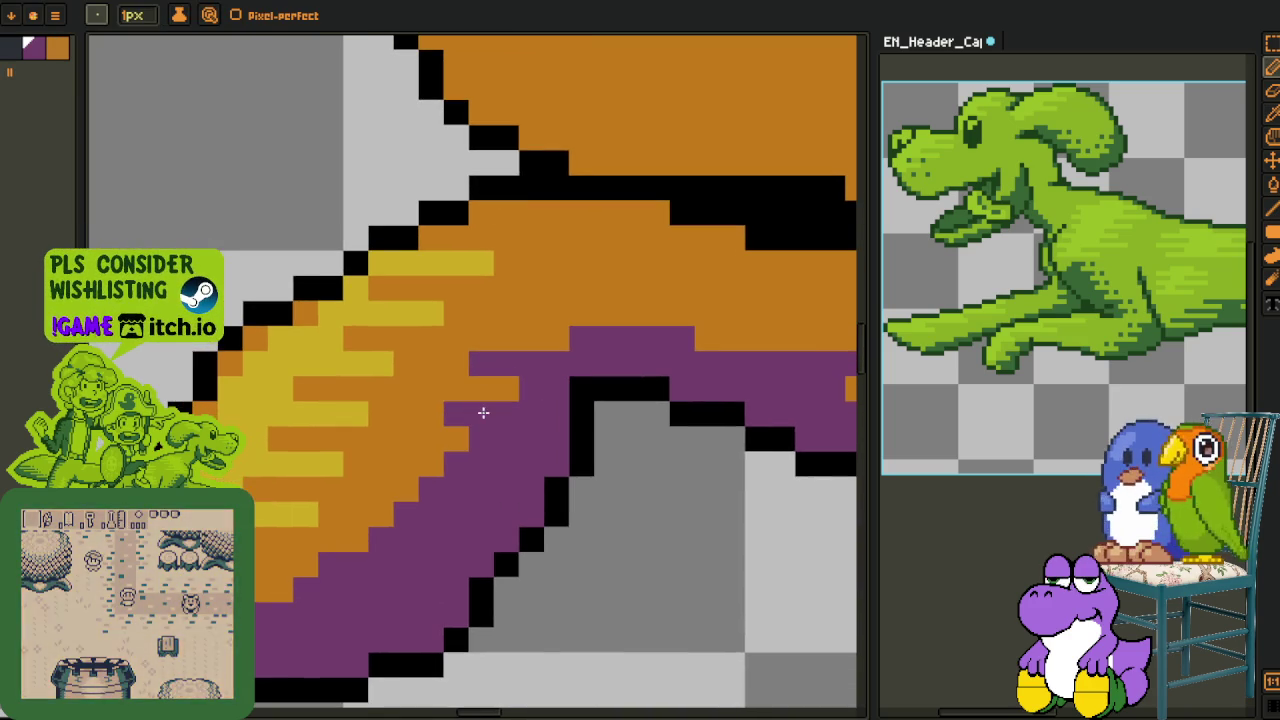
pyautogui.click(403, 468)
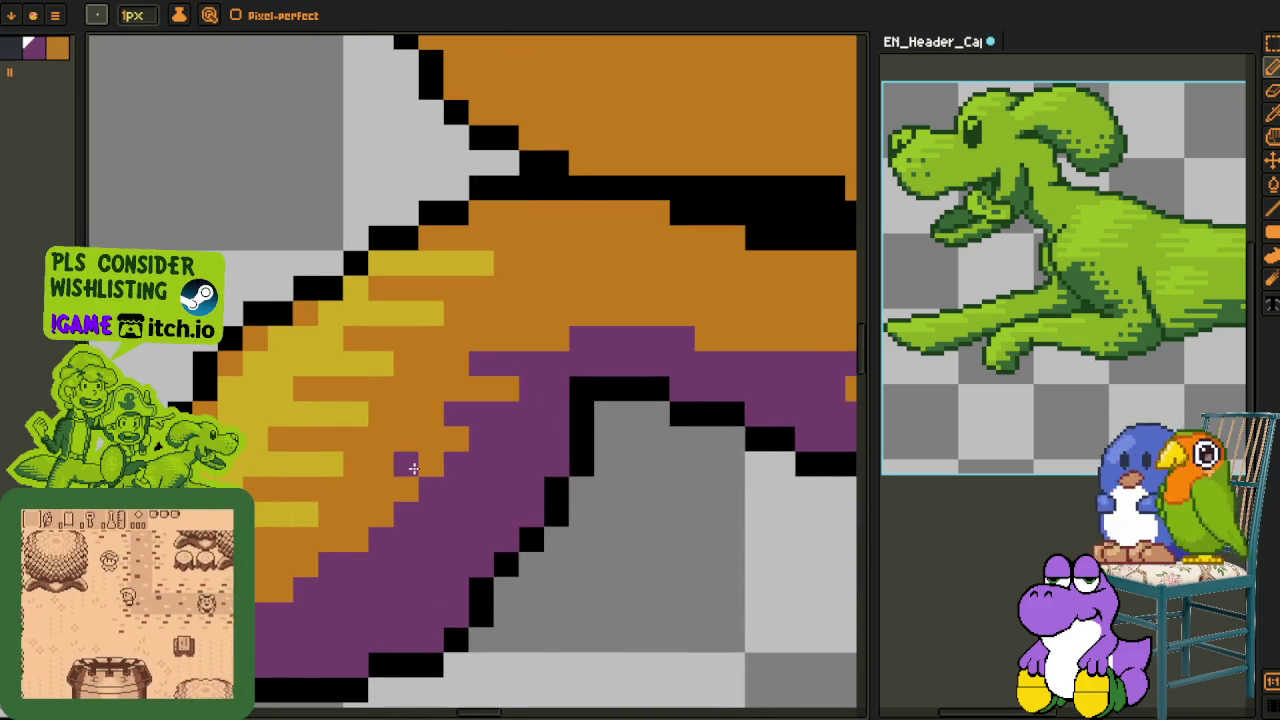
pyautogui.click(432, 465)
pyautogui.press('alt')
# Streak two orange rows into the purple leg shading and fix a stray purple pixel
pyautogui.moveTo(383, 537); pyautogui.dragTo(432, 537)
pyautogui.press('alt')
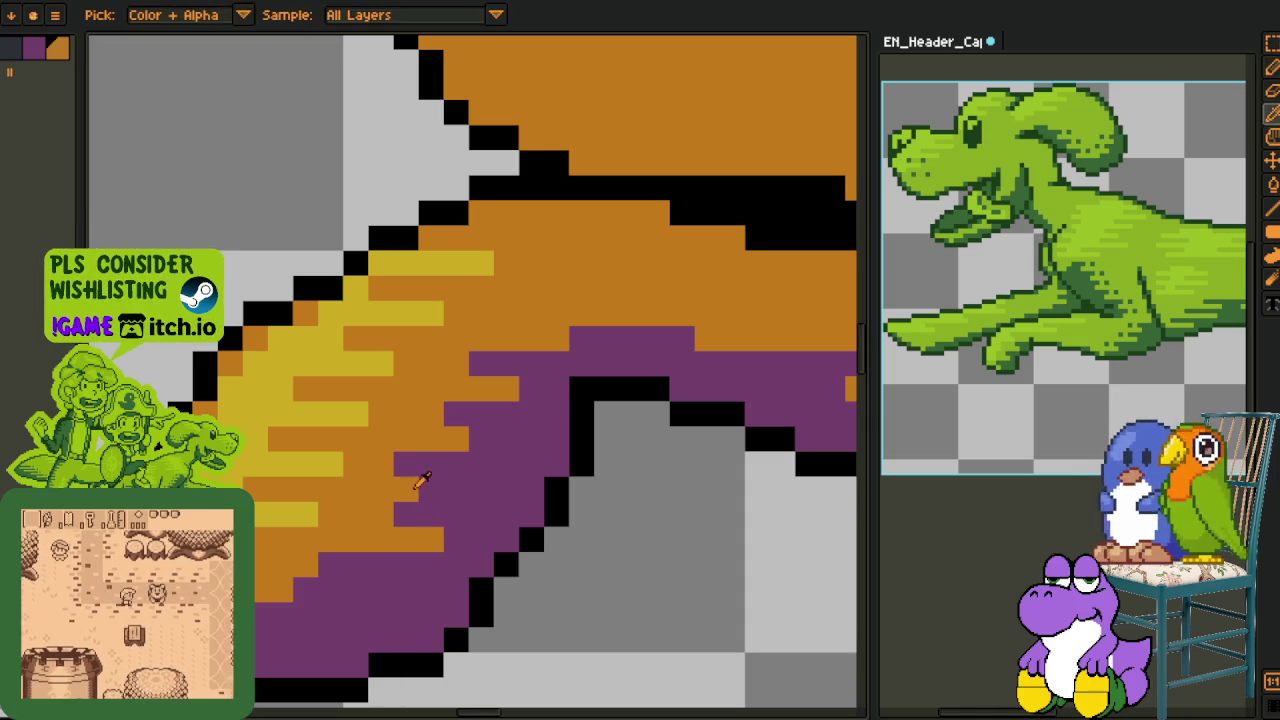
pyautogui.click(407, 464)
pyautogui.press('alt')
pyautogui.press('alt')
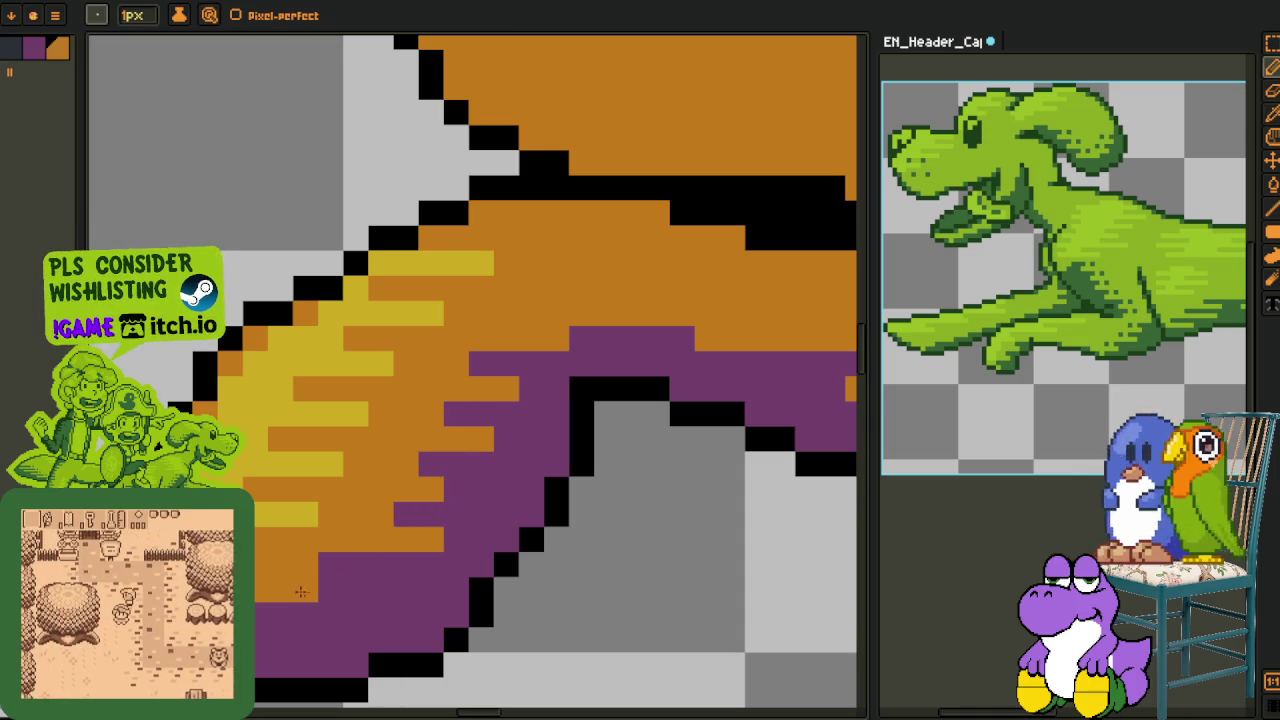
pyautogui.moveTo(330, 590); pyautogui.dragTo(385, 590)
pyautogui.press('alt')
# Paint another orange streak further down the leg and turn a purple pixel orange
pyautogui.scroll(-2, 295, 600)
pyautogui.hscroll(-1, 295, 600)
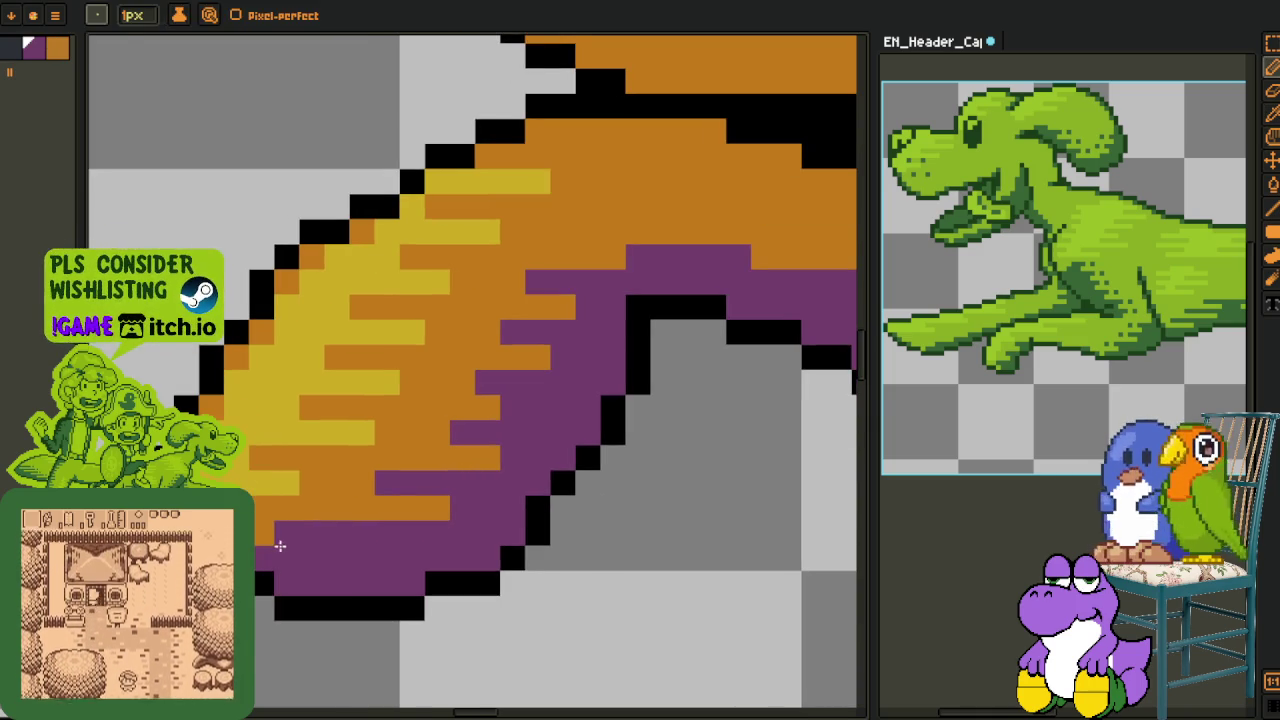
pyautogui.press('alt')
pyautogui.moveTo(258, 556); pyautogui.dragTo(354, 550)
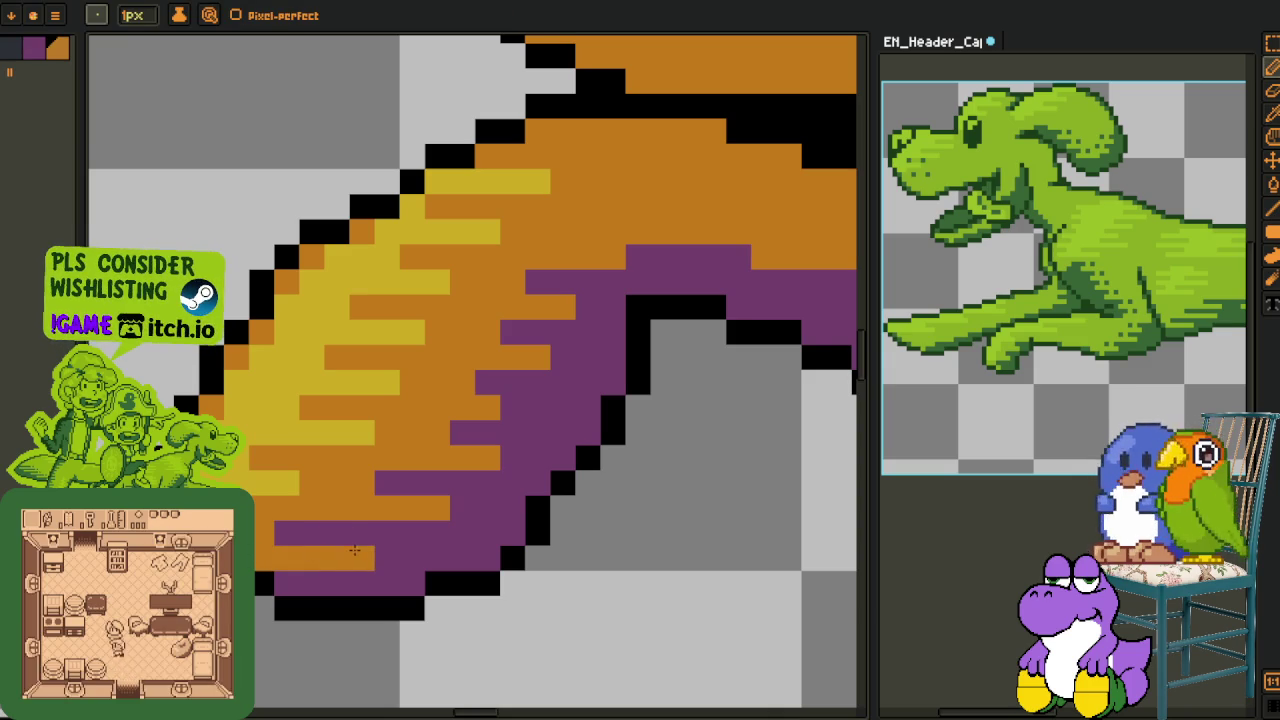
pyautogui.press('alt')
pyautogui.click(410, 484)
pyautogui.press('alt')
pyautogui.scroll(-3, 471, 508)
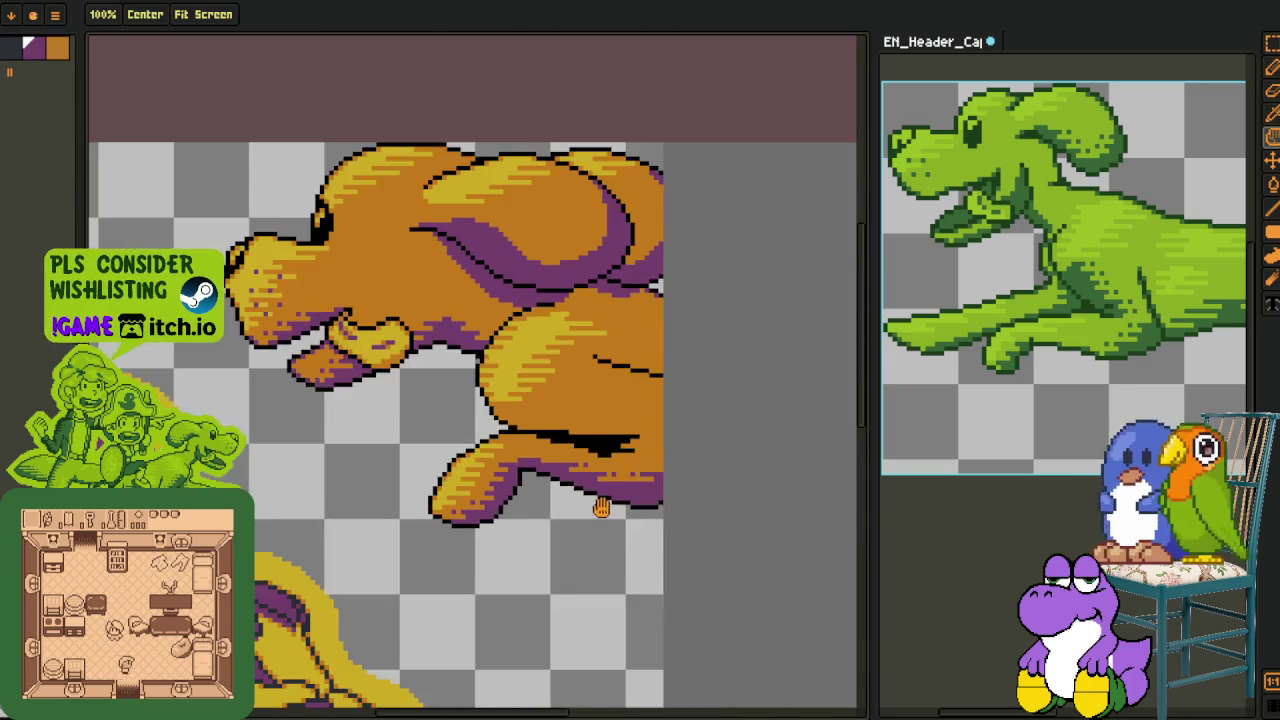
# Save the sprite with Ctrl+S
pyautogui.scroll(1, 589, 509)
pyautogui.scroll(3, 337, 531)
pyautogui.scroll(-2, 442, 421)
pyautogui.hotkey('ctrl', 's')
# Sample the purple and dot six purple pixels along the outline by the yellow patch
pyautogui.moveTo(442, 421); pyautogui.dragTo(484, 462)
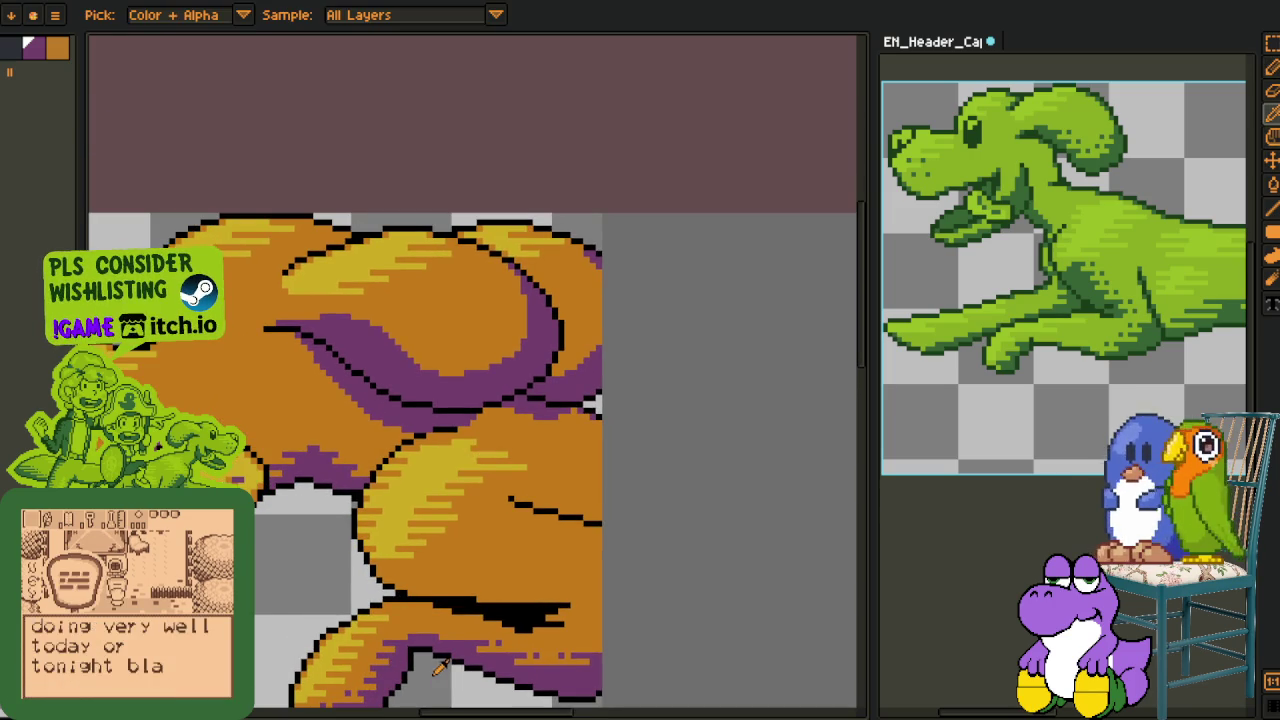
pyautogui.scroll(2, 361, 505)
pyautogui.keyDown('alt'); pyautogui.click(372, 490); pyautogui.keyUp('alt')
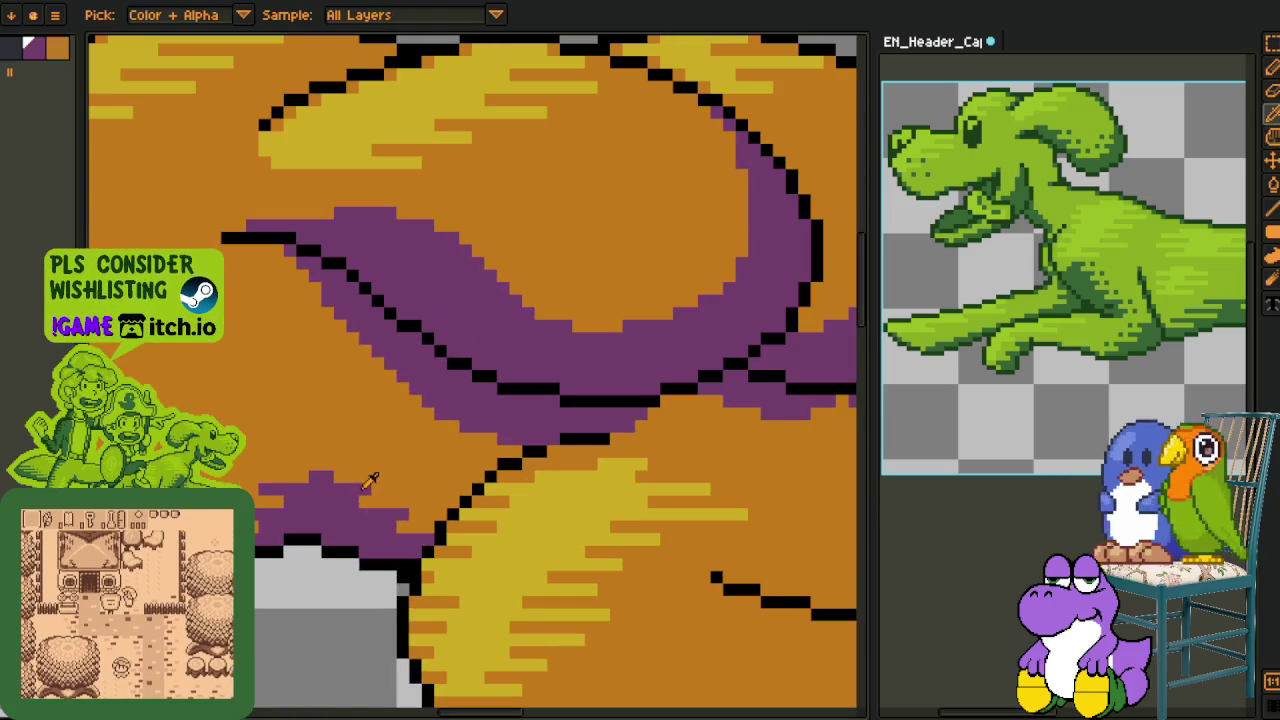
pyautogui.scroll(-1, 249, 484)
pyautogui.scroll(-2, 249, 484)
pyautogui.scroll(2, 291, 463)
pyautogui.scroll(2, 291, 463)
pyautogui.click(352, 492)
pyautogui.click(277, 442)
pyautogui.click(427, 492)
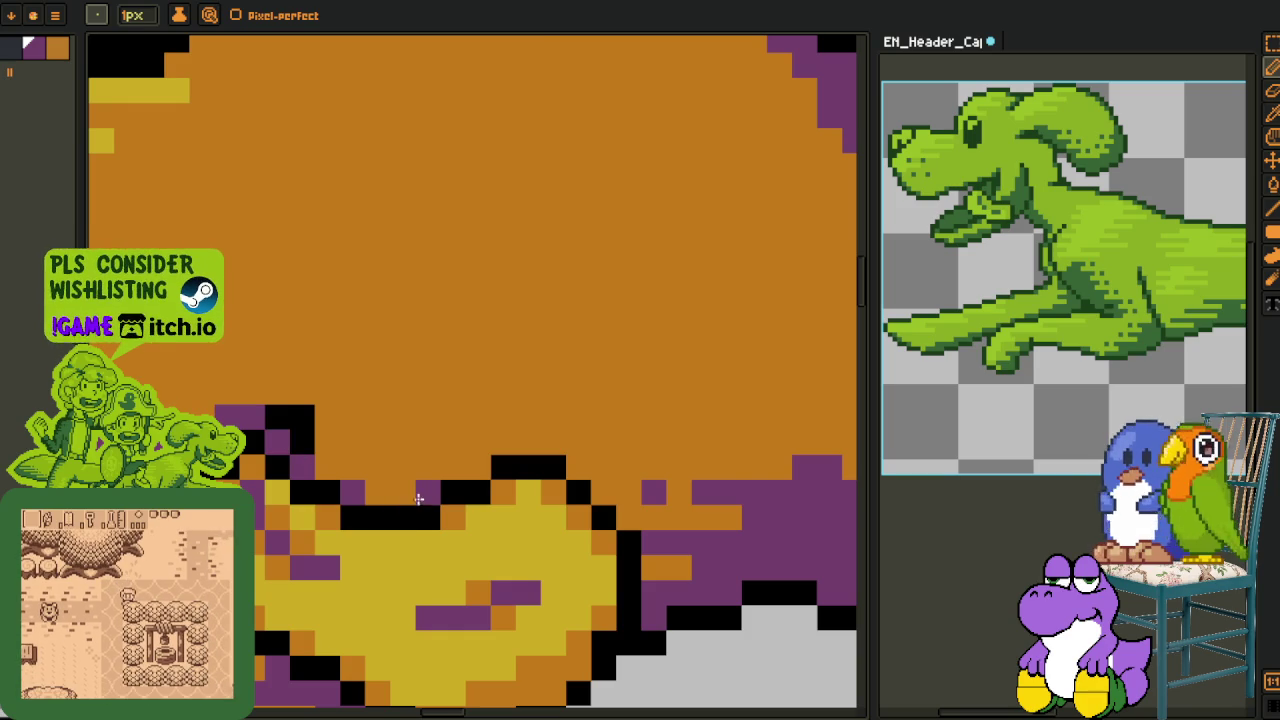
pyautogui.click(477, 467)
pyautogui.click(577, 467)
pyautogui.click(602, 492)
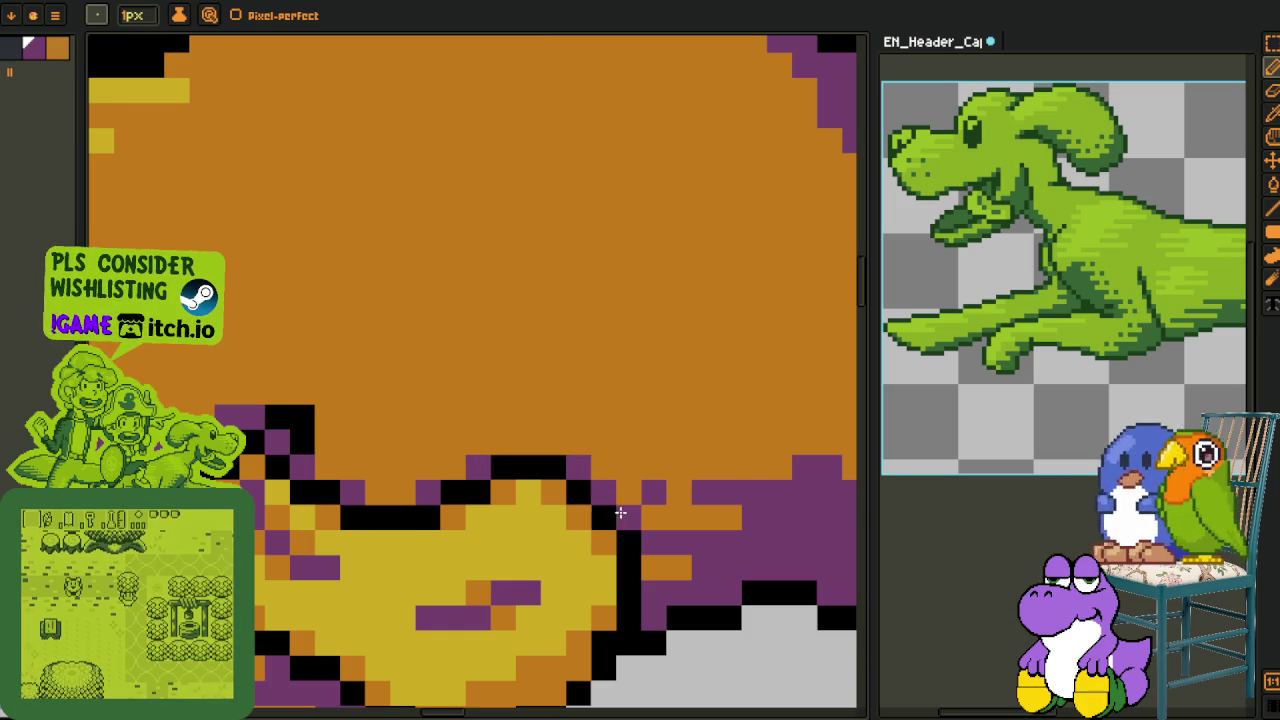
pyautogui.scroll(-2, 305, 445)
pyautogui.scroll(-2, 320, 455)
pyautogui.scroll(-2, 338, 465)
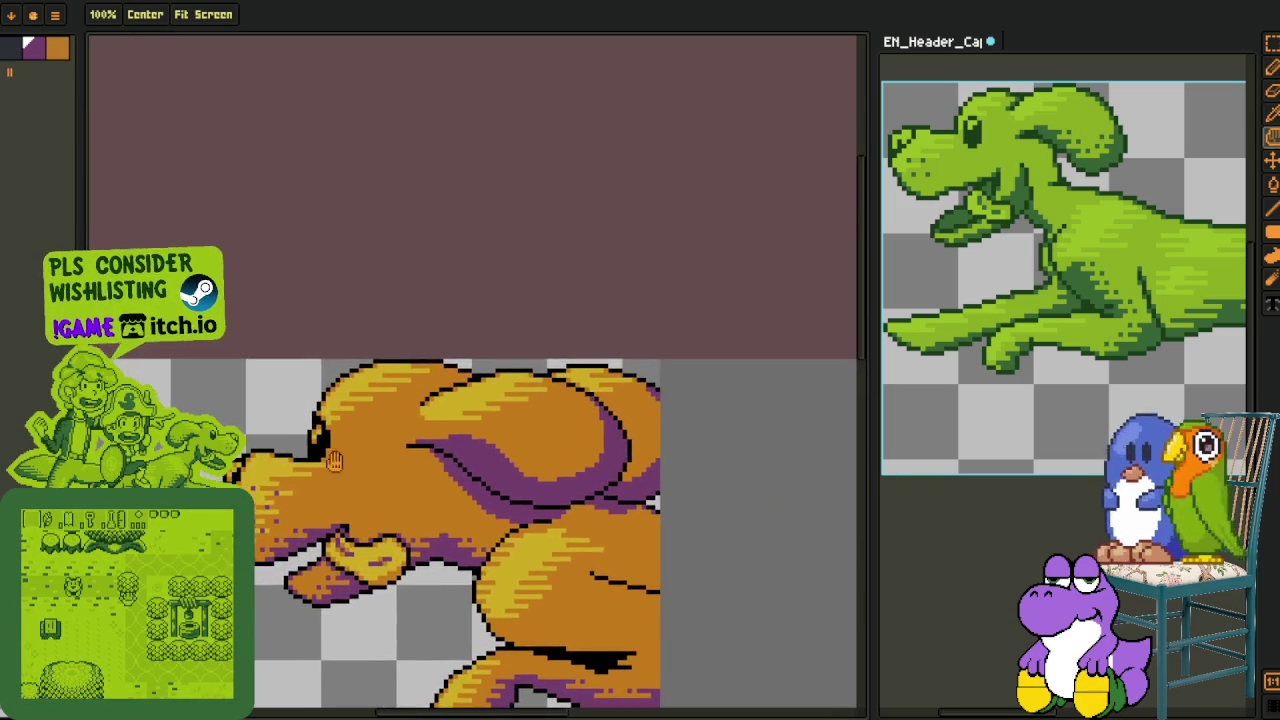
# Extend the dog's black outline by one pixel
pyautogui.scroll(3, 338, 464)
pyautogui.scroll(3, 310, 460)
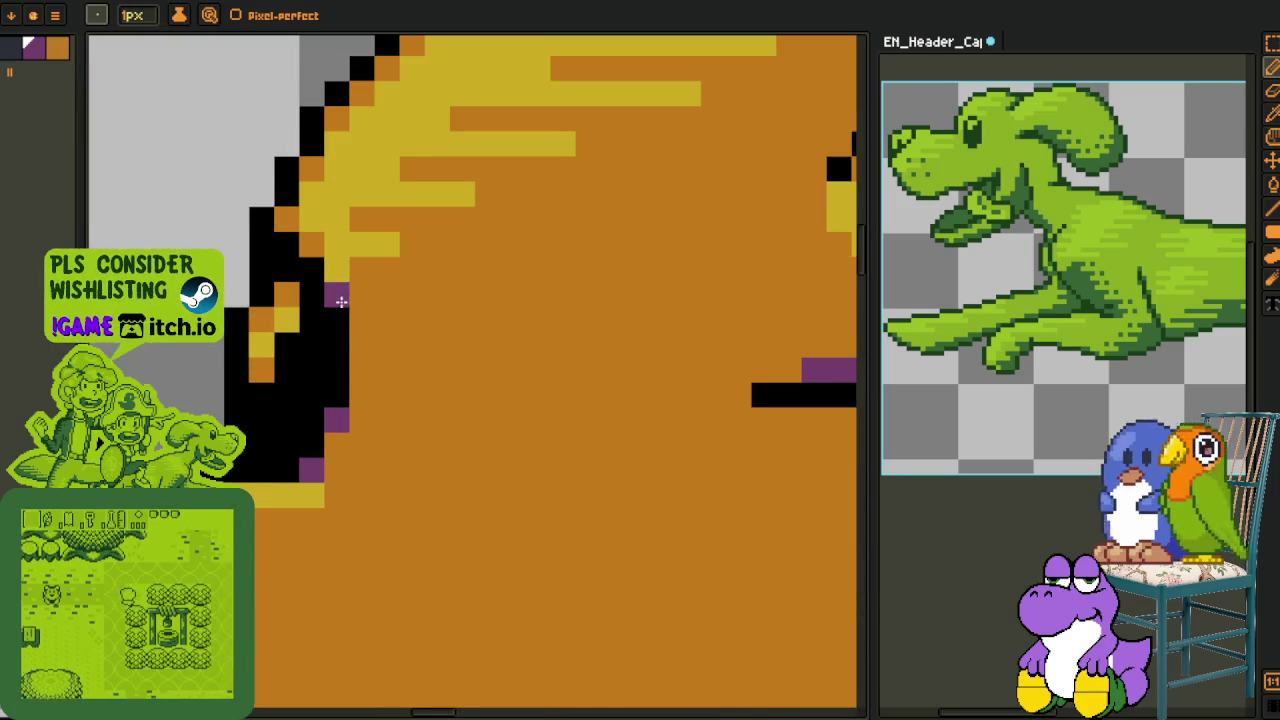
pyautogui.scroll(-1, 341, 301)
pyautogui.scroll(-1, 400, 420)
pyautogui.scroll(-1, 423, 449)
pyautogui.scroll(-1, 354, 457)
pyautogui.scroll(-1, 361, 459)
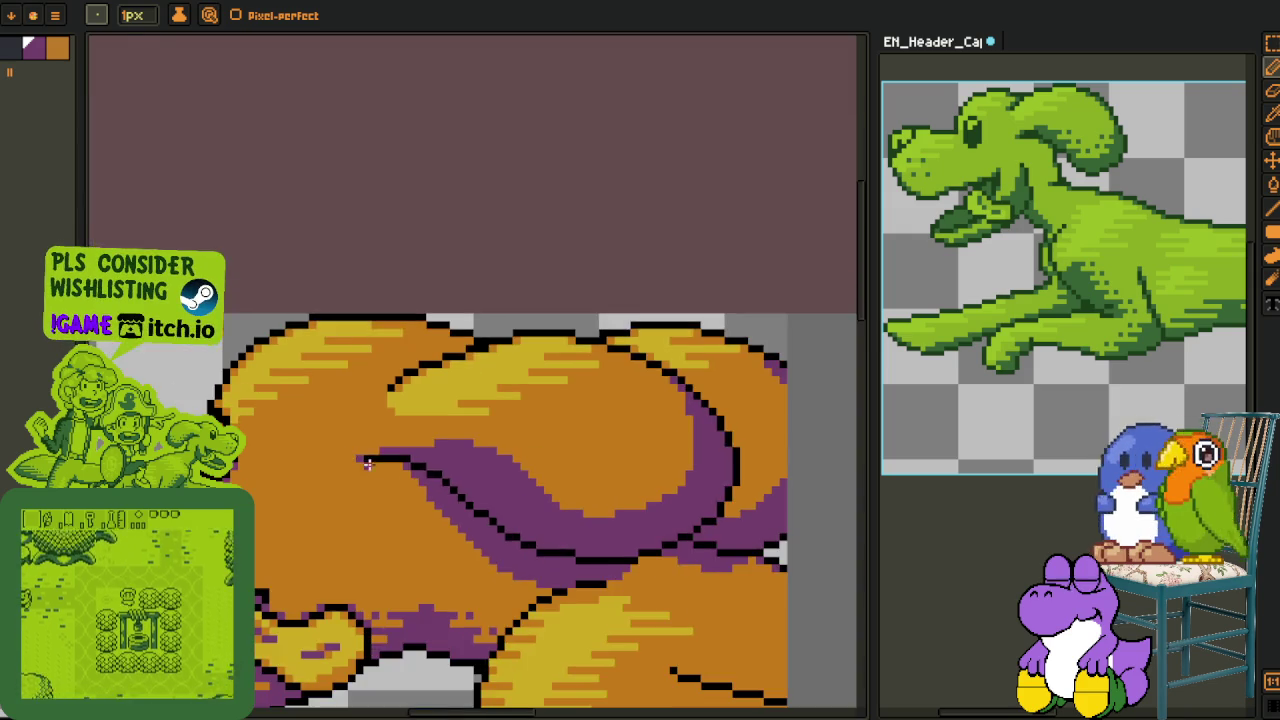
pyautogui.scroll(3, 410, 400)
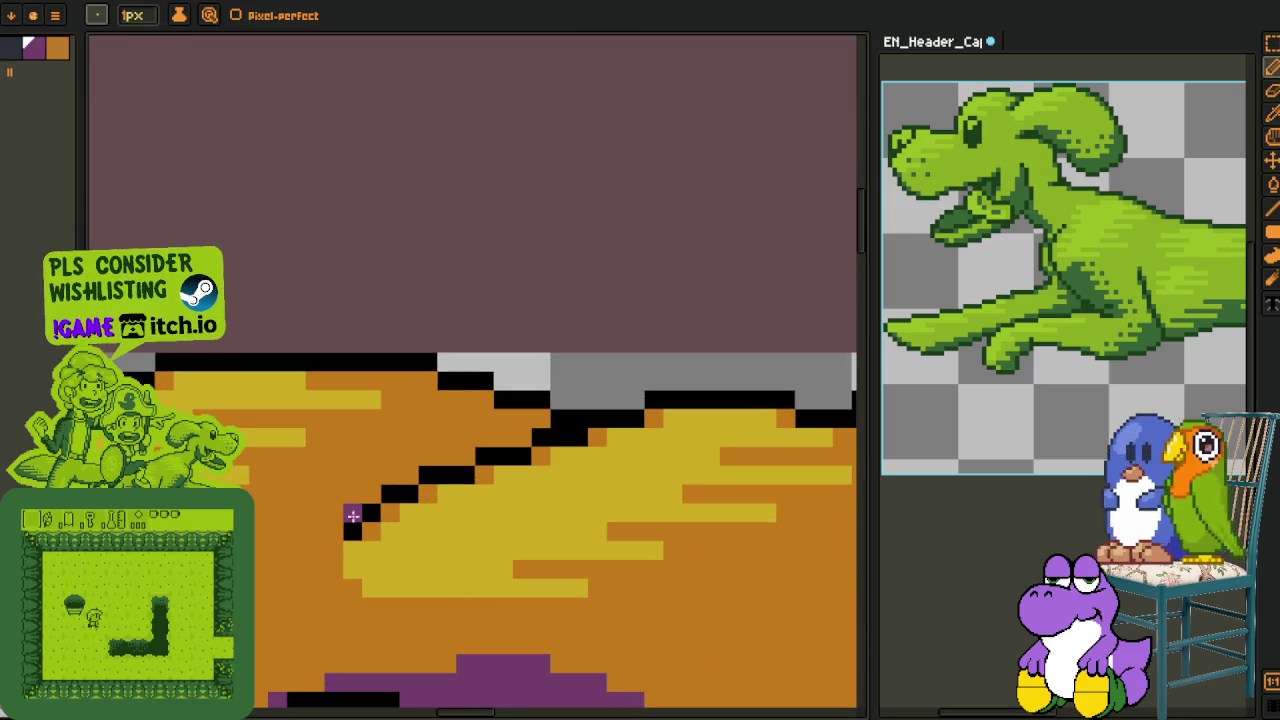
pyautogui.click(441, 467)
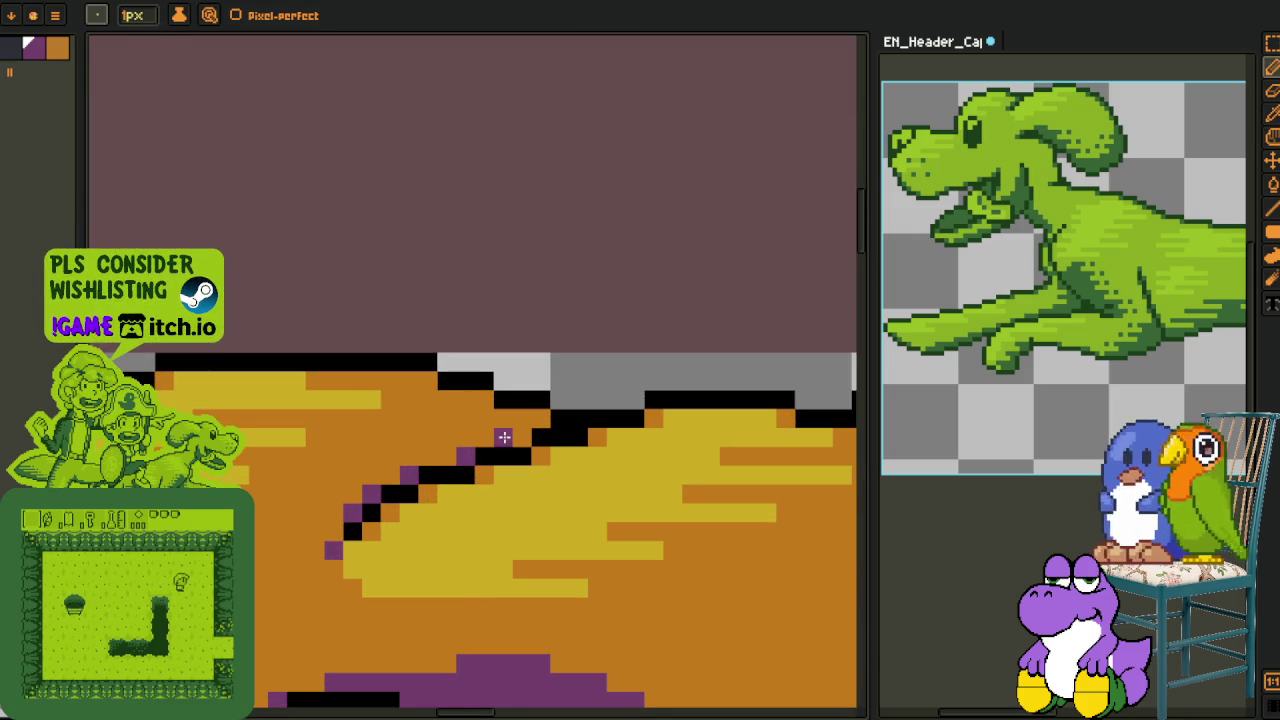
# Save the sprite and bring the whole artwork, including the second character, into view
pyautogui.scroll(-2, 420, 382)
pyautogui.scroll(-2, 554, 483)
pyautogui.press('space')
pyautogui.moveTo(554, 483); pyautogui.dragTo(408, 400)
pyautogui.hotkey('ctrl', 's')
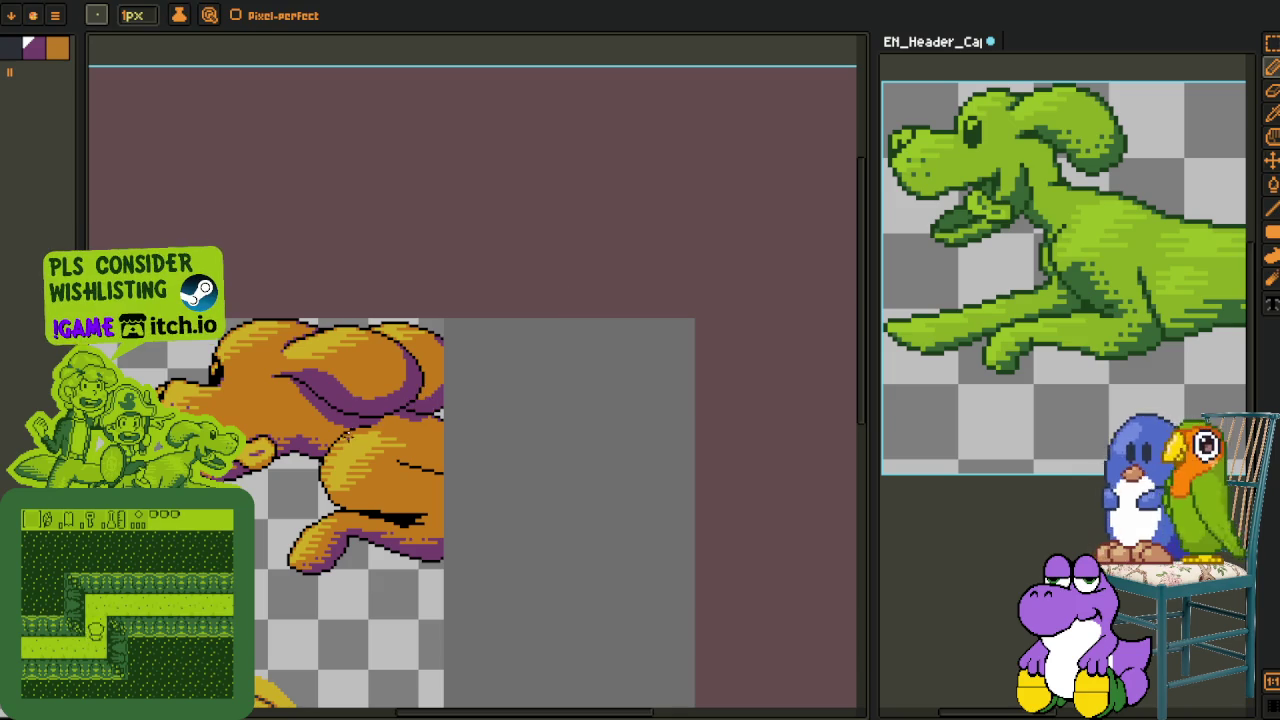
pyautogui.moveTo(213, 385); pyautogui.dragTo(413, 278)
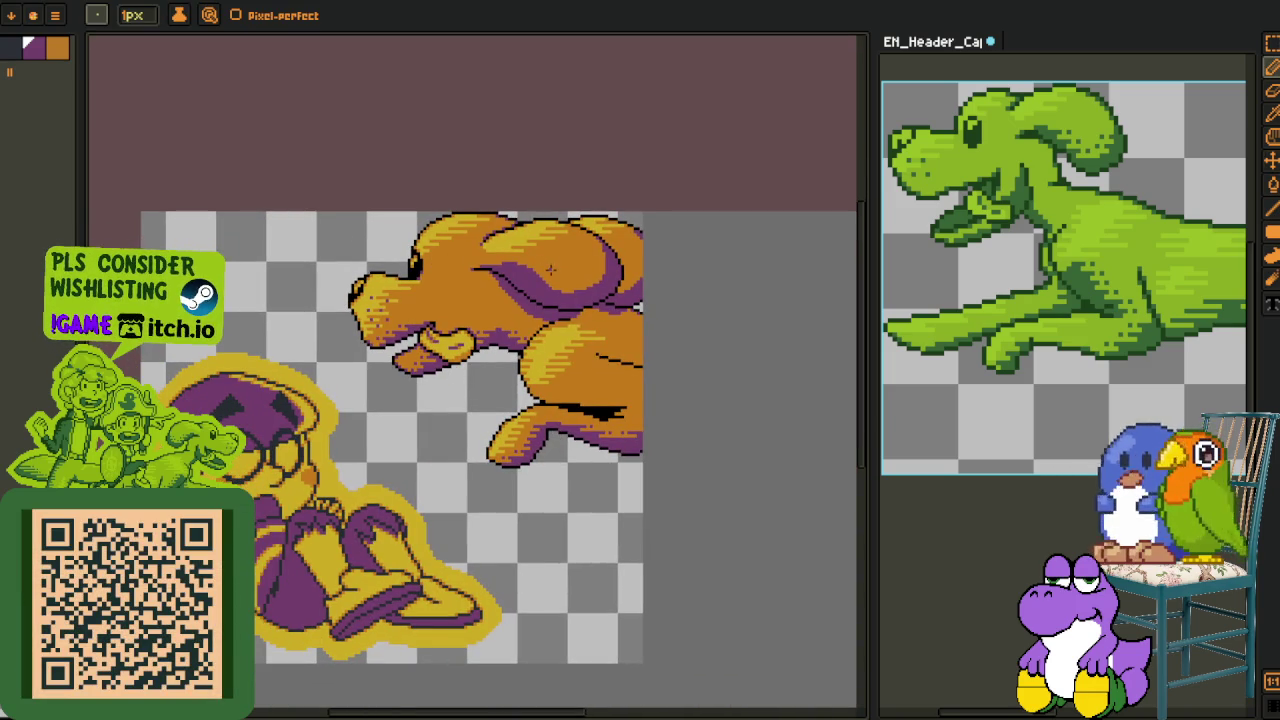
pyautogui.scroll(3, 575, 305)
pyautogui.scroll(-1, 418, 519)
pyautogui.scroll(2, 418, 519)
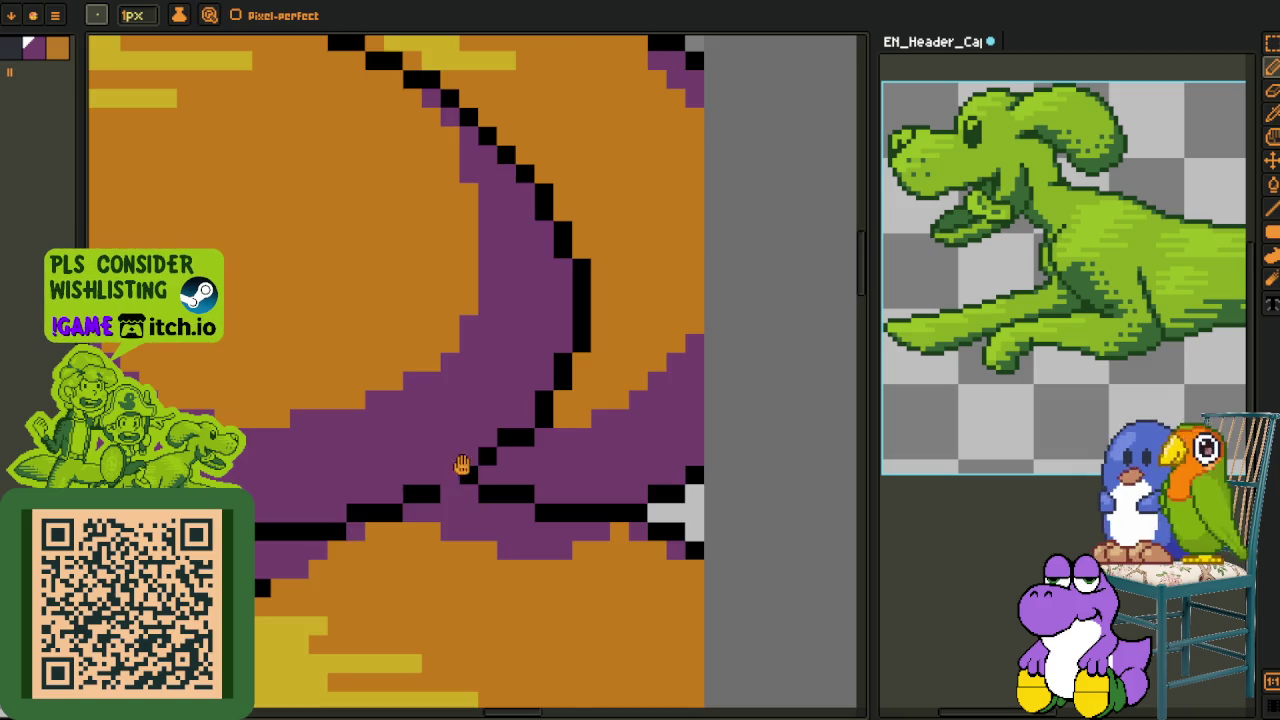
pyautogui.scroll(-2, 397, 499)
# Select a small patch of shading pixels, then undo a stray purple pixel
pyautogui.press('i')
pyautogui.scroll(-1, 237, 367)
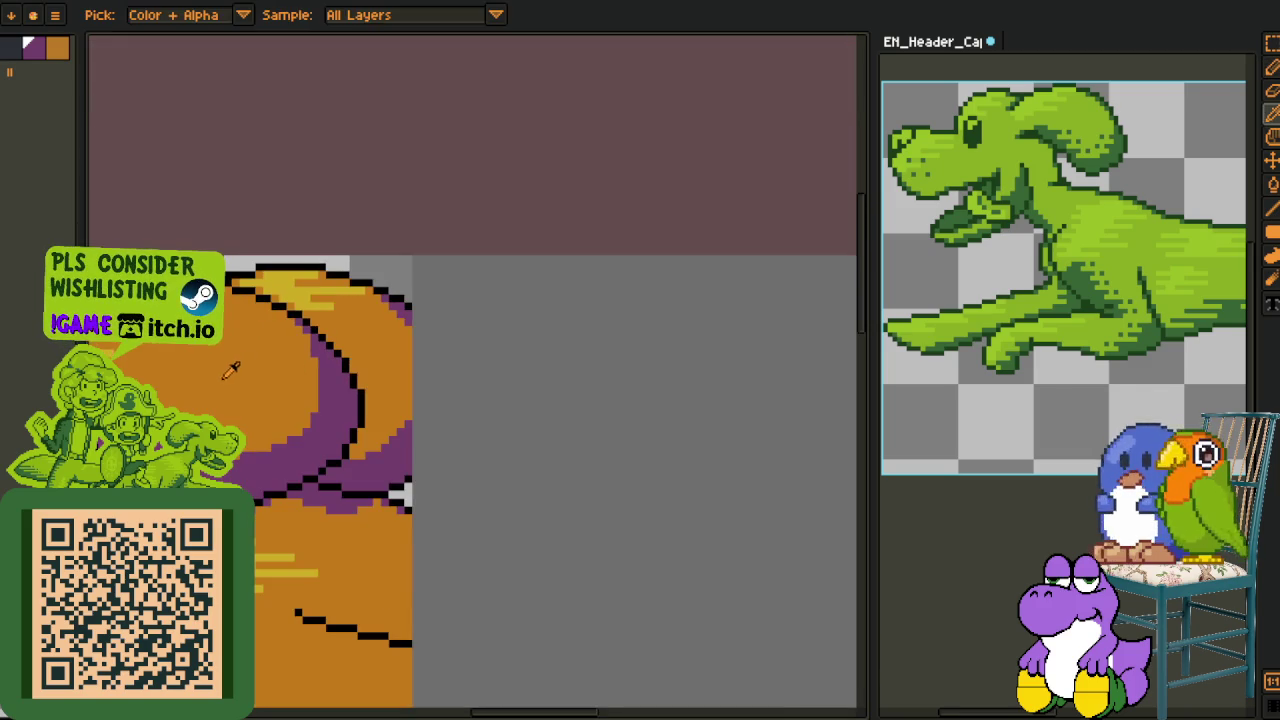
pyautogui.moveTo(237, 367); pyautogui.dragTo(501, 306)
pyautogui.scroll(2, 357, 497)
pyautogui.press('m')
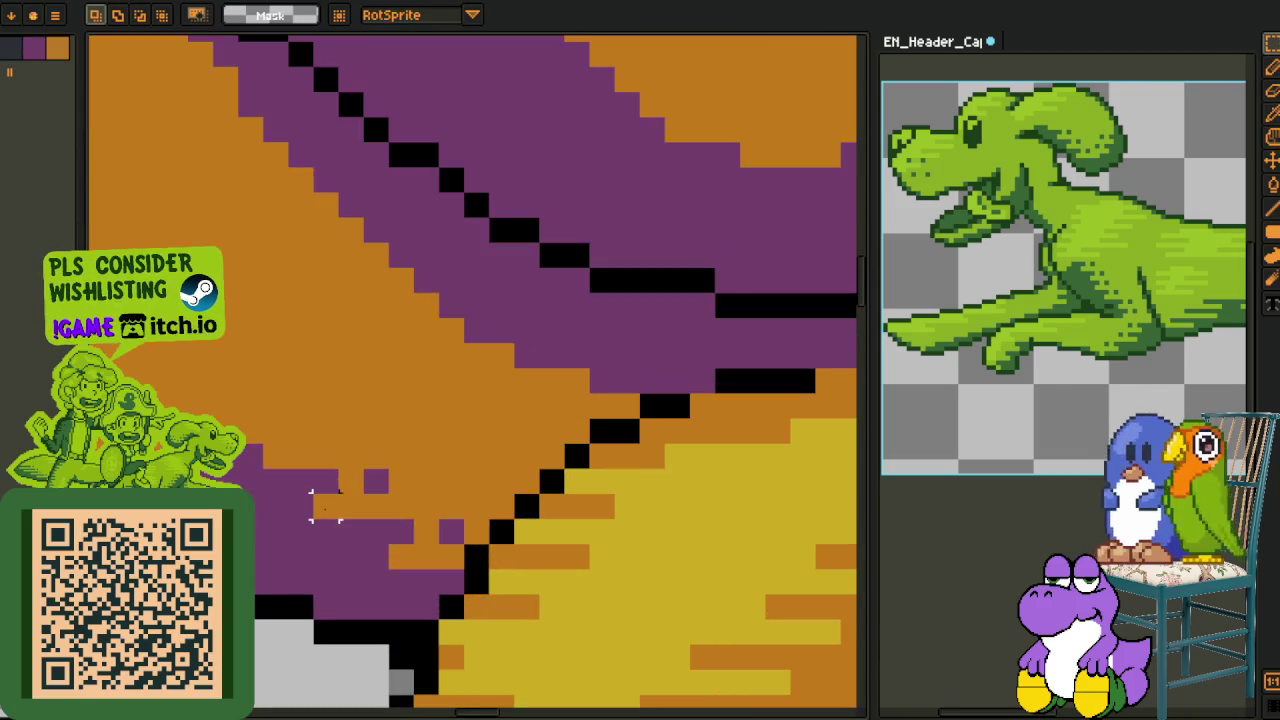
pyautogui.moveTo(310, 467); pyautogui.dragTo(342, 520)
pyautogui.press('b')
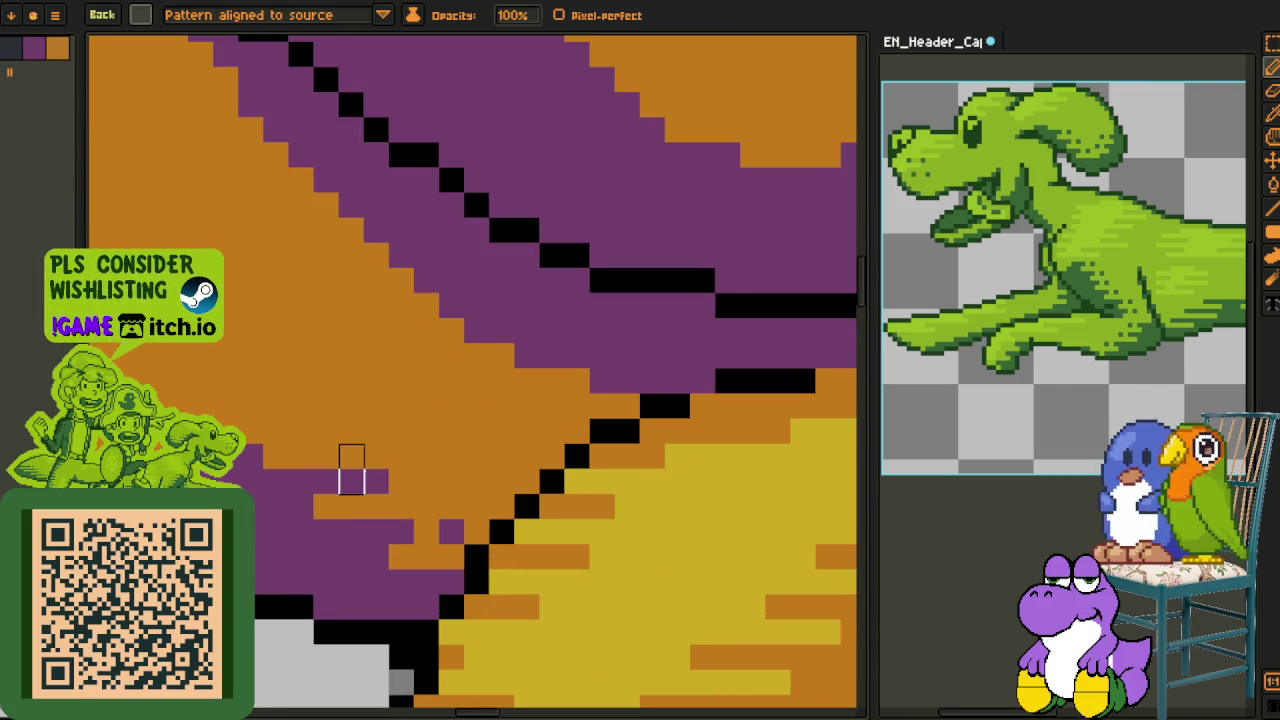
pyautogui.scroll(2, 560, 420)
pyautogui.click(549, 483)
pyautogui.hotkey('ctrl', 'z')
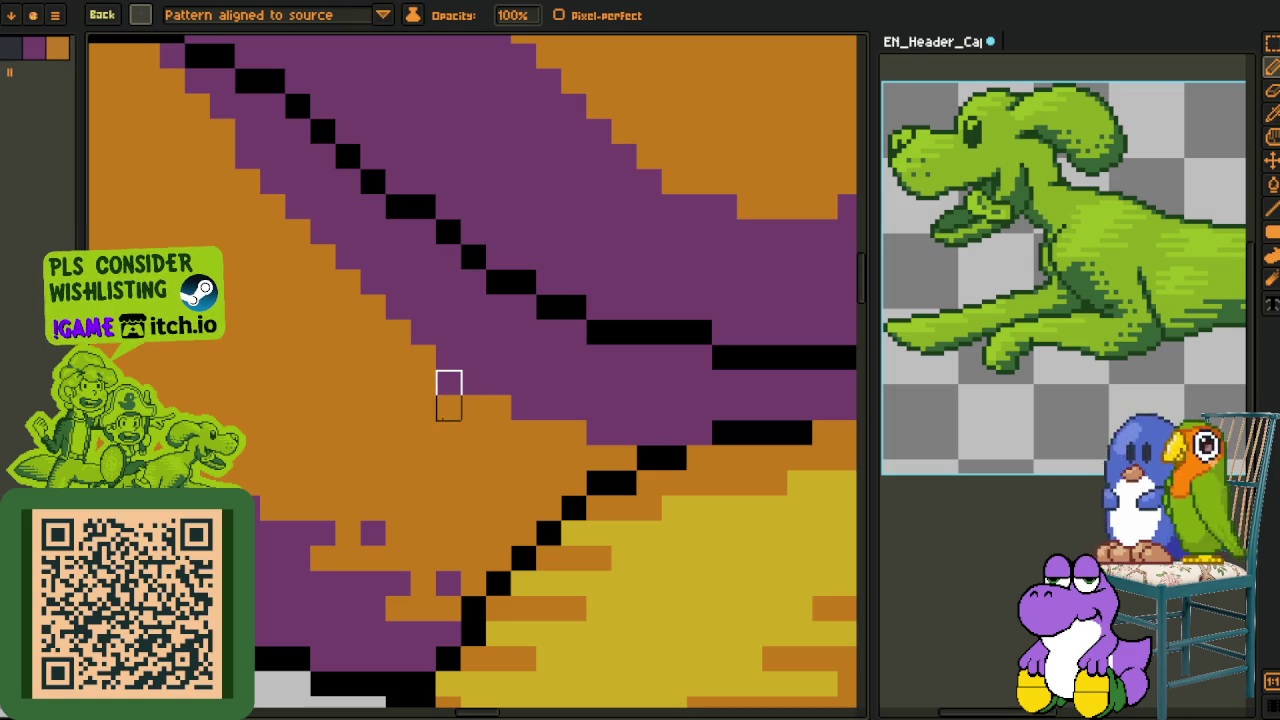
# Paint a row of purple shading pixels and repaint the row above in orange
pyautogui.click(142, 14)
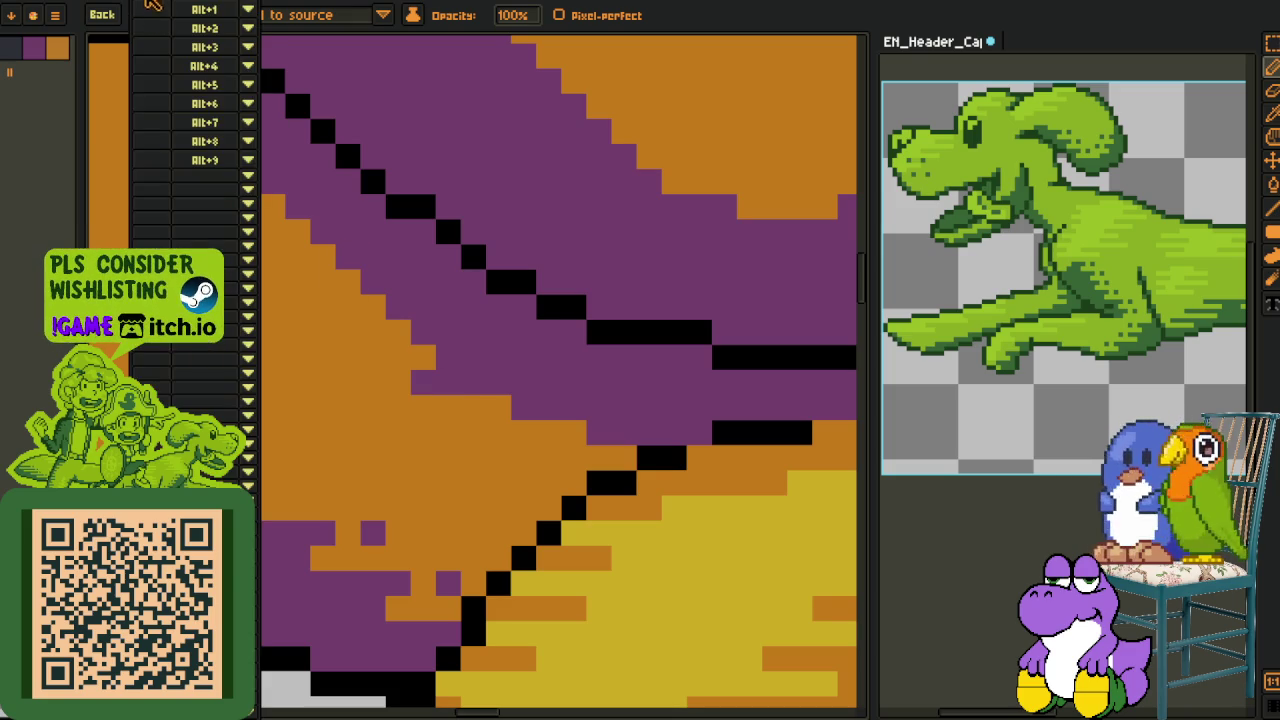
pyautogui.scroll(2, 420, 370)
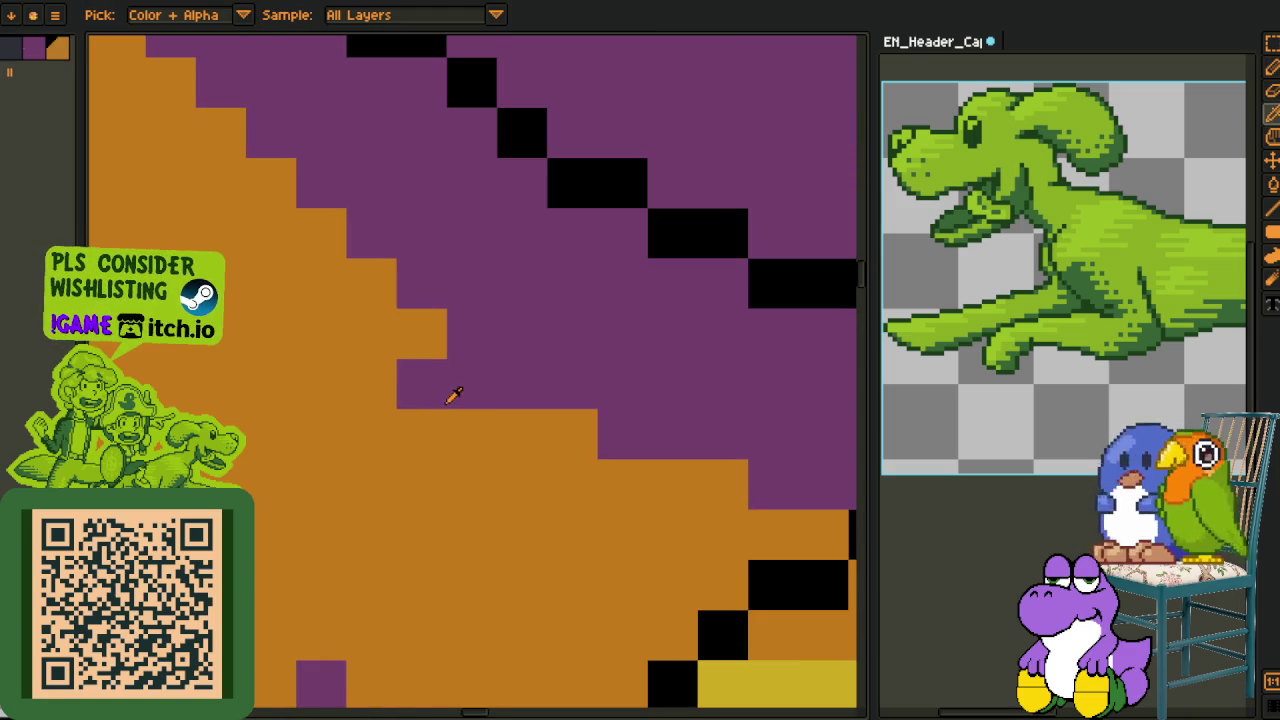
pyautogui.moveTo(730, 485); pyautogui.dragTo(611, 489)
pyautogui.keyDown('alt'); pyautogui.click(580, 434); pyautogui.keyUp('alt')
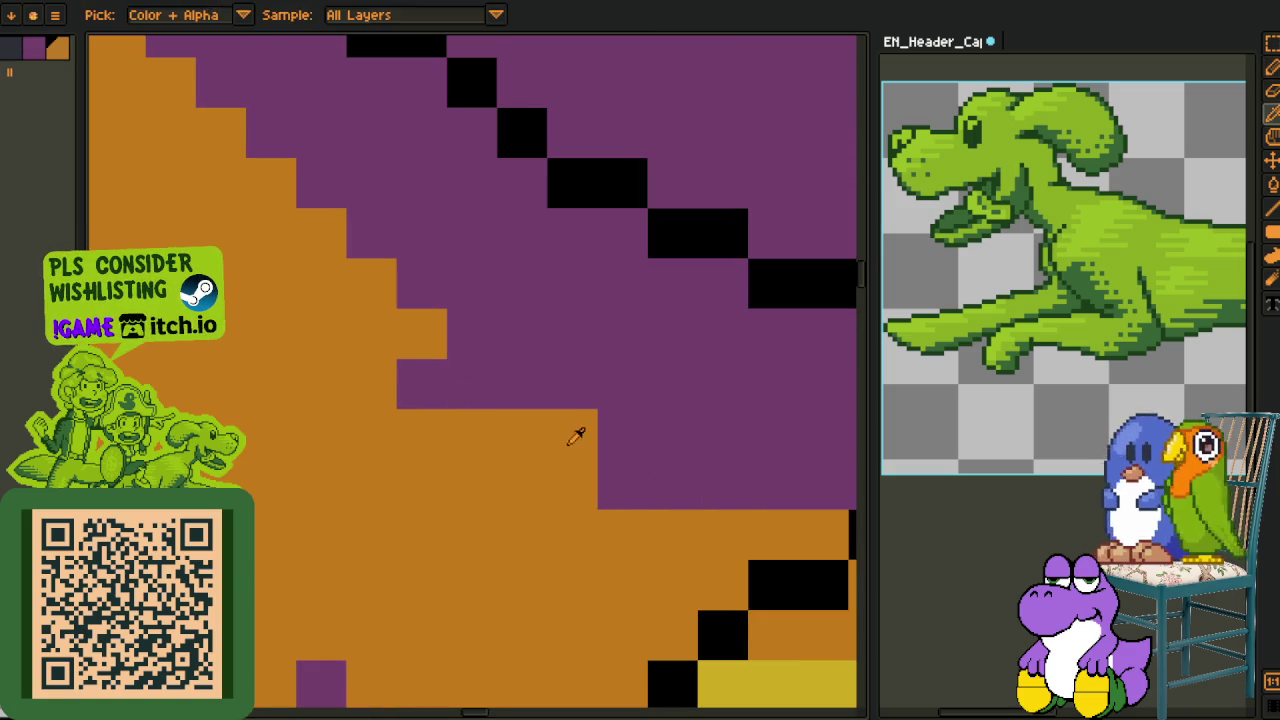
pyautogui.moveTo(685, 432); pyautogui.dragTo(600, 450)
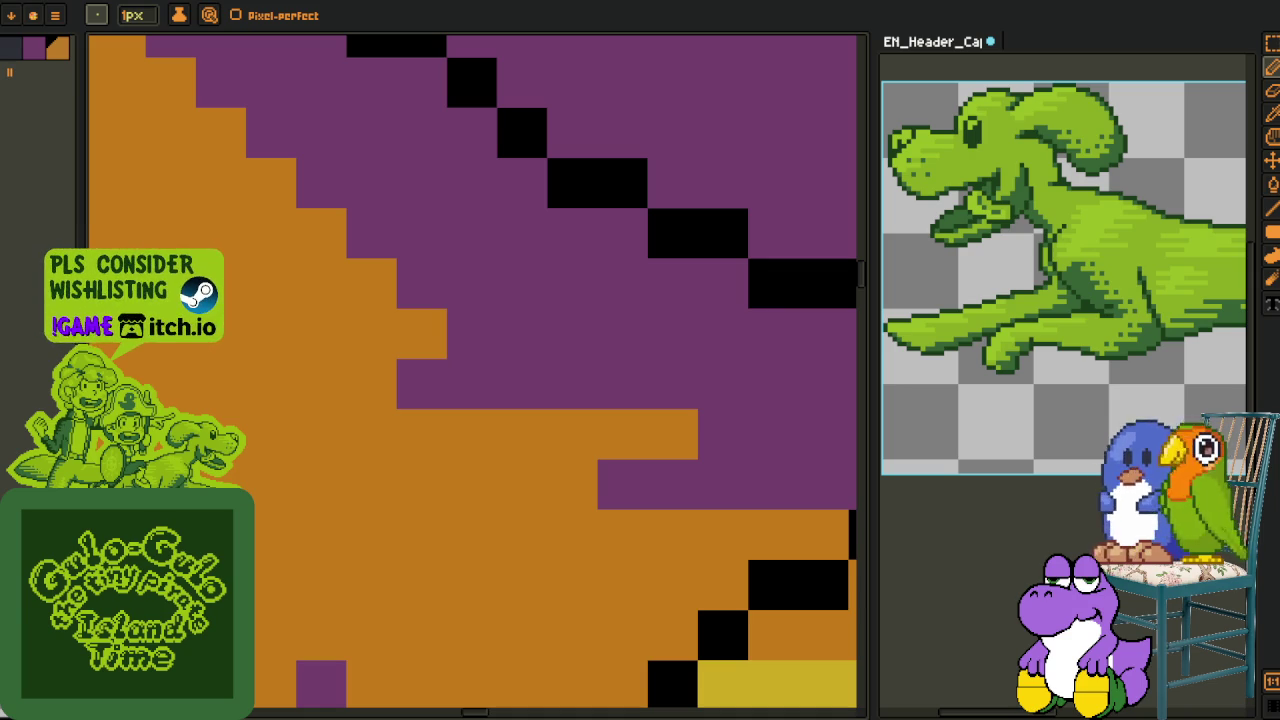
pyautogui.scroll(-3, 524, 487)
pyautogui.scroll(3, 500, 427)
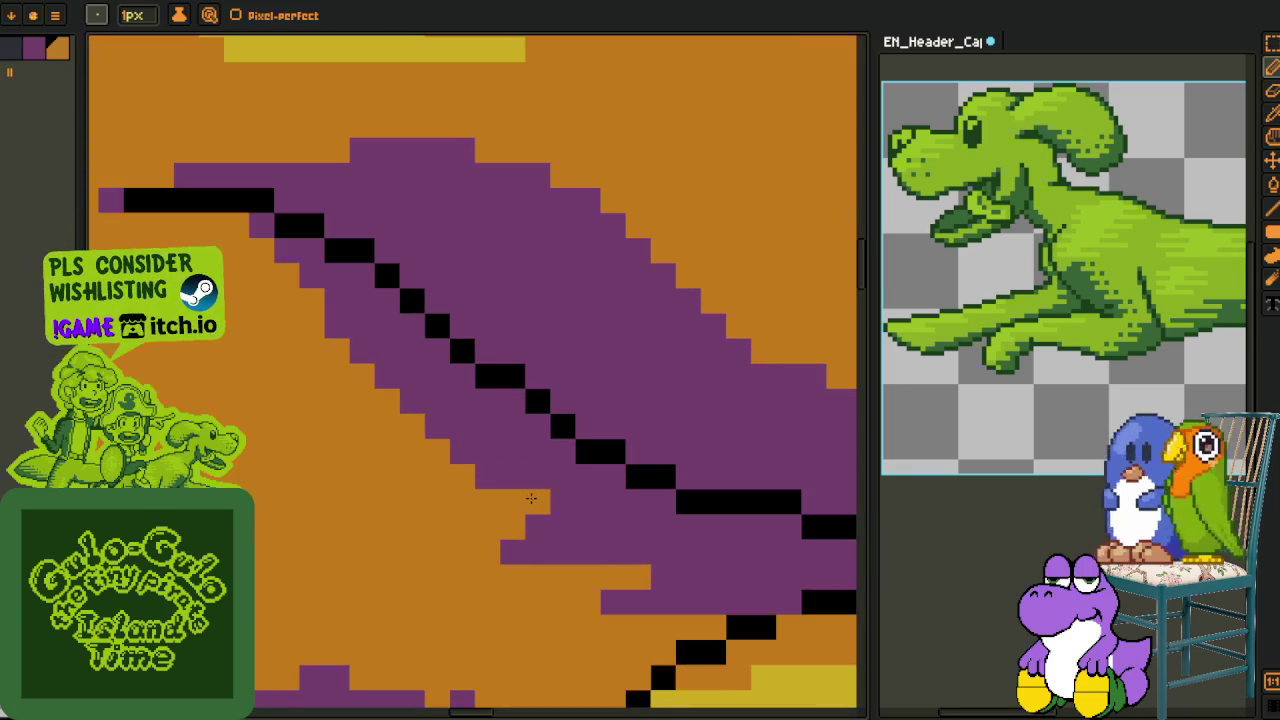
# Extend the purple shading into the orange and add a diagonal of purple dither pixels
pyautogui.keyDown('alt'); pyautogui.click(563, 480); pyautogui.keyUp('alt')
pyautogui.moveTo(523, 497)
pyautogui.mouseDown()
pyautogui.moveTo(433, 497)
pyautogui.moveTo(434, 449)
pyautogui.moveTo(383, 449)
pyautogui.moveTo(380, 403)
pyautogui.moveTo(286, 351)
pyautogui.moveTo(309, 297)
pyautogui.moveTo(233, 257)
pyautogui.mouseUp()
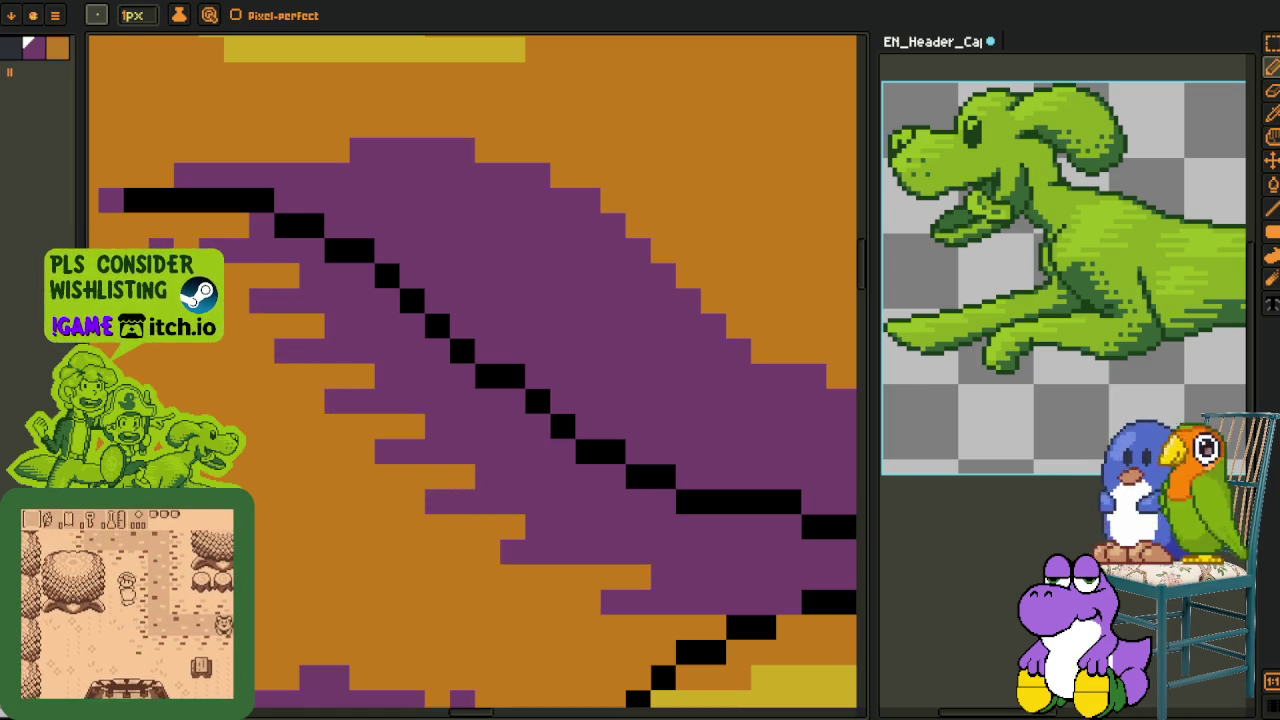
pyautogui.click(251, 352)
pyautogui.click(337, 451)
pyautogui.click(387, 501)
pyautogui.click(462, 551)
pyautogui.scroll(-3, 563, 599)
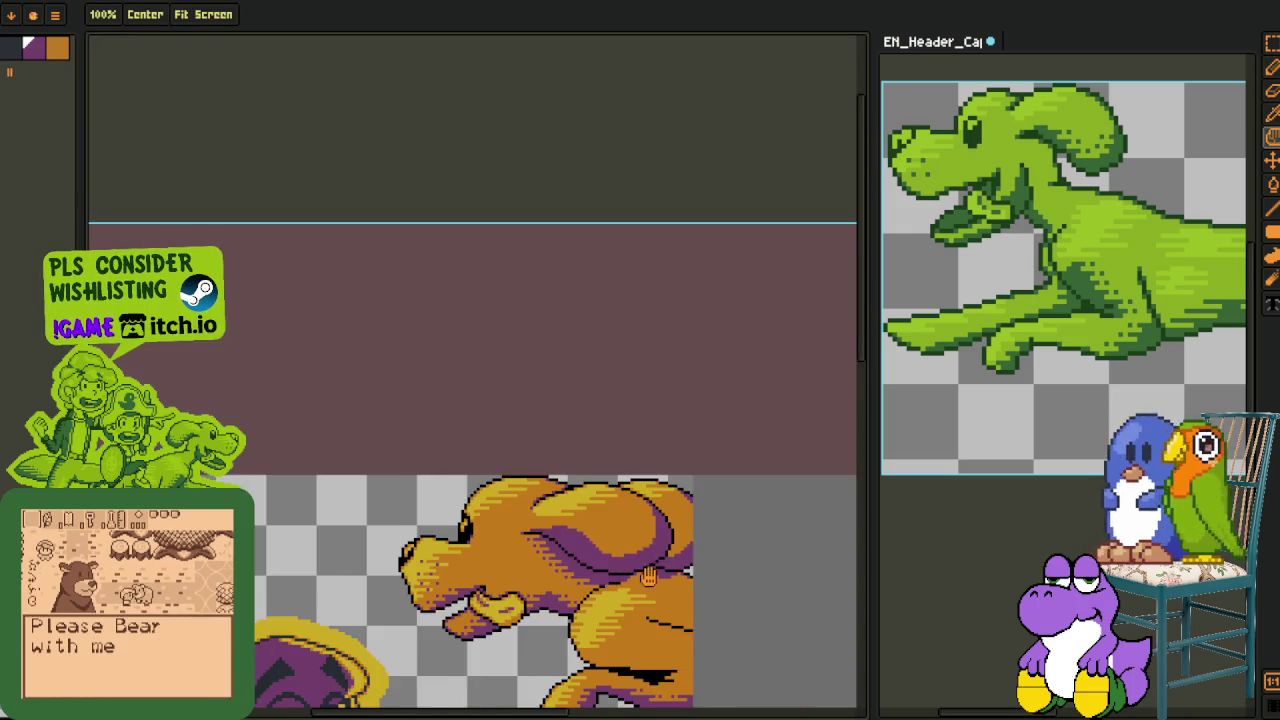
# Capture the purple dither cluster as a custom brush, then revert to the 1-pixel brush
pyautogui.scroll(2, 423, 511)
pyautogui.scroll(1, 400, 490)
pyautogui.press('m')
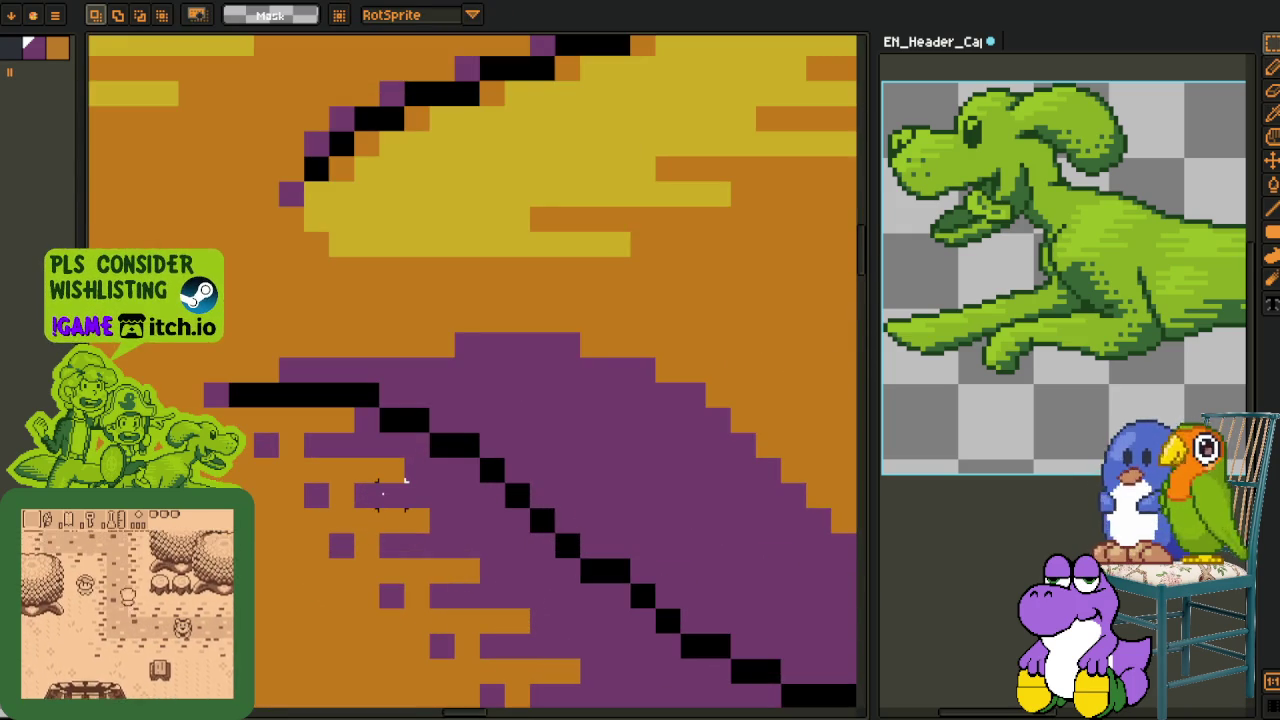
pyautogui.moveTo(392, 470); pyautogui.dragTo(329, 522)
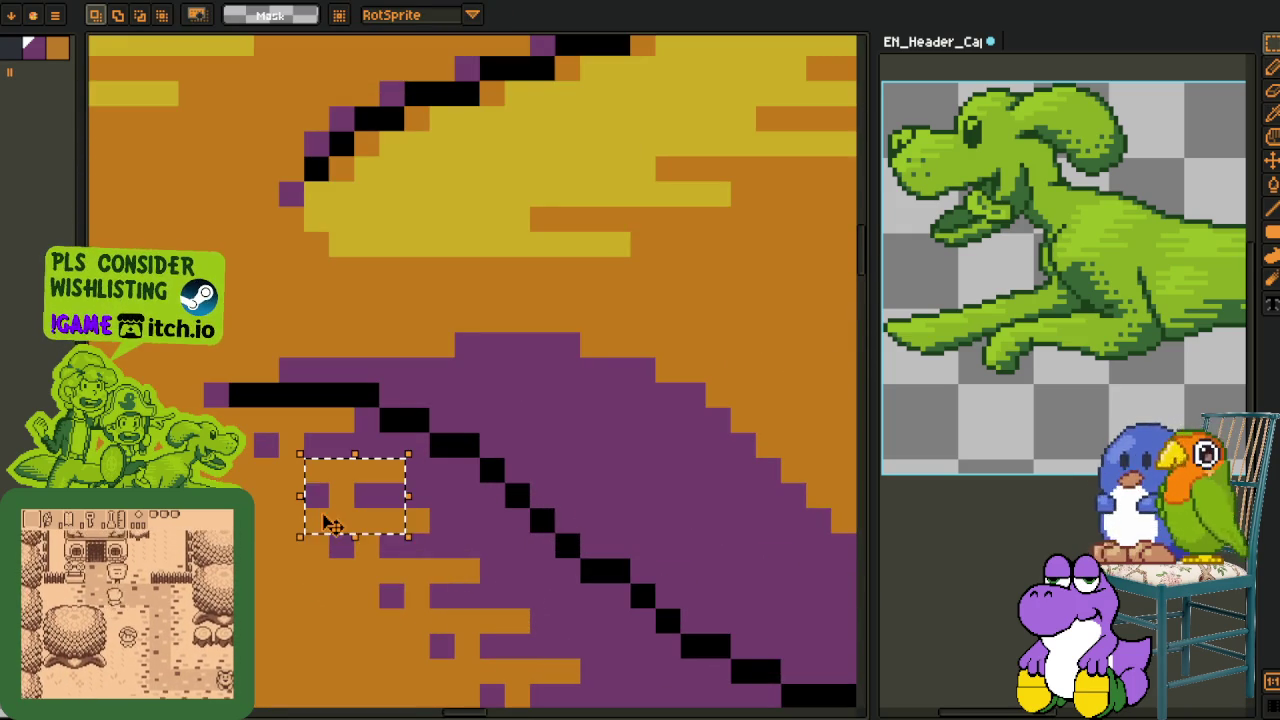
pyautogui.hotkey('ctrl', 'b')
pyautogui.moveTo(664, 361); pyautogui.dragTo(467, 466)
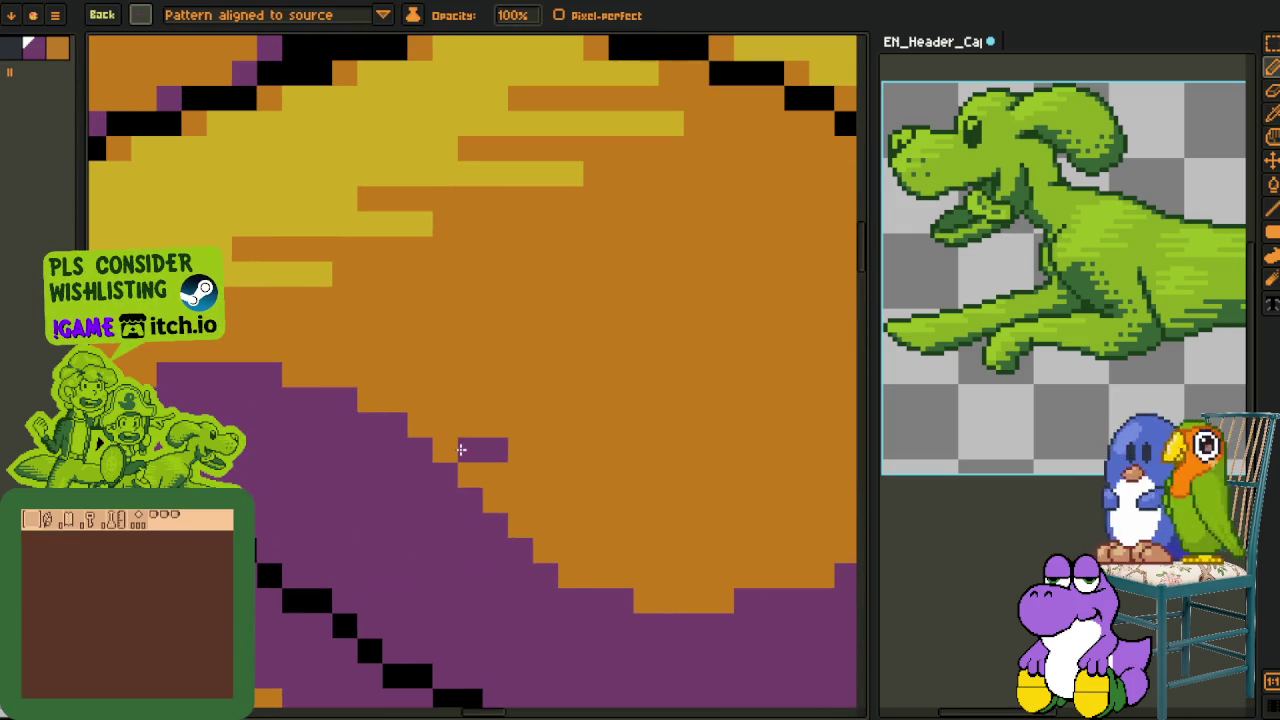
pyautogui.click(143, 15)
pyautogui.click(150, 40)
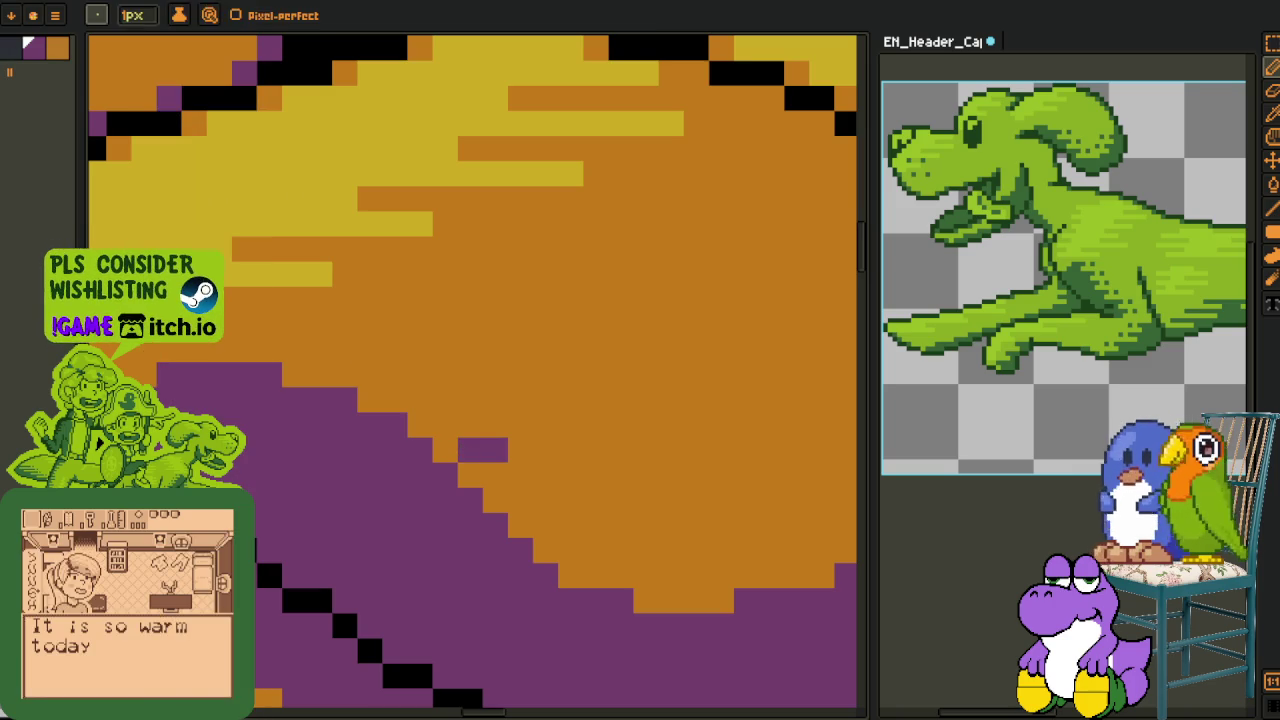
# Extend the purple shading over orange pixels along several rows and the lower edge
pyautogui.moveTo(383, 401)
pyautogui.mouseDown()
pyautogui.moveTo(357, 397)
pyautogui.moveTo(421, 398)
pyautogui.mouseUp()
pyautogui.click(466, 400)
pyautogui.moveTo(514, 500)
pyautogui.mouseDown()
pyautogui.moveTo(496, 500)
pyautogui.moveTo(563, 500)
pyautogui.moveTo(612, 521)
pyautogui.moveTo(432, 481)
pyautogui.mouseUp()
pyautogui.moveTo(365, 512); pyautogui.dragTo(413, 512)
pyautogui.click(492, 512)
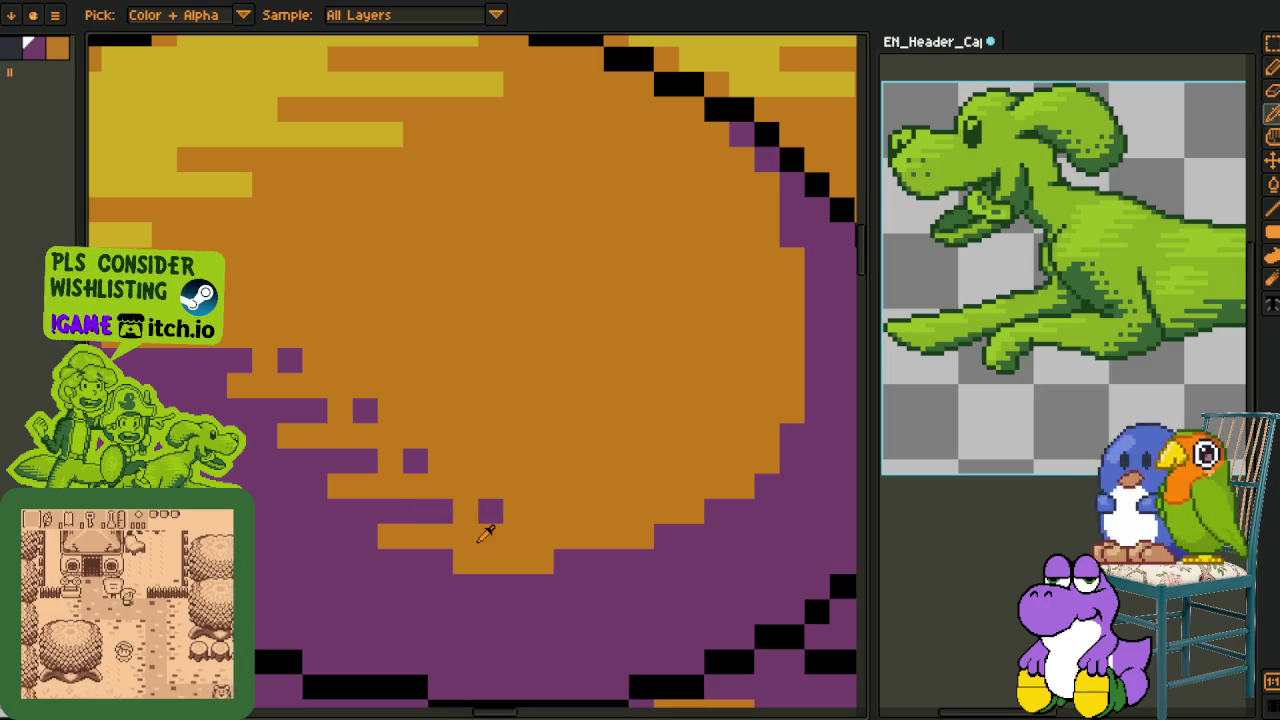
pyautogui.click(441, 561)
pyautogui.click(491, 561)
pyautogui.moveTo(491, 561); pyautogui.dragTo(348, 506)
# Turn stray purple pixels back to orange and add scattered purple dither pixels on the edge
pyautogui.keyDown('alt'); pyautogui.click(372, 497); pyautogui.keyUp('alt')
pyautogui.click(348, 512)
pyautogui.click(398, 512)
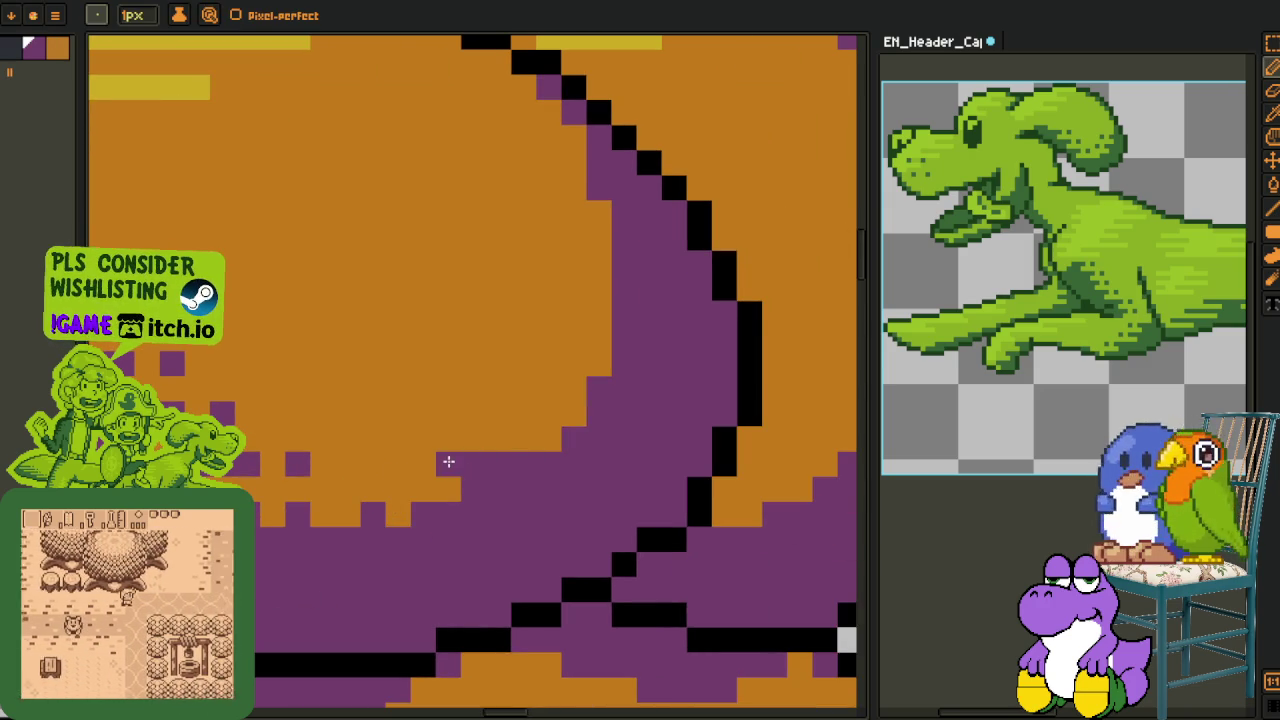
pyautogui.click(449, 481)
pyautogui.click(423, 461)
pyautogui.keyDown('alt'); pyautogui.click(430, 490); pyautogui.keyUp('alt')
pyautogui.moveTo(448, 488); pyautogui.dragTo(494, 484)
pyautogui.click(448, 464)
pyautogui.keyDown('alt'); pyautogui.click(520, 462); pyautogui.keyUp('alt')
pyautogui.click(572, 416)
pyautogui.scroll(-3, 505, 412)
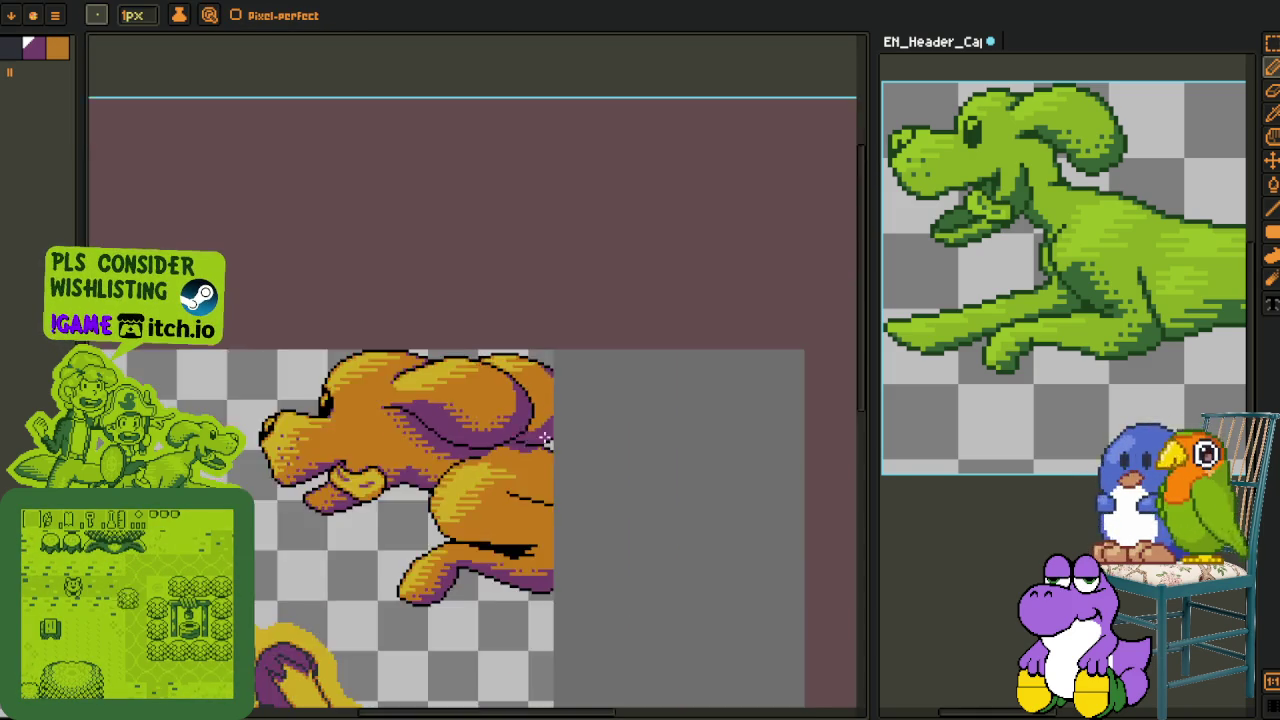
# Bring the shape's yellow top into view and repaint stray purple edge pixels orange
pyautogui.scroll(-2, 520, 412)
pyautogui.scroll(2, 536, 413)
pyautogui.scroll(1, 536, 413)
pyautogui.scroll(2, 500, 430)
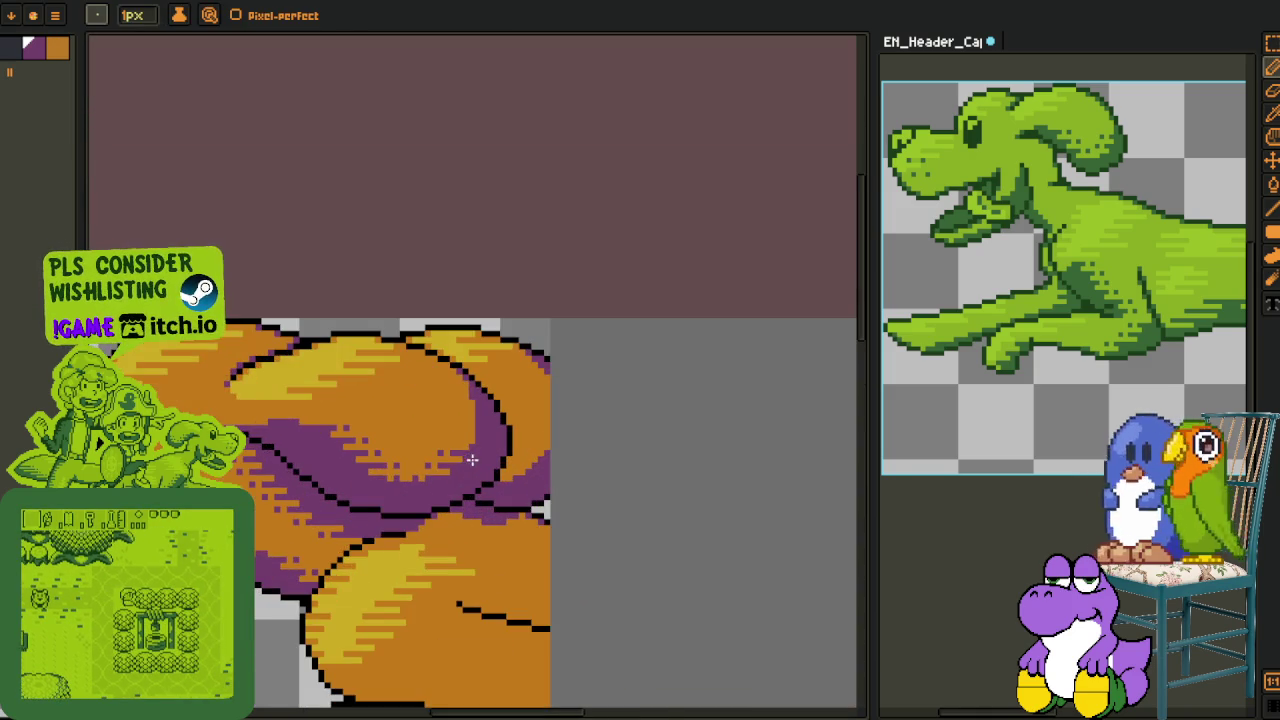
pyautogui.scroll(2, 465, 447)
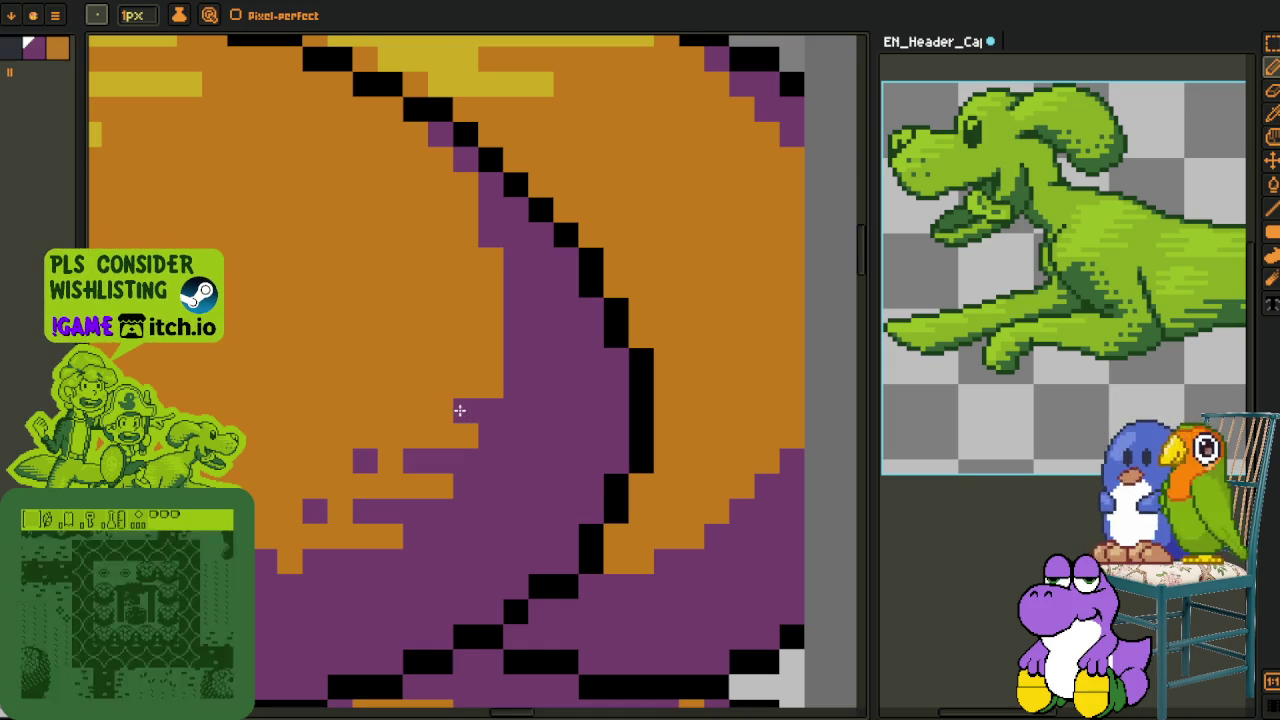
pyautogui.moveTo(414, 406)
pyautogui.mouseDown()
pyautogui.moveTo(490, 508)
pyautogui.moveTo(512, 468)
pyautogui.mouseUp()
pyautogui.press('space')
pyautogui.keyDown('alt'); pyautogui.click(481, 492); pyautogui.keyUp('alt')
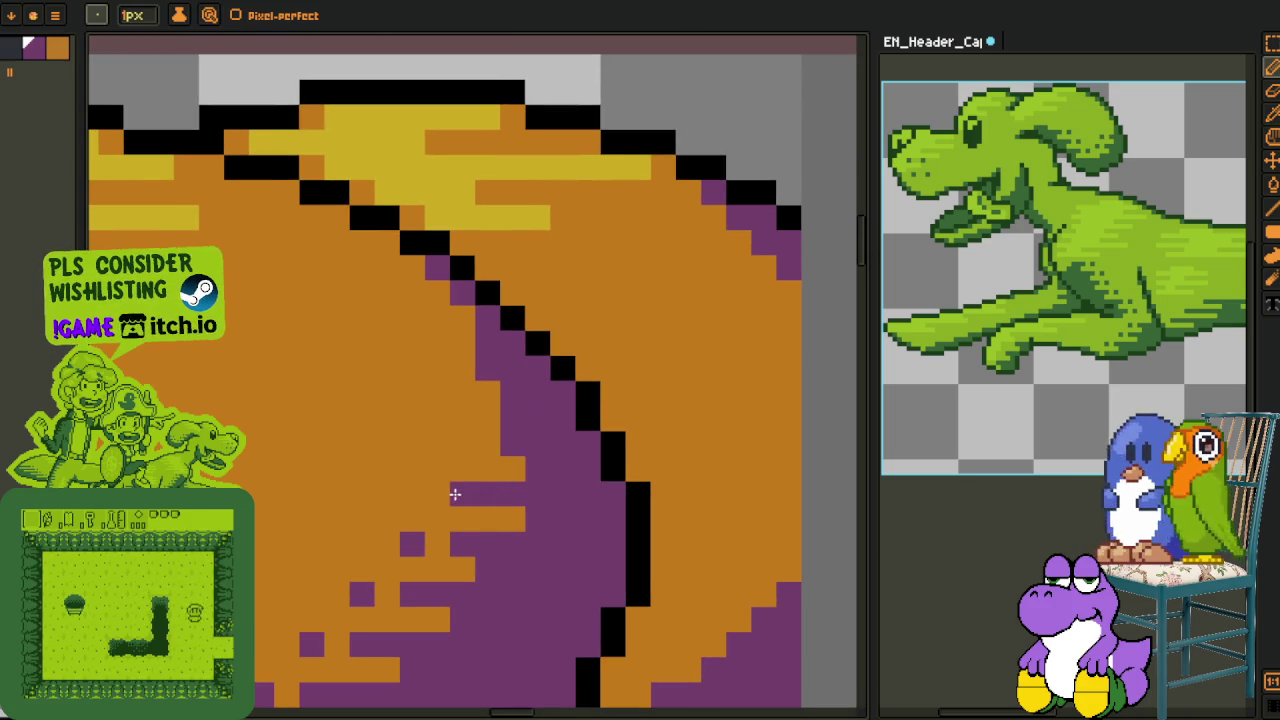
pyautogui.keyDown('alt'); pyautogui.click(466, 469); pyautogui.keyUp('alt')
pyautogui.moveTo(440, 495); pyautogui.dragTo(464, 490)
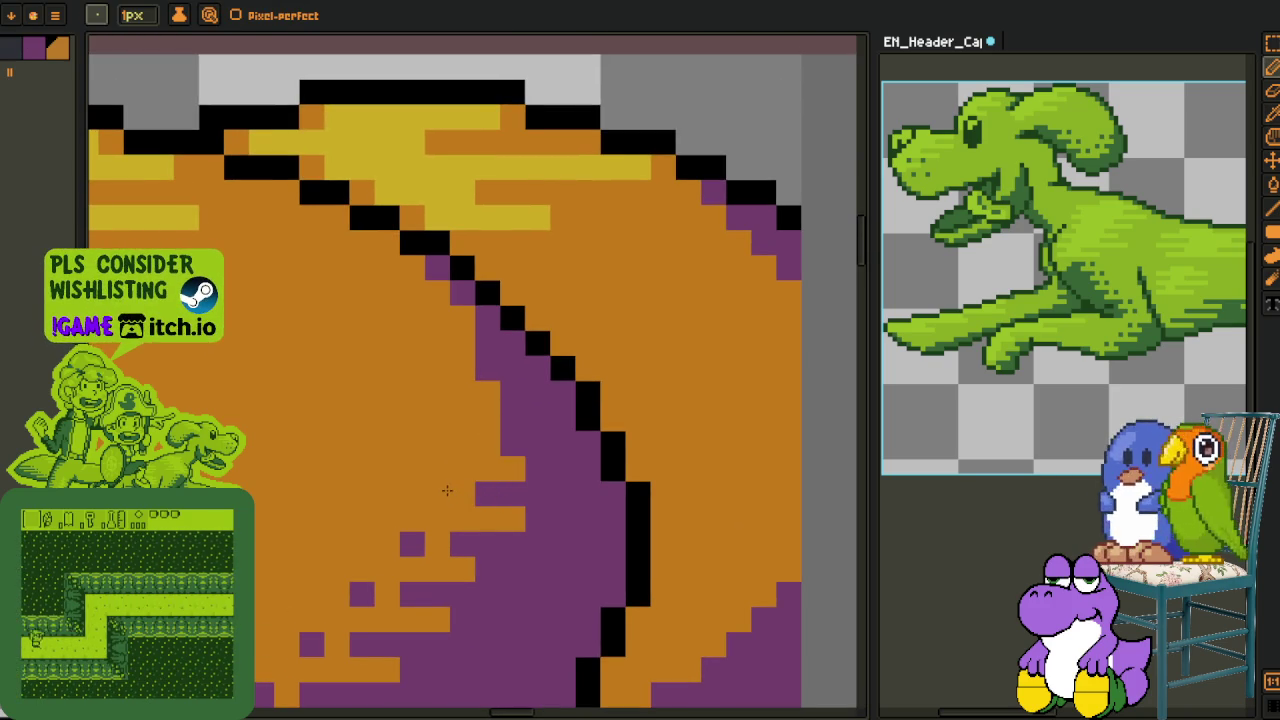
pyautogui.keyDown('alt'); pyautogui.click(497, 420); pyautogui.keyUp('alt')
pyautogui.click(537, 419)
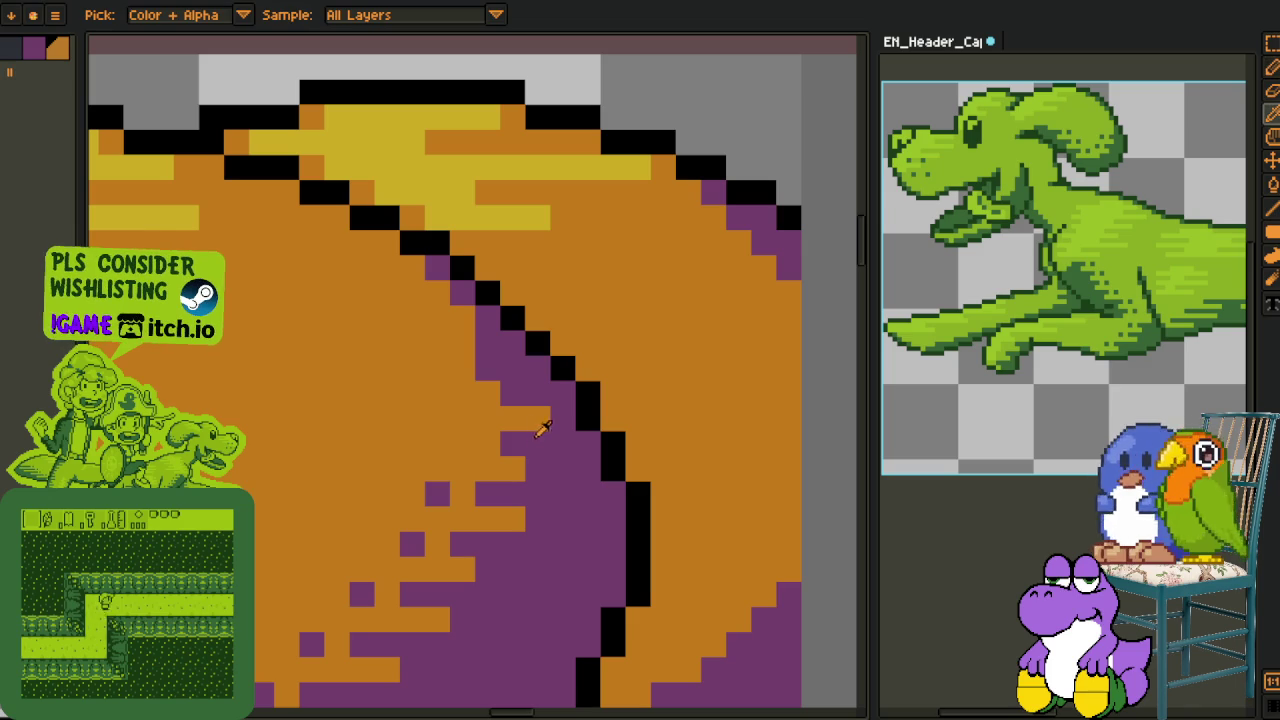
pyautogui.moveTo(524, 515); pyautogui.dragTo(562, 519)
# Add purple dither pixels into the orange fur
pyautogui.keyDown('alt'); pyautogui.click(543, 466); pyautogui.keyUp('alt')
pyautogui.moveTo(543, 466); pyautogui.dragTo(534, 420)
pyautogui.click(462, 444)
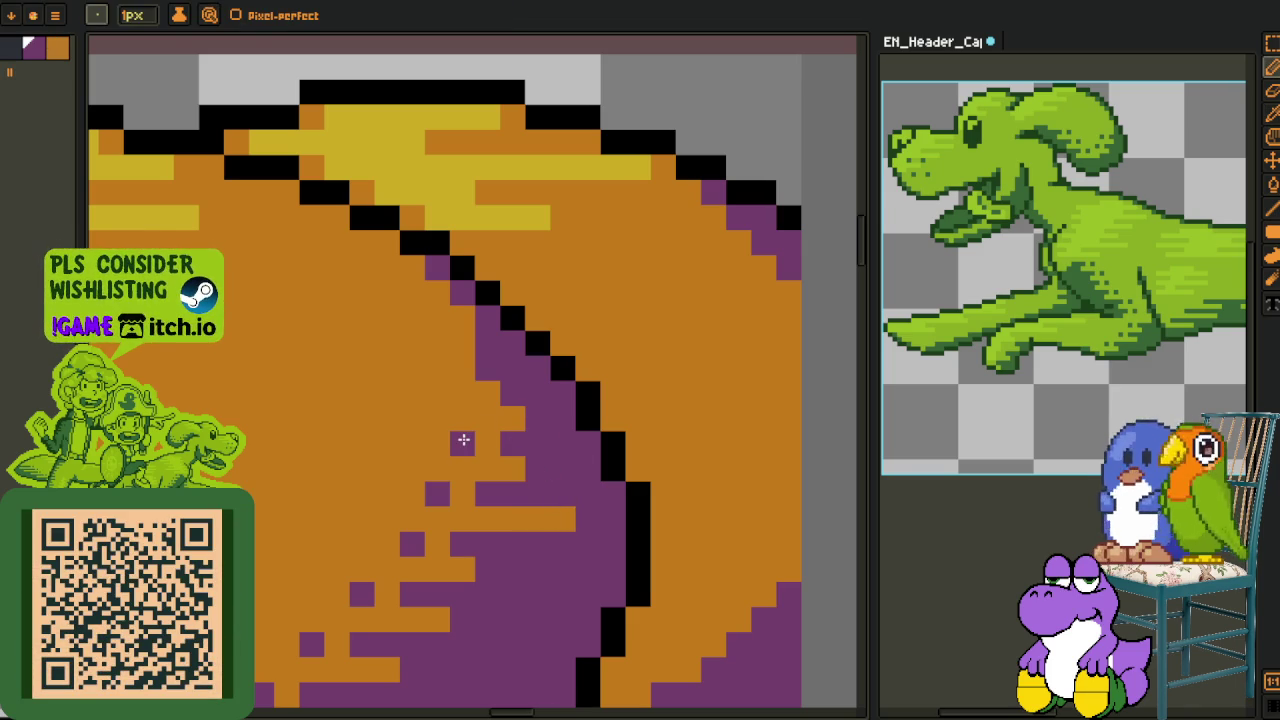
pyautogui.moveTo(457, 398); pyautogui.dragTo(412, 394)
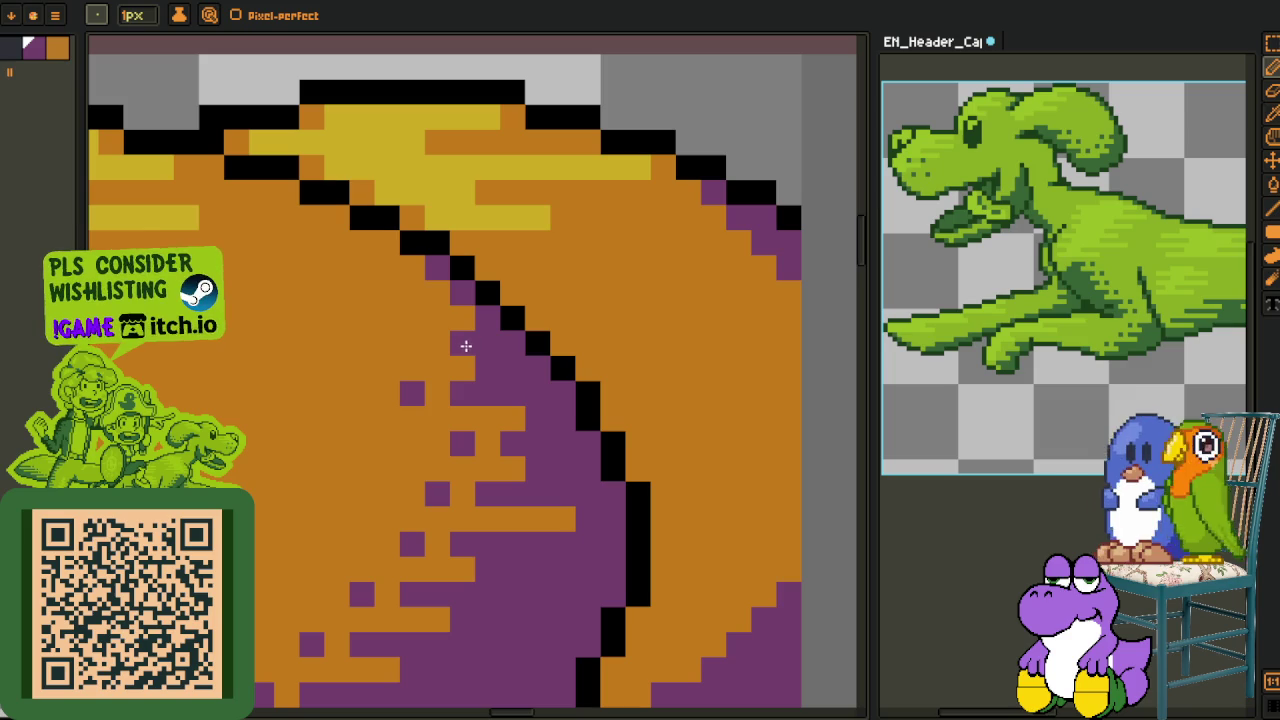
pyautogui.scroll(2, 390, 360)
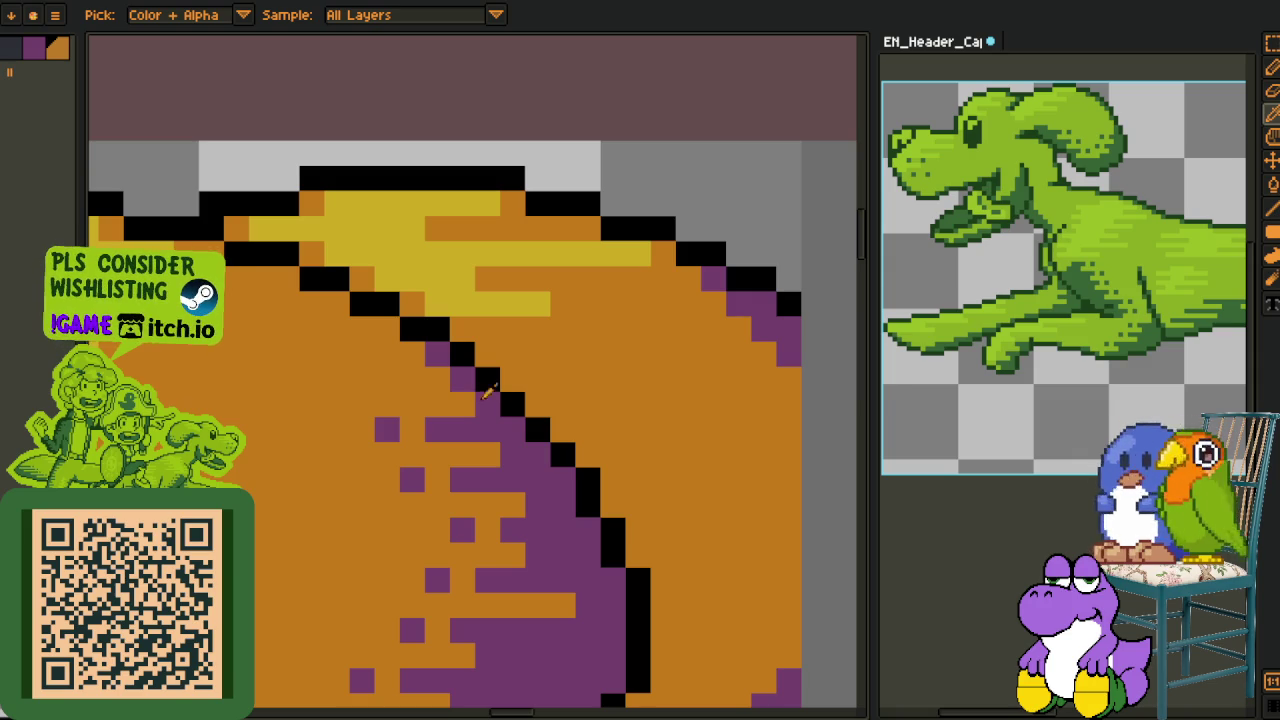
# Paint a row of purple shading and purple pixels beside the lower diagonal outline
pyautogui.press('b')
pyautogui.moveTo(441, 397)
pyautogui.mouseDown()
pyautogui.moveTo(408, 371)
pyautogui.moveTo(343, 374)
pyautogui.mouseUp()
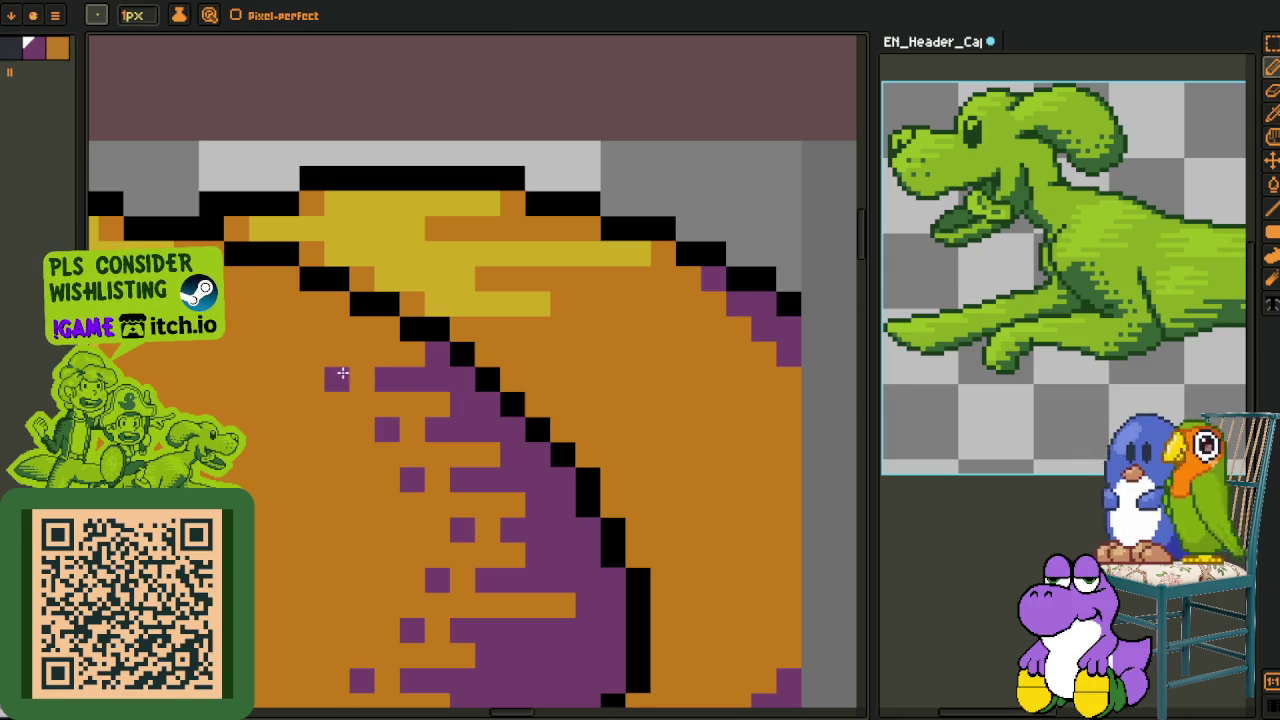
pyautogui.click(388, 330)
pyautogui.click(337, 305)
pyautogui.click(288, 281)
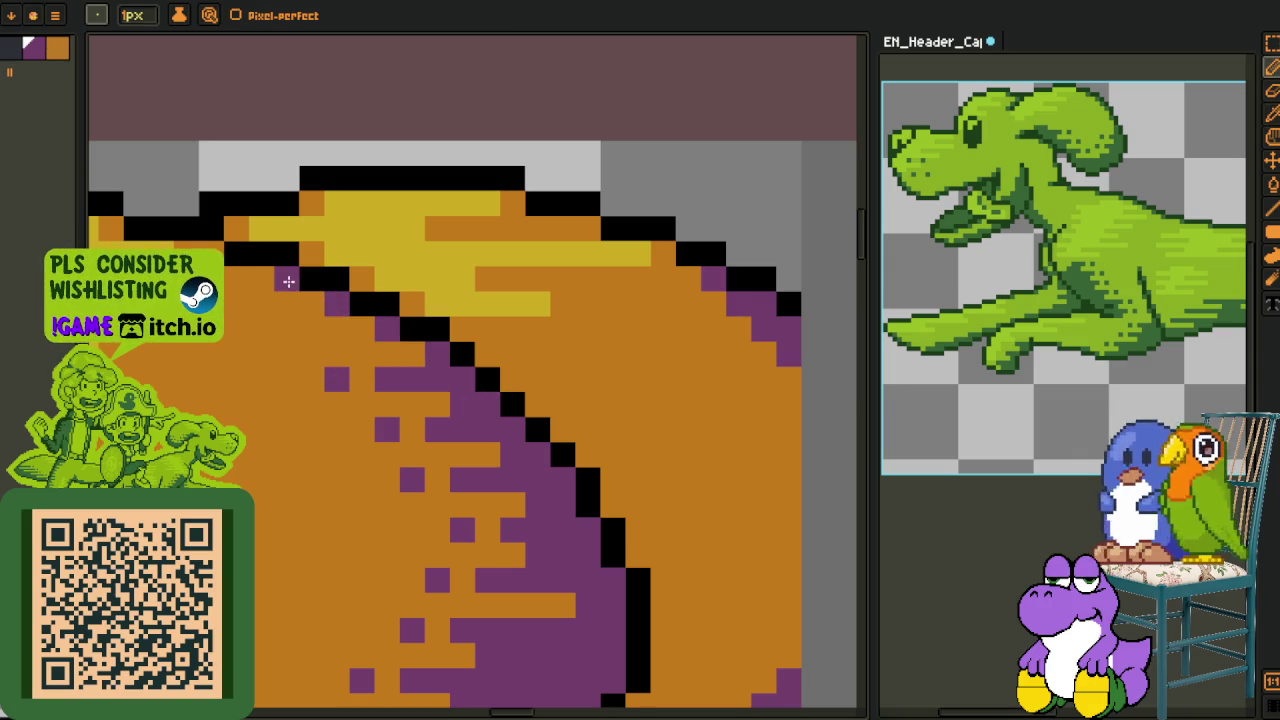
pyautogui.scroll(-2, 430, 380)
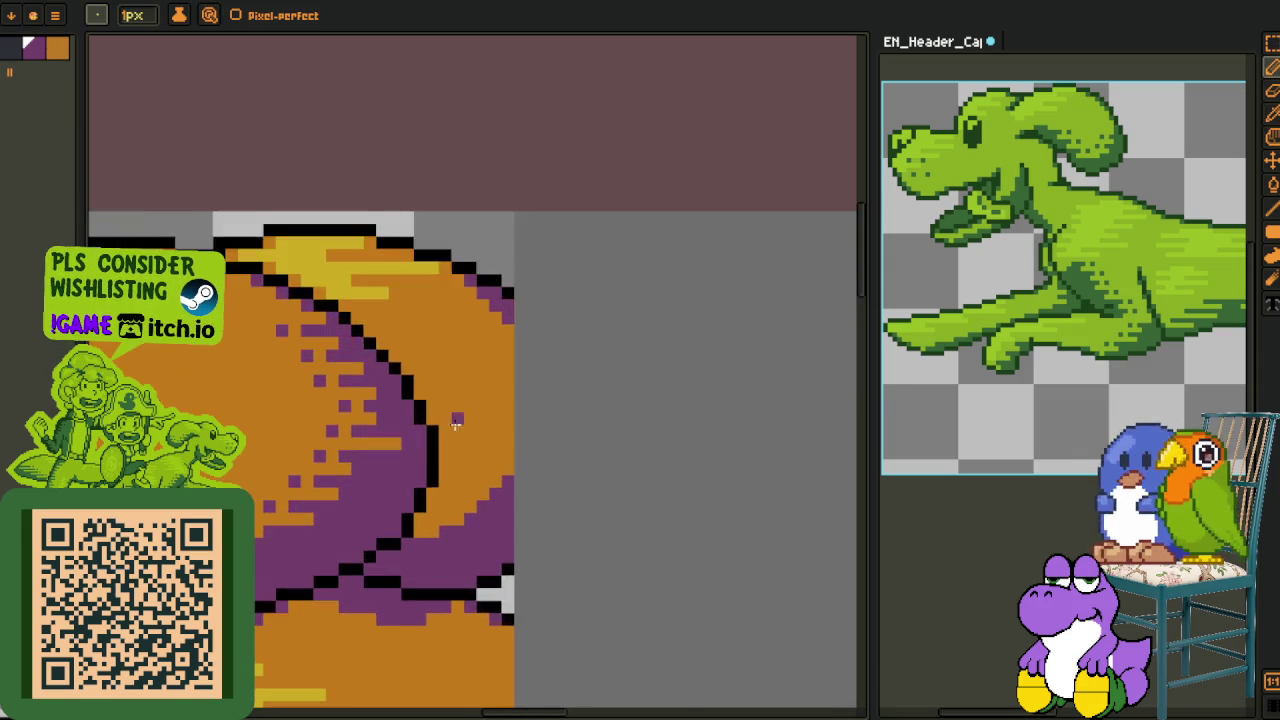
pyautogui.scroll(3, 431, 496)
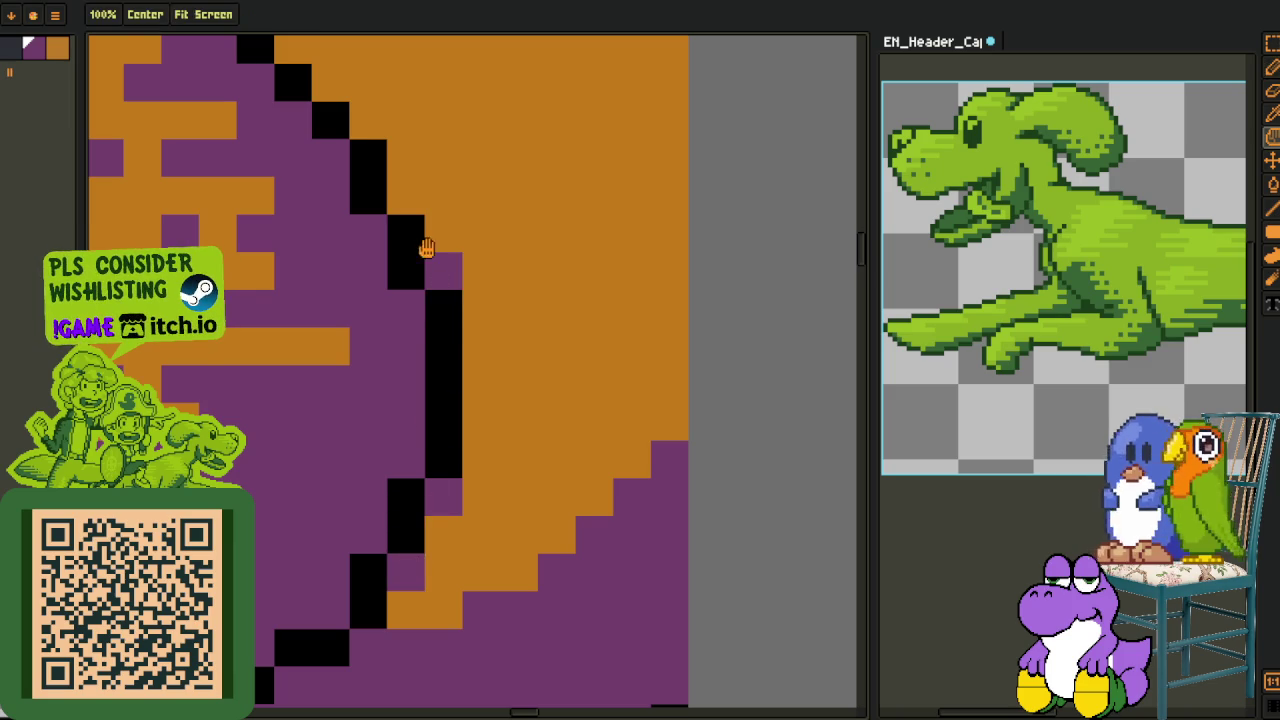
# Add purple pixels beside the upper part of the diagonal outline
pyautogui.moveTo(391, 205); pyautogui.dragTo(453, 431)
pyautogui.click(428, 346)
pyautogui.click(390, 309)
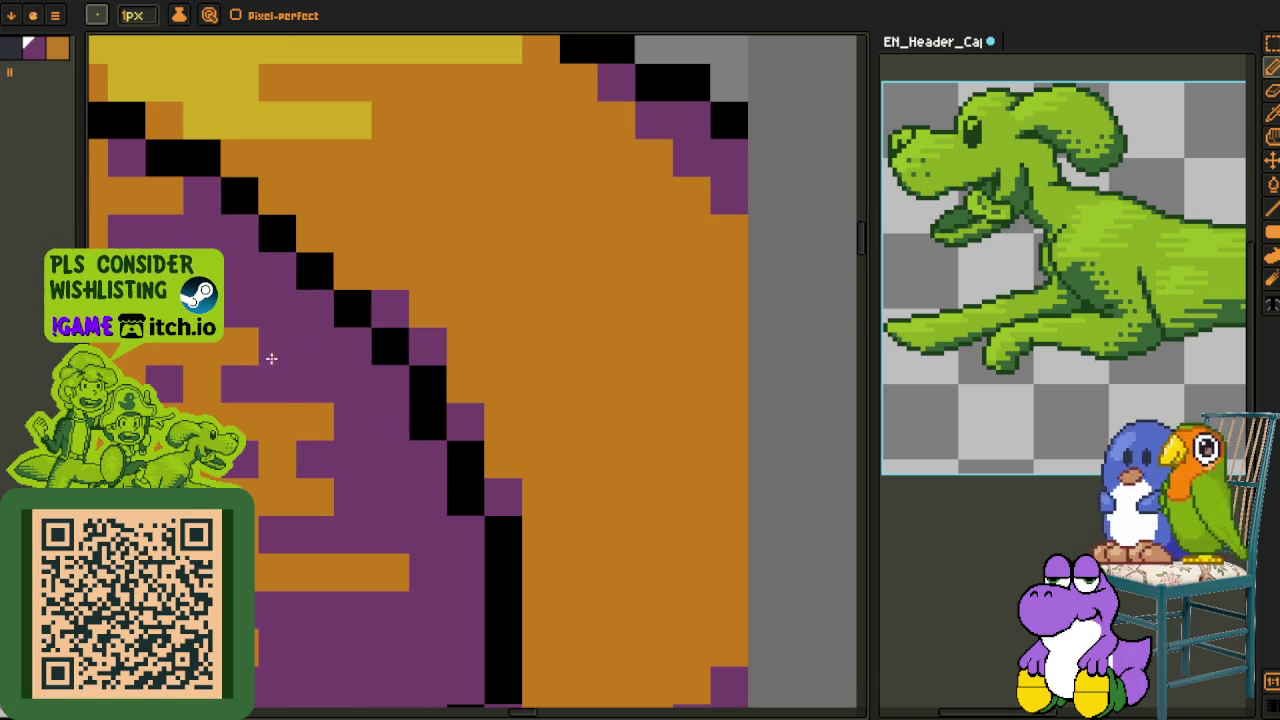
pyautogui.scroll(-1, 491, 434)
pyautogui.scroll(1, 560, 486)
pyautogui.click(440, 361)
pyautogui.scroll(-3, 437, 371)
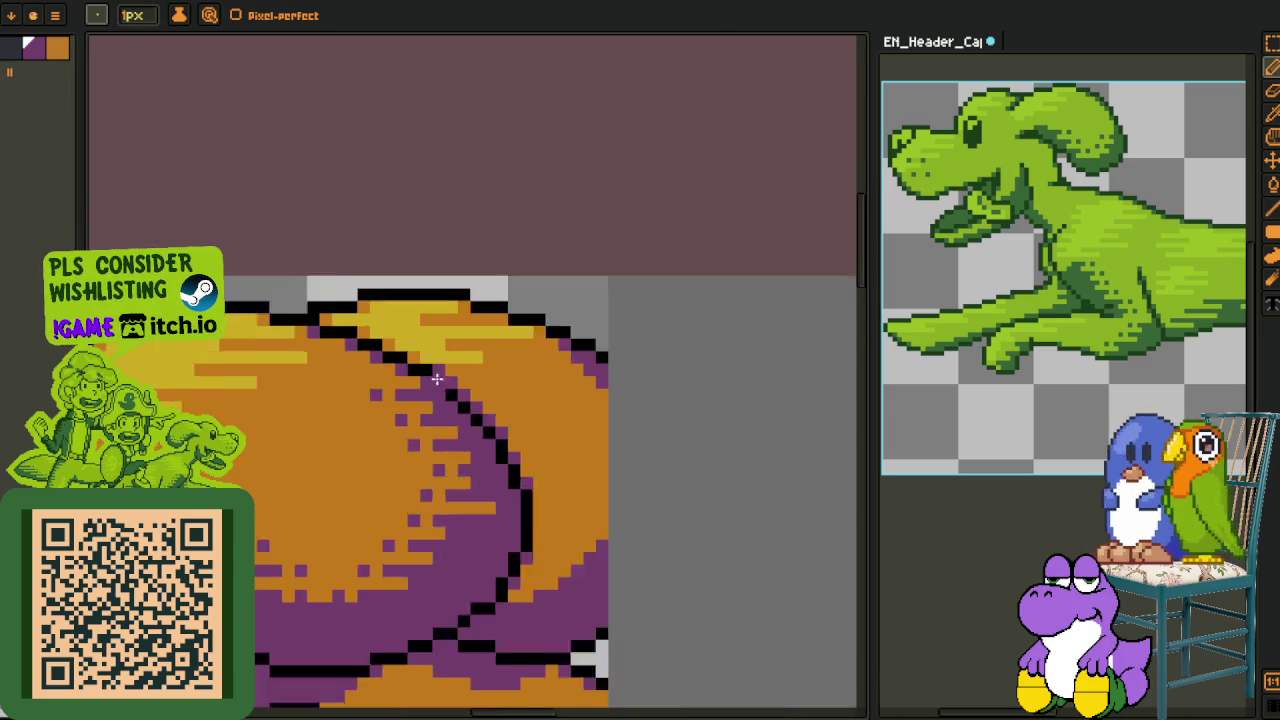
# Sample a colour from the artwork with the eyedropper, then return to the 1px pencil
pyautogui.press('i')
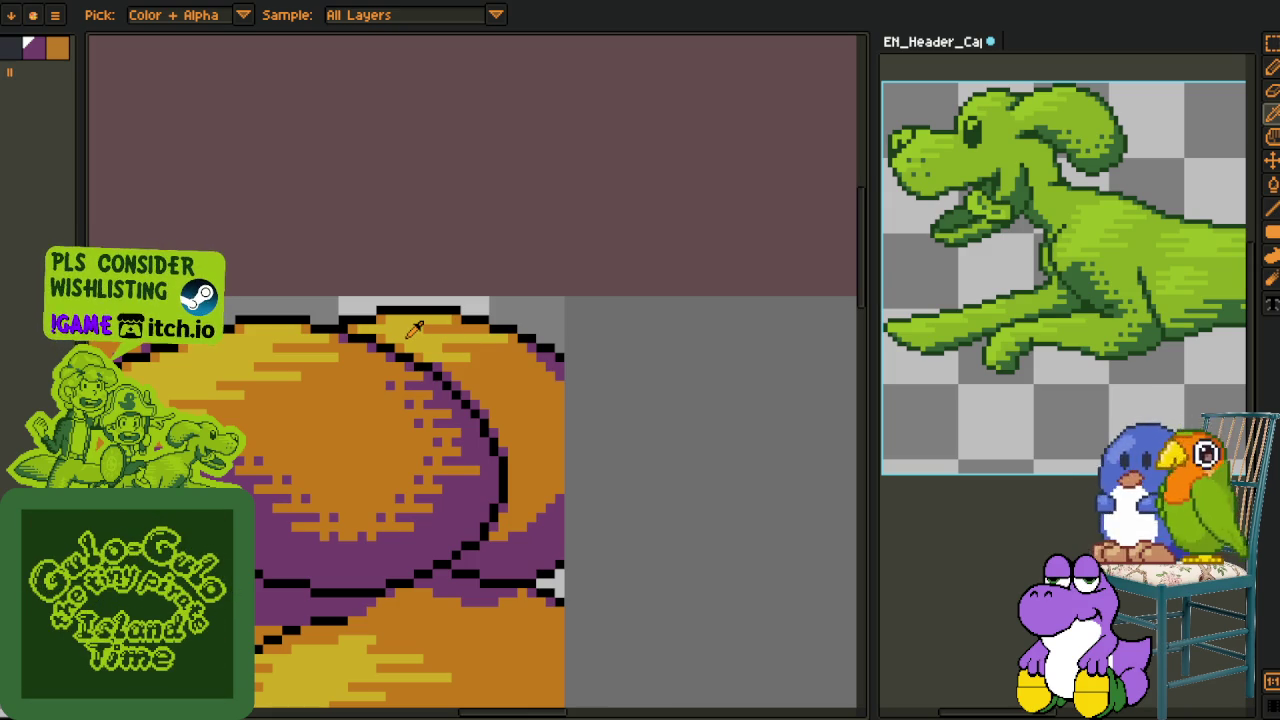
pyautogui.scroll(-1, 420, 345)
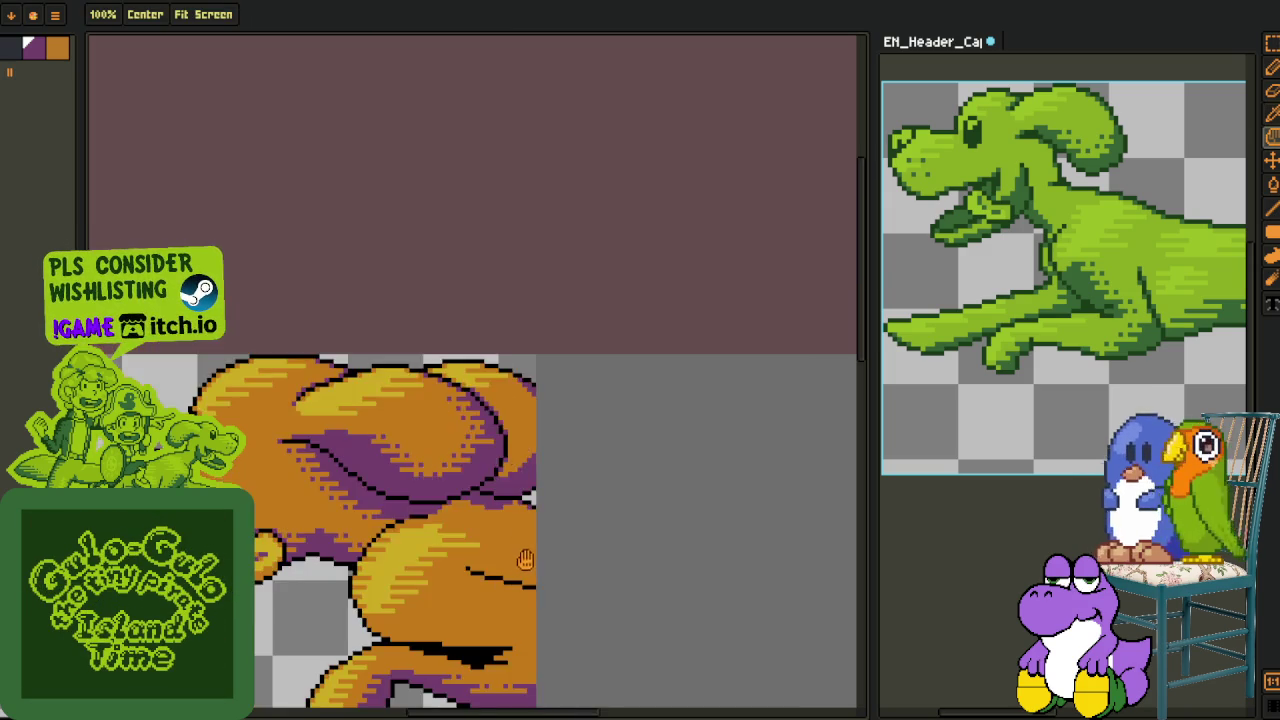
pyautogui.scroll(-3, 440, 460)
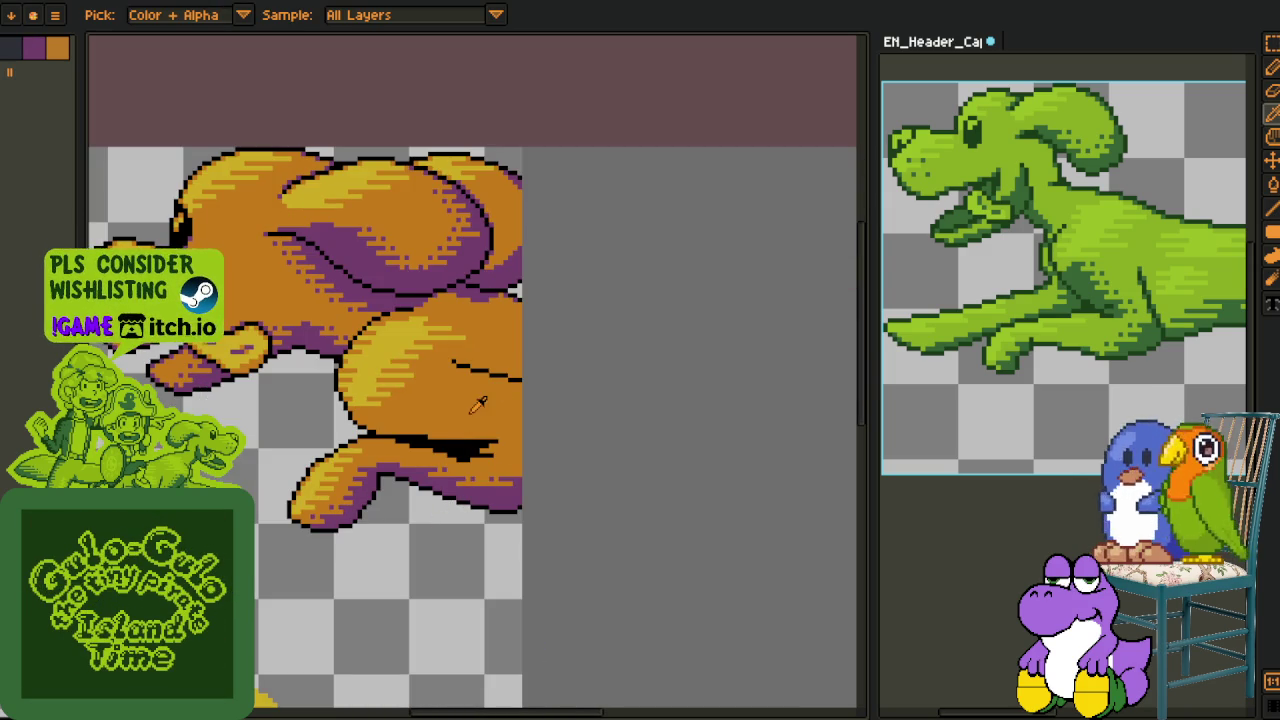
pyautogui.scroll(2, 474, 405)
pyautogui.press('b')
pyautogui.scroll(2, 560, 300)
pyautogui.scroll(1, 590, 283)
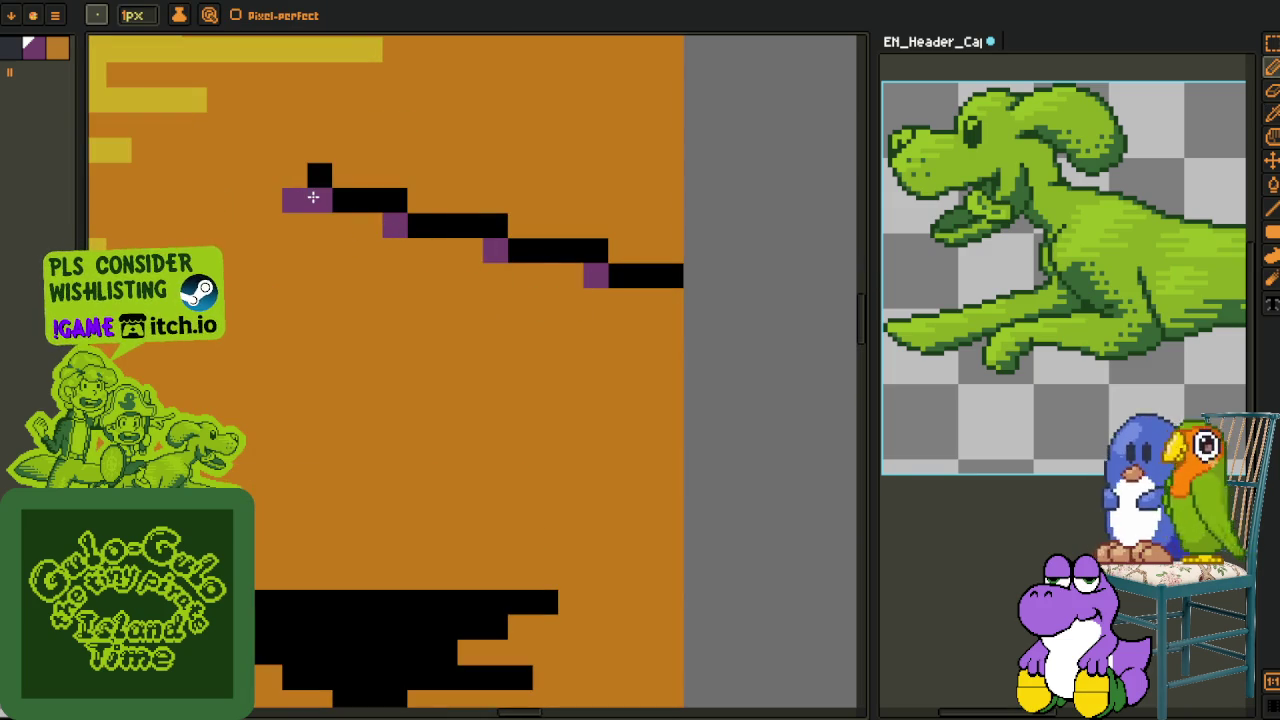
# Add purple pixels at the step corners of the upper black lines
pyautogui.click(319, 199)
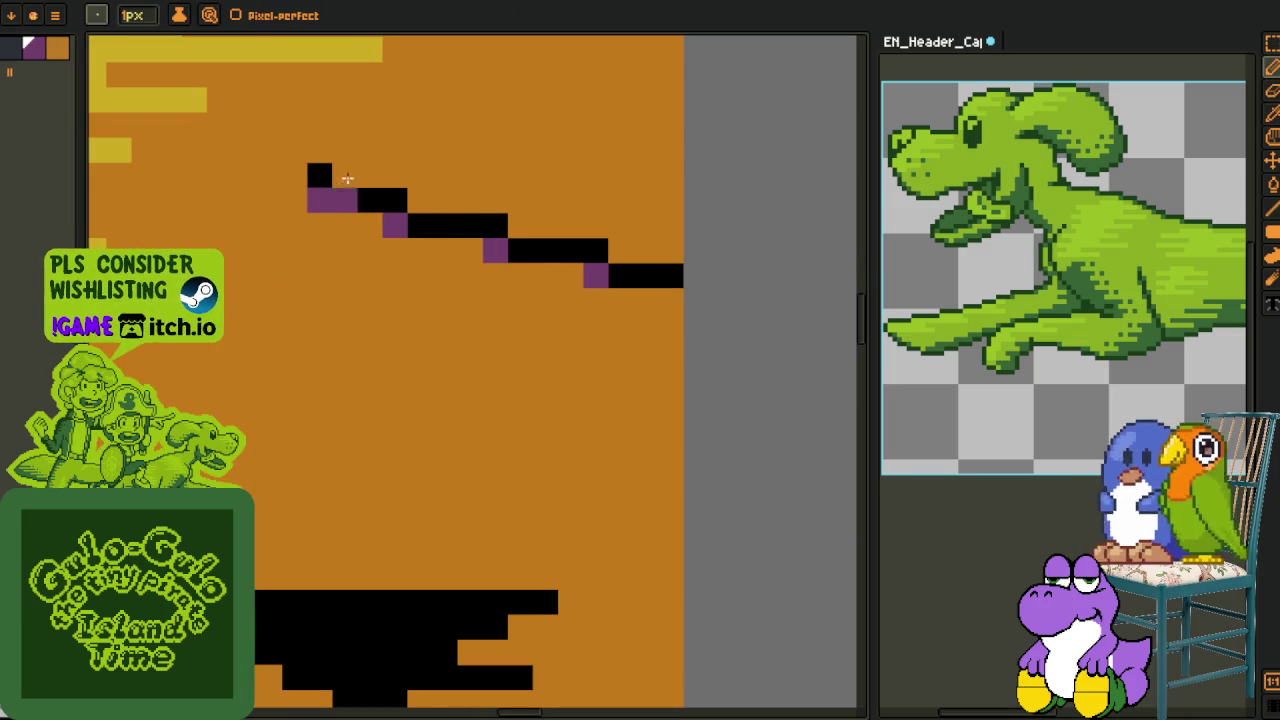
pyautogui.click(344, 175)
pyautogui.click(520, 226)
pyautogui.click(620, 251)
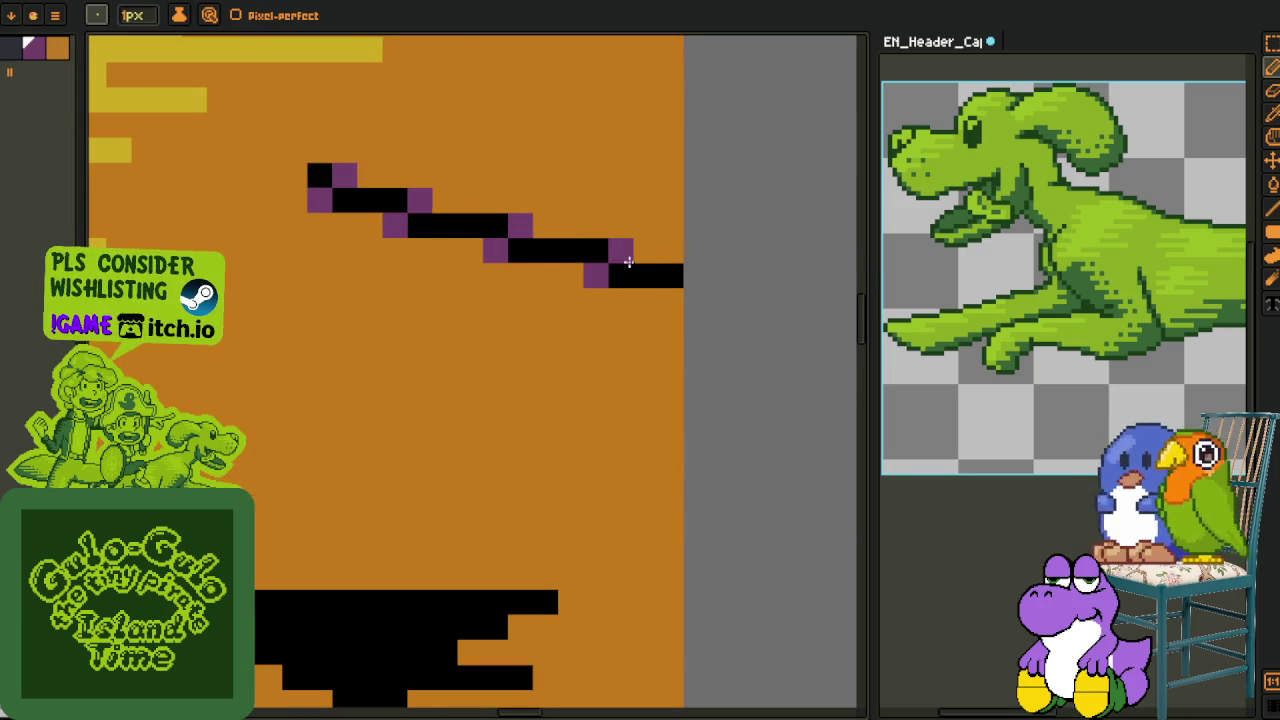
pyautogui.scroll(-4, 620, 300)
pyautogui.scroll(3, 633, 442)
# Soften the black shape's left stair-steps and corners with purple pixels
pyautogui.click(455, 471)
pyautogui.click(417, 452)
pyautogui.click(360, 433)
pyautogui.click(266, 415)
pyautogui.click(209, 396)
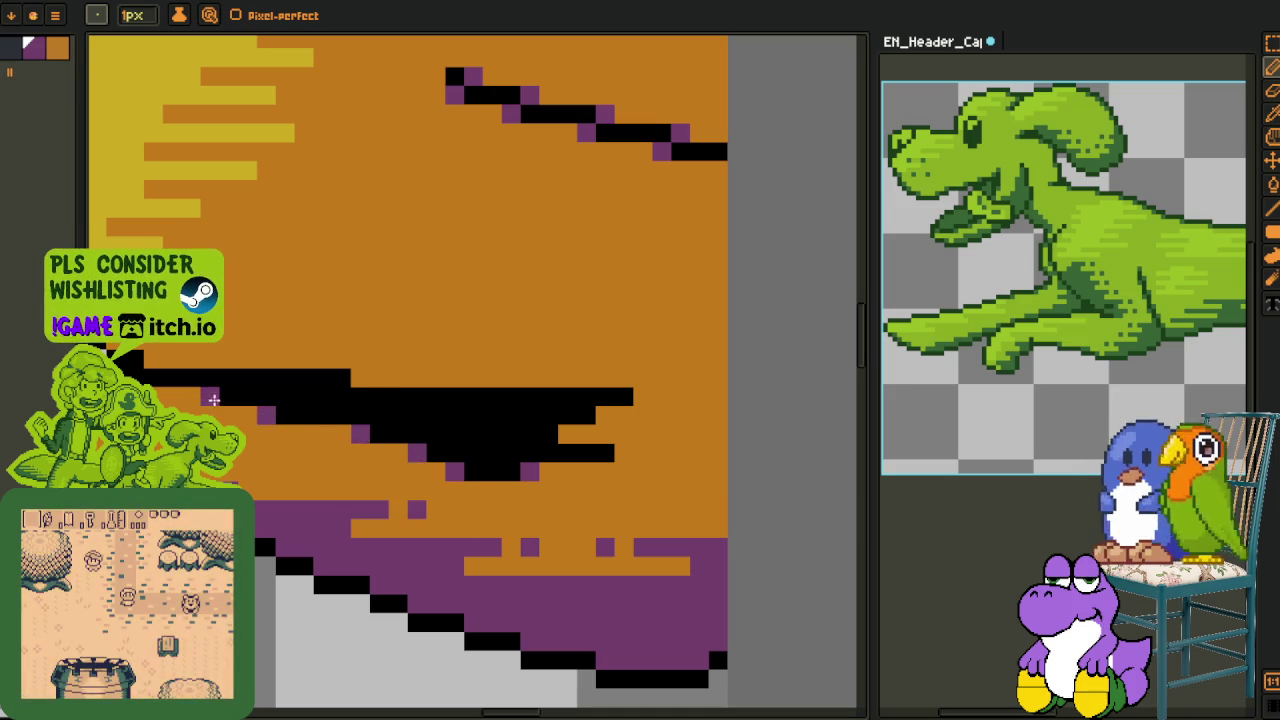
pyautogui.click(360, 377)
pyautogui.click(661, 396)
# Extend the black line by one pixel and add purple pixels at its right corners
pyautogui.click(642, 396)
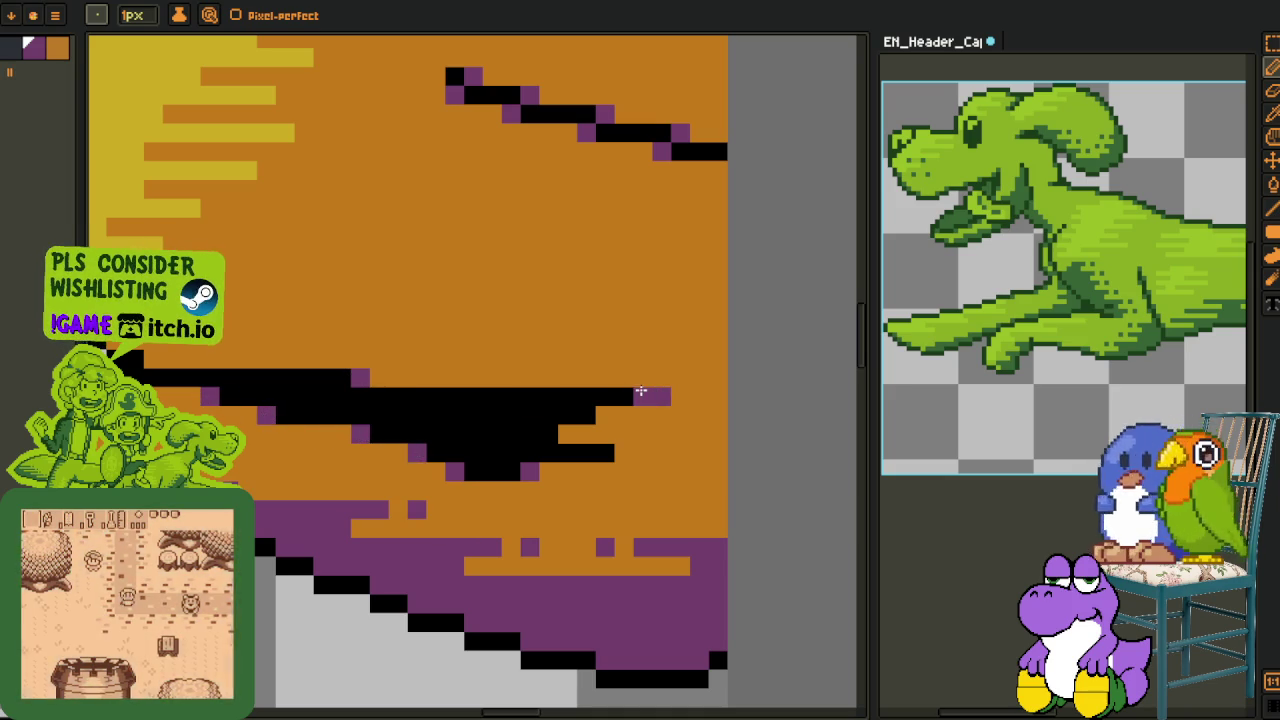
pyautogui.keyDown('alt'); pyautogui.click(660, 394); pyautogui.keyUp('alt')
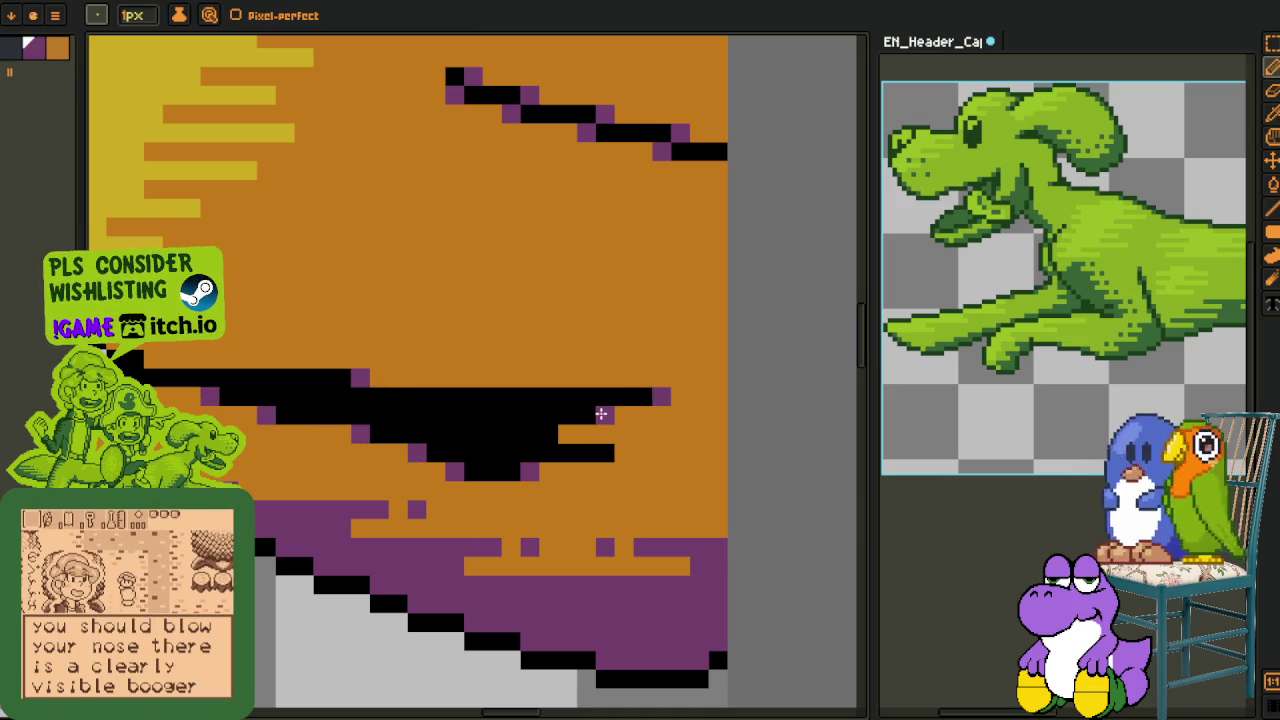
pyautogui.click(604, 414)
pyautogui.click(567, 433)
pyautogui.click(623, 452)
pyautogui.click(530, 414)
# Draw black pixels along the neighbouring diagonal edge and sample a colour from the artwork
pyautogui.moveTo(467, 400); pyautogui.dragTo(692, 490)
pyautogui.moveTo(398, 468); pyautogui.dragTo(310, 412)
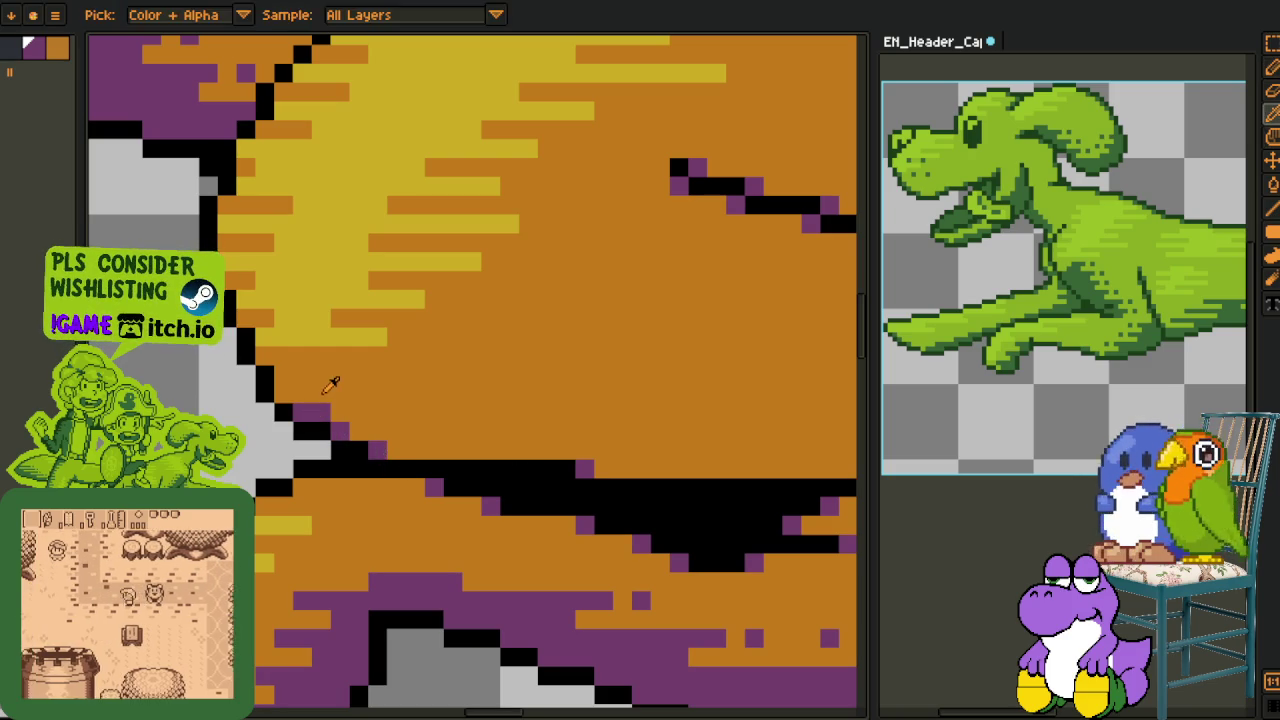
pyautogui.scroll(-3, 293, 398)
pyautogui.scroll(-1, 293, 398)
pyautogui.keyDown('alt'); pyautogui.click(254, 422); pyautogui.keyUp('alt')
# Bring the dog's neck area into view and show the layers timeline
pyautogui.scroll(-3, 246, 404)
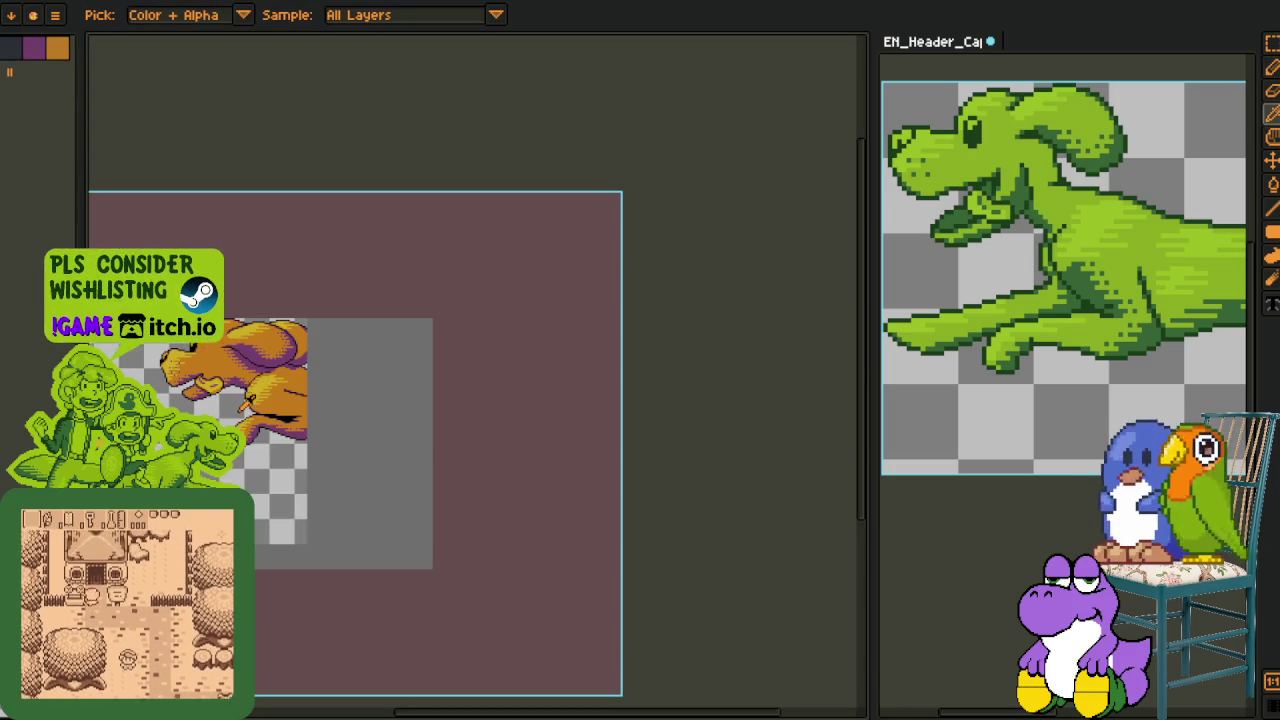
pyautogui.scroll(1, 224, 402)
pyautogui.scroll(2, 308, 370)
pyautogui.moveTo(308, 370); pyautogui.dragTo(431, 415)
pyautogui.scroll(3, 386, 390)
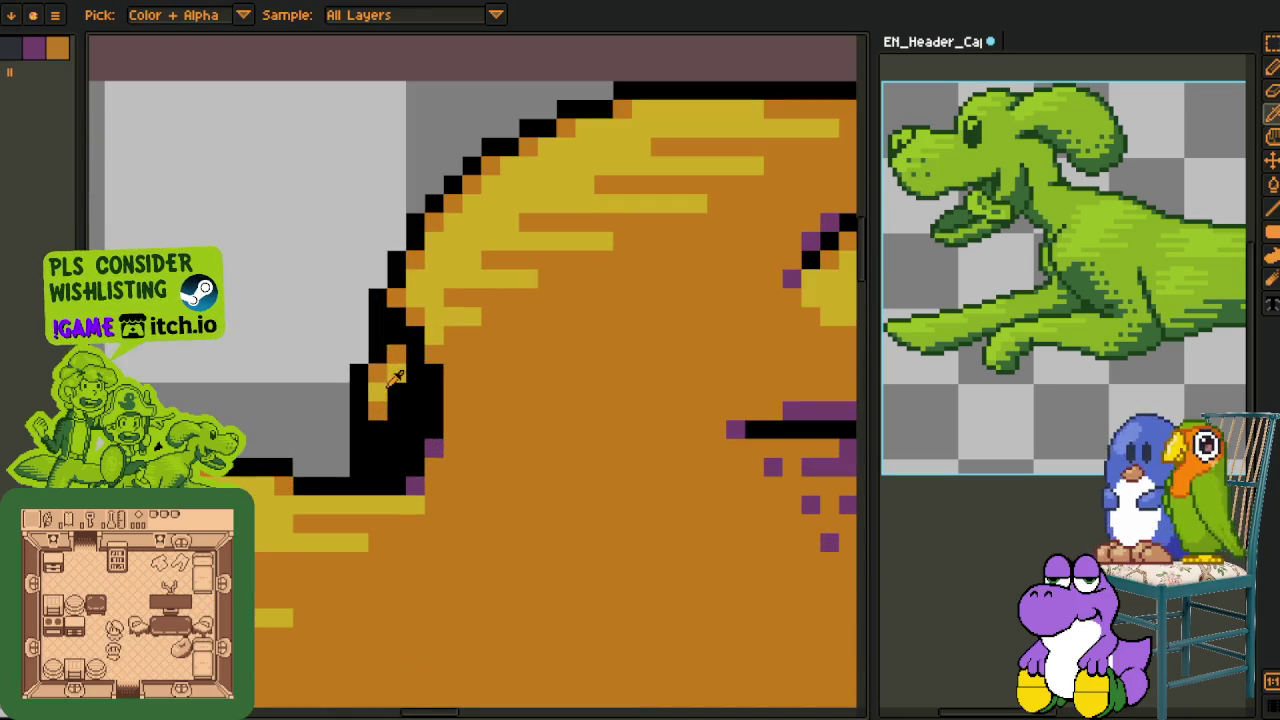
pyautogui.scroll(-3, 386, 392)
pyautogui.press('Tab')
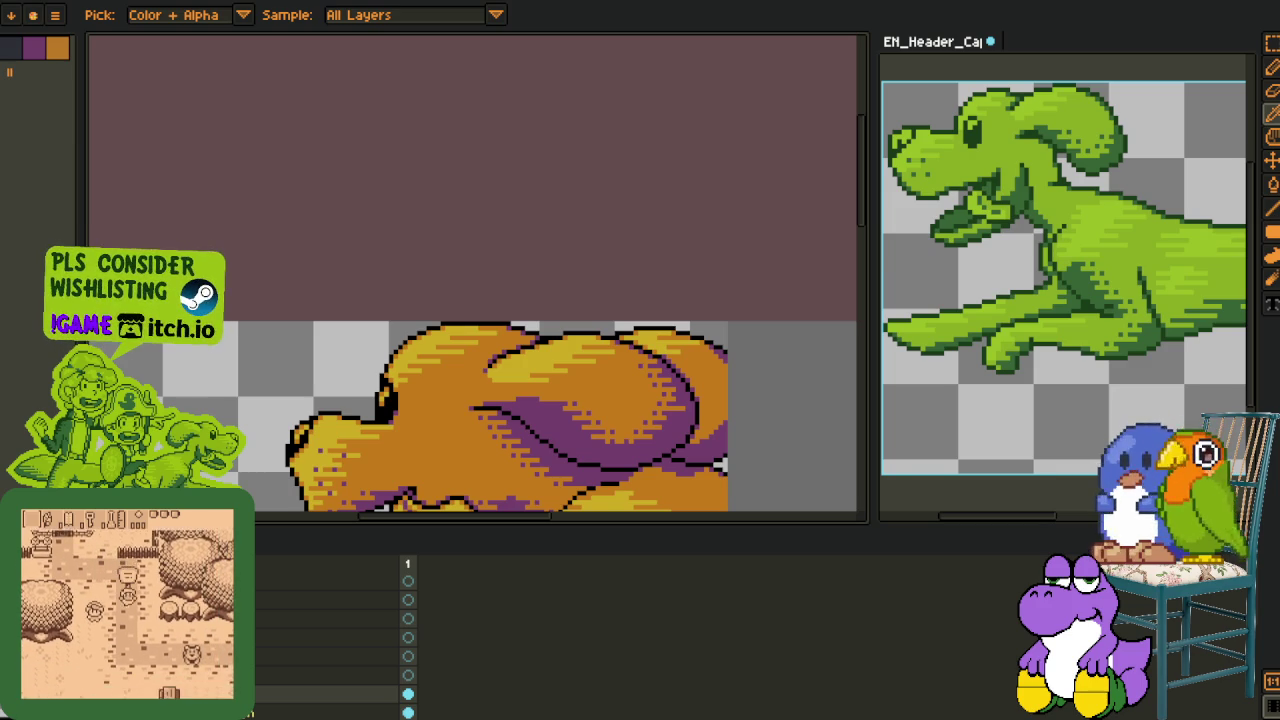
# View a layer's context menu, then close it along with the timeline
pyautogui.rightClick(290, 650)
pyautogui.moveTo(295, 621)
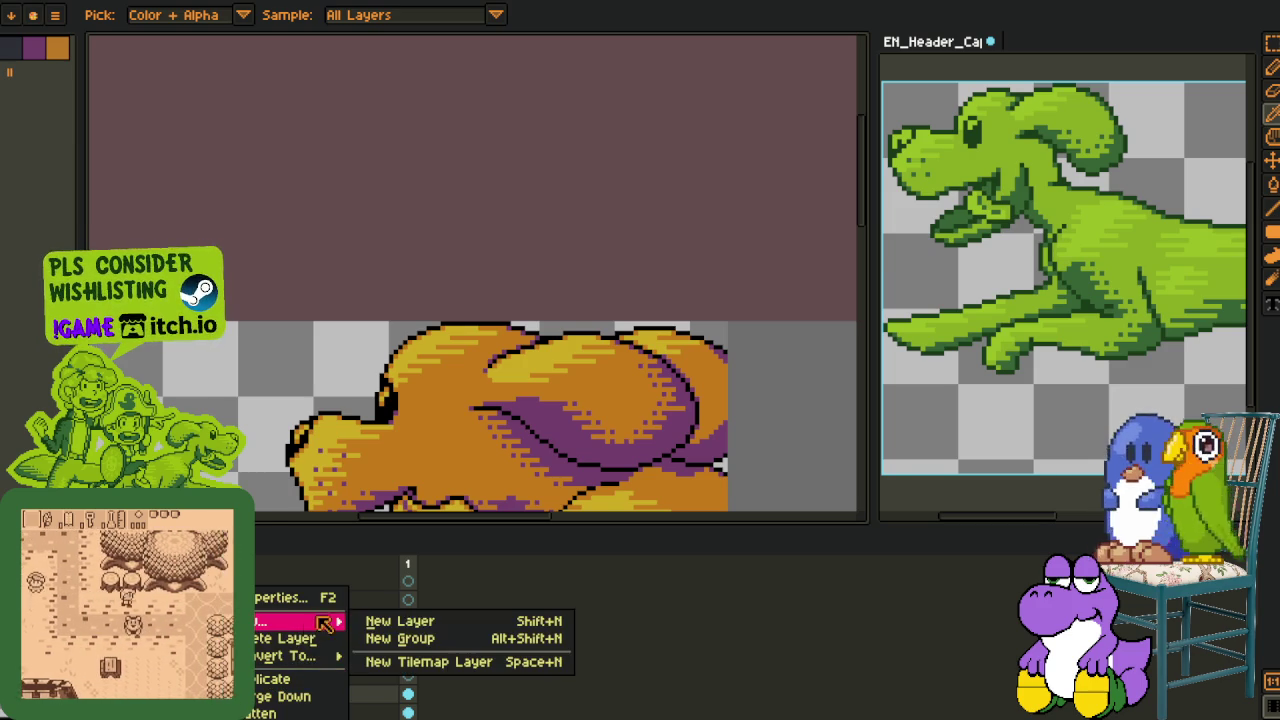
pyautogui.click(400, 621)
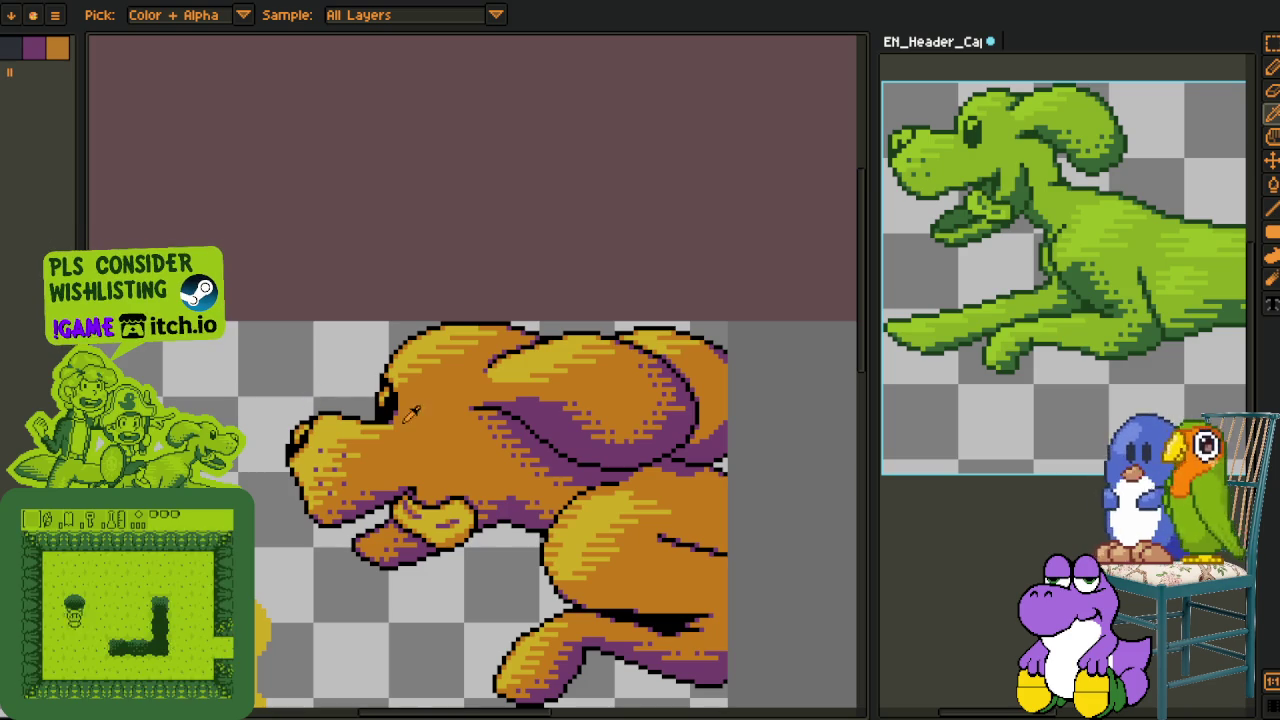
pyautogui.scroll(3, 305, 392)
pyautogui.scroll(2, 383, 381)
# Place a yellow highlight pixel inside the head outline and fill an outline gap with black
pyautogui.keyDown('alt'); pyautogui.click(363, 390); pyautogui.keyUp('alt')
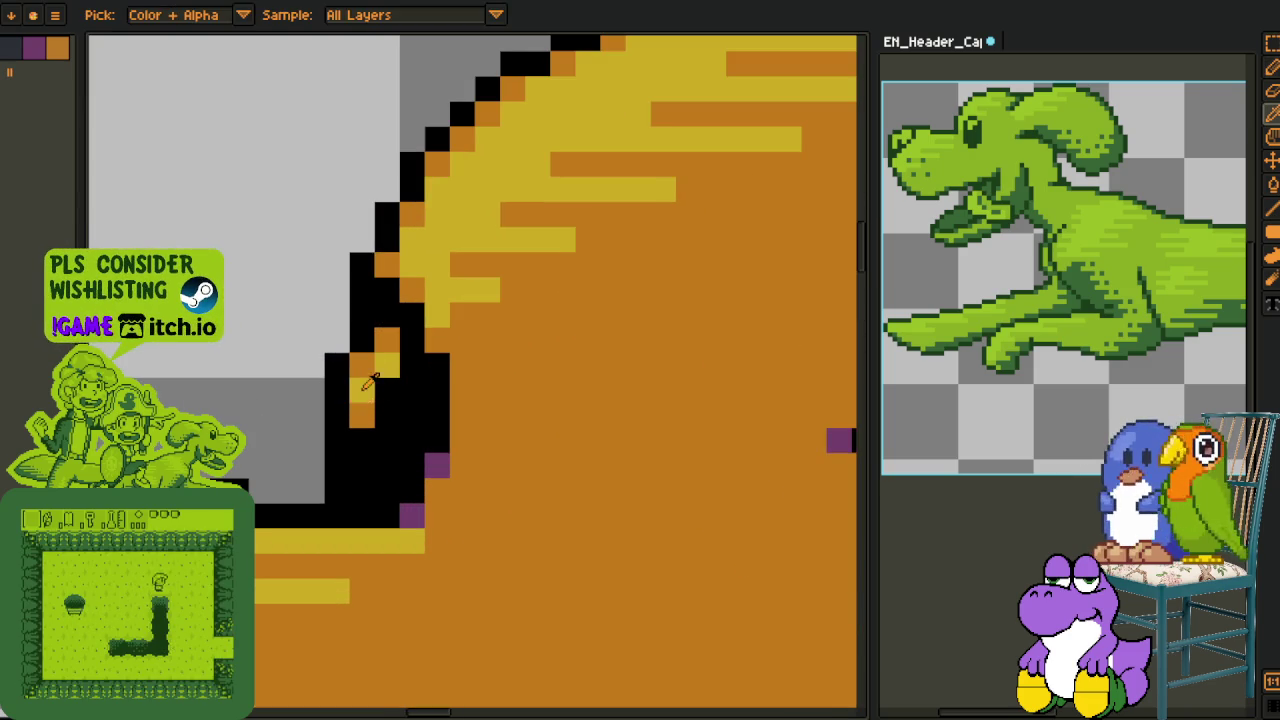
pyautogui.click(362, 438)
pyautogui.hotkey('ctrl', 'z')
pyautogui.click(362, 415)
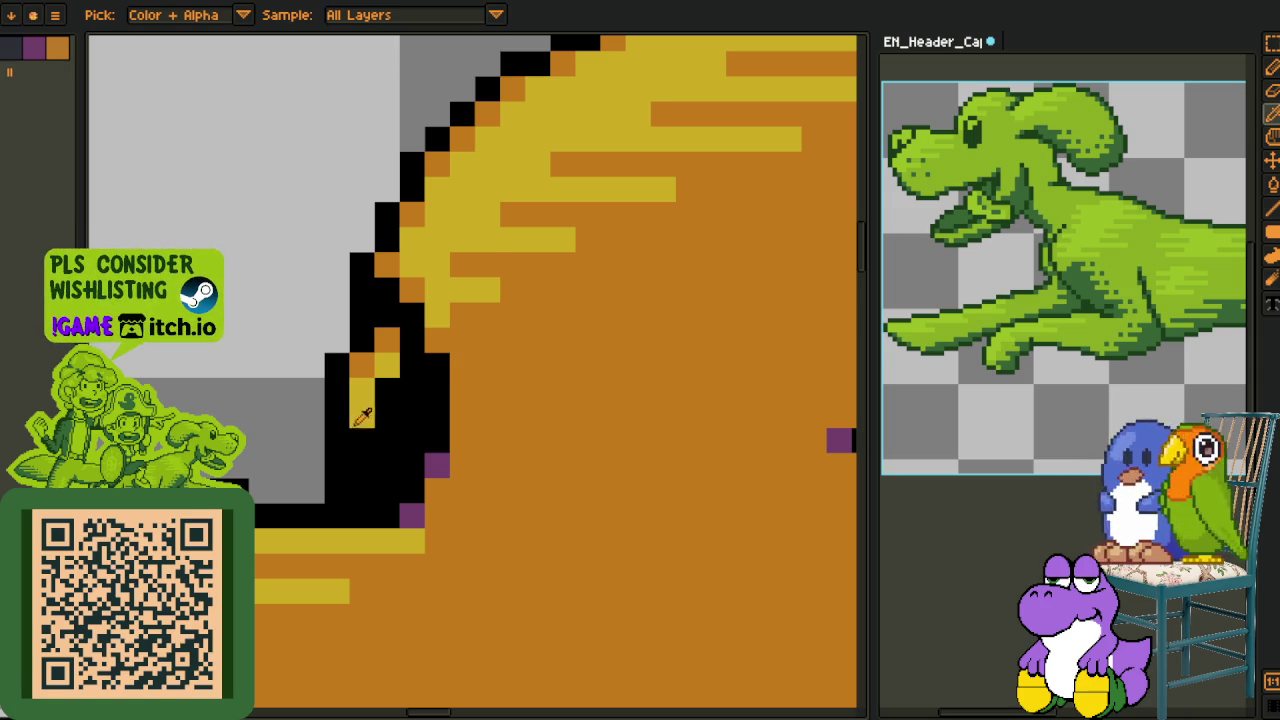
pyautogui.scroll(1, 362, 416)
pyautogui.click(368, 383)
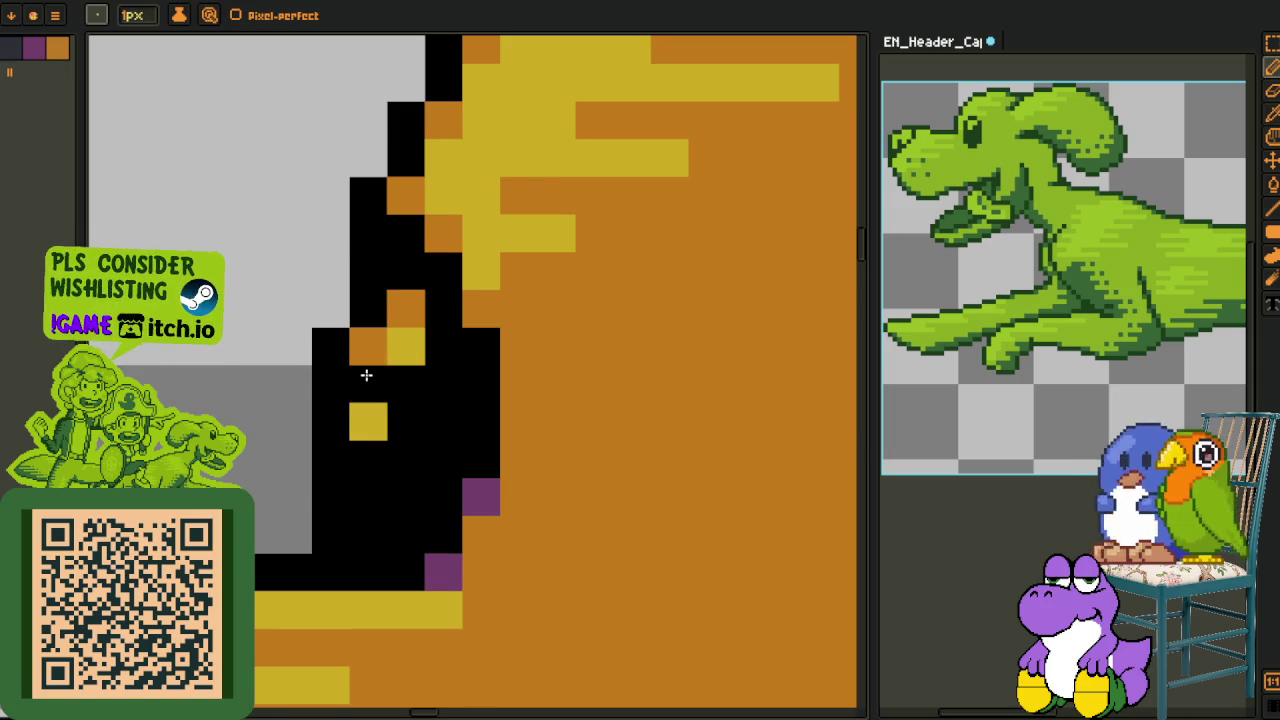
# Touch up the eye outline: fill a black gap, add yellow, repaint some outline orange
pyautogui.click(368, 346)
pyautogui.click(405, 309)
pyautogui.keyDown('alt'); pyautogui.click(478, 308); pyautogui.keyUp('alt')
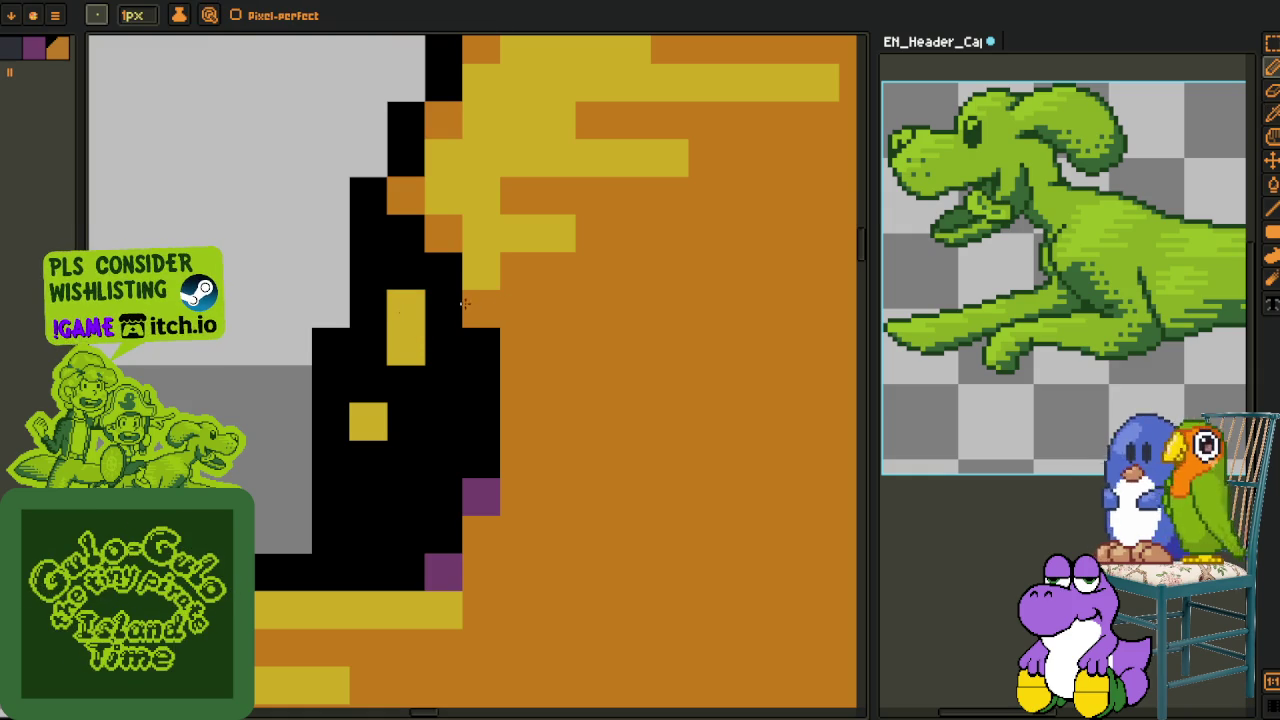
pyautogui.moveTo(443, 309); pyautogui.dragTo(405, 233)
pyautogui.click(481, 346)
pyautogui.click(427, 315)
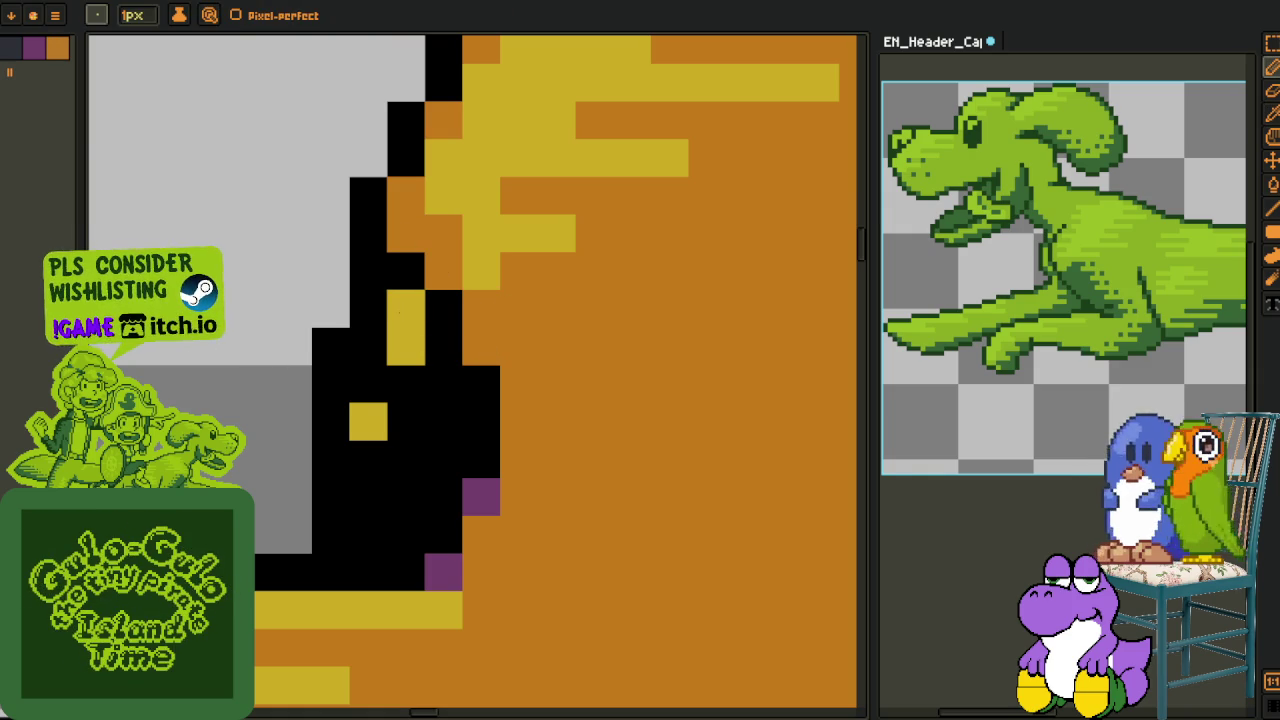
# Lengthen the yellow highlight inside the outline into a short streak
pyautogui.scroll(-3, 330, 374)
pyautogui.scroll(2, 346, 382)
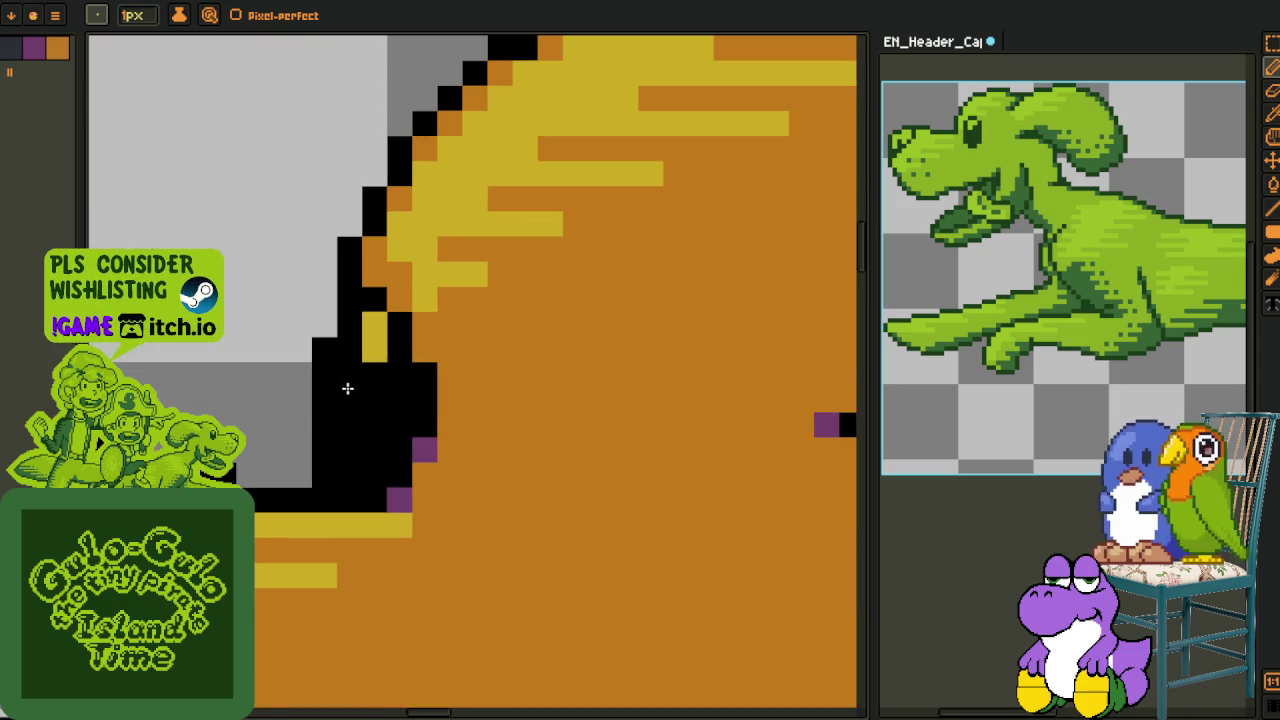
pyautogui.press('alt')
pyautogui.scroll(-2, 352, 370)
pyautogui.scroll(-2, 347, 395)
pyautogui.scroll(5, 347, 398)
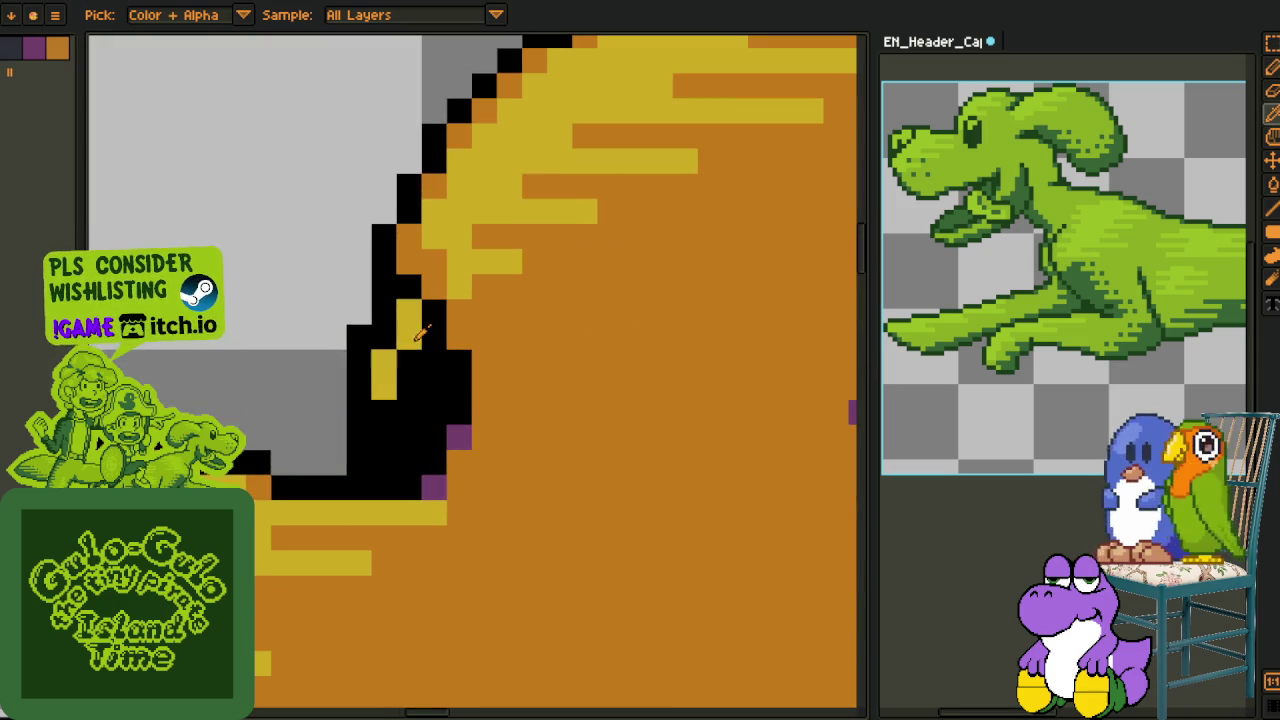
pyautogui.click(408, 360)
pyautogui.keyDown('alt'); pyautogui.click(440, 358); pyautogui.keyUp('alt')
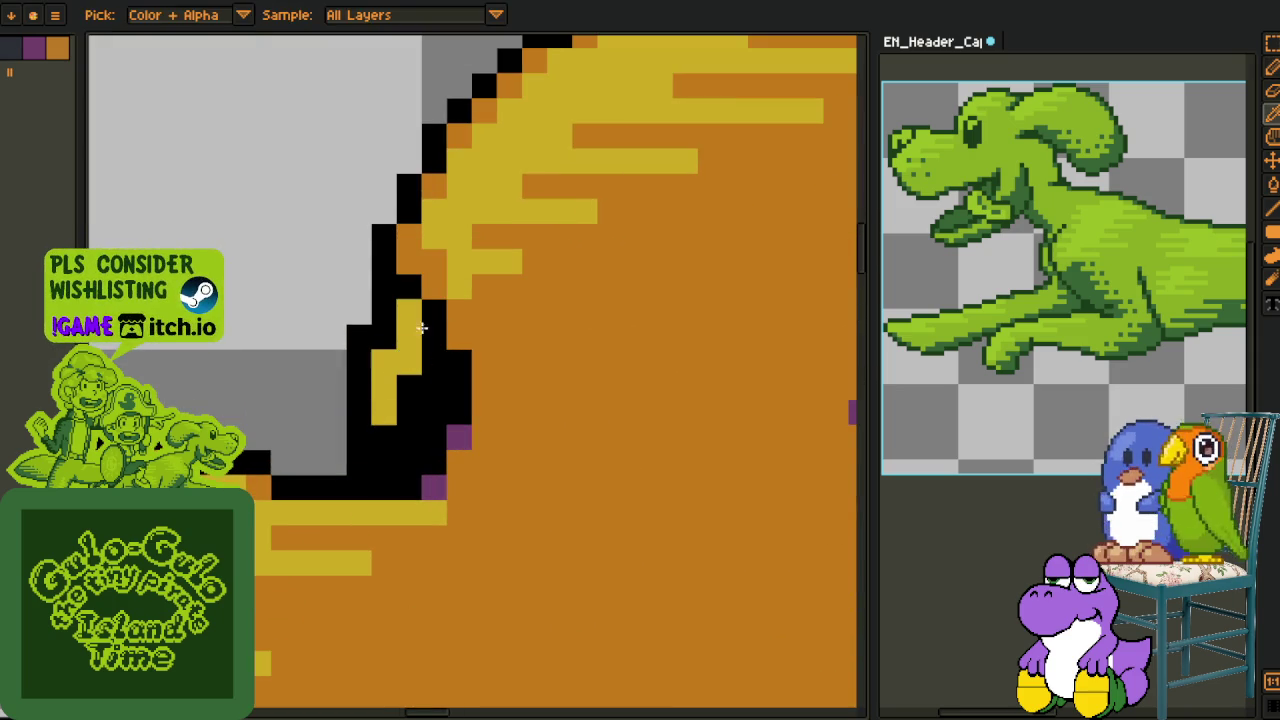
pyautogui.click(408, 312)
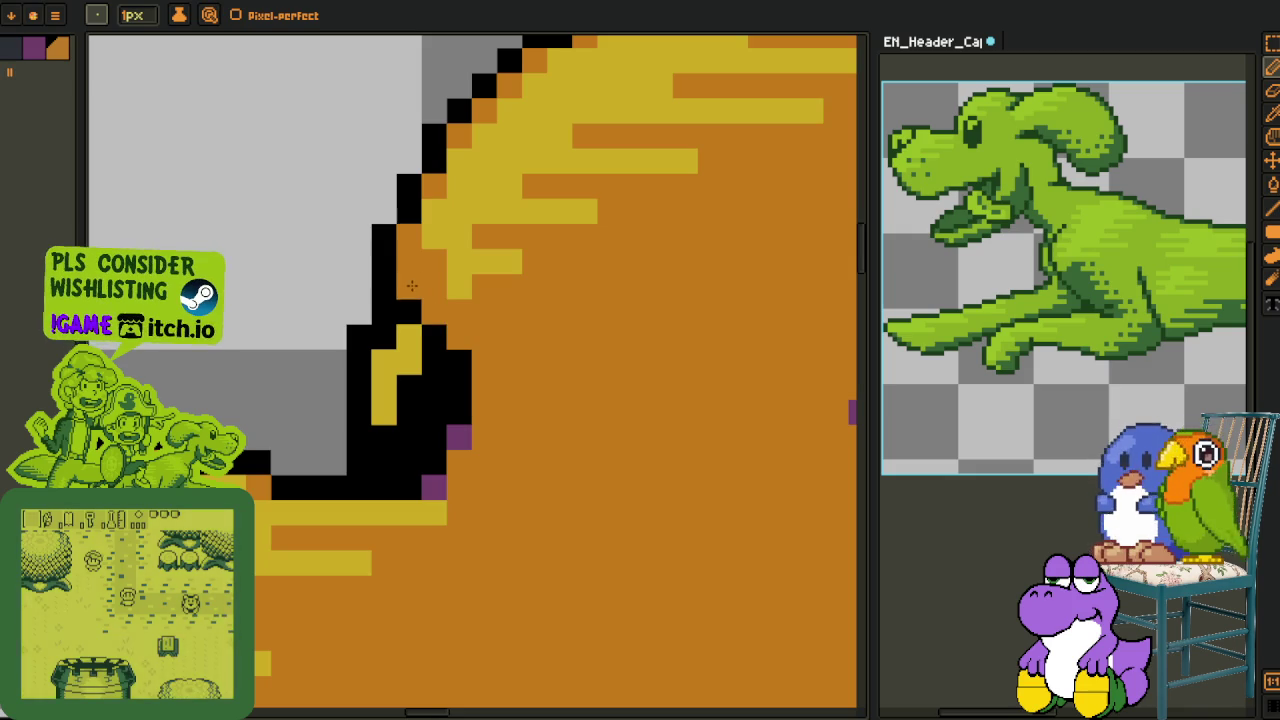
pyautogui.scroll(-4, 345, 330)
pyautogui.scroll(-3, 343, 331)
# Undo the last pencil stroke and toggle between the Move and Eyedropper tools
pyautogui.hotkey('ctrl', 'z')
pyautogui.press('m')
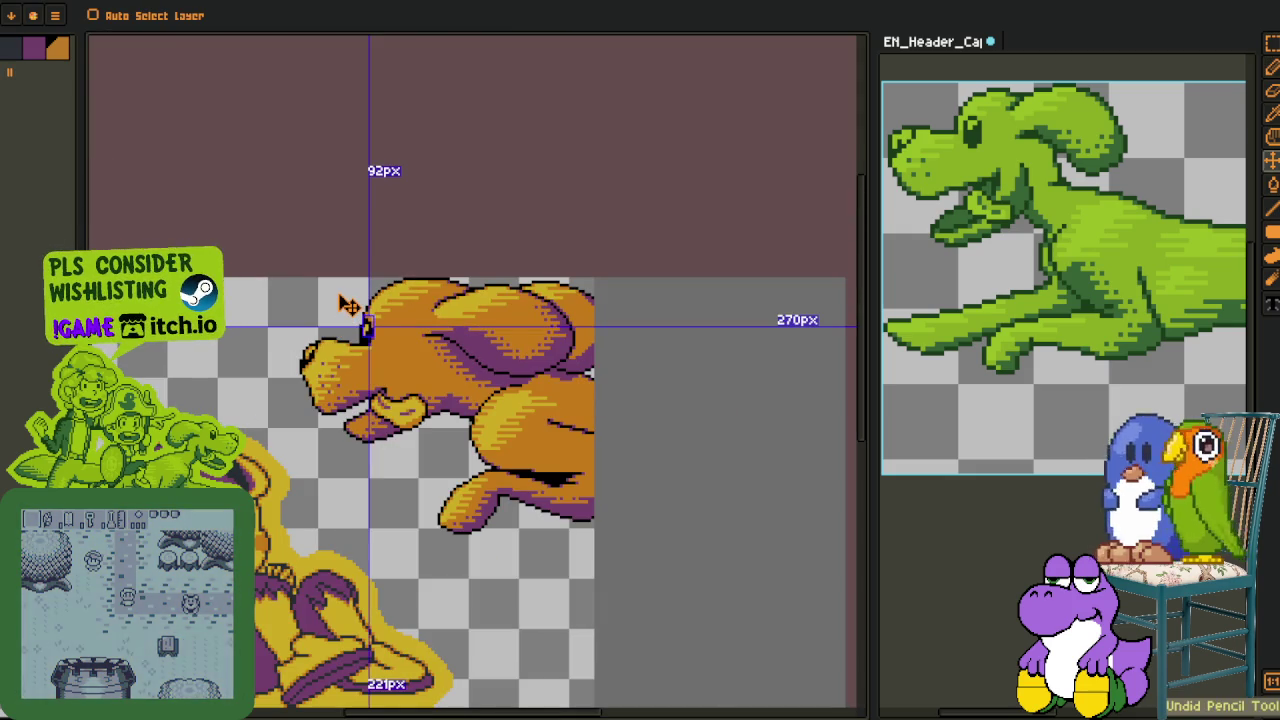
pyautogui.press('o')
pyautogui.press('m')
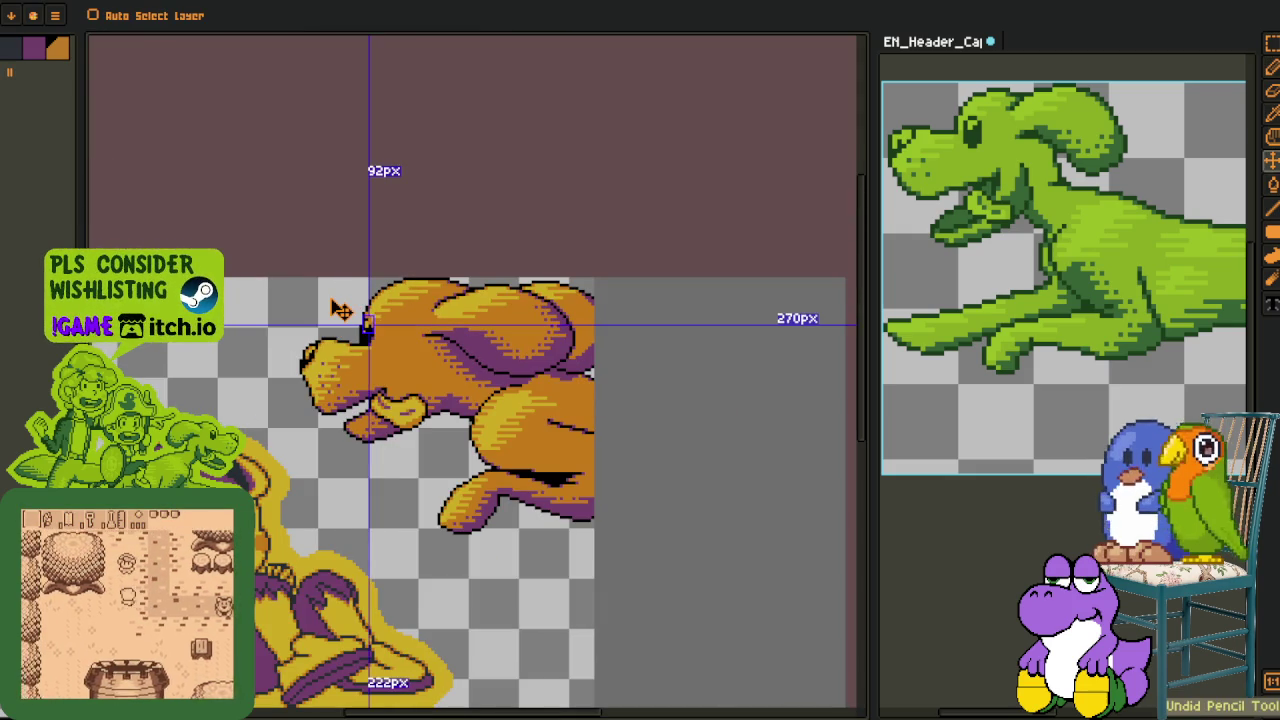
pyautogui.press('o')
pyautogui.scroll(3, 333, 316)
pyautogui.press('m')
pyautogui.press('o')
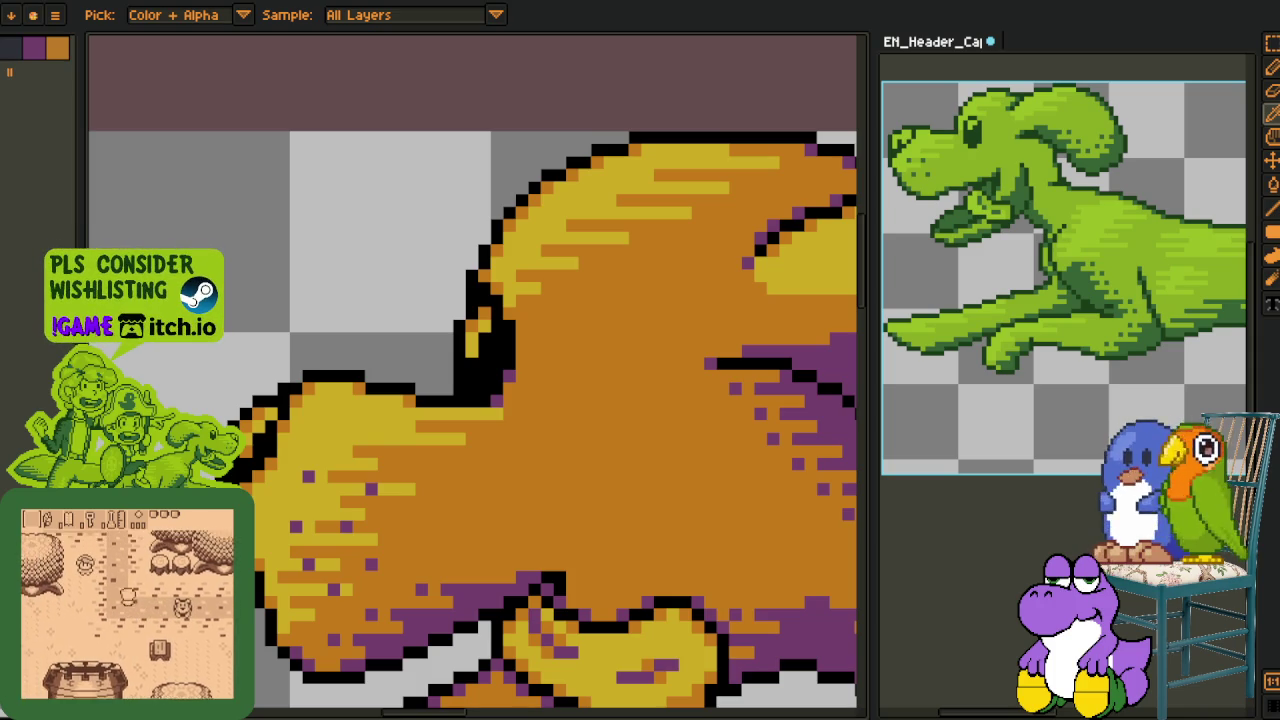
# Sample yellow and orange from the fur and paint them into the dog's eye pixels
pyautogui.keyDown('alt'); pyautogui.click(470, 352); pyautogui.keyUp('alt')
pyautogui.keyDown('alt'); pyautogui.click(472, 345); pyautogui.keyUp('alt')
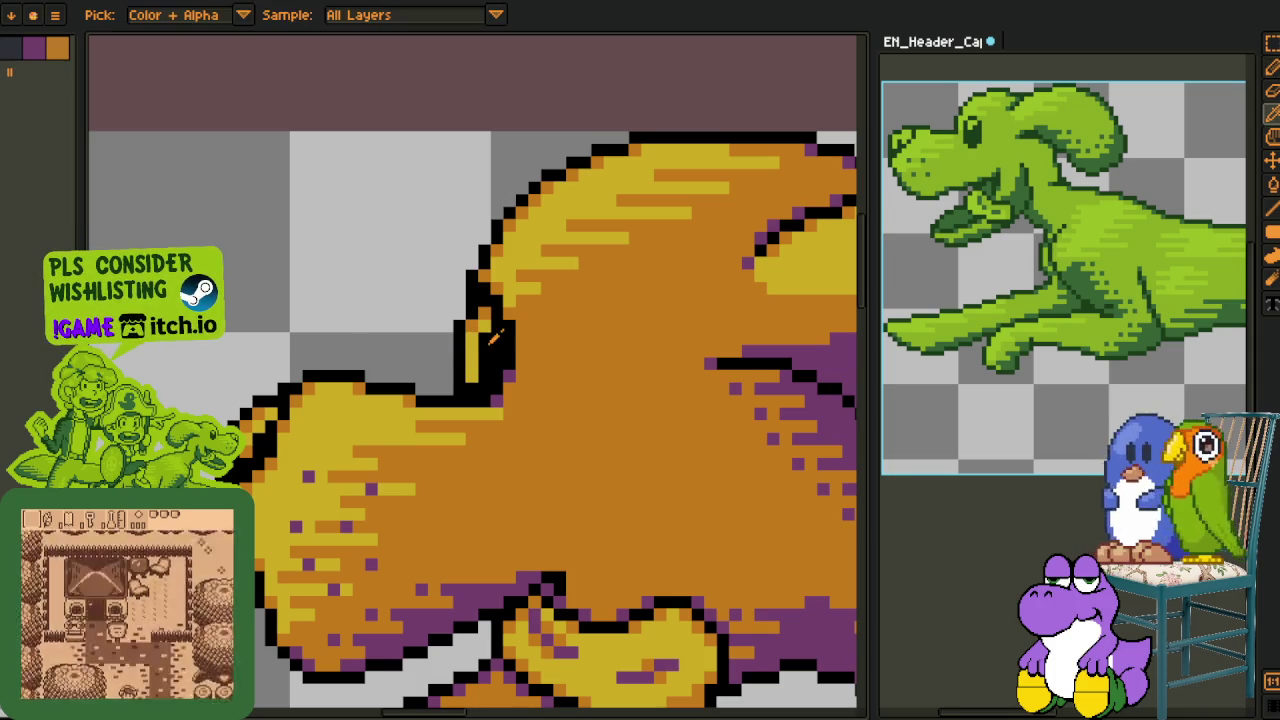
pyautogui.click(474, 343)
pyautogui.keyDown('alt'); pyautogui.click(481, 325); pyautogui.keyUp('alt')
pyautogui.click(477, 338)
pyautogui.keyDown('alt'); pyautogui.click(484, 324); pyautogui.keyUp('alt')
pyautogui.scroll(-3, 473, 322)
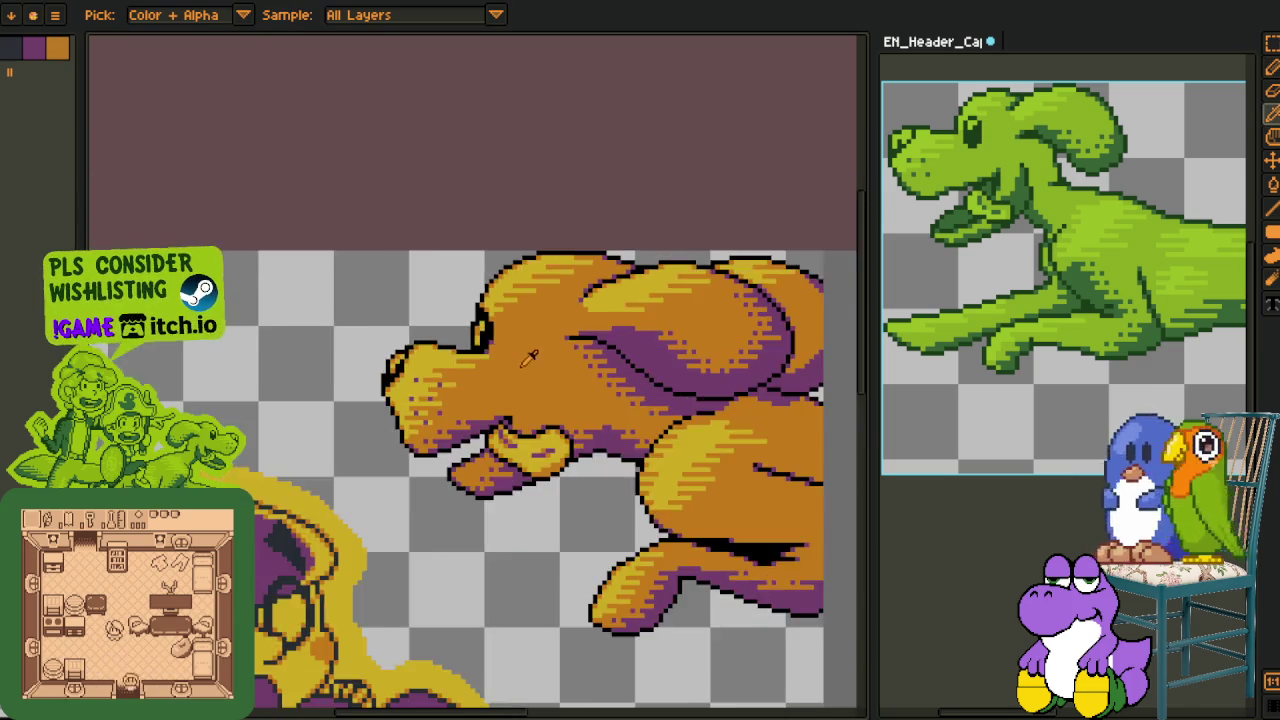
pyautogui.scroll(3, 490, 315)
pyautogui.scroll(1, 508, 308)
pyautogui.keyDown('alt'); pyautogui.click(508, 322); pyautogui.keyUp('alt')
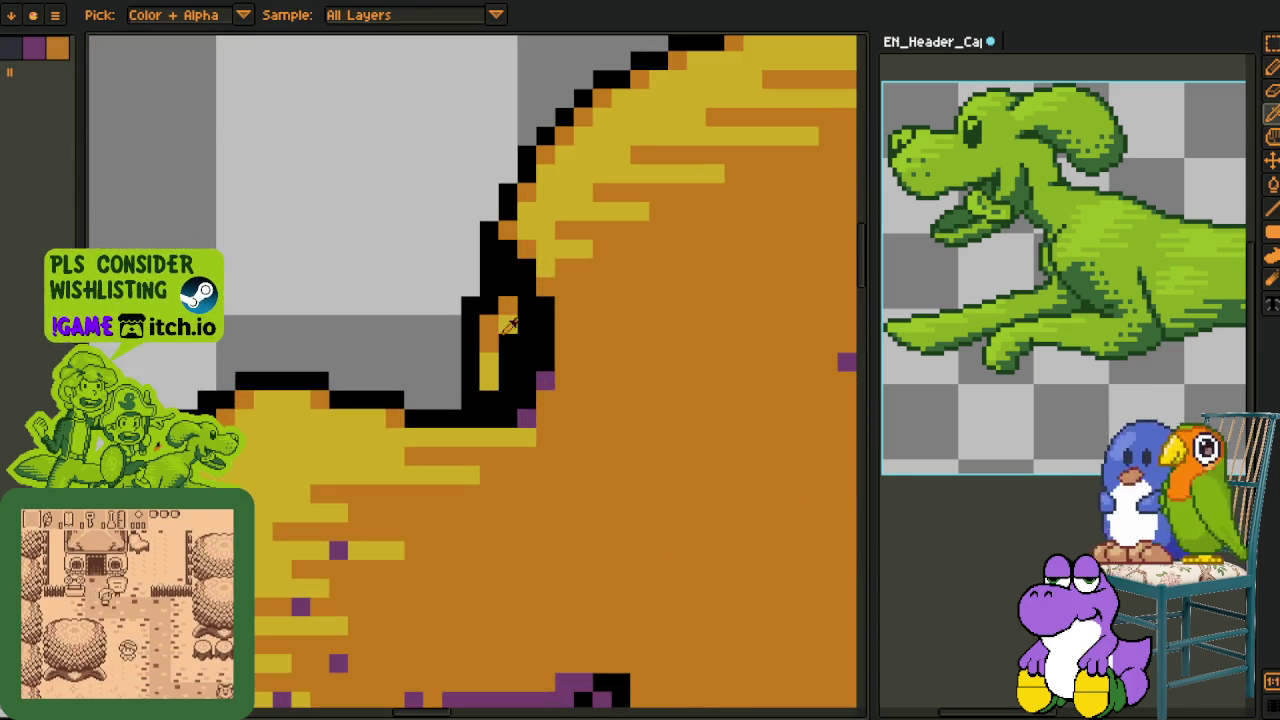
pyautogui.keyDown('alt'); pyautogui.click(489, 362); pyautogui.keyUp('alt')
pyautogui.click(489, 343)
# Paint the stray eye pixels black with the 1px Pencil
pyautogui.scroll(-2, 487, 381)
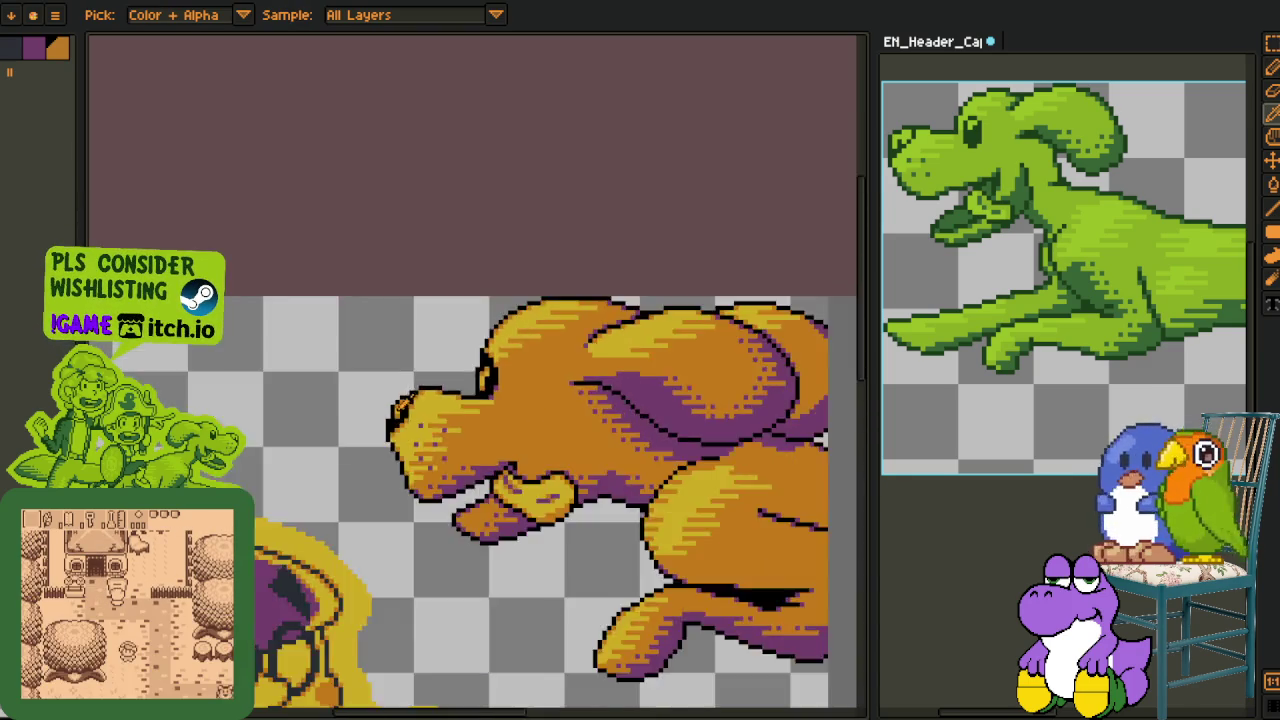
pyautogui.scroll(-1, 430, 395)
pyautogui.scroll(1, 415, 398)
pyautogui.scroll(1, 454, 447)
pyautogui.scroll(-2, 455, 445)
pyautogui.press('Tab')
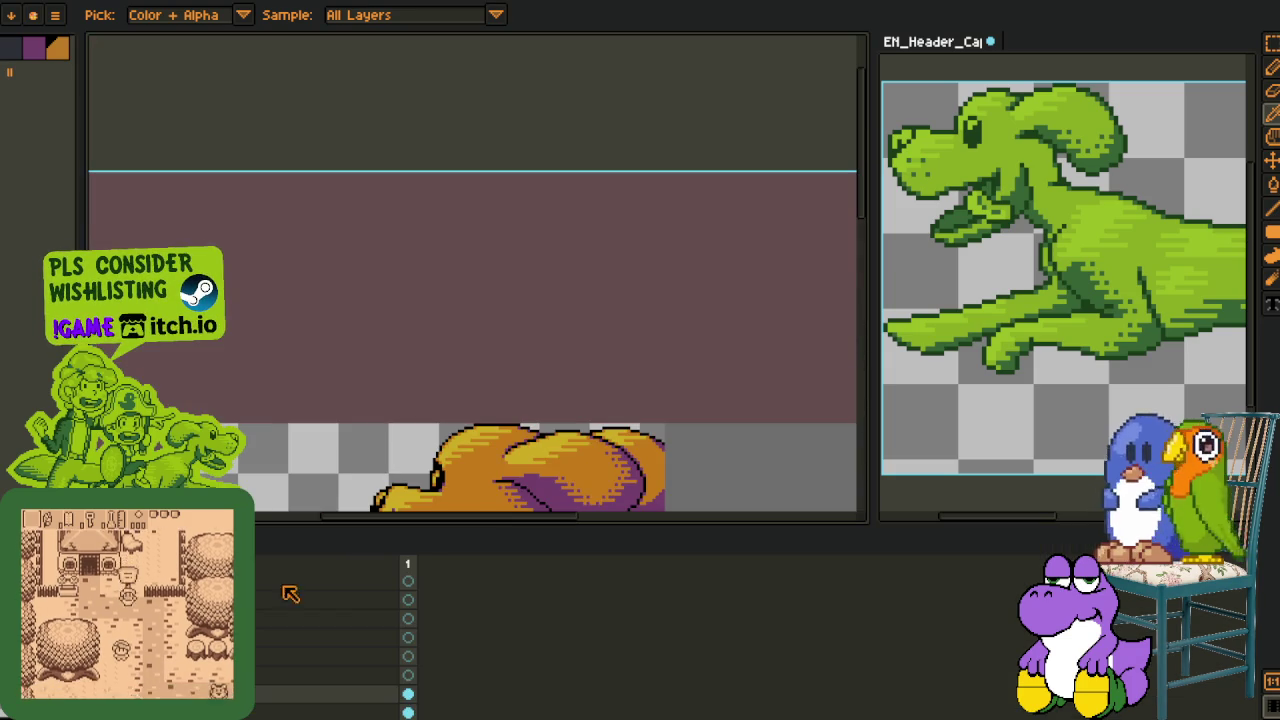
pyautogui.press('Tab')
pyautogui.scroll(1, 510, 450)
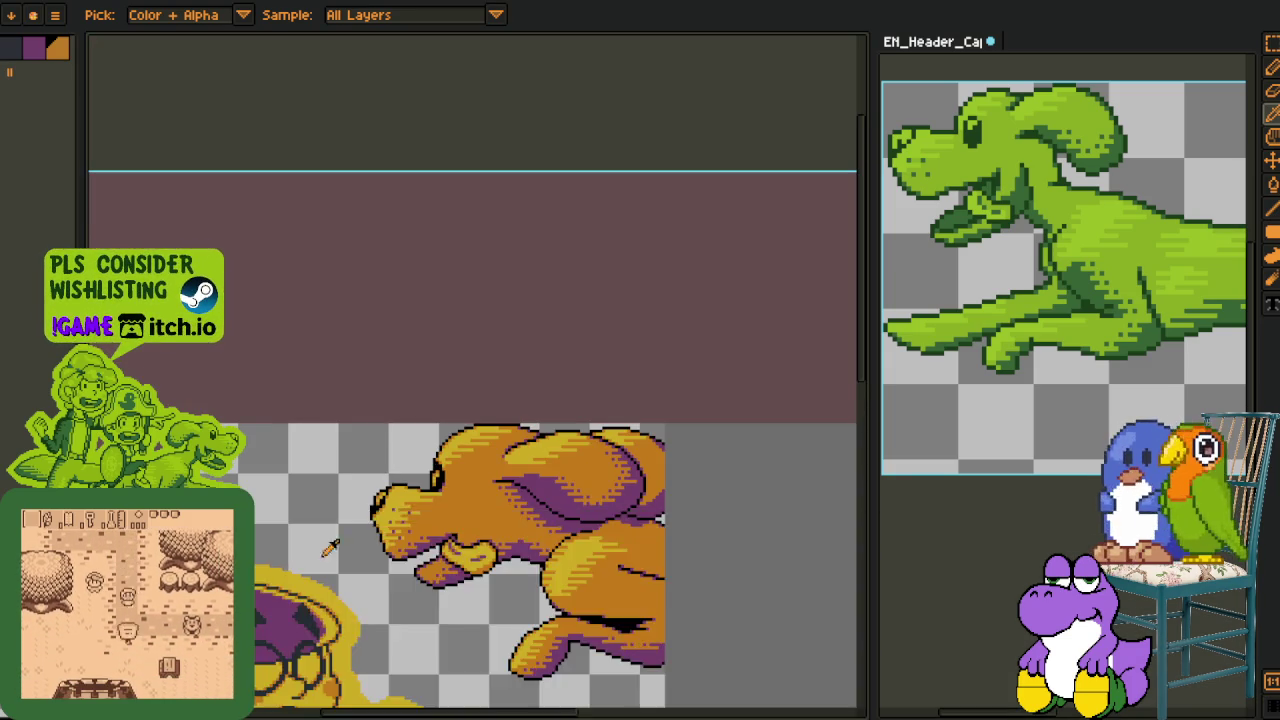
pyautogui.scroll(2, 510, 450)
pyautogui.scroll(2, 510, 450)
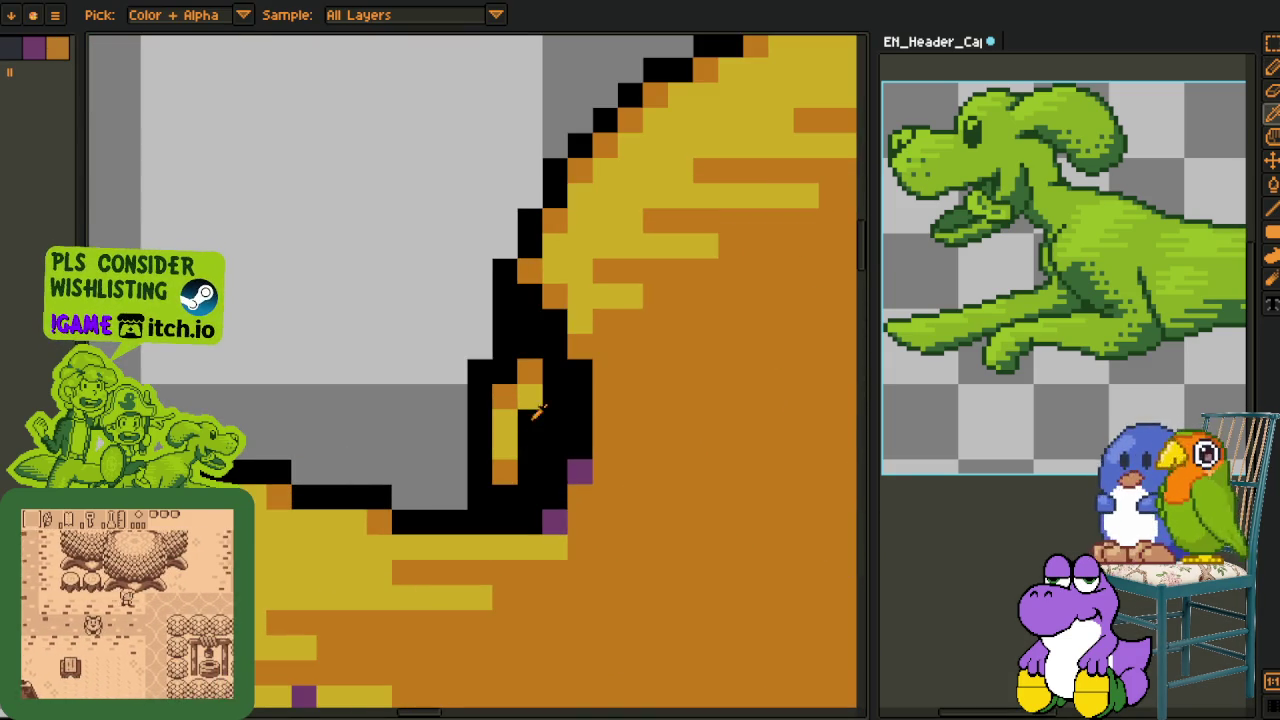
pyautogui.press('b')
pyautogui.moveTo(533, 413)
pyautogui.mouseDown()
pyautogui.moveTo(514, 371)
pyautogui.moveTo(503, 390)
pyautogui.mouseUp()
# Repaint the black pixels inside the eye with the sampled orange fur colour
pyautogui.press('o')
pyautogui.click(587, 350)
pyautogui.press('b')
pyautogui.moveTo(555, 297); pyautogui.dragTo(530, 330)
pyautogui.click(580, 372)
pyautogui.click(555, 372)
pyautogui.press('o')
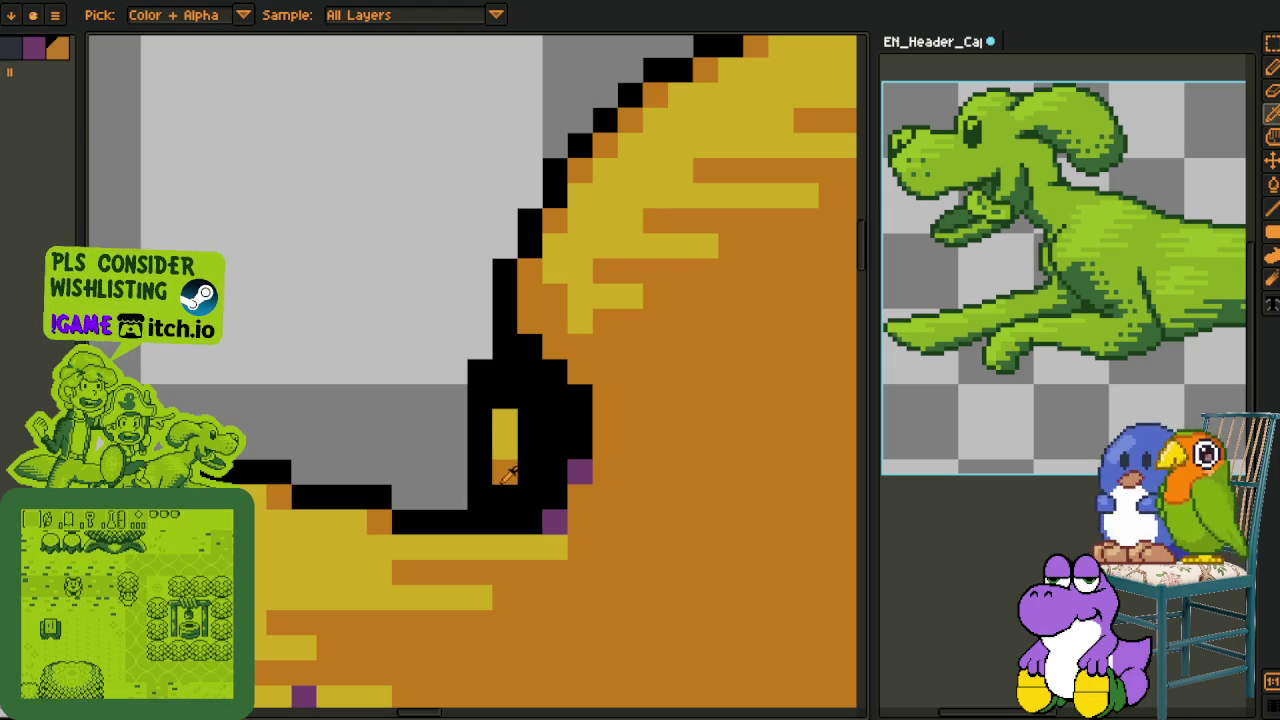
pyautogui.press('b')
pyautogui.click(508, 400)
# Paint the two outline pixels beside the eye orange
pyautogui.press('o')
pyautogui.scroll(-3, 412, 398)
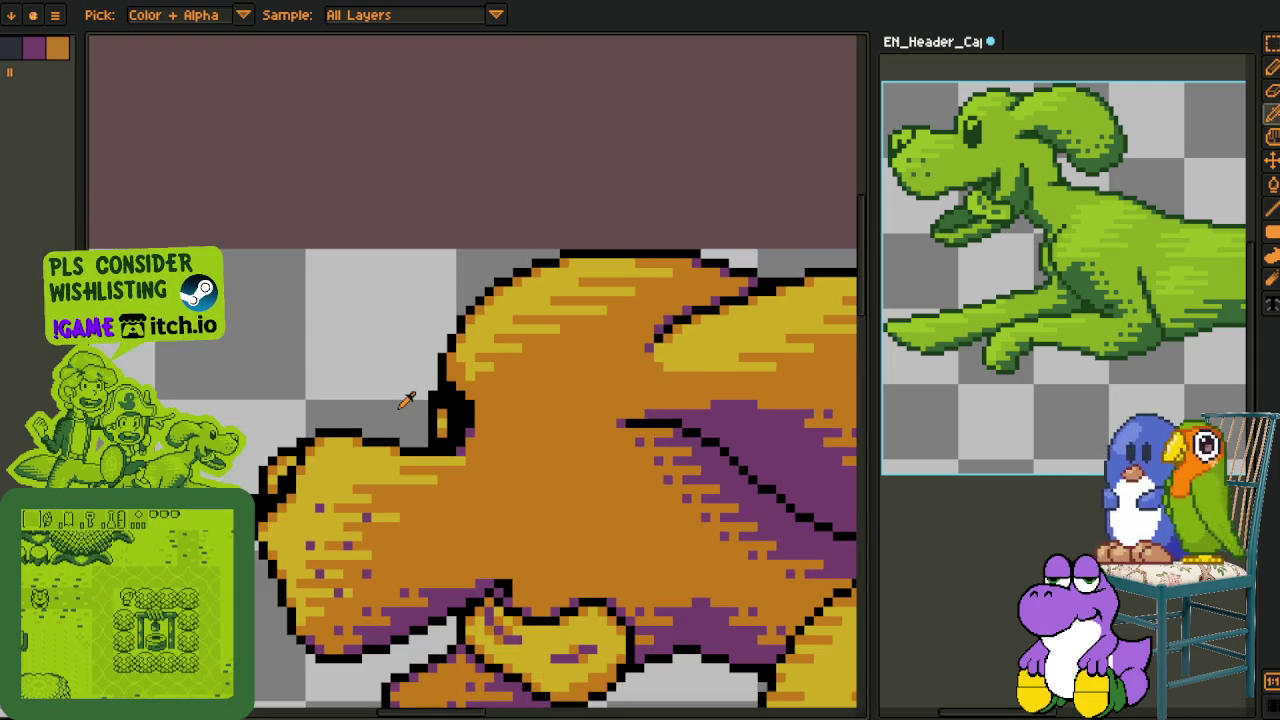
pyautogui.scroll(-2, 405, 400)
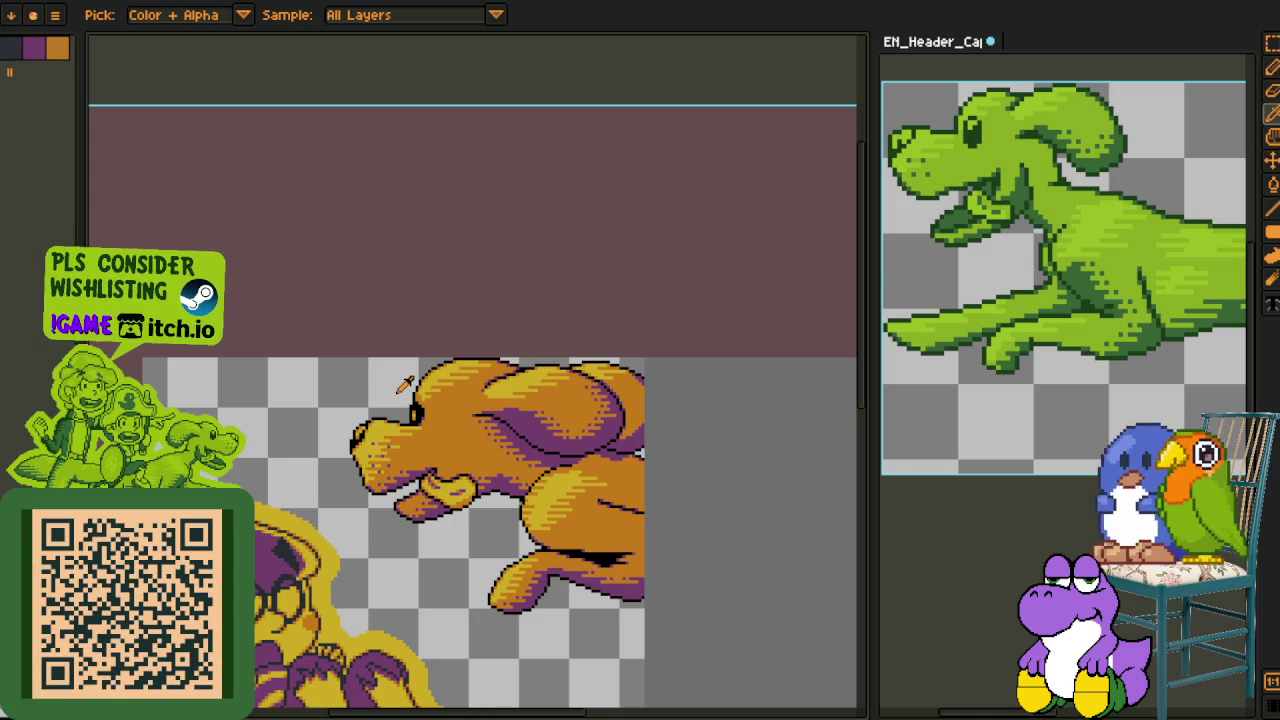
pyautogui.scroll(5, 447, 422)
pyautogui.moveTo(352, 392); pyautogui.dragTo(352, 367)
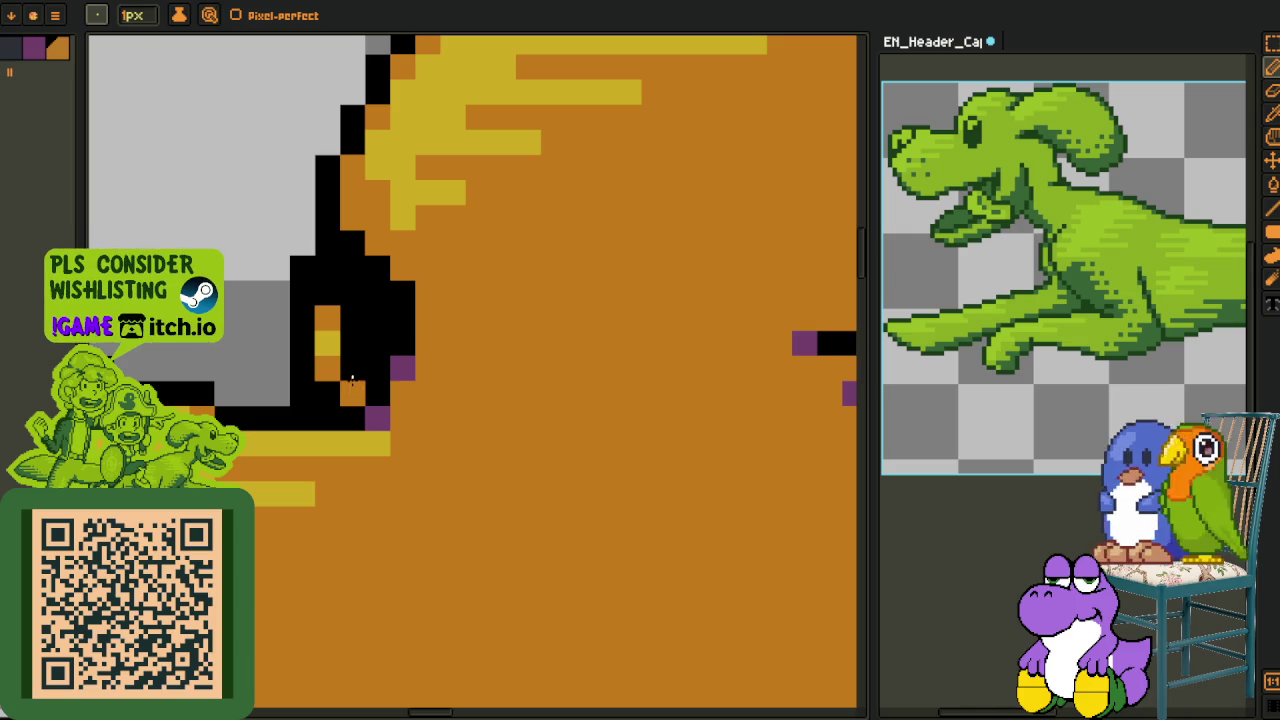
# Turn the two orange eye pixels below the yellow one yellow
pyautogui.click(328, 367)
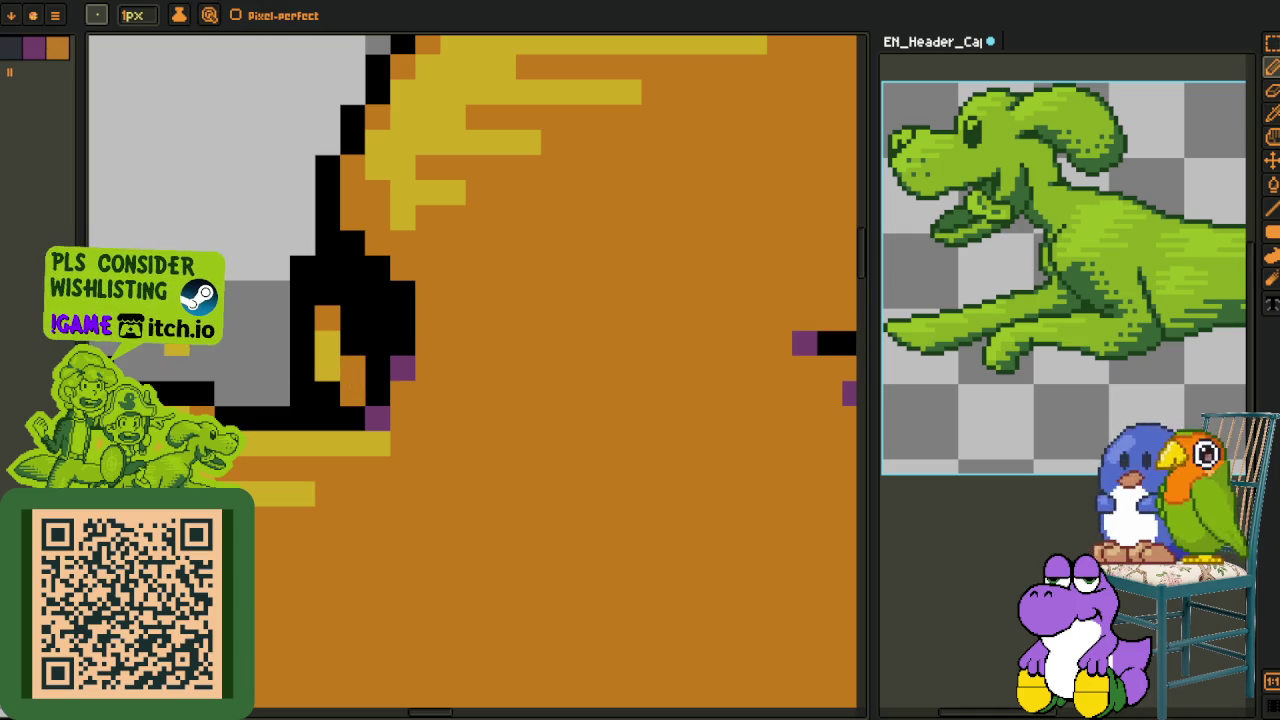
pyautogui.click(351, 370)
pyautogui.press('alt')
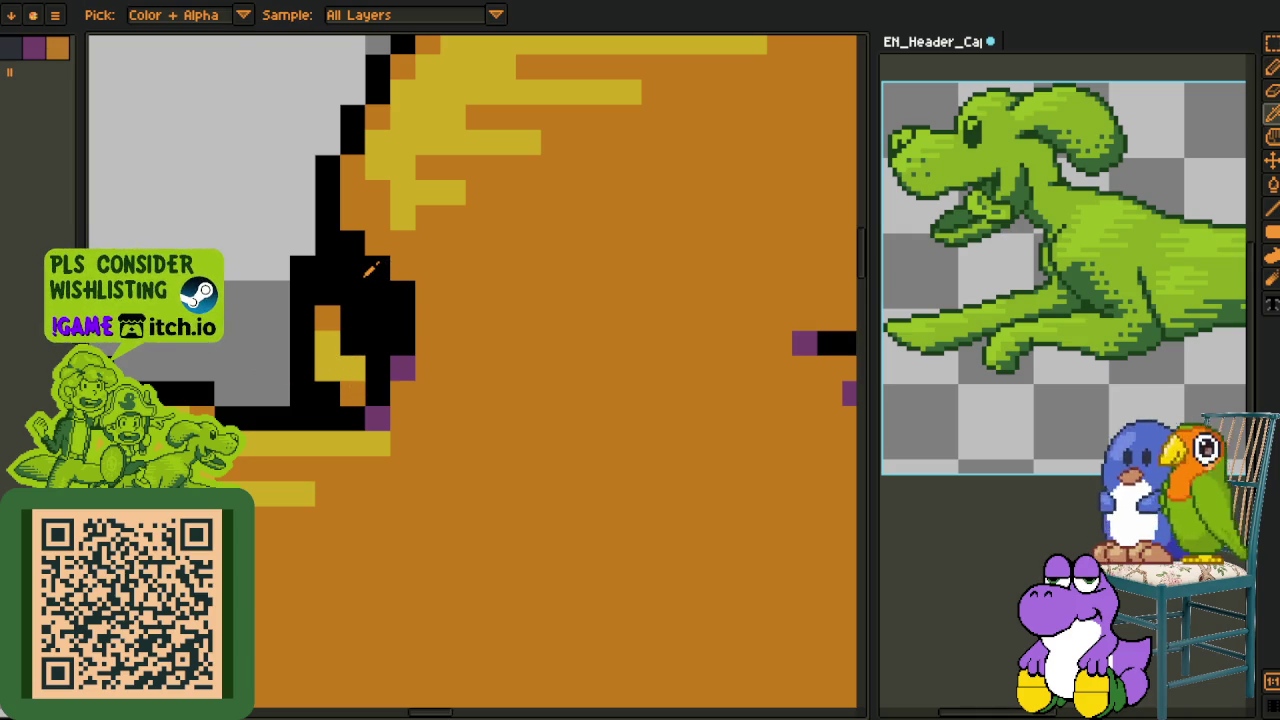
pyautogui.press('alt')
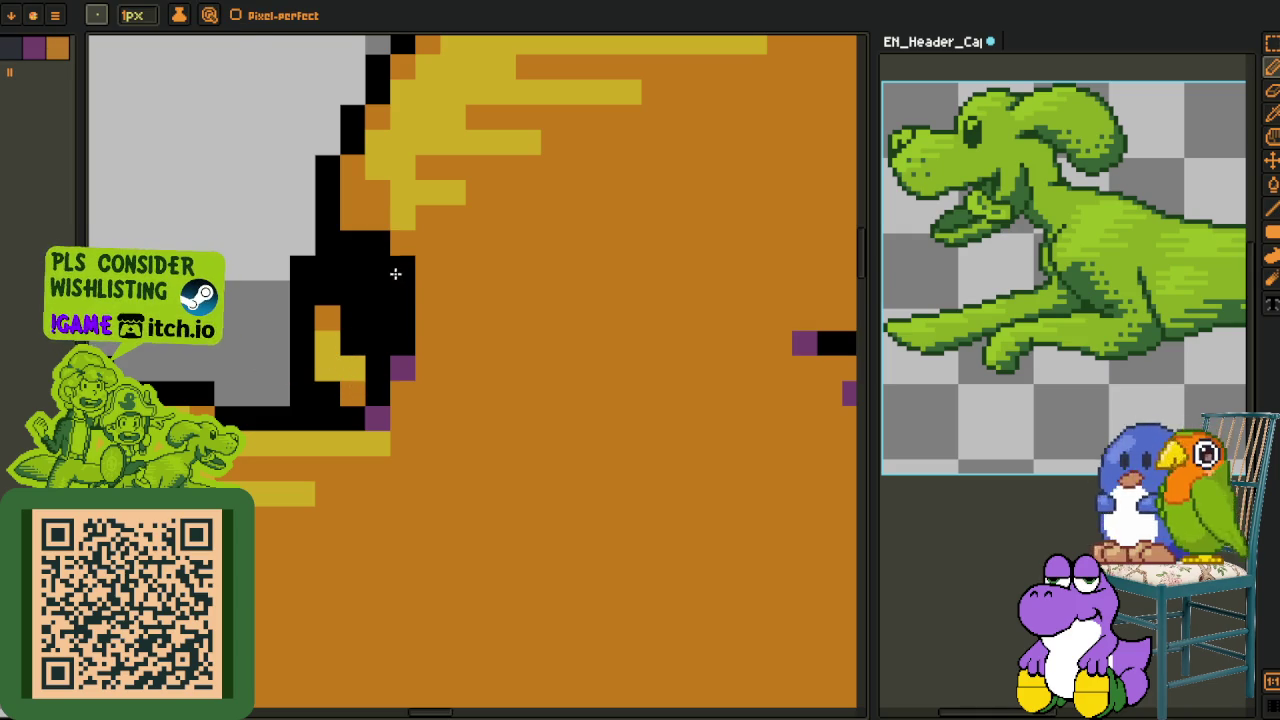
pyautogui.scroll(-5, 273, 250)
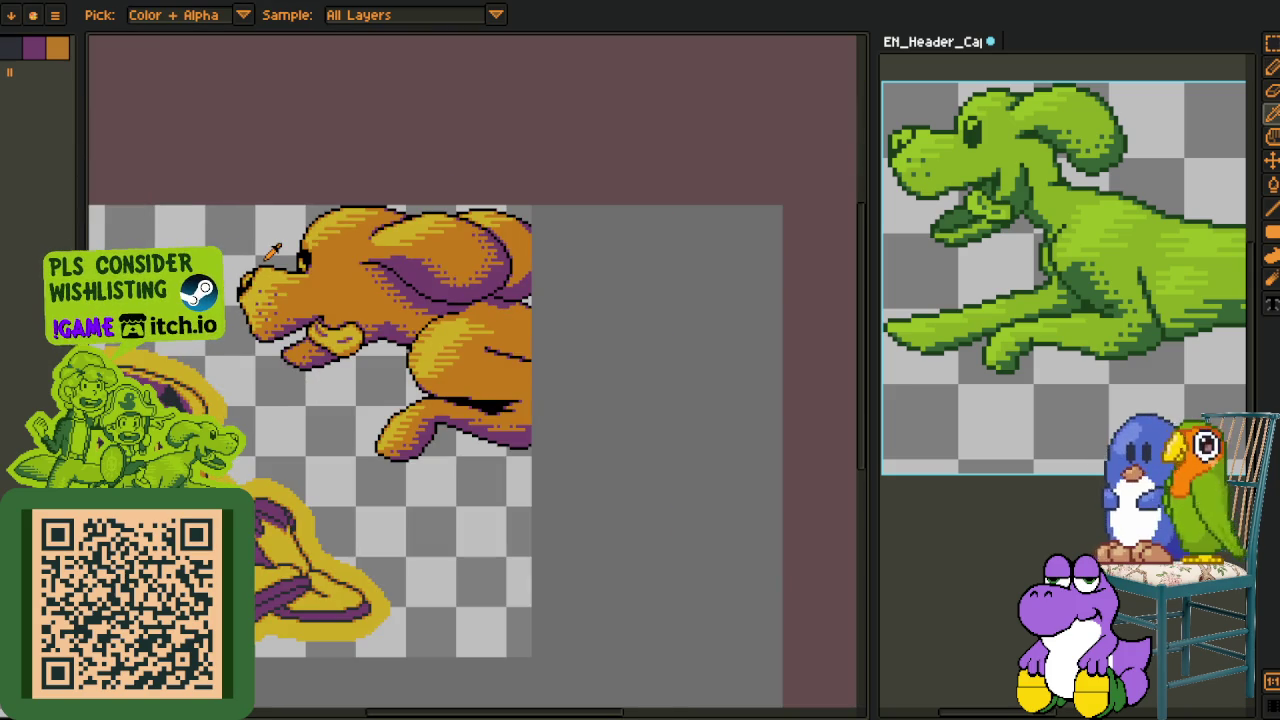
pyautogui.scroll(-1, 273, 255)
pyautogui.scroll(1, 271, 320)
pyautogui.press('Tab')
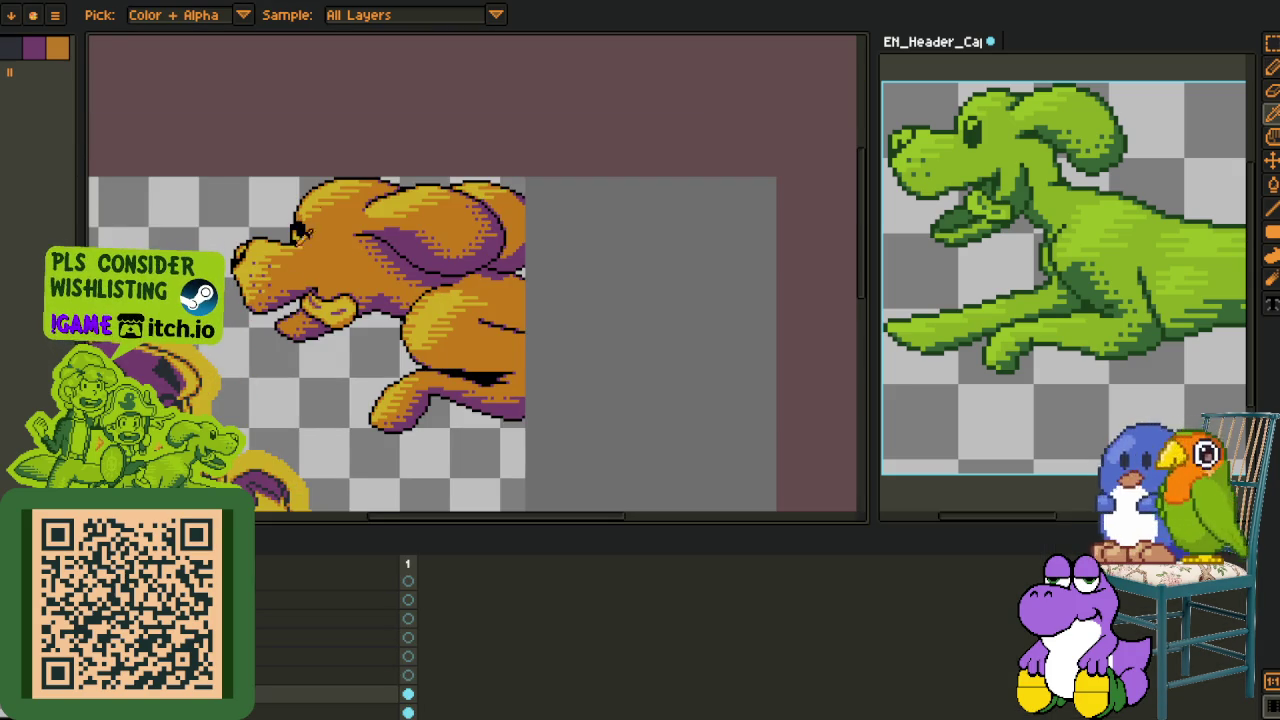
pyautogui.scroll(1, 290, 279)
pyautogui.scroll(2, 300, 300)
# Add purple shading pixels along the eye's edge and outline
pyautogui.press('b')
pyautogui.keyDown('alt'); pyautogui.click(400, 409); pyautogui.keyUp('alt')
pyautogui.click(433, 375)
pyautogui.click(433, 150)
pyautogui.click(397, 113)
# Turn the old purple pixel and the orange pixel above the eye black
pyautogui.keyDown('alt'); pyautogui.click(320, 113); pyautogui.keyUp('alt')
pyautogui.click(359, 113)
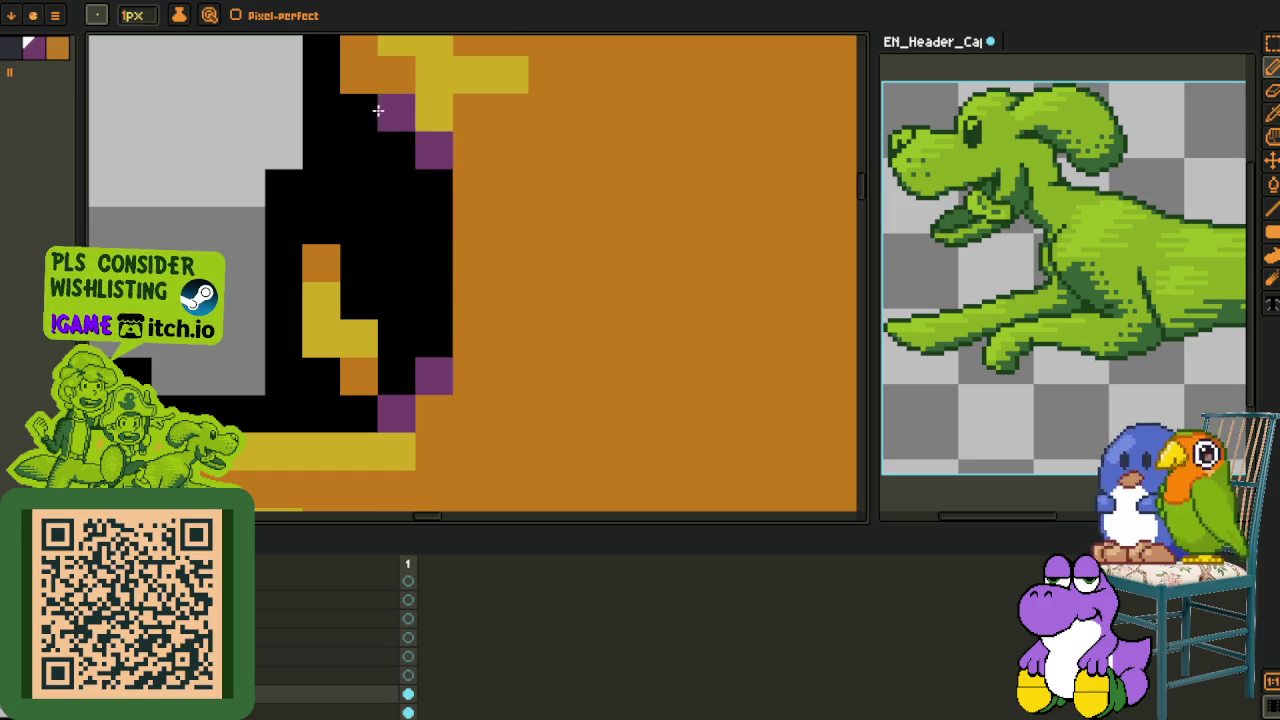
pyautogui.click(359, 74)
pyautogui.scroll(-3, 345, 140)
pyautogui.press('i')
pyautogui.scroll(-1, 336, 158)
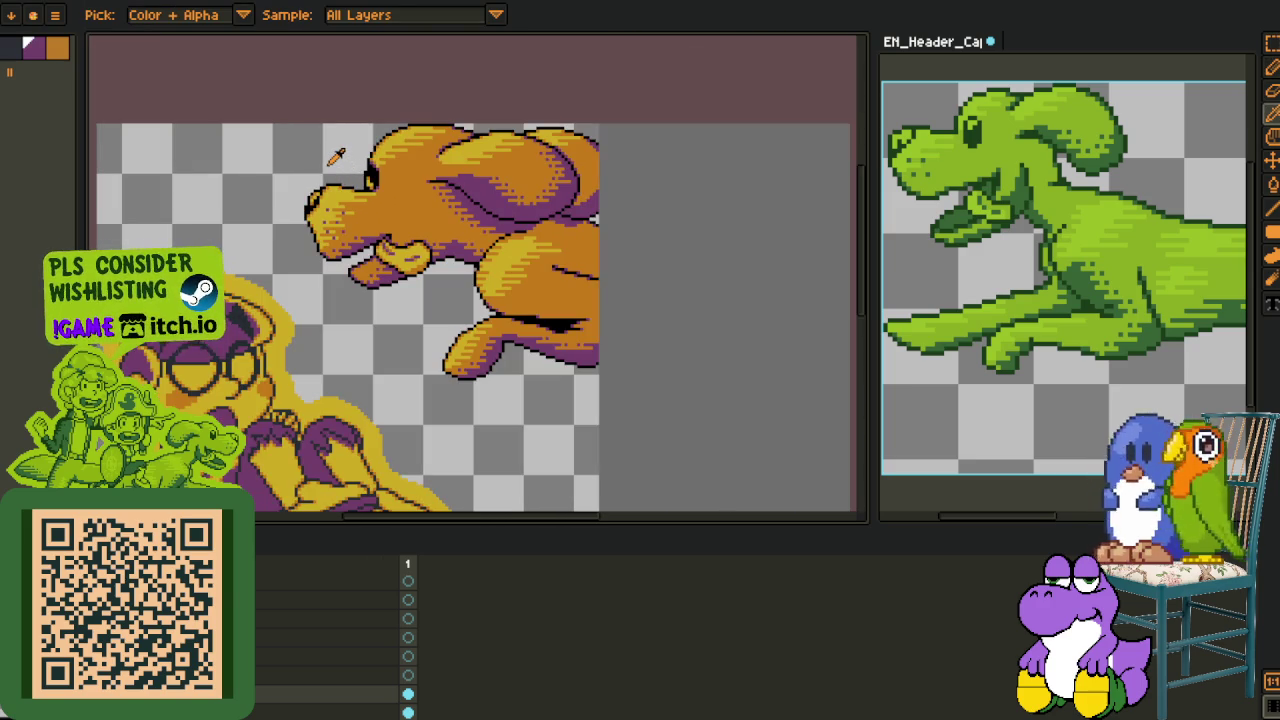
pyautogui.scroll(4, 336, 158)
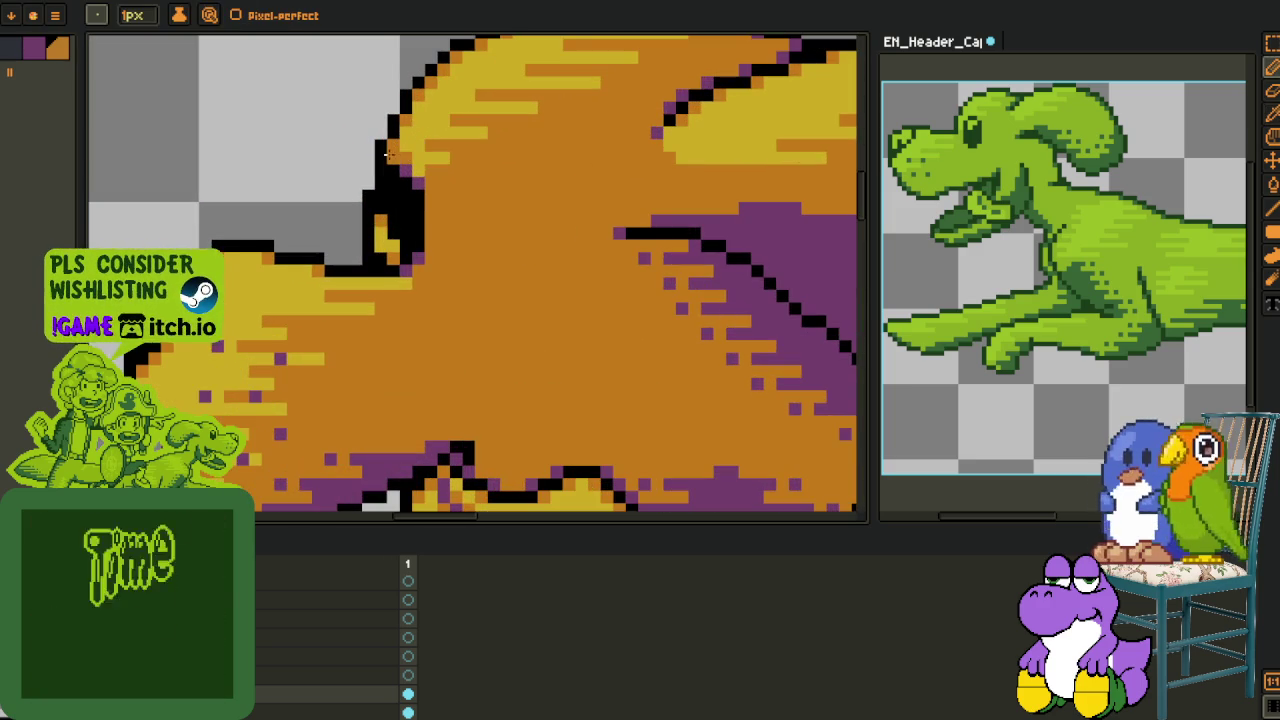
pyautogui.scroll(-3, 340, 150)
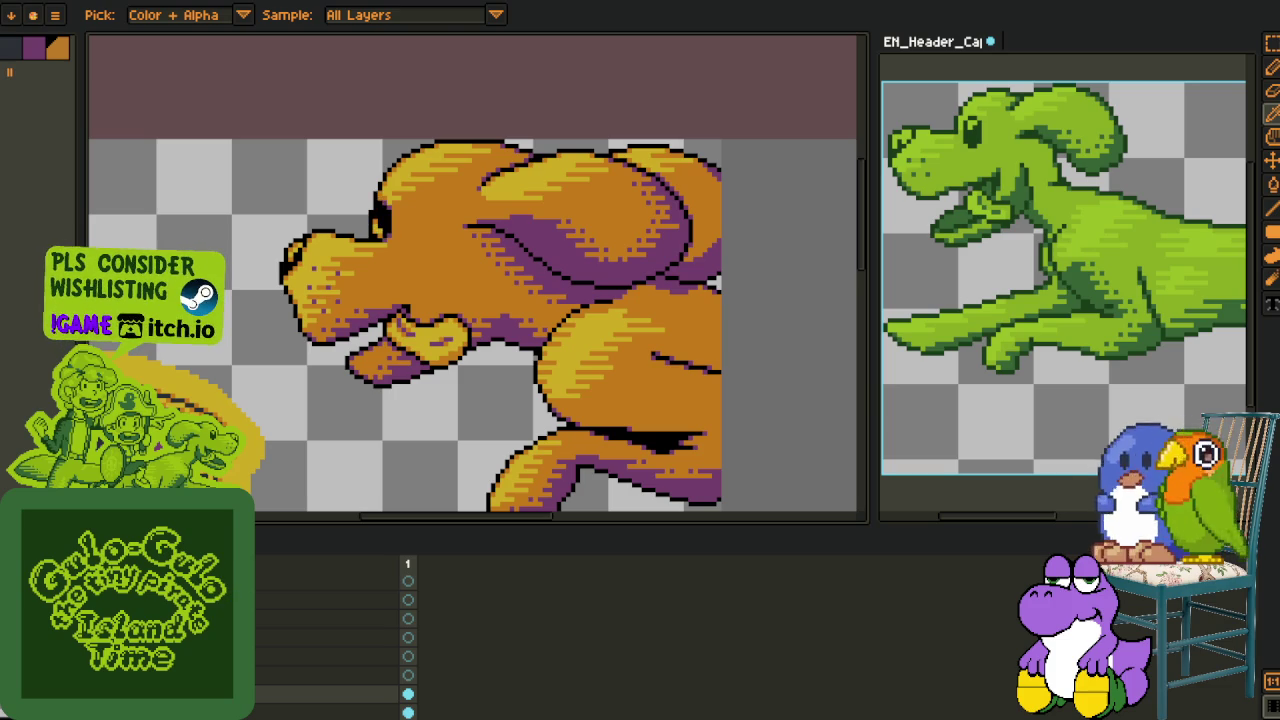
# Paint black pixels to close the eye's outline
pyautogui.press('m')
pyautogui.scroll(1, 370, 195)
pyautogui.scroll(2, 368, 196)
pyautogui.moveTo(376, 246); pyautogui.dragTo(519, 285)
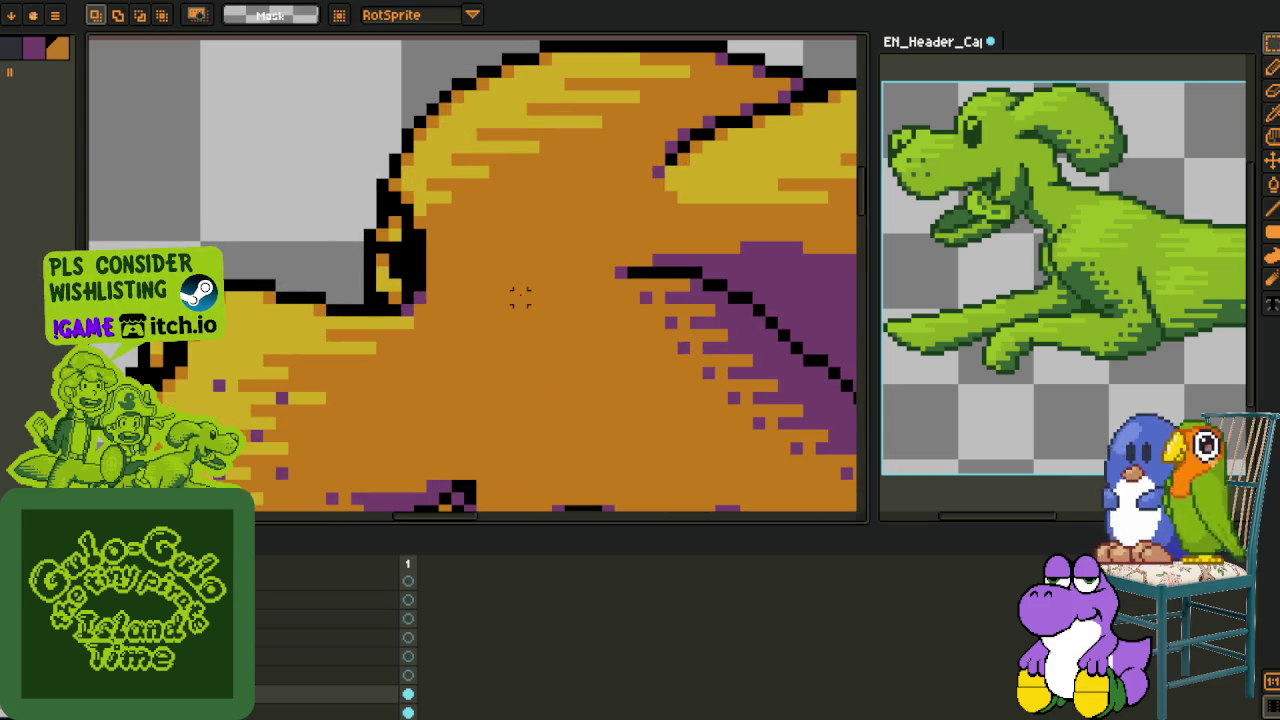
pyautogui.scroll(2, 430, 258)
pyautogui.press('o')
pyautogui.press('b')
pyautogui.moveTo(399, 250); pyautogui.dragTo(371, 237)
# Save the sprite file with Ctrl+S
pyautogui.scroll(-2, 330, 250)
pyautogui.scroll(-2, 290, 245)
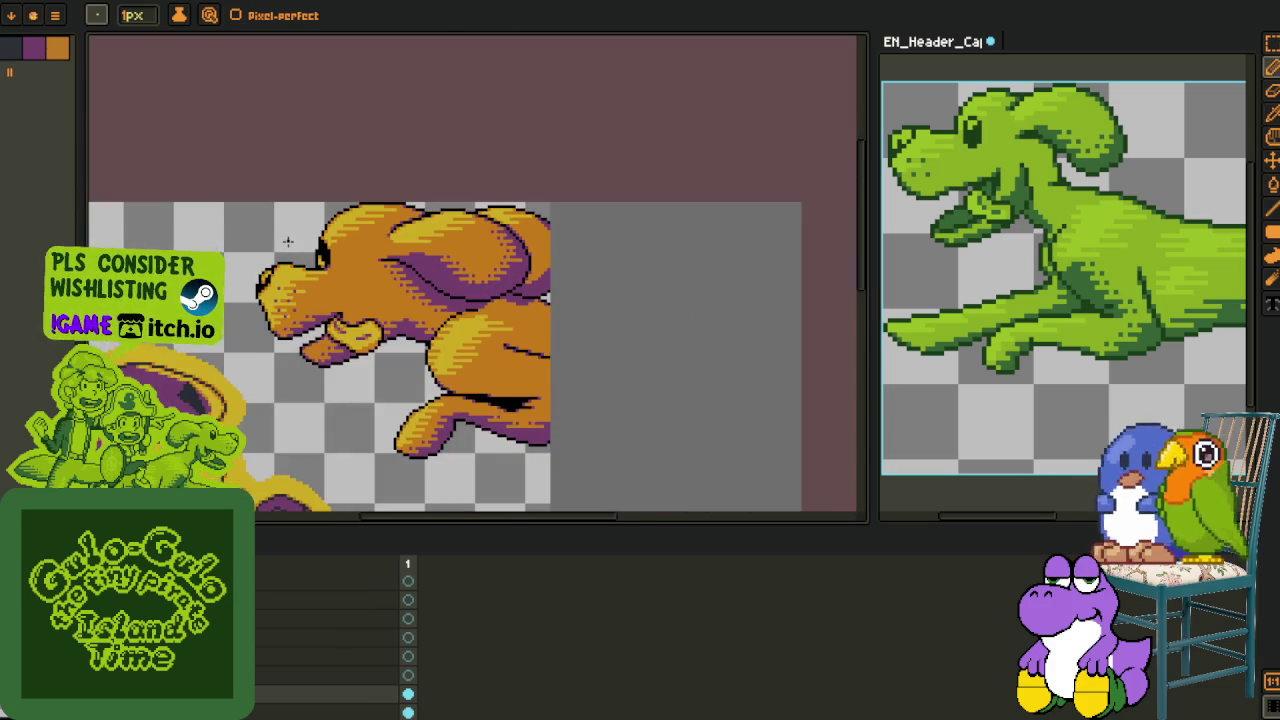
pyautogui.press('i')
pyautogui.scroll(-2, 297, 233)
pyautogui.hotkey('ctrl', 's')
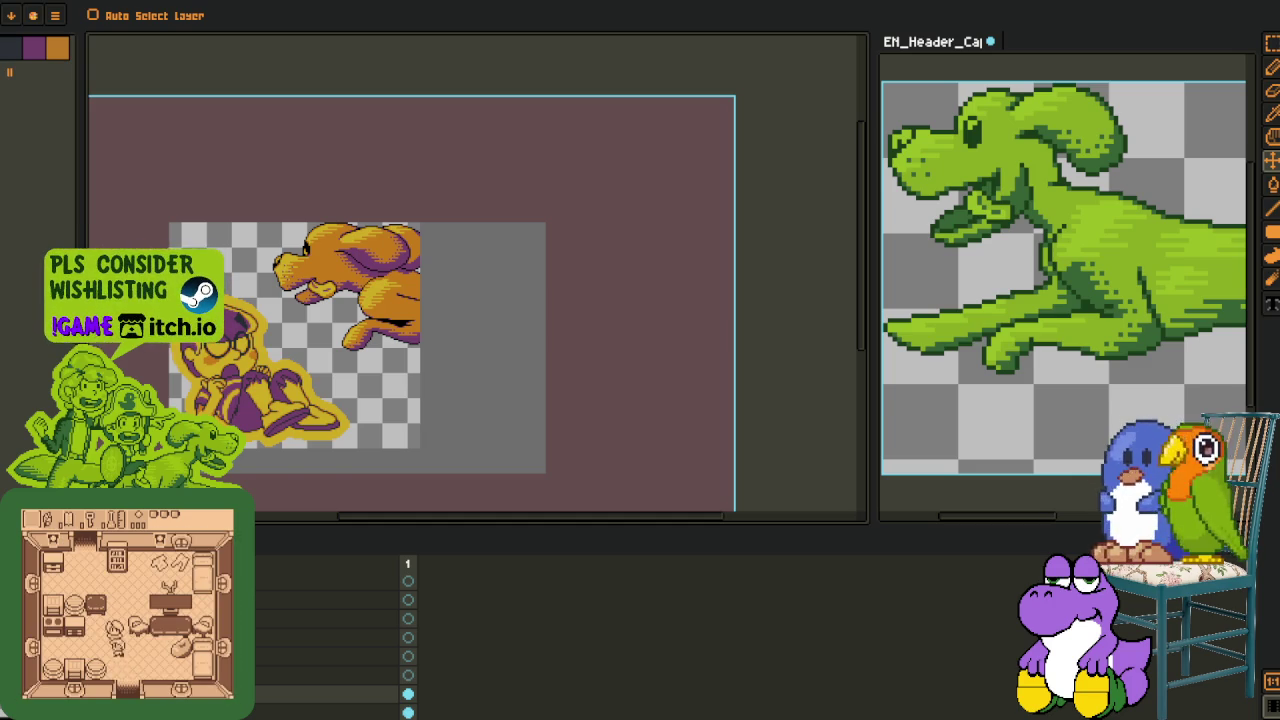
# Zoom and pan so the whole orange dog is back in view
pyautogui.press('i')
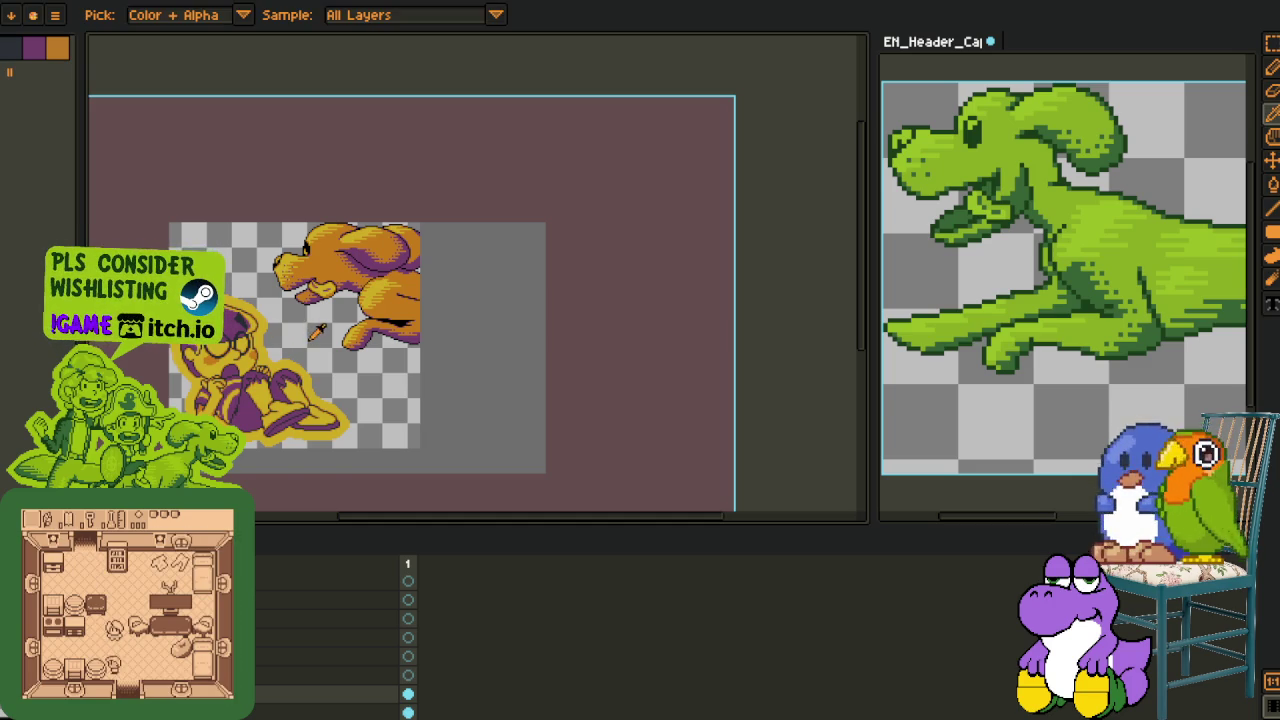
pyautogui.scroll(1, 317, 332)
pyautogui.scroll(1, 330, 300)
pyautogui.scroll(1, 349, 270)
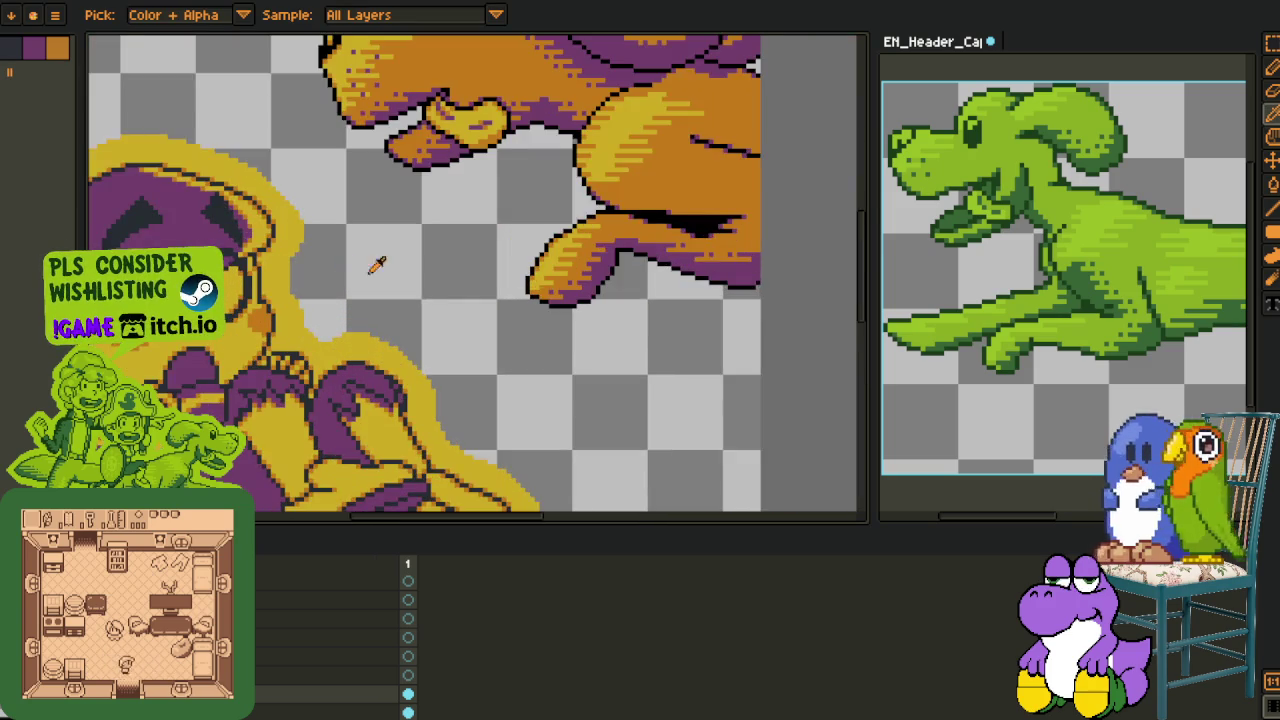
pyautogui.scroll(-1, 360, 320)
pyautogui.scroll(-1, 371, 363)
pyautogui.moveTo(417, 360); pyautogui.dragTo(359, 378)
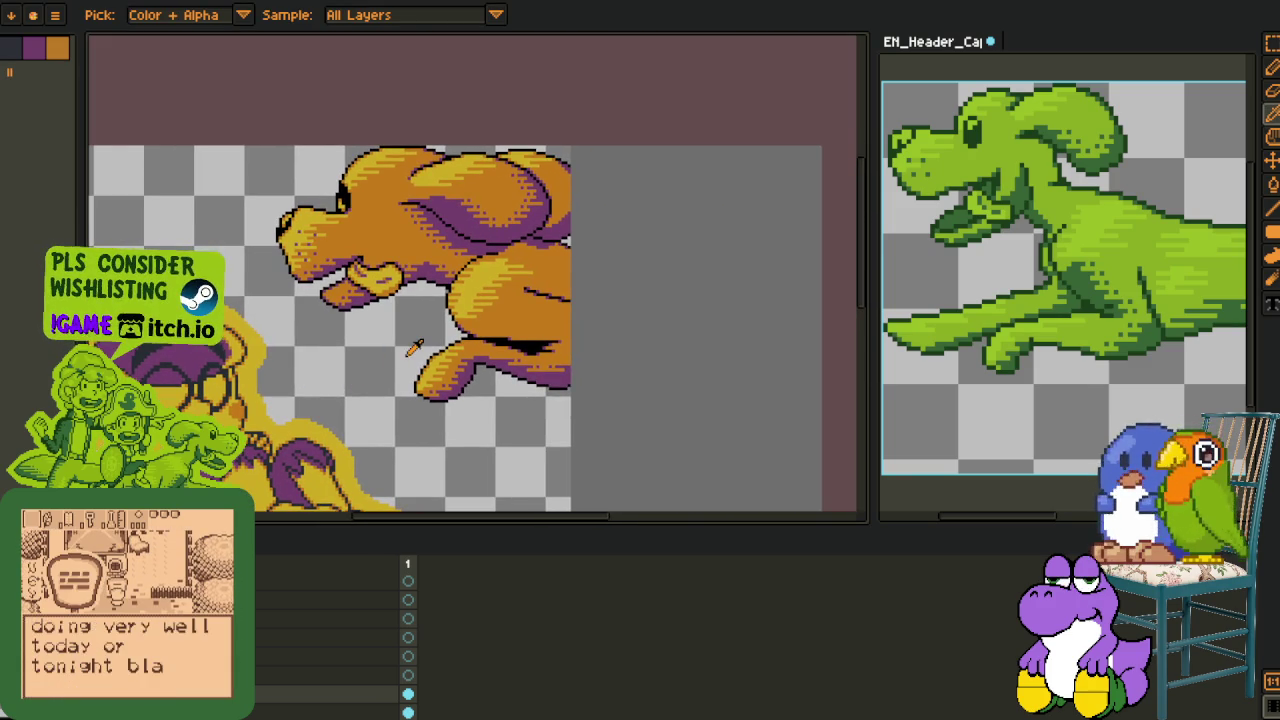
pyautogui.scroll(-2, 410, 360)
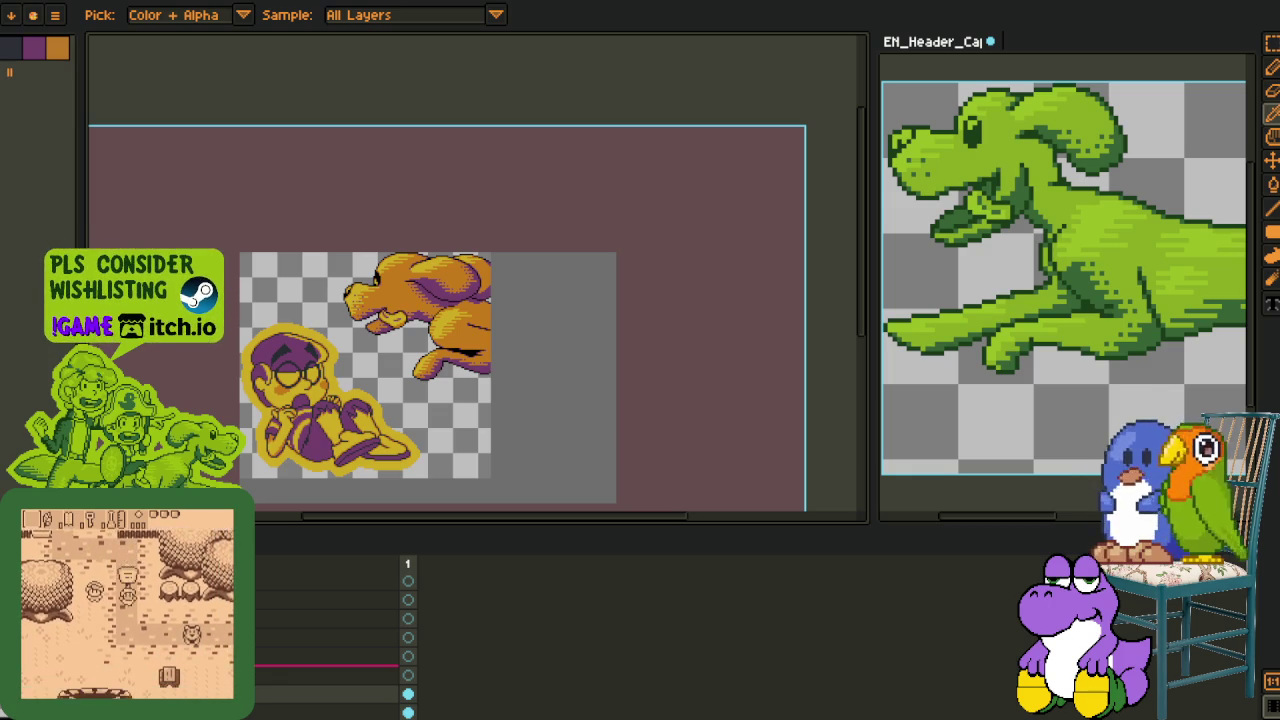
# Apply a layer command from the layer's context menu, then hide the timeline and zoom in
pyautogui.rightClick(240, 680)
pyautogui.click(290, 679)
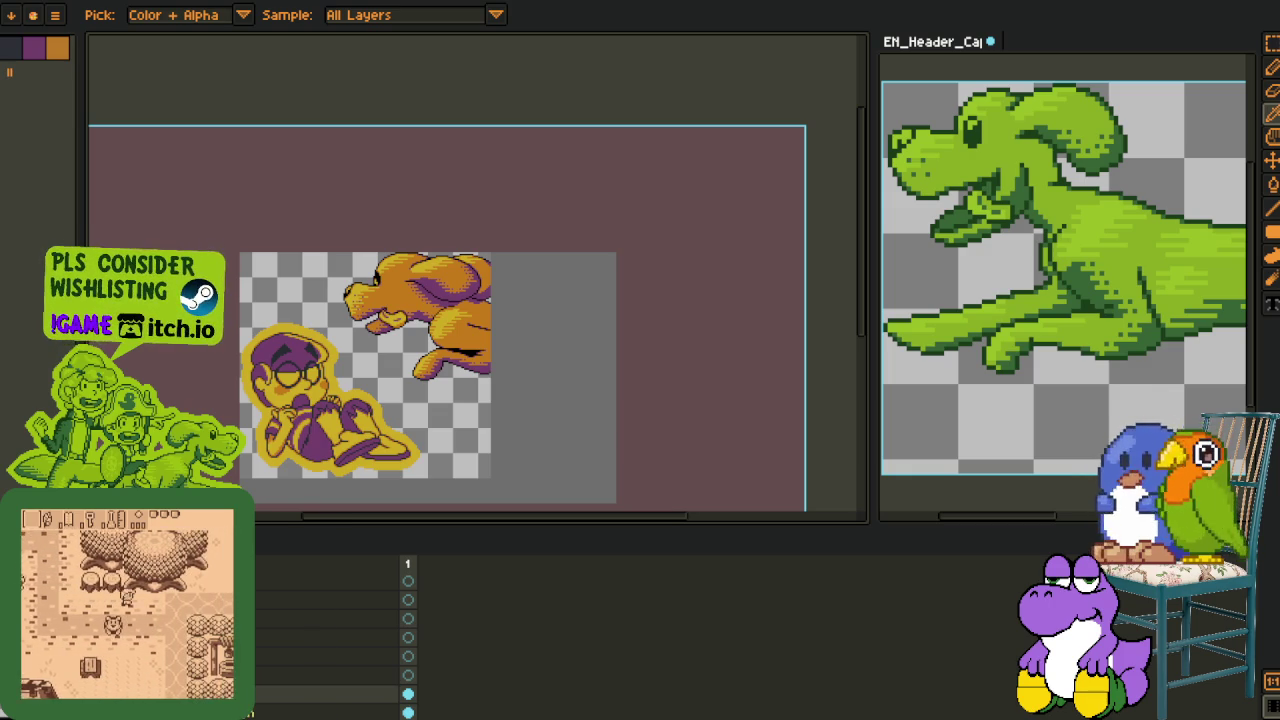
pyautogui.rightClick(245, 694)
pyautogui.click(270, 695)
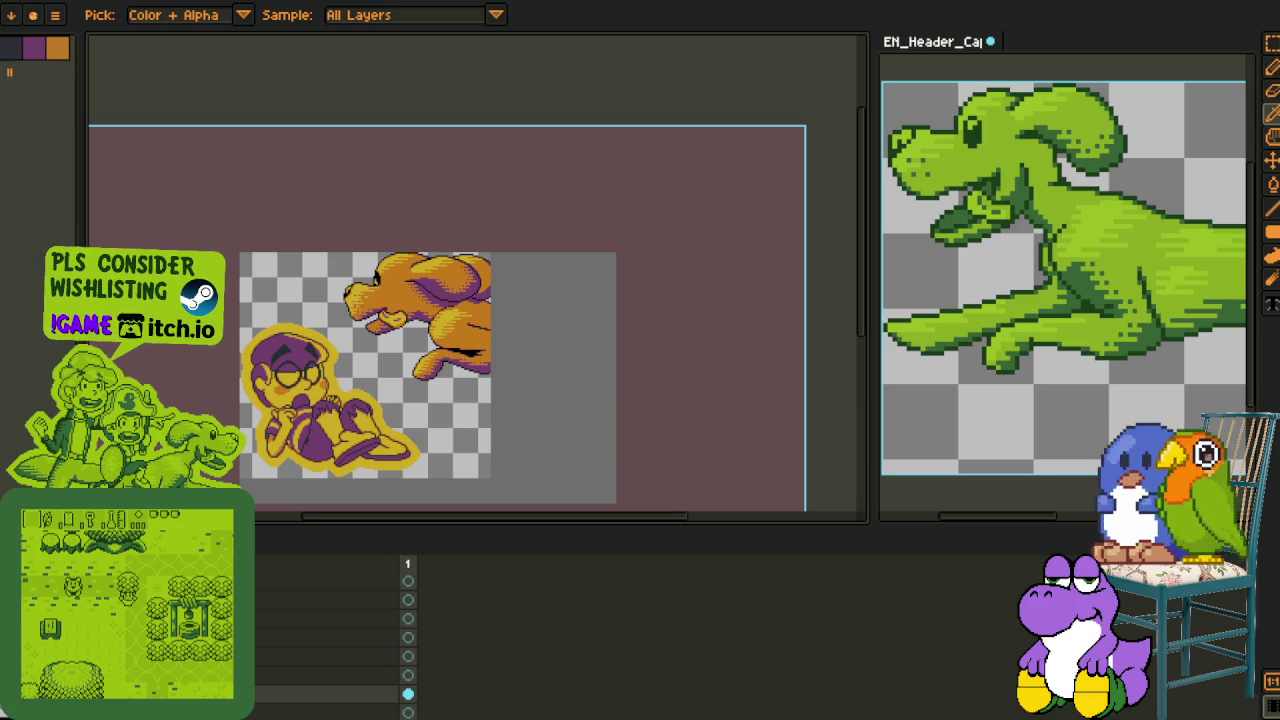
pyautogui.press('Tab')
pyautogui.scroll(4, 480, 338)
pyautogui.scroll(2, 480, 338)
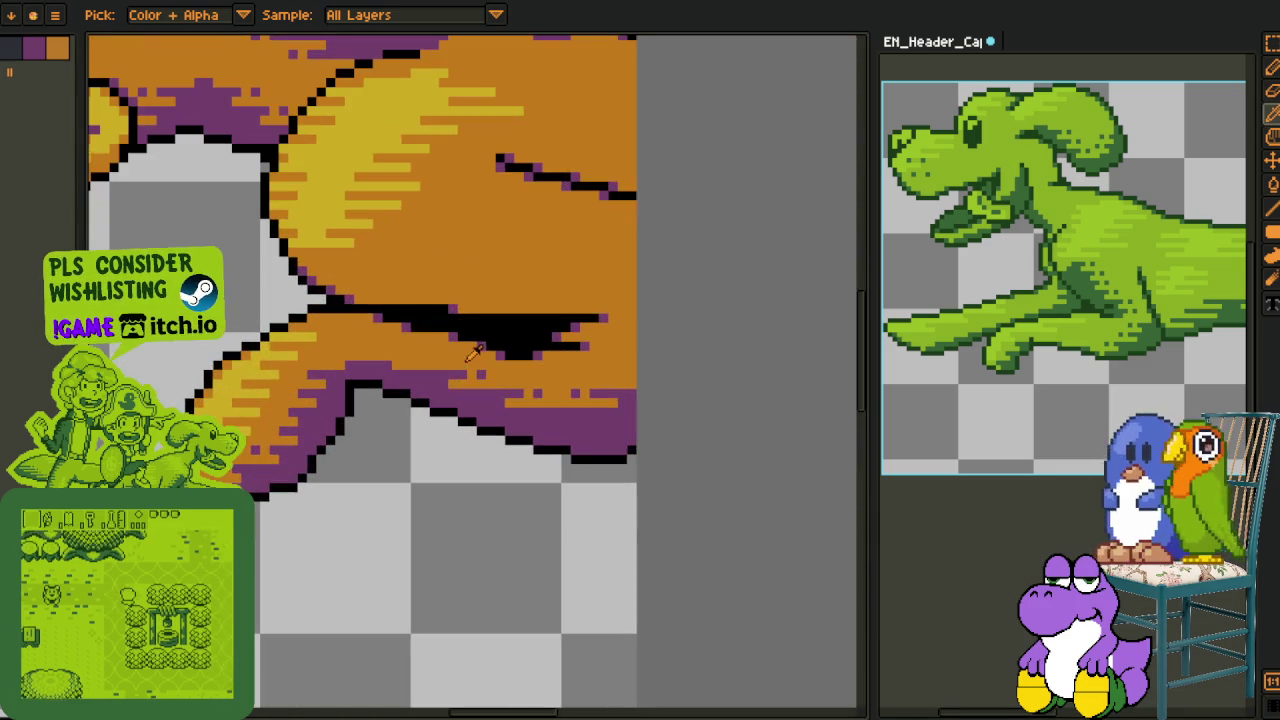
# With the Pencil, add orange rim-light pixels along the black staircase outline below the dog
pyautogui.press('b')
pyautogui.click(417, 441)
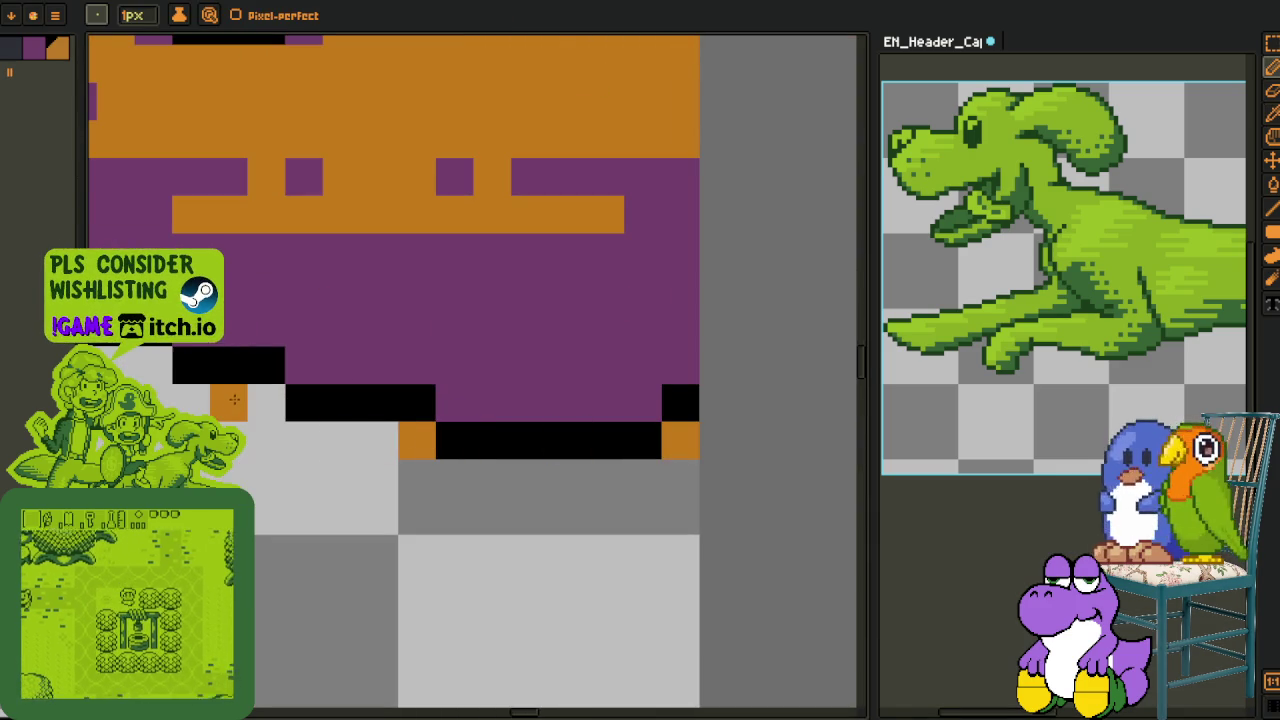
pyautogui.moveTo(267, 403)
pyautogui.mouseDown()
pyautogui.moveTo(245, 403)
pyautogui.moveTo(480, 420)
pyautogui.mouseUp()
pyautogui.click(386, 405)
pyautogui.click(313, 366)
pyautogui.moveTo(525, 466); pyautogui.dragTo(545, 511)
pyautogui.press('b')
pyautogui.click(513, 487)
pyautogui.click(437, 450)
pyautogui.click(325, 410)
pyautogui.click(250, 410)
# Add orange pixels at the lower staircase steps, plus black and orange pixels under the blob
pyautogui.moveTo(174, 591)
pyautogui.mouseDown()
pyautogui.moveTo(300, 491)
pyautogui.moveTo(449, 434)
pyautogui.mouseUp()
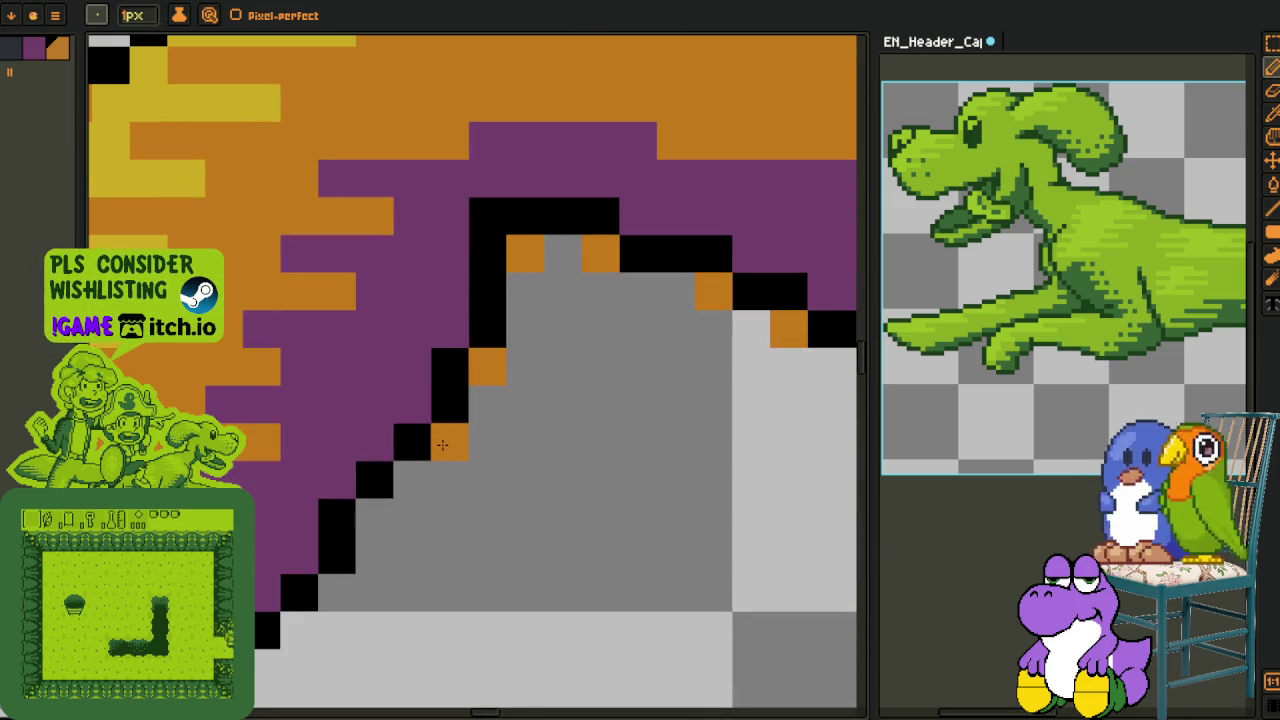
pyautogui.moveTo(370, 537); pyautogui.dragTo(540, 437)
pyautogui.click(468, 535)
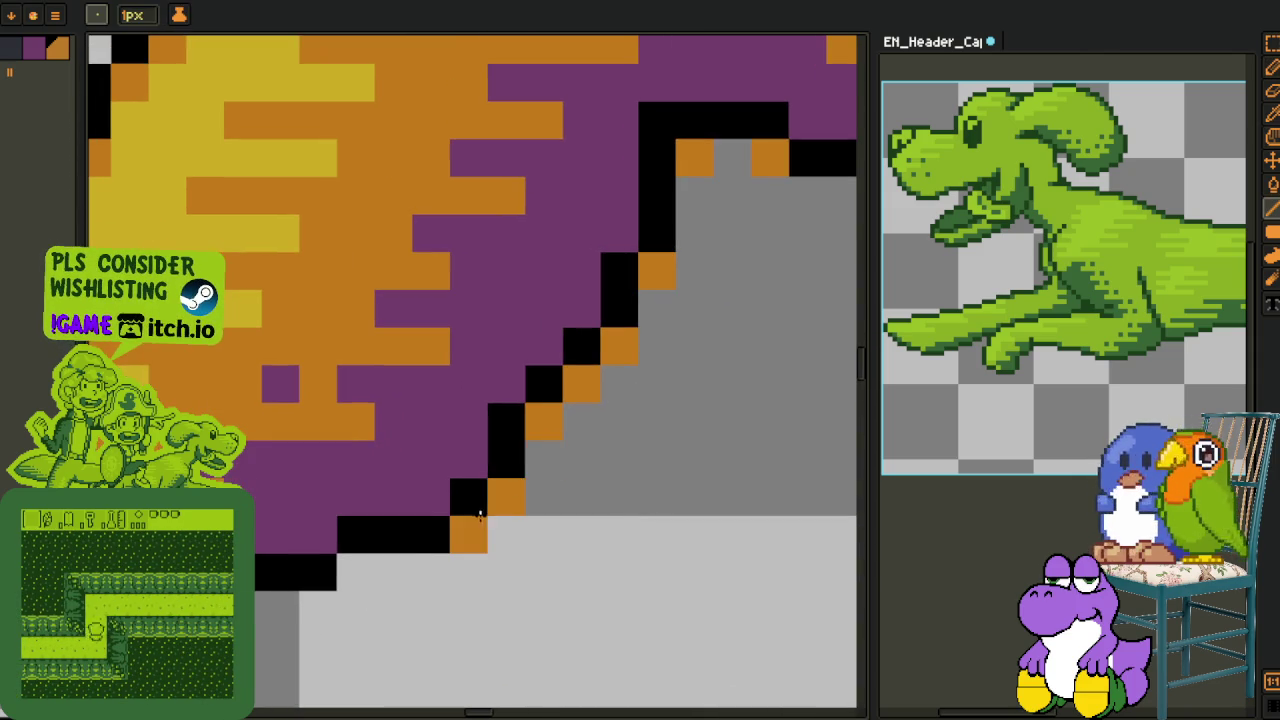
pyautogui.click(318, 571)
pyautogui.moveTo(357, 591); pyautogui.dragTo(337, 573)
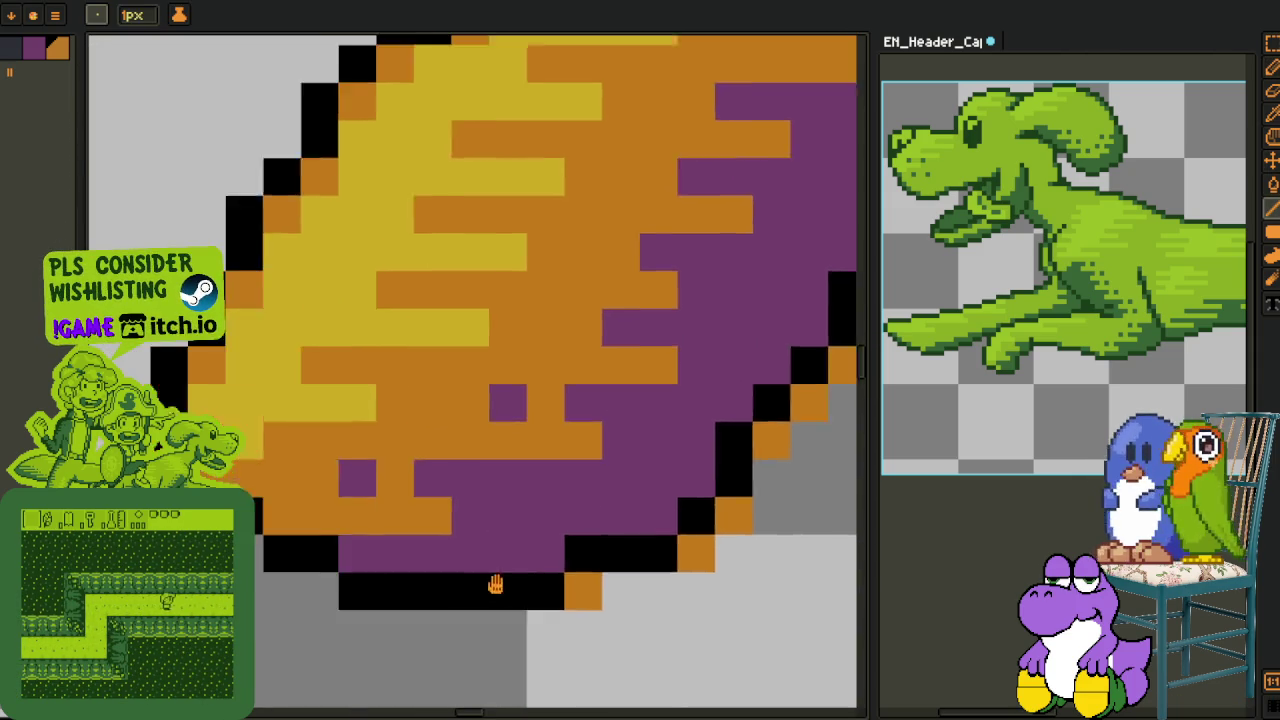
pyautogui.click(352, 572)
pyautogui.click(314, 572)
# Place orange pixels outside the staircase and run an orange rim along the upper edge
pyautogui.click(239, 347)
pyautogui.click(277, 271)
pyautogui.click(314, 197)
pyautogui.moveTo(333, 197); pyautogui.dragTo(228, 591)
pyautogui.click(286, 477)
pyautogui.click(323, 439)
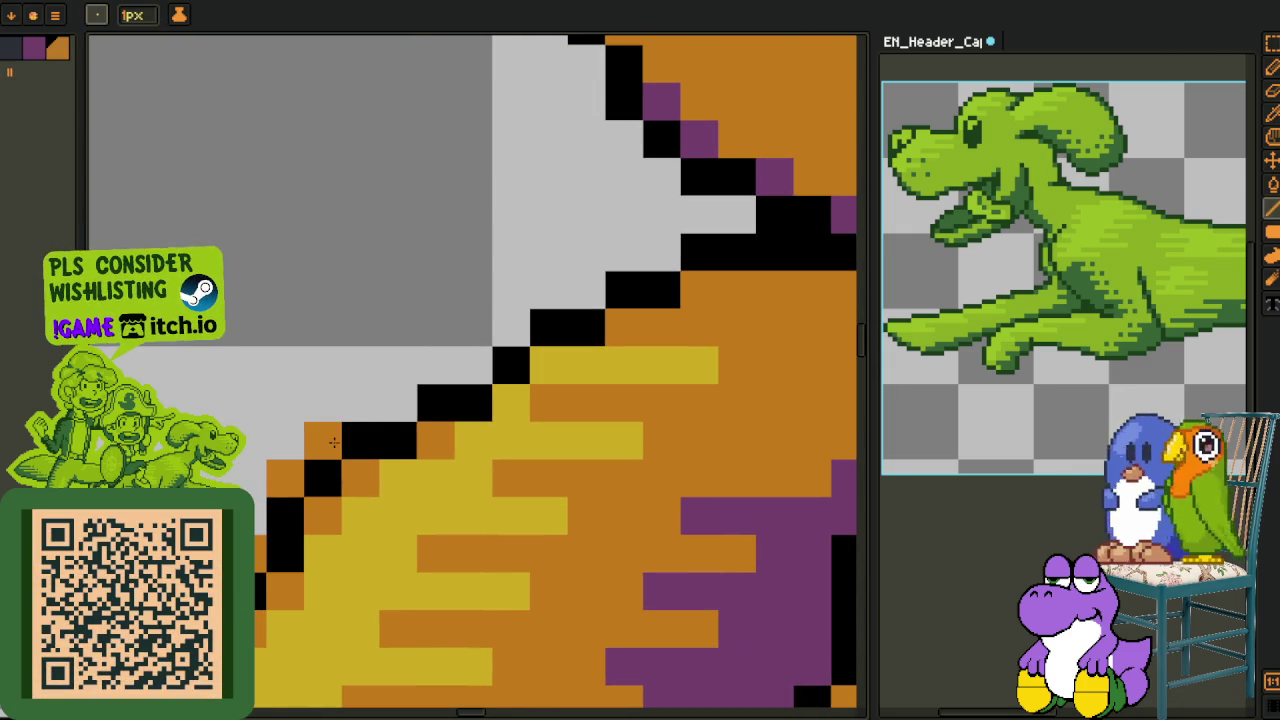
pyautogui.click(398, 401)
pyautogui.click(473, 364)
pyautogui.click(511, 327)
pyautogui.click(586, 290)
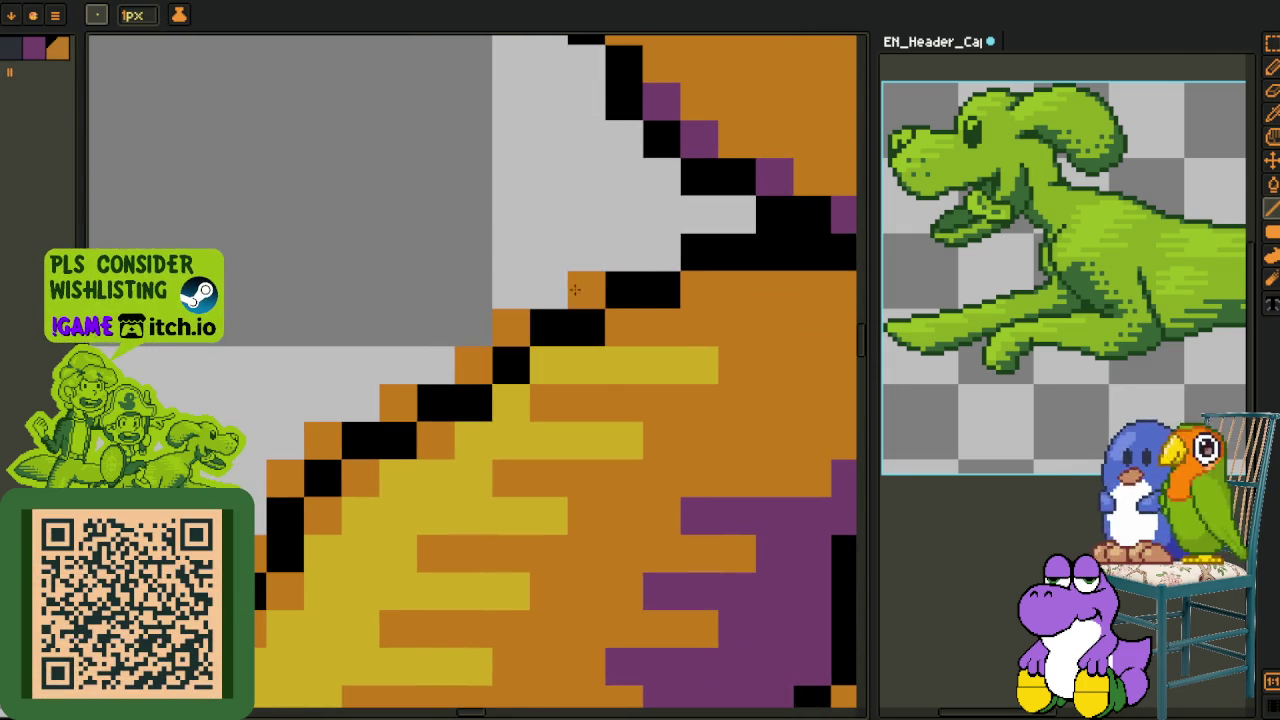
# Add a diagonal of orange rim pixels up the lower staircase, and two pixels left of it
pyautogui.moveTo(586, 290); pyautogui.dragTo(376, 522)
pyautogui.click(451, 485)
pyautogui.click(527, 447)
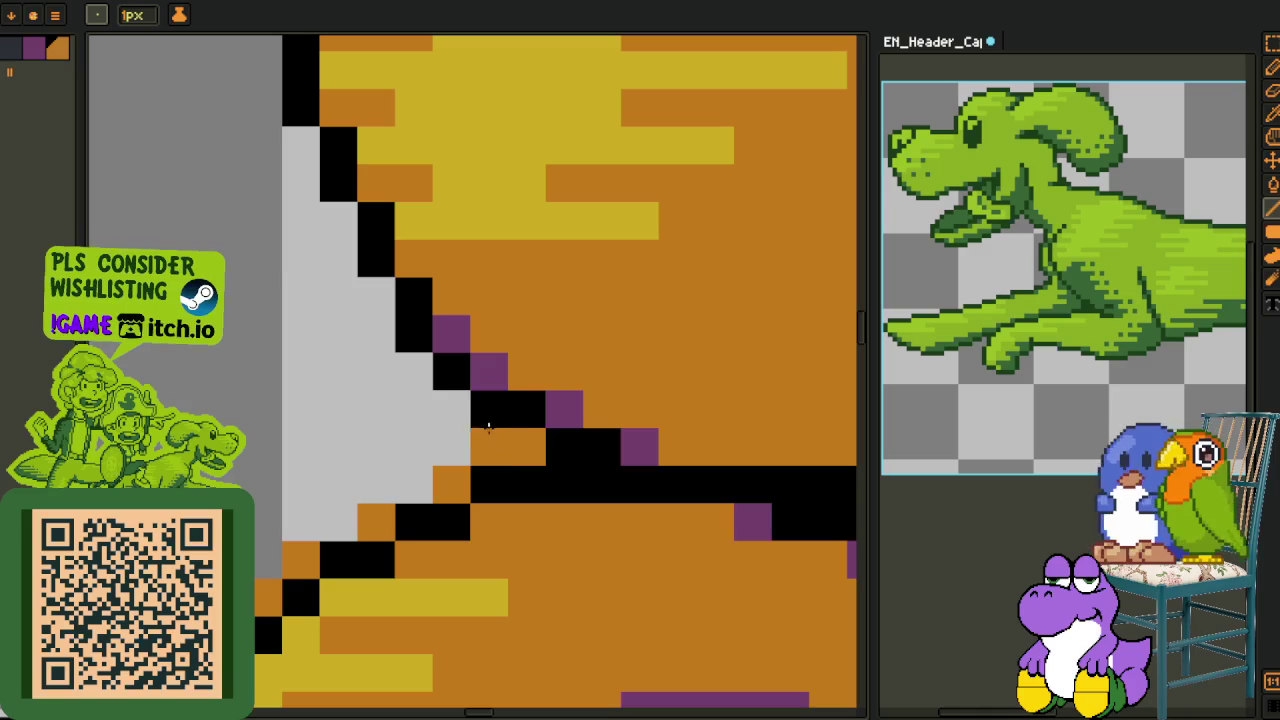
pyautogui.click(451, 409)
pyautogui.click(413, 371)
pyautogui.click(374, 328)
pyautogui.moveTo(373, 324); pyautogui.dragTo(468, 588)
pyautogui.click(434, 483)
pyautogui.click(434, 519)
# Add orange pixels into the black outline row and a diagonal orange rim down the next edge
pyautogui.moveTo(357, 337); pyautogui.dragTo(415, 539)
pyautogui.click(419, 344)
pyautogui.click(288, 302)
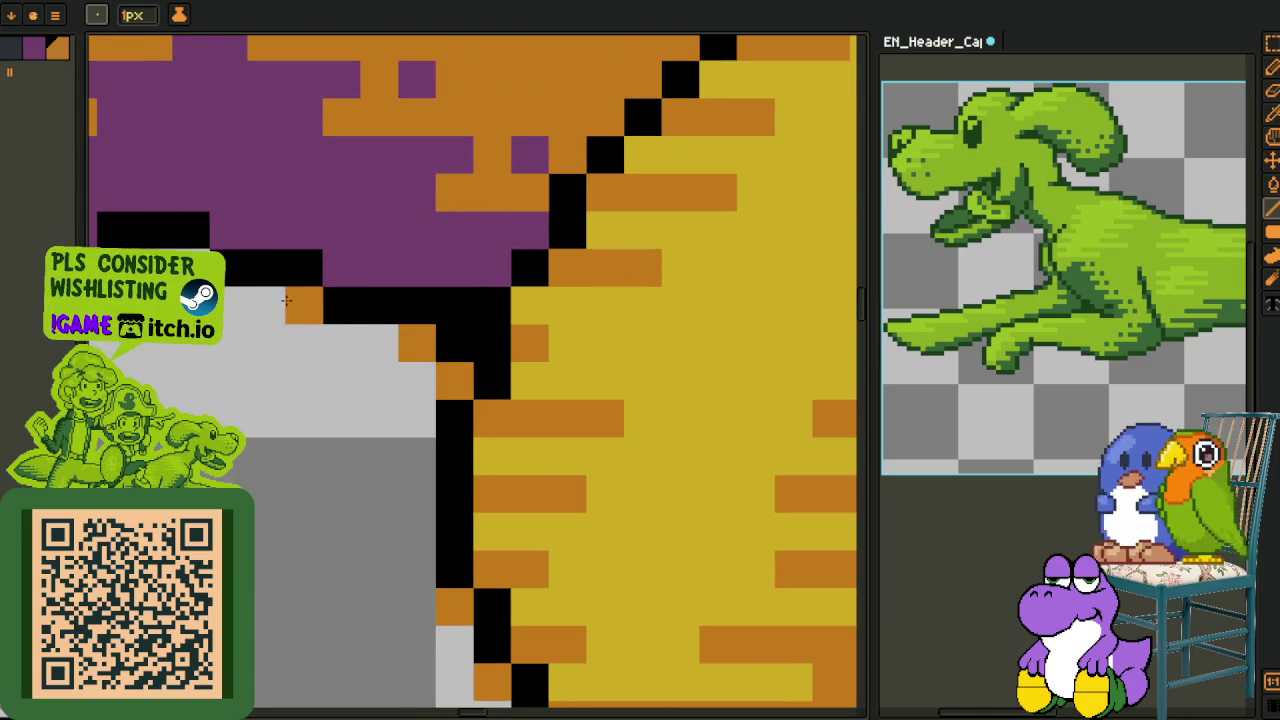
pyautogui.moveTo(286, 300); pyautogui.dragTo(552, 412)
pyautogui.click(456, 379)
pyautogui.click(381, 379)
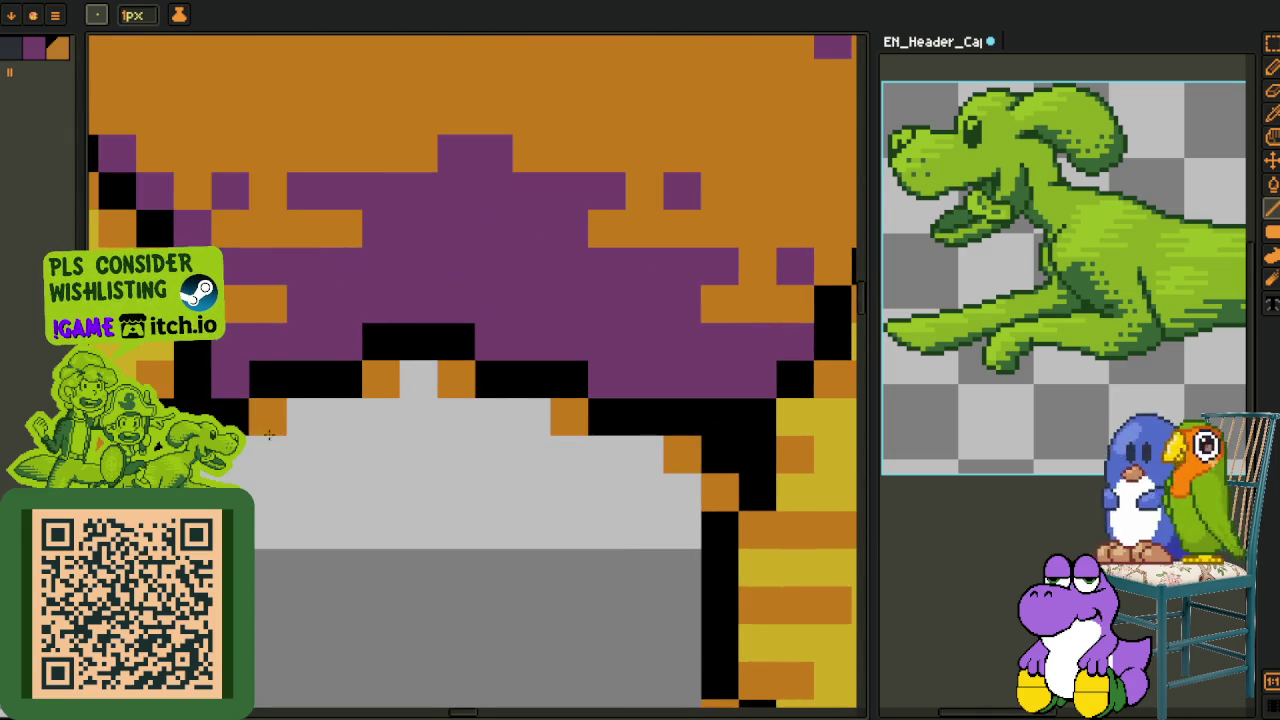
pyautogui.moveTo(269, 432); pyautogui.dragTo(538, 370)
pyautogui.click(423, 432)
pyautogui.click(386, 470)
pyautogui.click(310, 508)
pyautogui.moveTo(323, 509)
pyautogui.mouseDown()
pyautogui.moveTo(486, 494)
pyautogui.moveTo(456, 527)
pyautogui.mouseUp()
pyautogui.click(330, 552)
# Rim the lower-left edge of the orange-purple diamond with orange pixels
pyautogui.moveTo(120, 545); pyautogui.dragTo(370, 520)
pyautogui.click(401, 538)
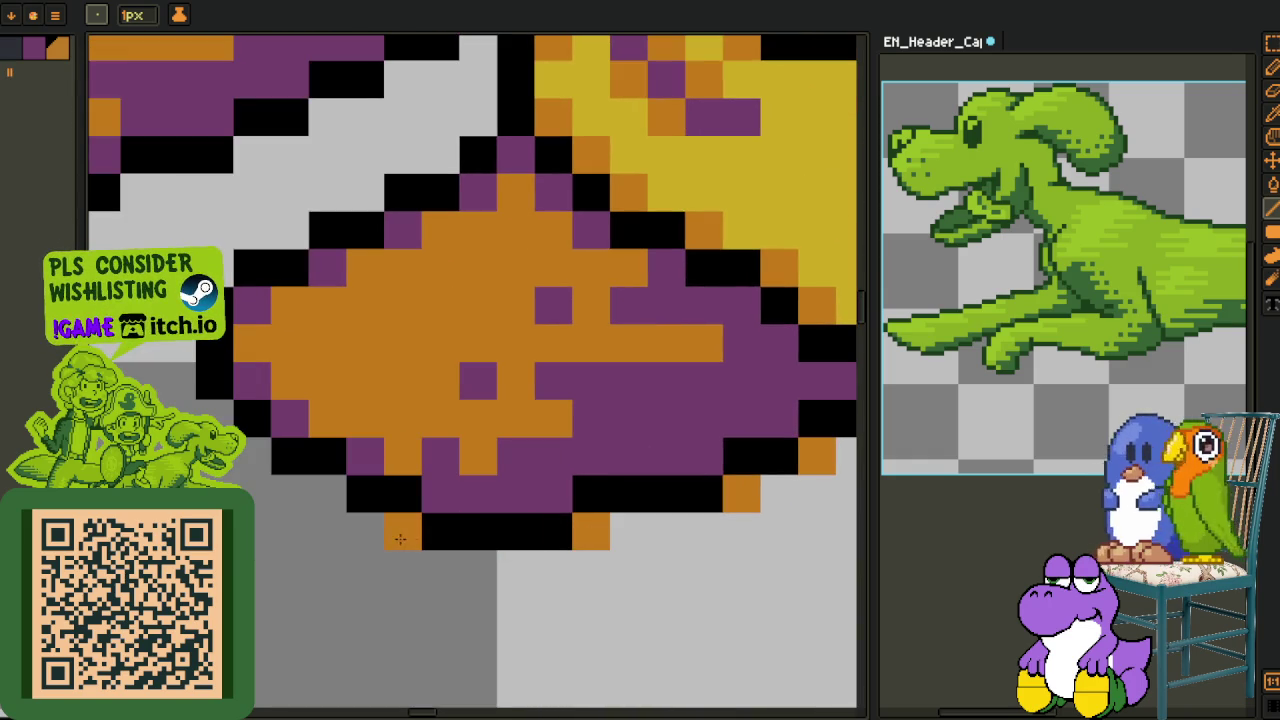
pyautogui.click(328, 494)
pyautogui.click(252, 456)
pyautogui.click(220, 420)
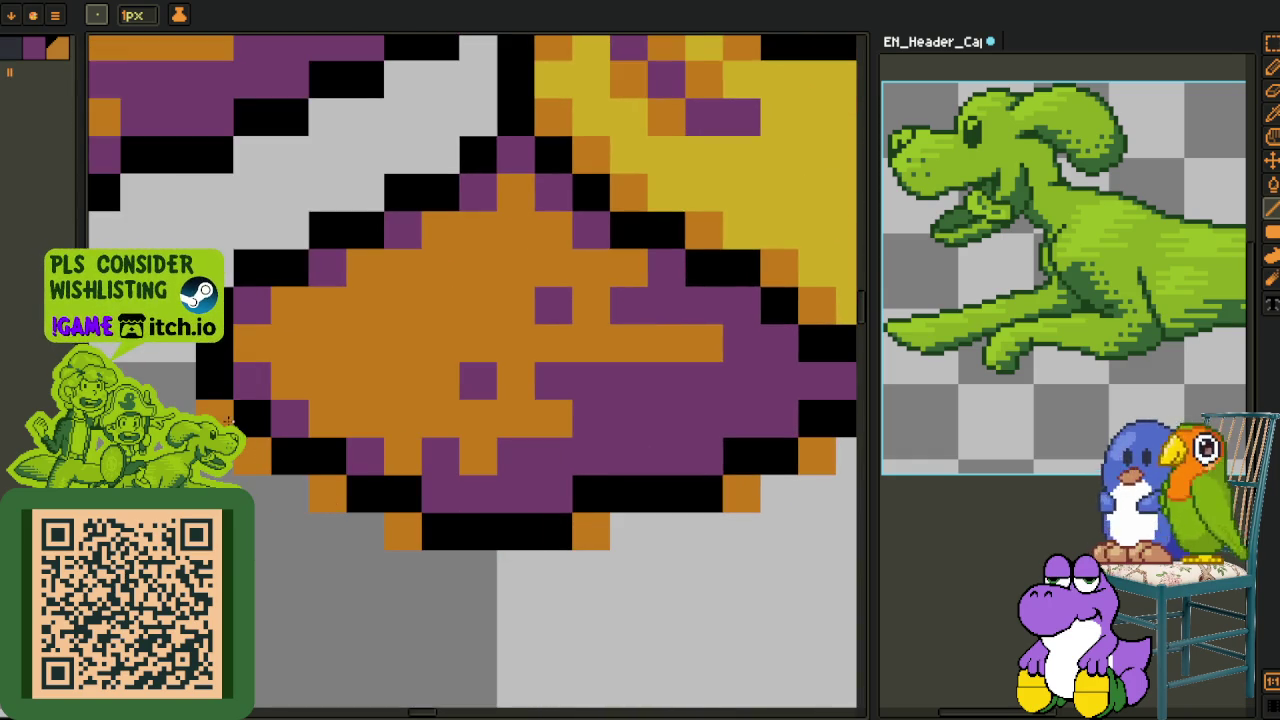
# Add an orange rim up the diagonal outline above the diamond, undoing misplaced pixels
pyautogui.moveTo(230, 420); pyautogui.dragTo(325, 582)
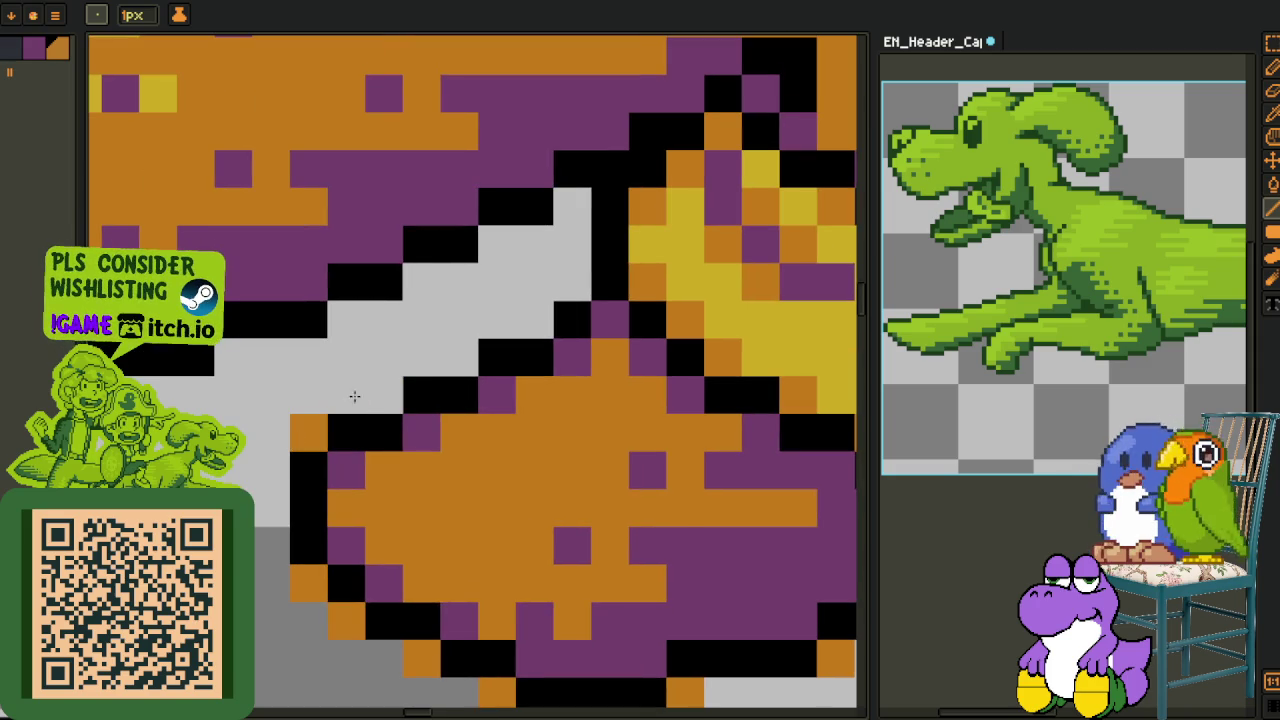
pyautogui.click(384, 395)
pyautogui.click(459, 358)
pyautogui.click(535, 320)
pyautogui.click(571, 282)
pyautogui.click(571, 206)
pyautogui.click(535, 243)
pyautogui.hotkey('ctrl', 'z')
pyautogui.moveTo(459, 244); pyautogui.dragTo(480, 254)
pyautogui.hotkey('ctrl', 'z')
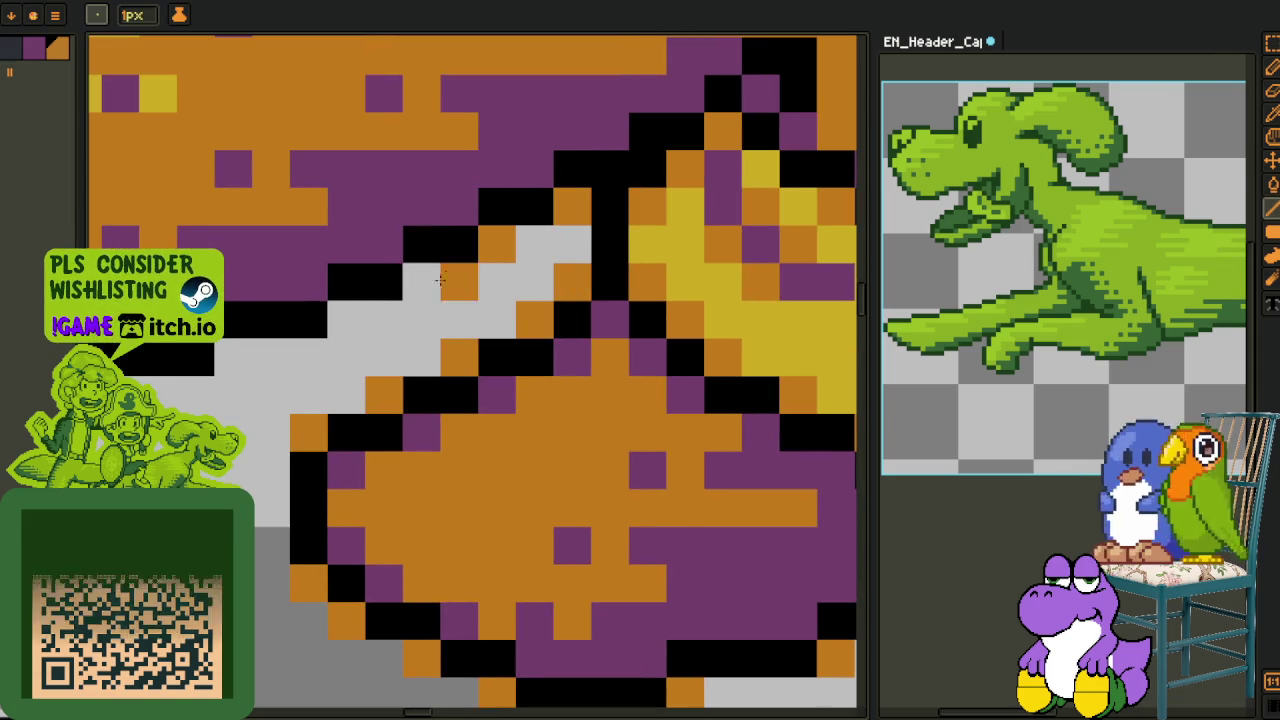
pyautogui.click(421, 281)
pyautogui.click(346, 319)
pyautogui.click(271, 357)
# Add orange rim pixels on the left and top outline of the yellow-lit area
pyautogui.moveTo(253, 372); pyautogui.dragTo(463, 455)
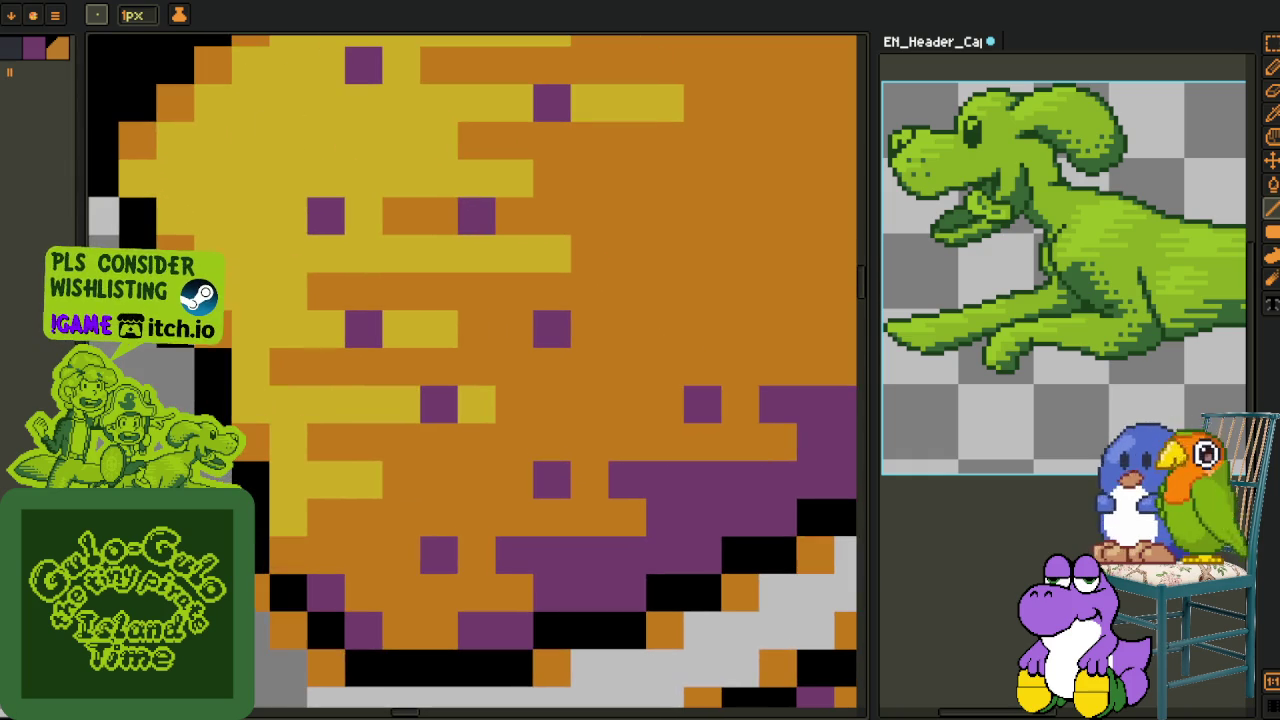
pyautogui.moveTo(140, 369); pyautogui.dragTo(253, 599)
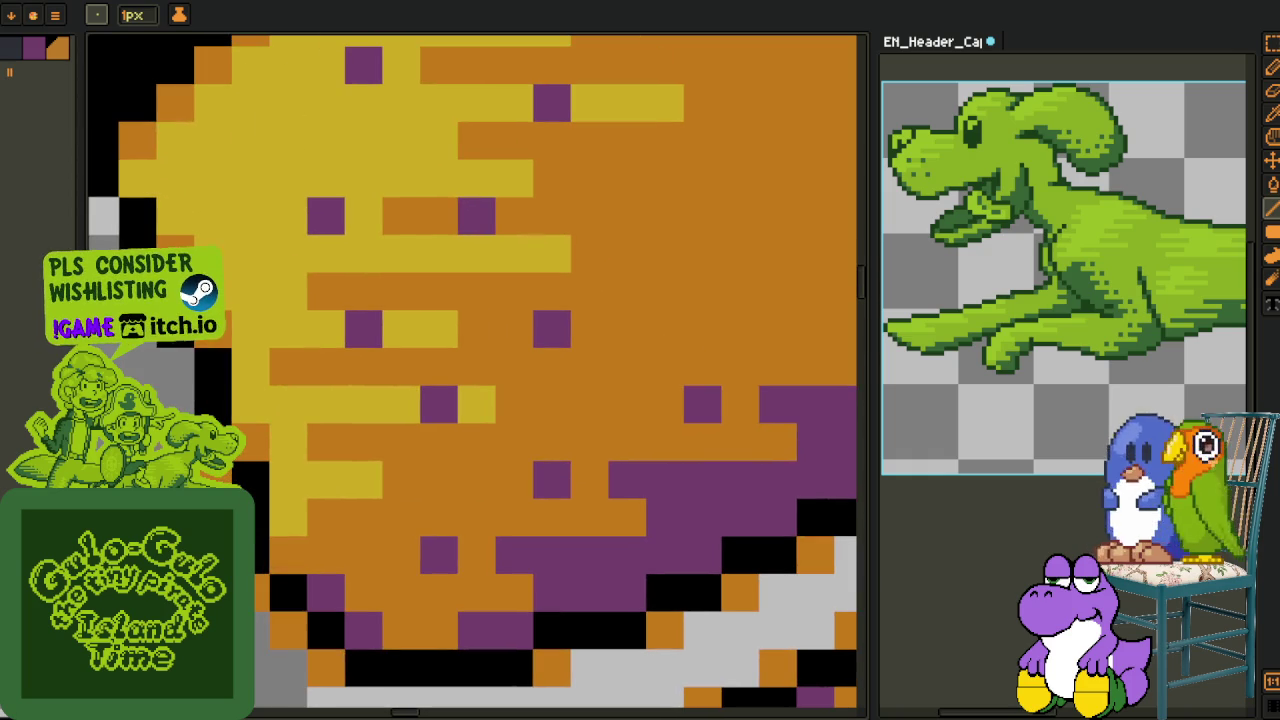
pyautogui.moveTo(120, 360); pyautogui.dragTo(254, 600)
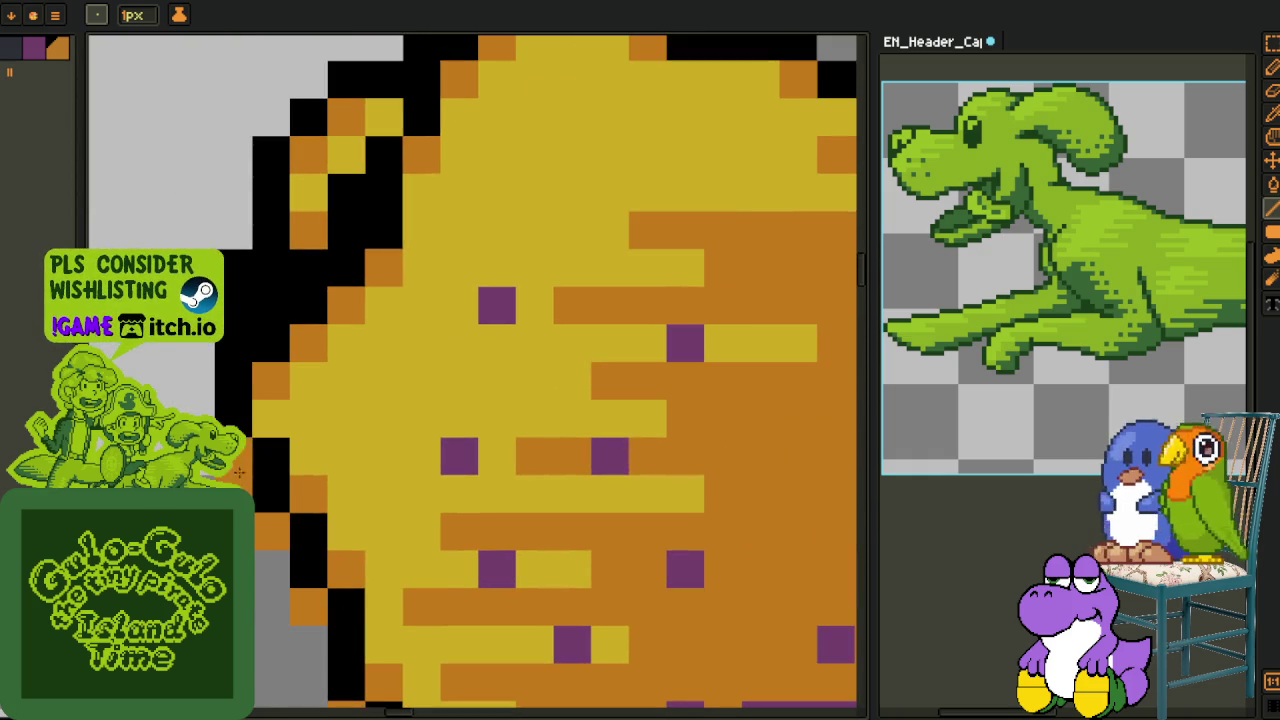
pyautogui.click(208, 235)
pyautogui.moveTo(208, 235); pyautogui.dragTo(256, 621)
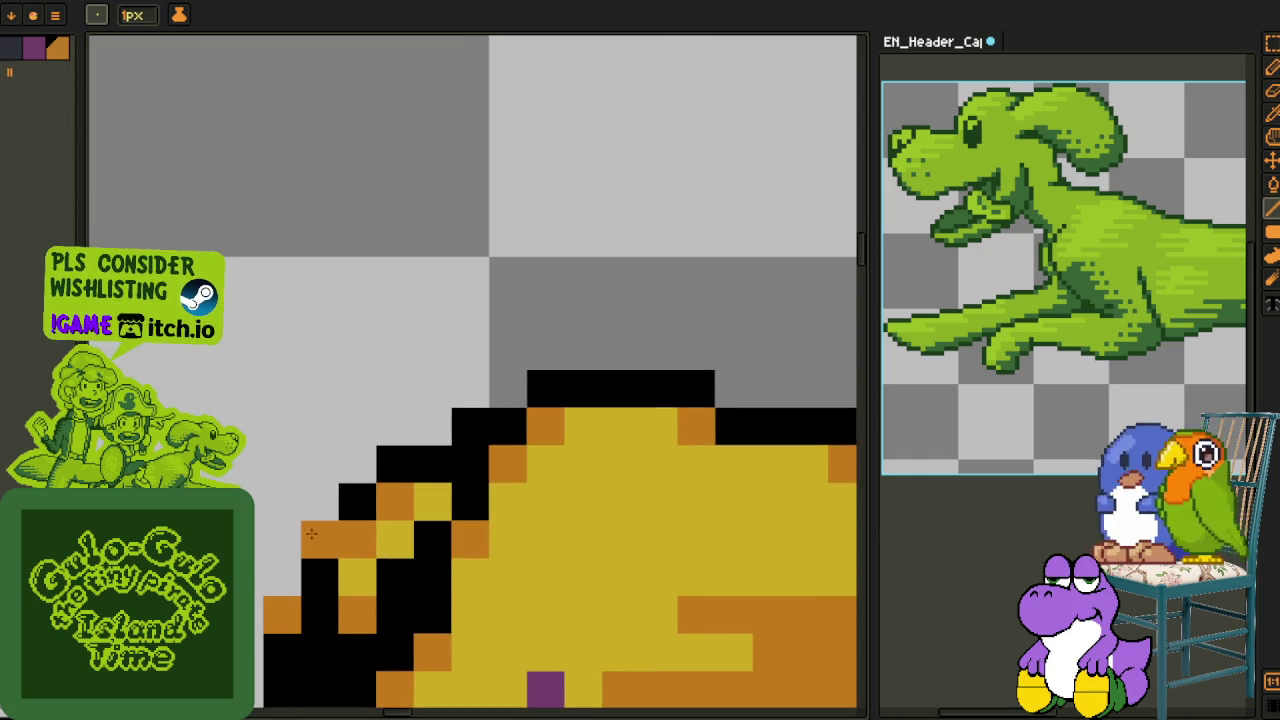
pyautogui.click(322, 503)
pyautogui.click(357, 463)
pyautogui.click(432, 425)
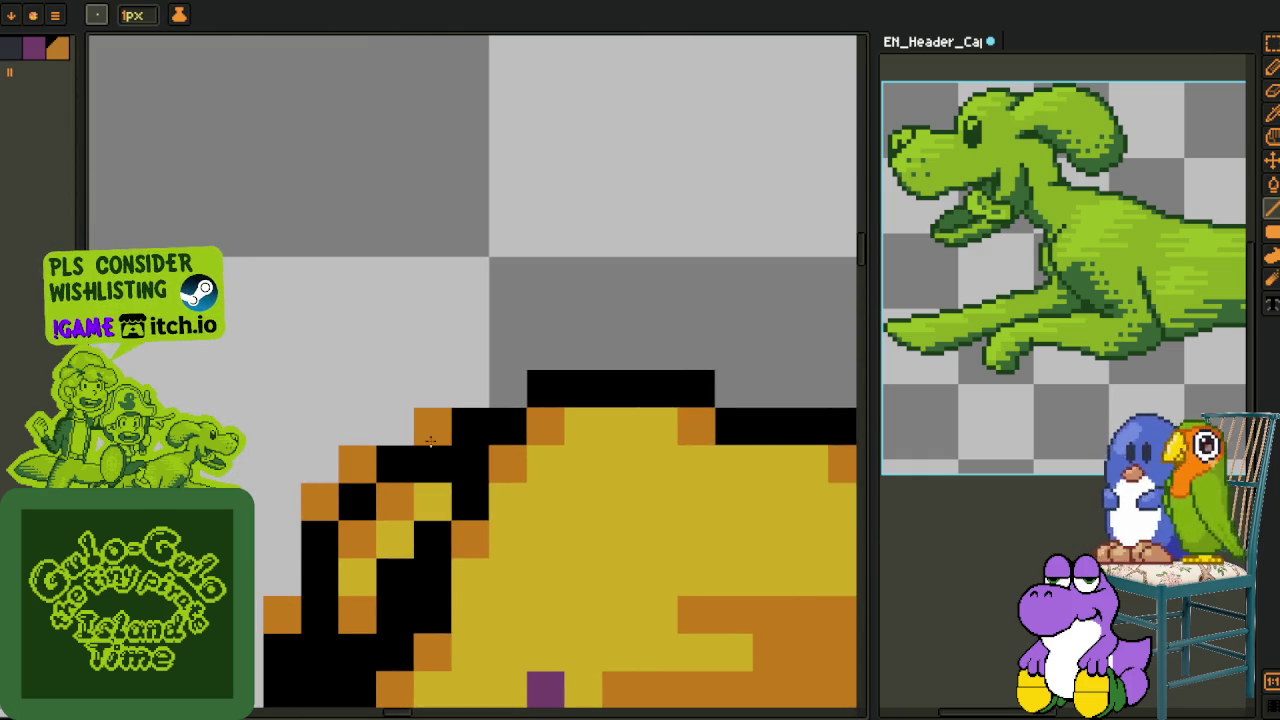
pyautogui.click(508, 389)
# Add two orange rim pixels on the upper-left outline near the black corner
pyautogui.press('space')
pyautogui.moveTo(642, 411); pyautogui.dragTo(222, 424)
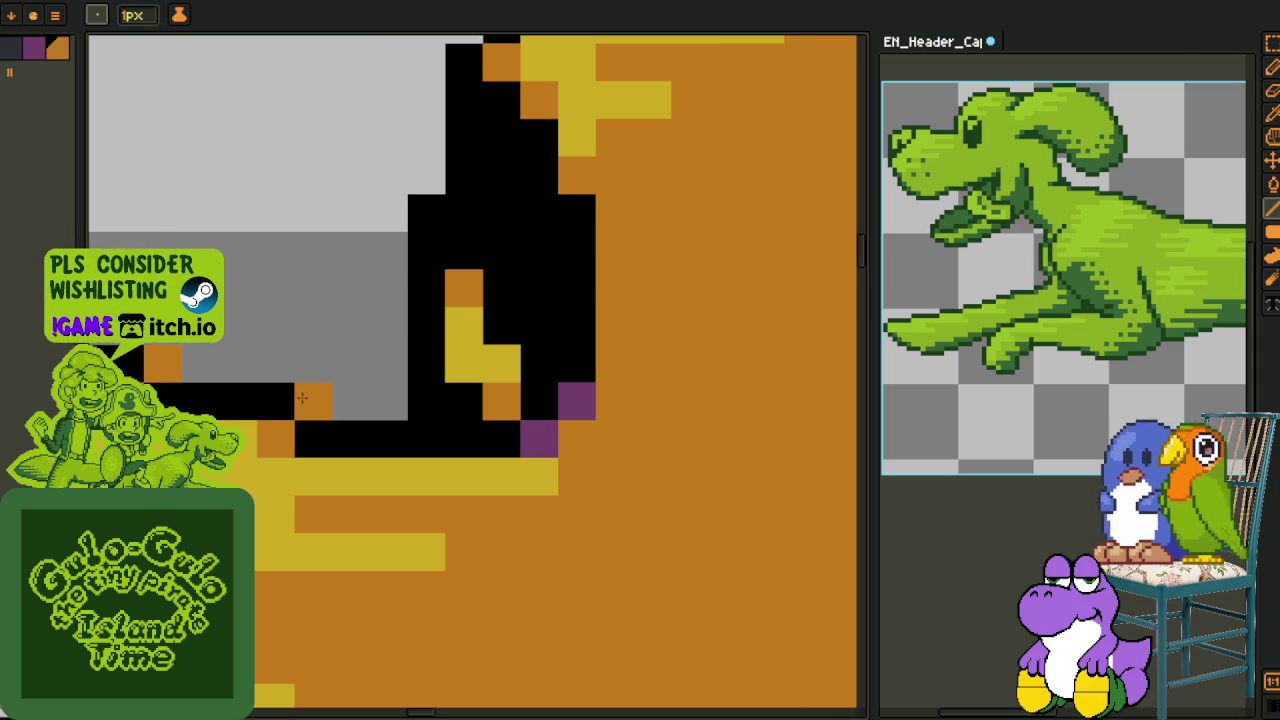
pyautogui.press('space')
pyautogui.moveTo(390, 230); pyautogui.dragTo(296, 606)
pyautogui.click(333, 541)
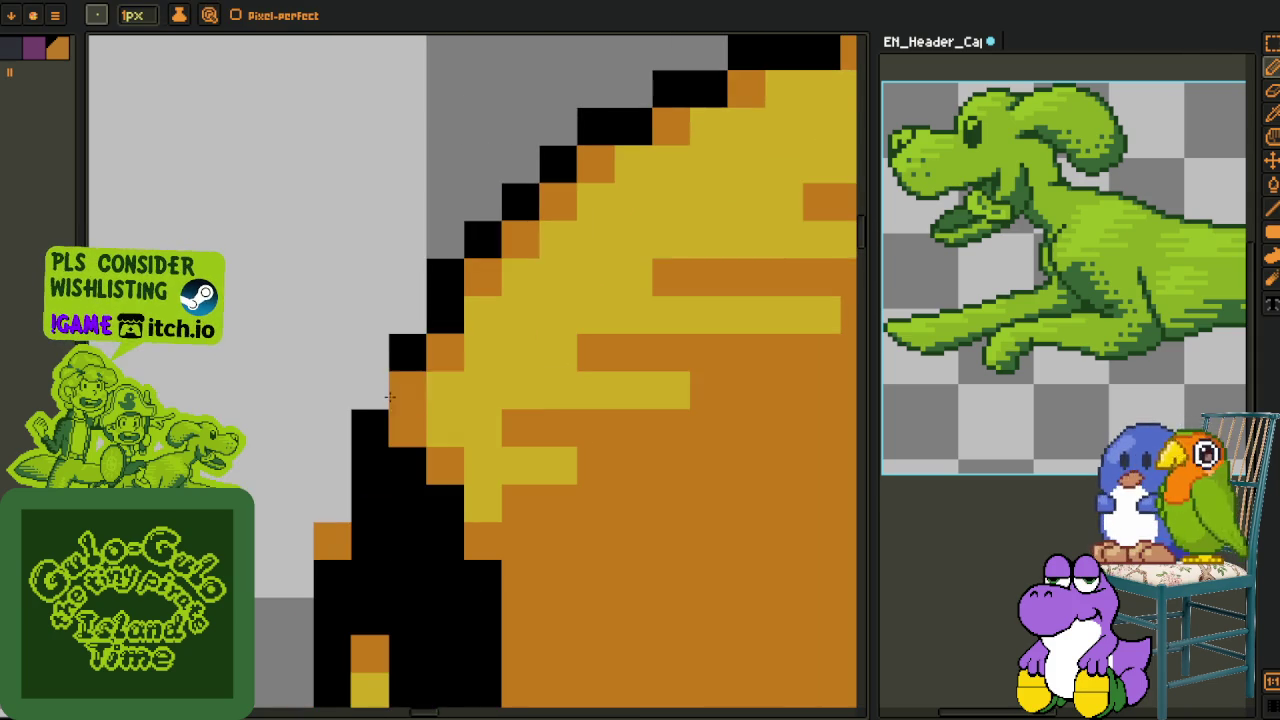
pyautogui.click(370, 390)
pyautogui.press('space')
pyautogui.moveTo(448, 252)
pyautogui.mouseDown()
pyautogui.moveTo(296, 513)
pyautogui.moveTo(478, 376)
pyautogui.mouseUp()
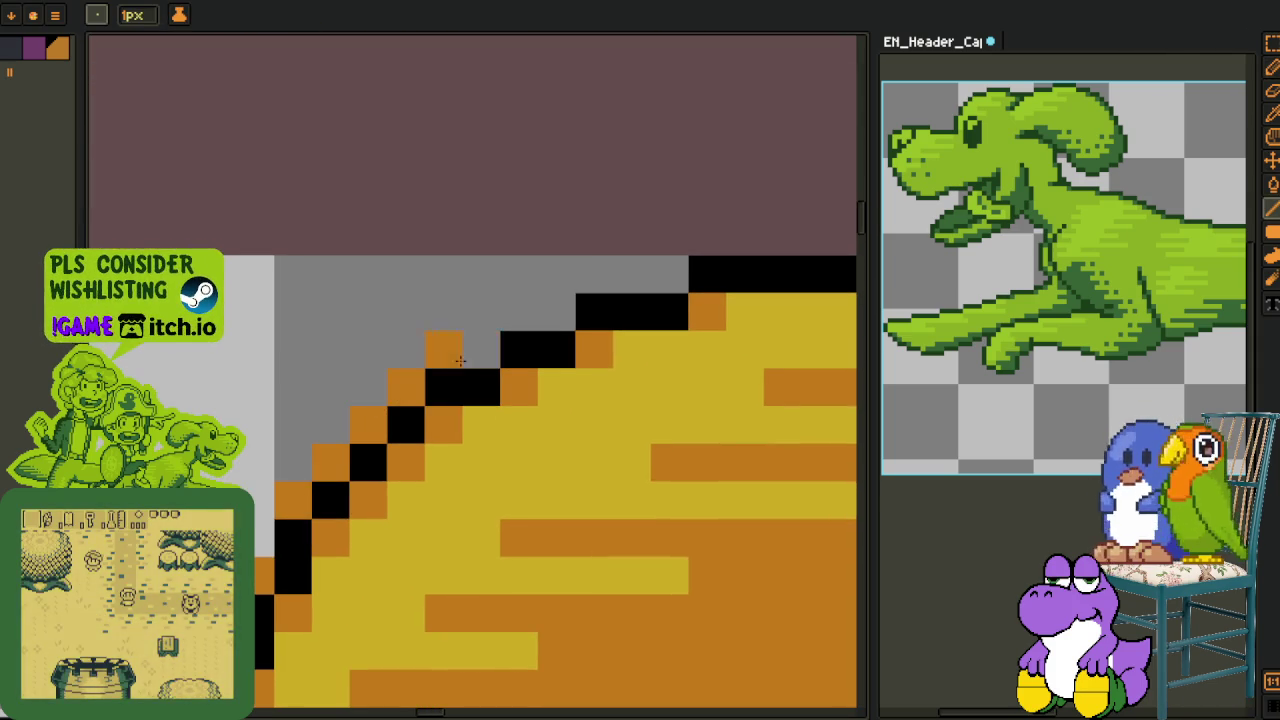
# Add orange rim pixels along the top outline of the dog's back
pyautogui.press('i')
pyautogui.scroll(-2, 658, 274)
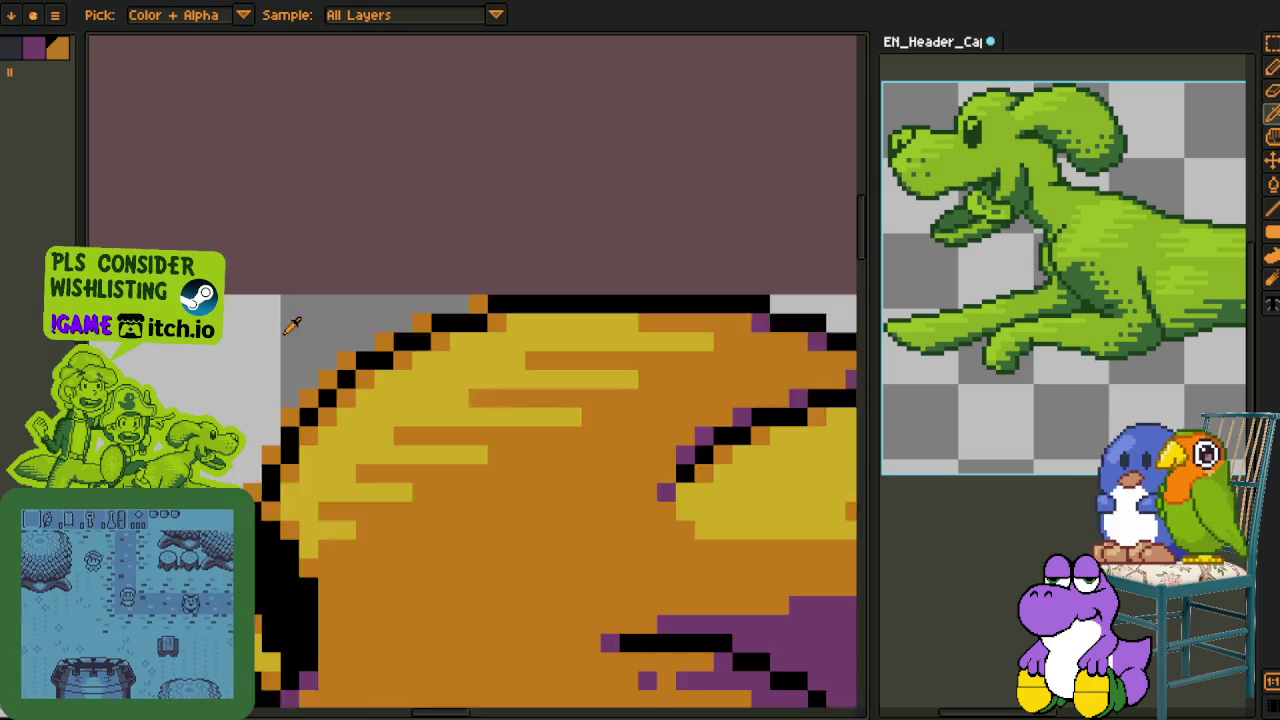
pyautogui.scroll(-1, 286, 320)
pyautogui.scroll(3, 543, 329)
pyautogui.press('h')
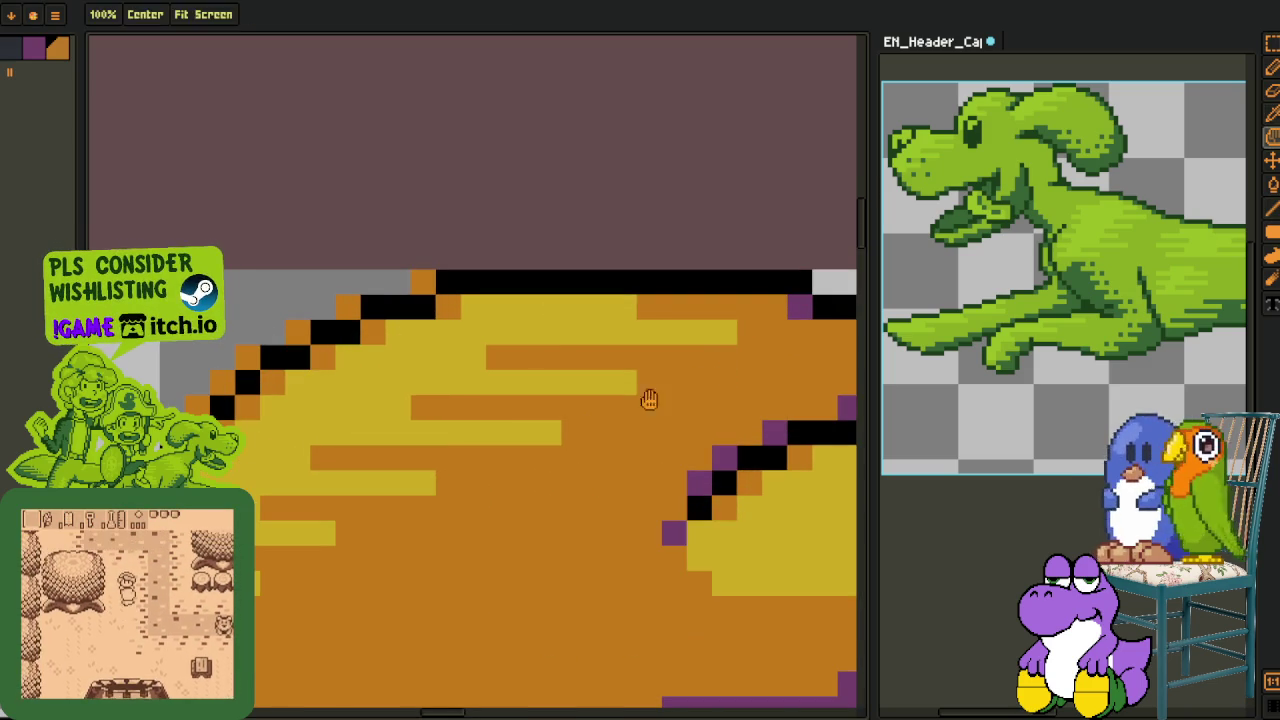
pyautogui.moveTo(709, 380); pyautogui.dragTo(335, 362)
pyautogui.press('b')
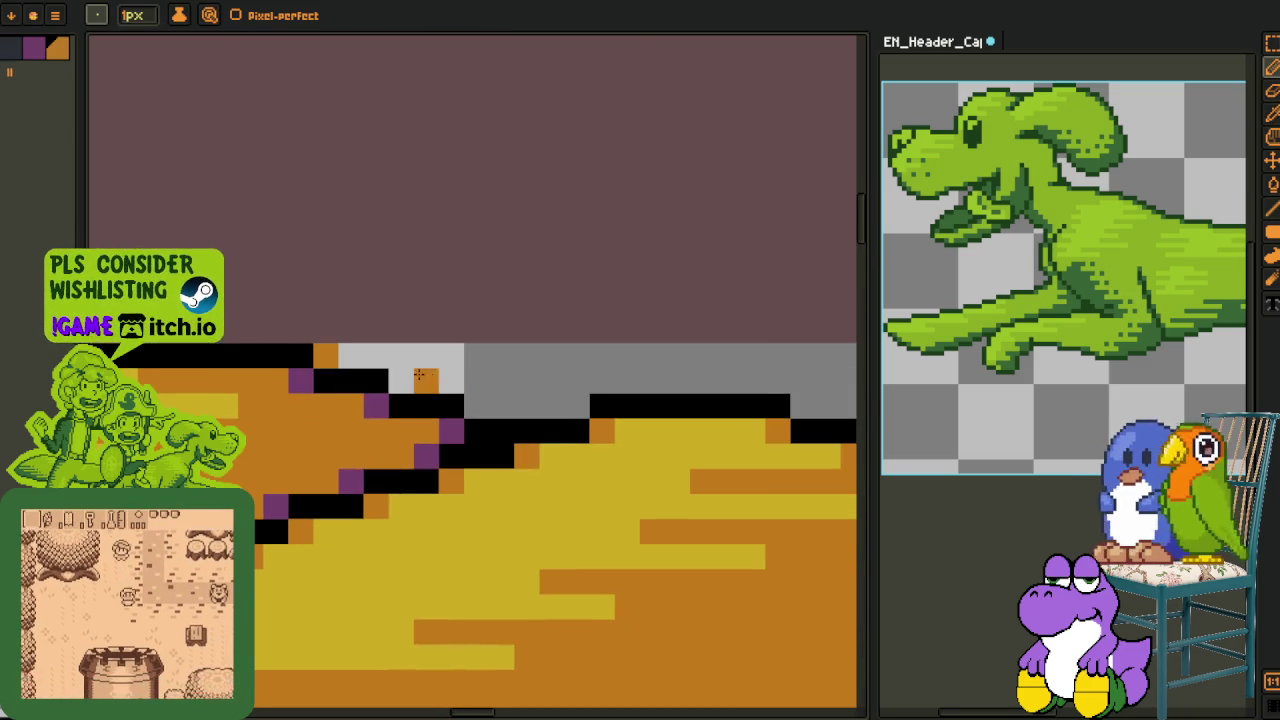
pyautogui.click(400, 380)
pyautogui.click(475, 405)
# Fix the step at the yellow highlight's top edge with orange and black pixels, then zoom out
pyautogui.moveTo(572, 403); pyautogui.dragTo(562, 340)
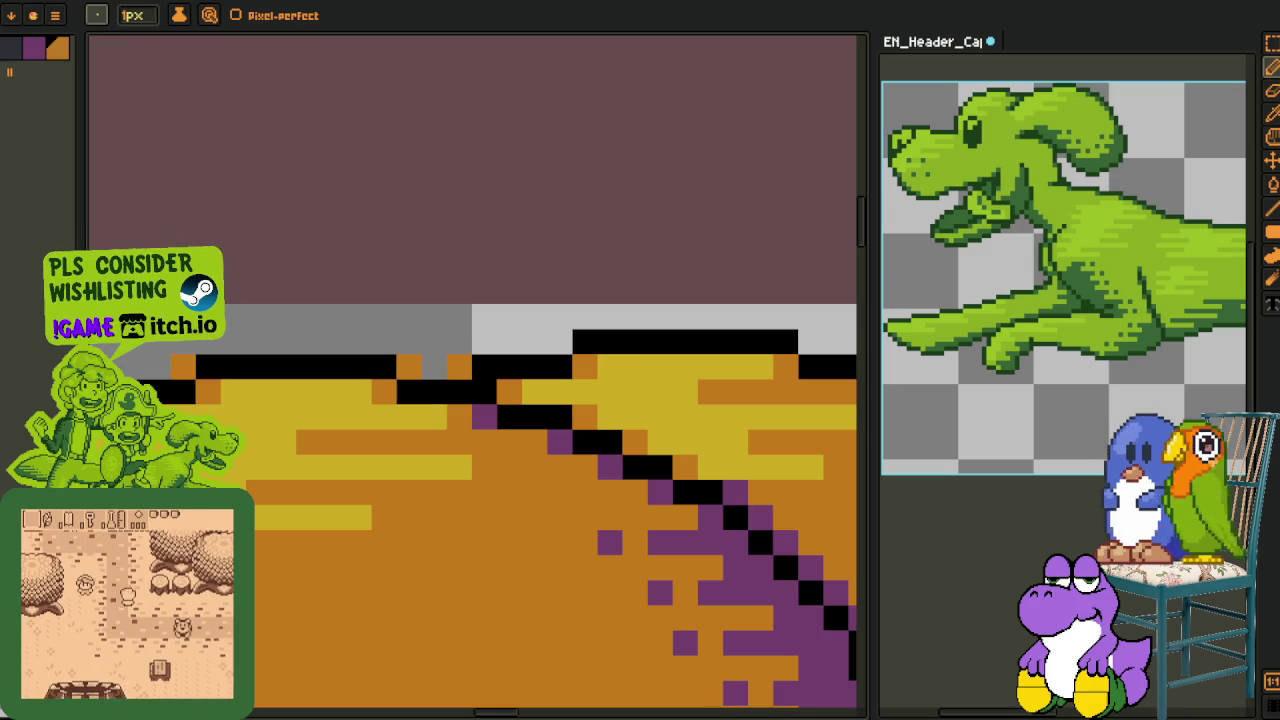
pyautogui.moveTo(572, 340); pyautogui.dragTo(345, 372)
pyautogui.click(343, 373)
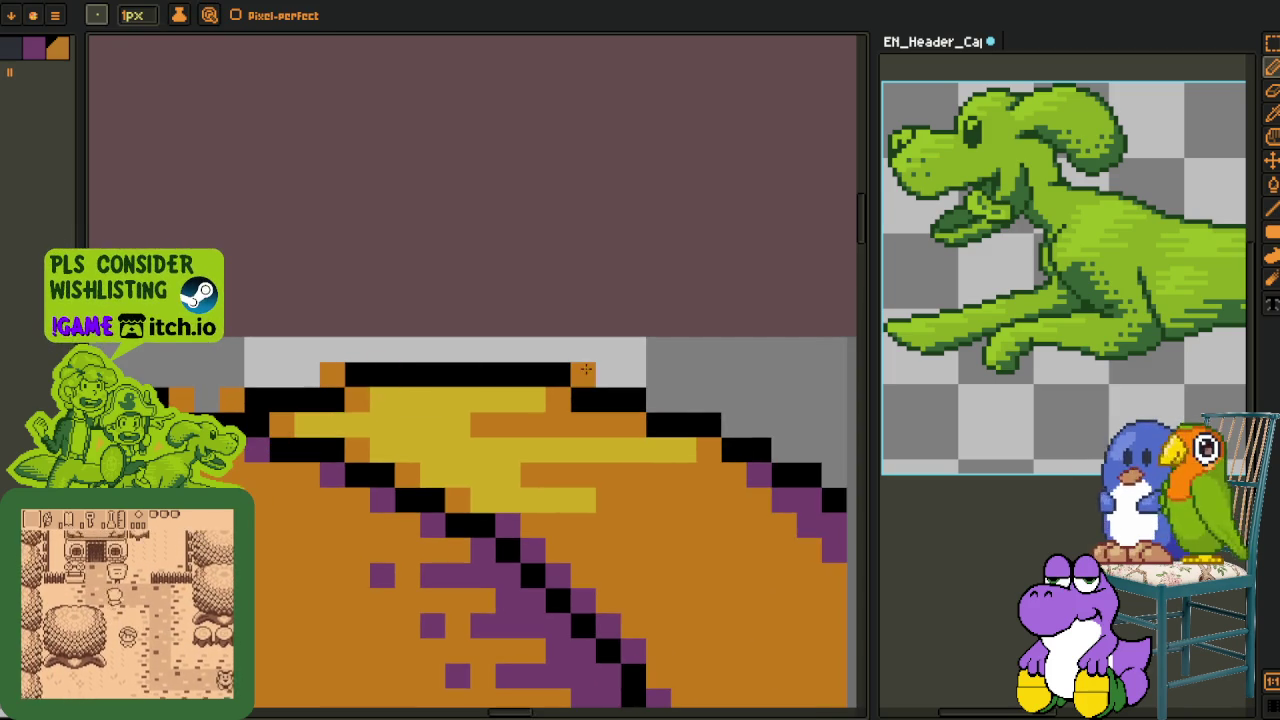
pyautogui.moveTo(677, 391); pyautogui.dragTo(316, 349)
pyautogui.click(348, 360)
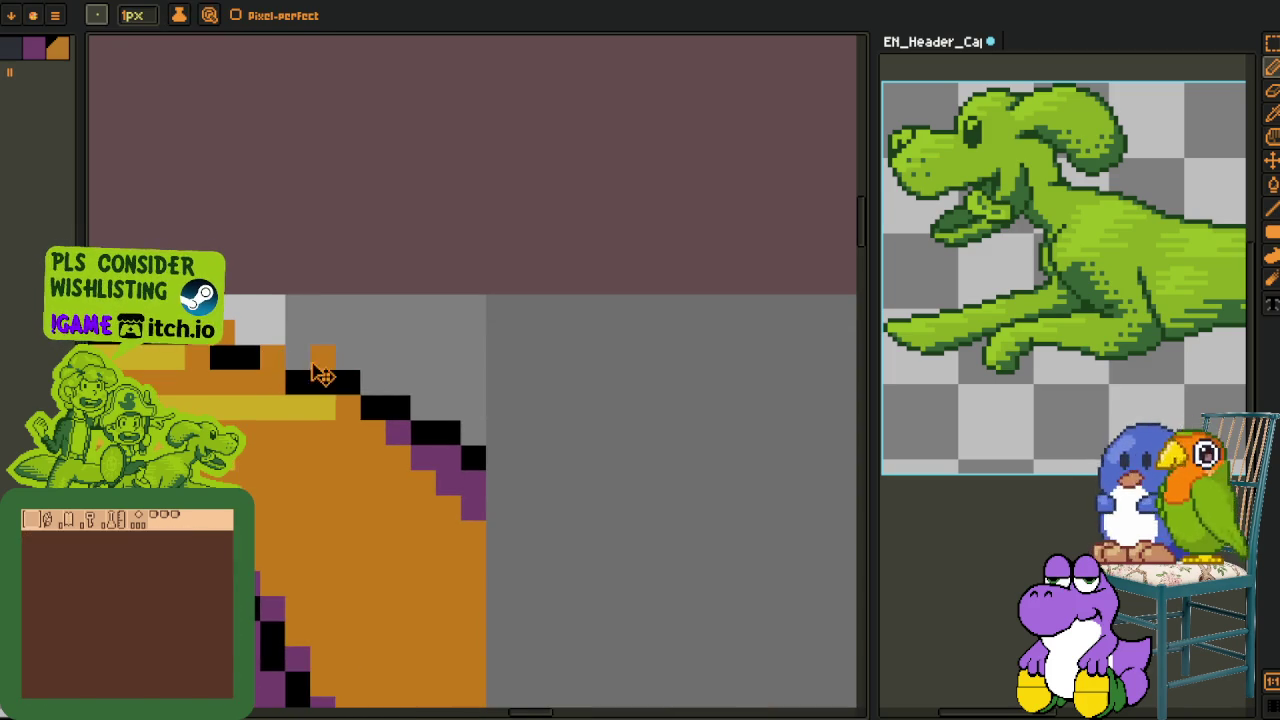
pyautogui.rightClick(272, 357)
pyautogui.click(297, 357)
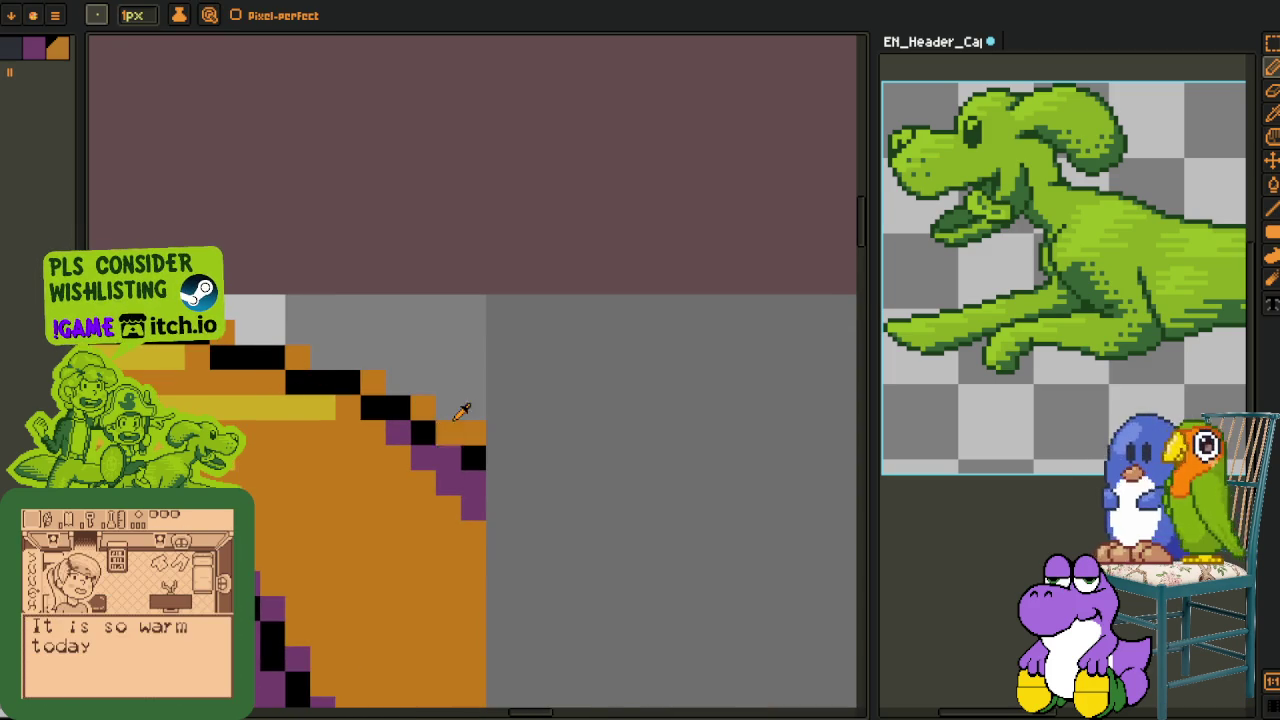
pyautogui.scroll(-3, 466, 409)
pyautogui.scroll(-2, 255, 481)
pyautogui.scroll(2, 255, 481)
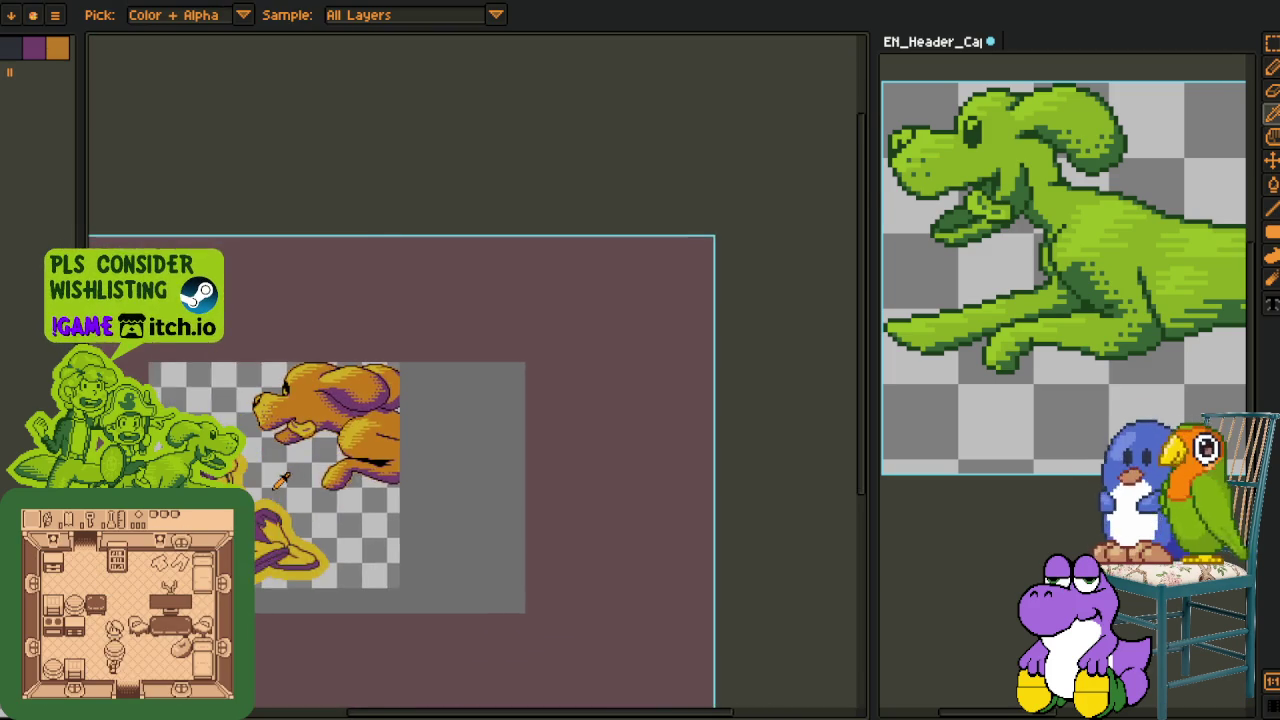
# Apply a first yellow Outline effect around the dog and the figure below
pyautogui.scroll(1, 280, 482)
pyautogui.hotkey('shift', 'o')
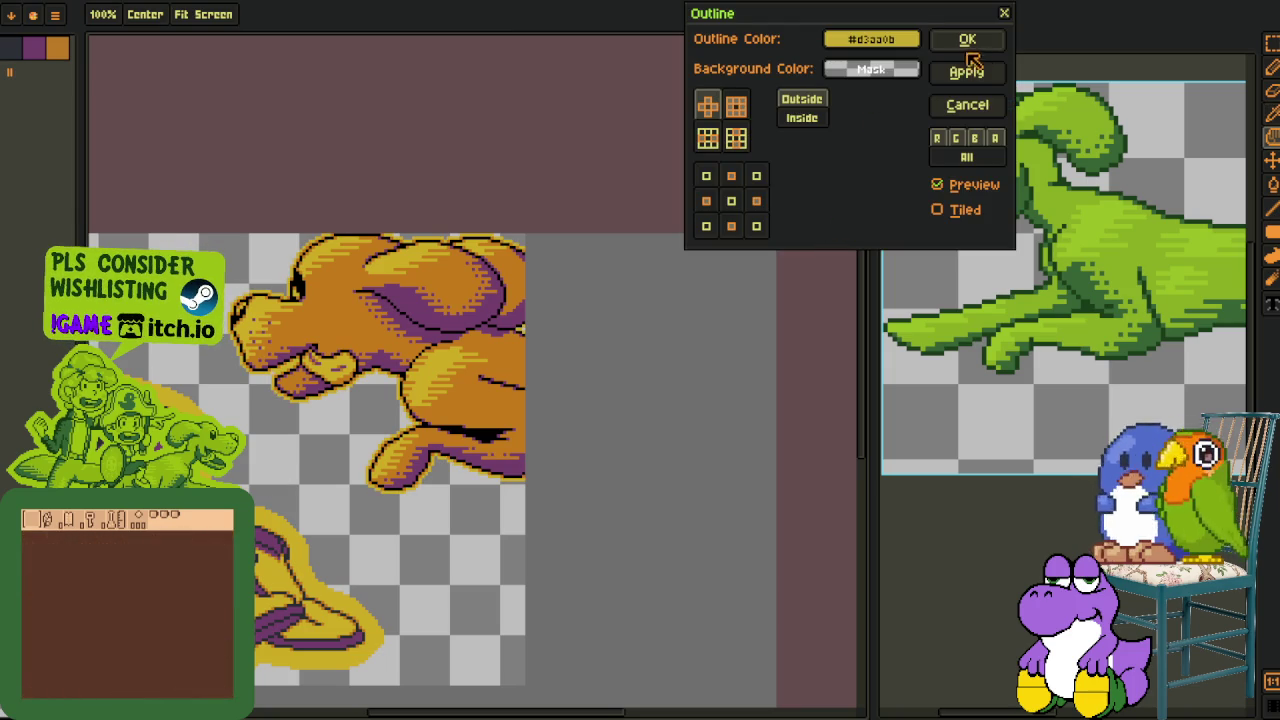
pyautogui.click(968, 40)
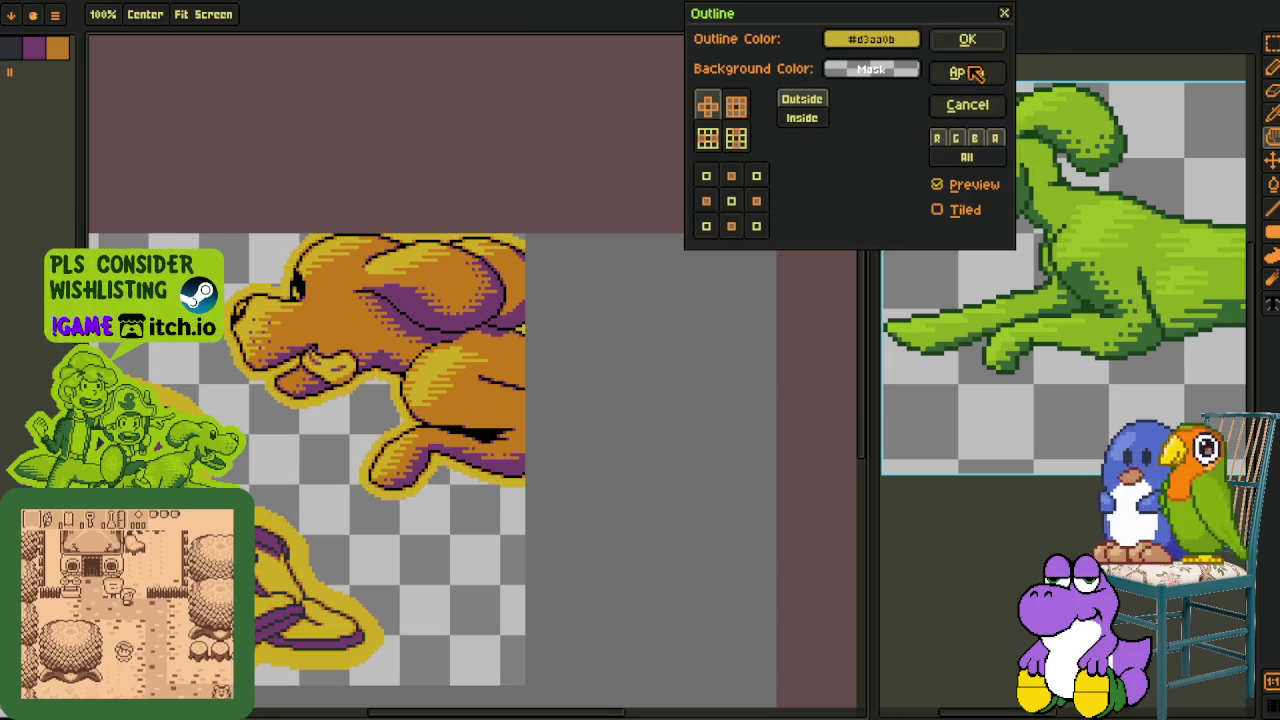
pyautogui.click(966, 74)
# Select a strip beside the yellow border and apply a second Outline pass
pyautogui.press('o')
pyautogui.scroll(5, 330, 437)
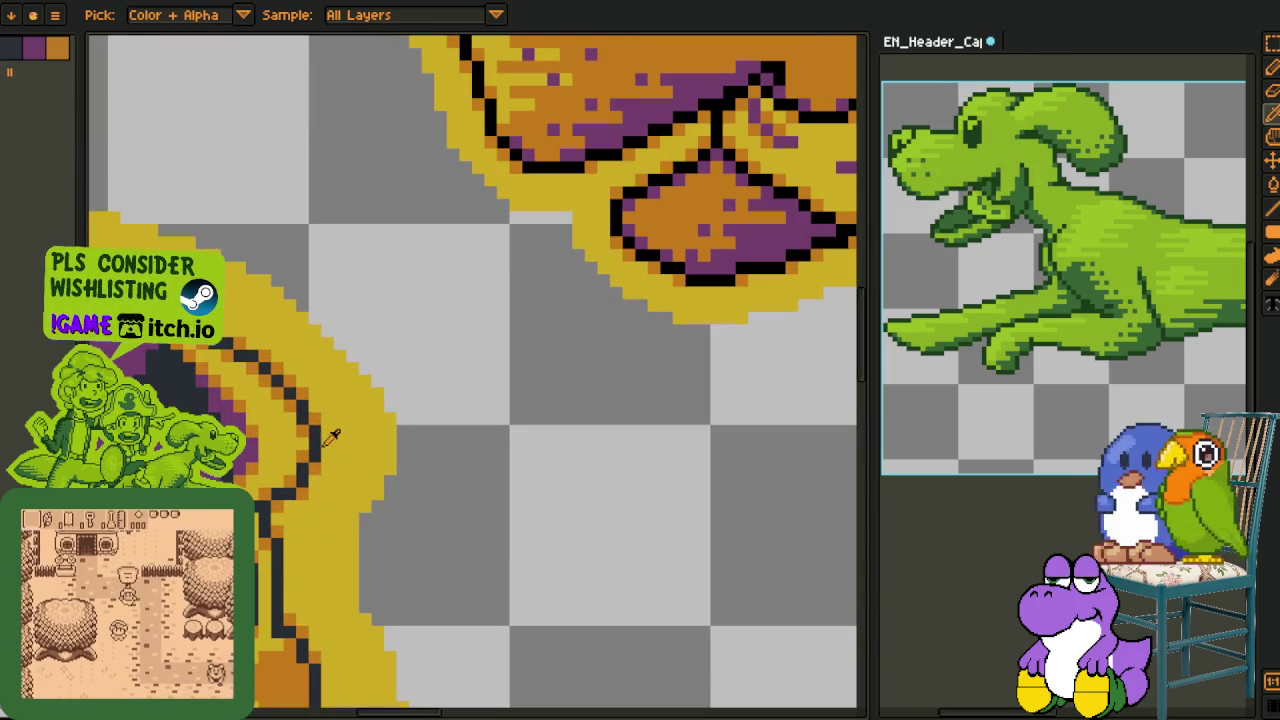
pyautogui.press('m')
pyautogui.moveTo(316, 436); pyautogui.dragTo(400, 452)
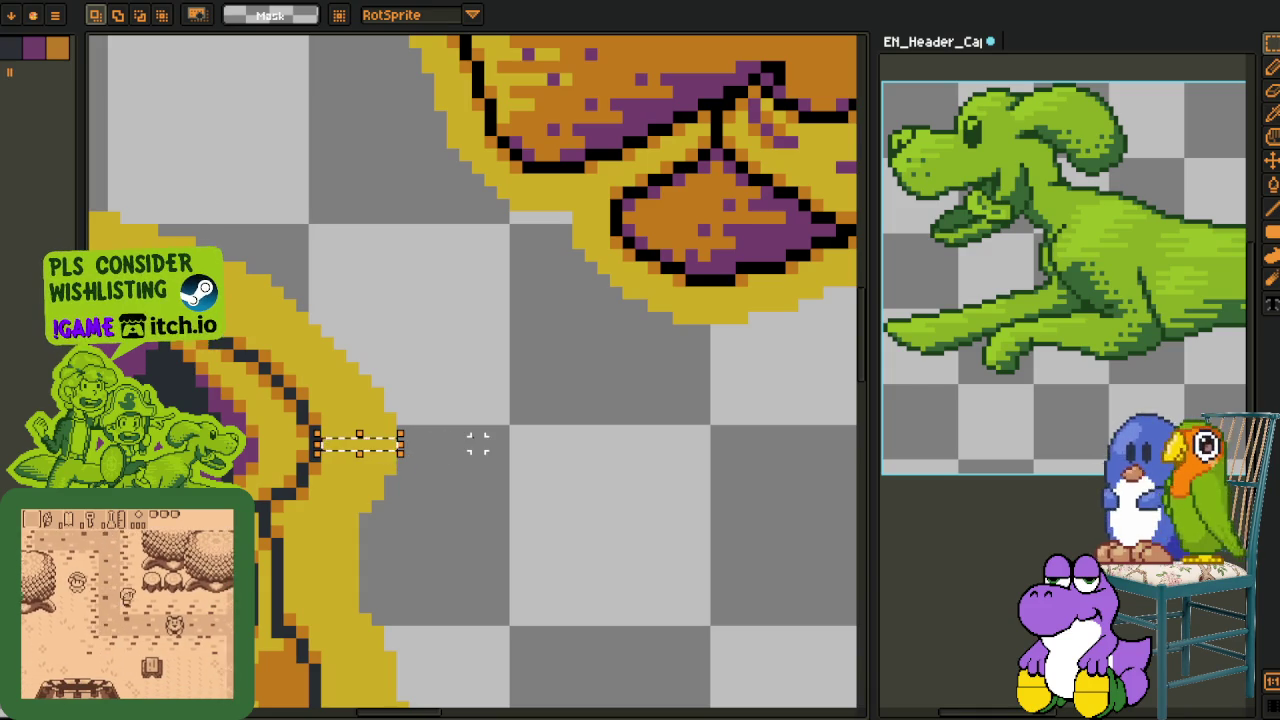
pyautogui.scroll(-3, 478, 444)
pyautogui.hotkey('shift', 'o')
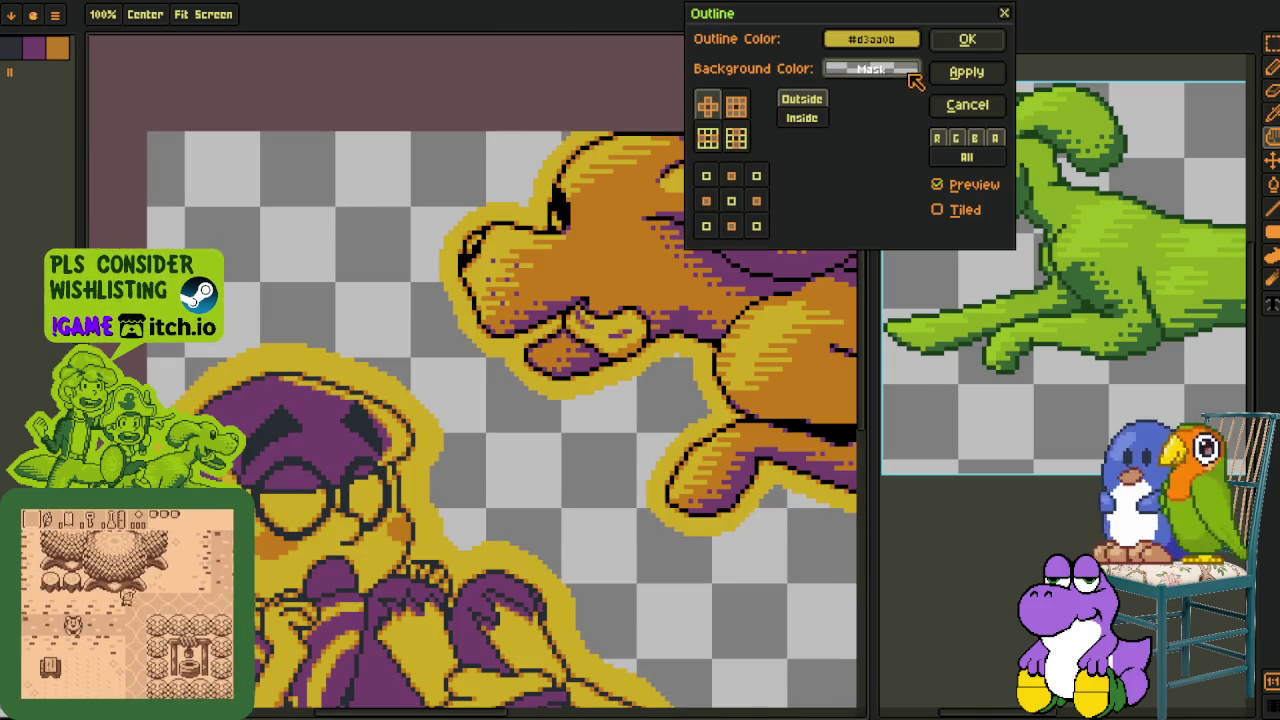
pyautogui.click(966, 72)
# Select an area beside the head and apply two more Outline passes to thicken the border
pyautogui.scroll(3, 488, 276)
pyautogui.scroll(1, 488, 276)
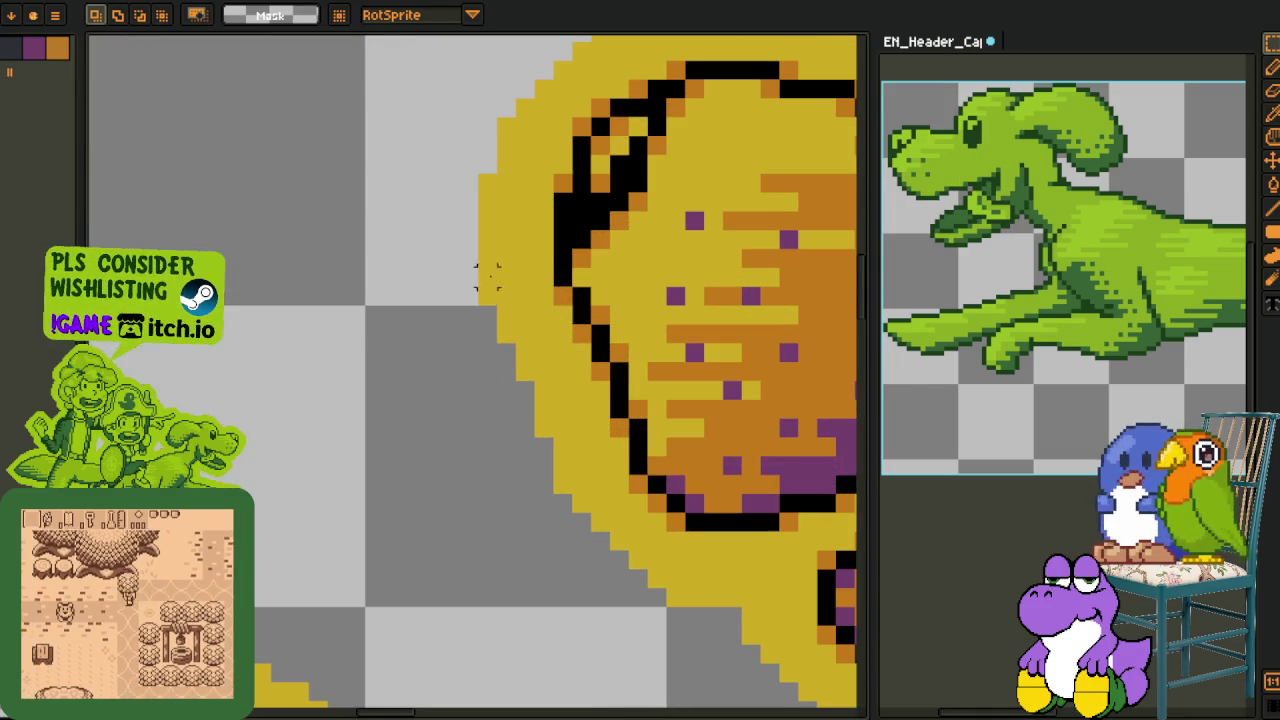
pyautogui.moveTo(474, 246); pyautogui.dragTo(556, 270)
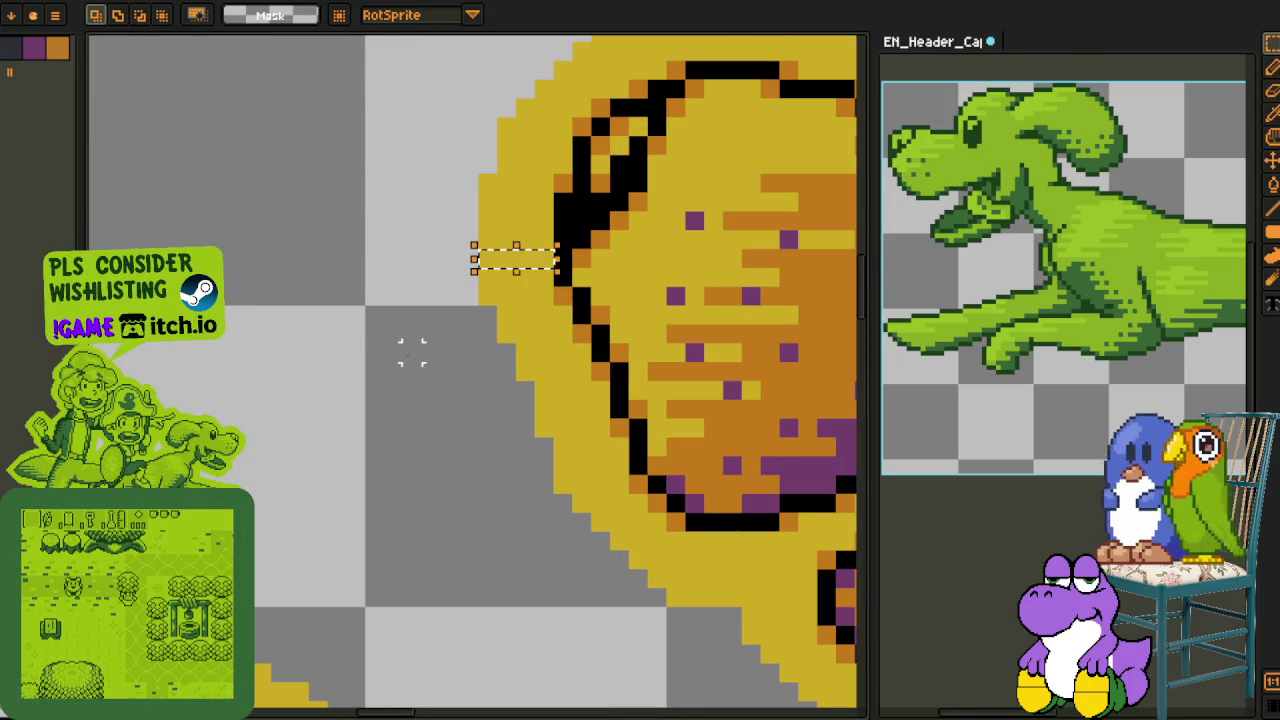
pyautogui.scroll(-3, 420, 360)
pyautogui.hotkey('shift', 'o')
pyautogui.click(960, 42)
pyautogui.hotkey('shift', 'o')
pyautogui.click(962, 42)
pyautogui.scroll(2, 506, 246)
pyautogui.press('i')
pyautogui.press('m')
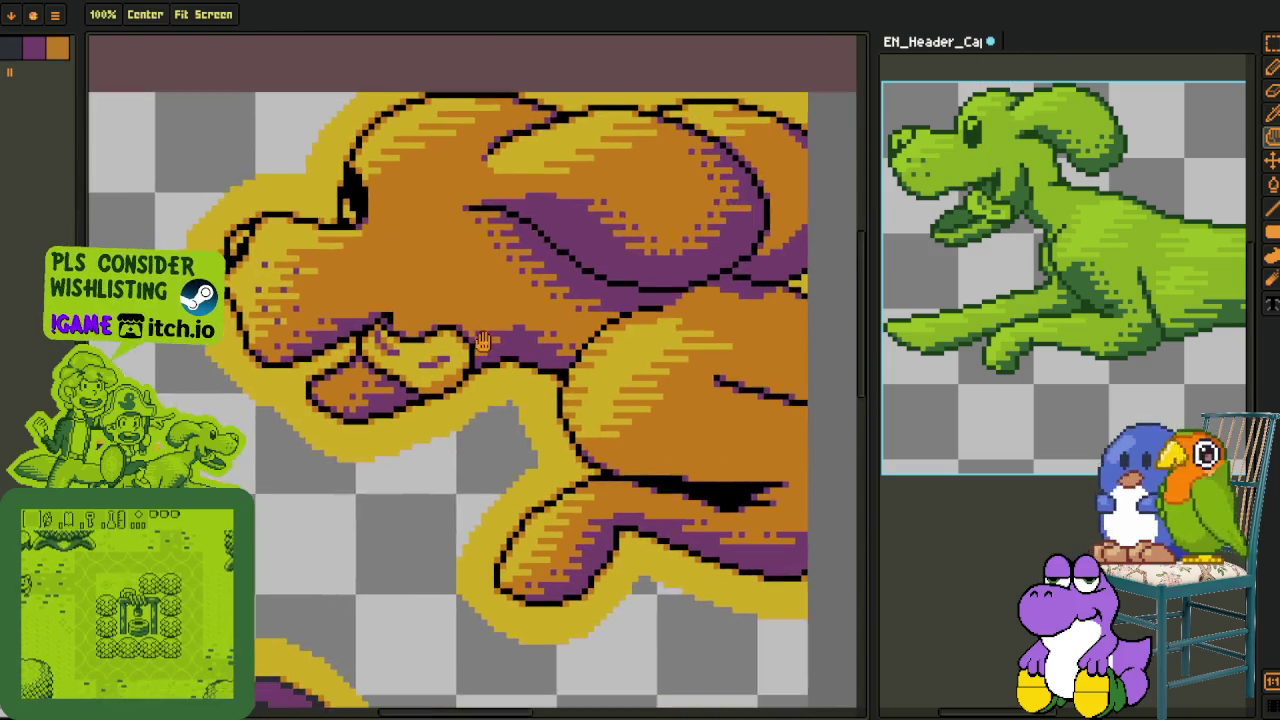
pyautogui.moveTo(769, 487); pyautogui.dragTo(449, 377)
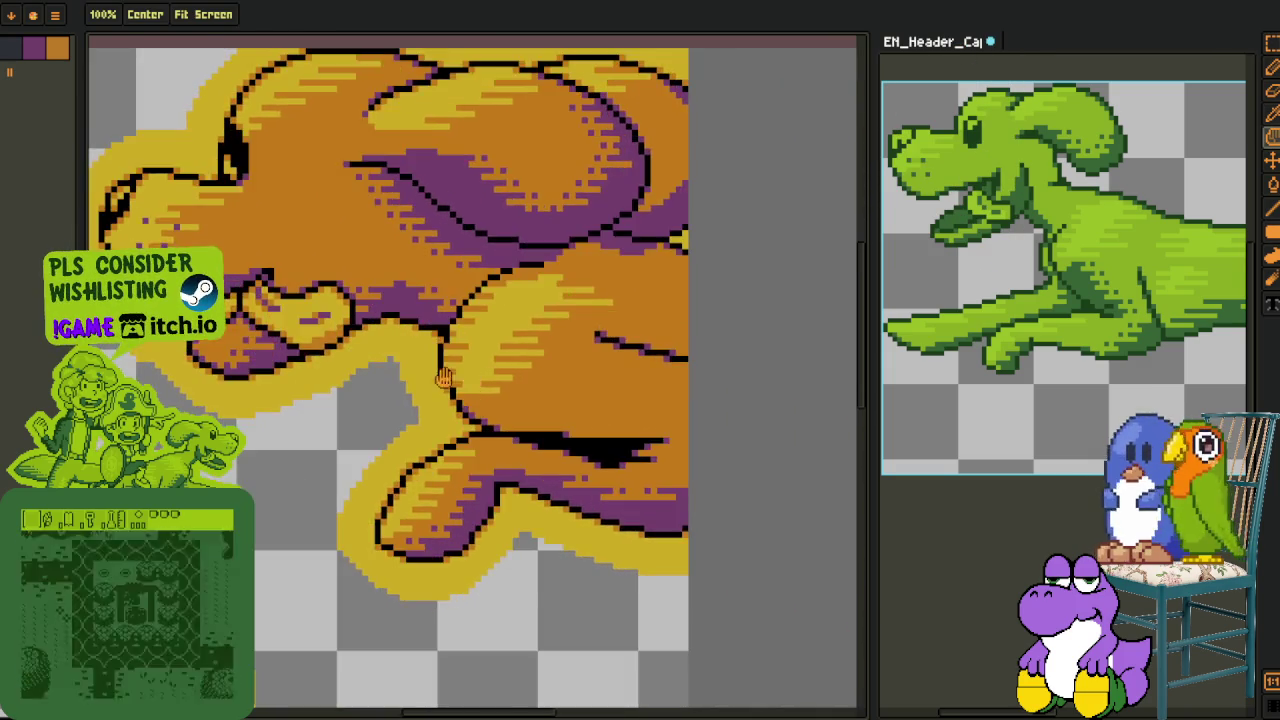
# Zoom in on the dog's belly with the Pencil selected and save the sprite
pyautogui.scroll(1, 449, 377)
pyautogui.scroll(-1, 482, 401)
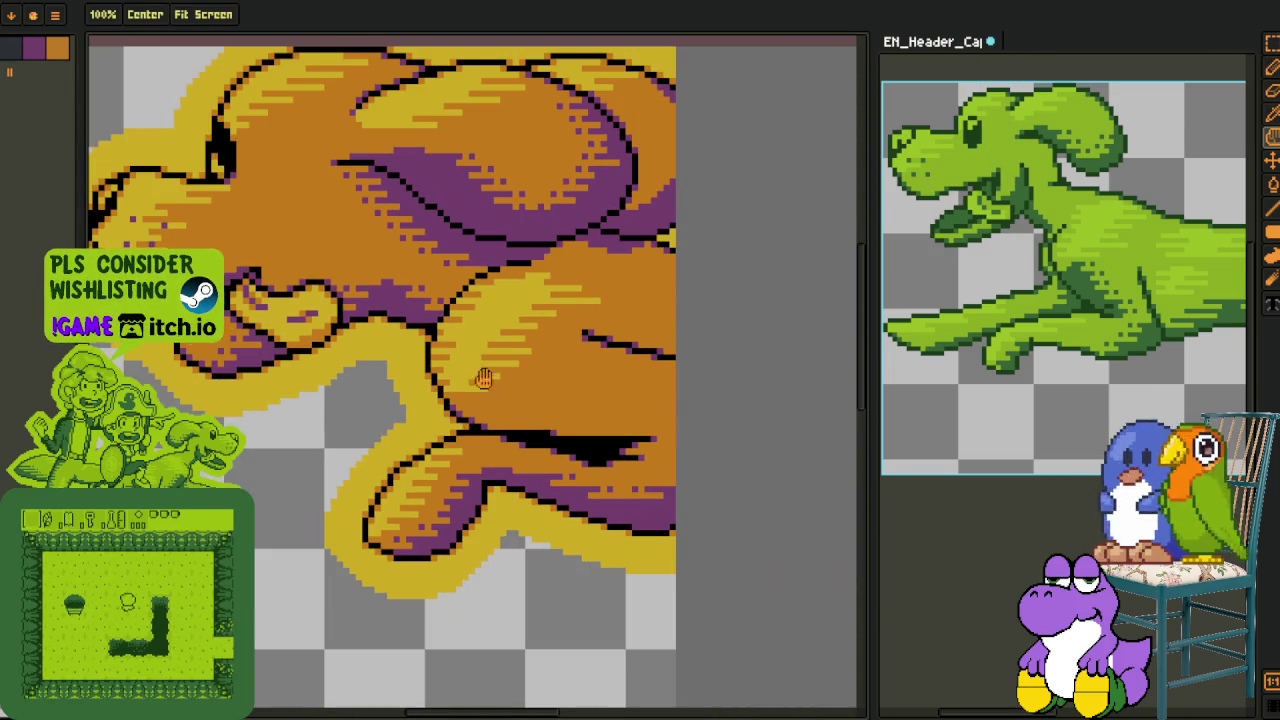
pyautogui.scroll(1, 482, 401)
pyautogui.press('b')
pyautogui.scroll(1, 420, 440)
pyautogui.scroll(1, 346, 488)
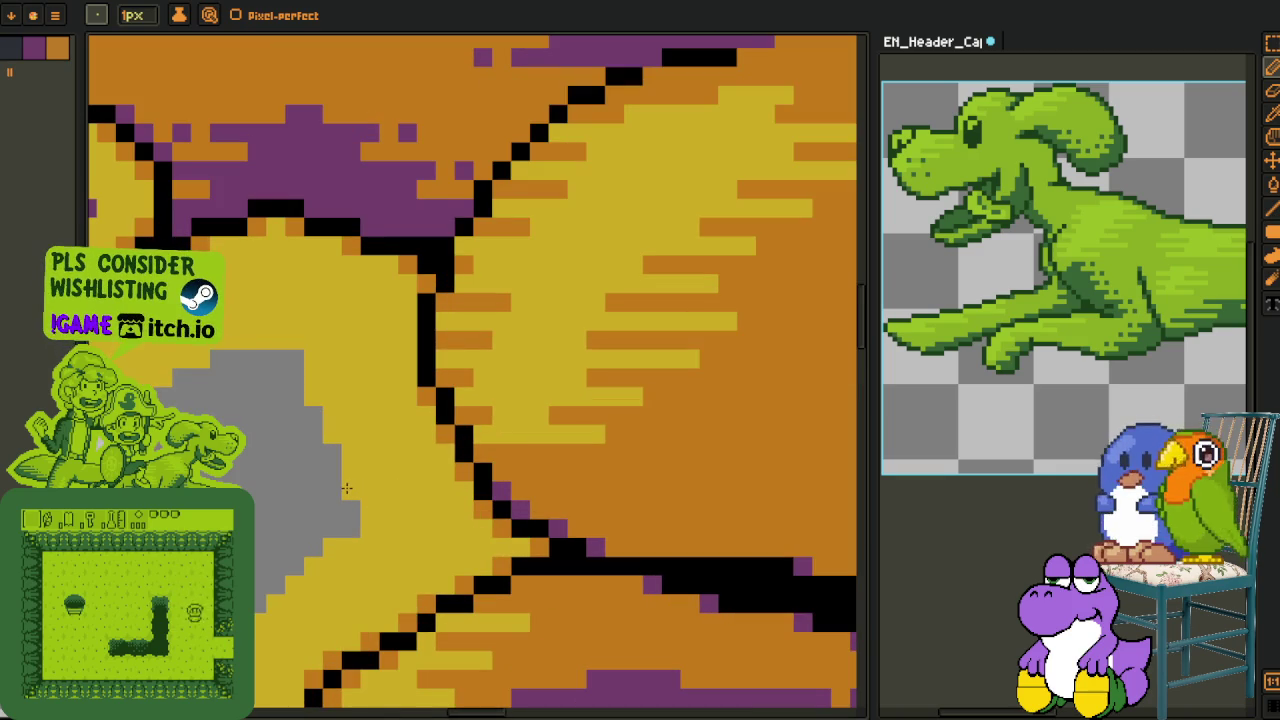
pyautogui.scroll(-3, 314, 420)
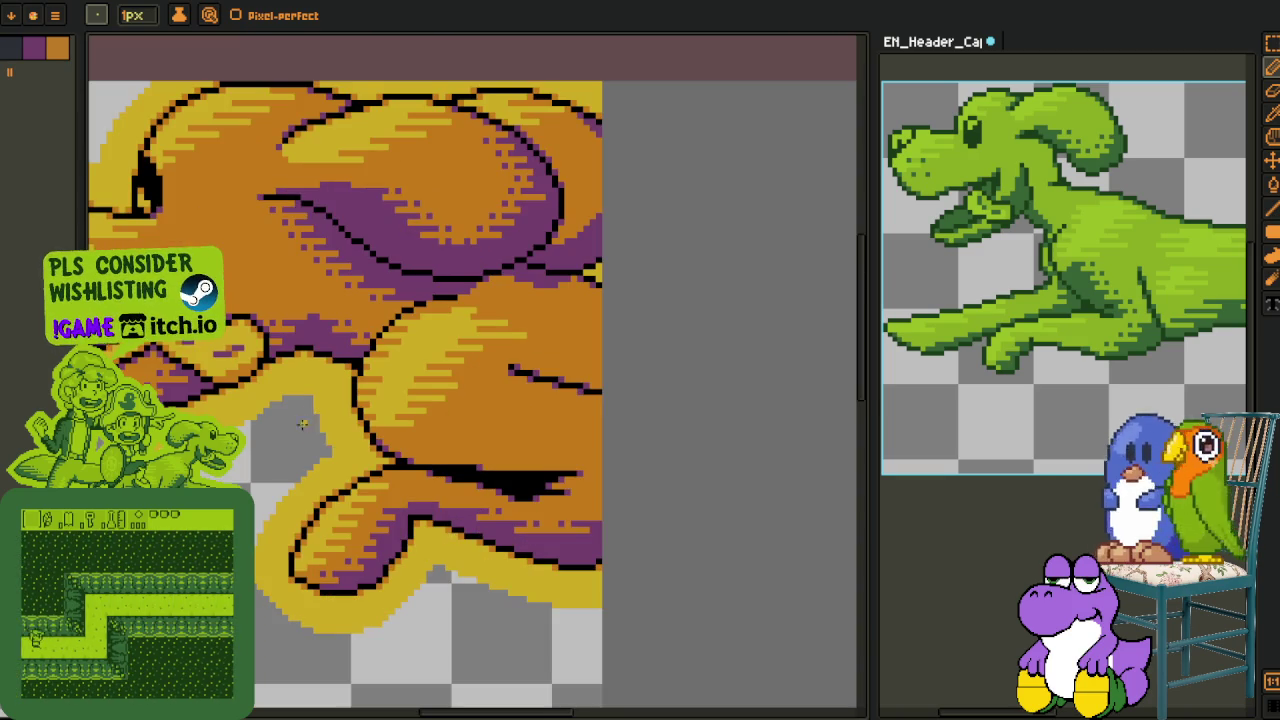
pyautogui.press('alt')
pyautogui.scroll(-1, 282, 429)
pyautogui.scroll(-1, 414, 428)
pyautogui.hotkey('ctrl', 's')
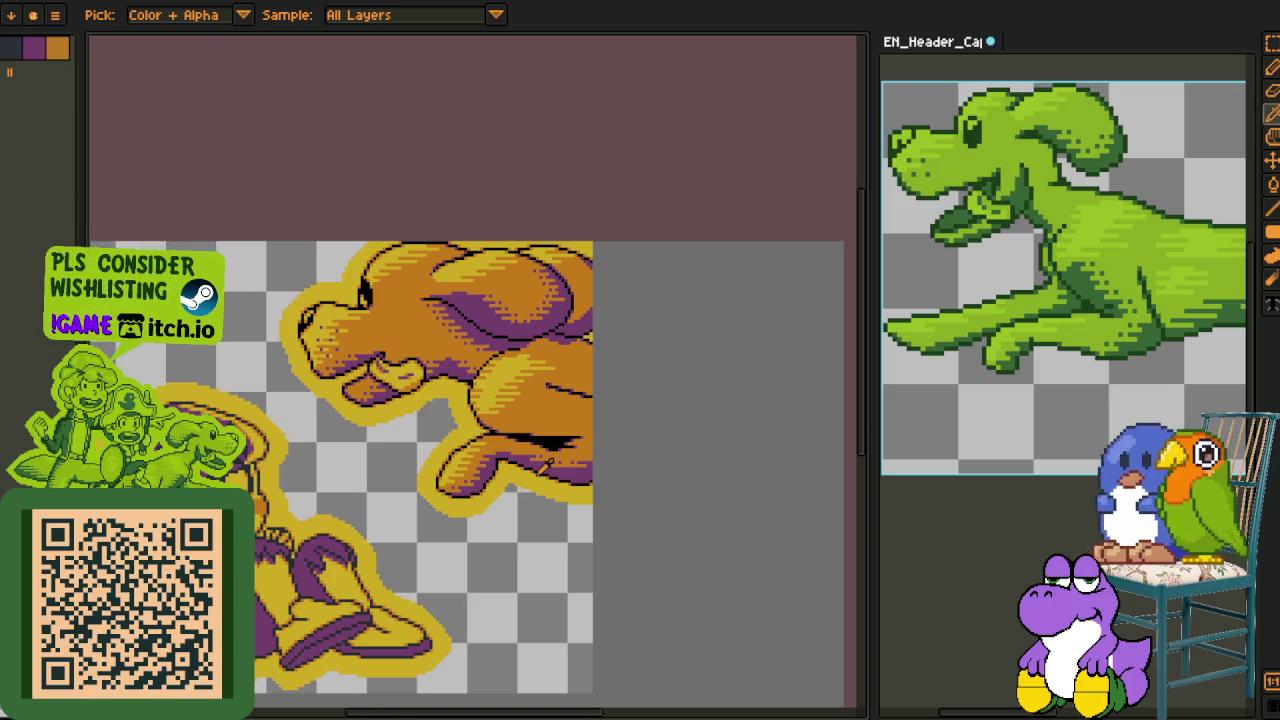
# Sample the purple shadow colour from the belly and save the sprite again
pyautogui.scroll(1, 548, 463)
pyautogui.scroll(1, 548, 470)
pyautogui.scroll(2, 545, 520)
pyautogui.press('b')
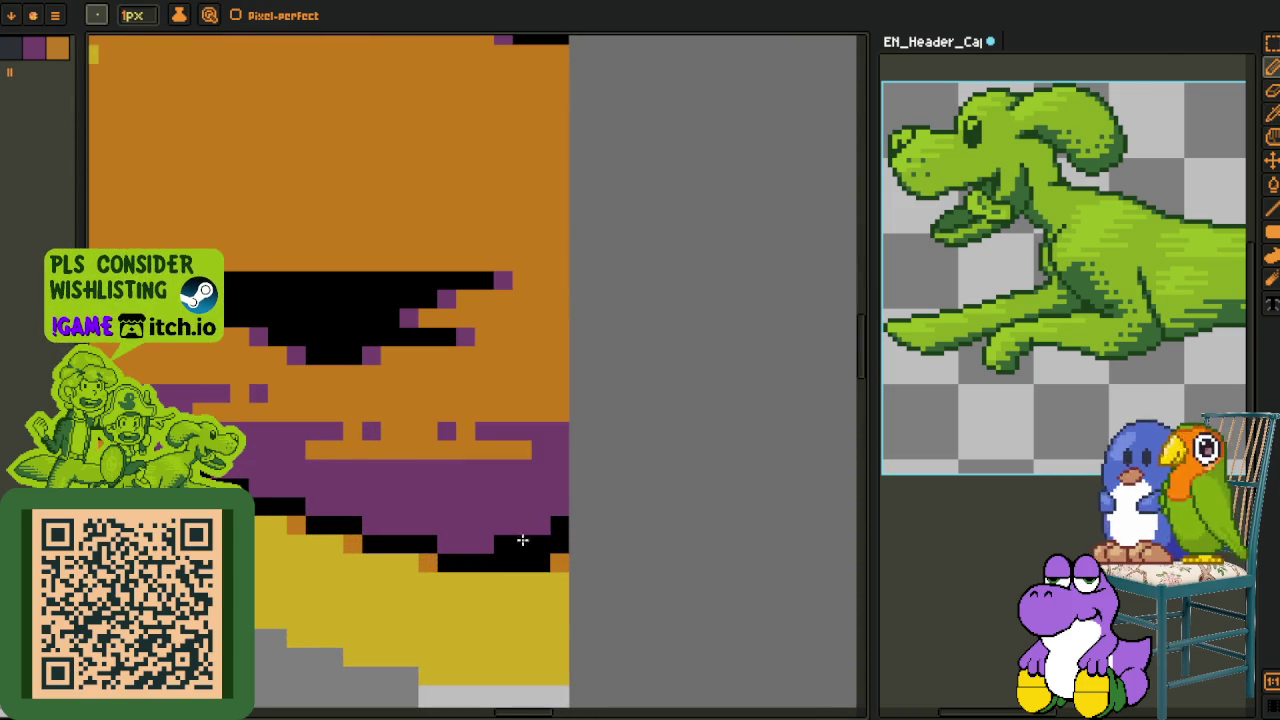
pyautogui.keyDown('alt'); pyautogui.click(549, 491); pyautogui.keyUp('alt')
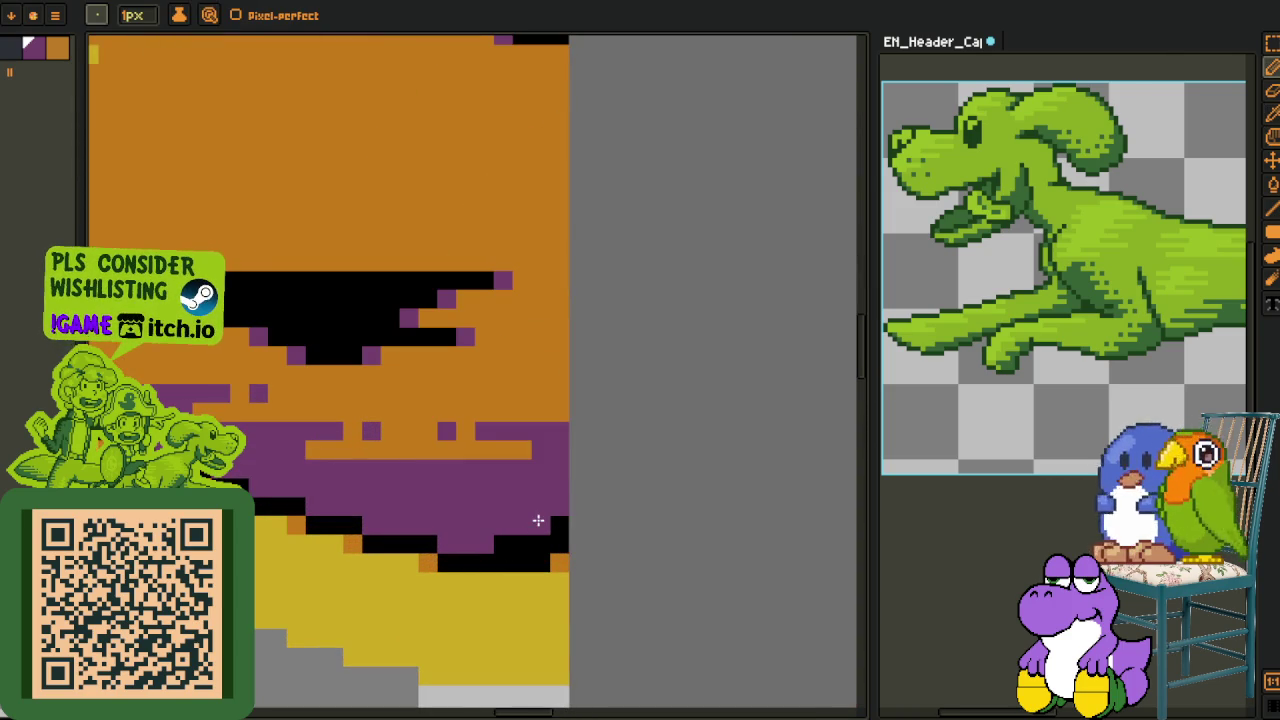
pyautogui.scroll(-2, 538, 520)
pyautogui.scroll(-3, 463, 612)
pyautogui.scroll(2, 487, 576)
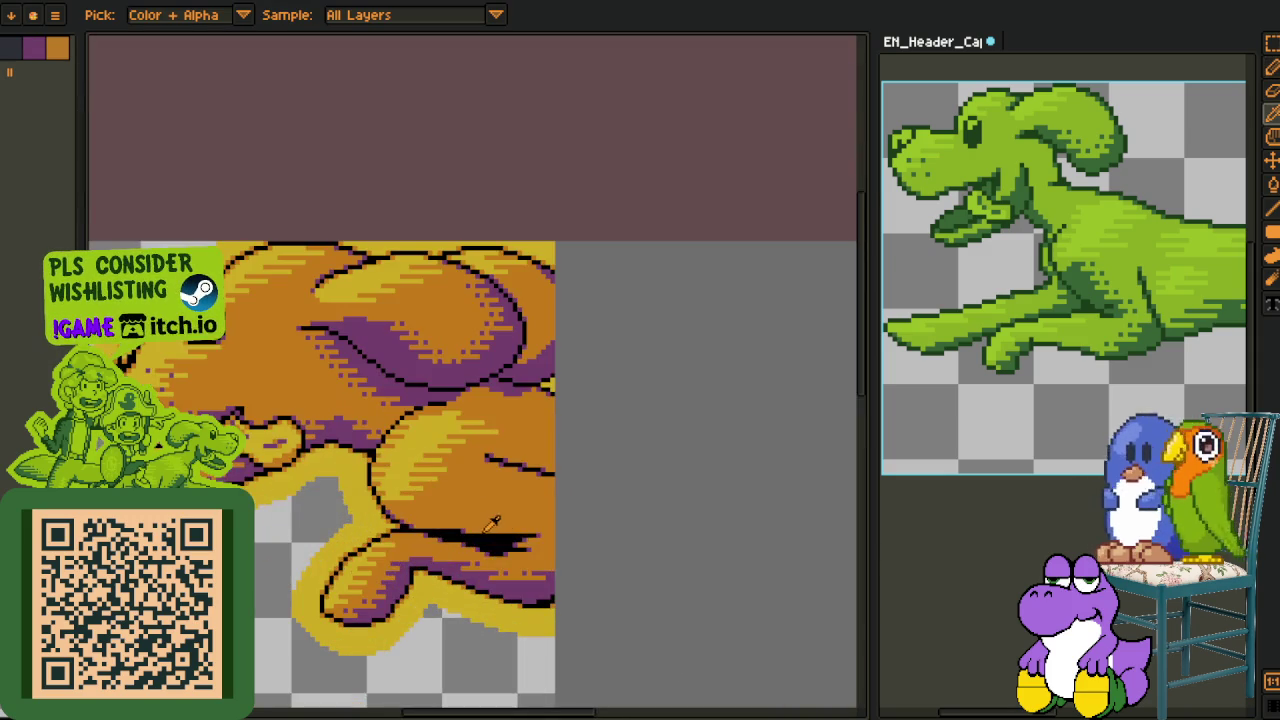
pyautogui.hotkey('ctrl', 's')
pyautogui.scroll(2, 500, 500)
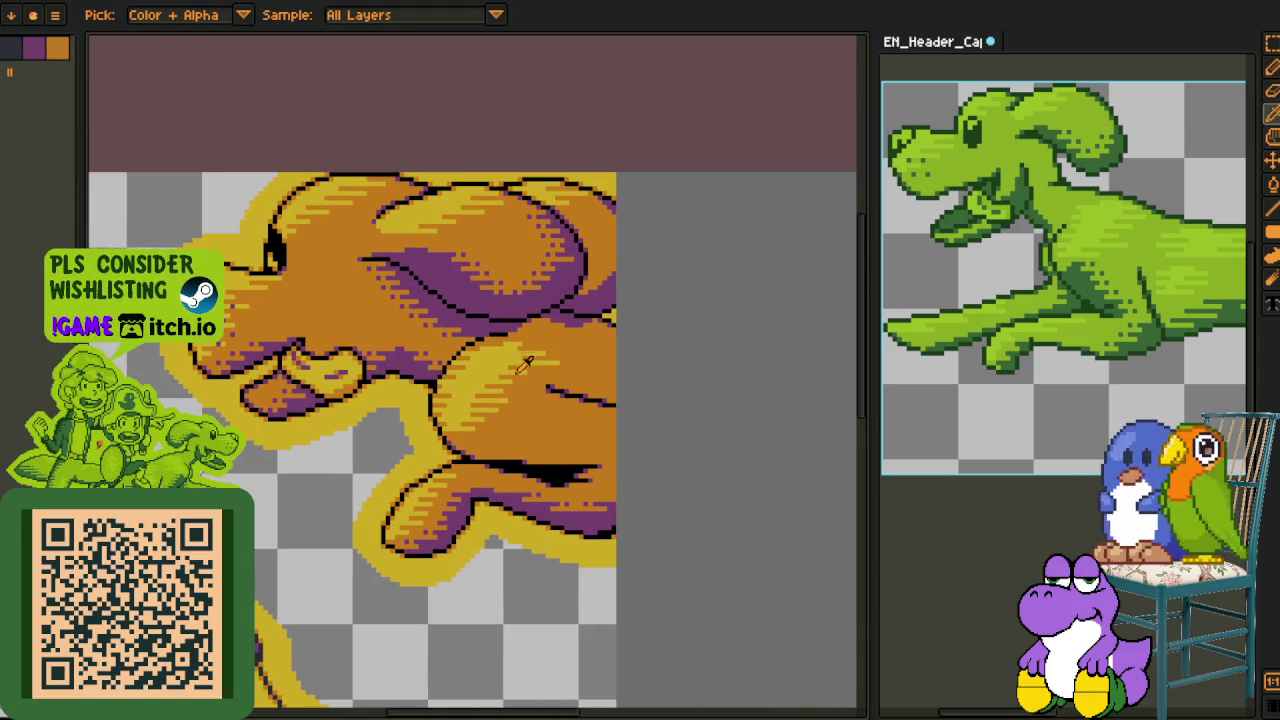
pyautogui.scroll(2, 525, 385)
pyautogui.scroll(1, 540, 430)
pyautogui.scroll(3, 490, 440)
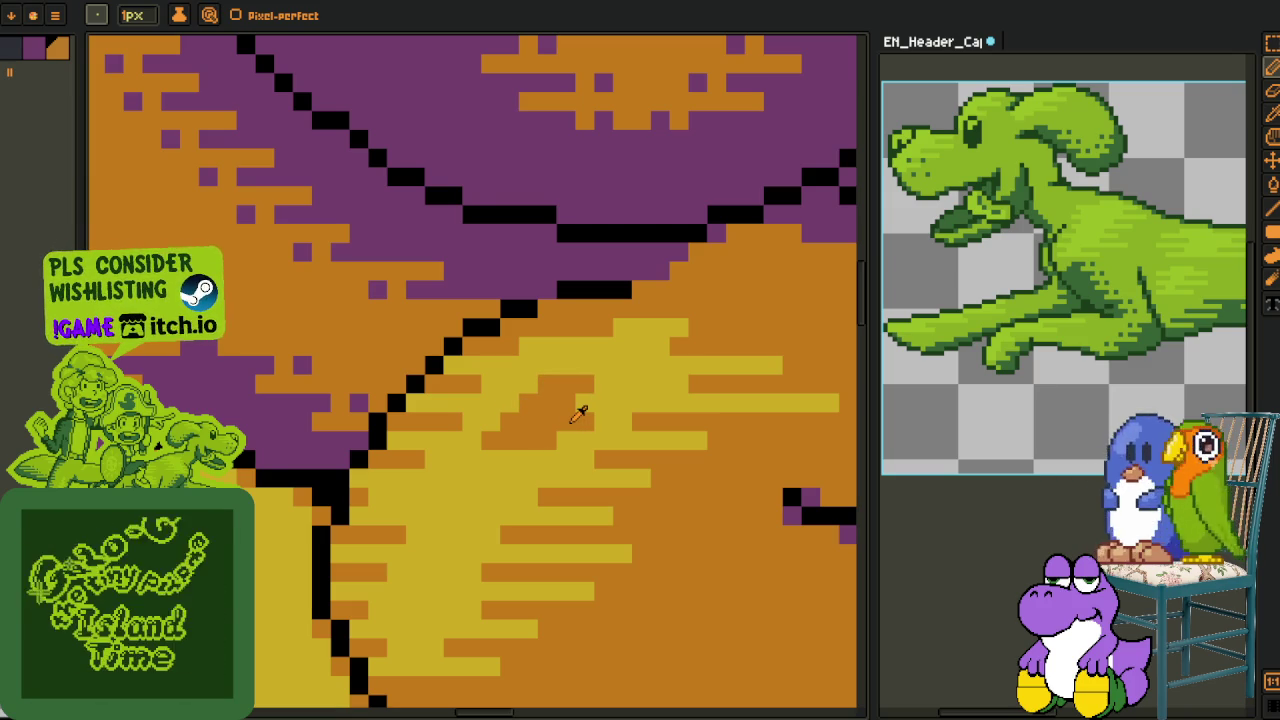
# Sample the orange body colour and paint a short orange stroke across the yellow belly highlight
pyautogui.press('alt')
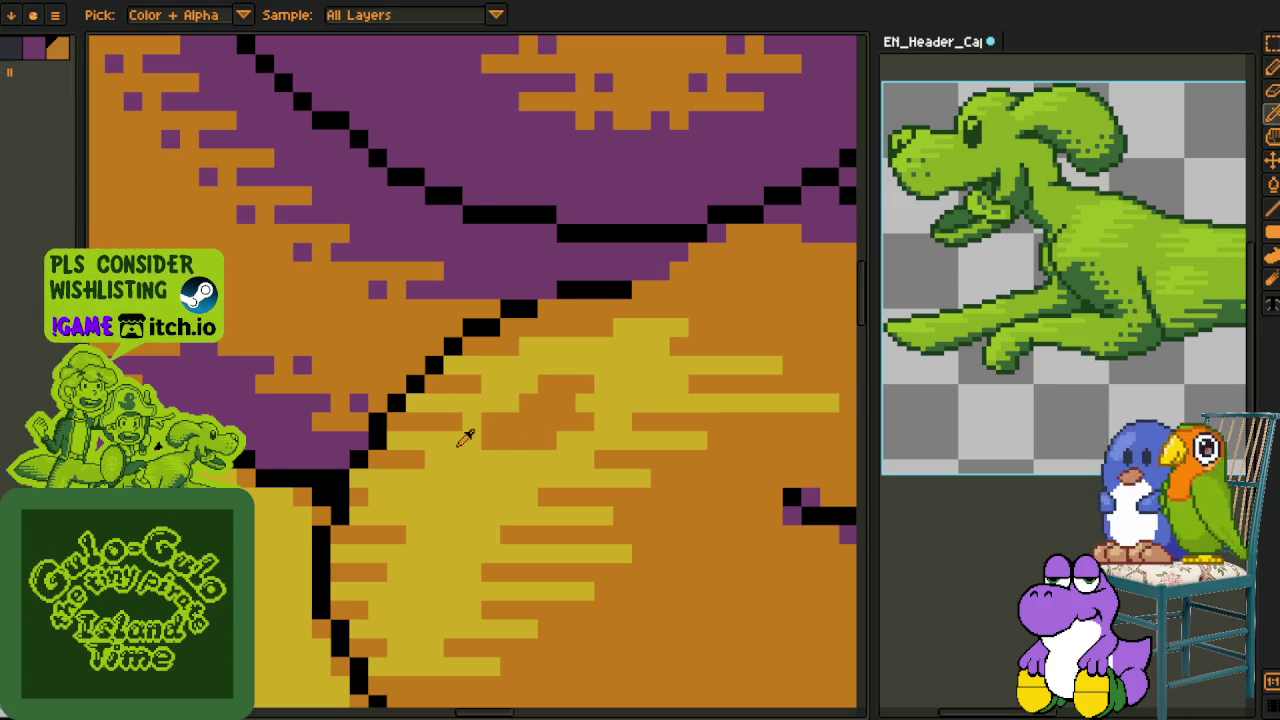
pyautogui.press('alt')
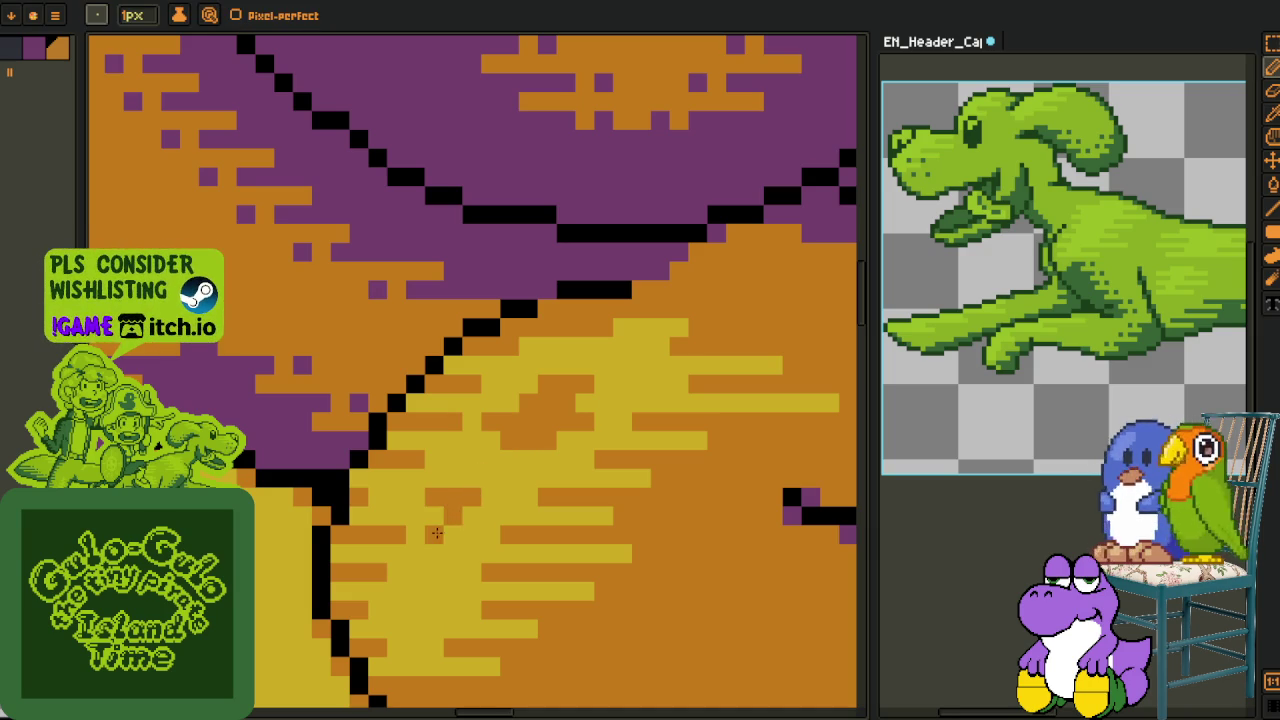
pyautogui.moveTo(490, 477); pyautogui.dragTo(528, 457)
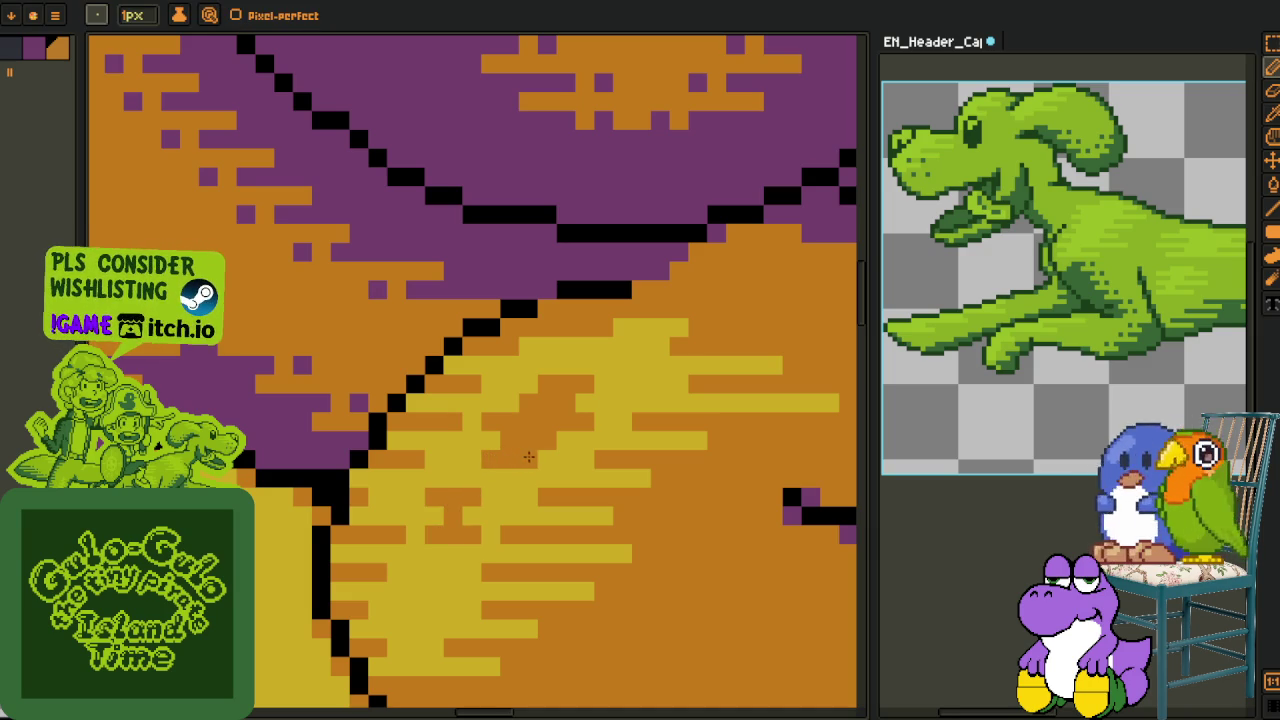
pyautogui.press('alt')
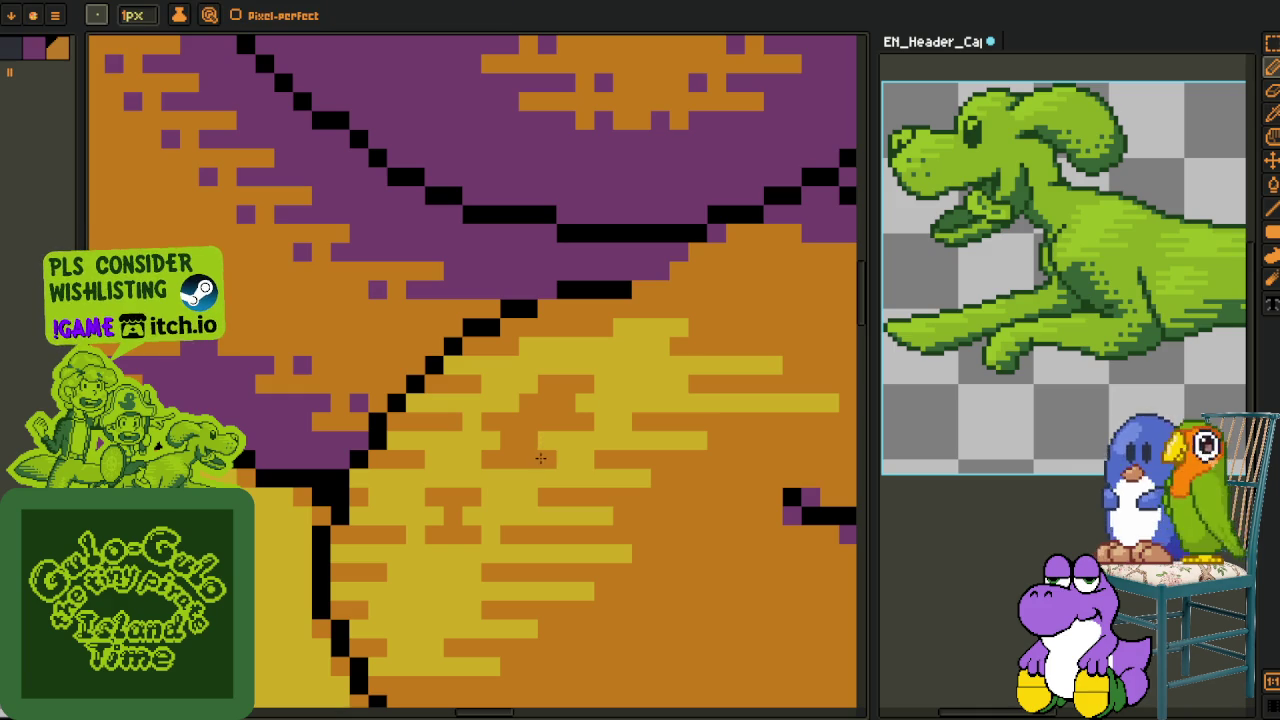
pyautogui.press('alt')
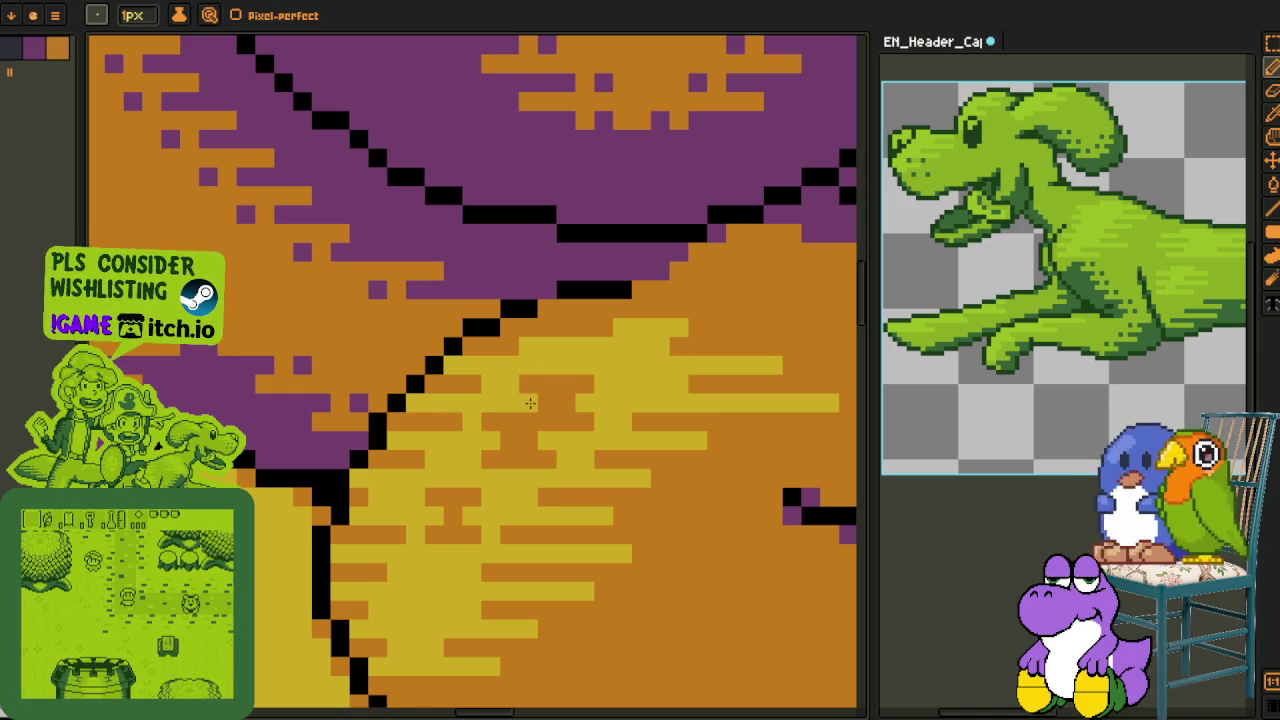
pyautogui.scroll(-3, 313, 538)
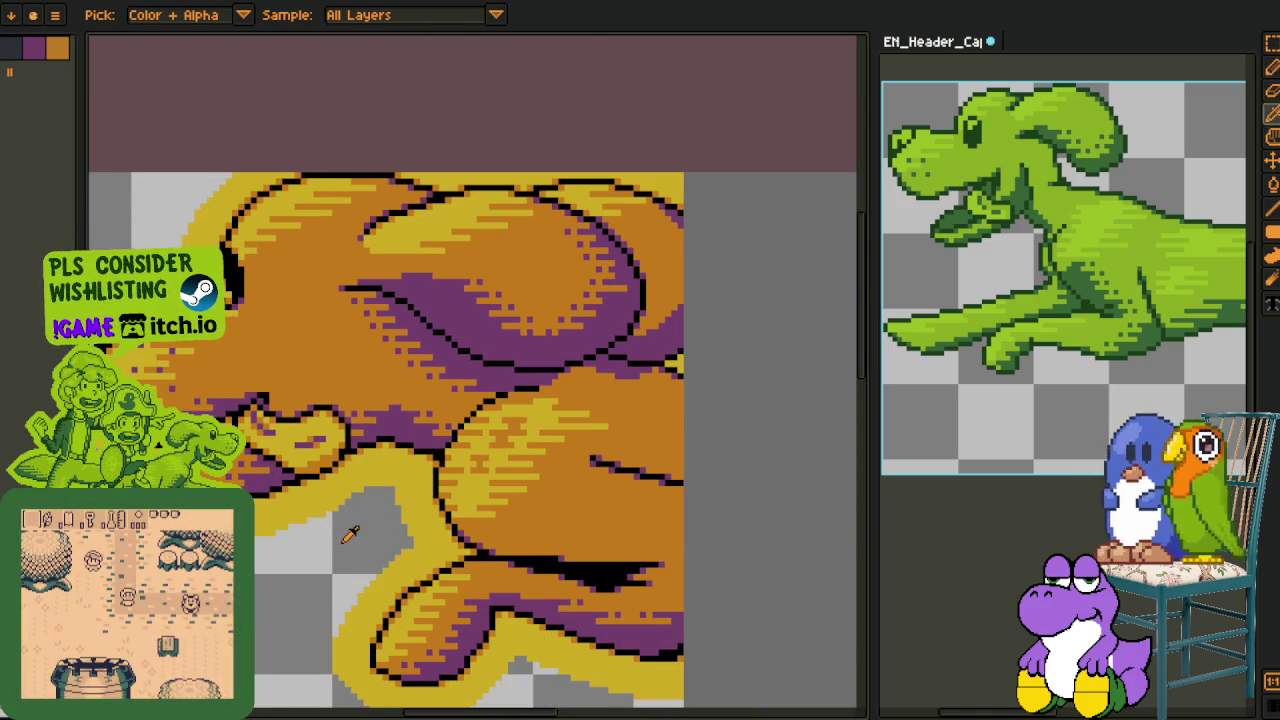
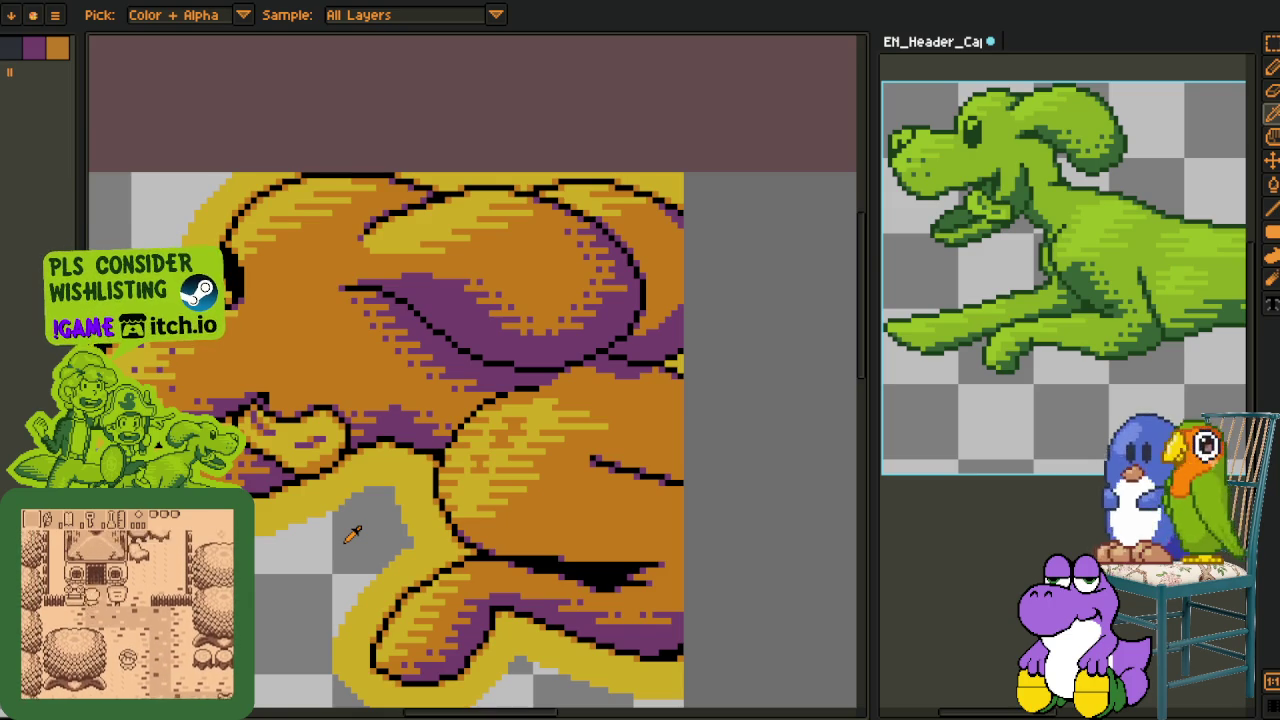
# Recolour the diagonal of stray purple pixels on the dog's head orange with the 1px pencil
pyautogui.scroll(3, 575, 393)
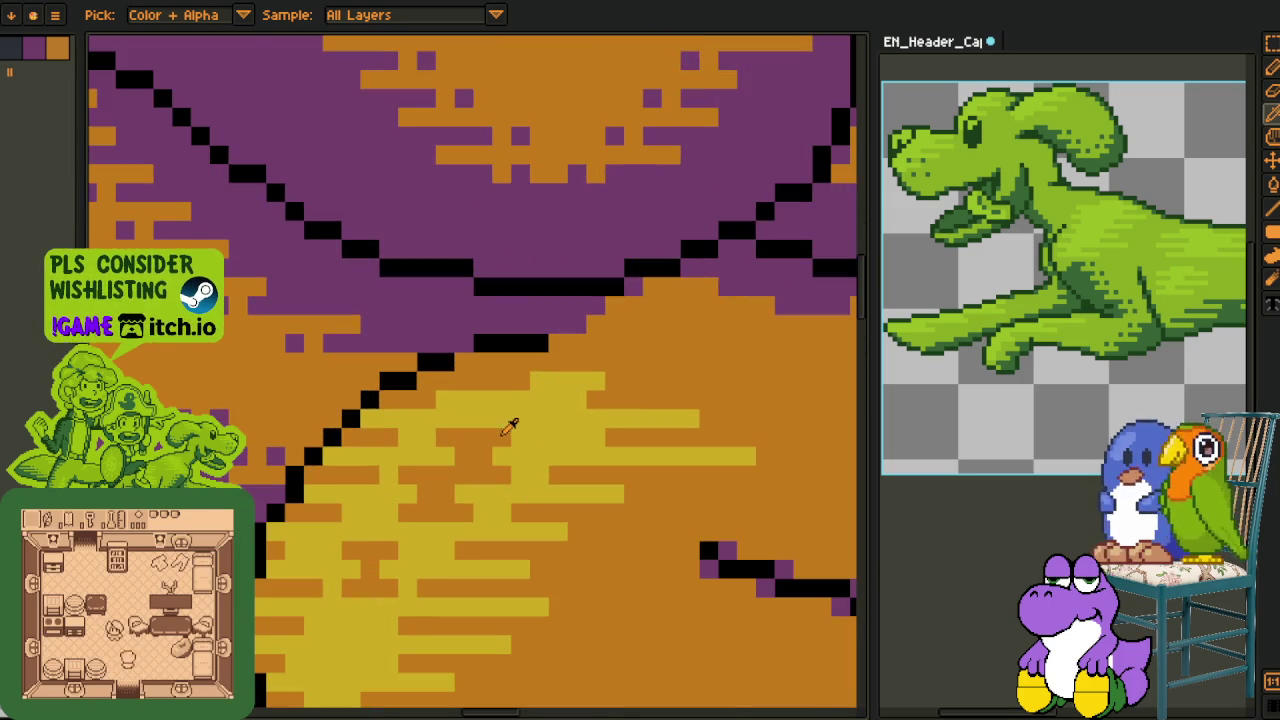
pyautogui.press('alt')
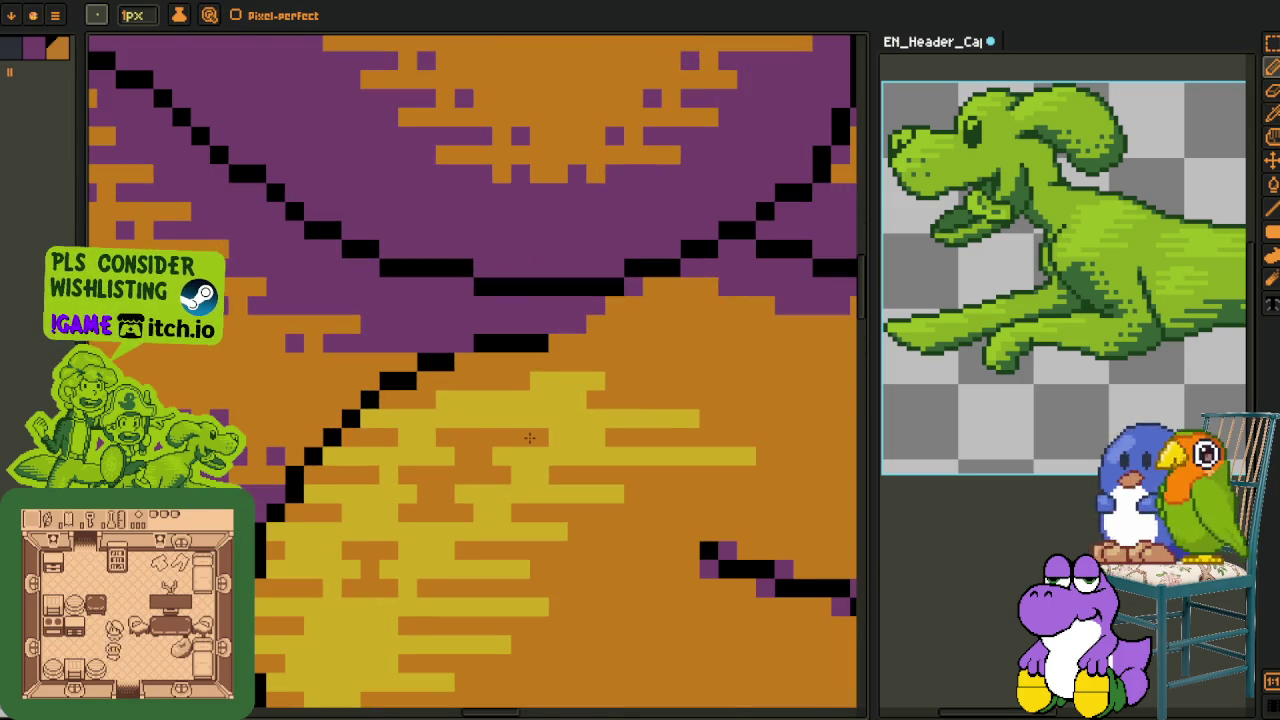
pyautogui.scroll(-3, 330, 525)
pyautogui.scroll(-1, 345, 540)
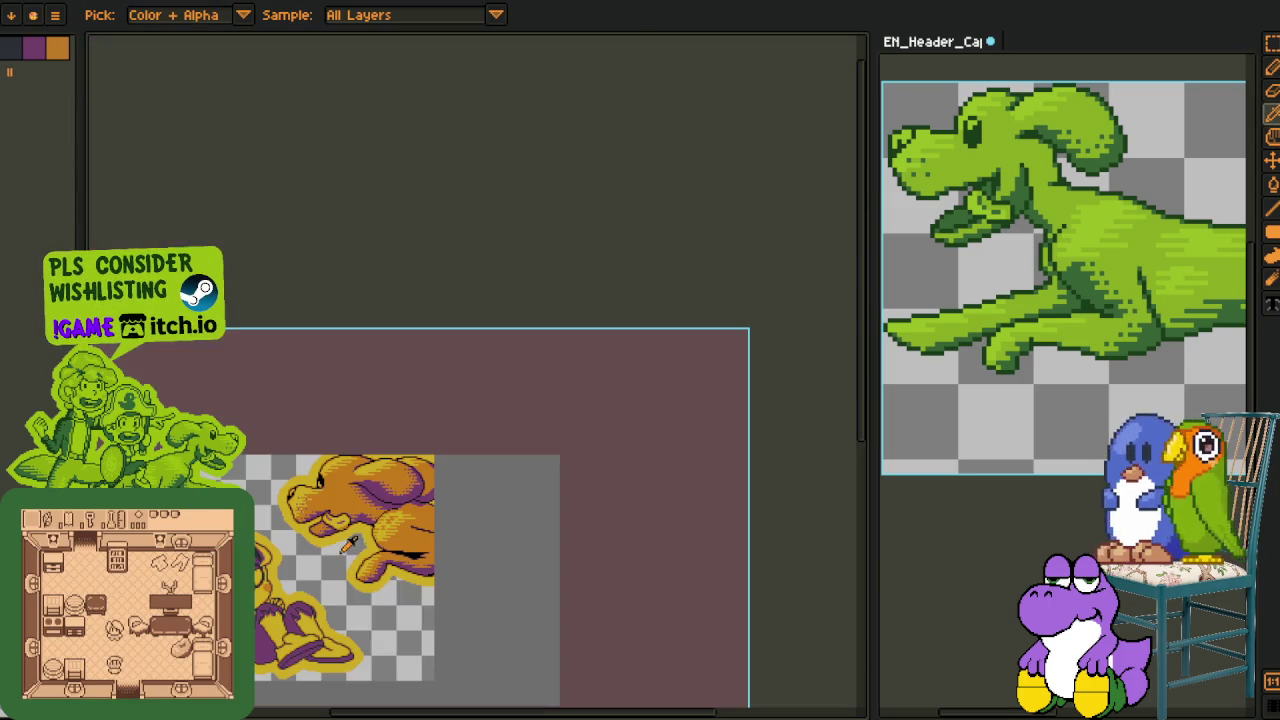
pyautogui.scroll(1, 333, 560)
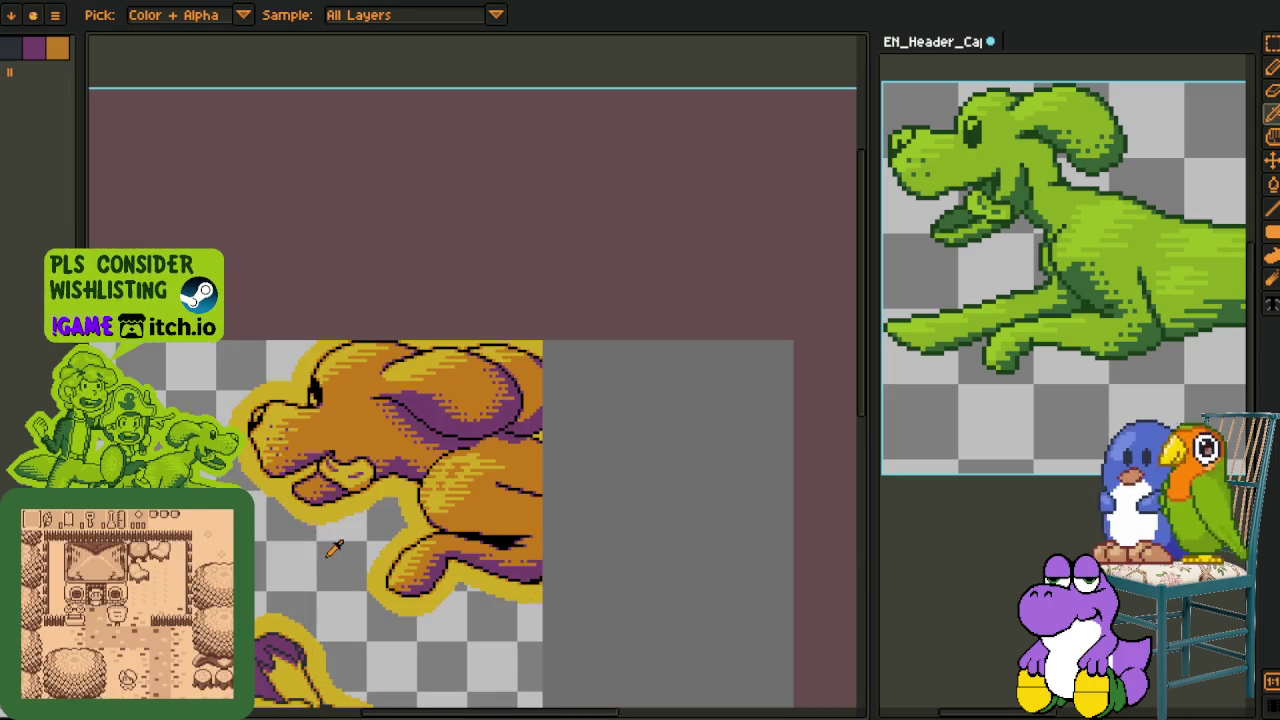
pyautogui.scroll(1, 380, 540)
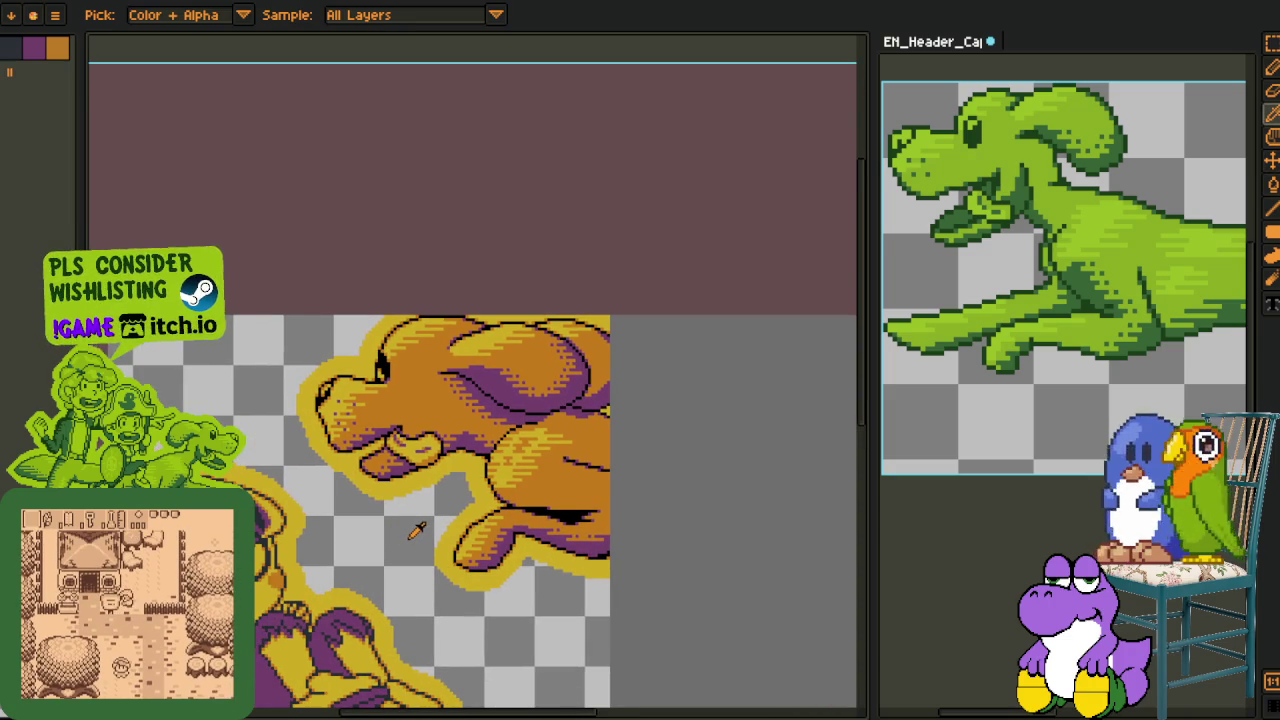
pyautogui.scroll(1, 577, 421)
pyautogui.scroll(2, 487, 424)
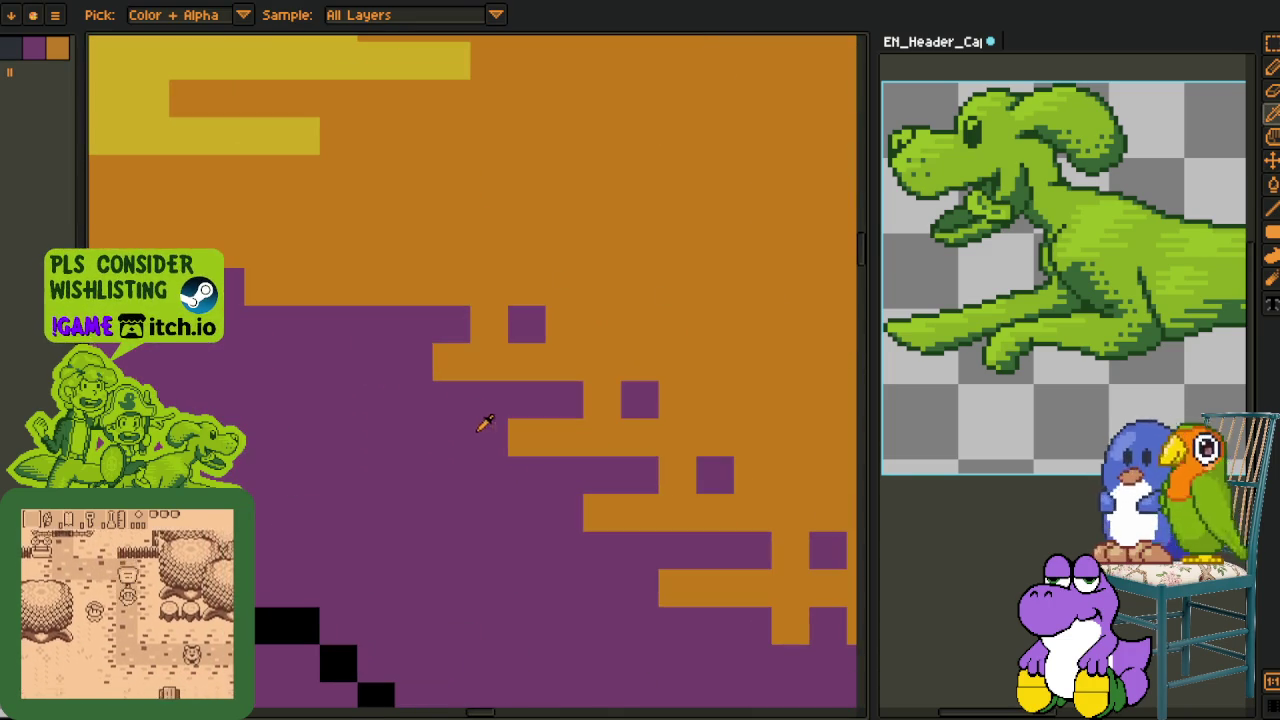
pyautogui.click(413, 361)
pyautogui.click(376, 361)
pyautogui.click(489, 437)
pyautogui.click(561, 488)
pyautogui.scroll(-2, 575, 500)
pyautogui.scroll(-2, 586, 520)
pyautogui.moveTo(595, 560)
pyautogui.mouseDown()
pyautogui.moveTo(590, 403)
pyautogui.moveTo(570, 366)
pyautogui.mouseUp()
# Save the sprite file with Ctrl+S
pyautogui.press('o')
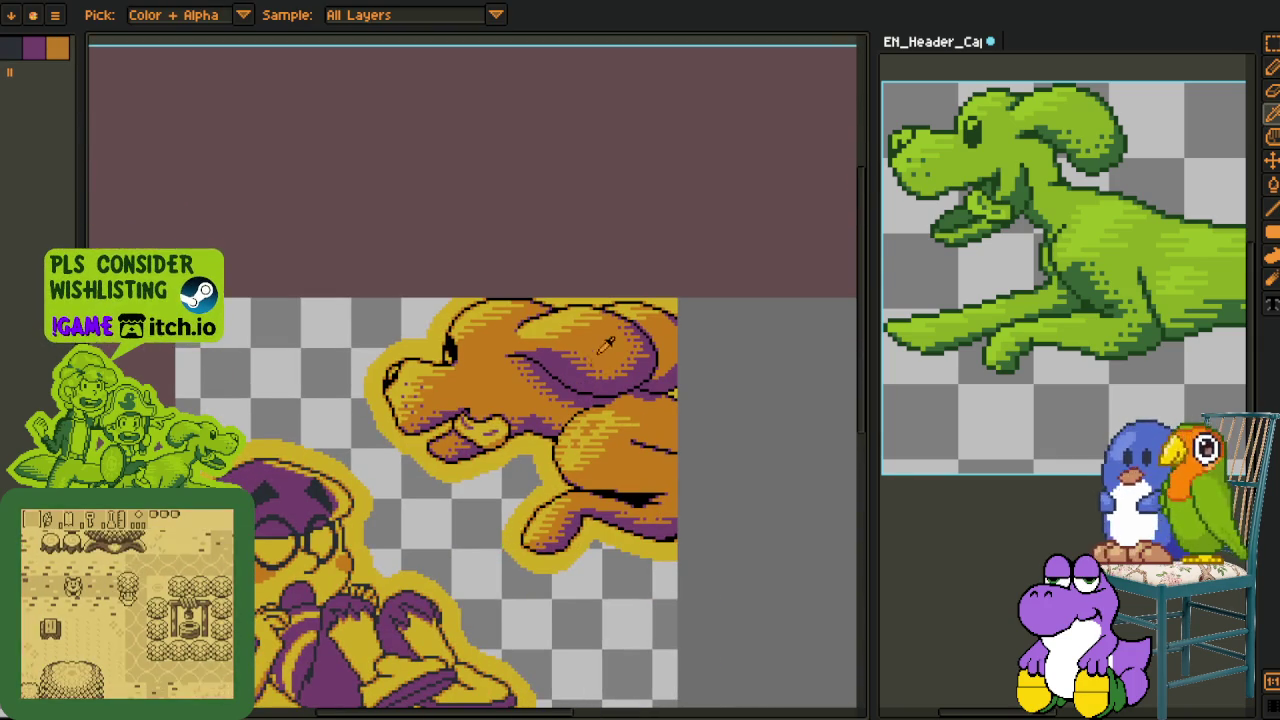
pyautogui.scroll(2, 690, 390)
pyautogui.scroll(1, 690, 390)
pyautogui.scroll(-3, 757, 306)
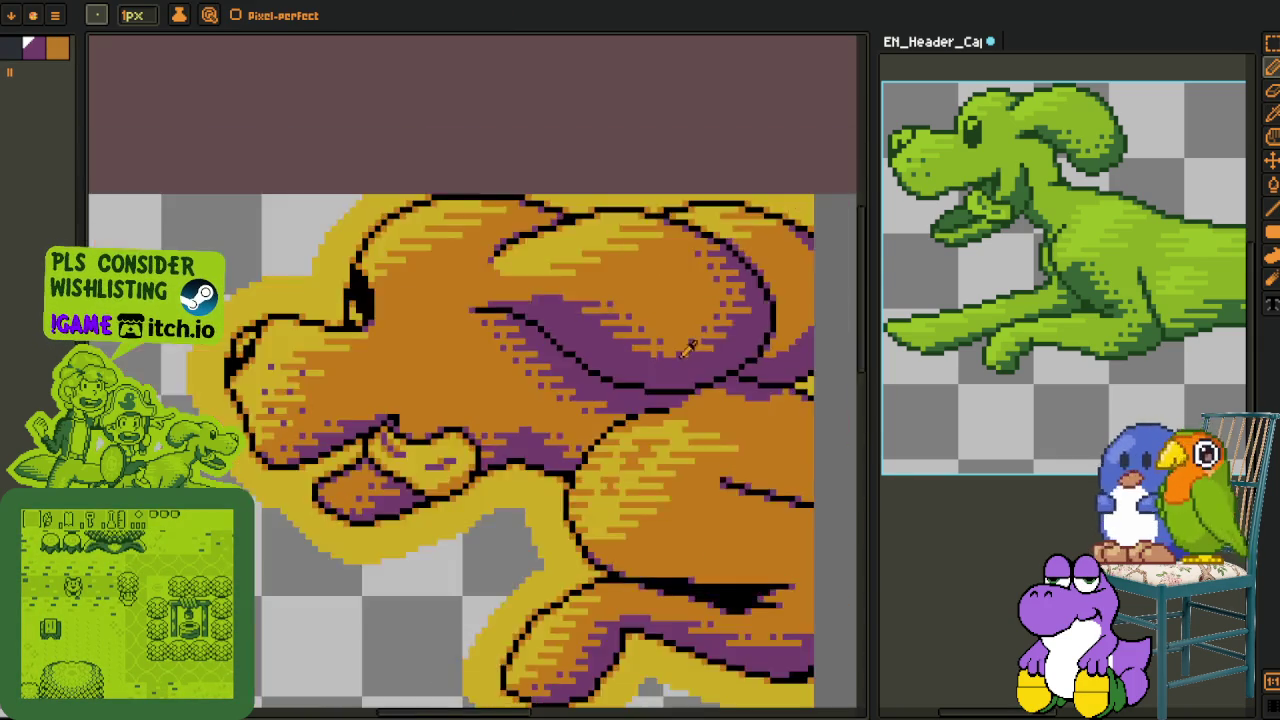
pyautogui.scroll(-2, 516, 490)
pyautogui.hotkey('ctrl', 's')
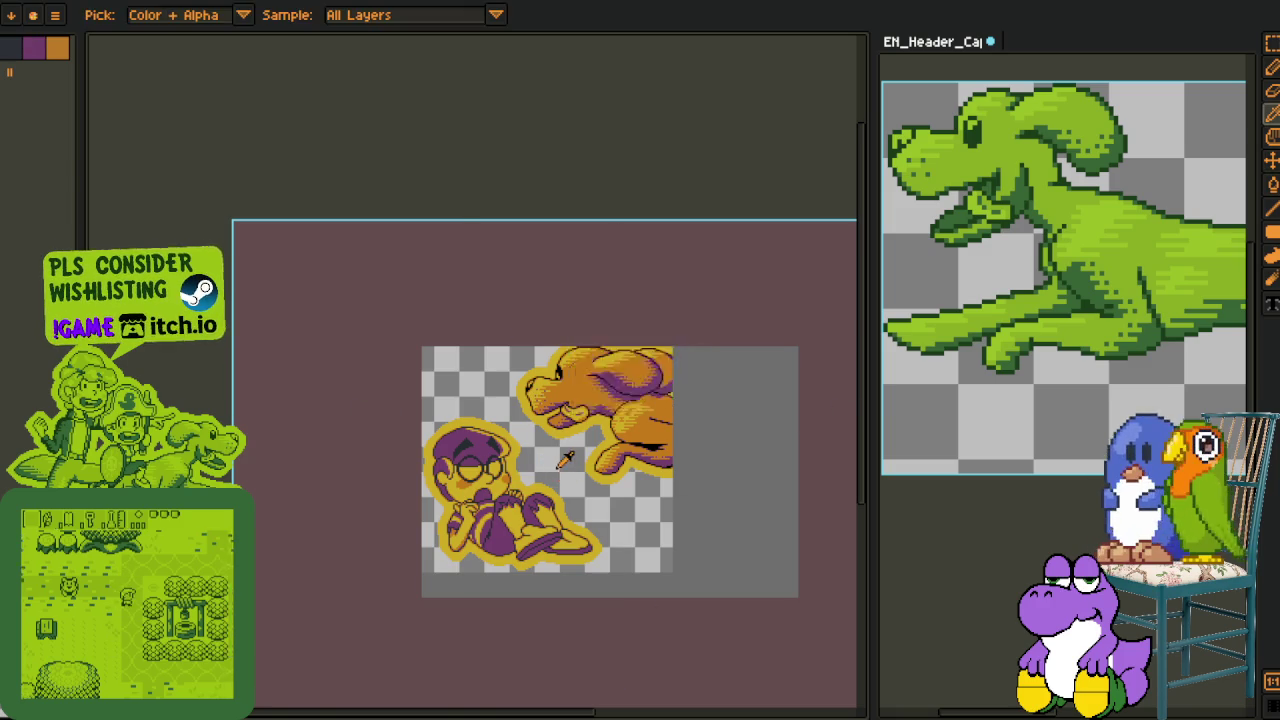
pyautogui.scroll(3, 557, 466)
pyautogui.scroll(-1, 423, 491)
pyautogui.scroll(1, 352, 500)
pyautogui.scroll(-1, 352, 500)
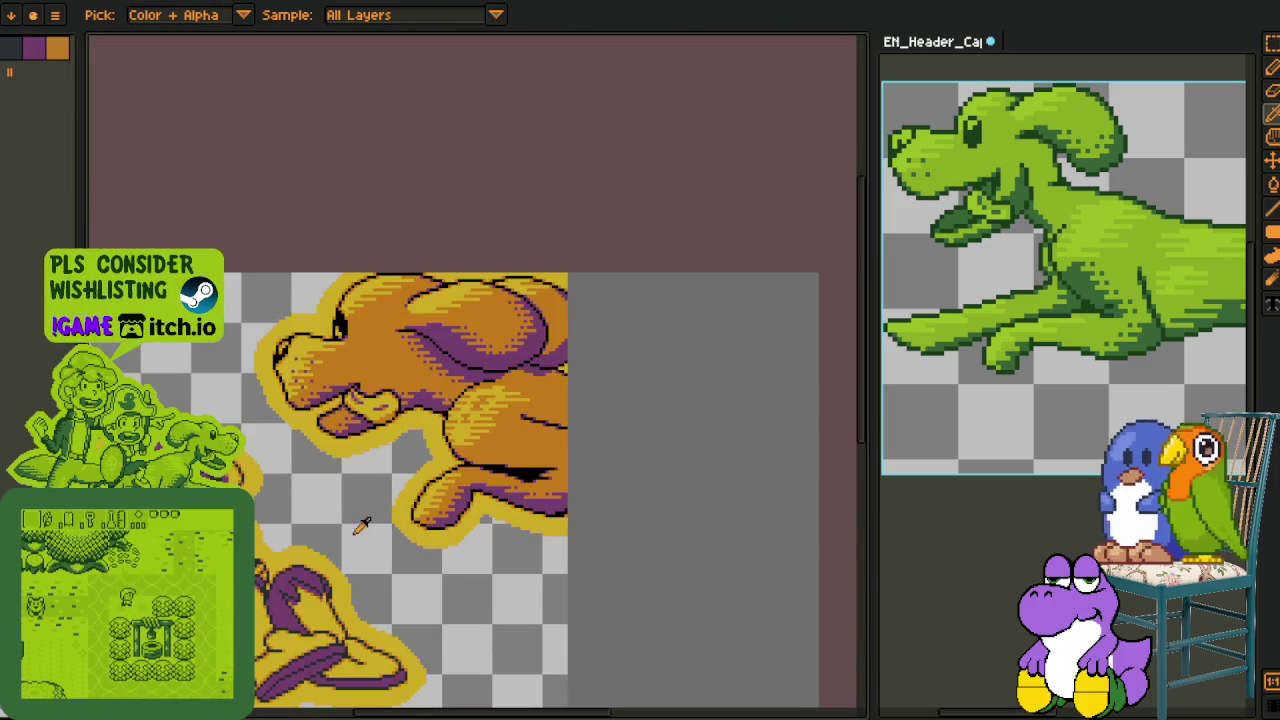
# Open the layer options in the timeline, then dismiss them without adding a layer
pyautogui.press('Tab')
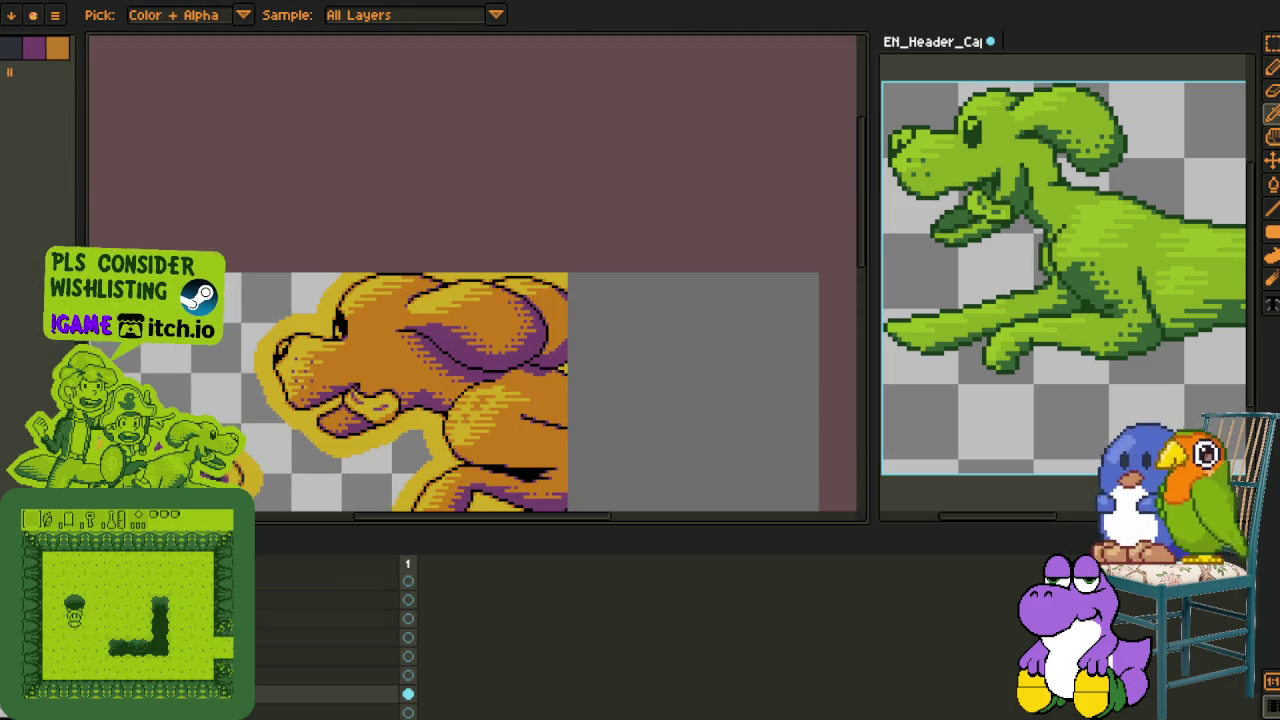
pyautogui.rightClick(115, 588)
pyautogui.moveTo(270, 622)
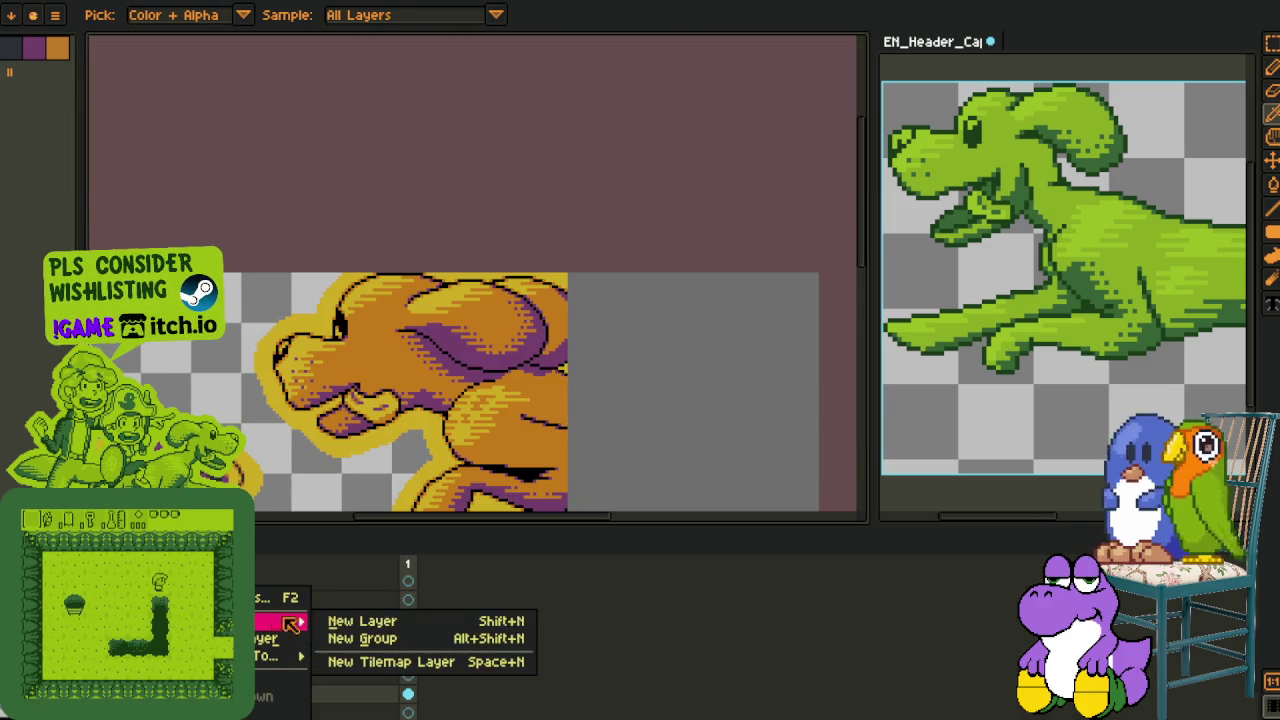
pyautogui.click(350, 623)
pyautogui.press('Tab')
pyautogui.scroll(-2, 352, 500)
pyautogui.scroll(1, 352, 500)
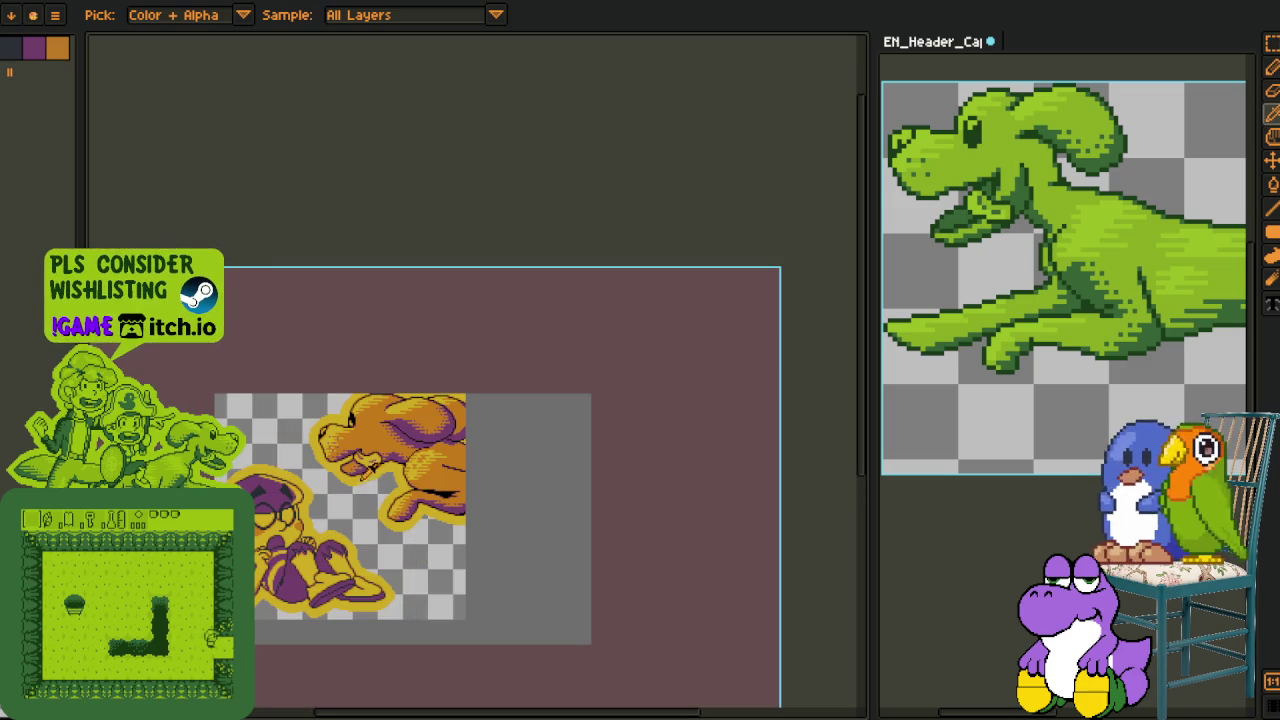
pyautogui.scroll(3, 352, 500)
pyautogui.scroll(1, 300, 498)
# Draw two black horizontal hatch lines across the dog's snout, undoing the last one
pyautogui.press('alt')
pyautogui.scroll(1, 287, 497)
pyautogui.press('alt')
pyautogui.moveTo(290, 492); pyautogui.dragTo(480, 492)
pyautogui.moveTo(570, 467)
pyautogui.mouseDown()
pyautogui.moveTo(386, 455)
pyautogui.moveTo(496, 467)
pyautogui.mouseUp()
pyautogui.hotkey('ctrl', 'z')
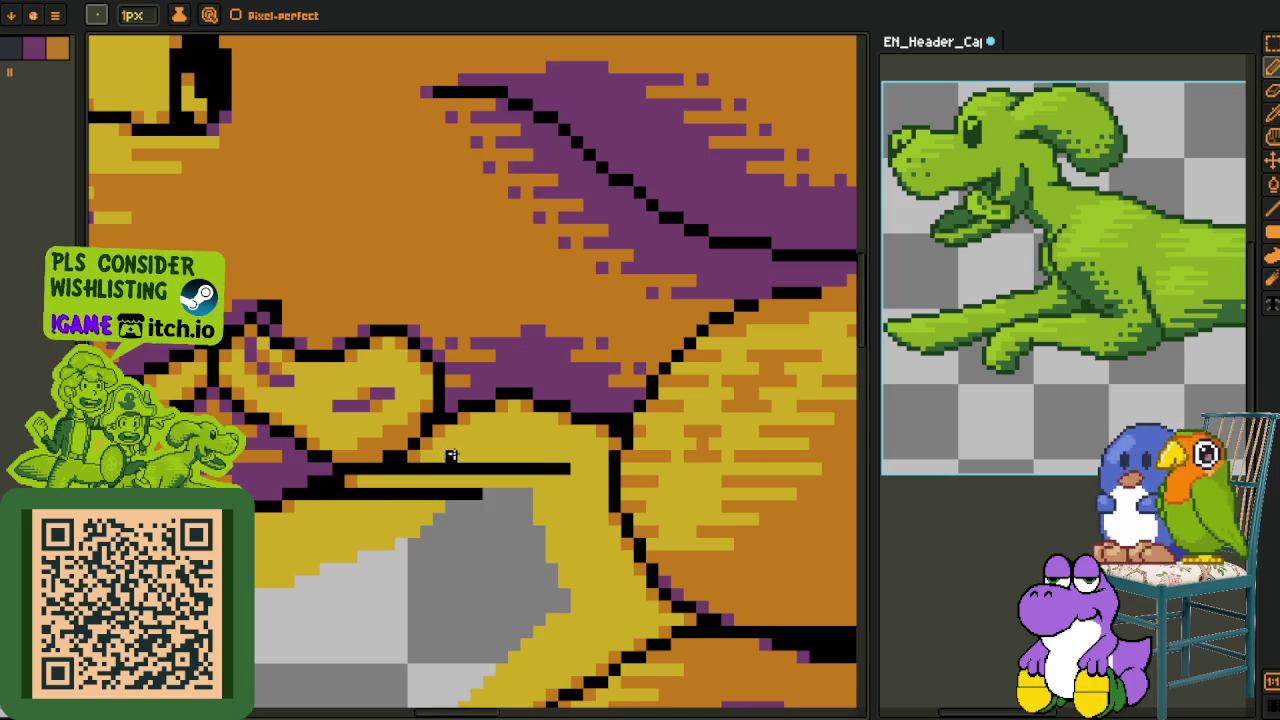
# Draw and extend several black horizontal hatch lines across the dog's muzzle
pyautogui.scroll(-2, 580, 450)
pyautogui.scroll(2, 262, 430)
pyautogui.scroll(2, 262, 430)
pyautogui.moveTo(258, 480); pyautogui.dragTo(586, 480)
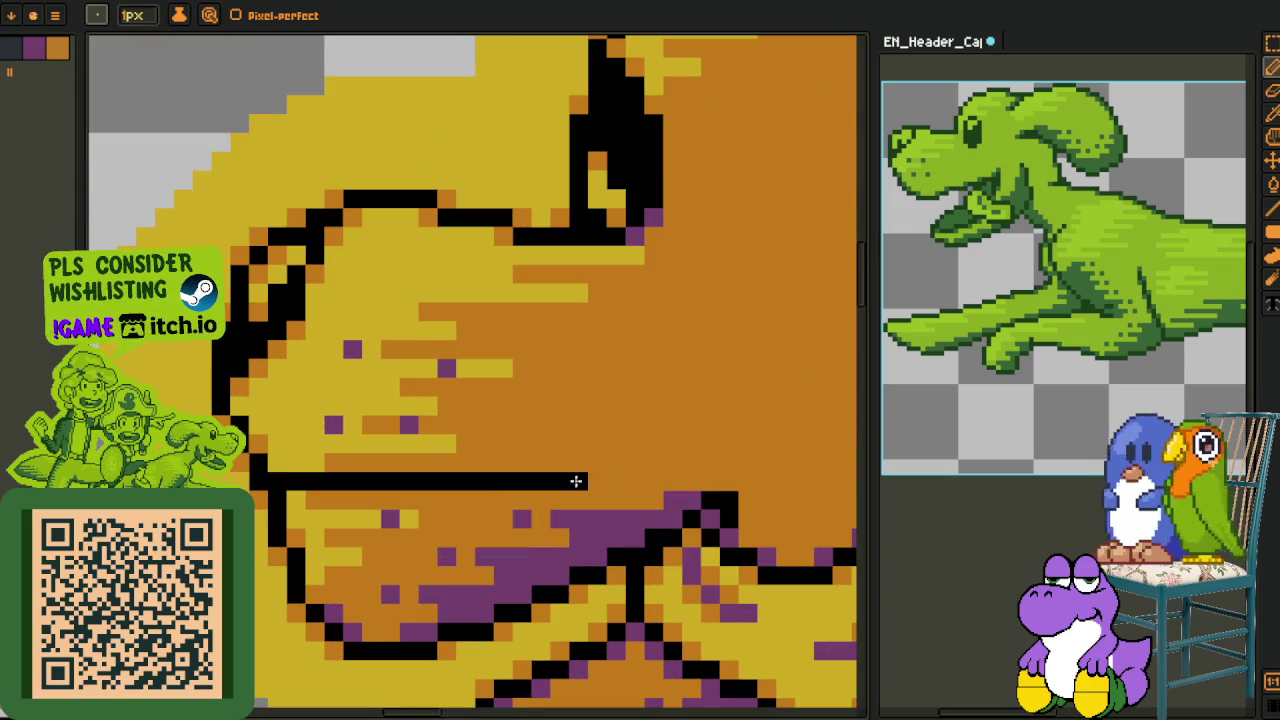
pyautogui.moveTo(248, 442); pyautogui.dragTo(430, 442)
pyautogui.moveTo(586, 480); pyautogui.dragTo(400, 480)
pyautogui.moveTo(242, 387)
pyautogui.mouseDown()
pyautogui.moveTo(510, 387)
pyautogui.moveTo(411, 405)
pyautogui.moveTo(604, 405)
pyautogui.moveTo(226, 387)
pyautogui.moveTo(472, 367)
pyautogui.mouseUp()
pyautogui.moveTo(315, 328); pyautogui.dragTo(585, 331)
pyautogui.moveTo(305, 293)
pyautogui.mouseDown()
pyautogui.moveTo(450, 293)
pyautogui.moveTo(272, 416)
pyautogui.moveTo(318, 384)
pyautogui.mouseUp()
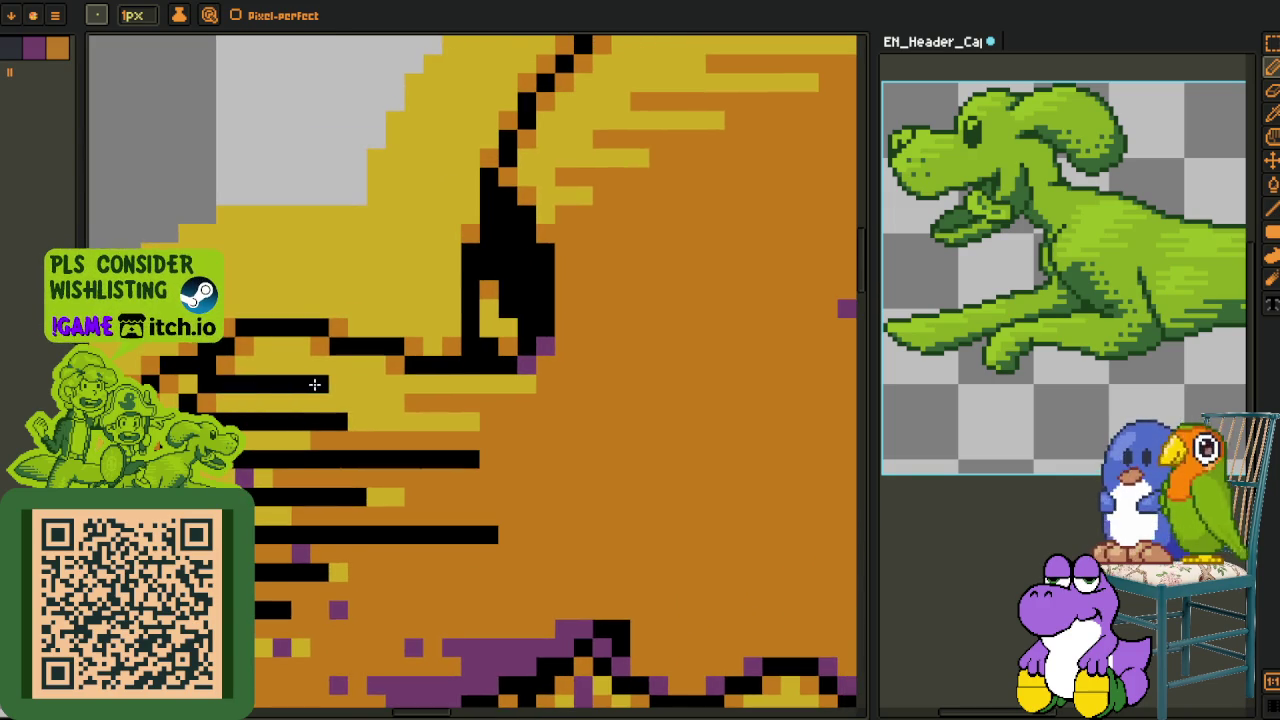
pyautogui.scroll(-3, 318, 386)
pyautogui.scroll(-3, 400, 400)
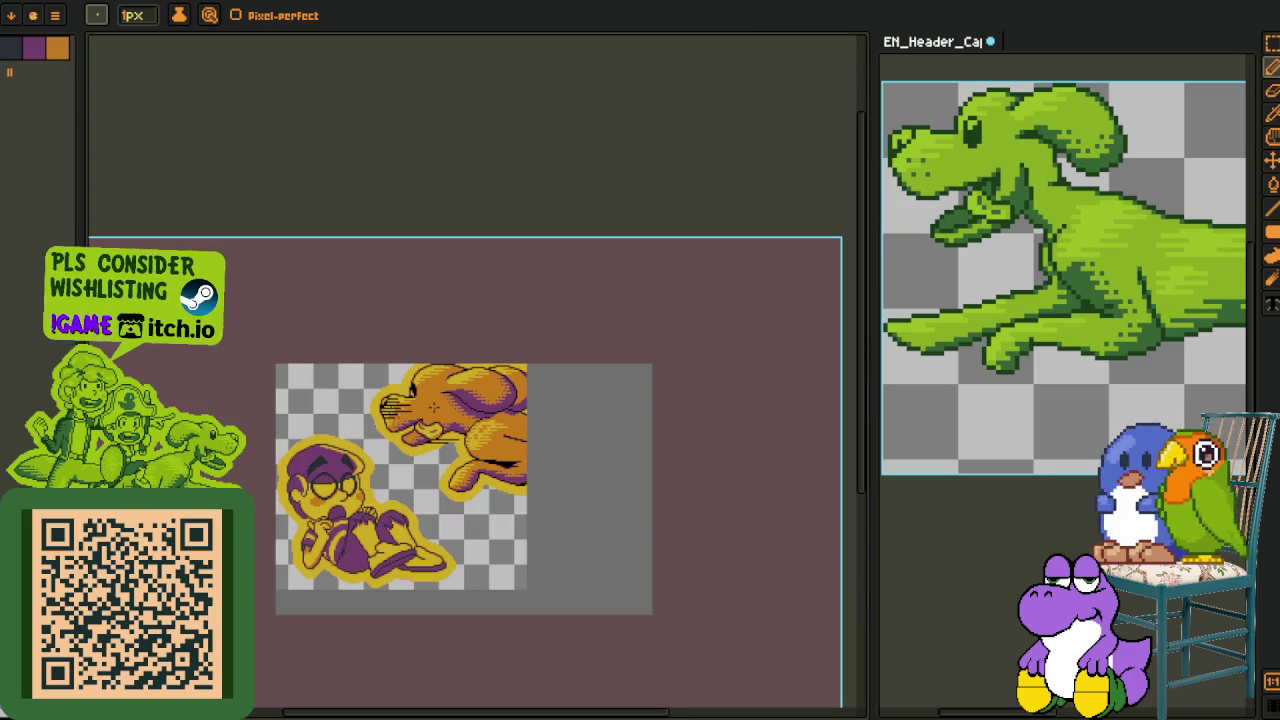
pyautogui.scroll(3, 390, 358)
pyautogui.scroll(2, 390, 358)
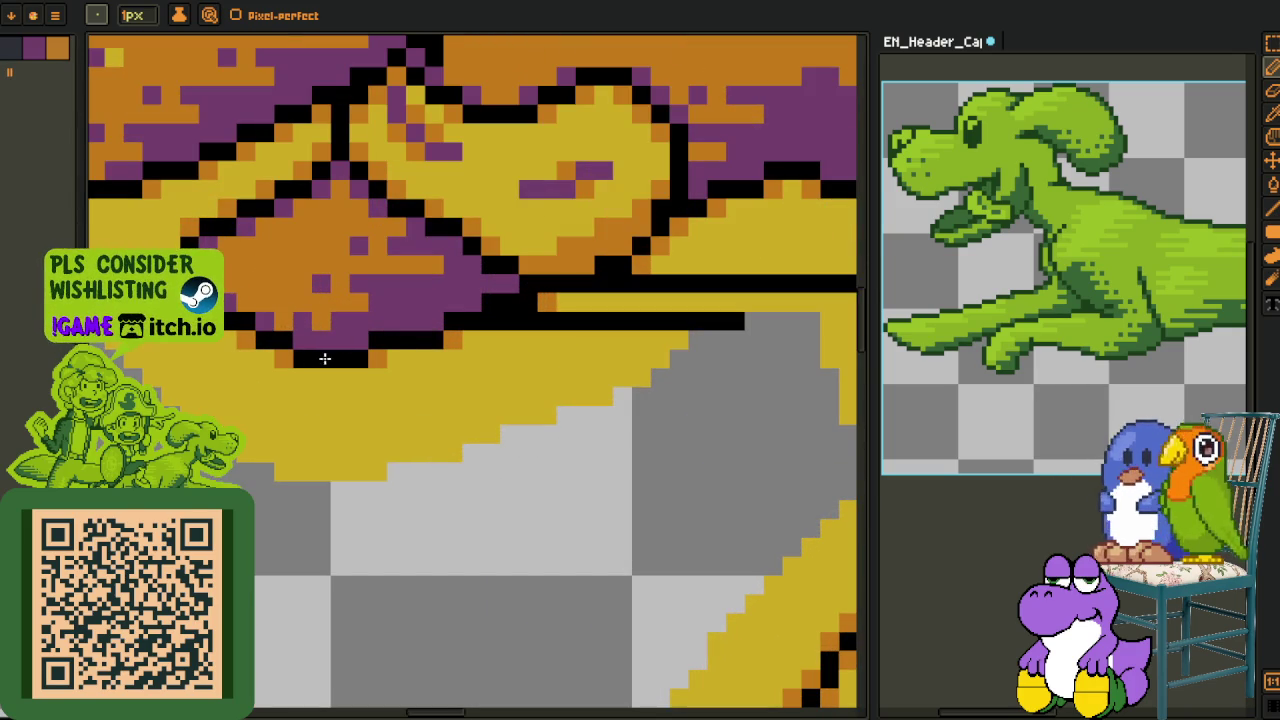
# Add black hatch lines and a single pixel along and below the jaw, undoing a misplaced line
pyautogui.moveTo(414, 358); pyautogui.dragTo(650, 358)
pyautogui.click(265, 285)
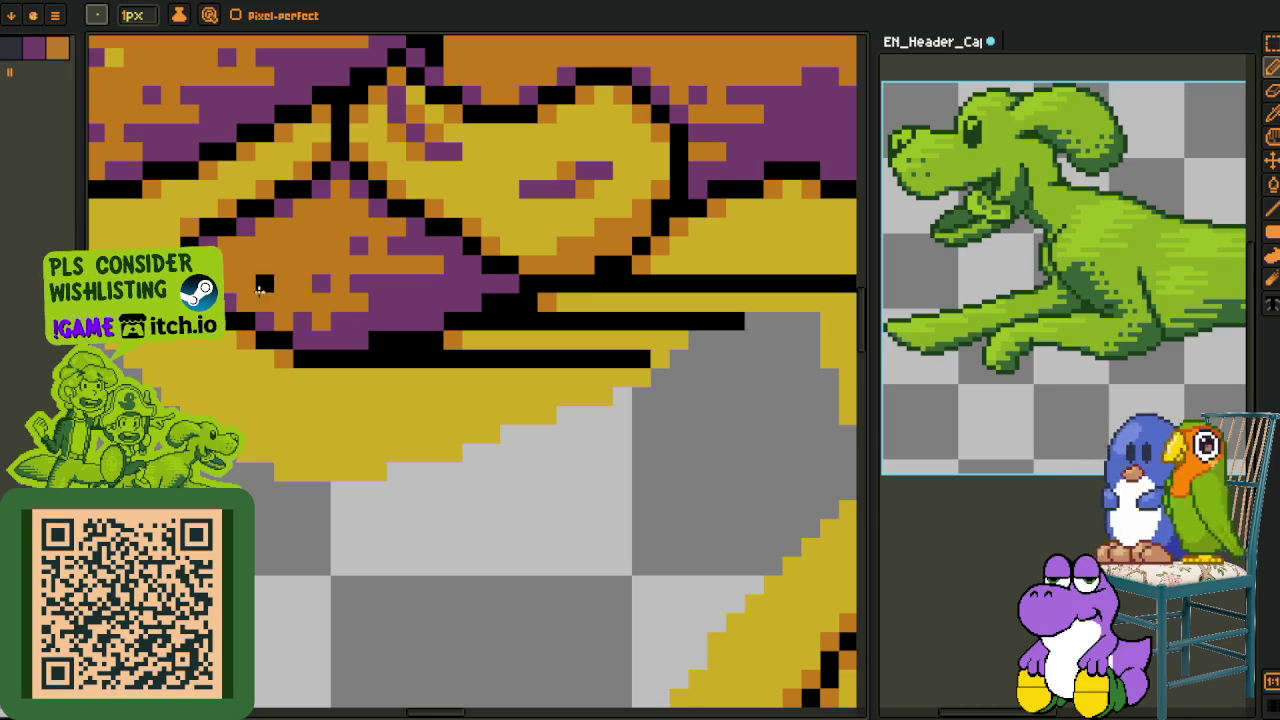
pyautogui.moveTo(230, 299); pyautogui.dragTo(378, 302)
pyautogui.hotkey('ctrl', 'z')
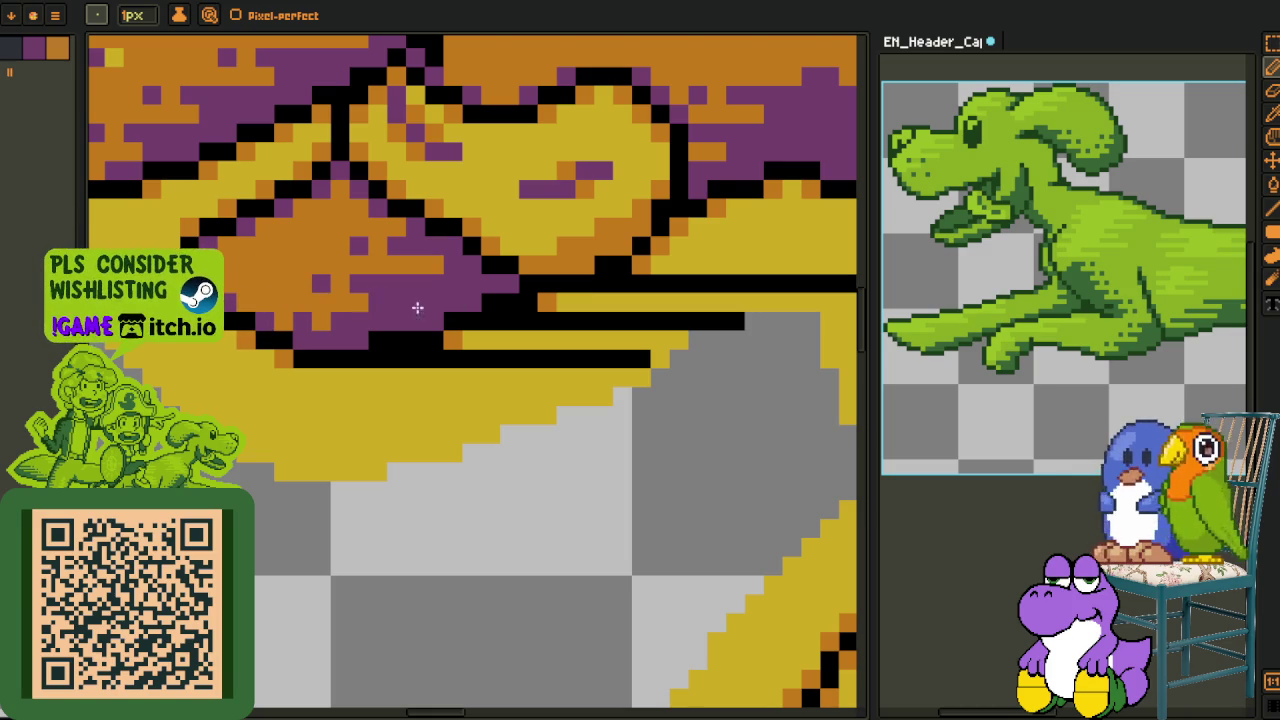
pyautogui.moveTo(279, 321)
pyautogui.mouseDown()
pyautogui.moveTo(242, 320)
pyautogui.moveTo(375, 286)
pyautogui.mouseUp()
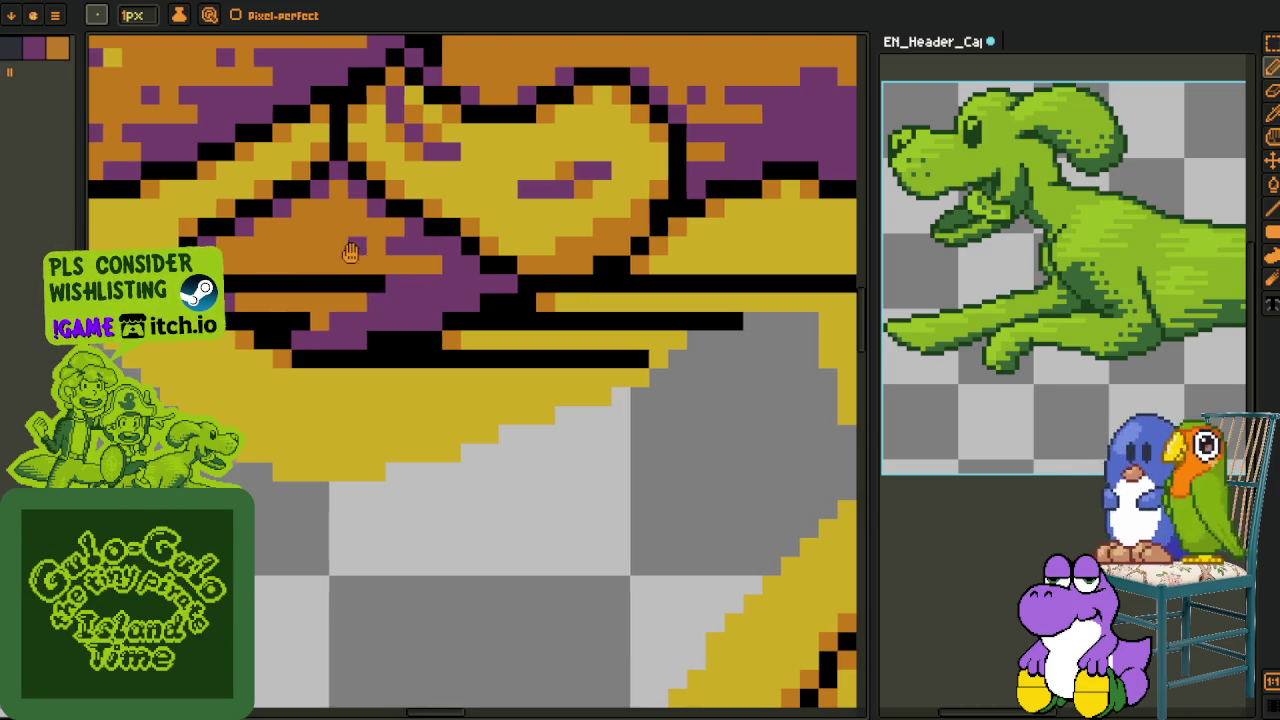
pyautogui.scroll(3, 244, 390)
pyautogui.moveTo(203, 390); pyautogui.dragTo(333, 387)
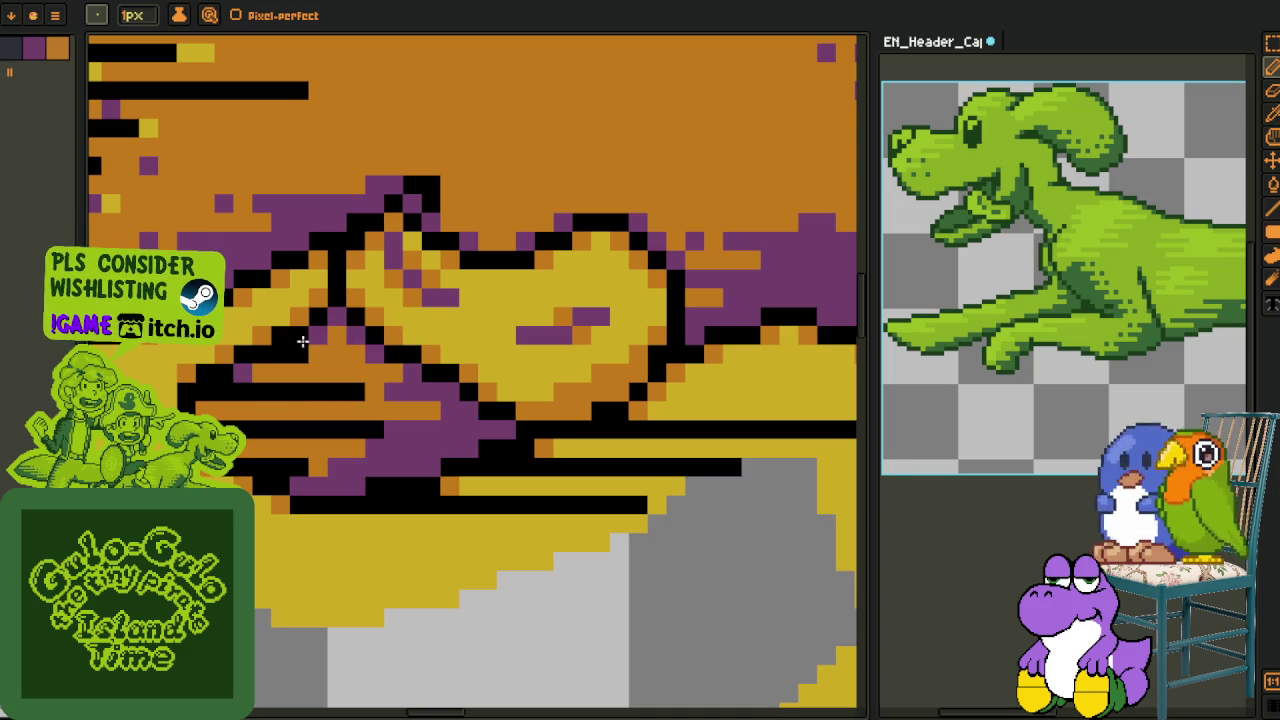
pyautogui.moveTo(308, 354); pyautogui.dragTo(503, 349)
pyautogui.scroll(-2, 502, 349)
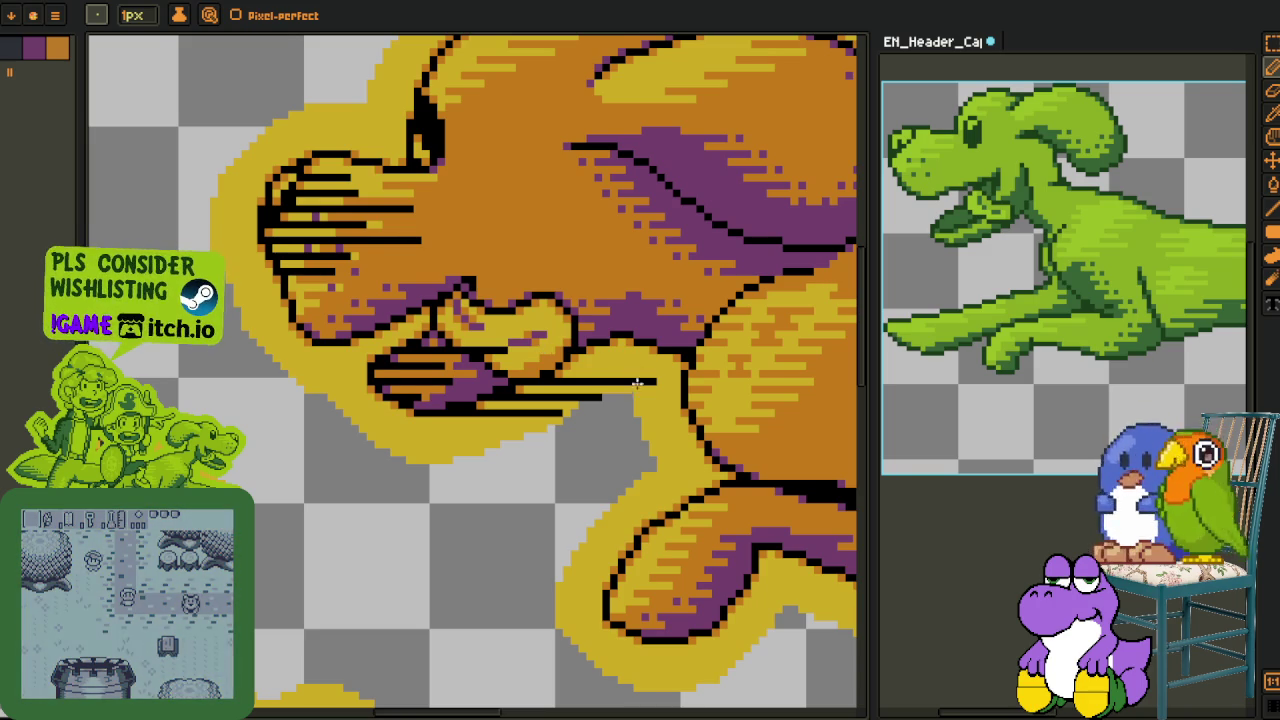
# Draw black hatch lines across the snout and jaw edge, trimming an overshooting stroke
pyautogui.scroll(2, 560, 345)
pyautogui.scroll(2, 333, 347)
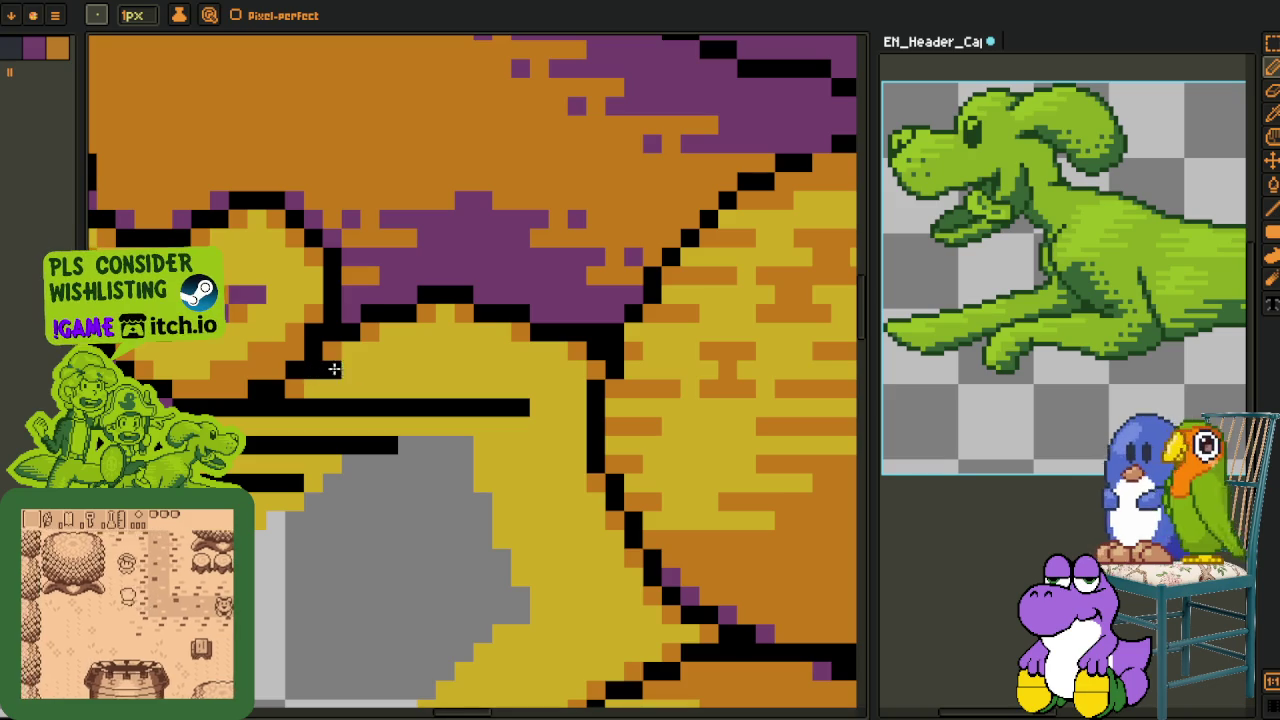
pyautogui.moveTo(325, 370); pyautogui.dragTo(485, 369)
pyautogui.moveTo(364, 332); pyautogui.dragTo(576, 324)
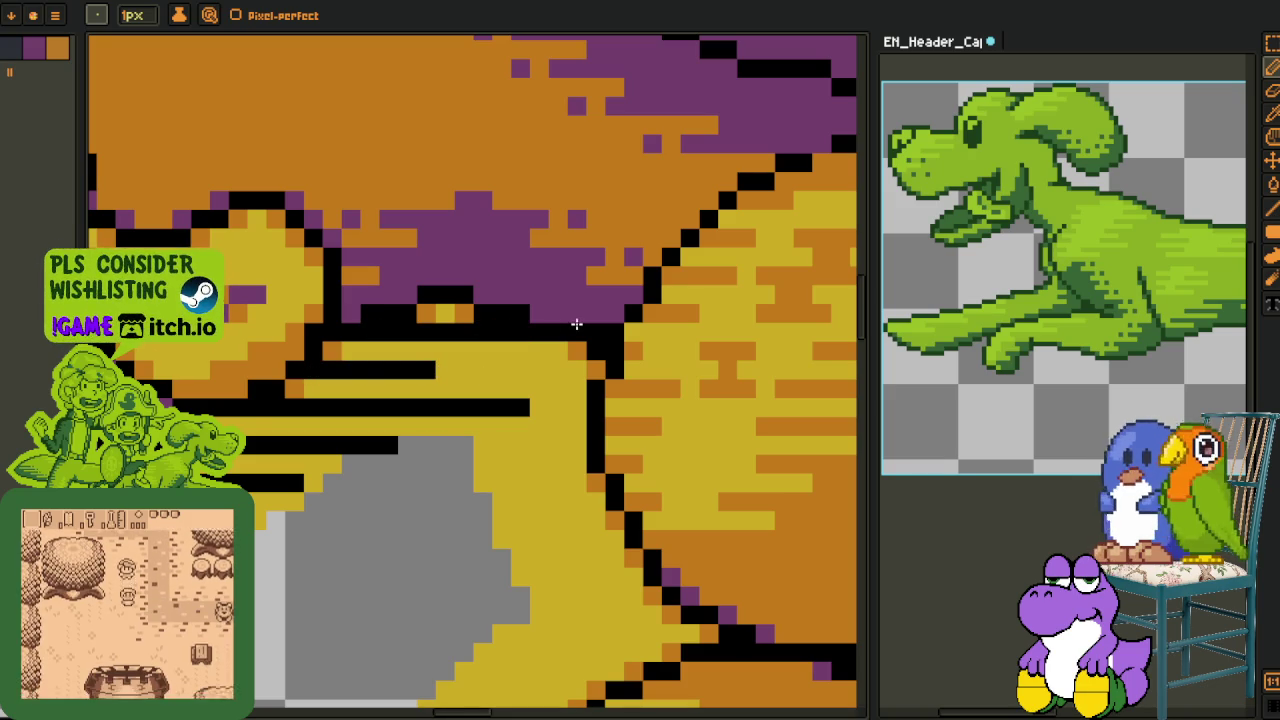
pyautogui.scroll(-3, 690, 328)
pyautogui.scroll(3, 366, 405)
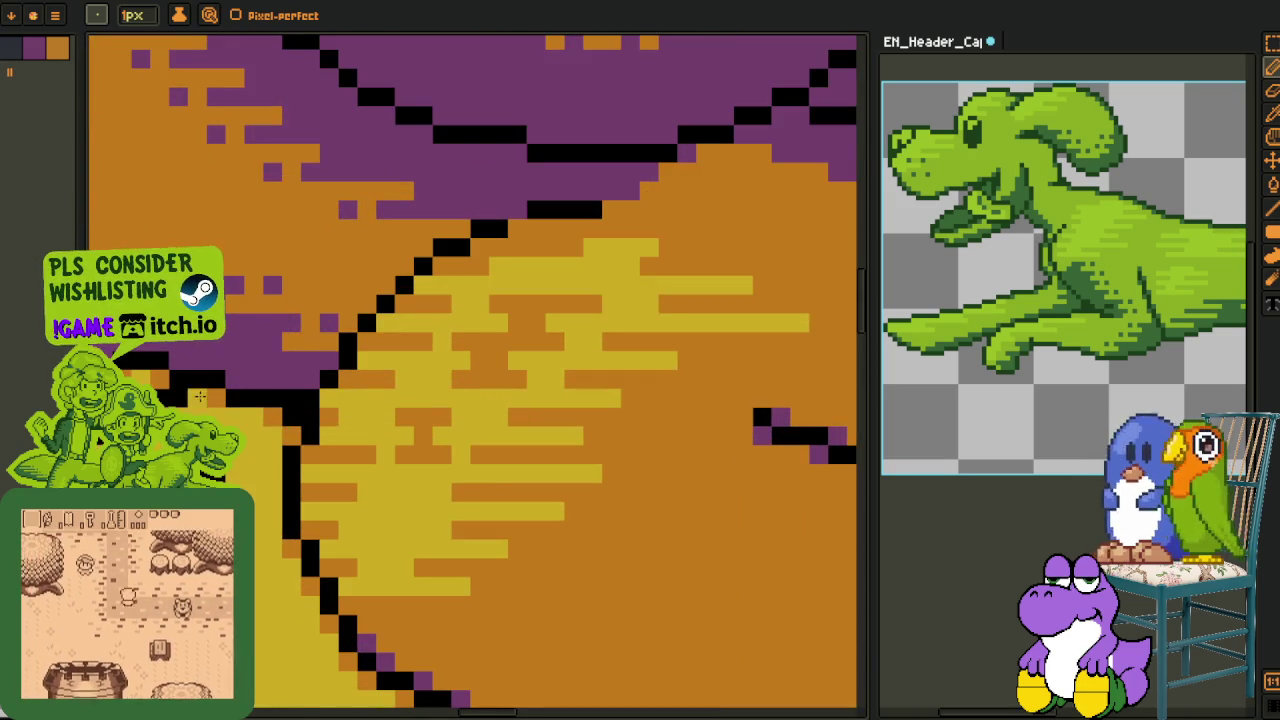
pyautogui.scroll(-3, 205, 402)
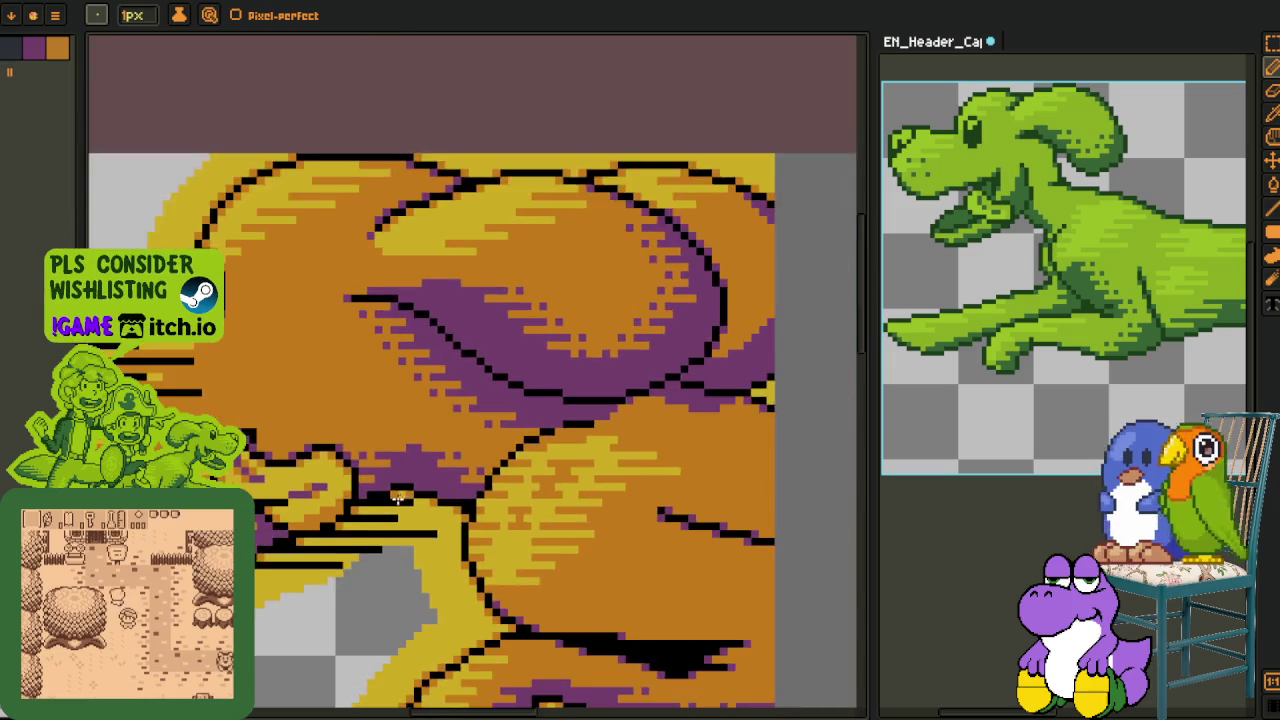
pyautogui.scroll(3, 267, 465)
pyautogui.hscroll(-5, 267, 465)
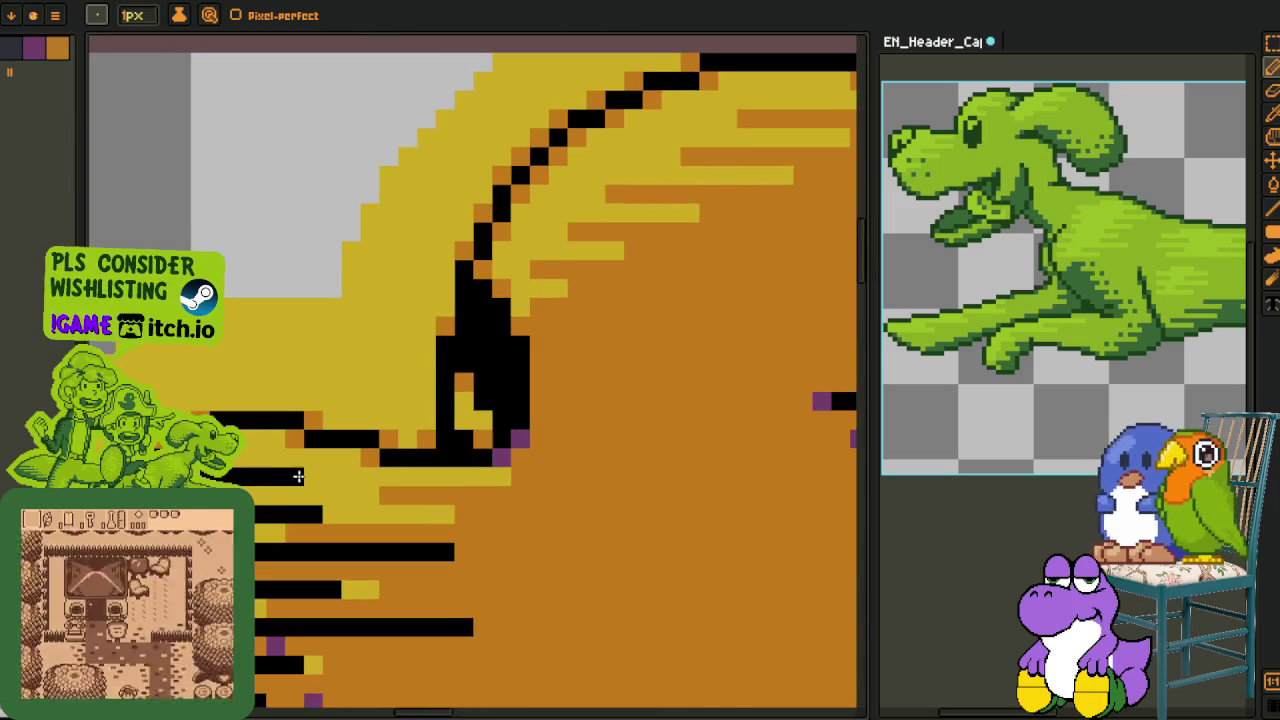
pyautogui.moveTo(263, 437); pyautogui.dragTo(648, 430)
pyautogui.hotkey('ctrl', 'z')
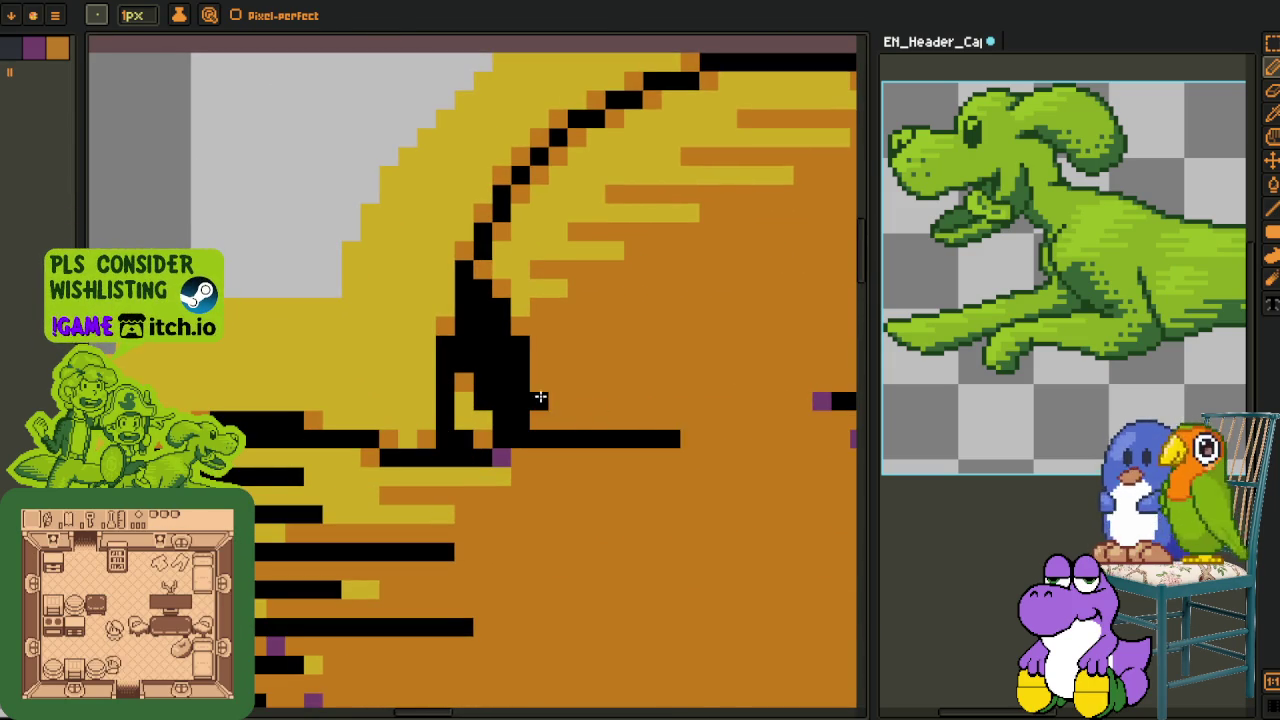
# Stack more black hatch strokes along the dog's upper body curve, undoing stray ones, then zoom out
pyautogui.moveTo(541, 359); pyautogui.dragTo(749, 362)
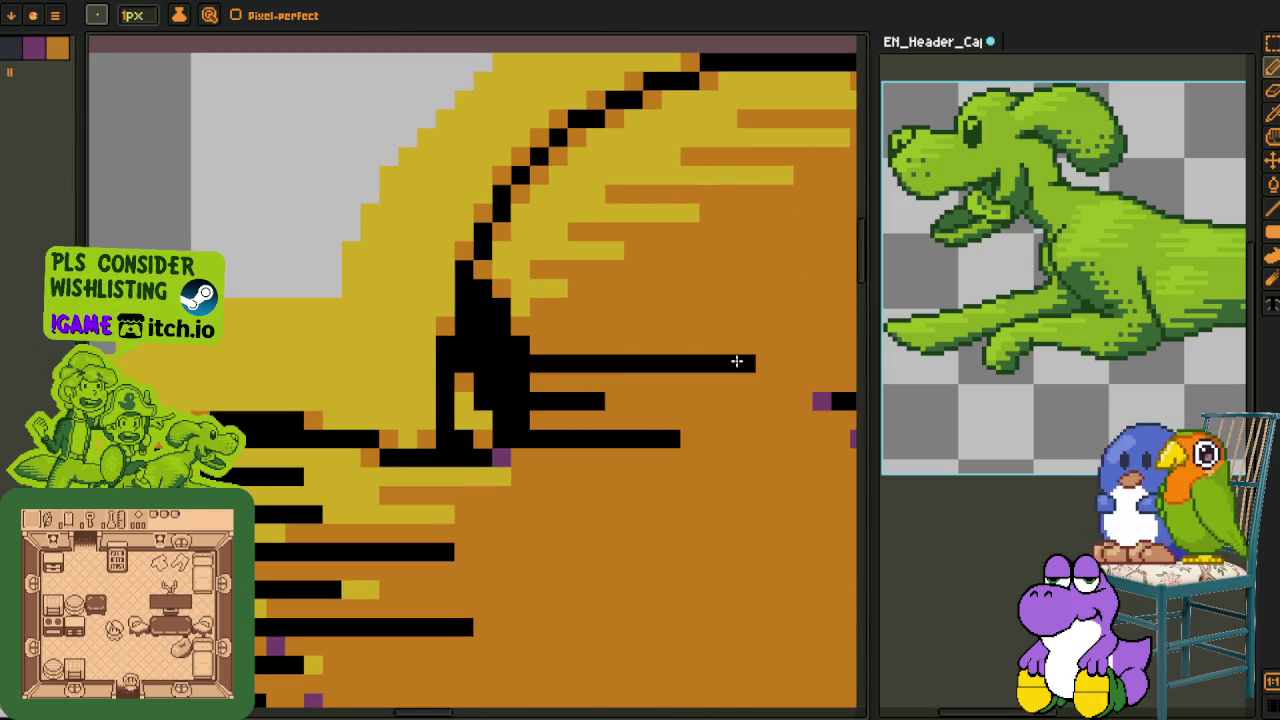
pyautogui.moveTo(523, 331); pyautogui.dragTo(598, 329)
pyautogui.moveTo(517, 307)
pyautogui.mouseDown()
pyautogui.moveTo(302, 422)
pyautogui.moveTo(460, 401)
pyautogui.mouseUp()
pyautogui.moveTo(279, 361); pyautogui.dragTo(479, 360)
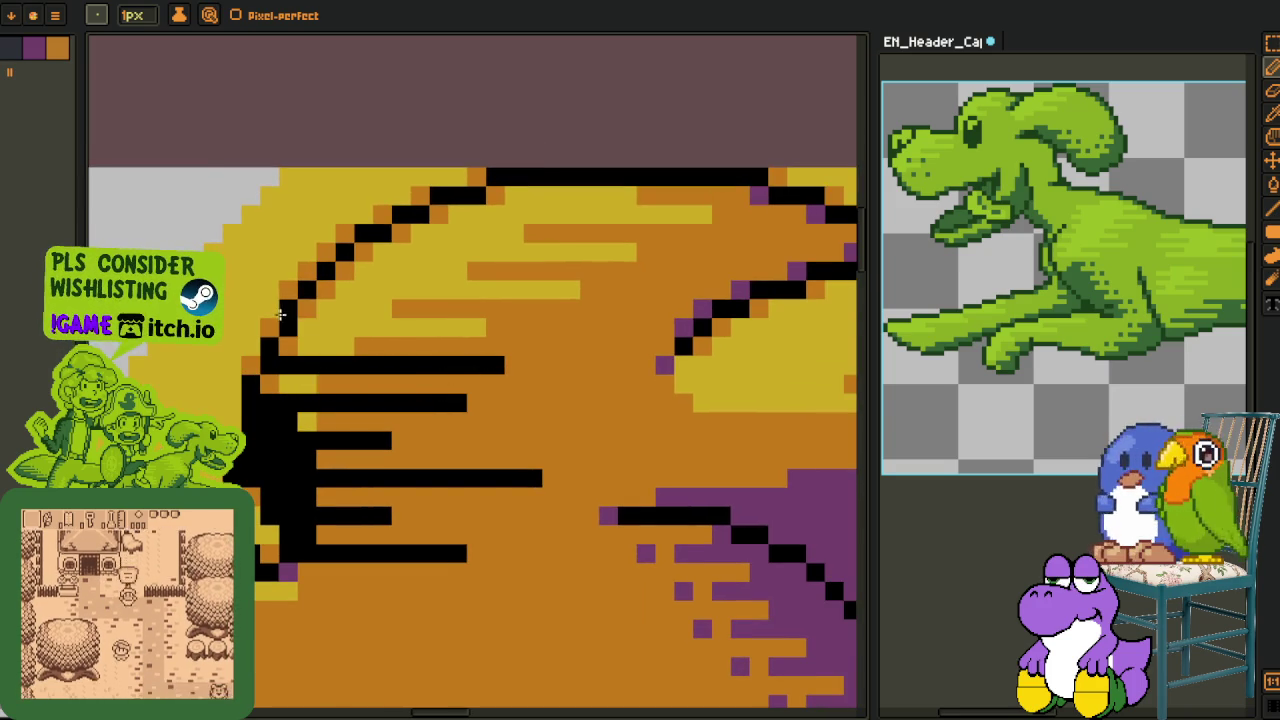
pyautogui.moveTo(298, 320)
pyautogui.mouseDown()
pyautogui.moveTo(371, 306)
pyautogui.moveTo(338, 310)
pyautogui.moveTo(363, 287)
pyautogui.moveTo(612, 289)
pyautogui.mouseUp()
pyautogui.hotkey('ctrl', 'z')
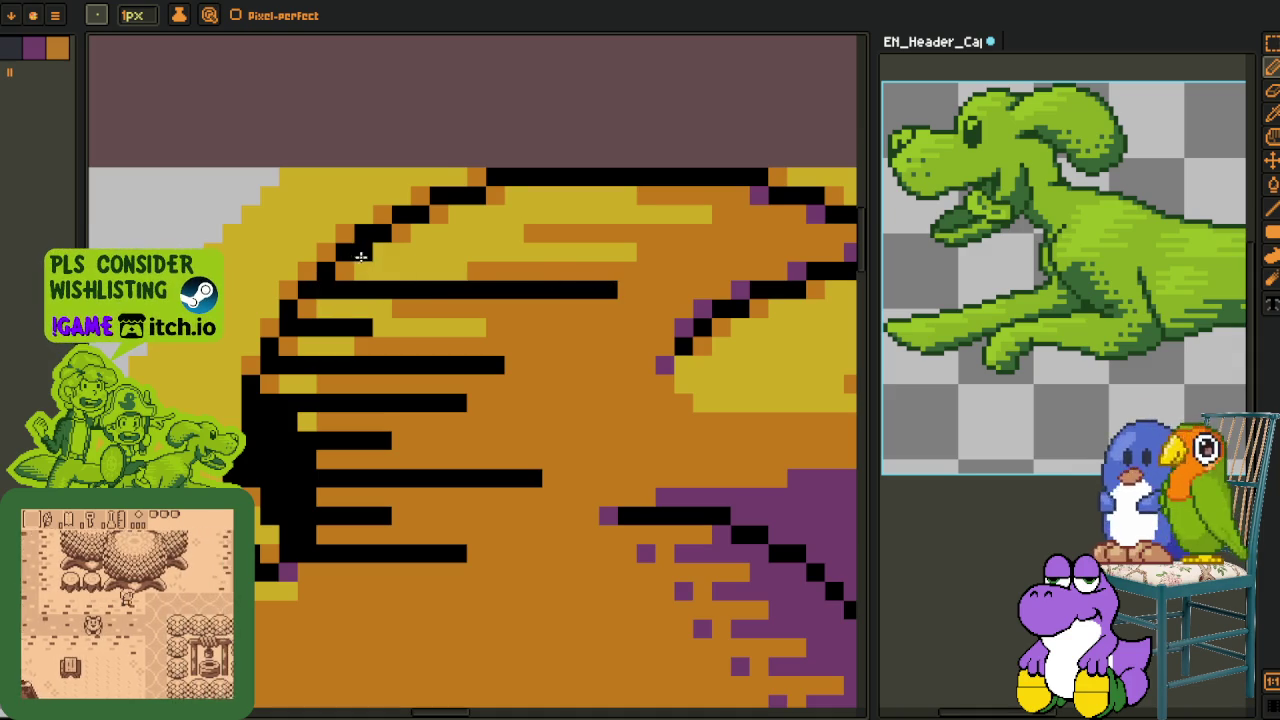
pyautogui.moveTo(345, 252); pyautogui.dragTo(578, 251)
pyautogui.hotkey('ctrl', 'z')
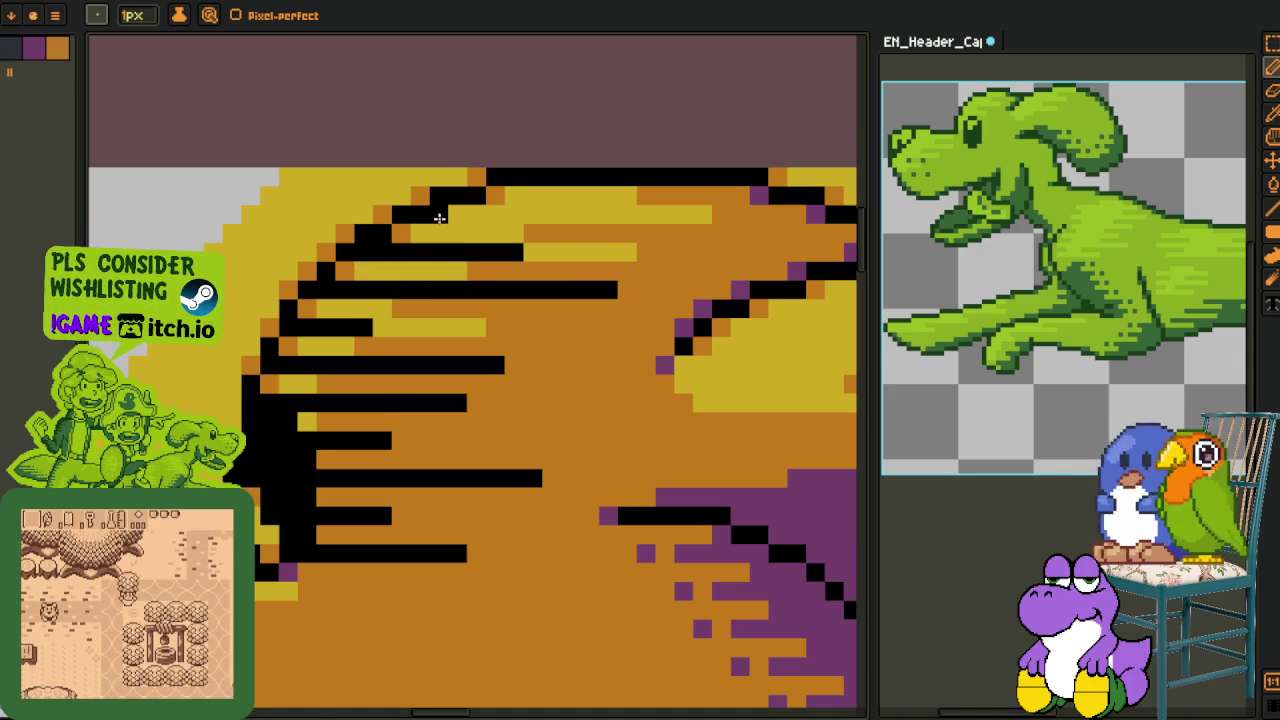
pyautogui.scroll(-1, 439, 218)
pyautogui.scroll(-2, 439, 218)
pyautogui.scroll(-1, 439, 218)
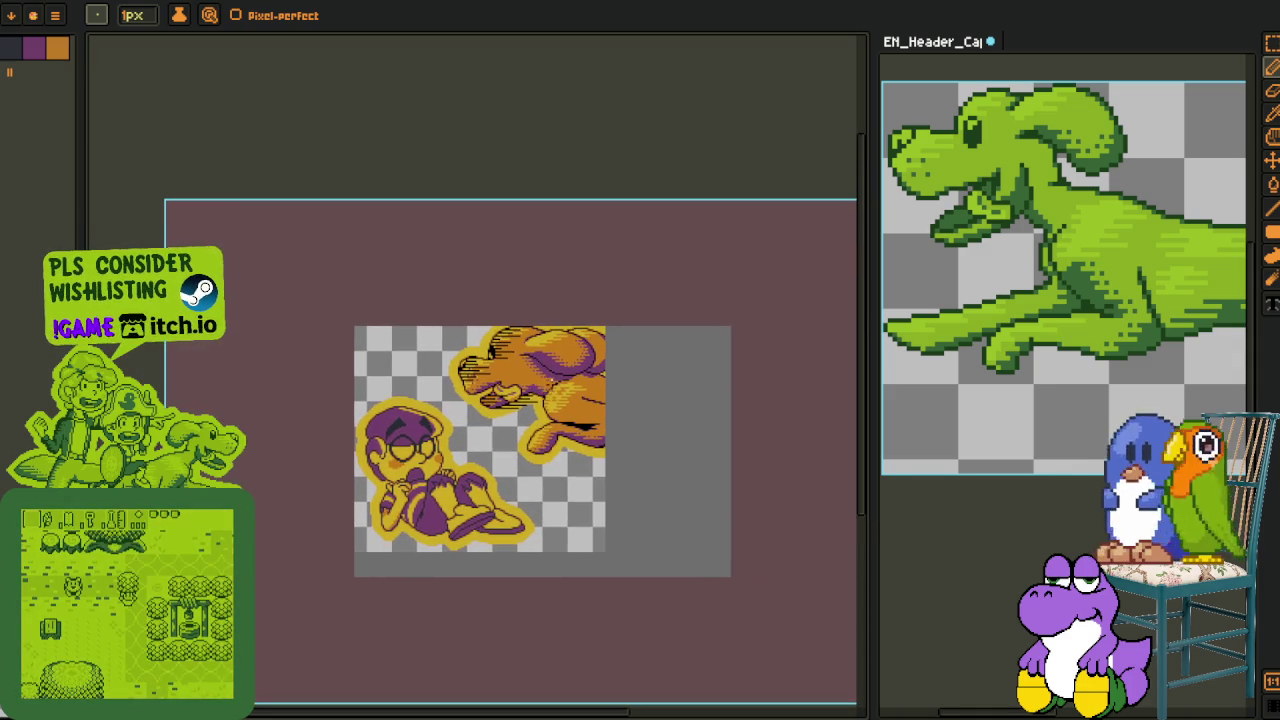
# Remove the unneeded layers via the layer menu, restoring one accidental deletion
pyautogui.press('m')
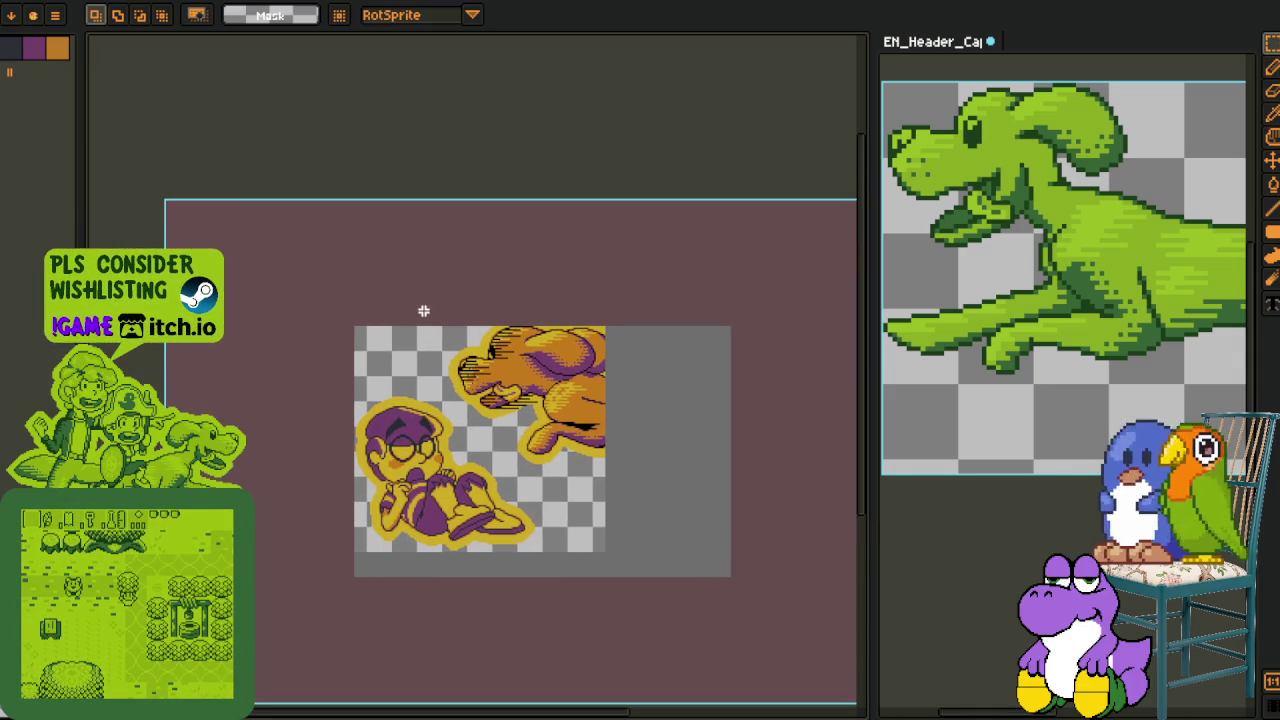
pyautogui.moveTo(408, 280); pyautogui.dragTo(795, 530)
pyautogui.press('Tab')
pyautogui.rightClick(200, 690)
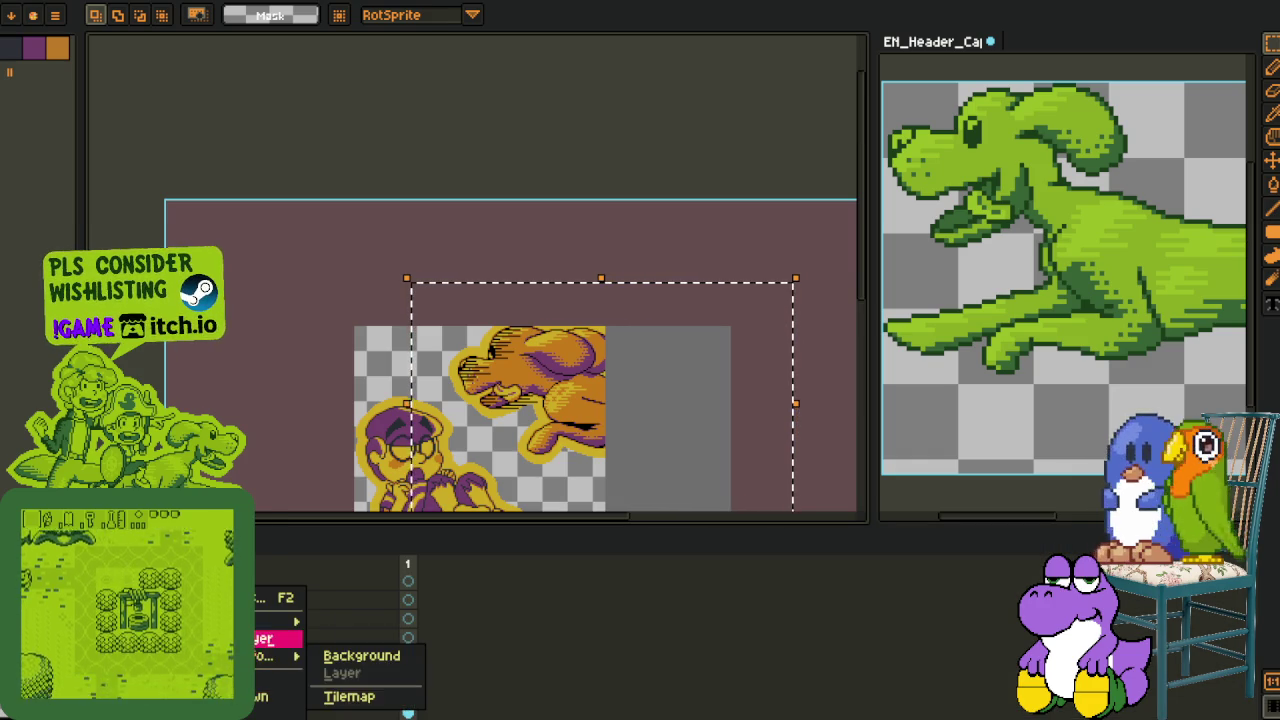
pyautogui.click(265, 638)
pyautogui.hotkey('ctrl', 'z')
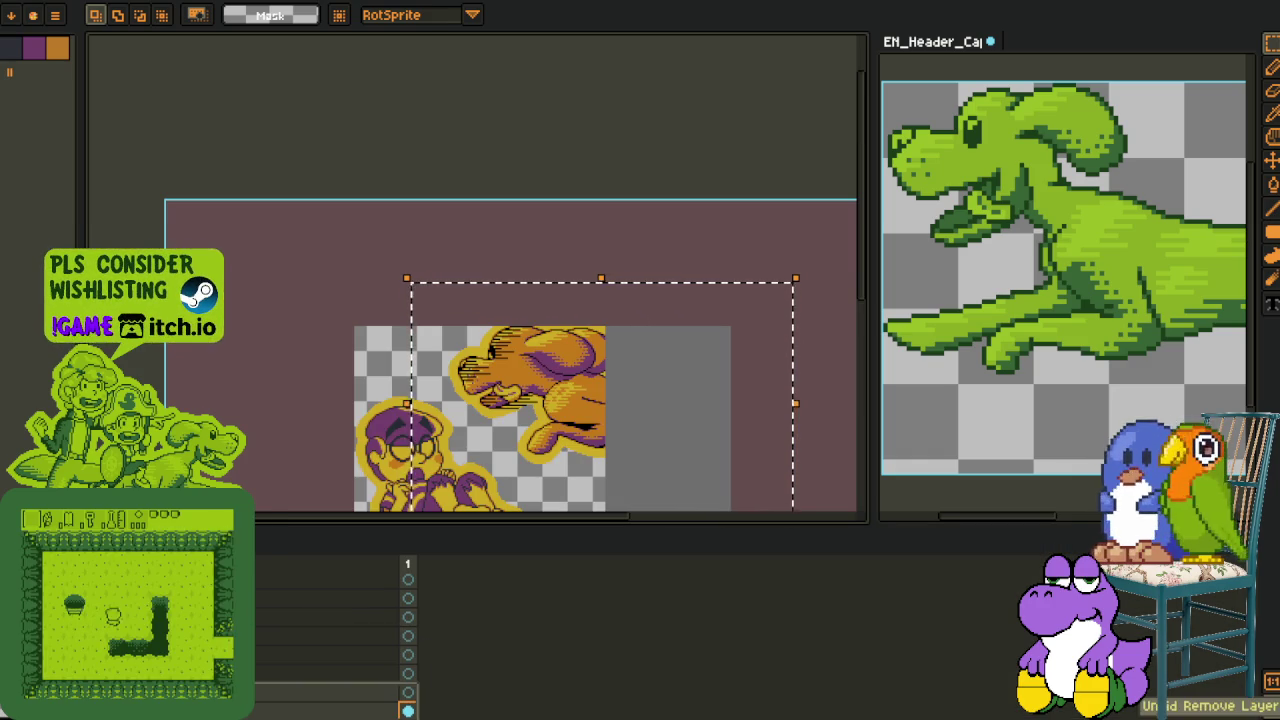
pyautogui.rightClick(200, 700)
pyautogui.click(265, 628)
pyautogui.hotkey('ctrl', 'd')
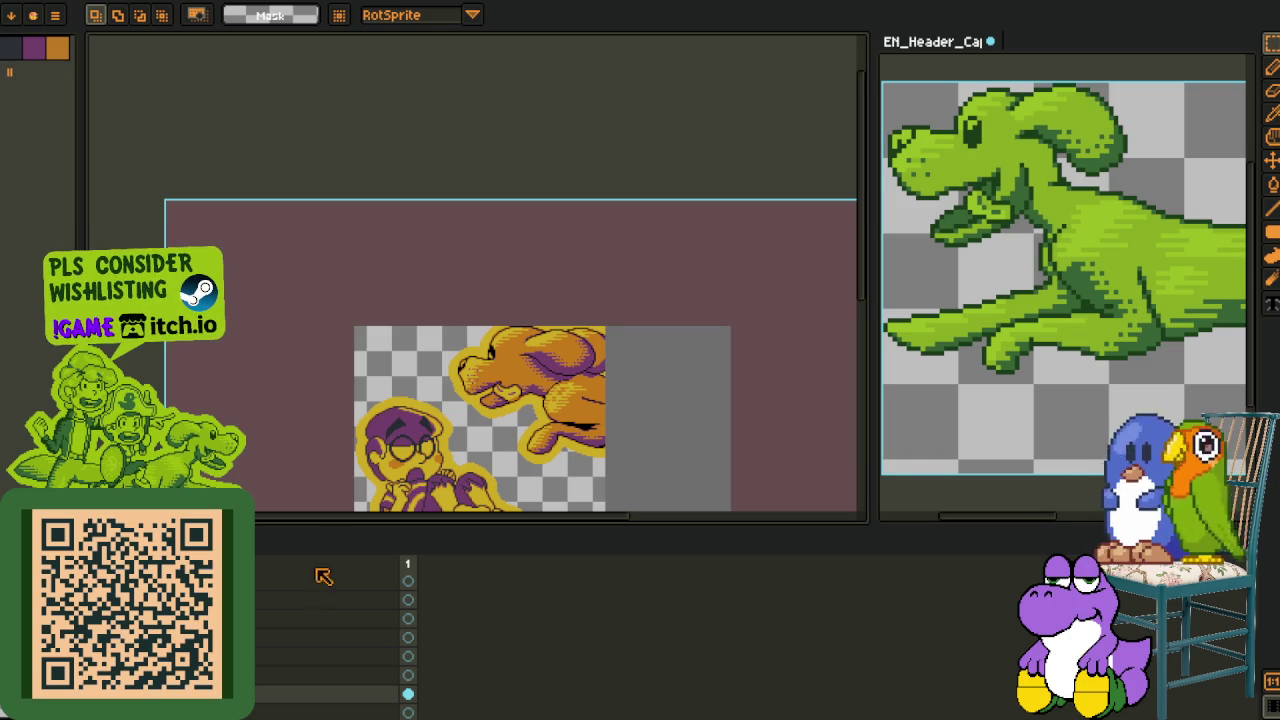
# Add a new empty layer and name it 'background'
pyautogui.moveTo(465, 525)
pyautogui.mouseDown()
pyautogui.moveTo(365, 432)
pyautogui.moveTo(345, 375)
pyautogui.mouseUp()
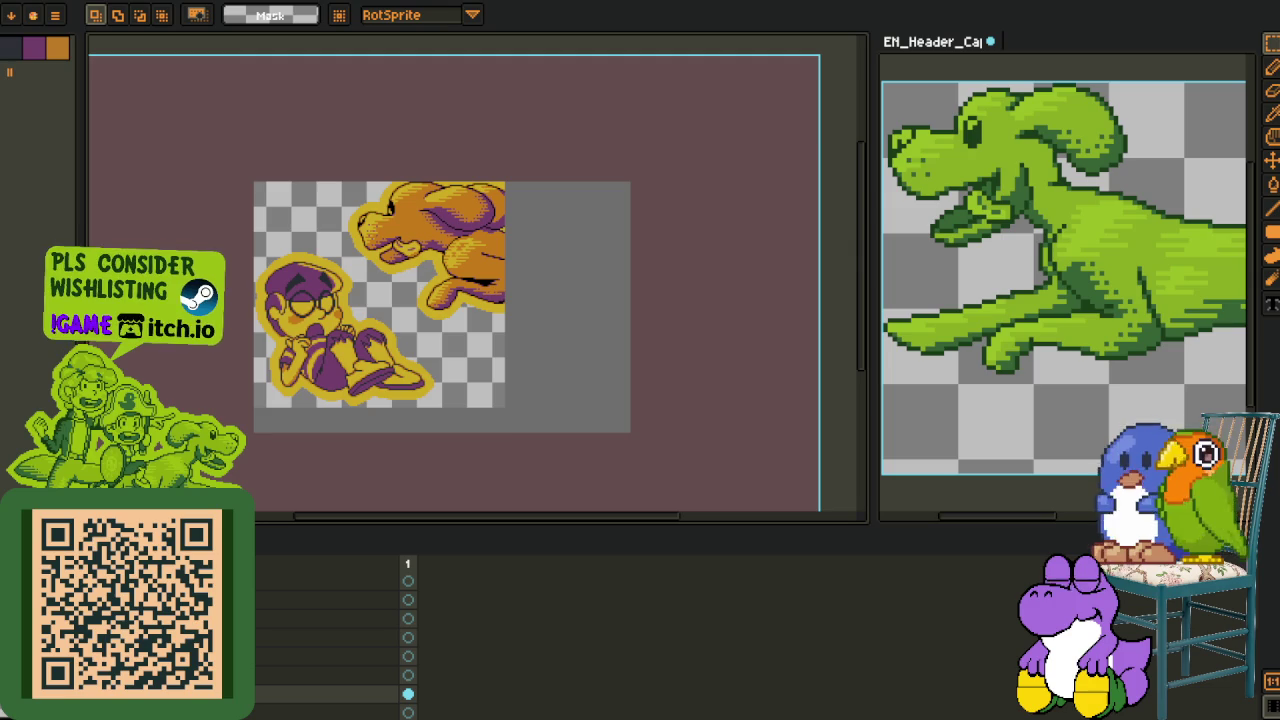
pyautogui.click(408, 636)
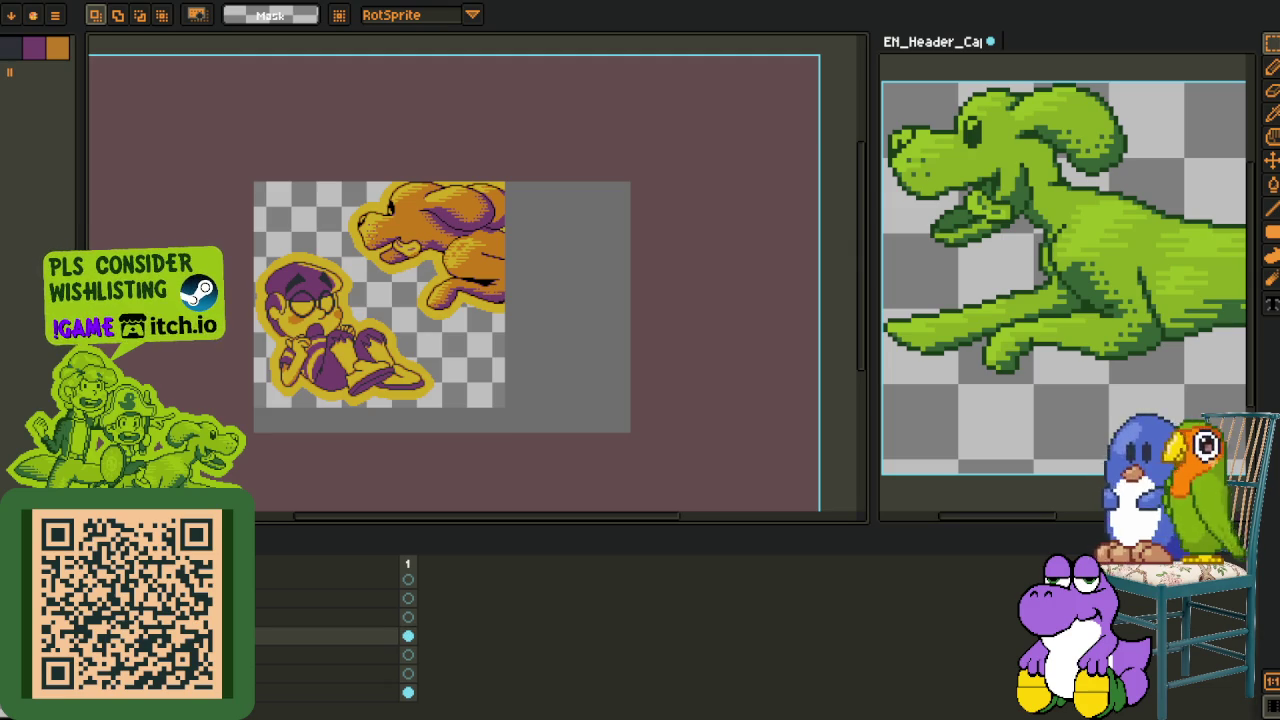
pyautogui.rightClick(330, 673)
pyautogui.moveTo(262, 620)
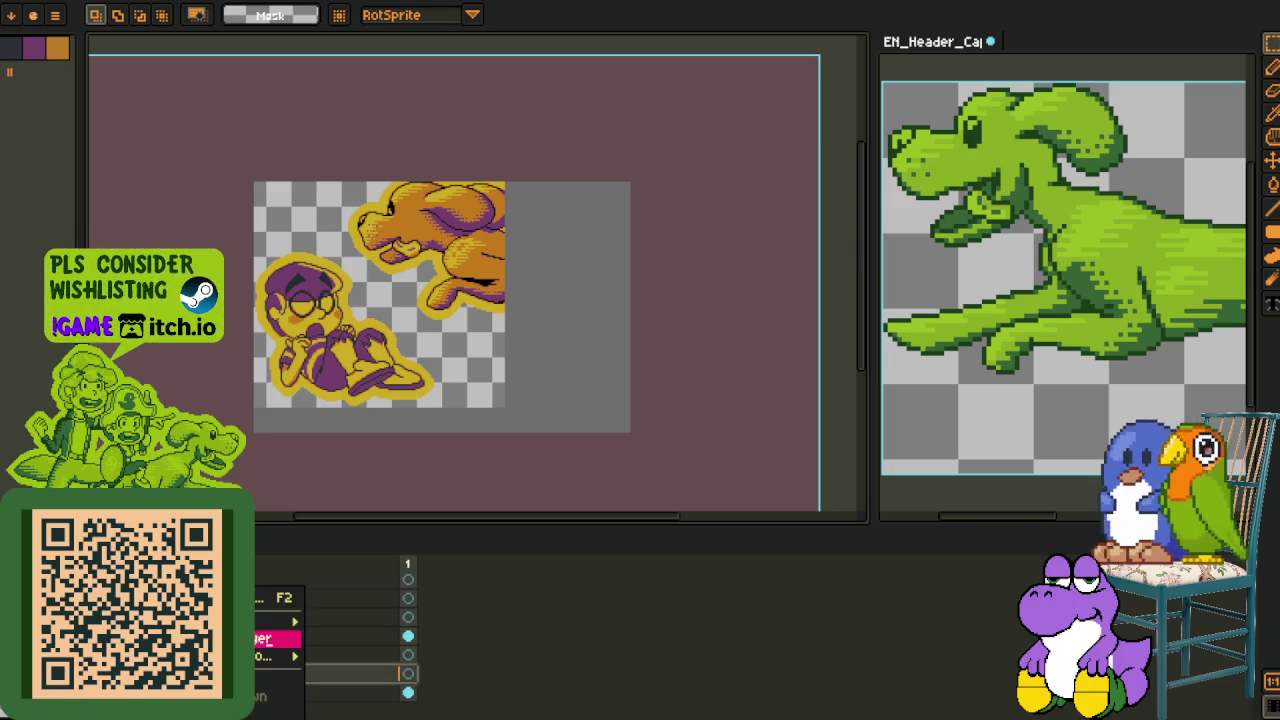
pyautogui.click(345, 618)
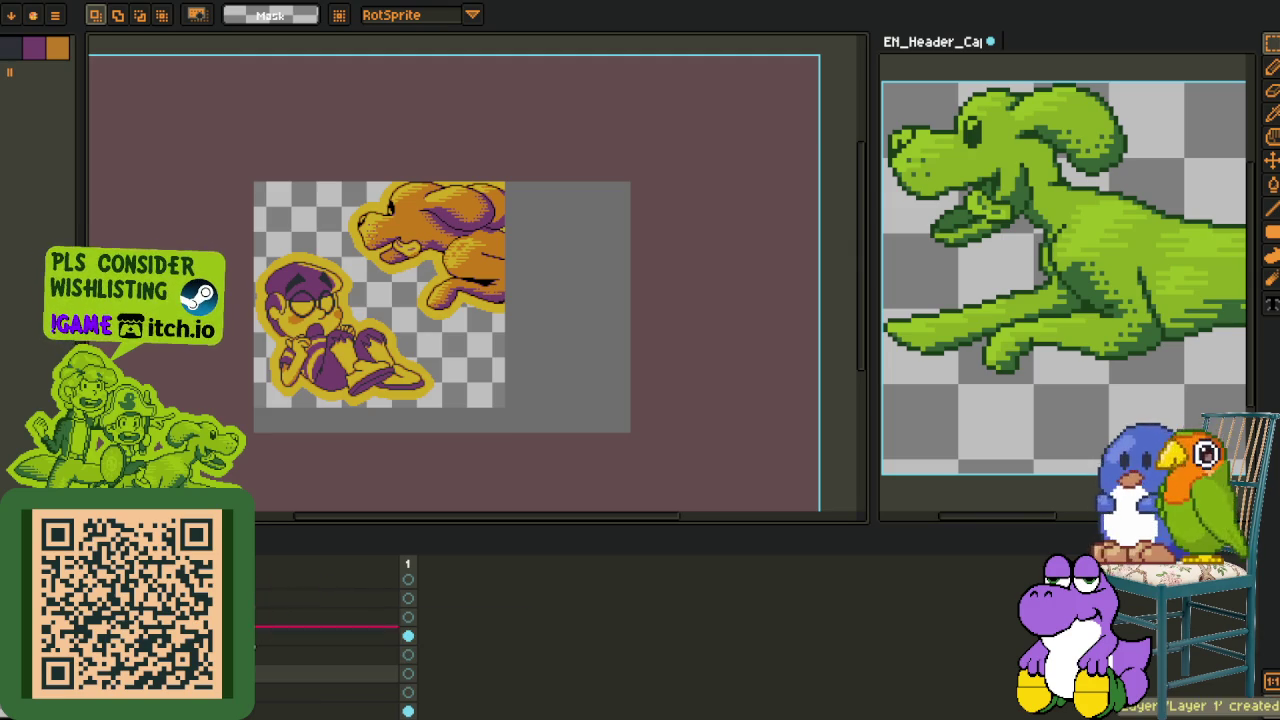
pyautogui.doubleClick(330, 673)
pyautogui.write('backgr')
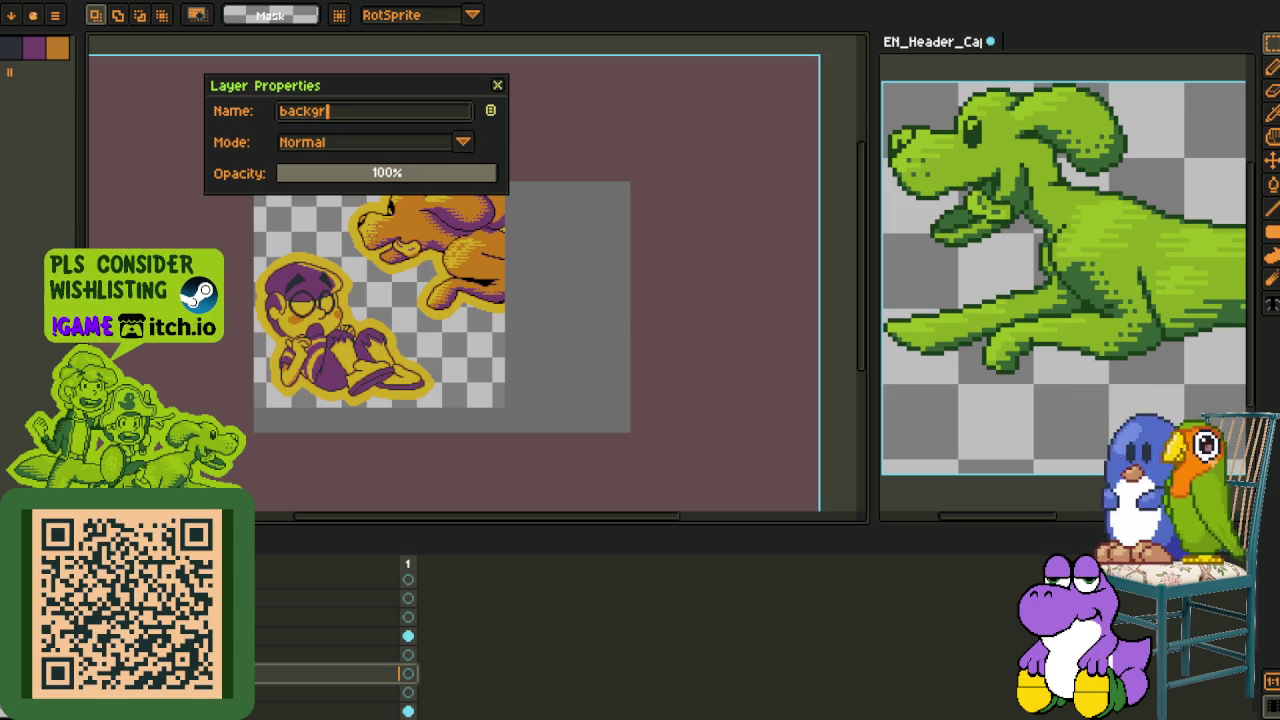
pyautogui.write('ound')
pyautogui.press('Return')
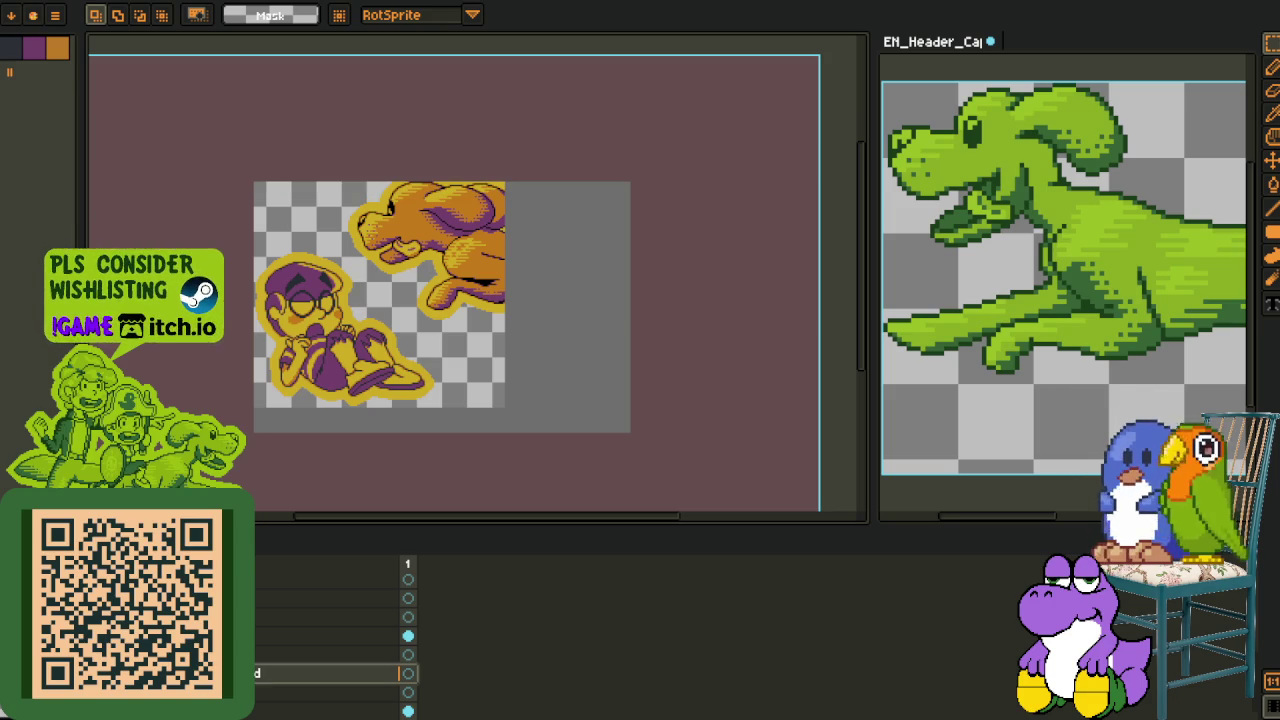
pyautogui.press('Tab')
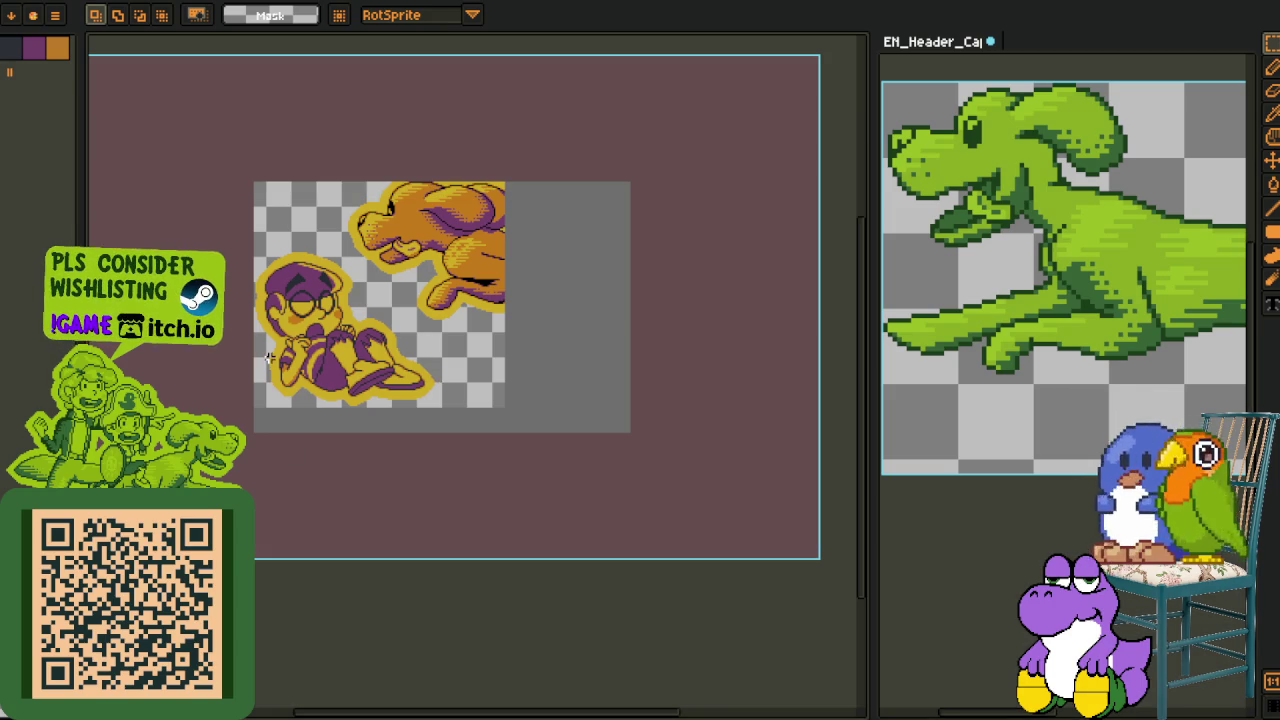
pyautogui.scroll(2, 268, 358)
pyautogui.moveTo(241, 350); pyautogui.dragTo(231, 392)
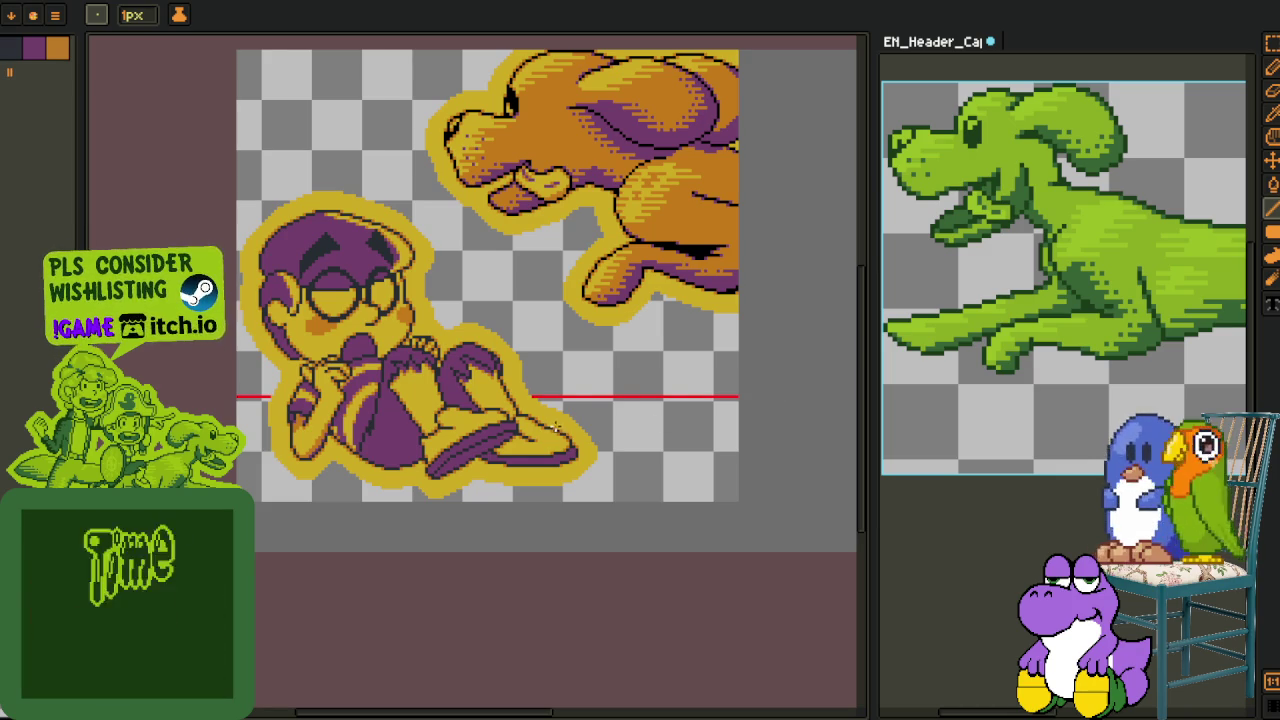
# Toggle the boy and dog artwork layers' visibility from the timeline
pyautogui.scroll(-2, 474, 441)
pyautogui.press('Tab')
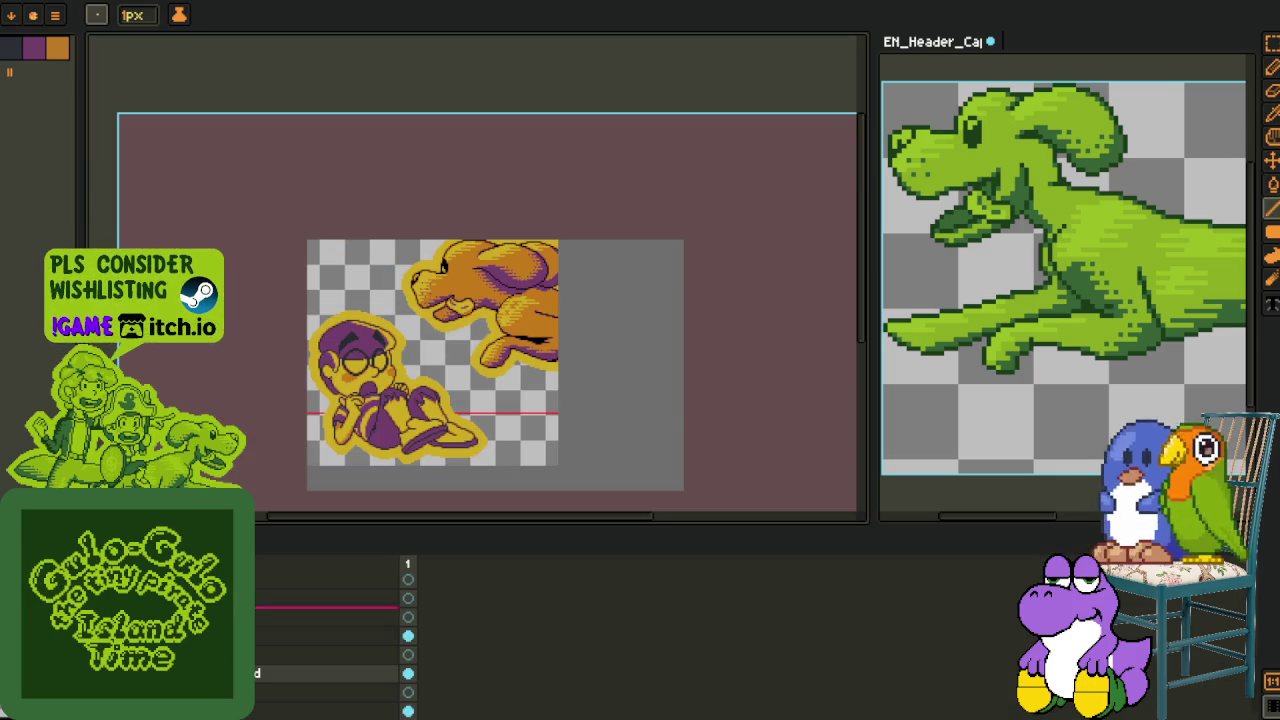
pyautogui.hotkey('ctrl', 'z')
pyautogui.hotkey('ctrl', 'z')
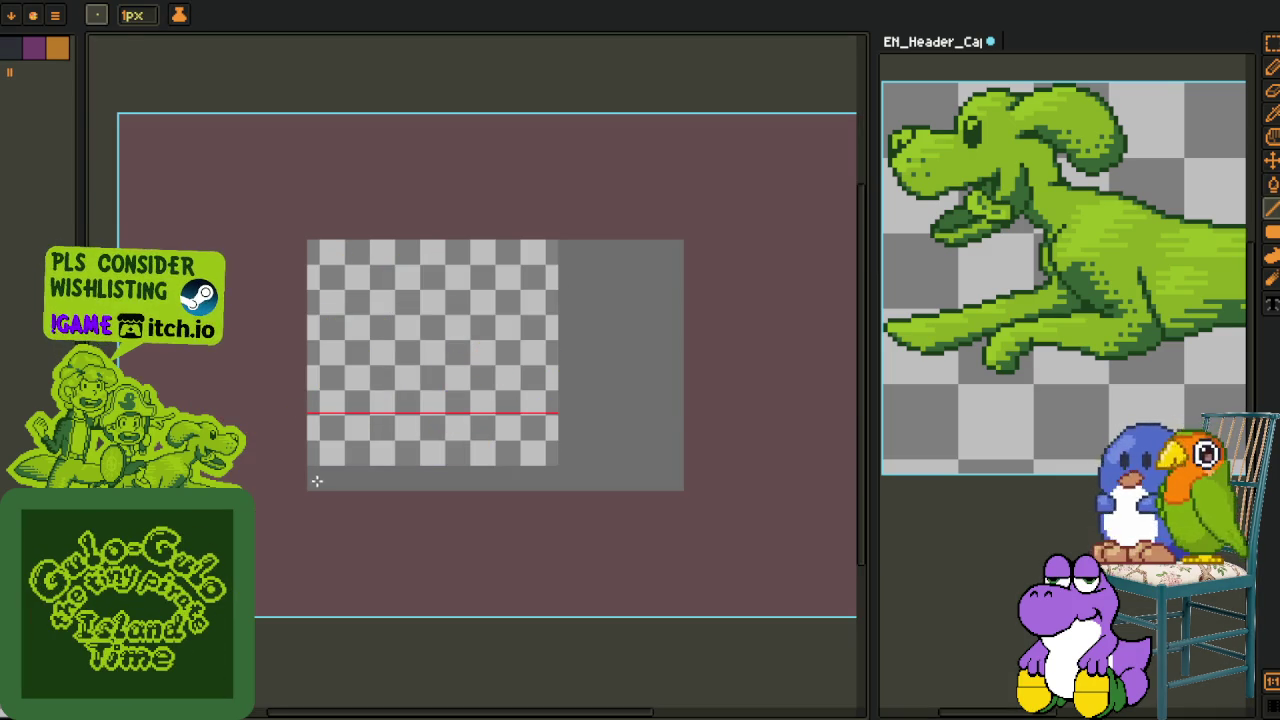
pyautogui.press('Tab')
pyautogui.scroll(3, 305, 413)
pyautogui.scroll(1, 305, 413)
pyautogui.press('Tab')
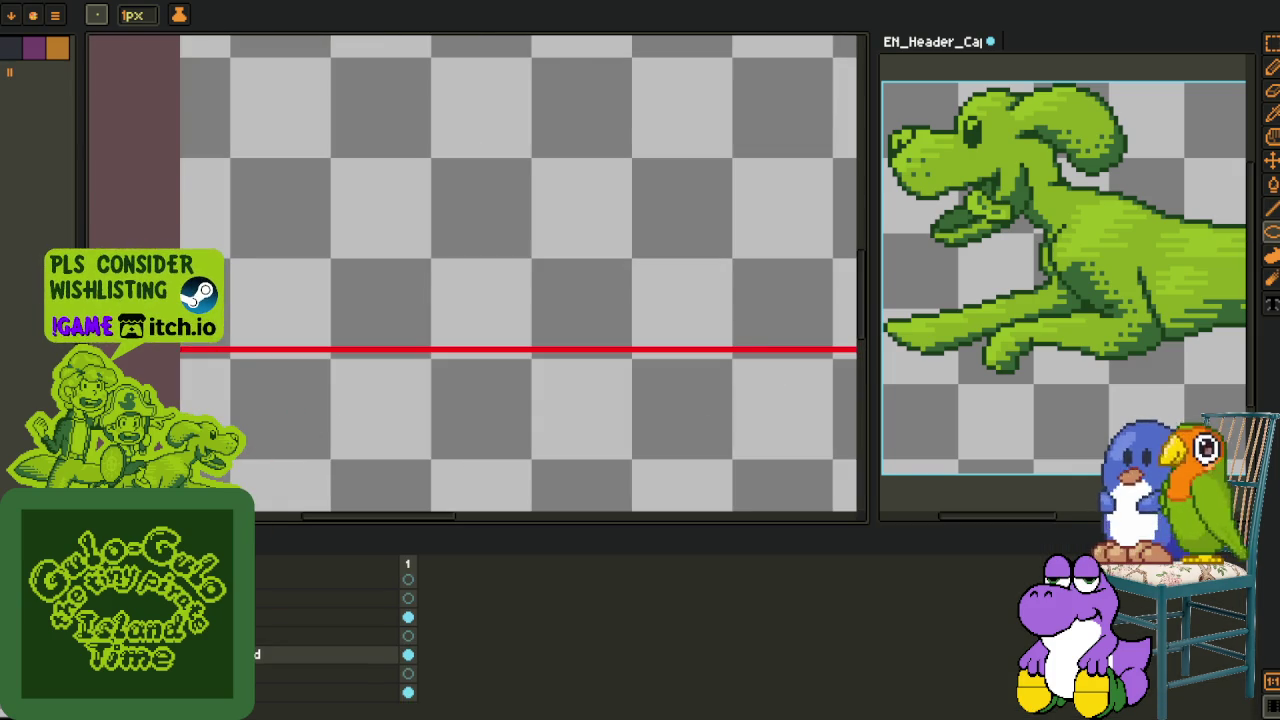
pyautogui.hotkey('ctrl', 'v')
pyautogui.scroll(-2, 190, 383)
pyautogui.press('Tab')
pyautogui.scroll(2, 190, 383)
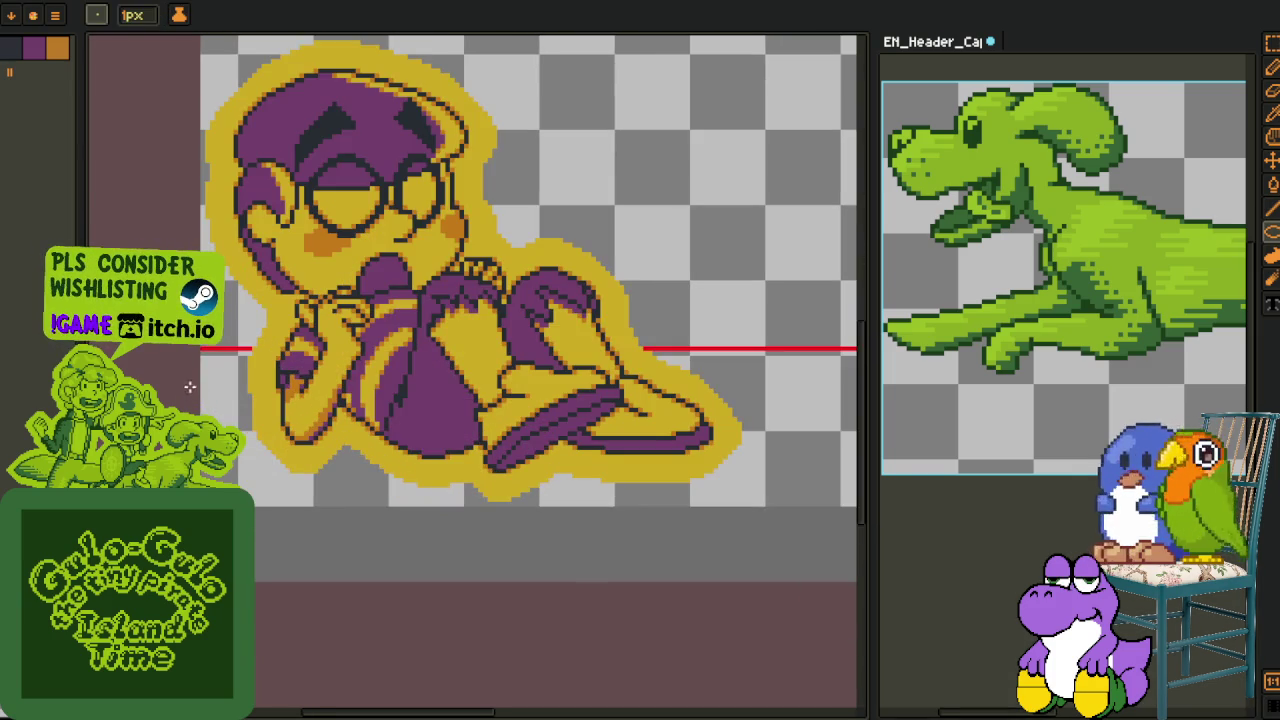
# Draw a red ground curve beneath the boy extending right, plus a red ellipse guide
pyautogui.moveTo(210, 400); pyautogui.dragTo(532, 495)
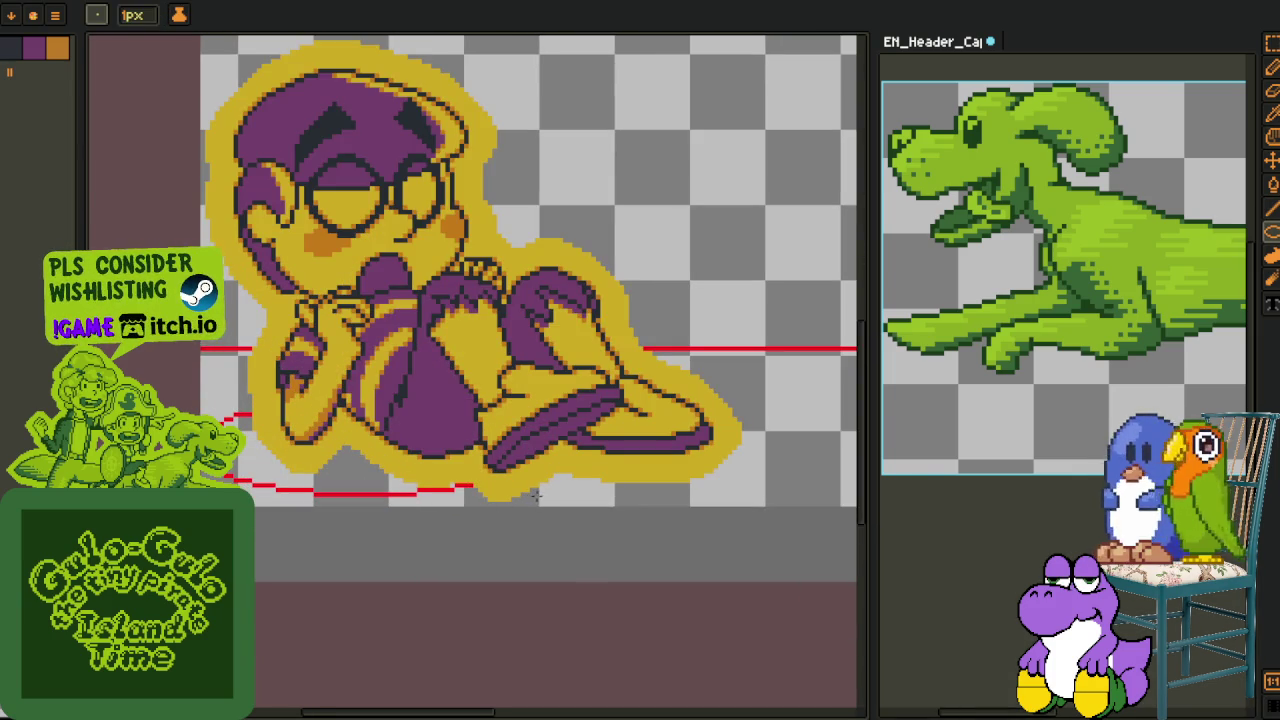
pyautogui.moveTo(621, 492)
pyautogui.mouseDown()
pyautogui.moveTo(443, 460)
pyautogui.moveTo(817, 545)
pyautogui.mouseUp()
pyautogui.scroll(2, 418, 408)
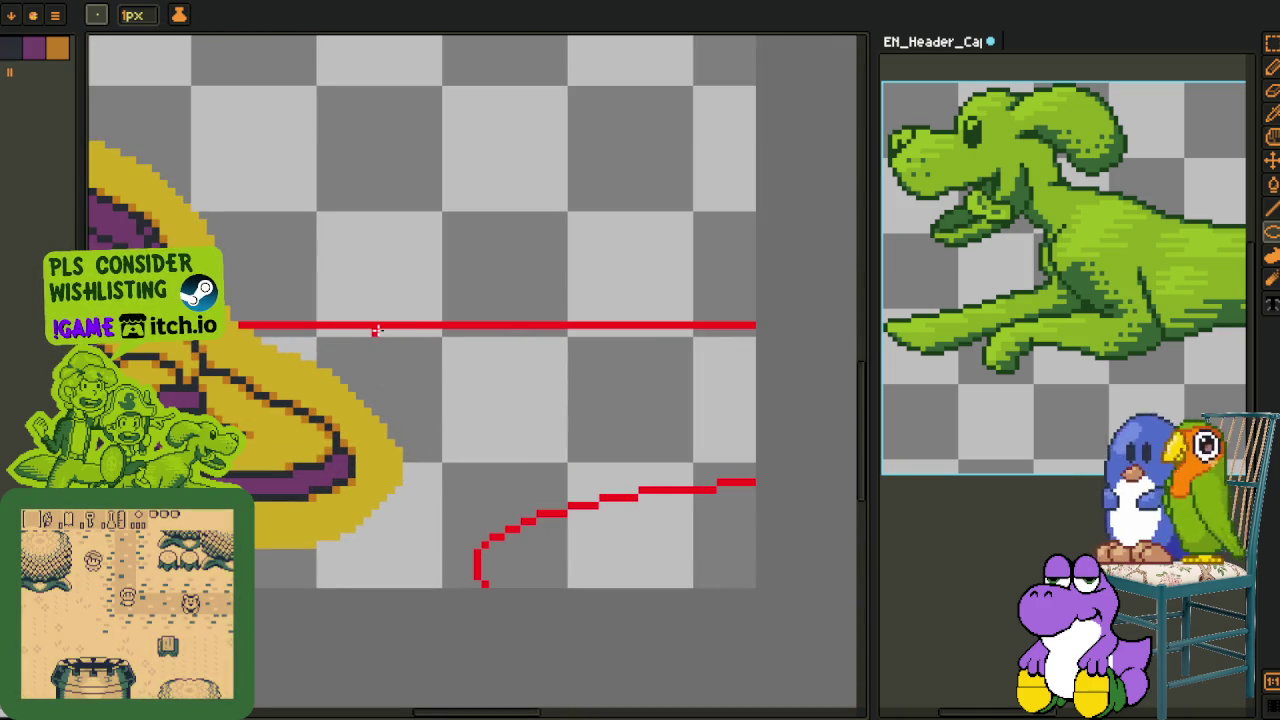
pyautogui.moveTo(422, 350); pyautogui.dragTo(614, 404)
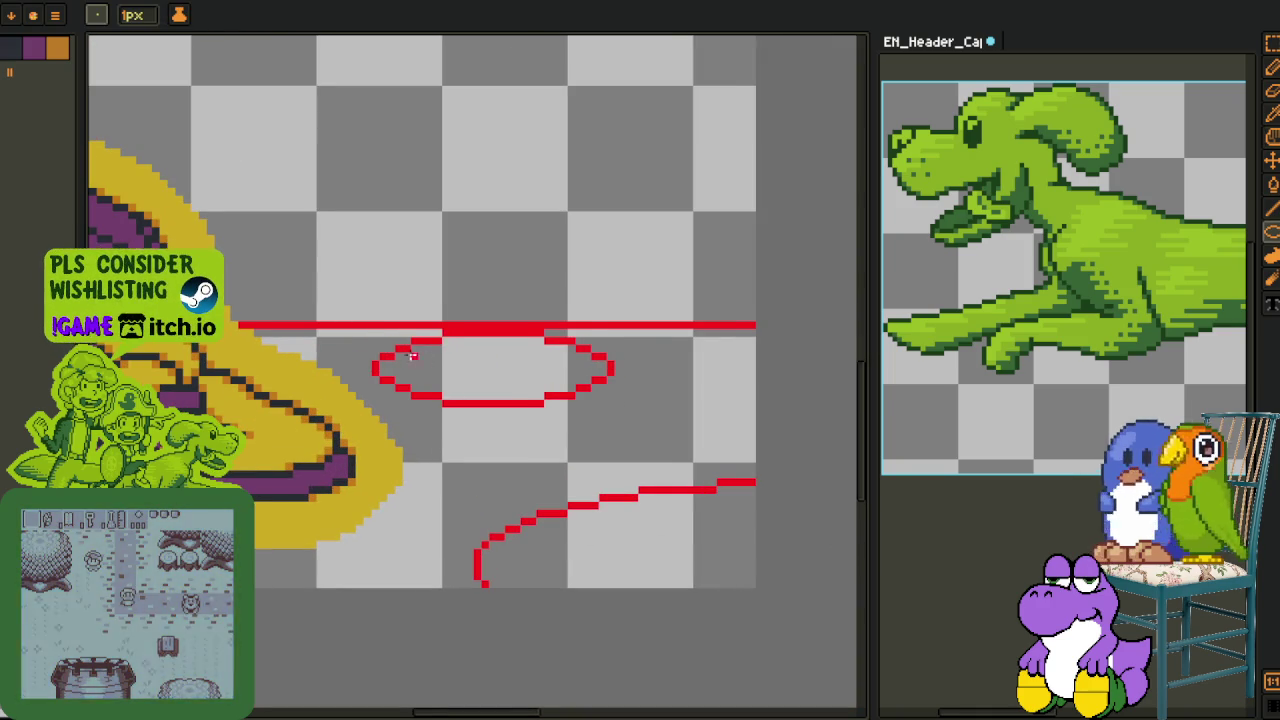
pyautogui.scroll(1, 358, 330)
# Select around the ellipse, hide the boy and dog layer, and select the lower canvas
pyautogui.moveTo(344, 324); pyautogui.dragTo(687, 440)
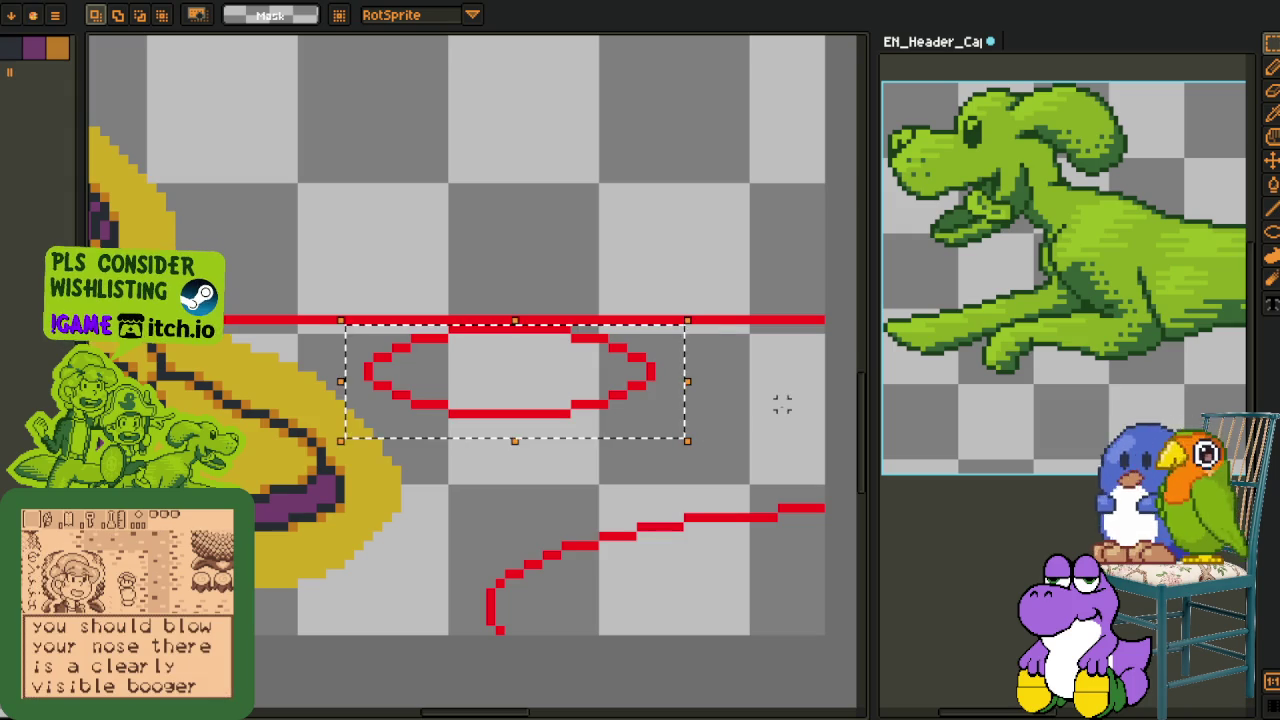
pyautogui.scroll(-3, 780, 402)
pyautogui.press('Tab')
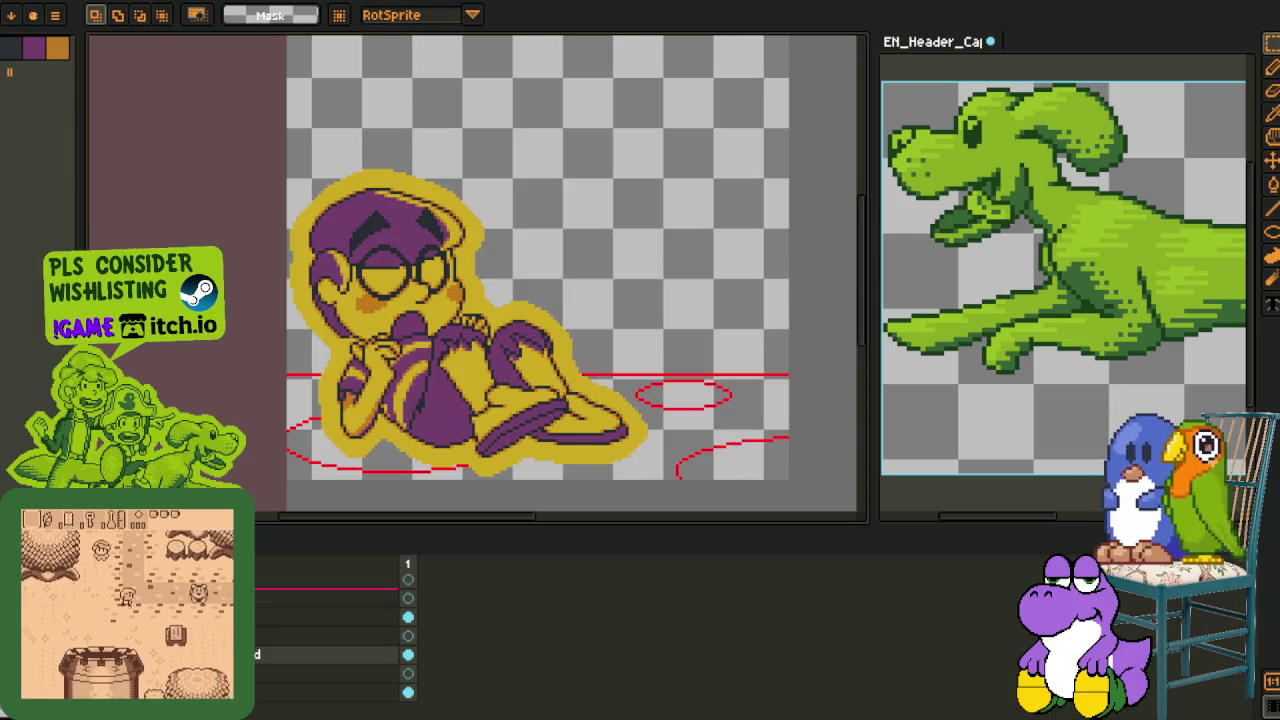
pyautogui.click(408, 617)
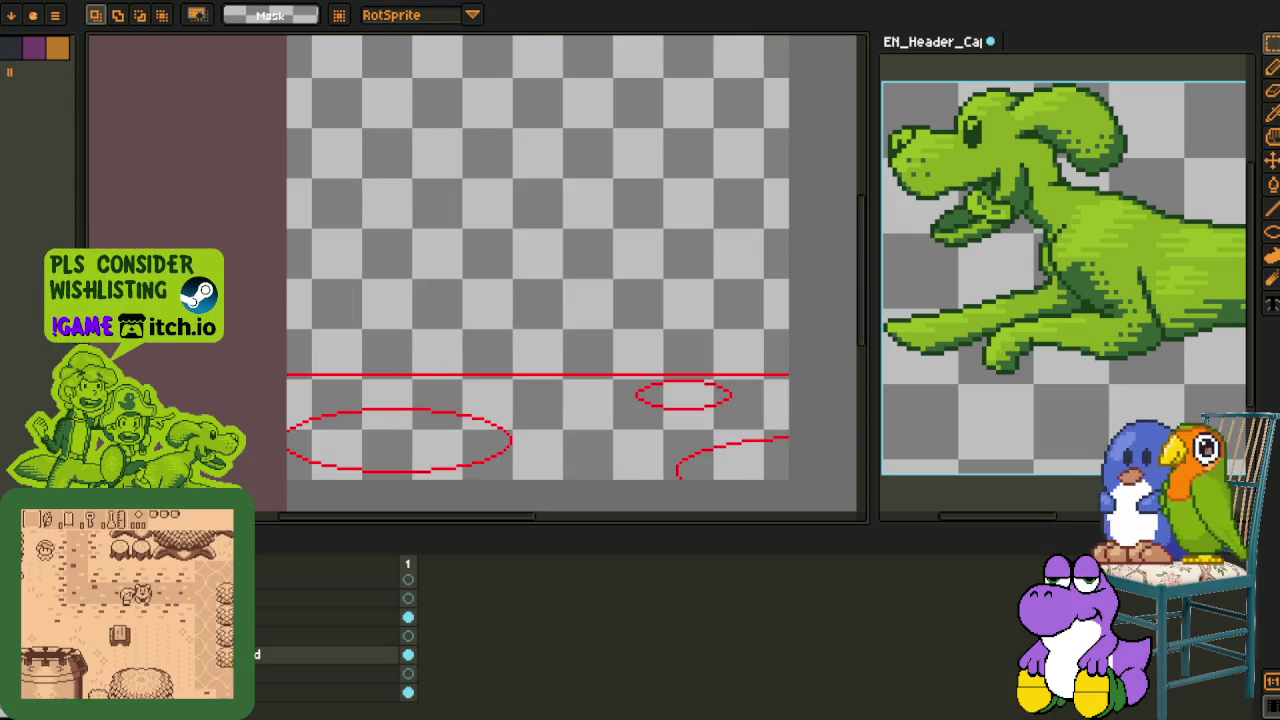
pyautogui.press('Tab')
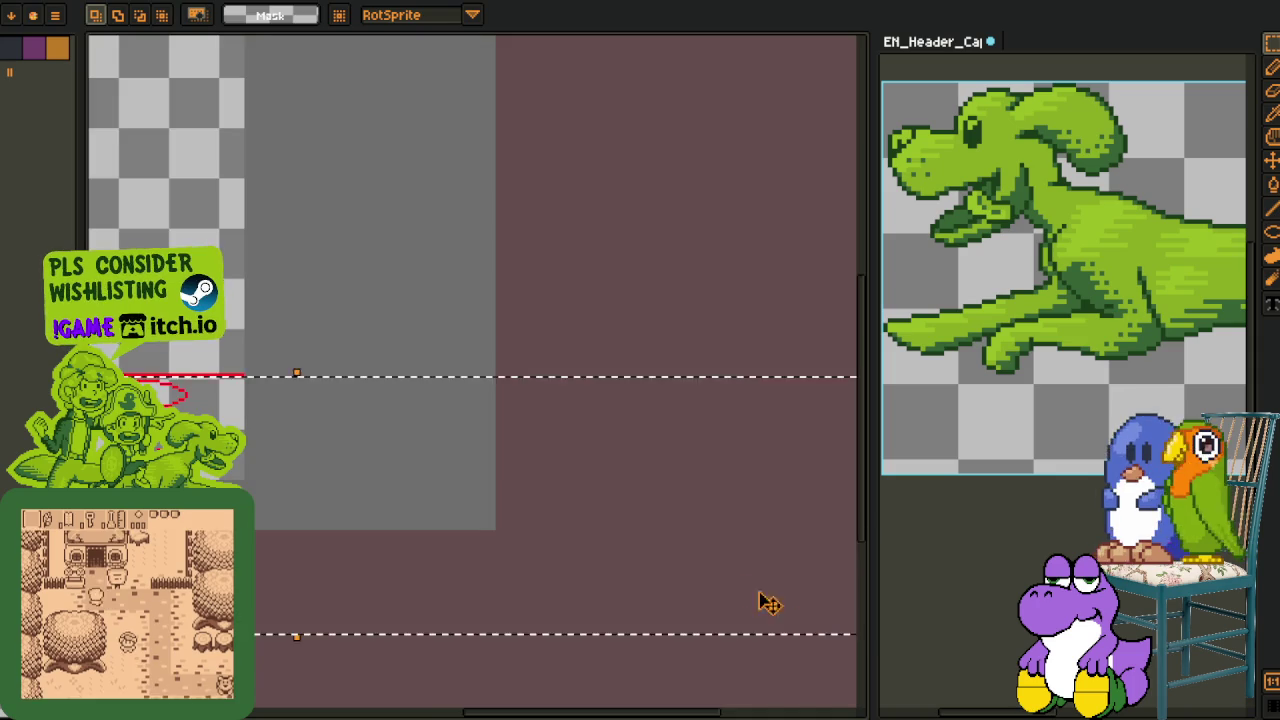
pyautogui.scroll(-5, 520, 476)
pyautogui.moveTo(491, 523); pyautogui.dragTo(771, 594)
pyautogui.press('Tab')
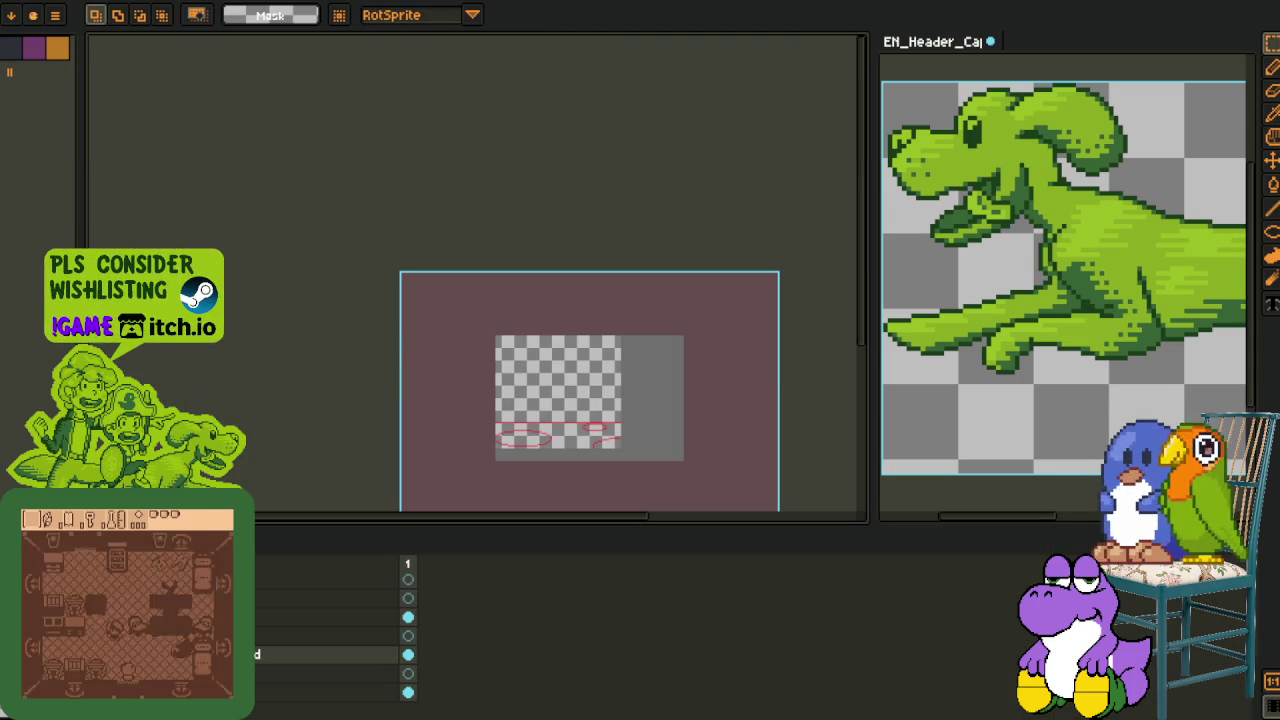
# Add a new empty layer and move it into position in the layer stack
pyautogui.rightClick(205, 590)
pyautogui.moveTo(270, 621)
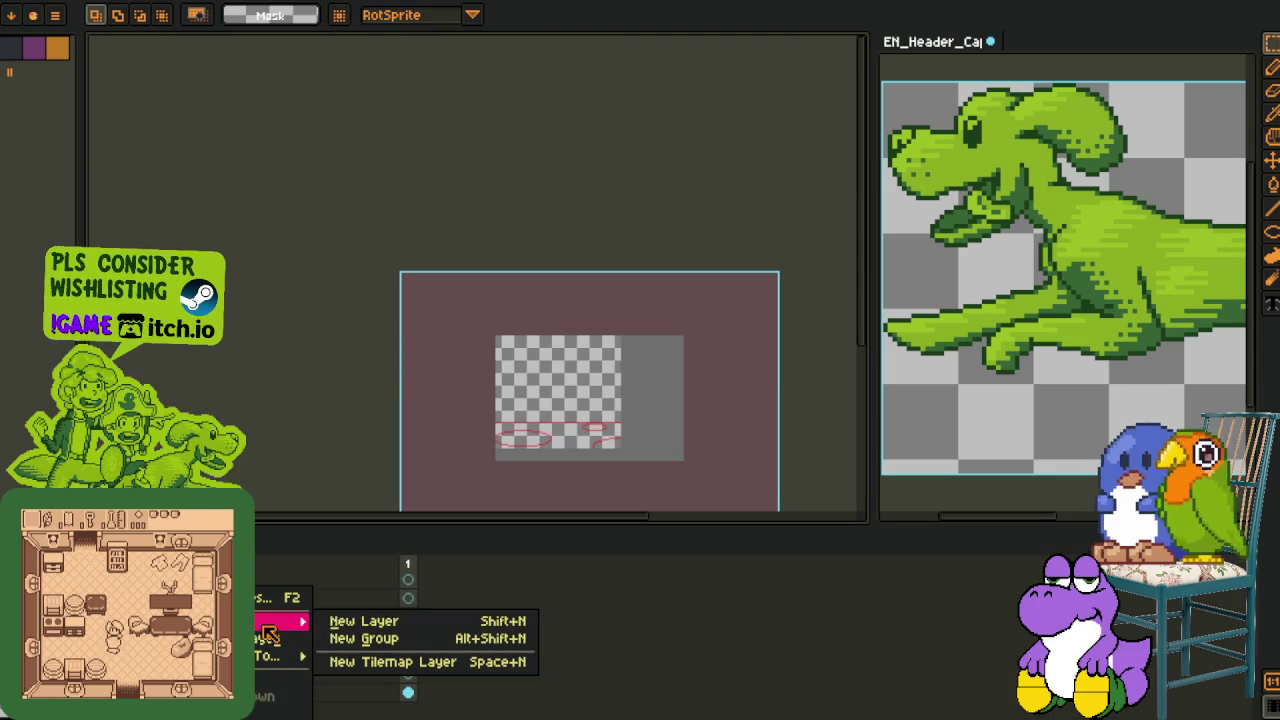
pyautogui.click(360, 622)
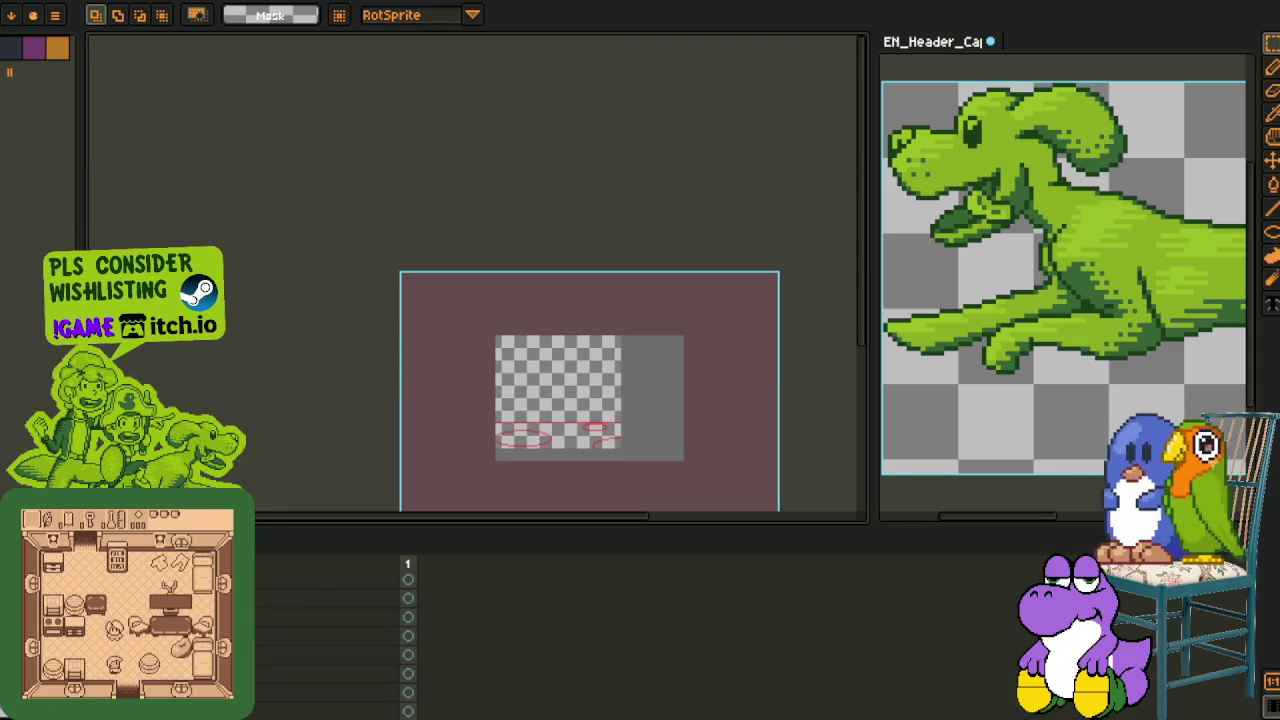
pyautogui.scroll(4, 541, 451)
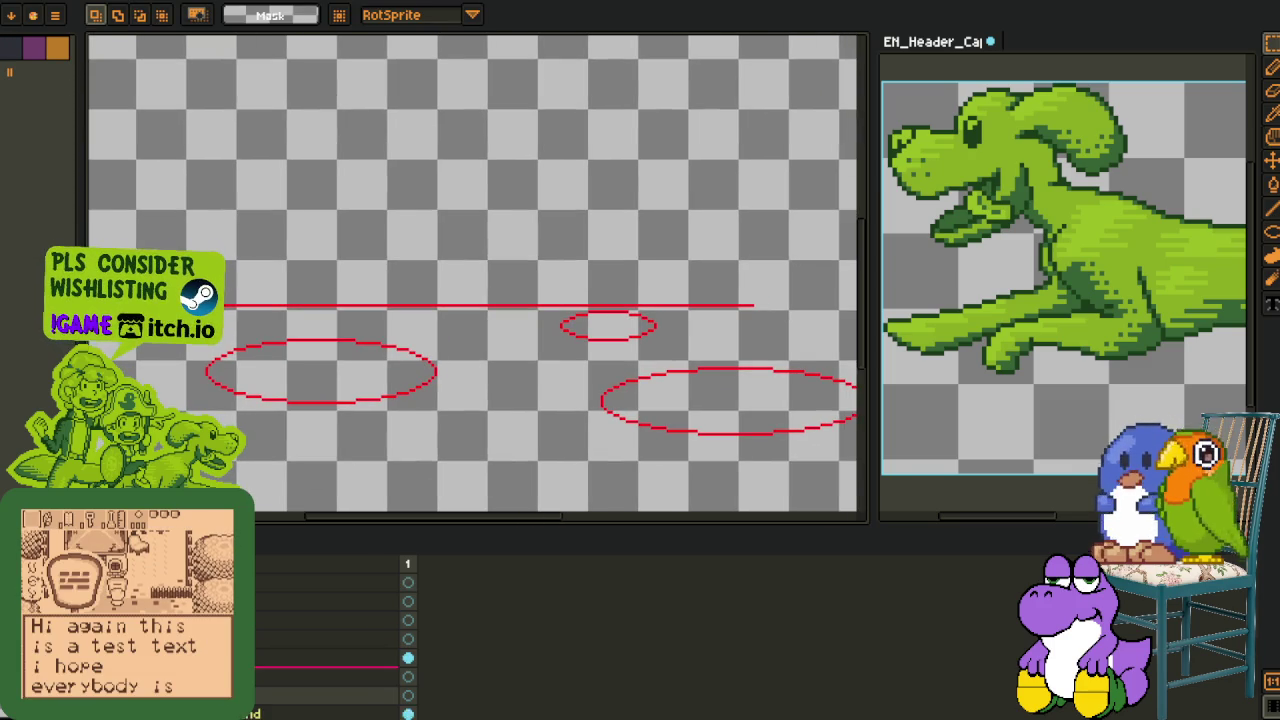
pyautogui.moveTo(200, 665); pyautogui.dragTo(200, 658)
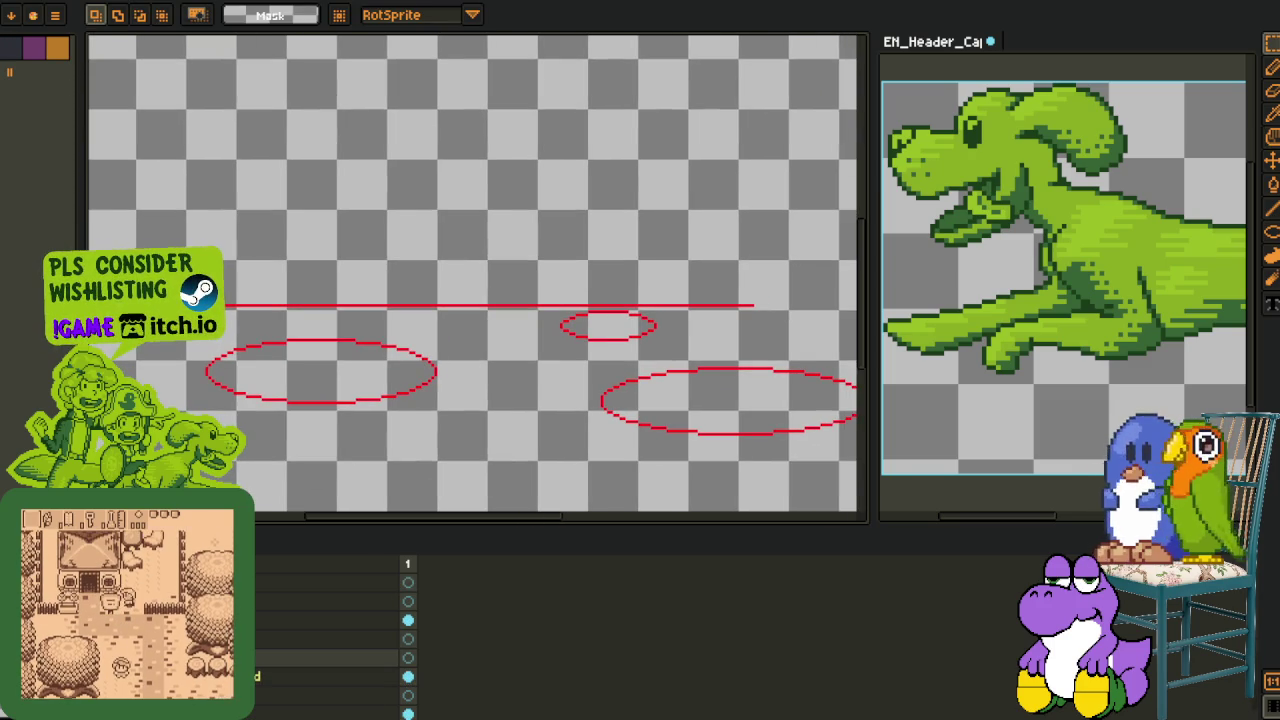
pyautogui.scroll(4, 455, 480)
# Recolour the copied ellipses from red to black and reorder that layer in the stack
pyautogui.hotkey('shift', 'r')
pyautogui.press('Return')
pyautogui.press('i')
pyautogui.scroll(-3, 455, 480)
pyautogui.press('h')
pyautogui.scroll(-3, 428, 200)
pyautogui.scroll(2, 446, 207)
pyautogui.press('i')
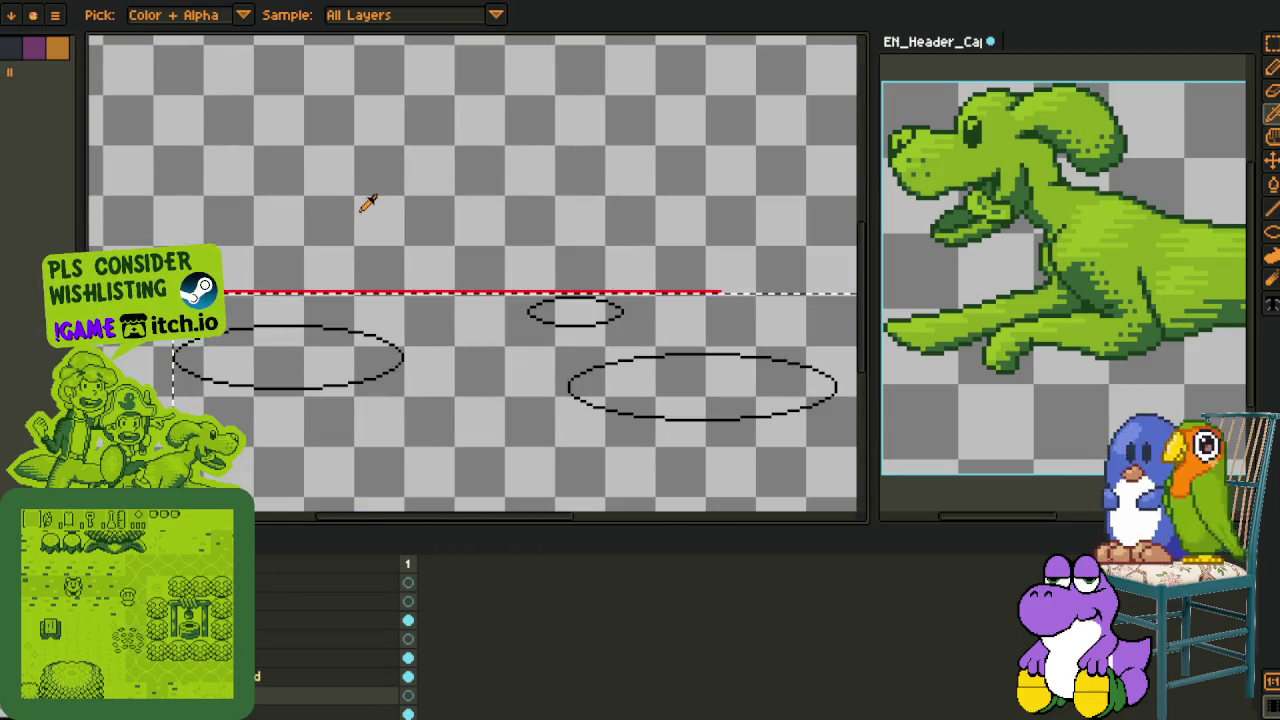
pyautogui.moveTo(275, 670); pyautogui.dragTo(272, 660)
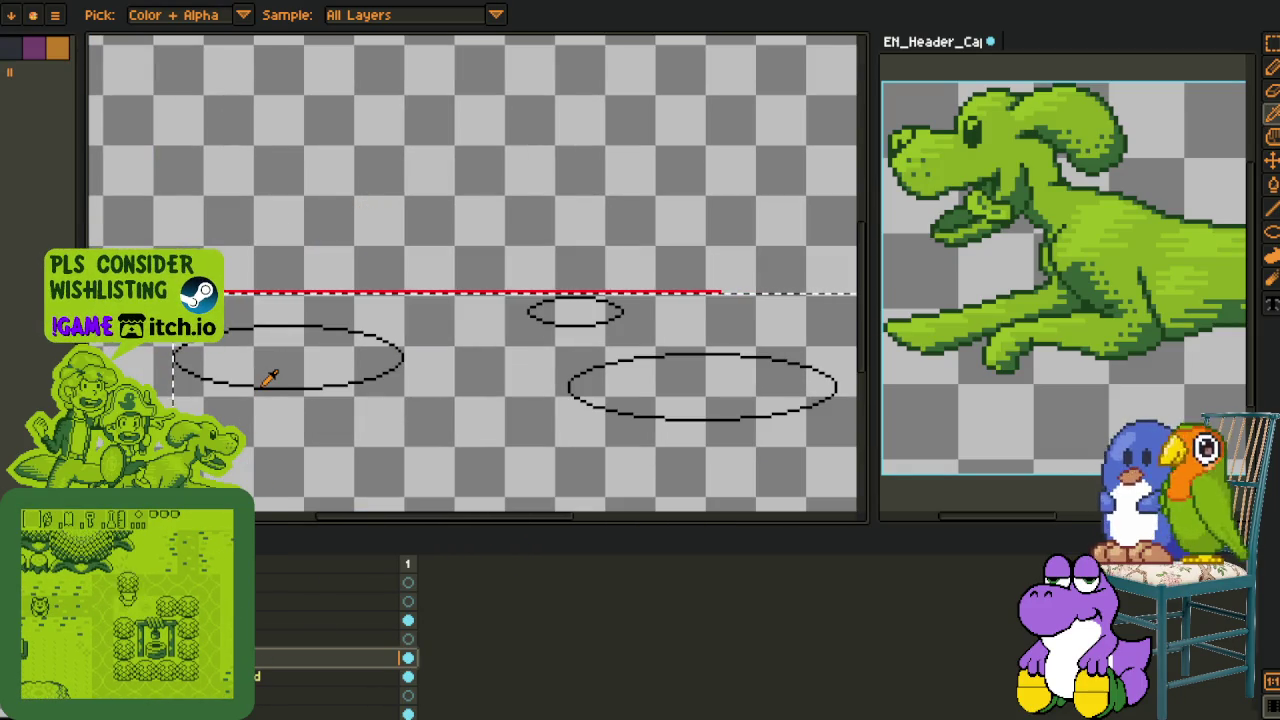
# Nudge the black ellipses down and right so they sit just below the red ones
pyautogui.press('v')
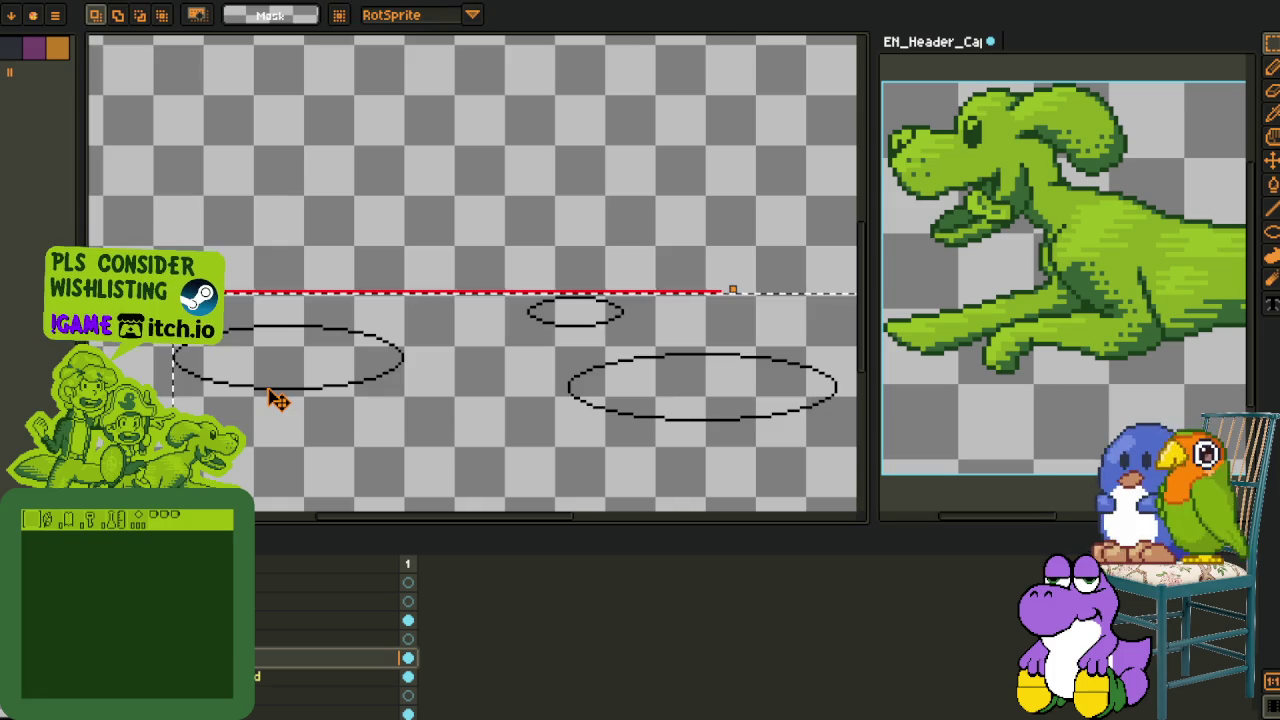
pyautogui.press('Down')
pyautogui.press('Down')
pyautogui.press('Down')
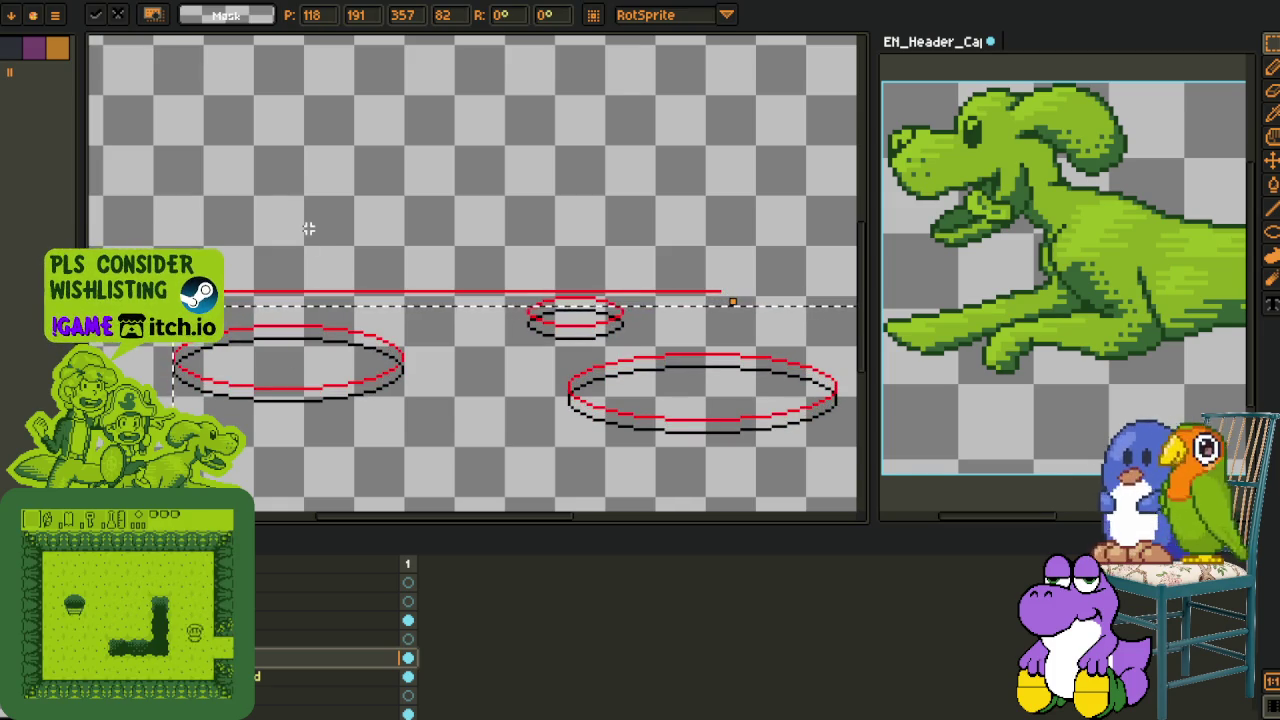
pyautogui.press('Right')
pyautogui.press('Right')
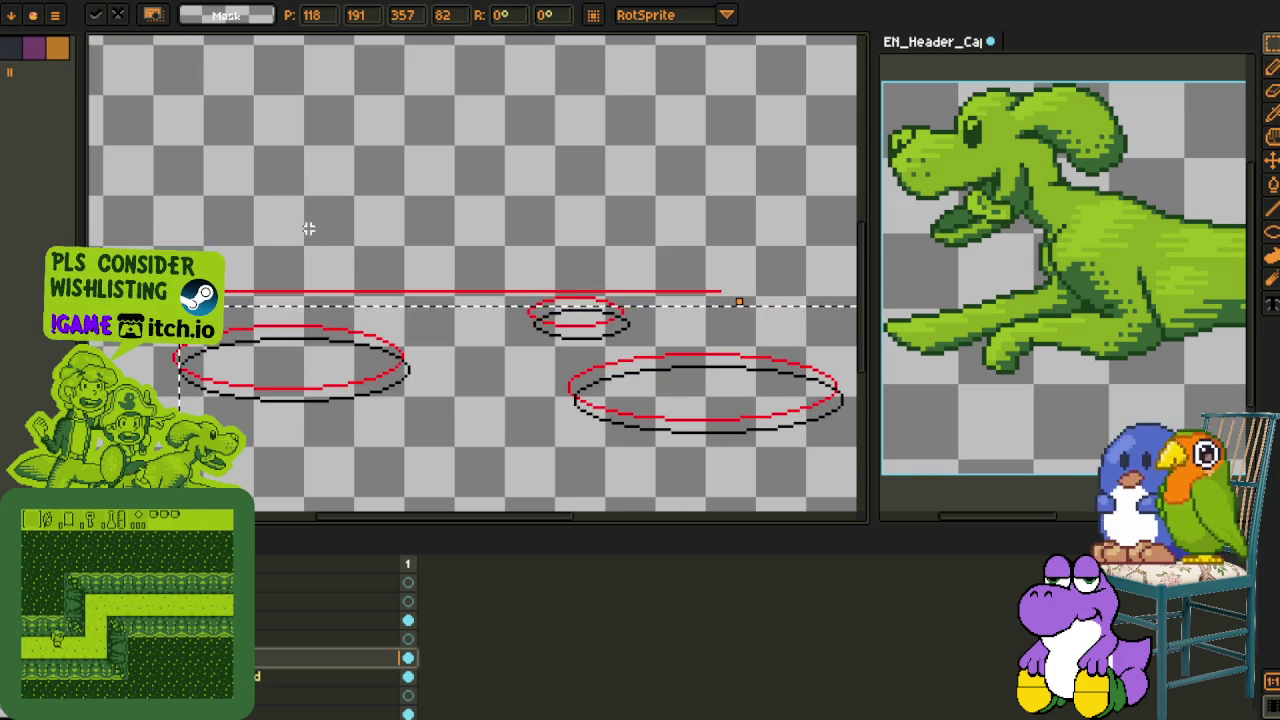
pyautogui.hotkey('ctrl', 'shift', 'a')
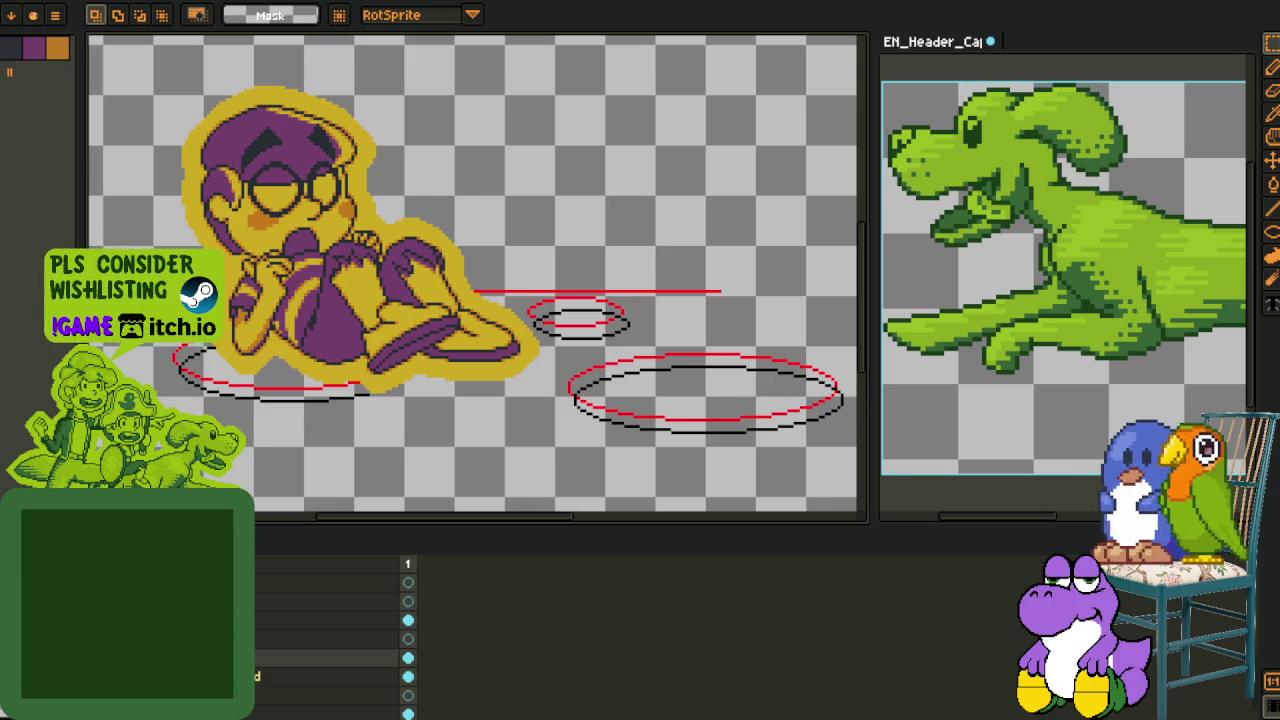
# Delete the upper black arc of the left ellipse, leaving only its lower arc
pyautogui.scroll(5, 240, 366)
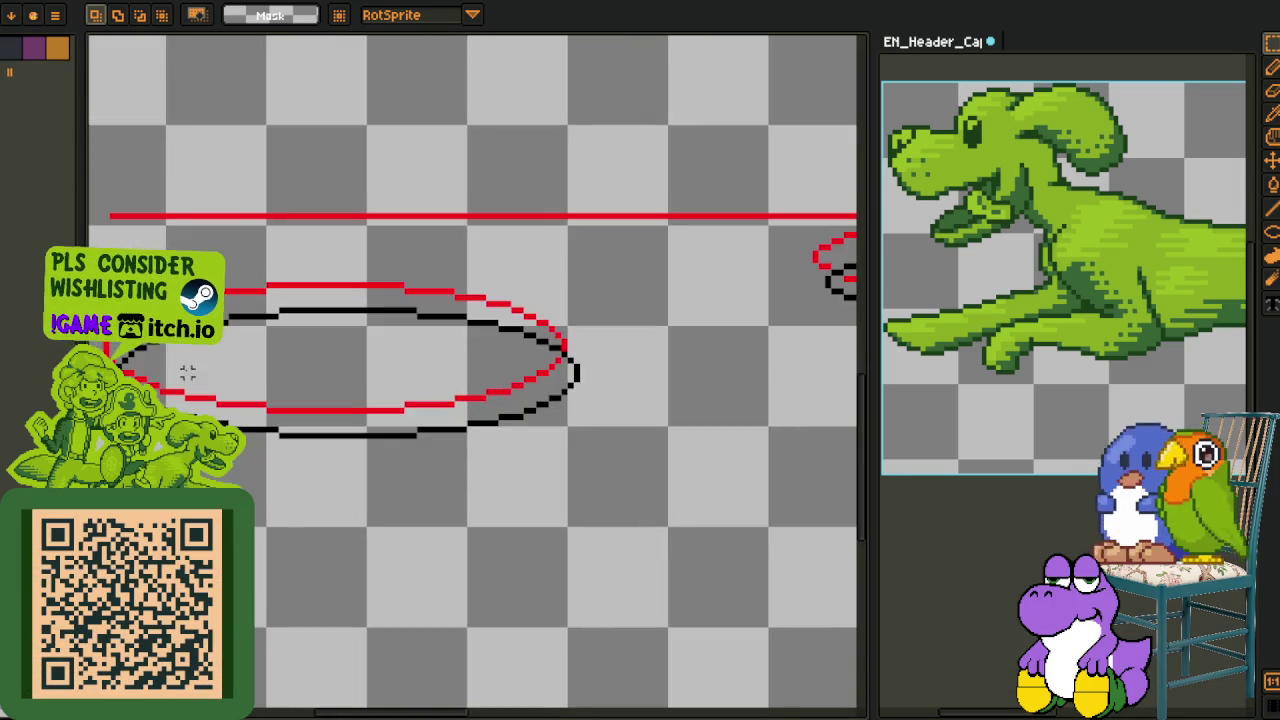
pyautogui.press('z')
pyautogui.scroll(1, 160, 468)
pyautogui.press('m')
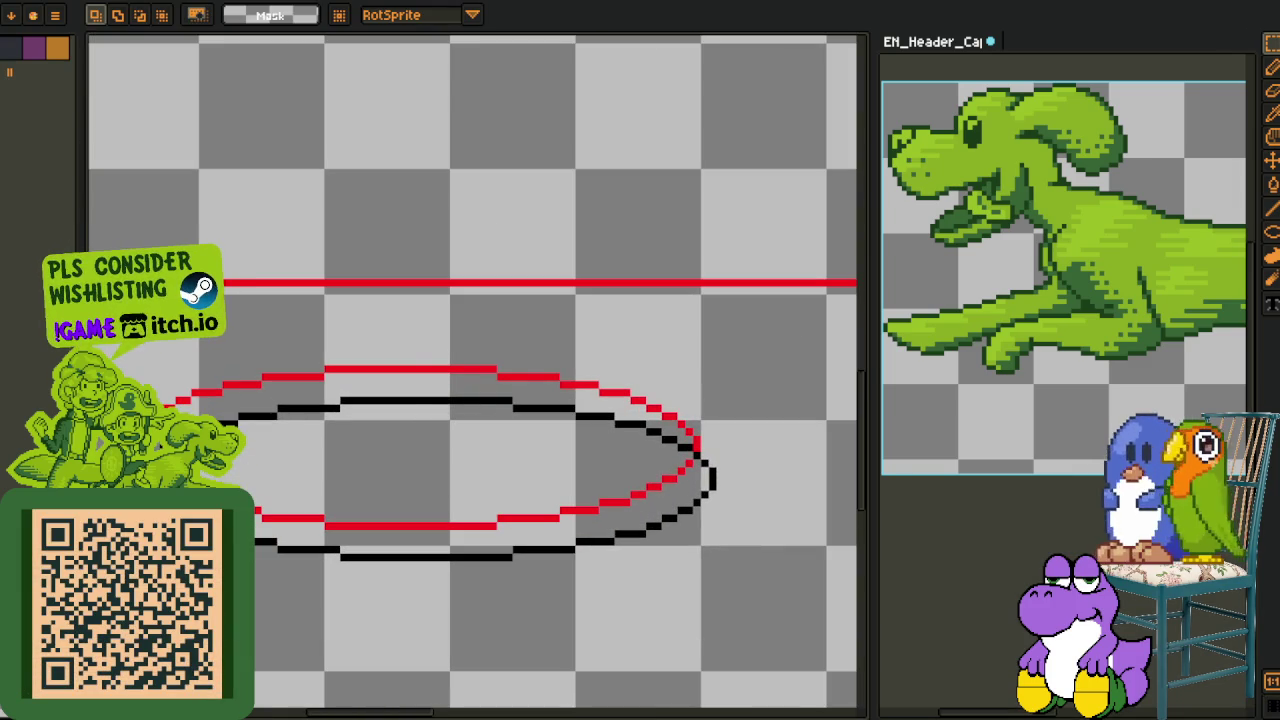
pyautogui.moveTo(138, 470); pyautogui.dragTo(690, 212)
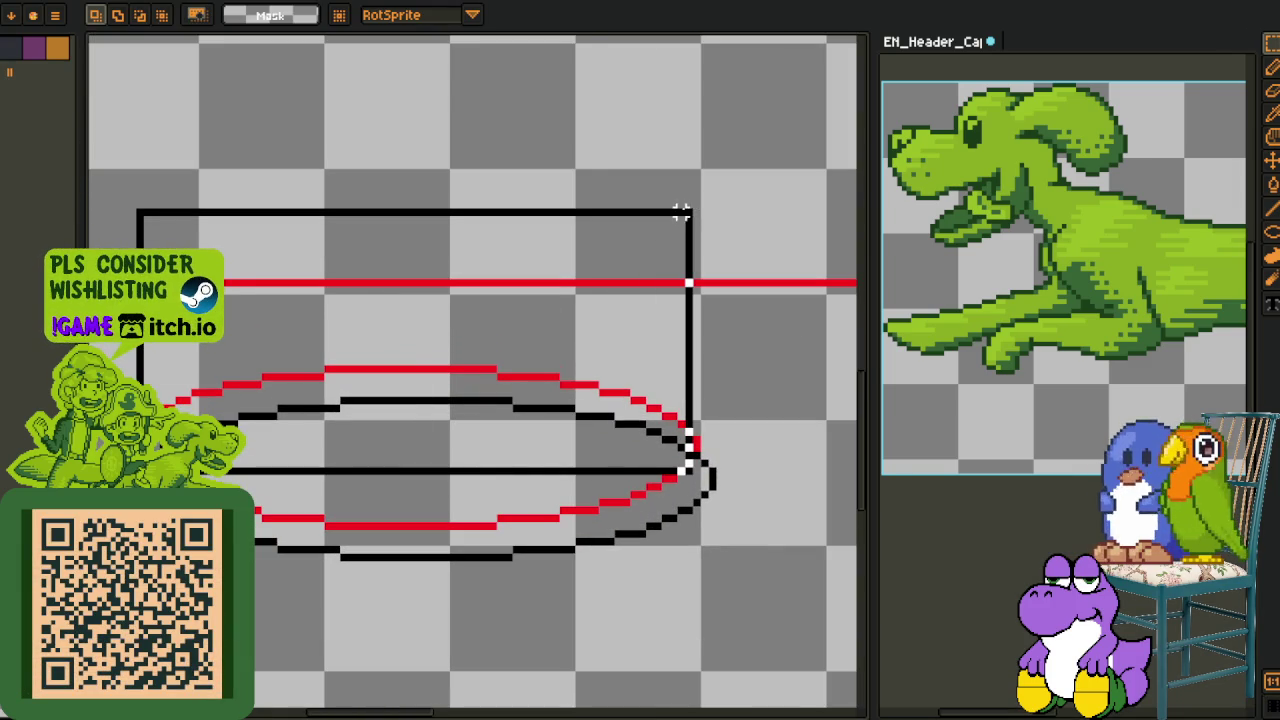
pyautogui.press('Delete')
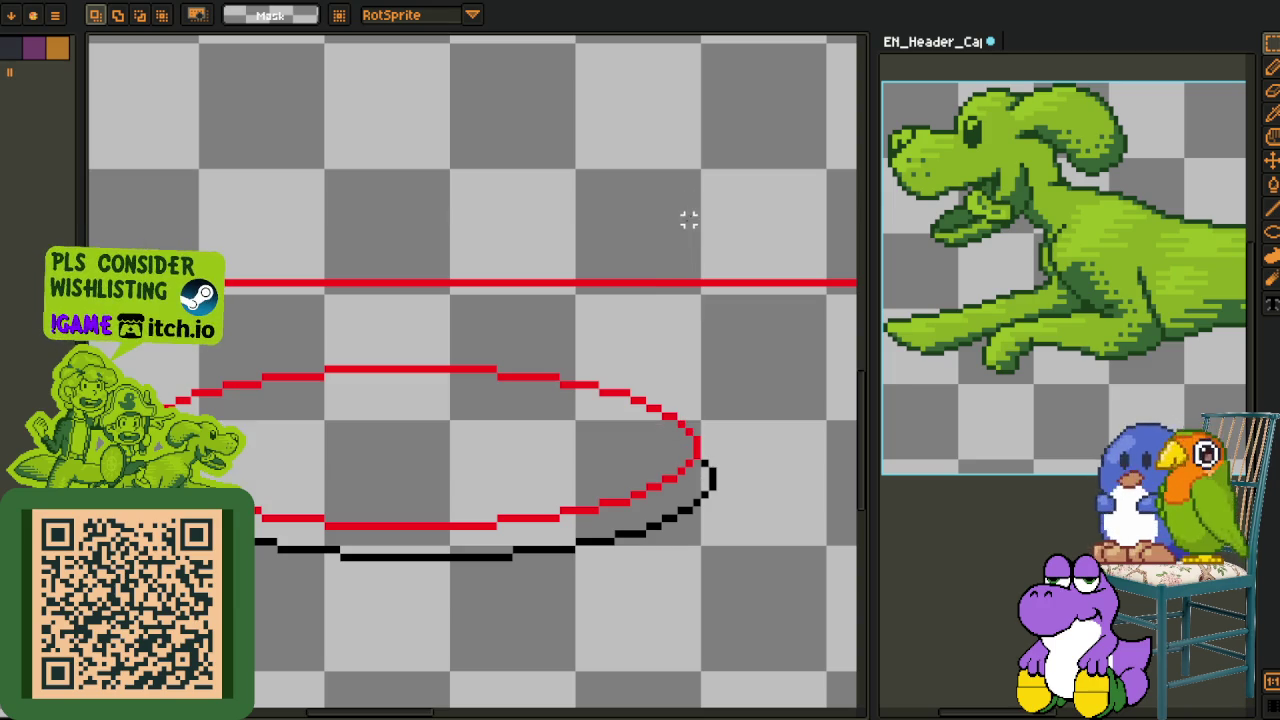
pyautogui.scroll(-2, 509, 381)
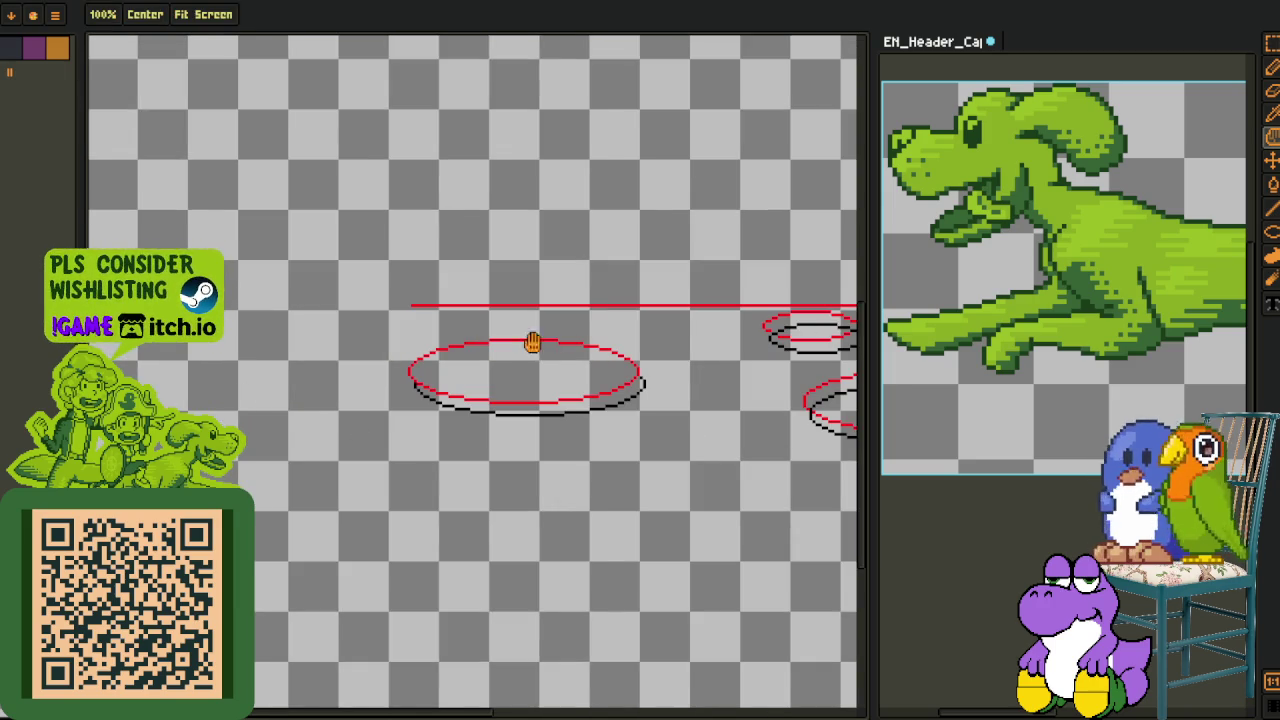
# Erase the top of the large black ellipse
pyautogui.hscroll(5, 380, 386)
pyautogui.scroll(1, 480, 491)
pyautogui.hscroll(2, 261, 590)
pyautogui.scroll(1, 261, 590)
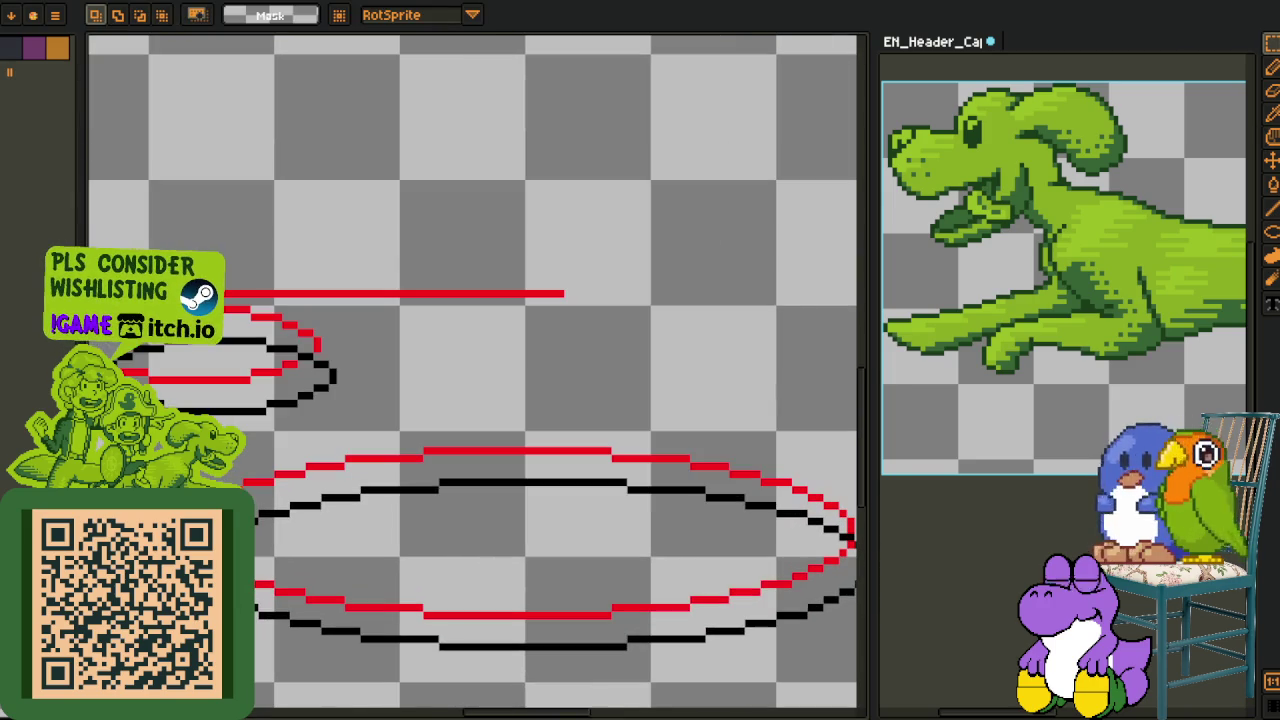
pyautogui.moveTo(302, 520); pyautogui.dragTo(840, 530)
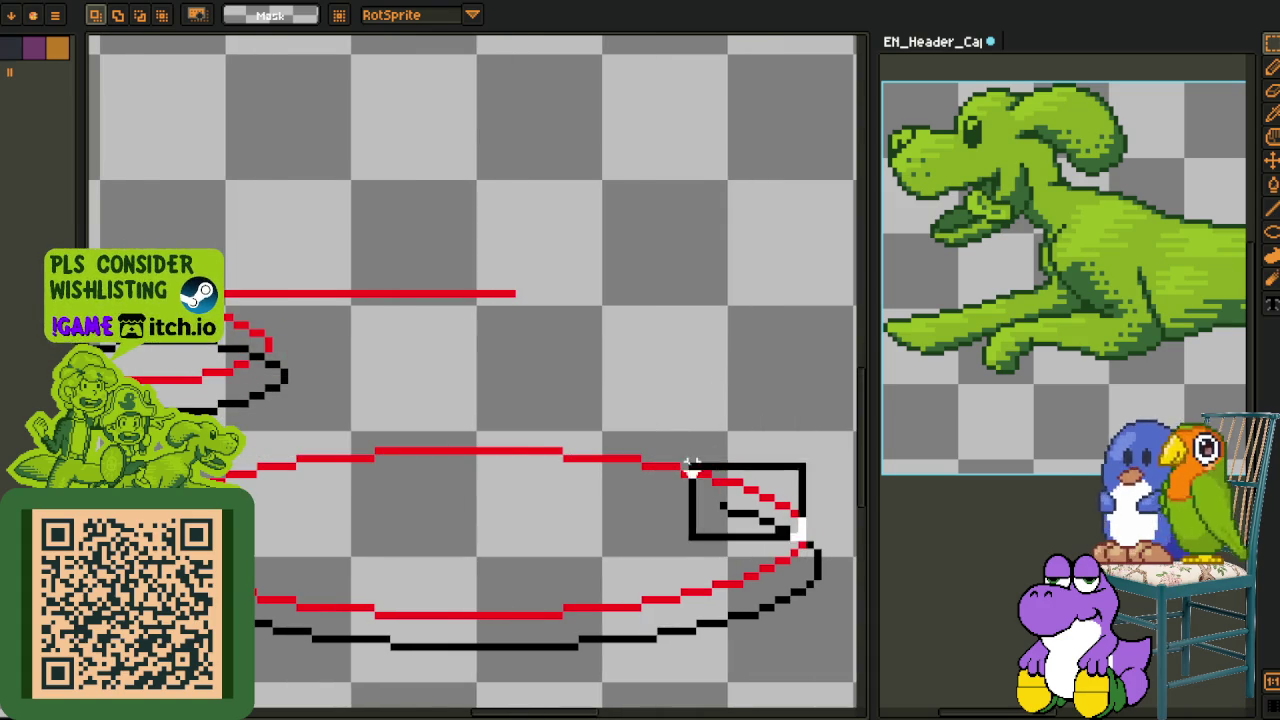
pyautogui.hscroll(-5, 386, 443)
pyautogui.scroll(2, 366, 464)
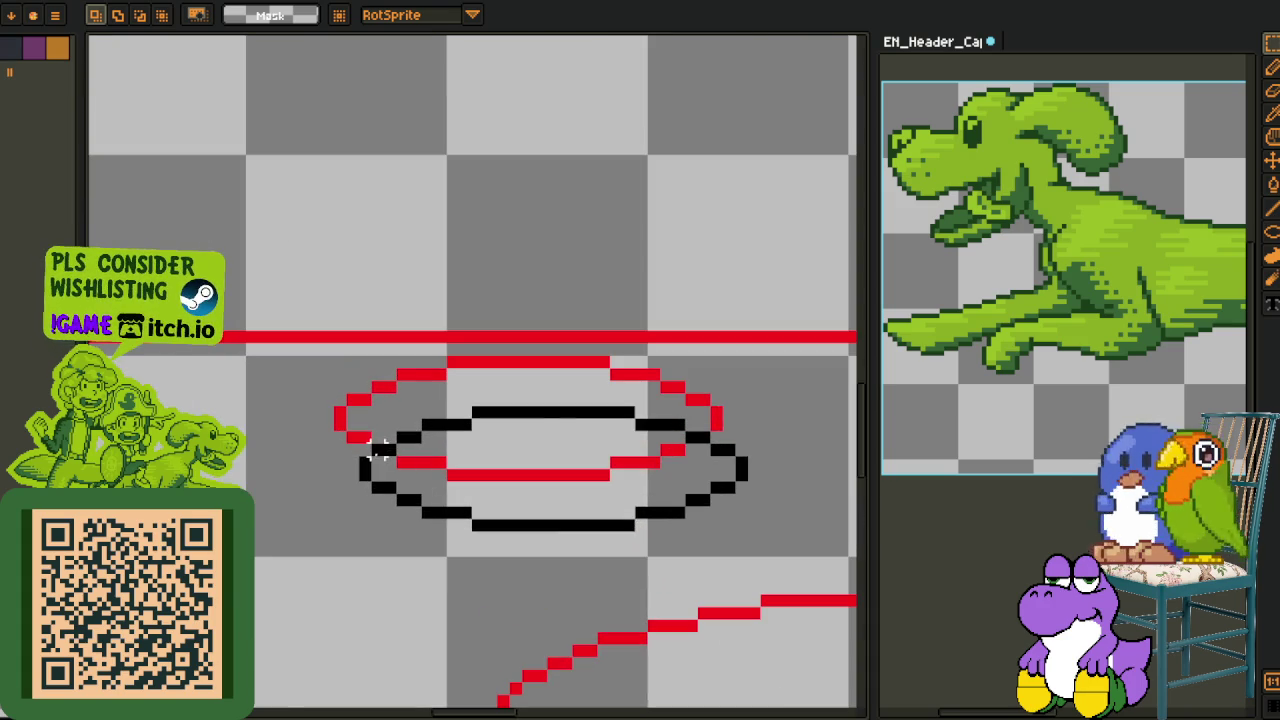
# Shift the small black ellipse up one pixel and erase its upper arc
pyautogui.moveTo(296, 368); pyautogui.dragTo(828, 536)
pyautogui.press('Up')
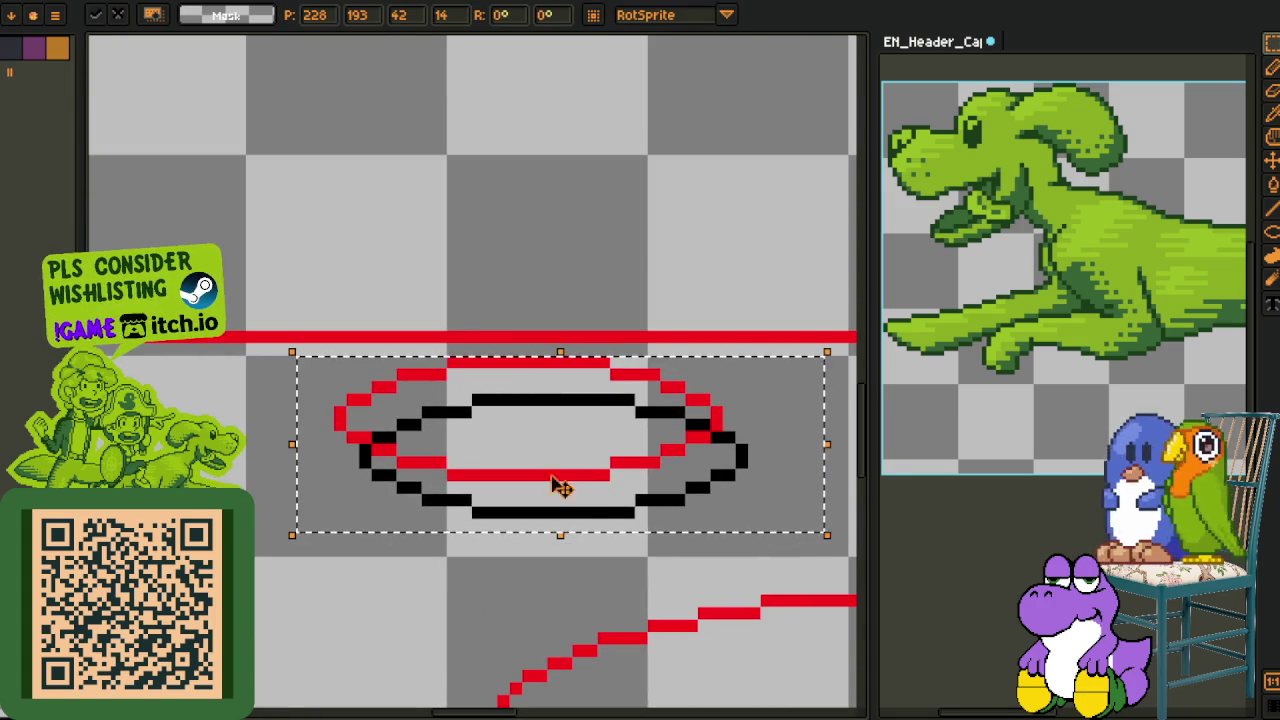
pyautogui.click(490, 285)
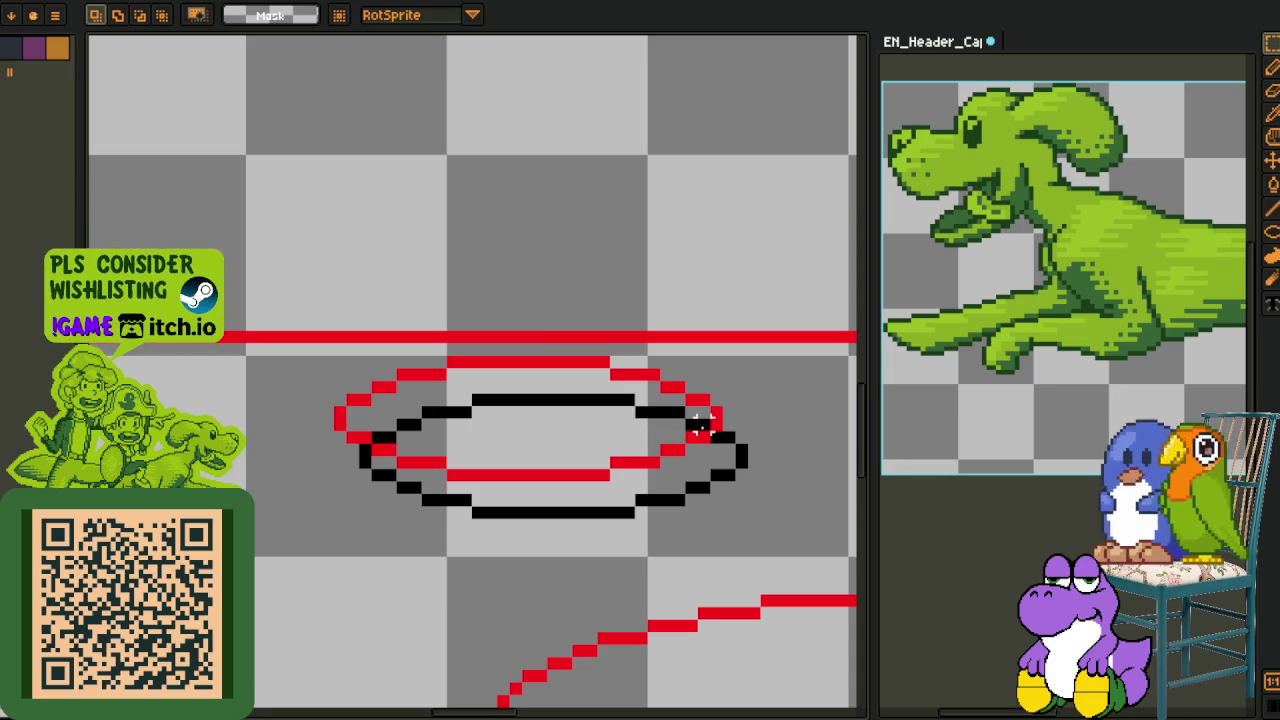
pyautogui.moveTo(700, 425); pyautogui.dragTo(380, 450)
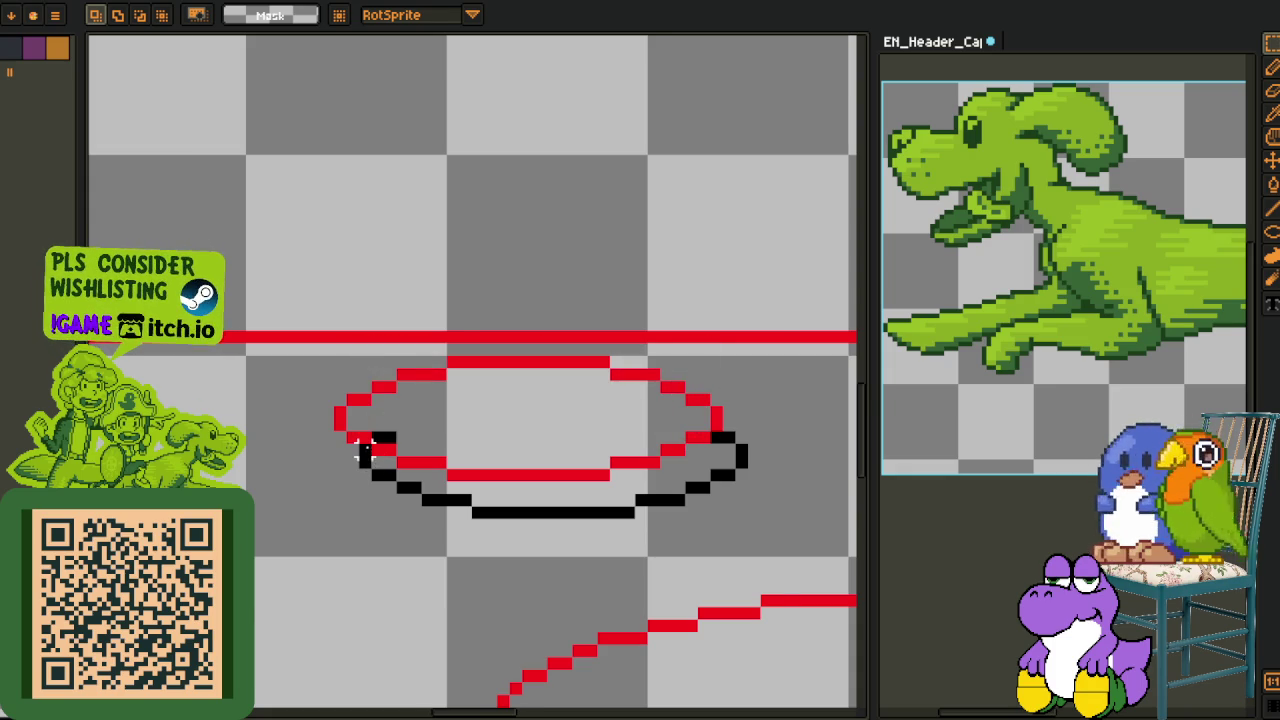
pyautogui.scroll(1, 363, 452)
pyautogui.press('e')
pyautogui.press('m')
# Nudge part of the small black arc one pixel left and fill its gaps with black pixels
pyautogui.moveTo(336, 440); pyautogui.dragTo(663, 548)
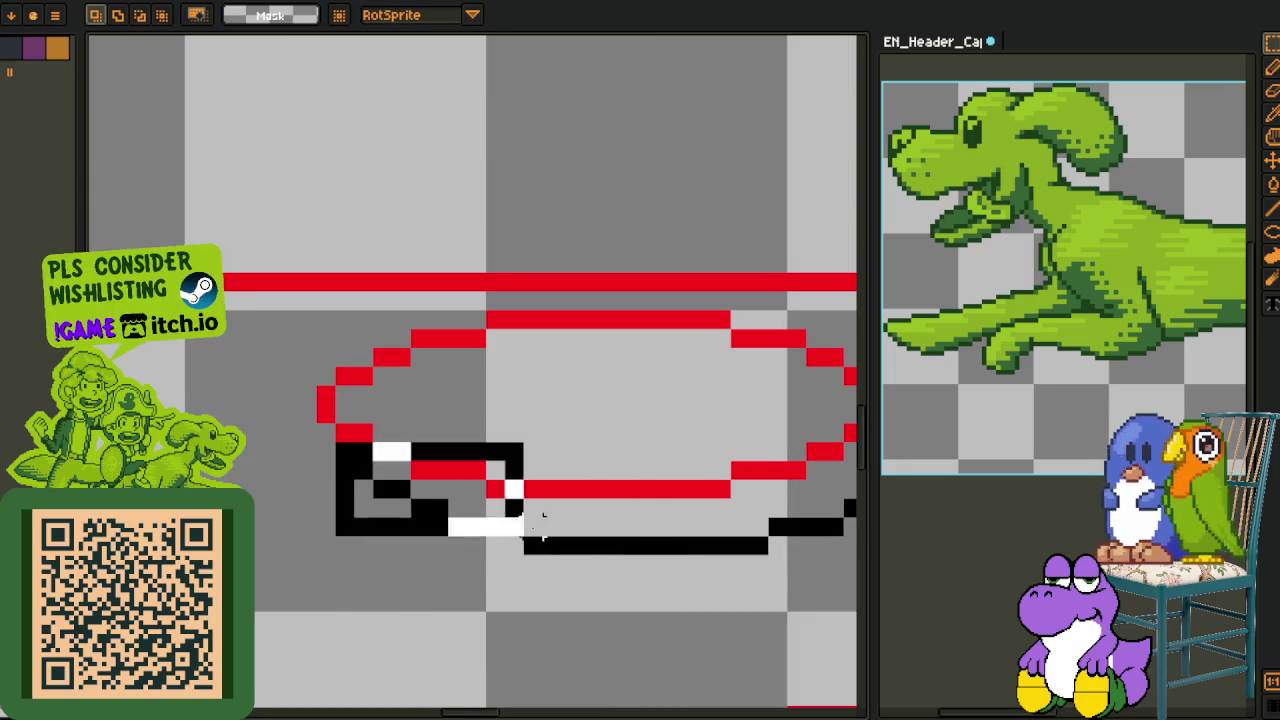
pyautogui.press('Left')
pyautogui.hotkey('ctrl', 'd')
pyautogui.press('b')
pyautogui.click(645, 545)
pyautogui.click(326, 451)
pyautogui.click(322, 432)
# Turn a stray black outline pixel near the middle ellipses red
pyautogui.moveTo(543, 409); pyautogui.dragTo(331, 422)
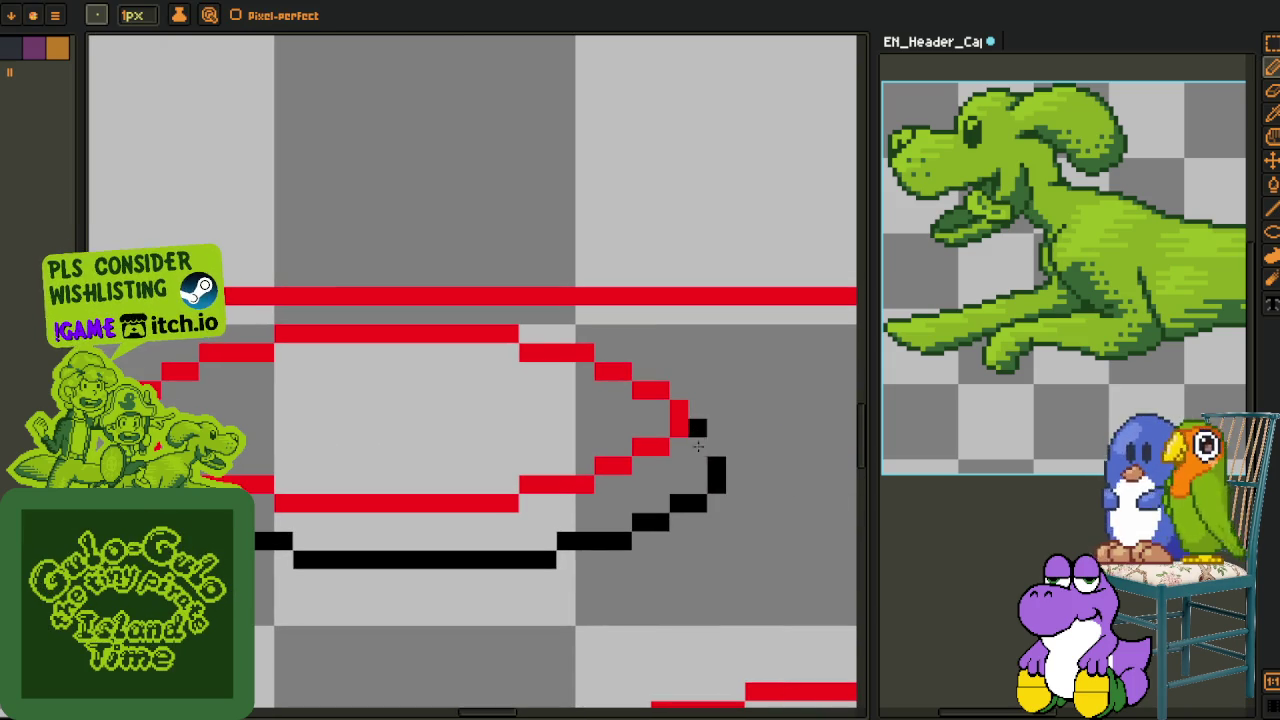
pyautogui.scroll(-4, 698, 449)
pyautogui.scroll(1, 420, 488)
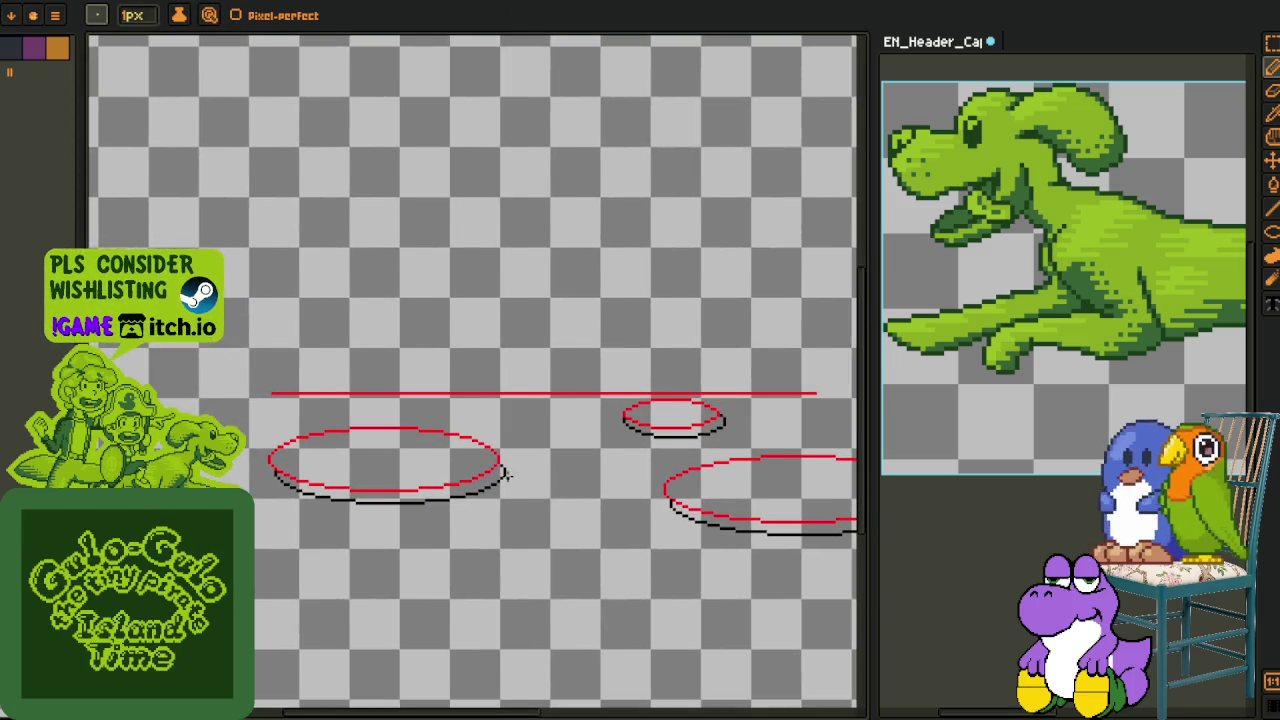
pyautogui.scroll(-1, 507, 476)
pyautogui.scroll(2, 526, 486)
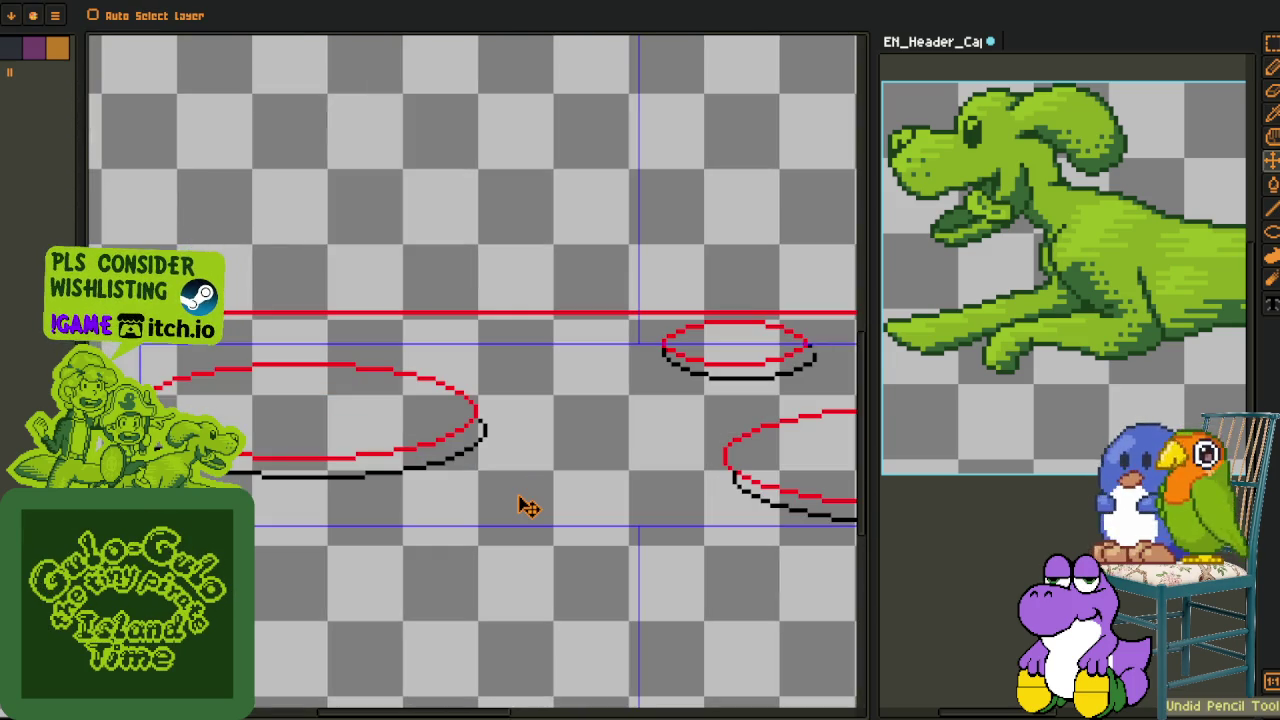
pyautogui.scroll(-2, 520, 500)
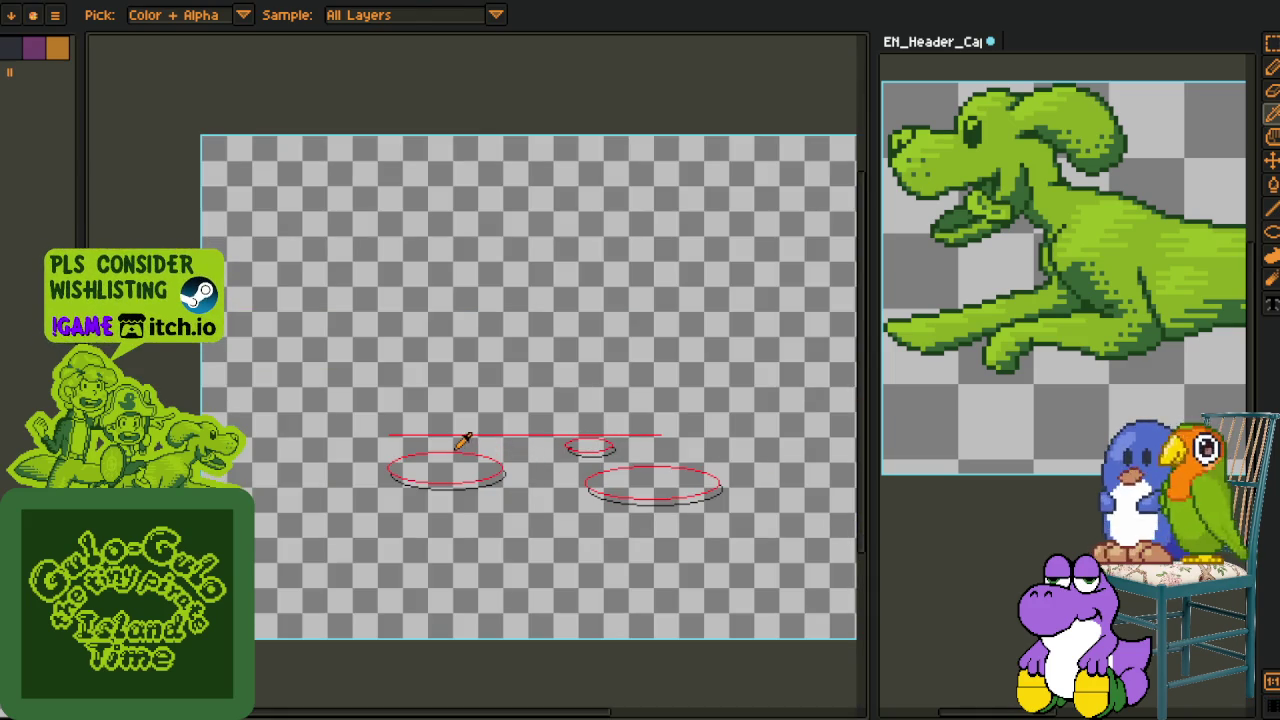
pyautogui.press('m')
pyautogui.moveTo(333, 381); pyautogui.dragTo(810, 586)
pyautogui.scroll(1, 783, 538)
pyautogui.scroll(1, 783, 538)
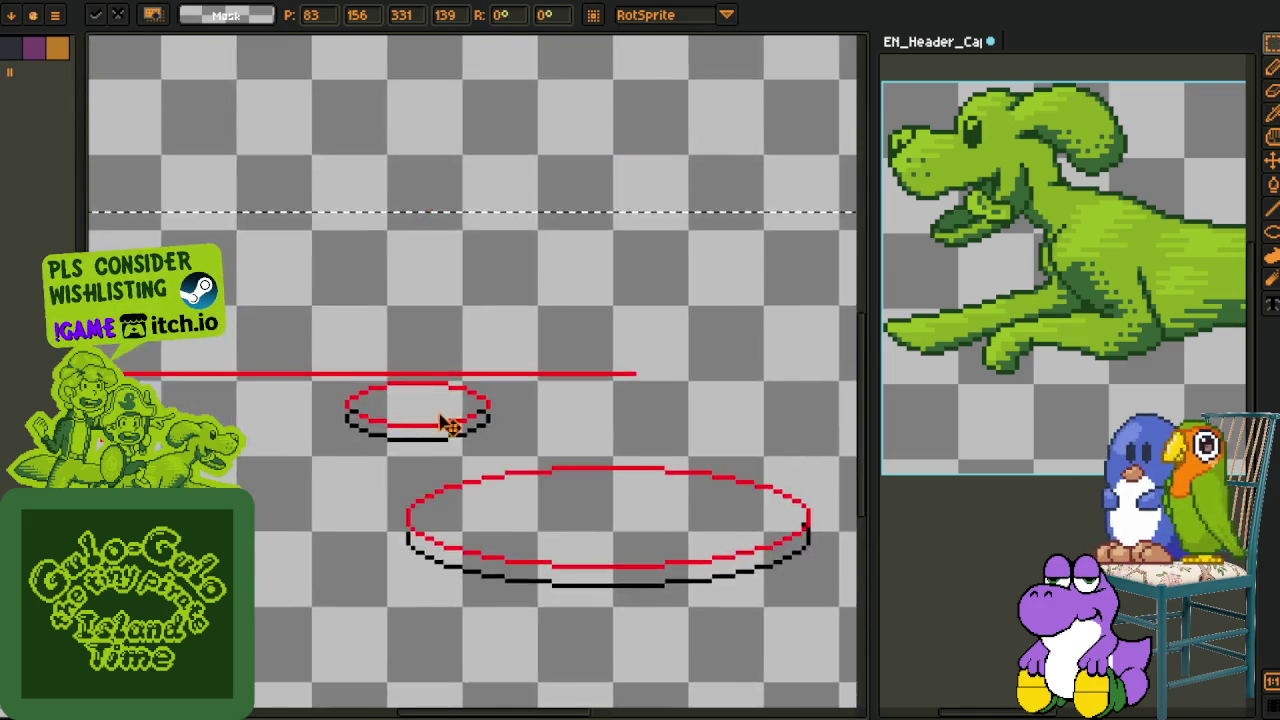
pyautogui.press('b')
pyautogui.scroll(3, 372, 410)
pyautogui.click(808, 415)
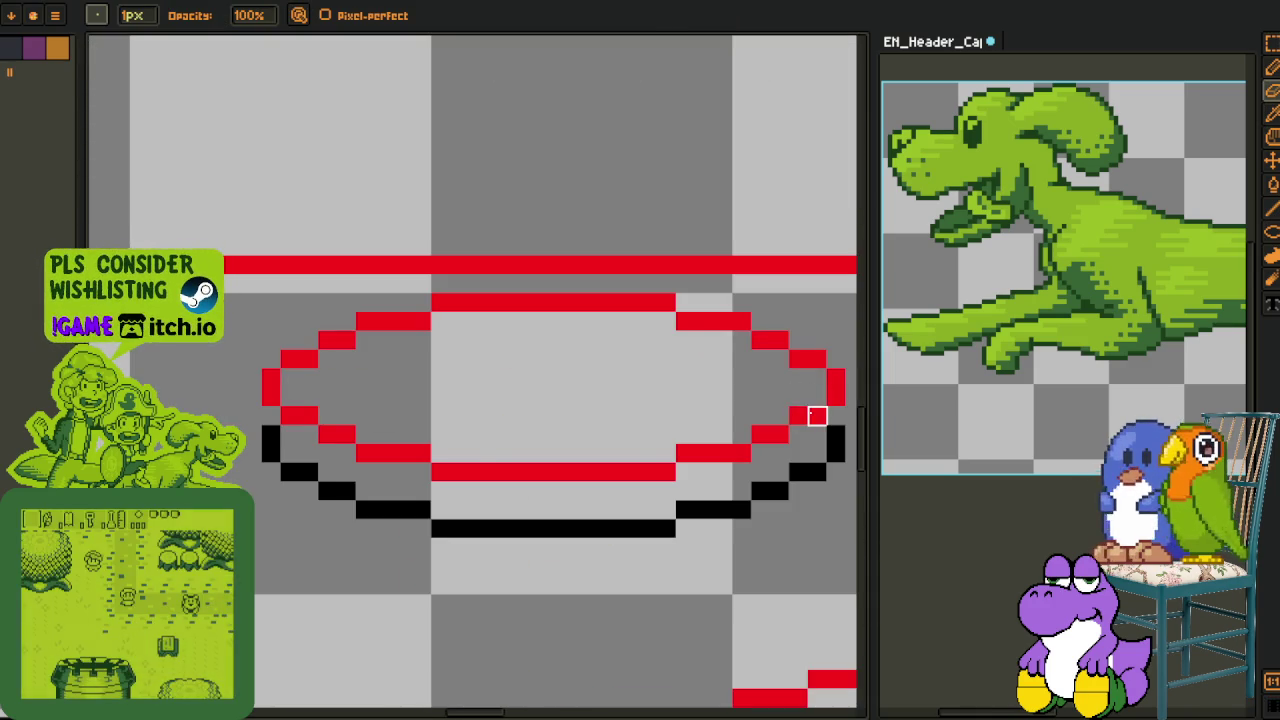
pyautogui.scroll(-3, 817, 414)
pyautogui.scroll(-2, 355, 358)
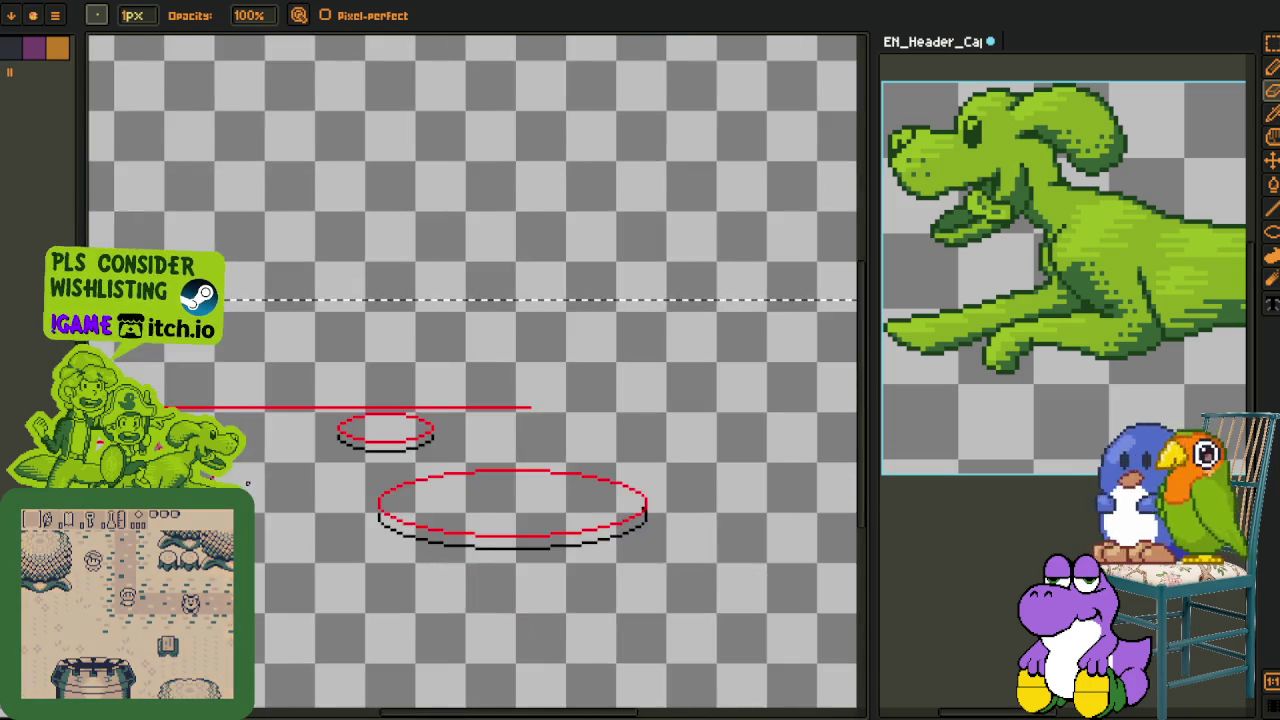
pyautogui.scroll(-1, 355, 358)
pyautogui.scroll(-2, 355, 358)
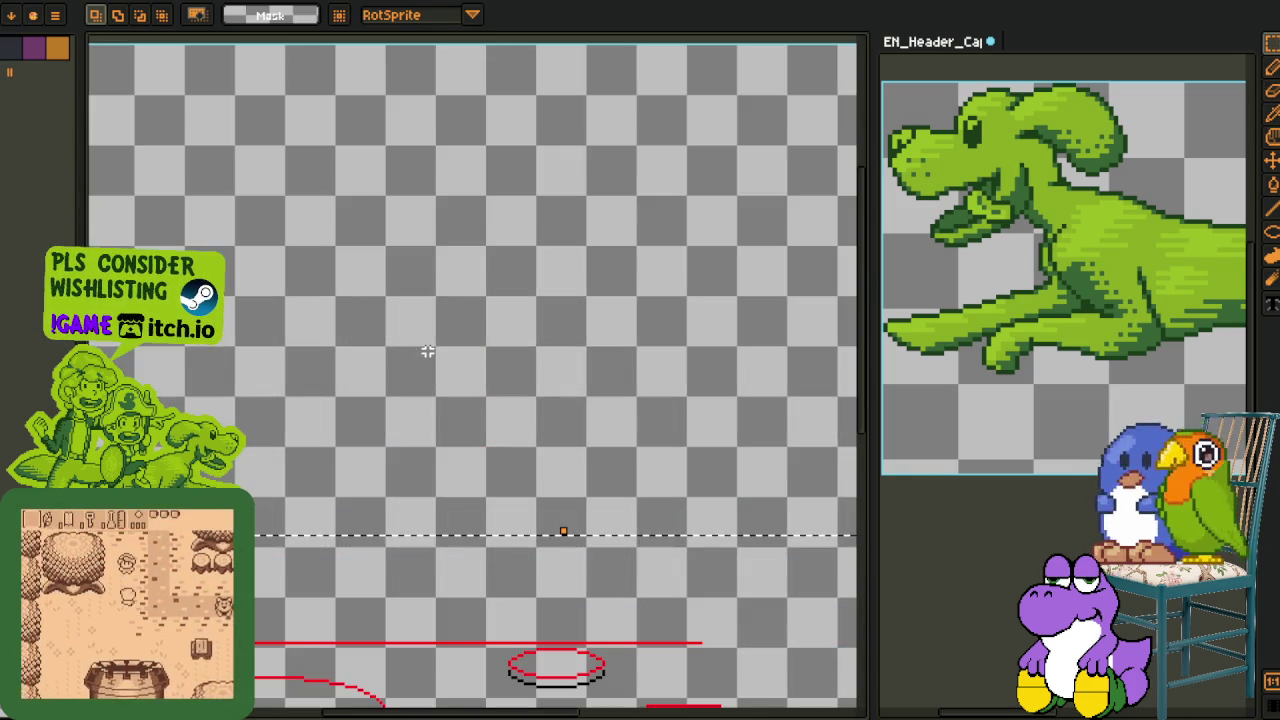
# Select the small red ellipse with the rectangular marquee
pyautogui.press('m')
pyautogui.scroll(2, 410, 350)
pyautogui.scroll(2, 575, 596)
pyautogui.moveTo(300, 452); pyautogui.dragTo(606, 580)
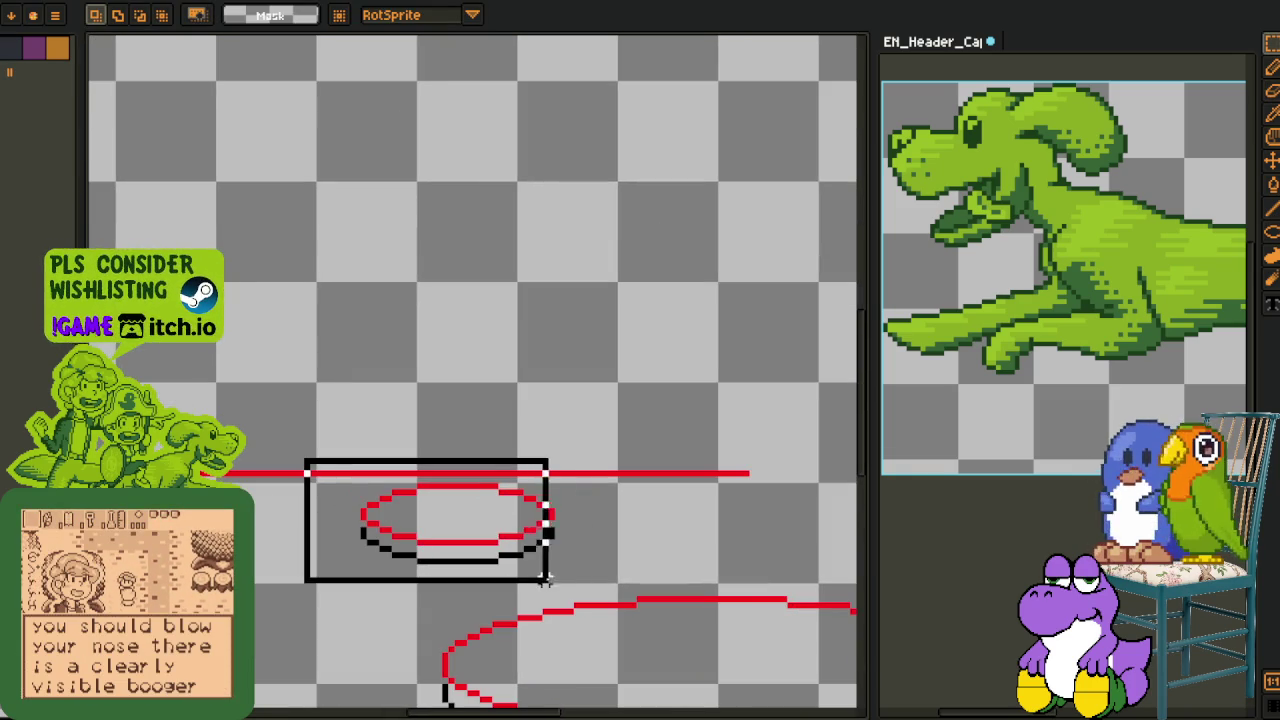
pyautogui.scroll(1, 366, 531)
pyautogui.scroll(1, 400, 503)
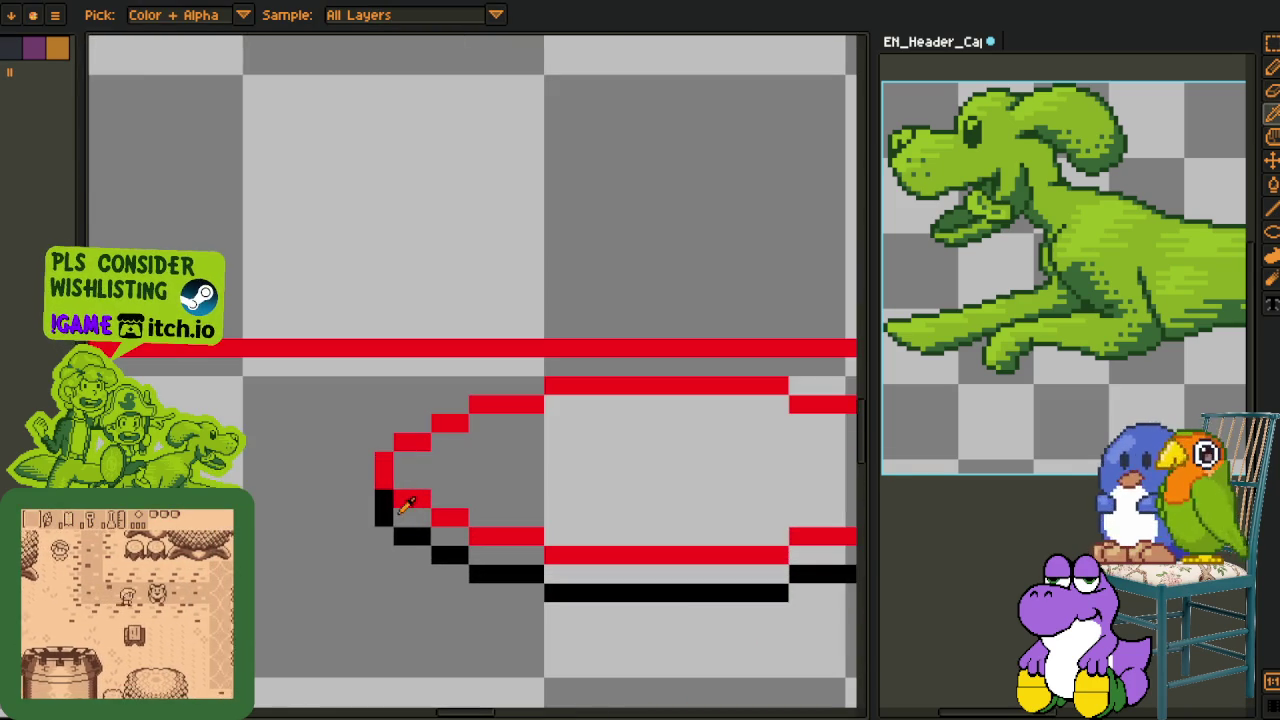
pyautogui.scroll(-3, 585, 613)
pyautogui.scroll(2, 266, 523)
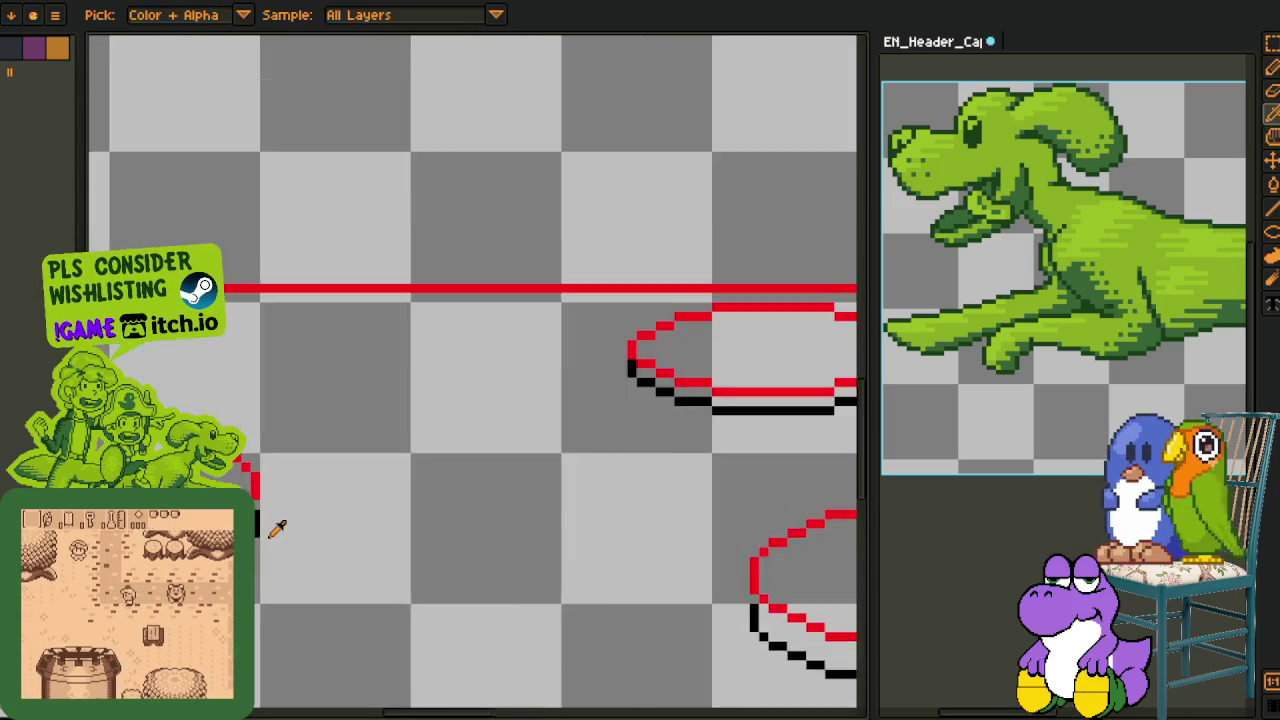
pyautogui.scroll(1, 266, 523)
pyautogui.press('b')
pyautogui.press('b')
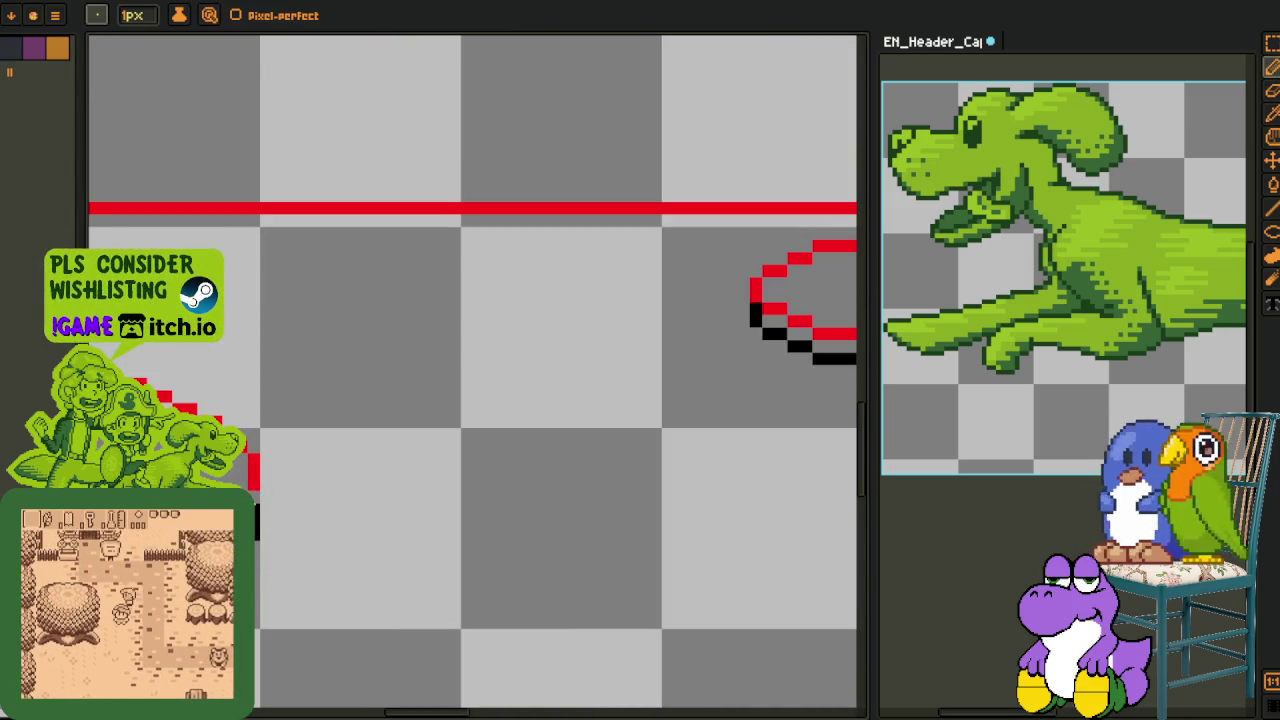
pyautogui.scroll(-3, 337, 503)
pyautogui.scroll(2, 238, 478)
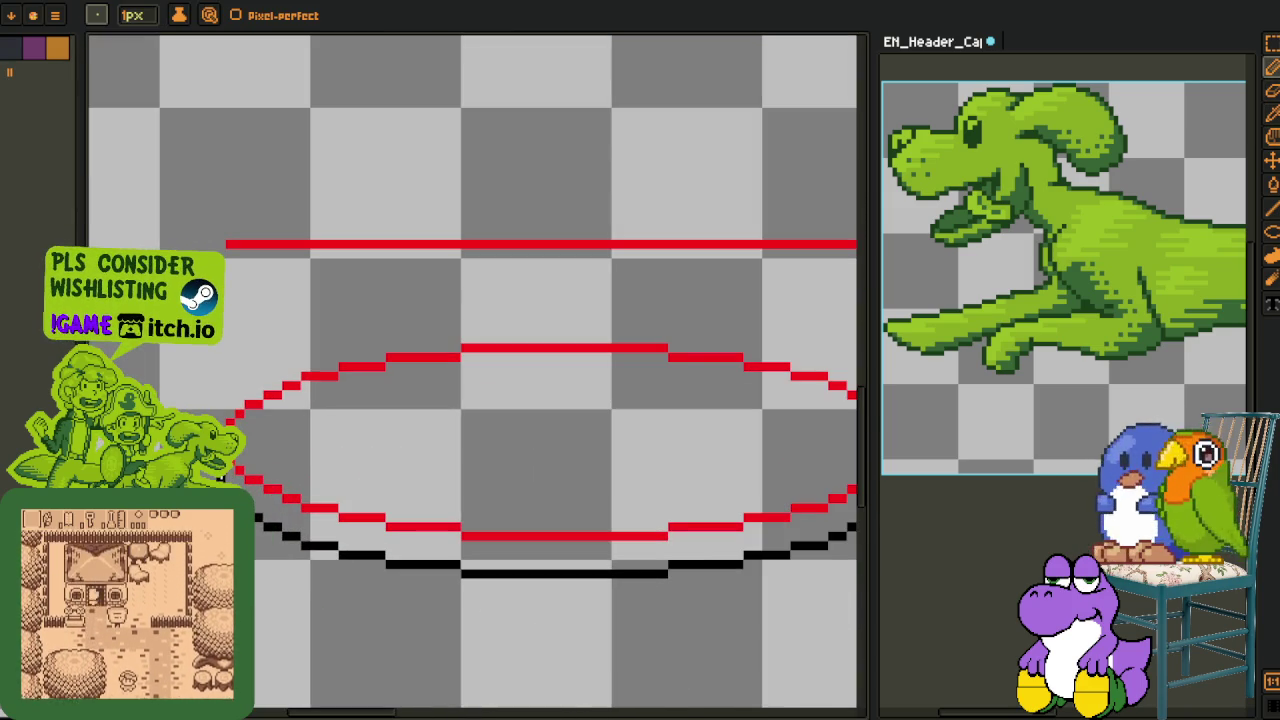
pyautogui.scroll(-1, 309, 443)
# Select the large ellipse for copying, then clear the selection and show the layers timeline
pyautogui.press('m')
pyautogui.scroll(-1, 215, 395)
pyautogui.moveTo(207, 387); pyautogui.dragTo(826, 628)
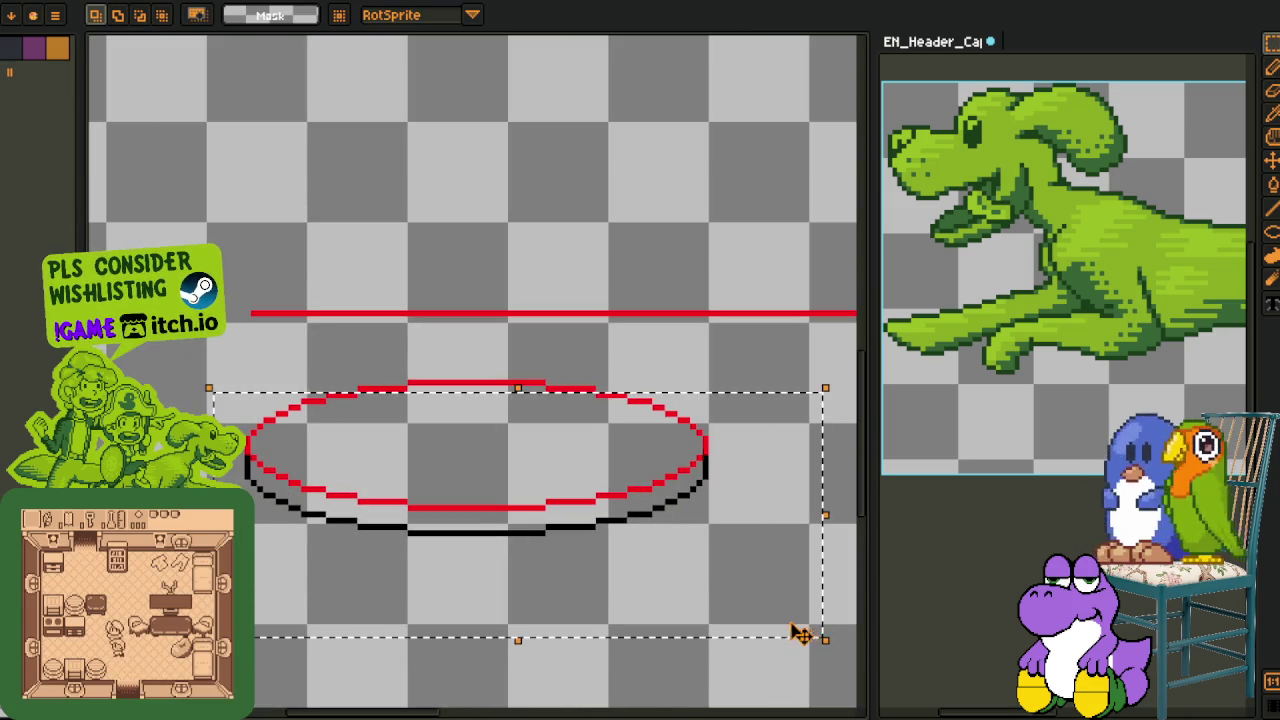
pyautogui.scroll(-2, 720, 560)
pyautogui.scroll(1, 484, 454)
pyautogui.scroll(1, 484, 454)
pyautogui.moveTo(293, 414); pyautogui.dragTo(815, 553)
pyautogui.hotkey('ctrl', 'd')
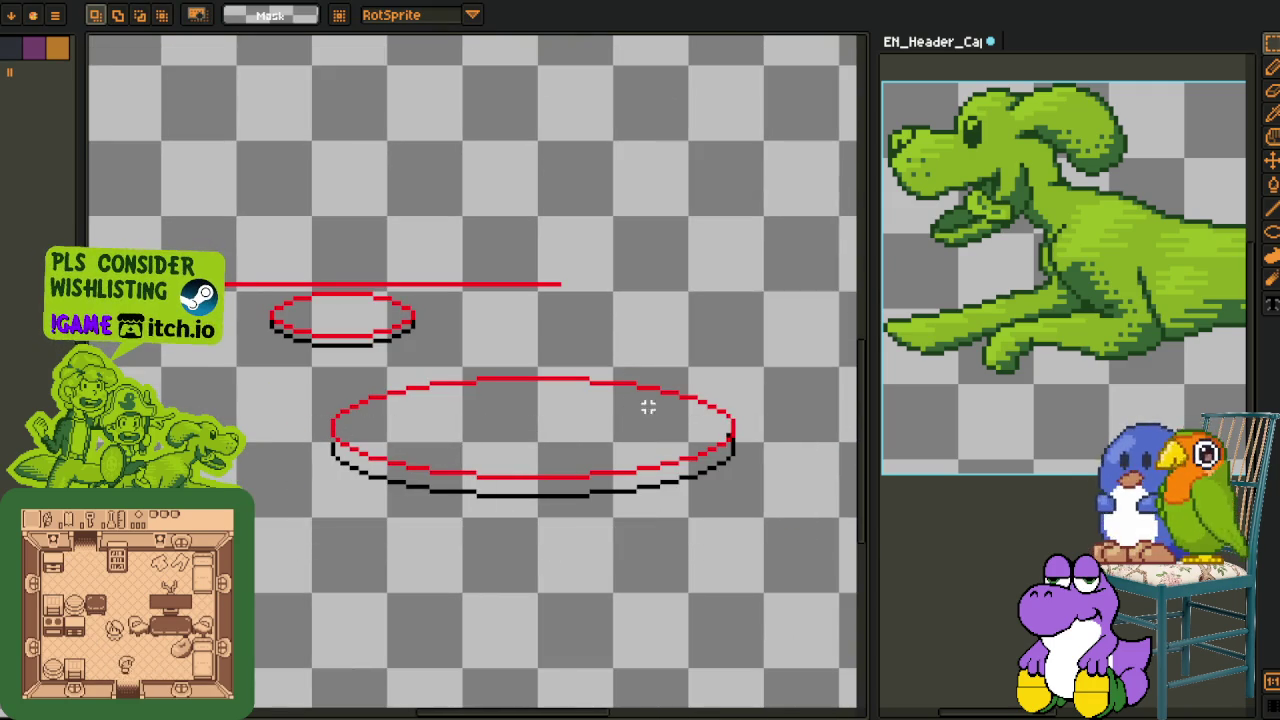
pyautogui.scroll(1, 649, 400)
pyautogui.scroll(1, 737, 423)
pyautogui.press('b')
pyautogui.scroll(-1, 749, 457)
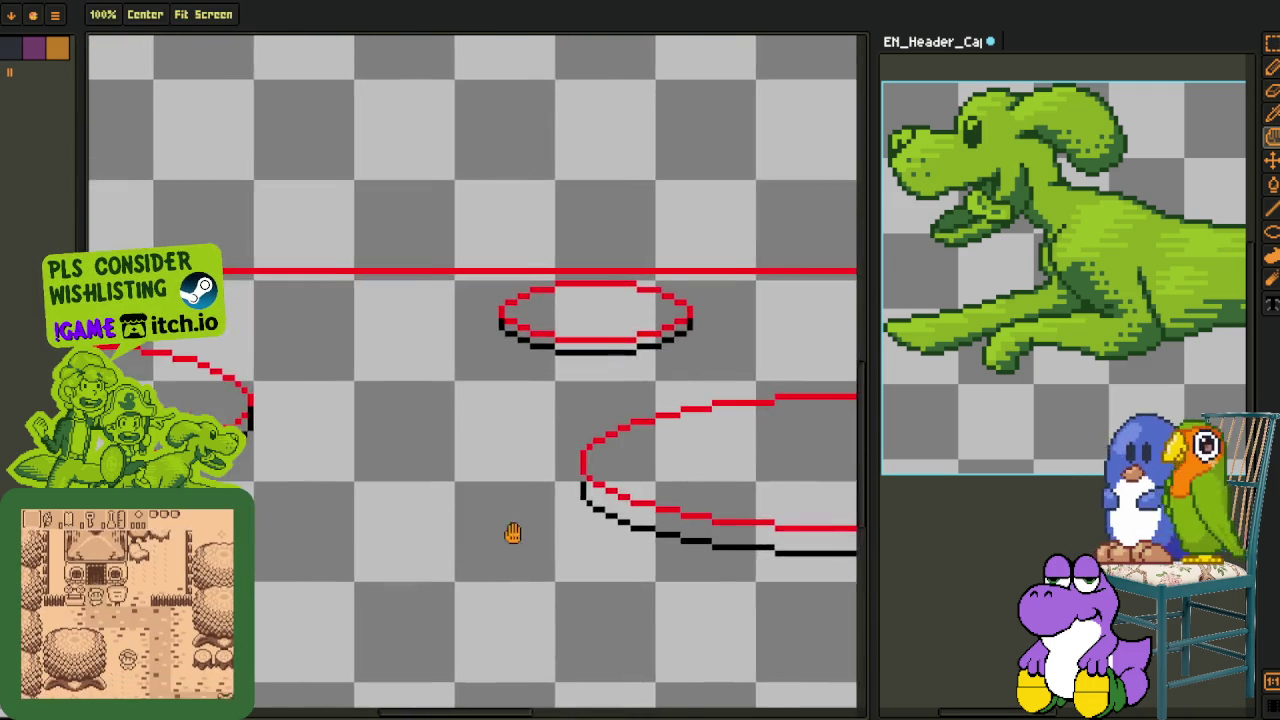
pyautogui.moveTo(715, 484); pyautogui.dragTo(545, 424)
pyautogui.press('Tab')
# Move the ellipse layer down one place in the layer stack
pyautogui.rightClick(200, 590)
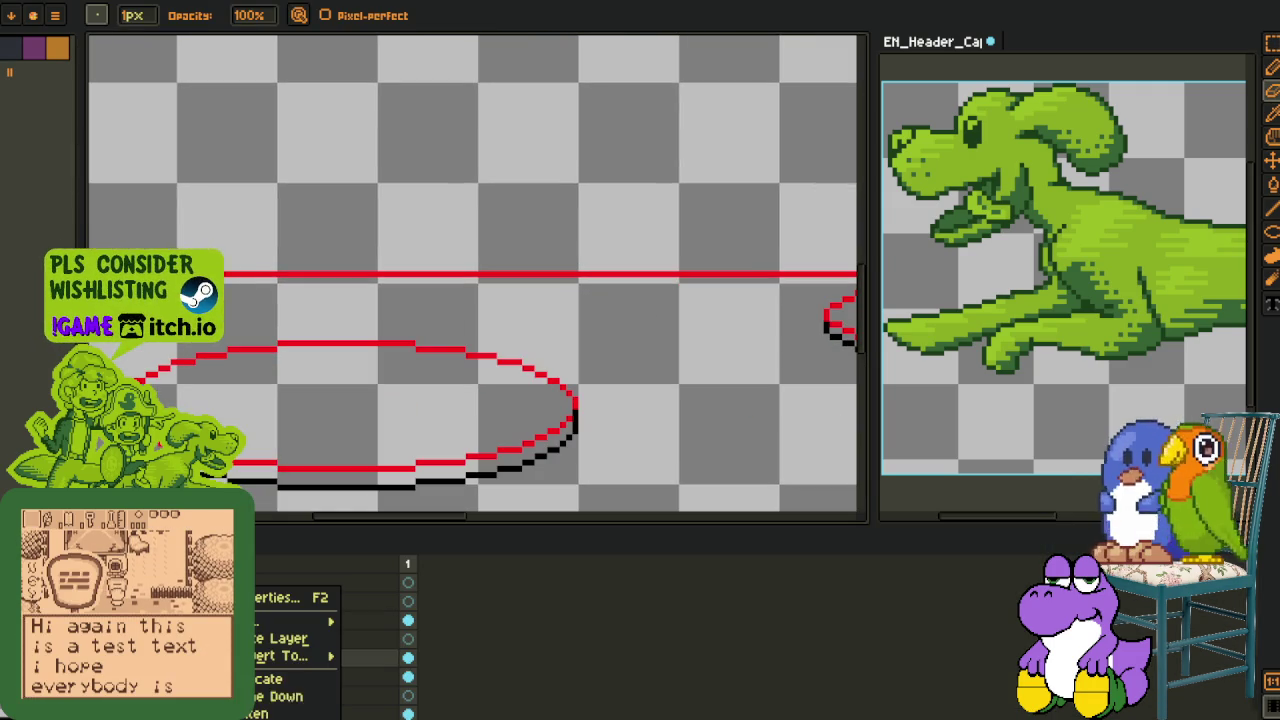
pyautogui.click(286, 700)
pyautogui.scroll(1, 286, 488)
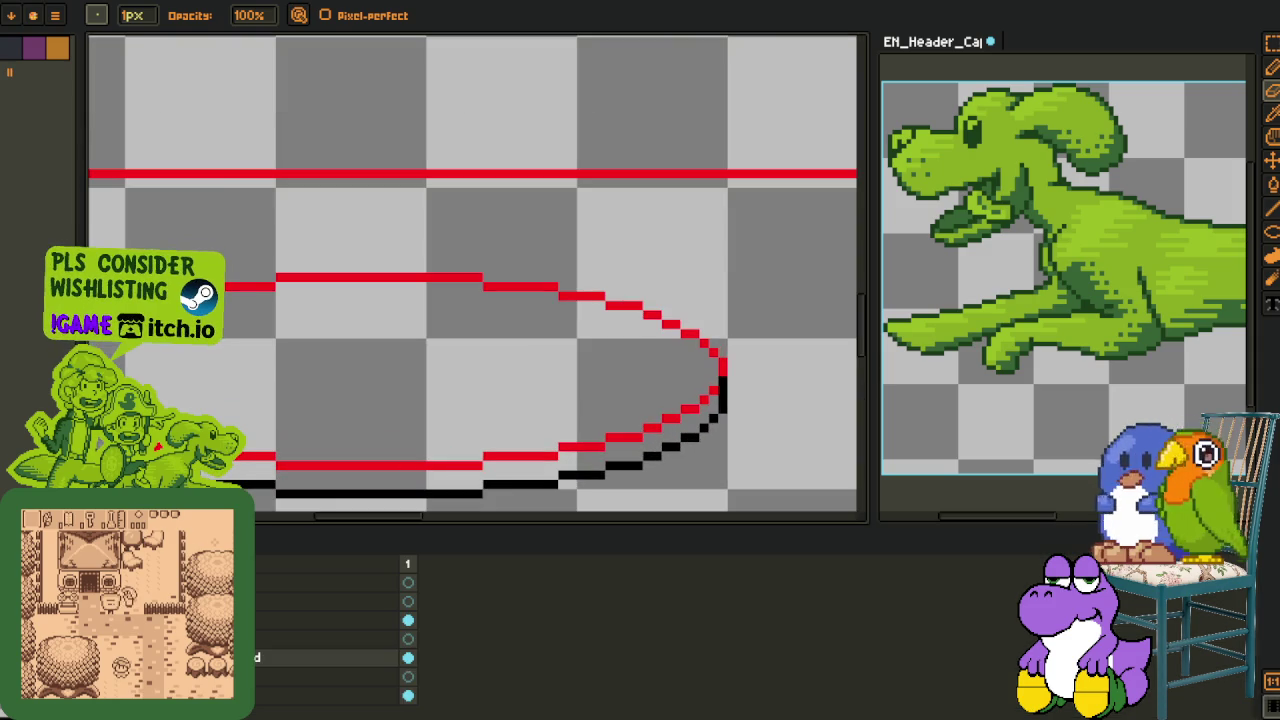
pyautogui.press('Tab')
pyautogui.scroll(2, 330, 455)
# Bucket-fill the bands between the red and black outlines red, including the small ellipse's gaps
pyautogui.press('g')
pyautogui.click(339, 505)
pyautogui.scroll(-3, 339, 505)
pyautogui.scroll(1, 500, 400)
pyautogui.scroll(1, 567, 385)
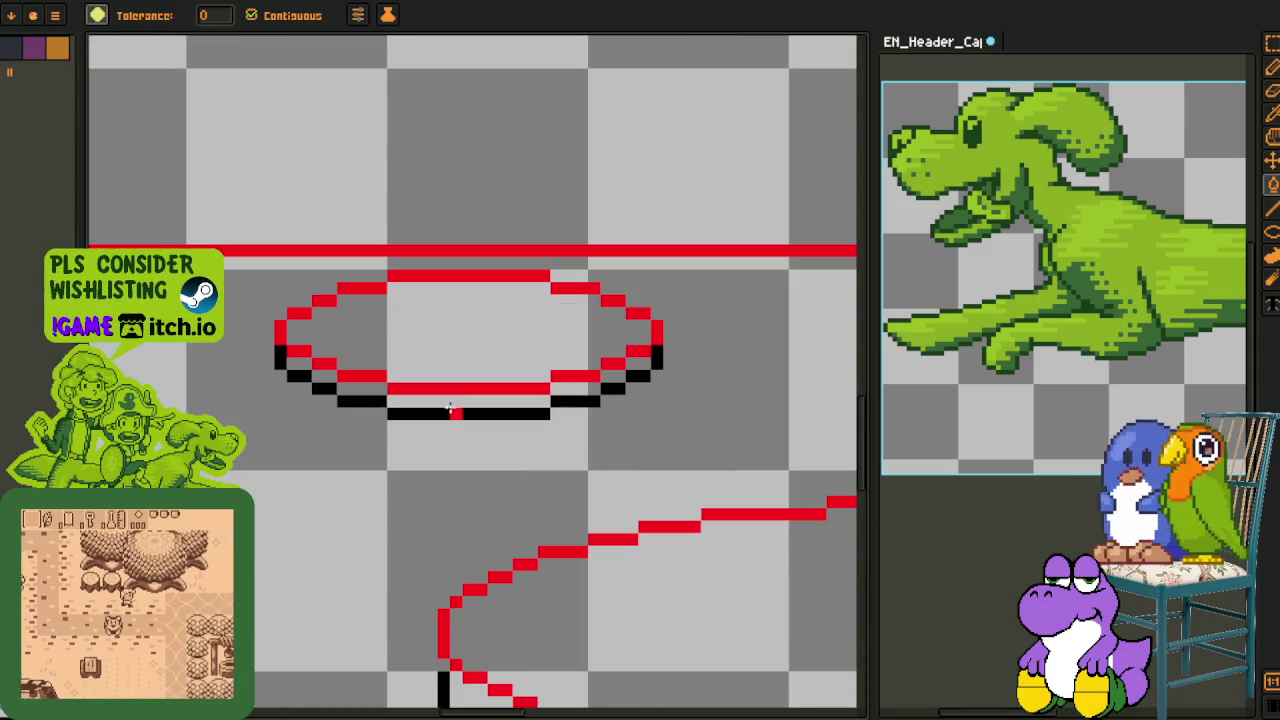
pyautogui.click(567, 385)
pyautogui.click(357, 393)
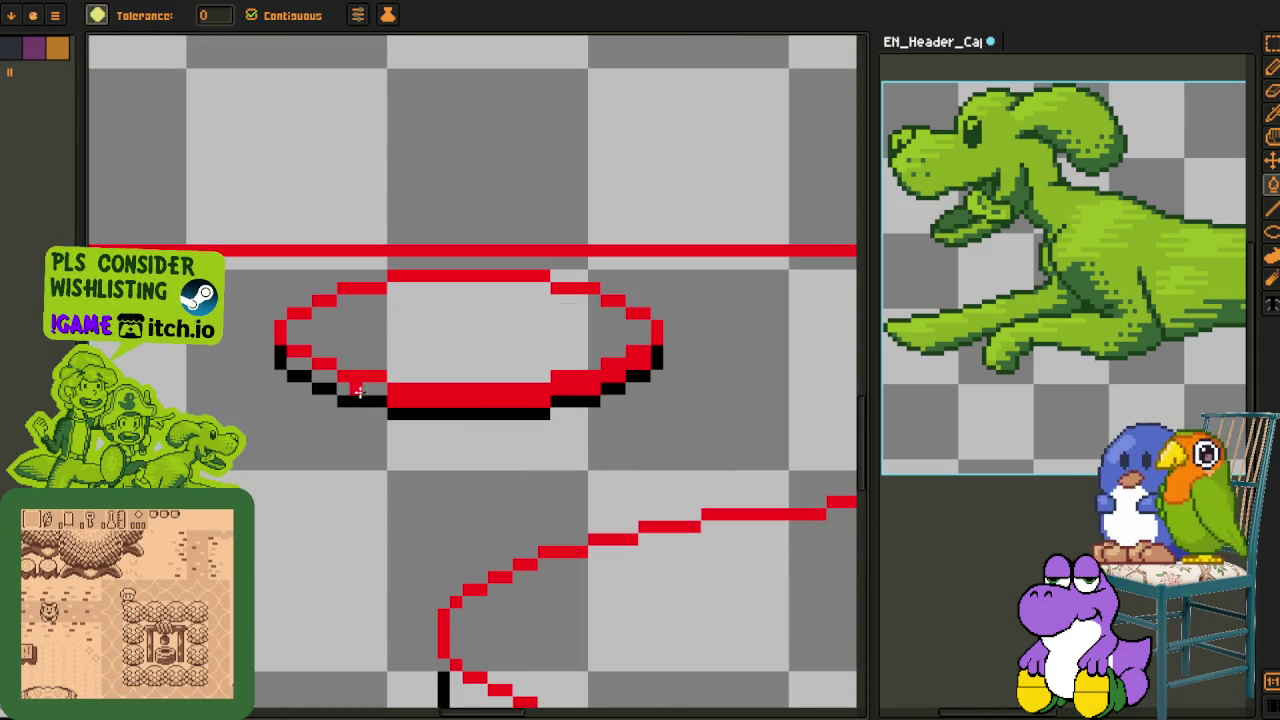
pyautogui.scroll(-2, 331, 480)
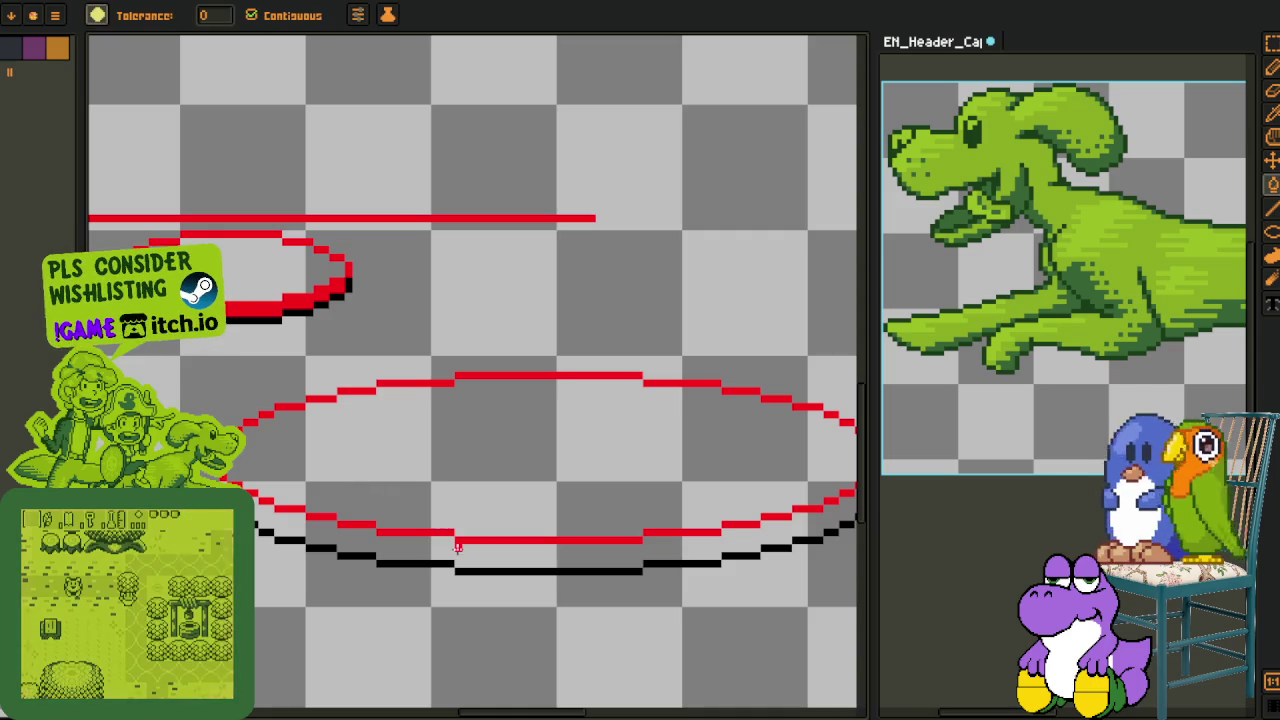
pyautogui.scroll(2, 478, 528)
# Replace the remaining black underside pixels with red using Replace Color
pyautogui.press('i')
pyautogui.scroll(1, 477, 530)
pyautogui.hotkey('shift', 'r')
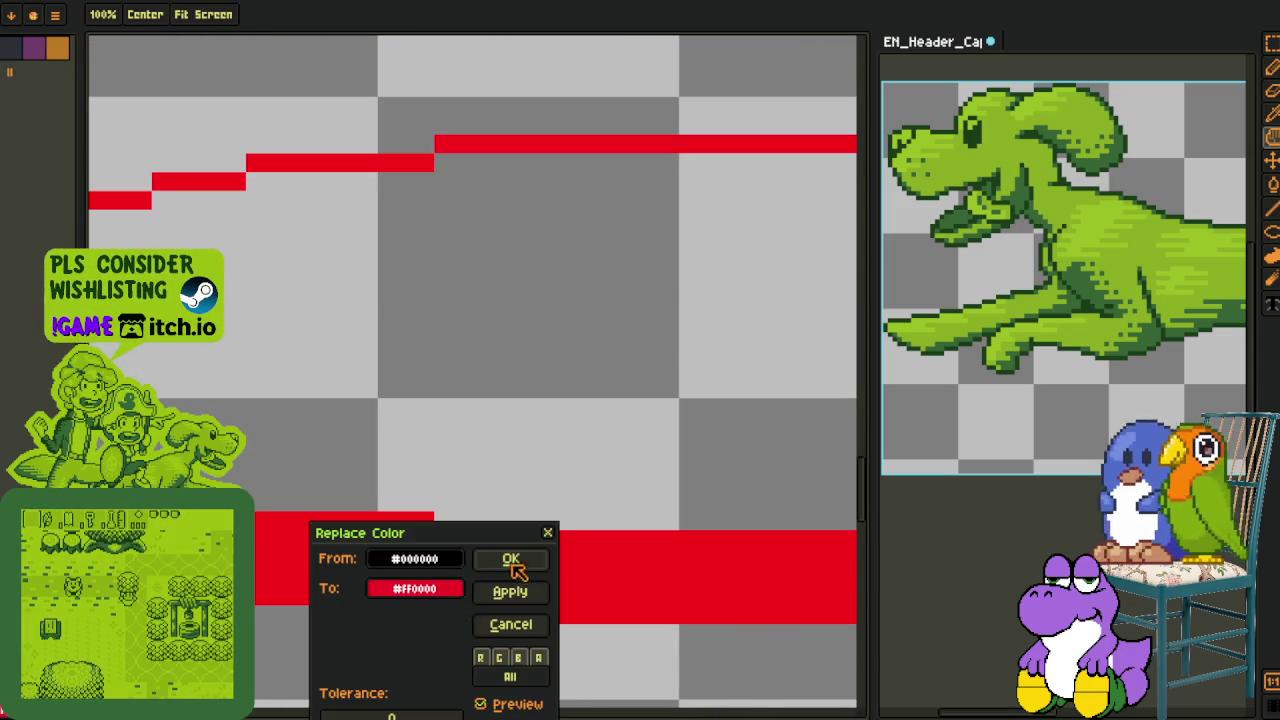
pyautogui.click(511, 560)
pyautogui.scroll(-2, 478, 492)
pyautogui.scroll(-3, 440, 513)
pyautogui.press('Tab')
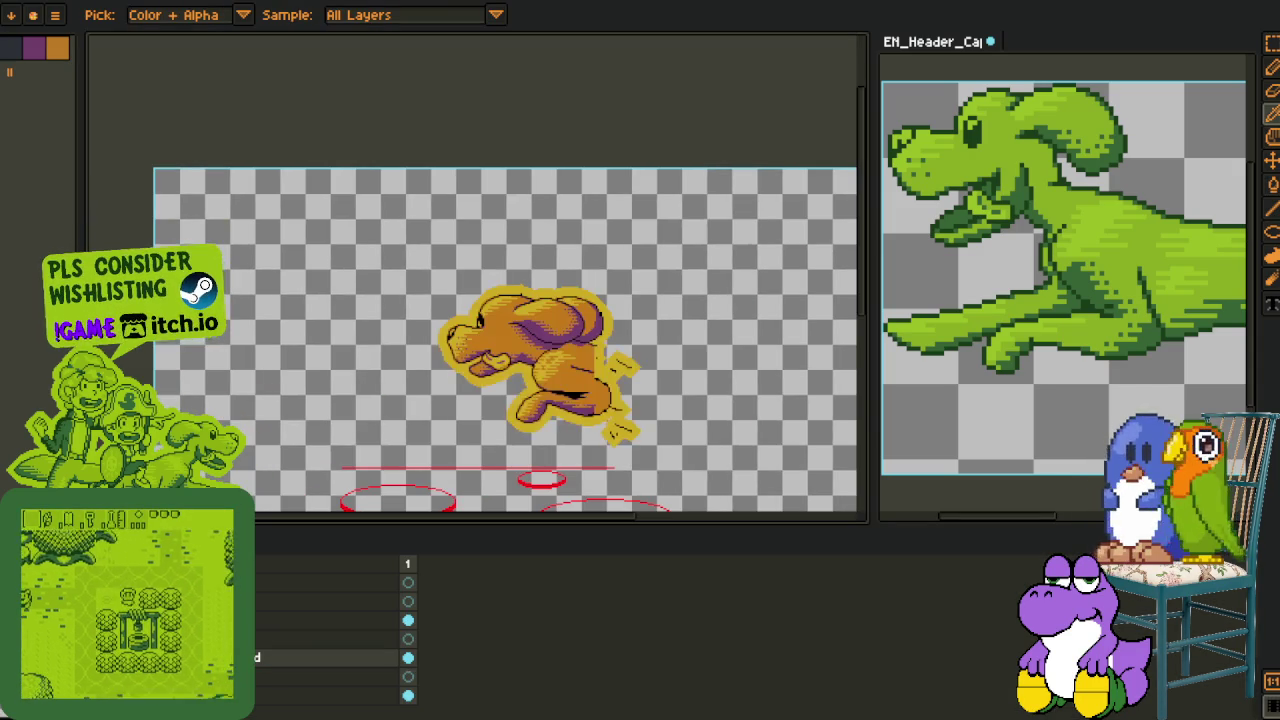
# Open the working areas file in the right-hand side view beside the header
pyautogui.scroll(1, 330, 640)
pyautogui.scroll(1, 330, 640)
pyautogui.scroll(1, 330, 640)
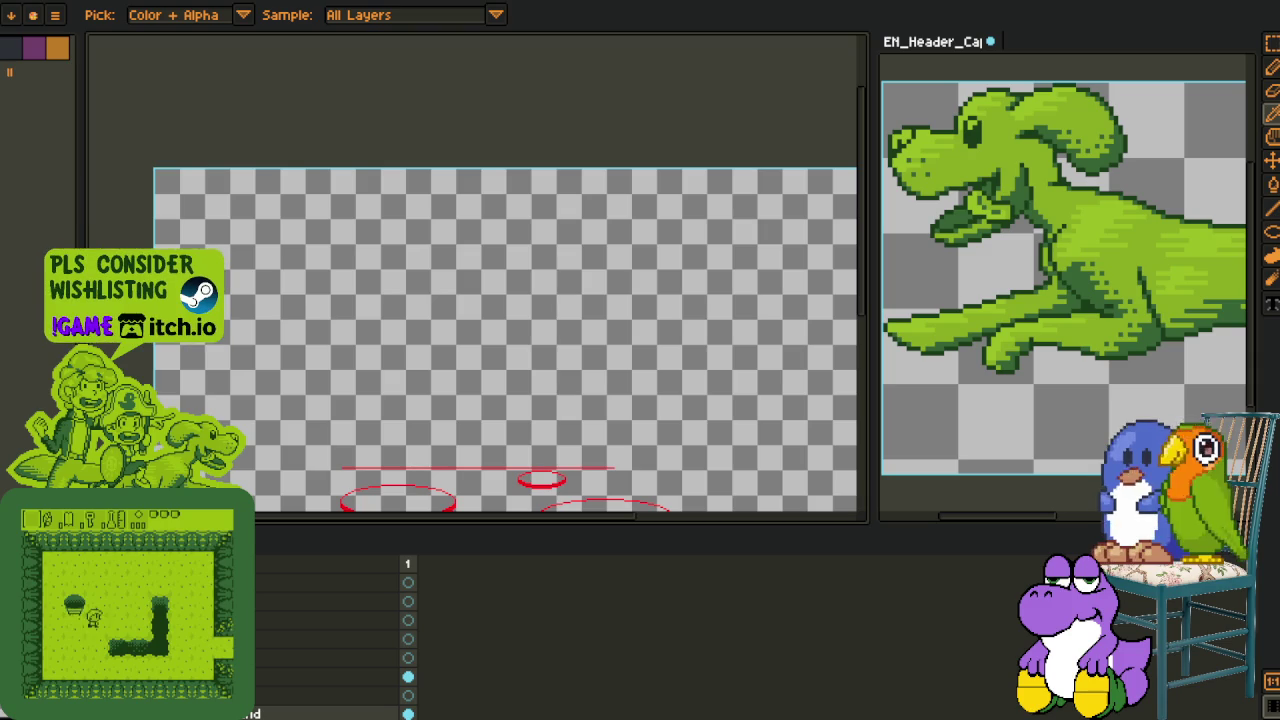
pyautogui.press('Tab')
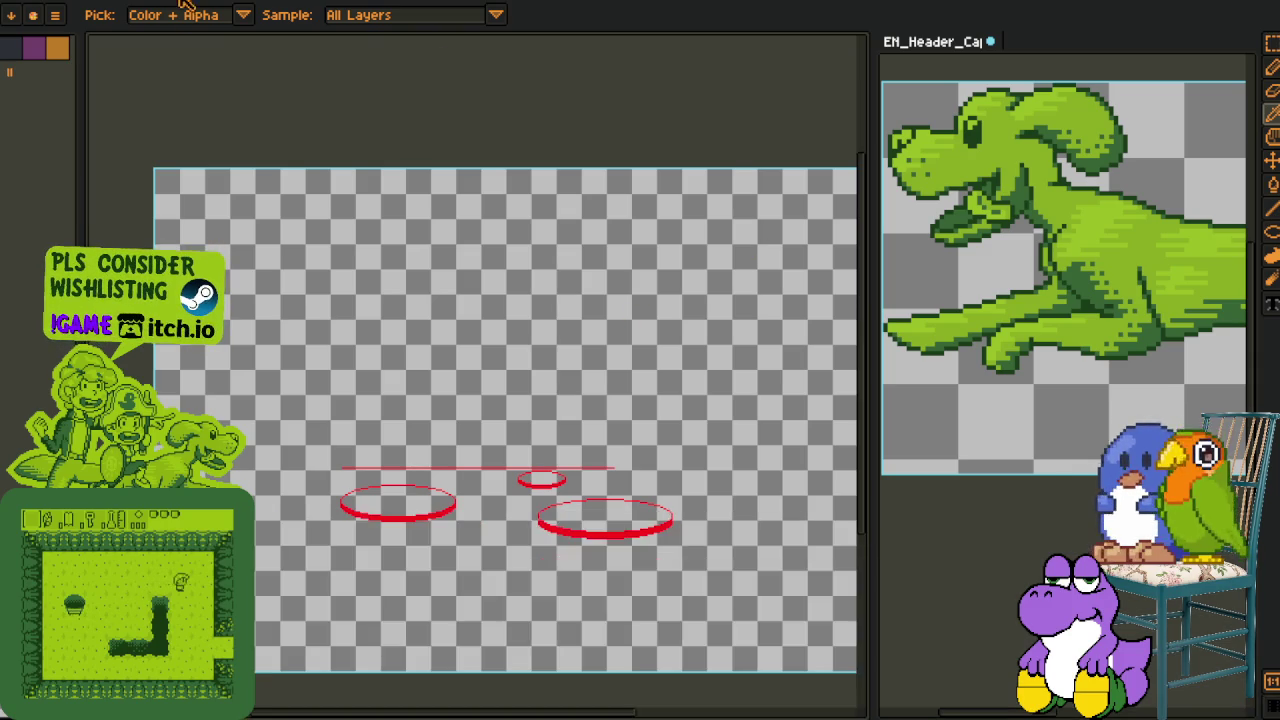
pyautogui.moveTo(700, 40); pyautogui.dragTo(960, 42)
pyautogui.scroll(-5, 1004, 280)
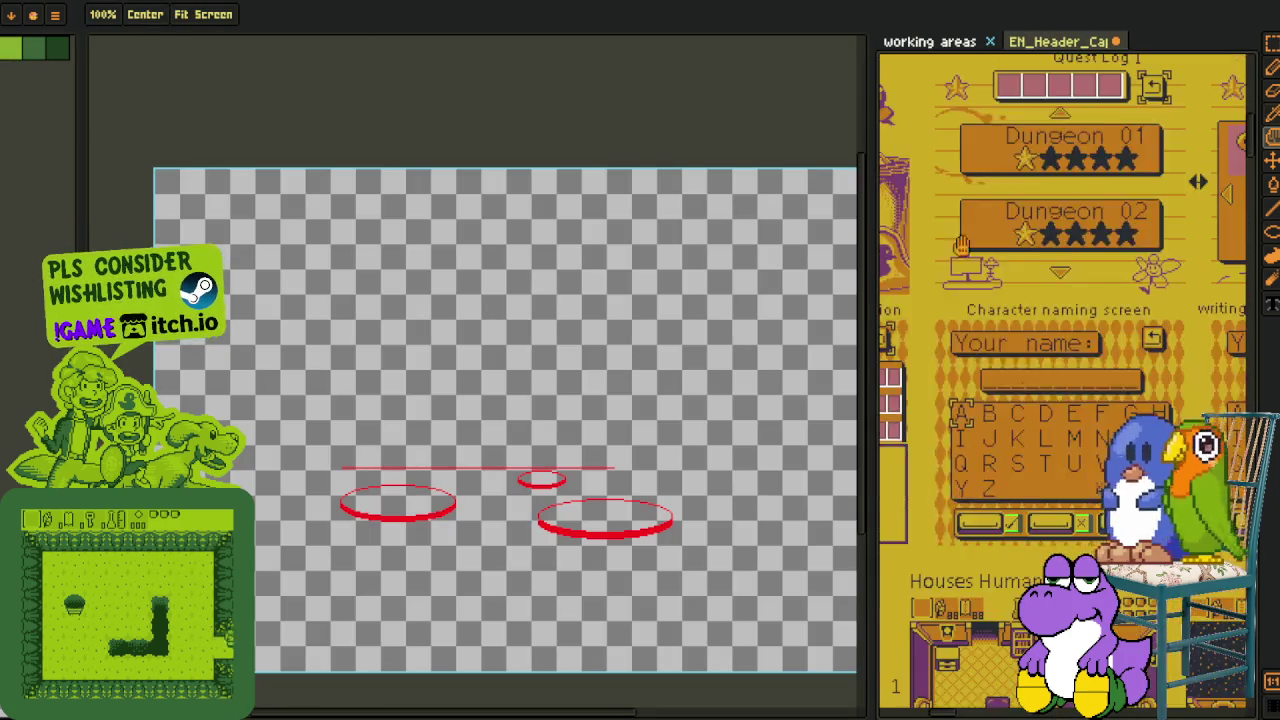
pyautogui.scroll(-5, 1004, 320)
pyautogui.scroll(-5, 1004, 370)
pyautogui.scroll(-5, 1003, 417)
pyautogui.scroll(-5, 1004, 417)
pyautogui.scroll(-5, 1000, 412)
pyautogui.scroll(-5, 995, 405)
# Eyedrop the purple and orange colours from the treasure chest artwork
pyautogui.press('i')
pyautogui.scroll(-5, 987, 398)
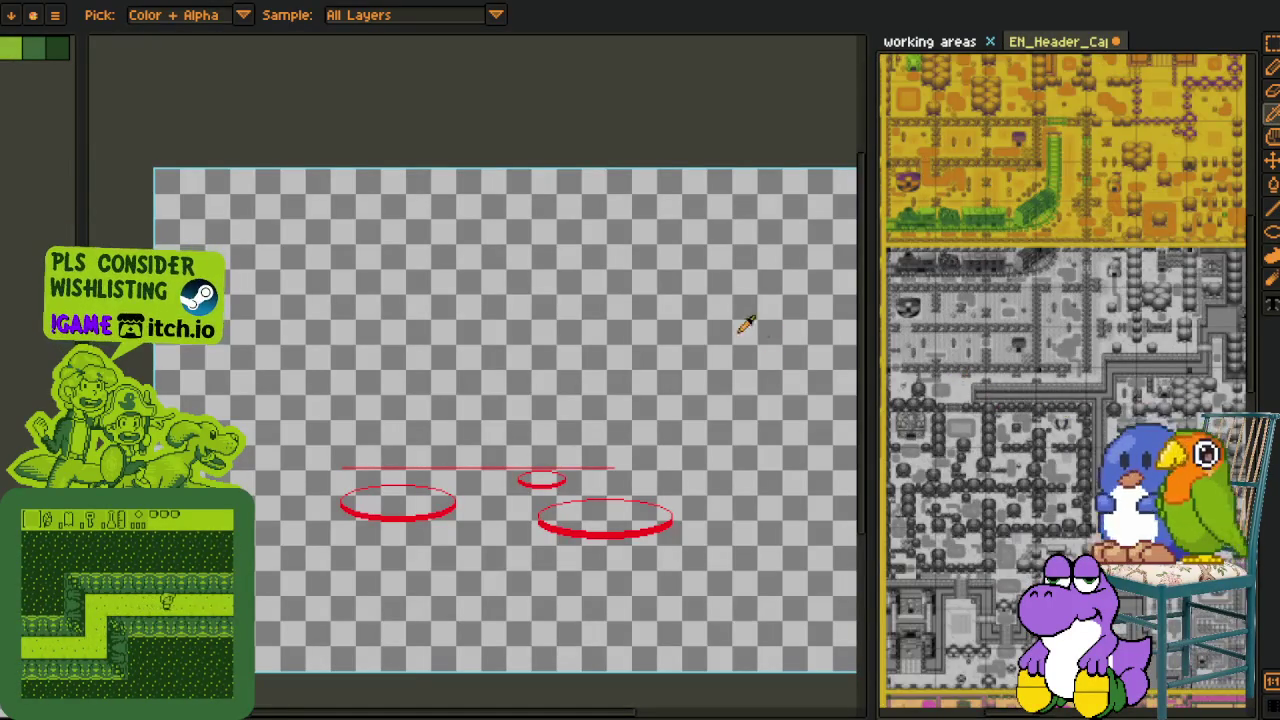
pyautogui.press('h')
pyautogui.scroll(-3, 1000, 250)
pyautogui.scroll(-3, 1066, 254)
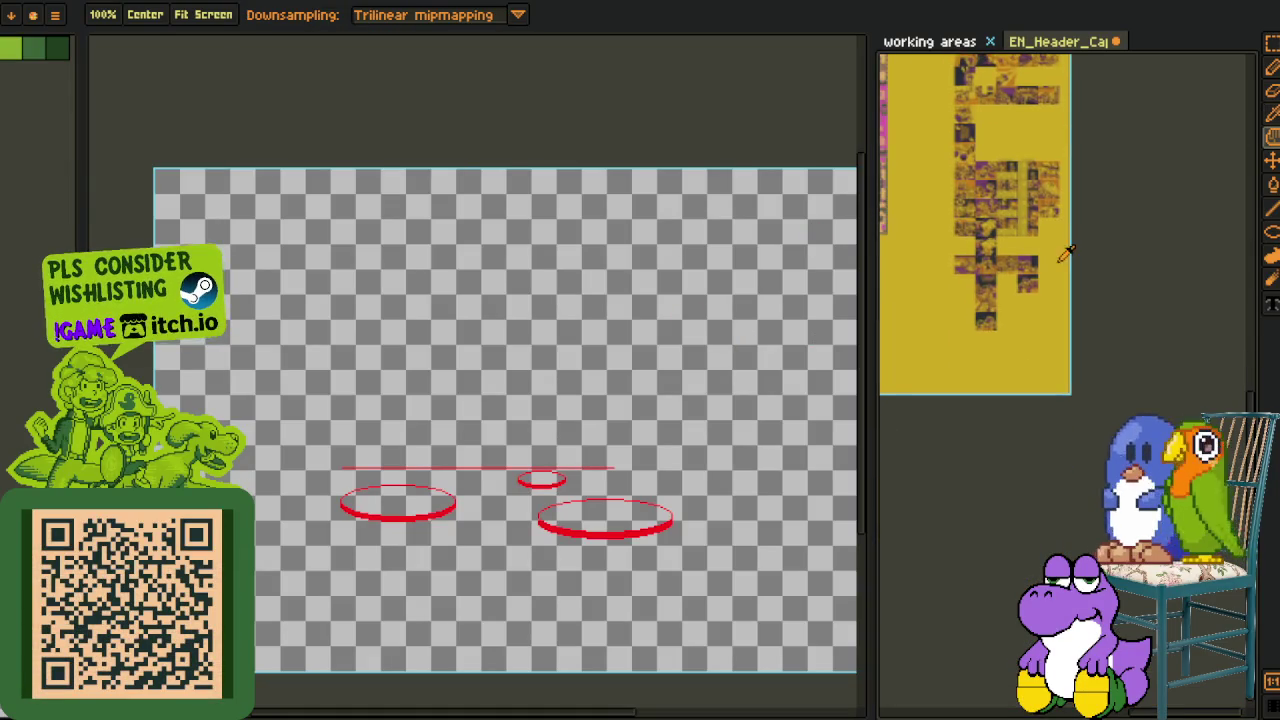
pyautogui.scroll(3, 1066, 254)
pyautogui.scroll(3, 1086, 306)
pyautogui.scroll(3, 957, 249)
pyautogui.press('i')
pyautogui.scroll(3, 1024, 316)
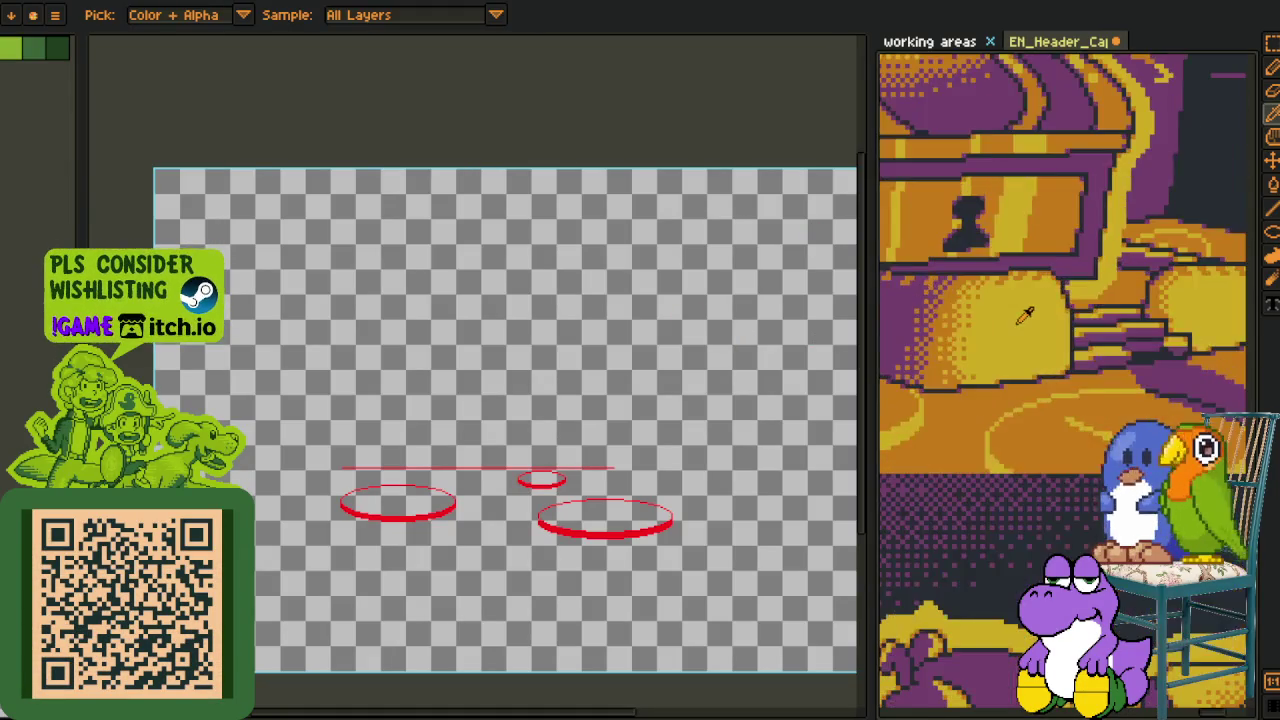
pyautogui.scroll(-2, 1024, 316)
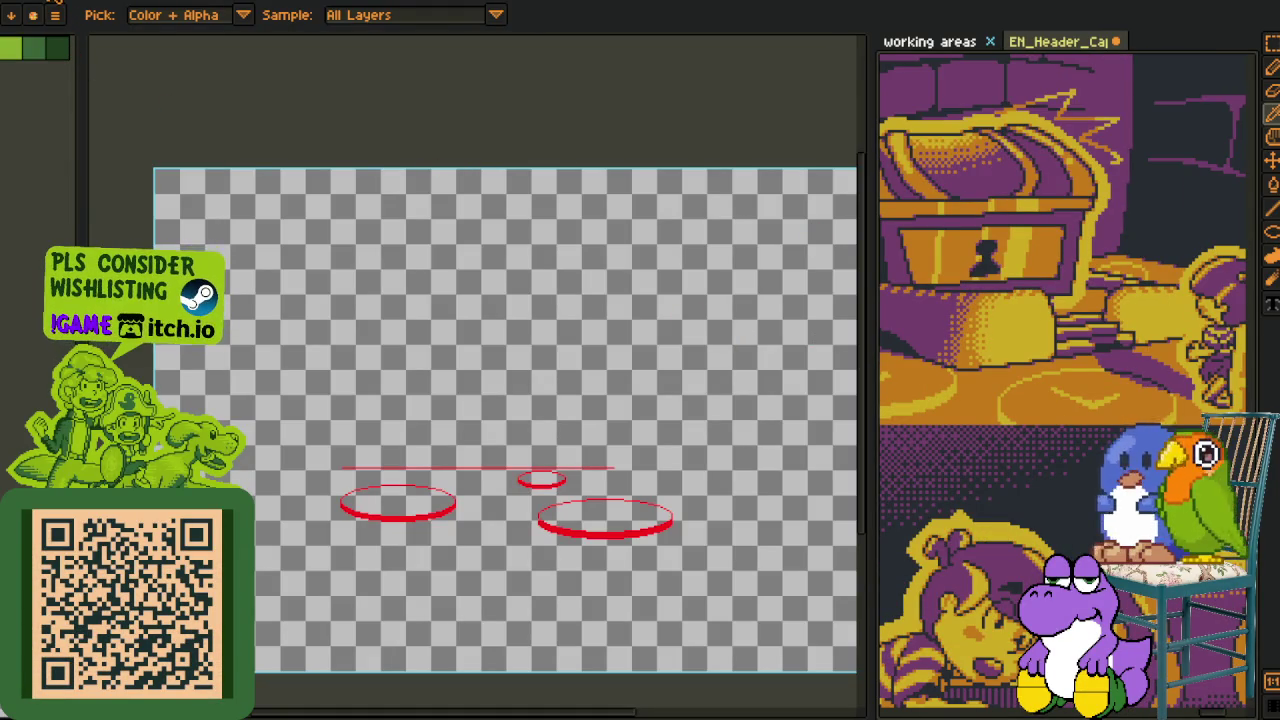
pyautogui.click(1024, 316)
# Save the header file
pyautogui.hotkey('ctrl', 's')
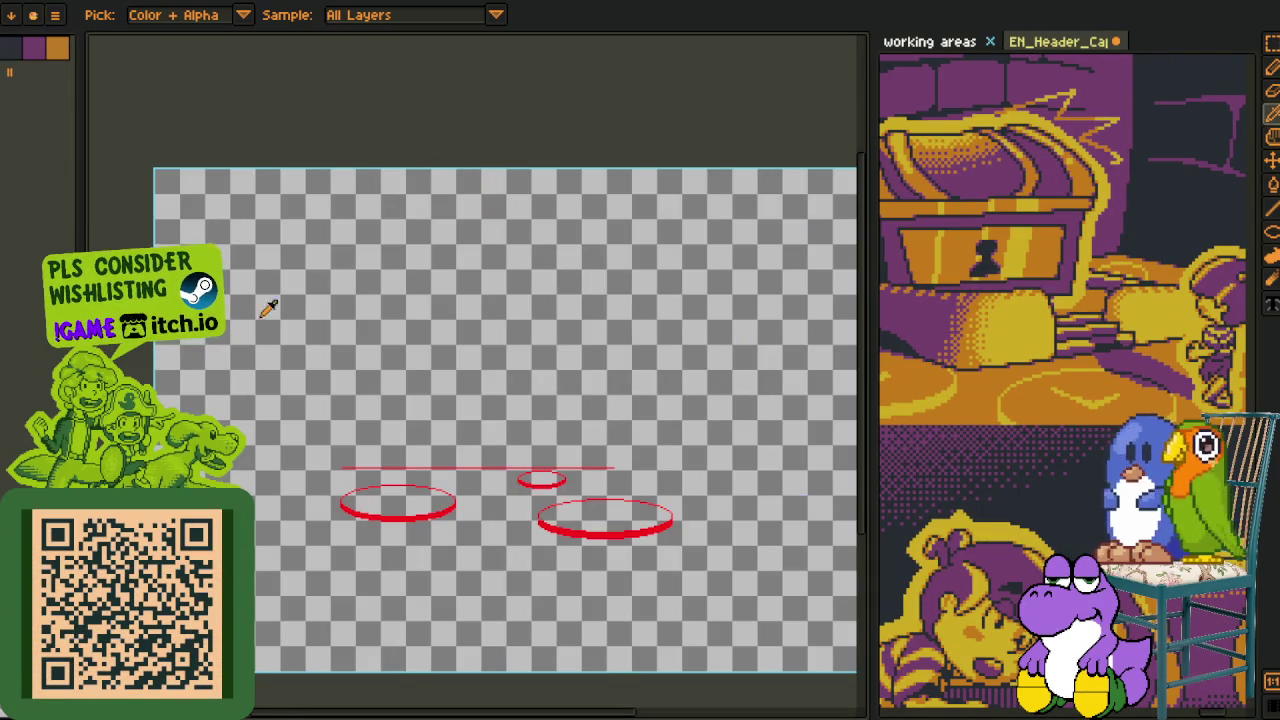
pyautogui.press('Tab')
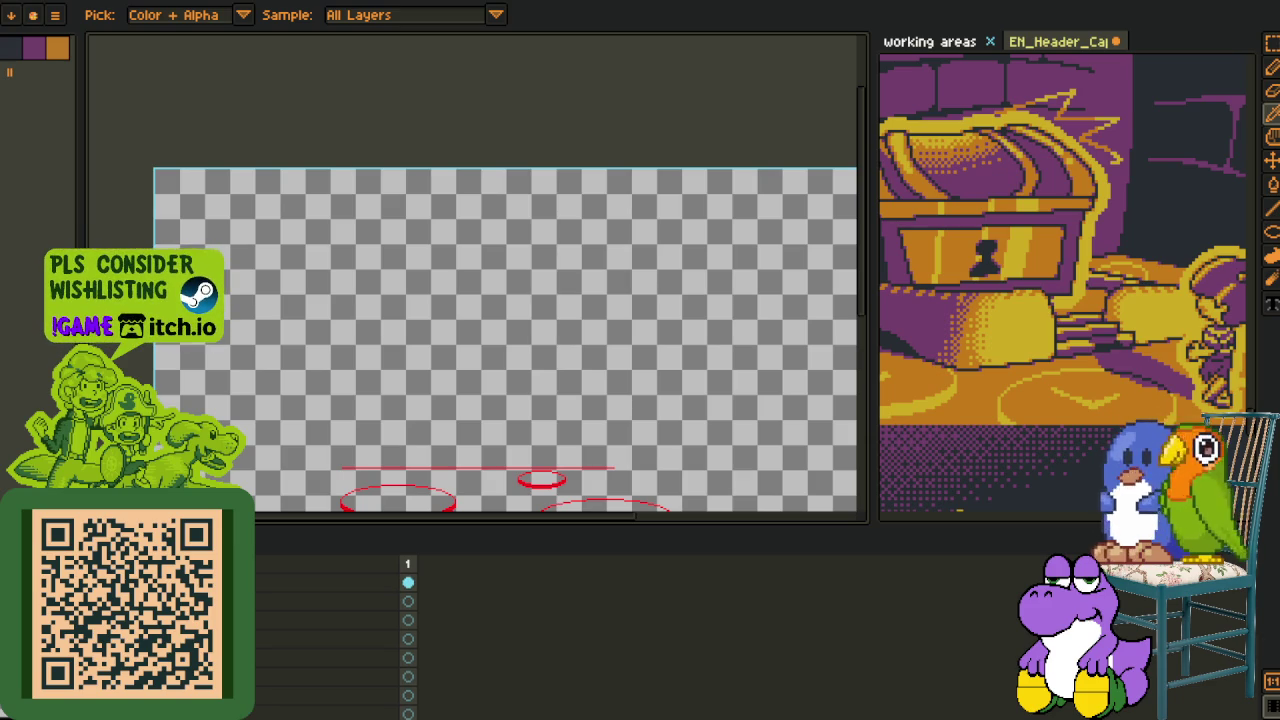
pyautogui.press('Tab')
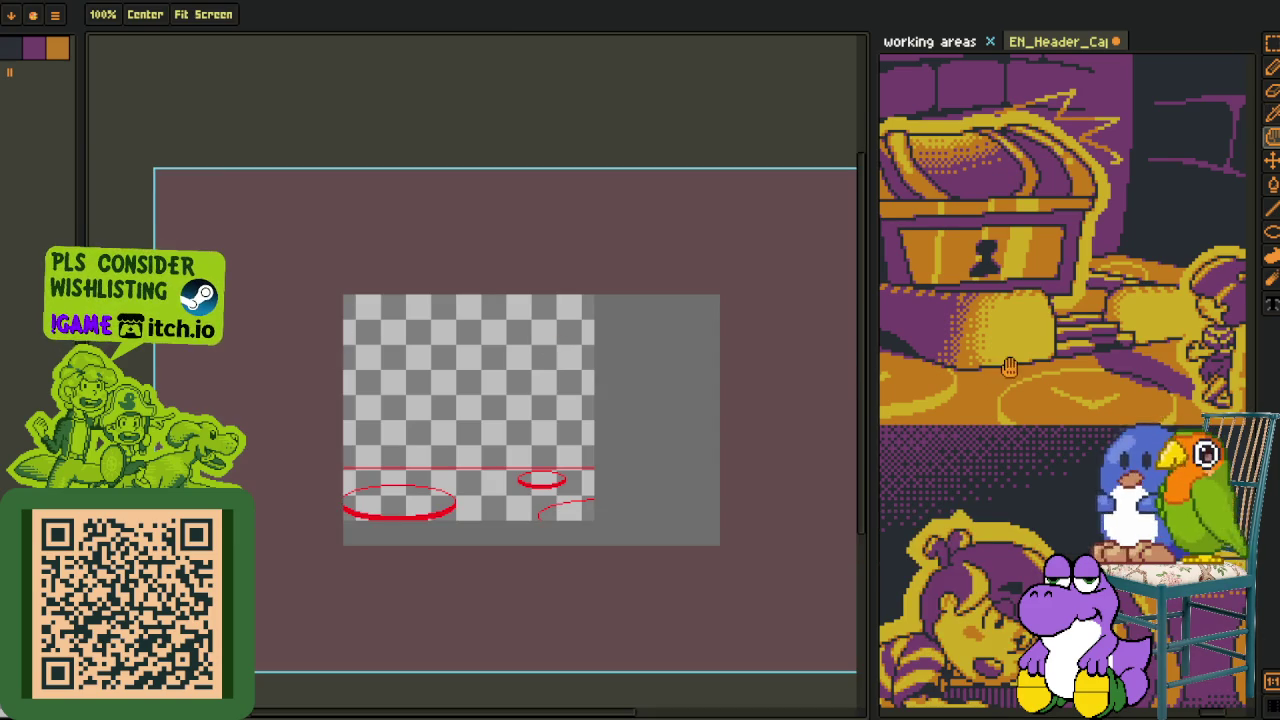
# Undo an accidental 90° counter-clockwise canvas rotation, then flip the canvas vertically
pyautogui.hotkey('alt', 's')
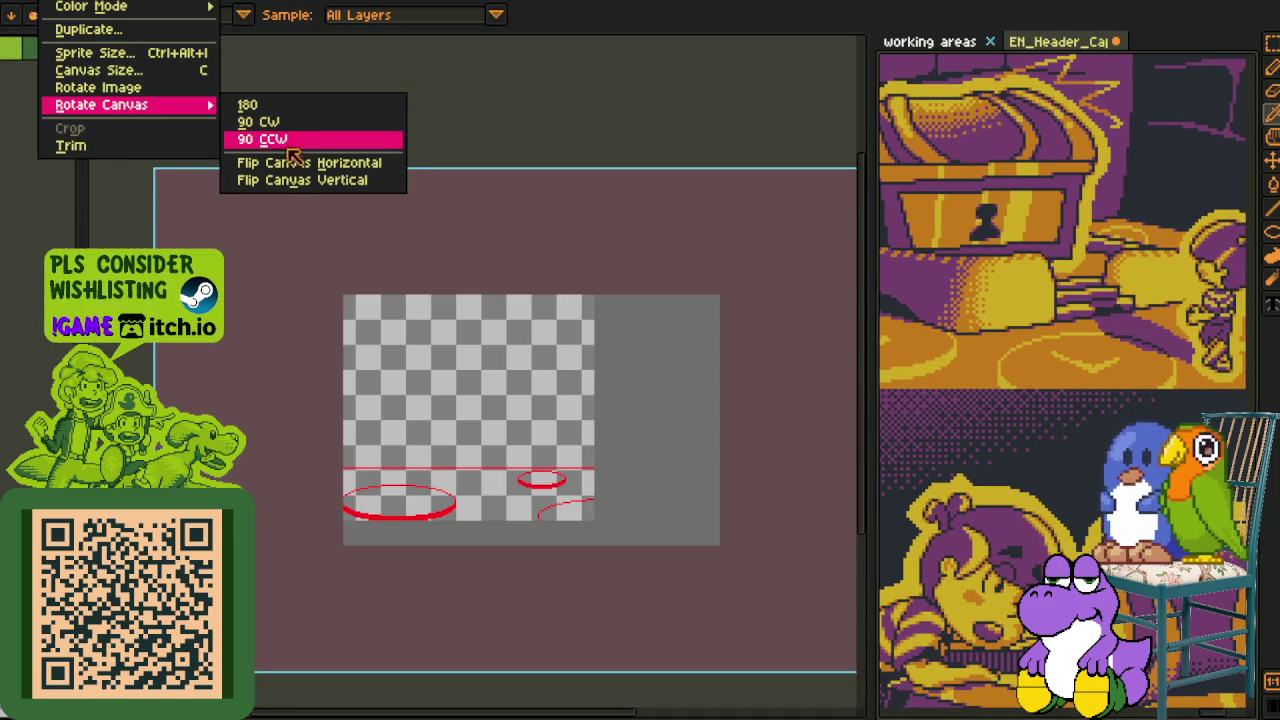
pyautogui.click(302, 183)
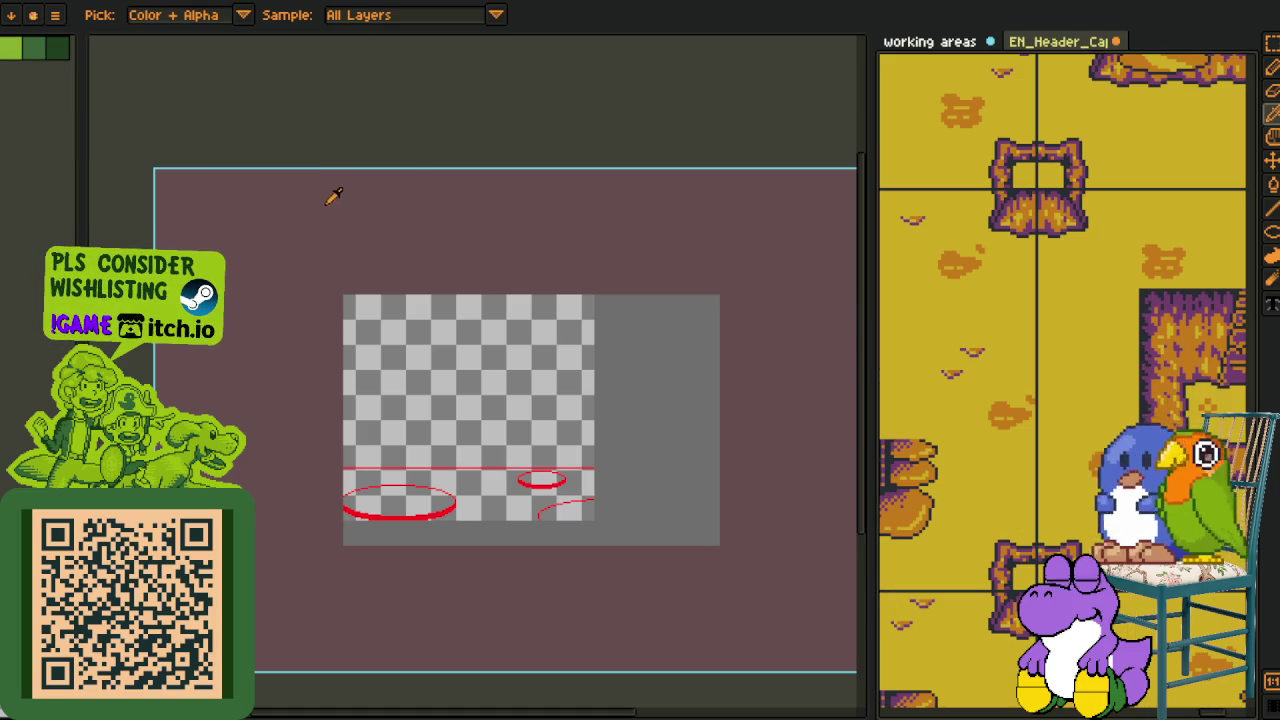
pyautogui.hotkey('ctrl', 'z')
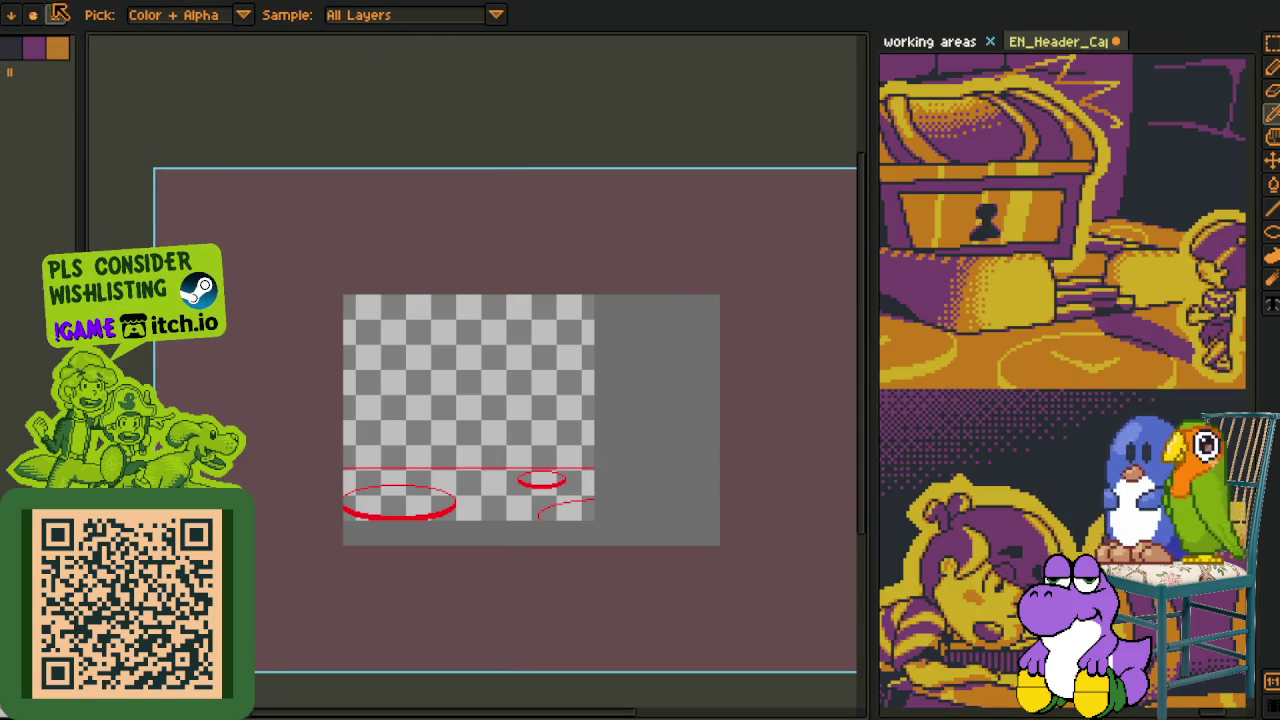
pyautogui.hotkey('alt', 's')
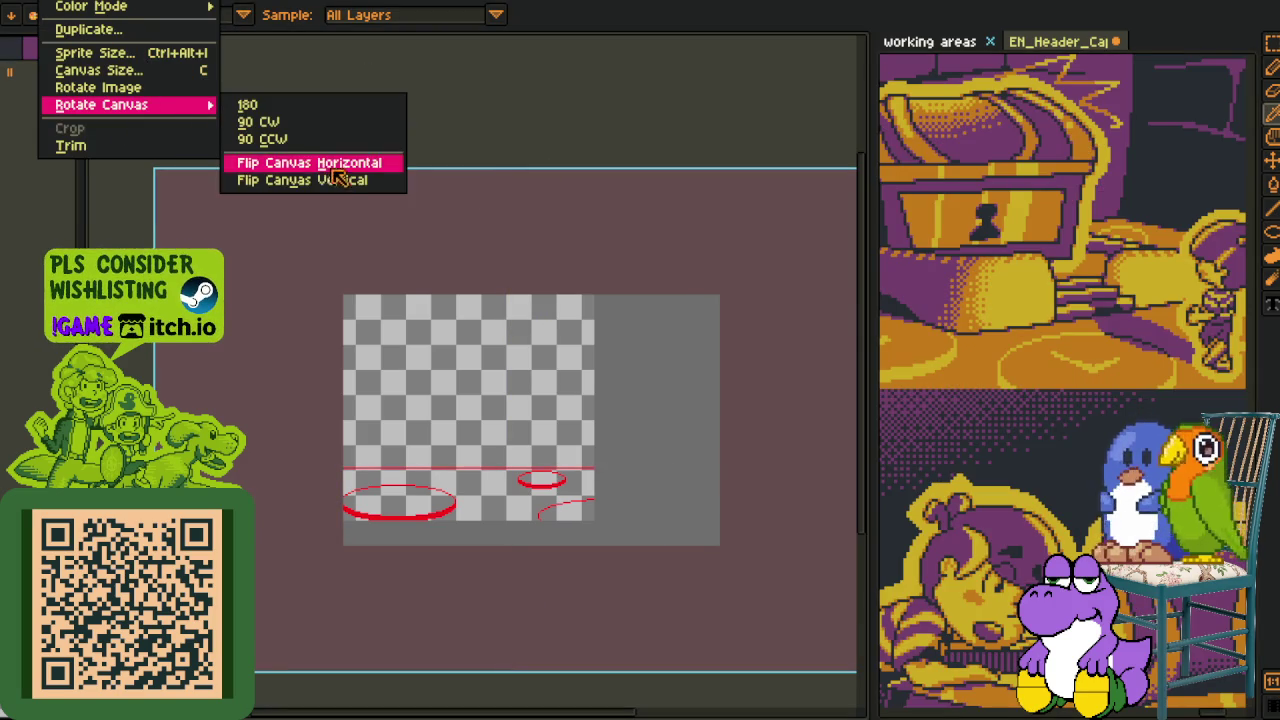
pyautogui.click(320, 181)
# Undo the recent changes and bring the red ground ellipses back into view
pyautogui.moveTo(491, 322); pyautogui.dragTo(398, 322)
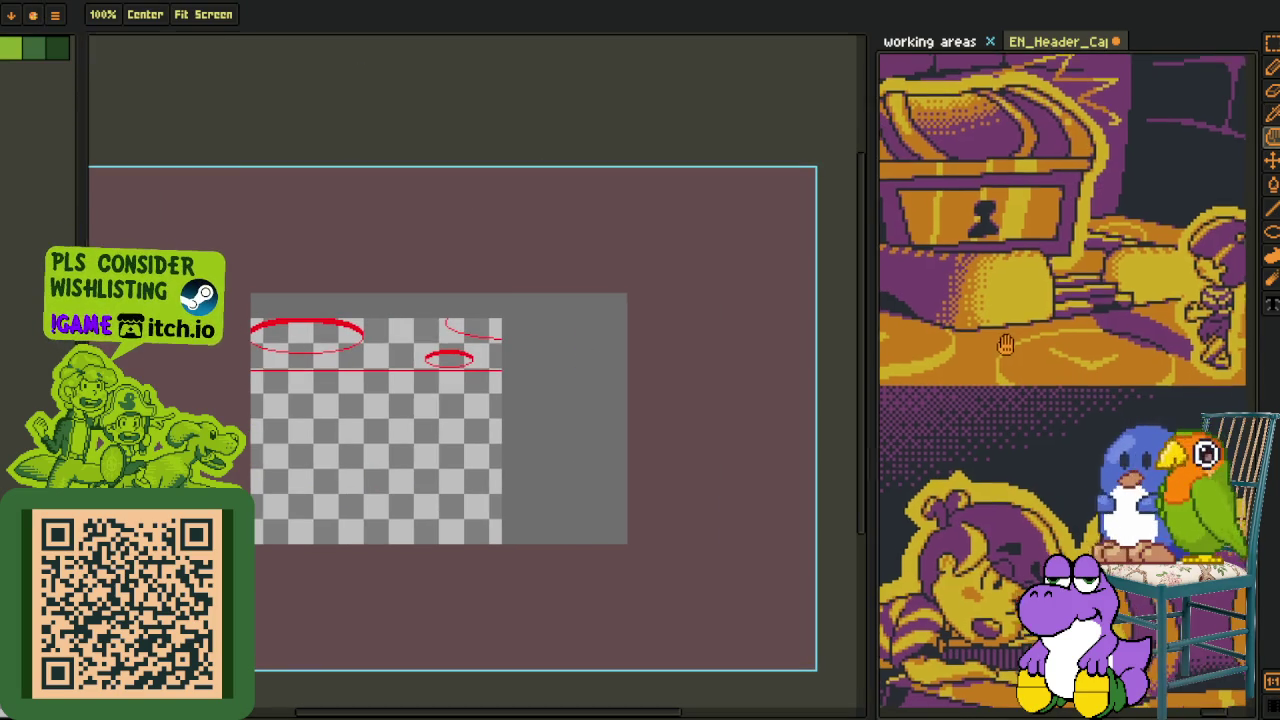
pyautogui.scroll(3, 322, 338)
pyautogui.scroll(1, 322, 332)
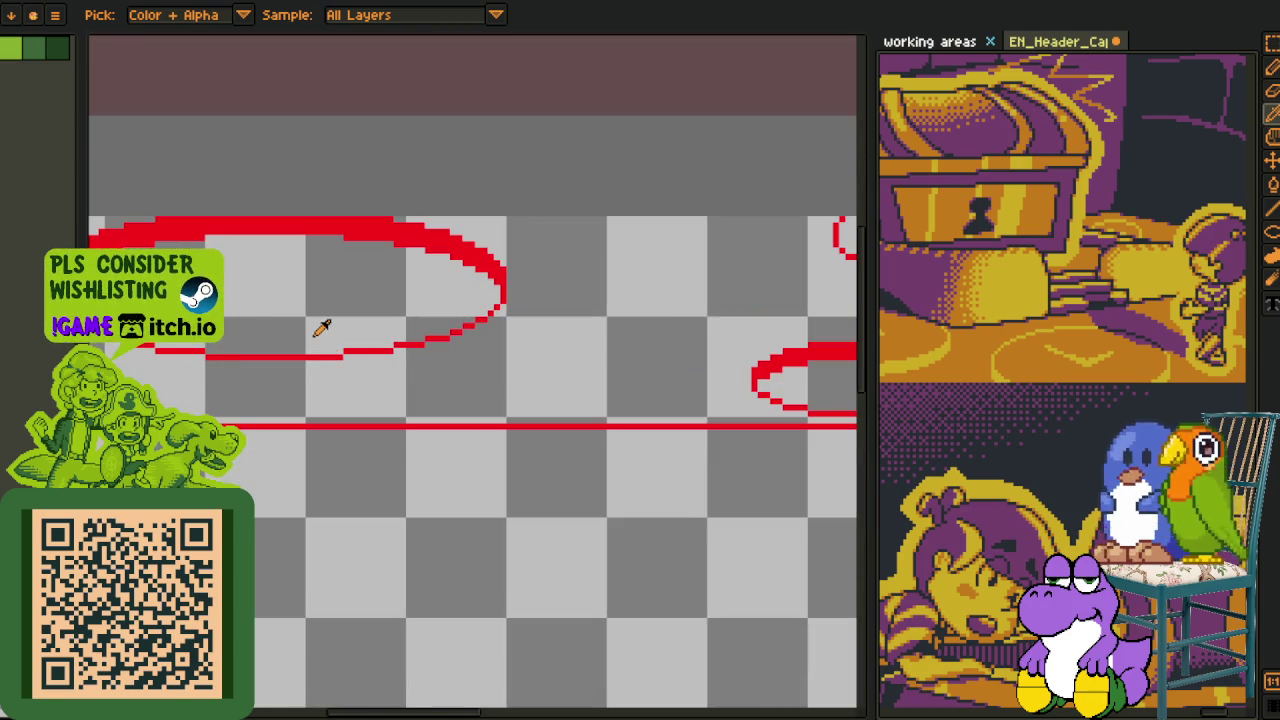
pyautogui.scroll(-1, 322, 332)
pyautogui.scroll(-1, 480, 150)
pyautogui.scroll(-3, 502, 345)
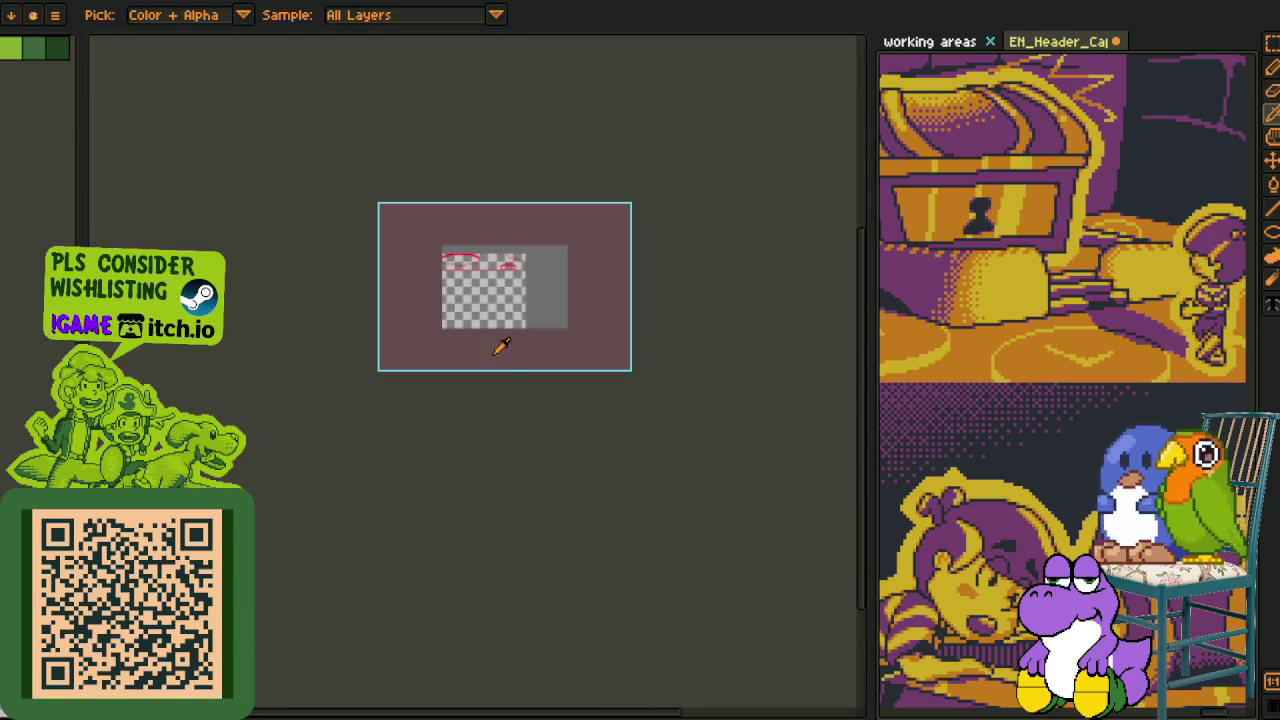
pyautogui.hotkey('ctrl', 'z')
pyautogui.hotkey('ctrl', 'z')
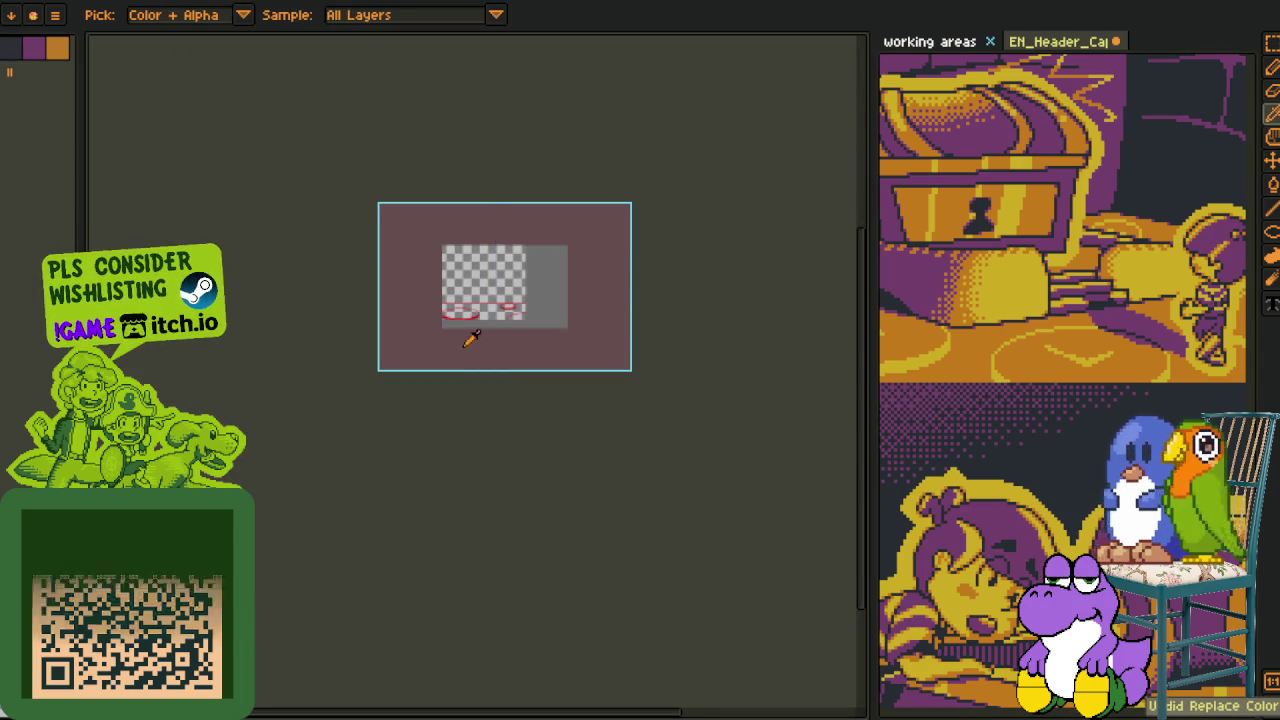
pyautogui.scroll(4, 471, 322)
pyautogui.moveTo(508, 214); pyautogui.dragTo(320, 303)
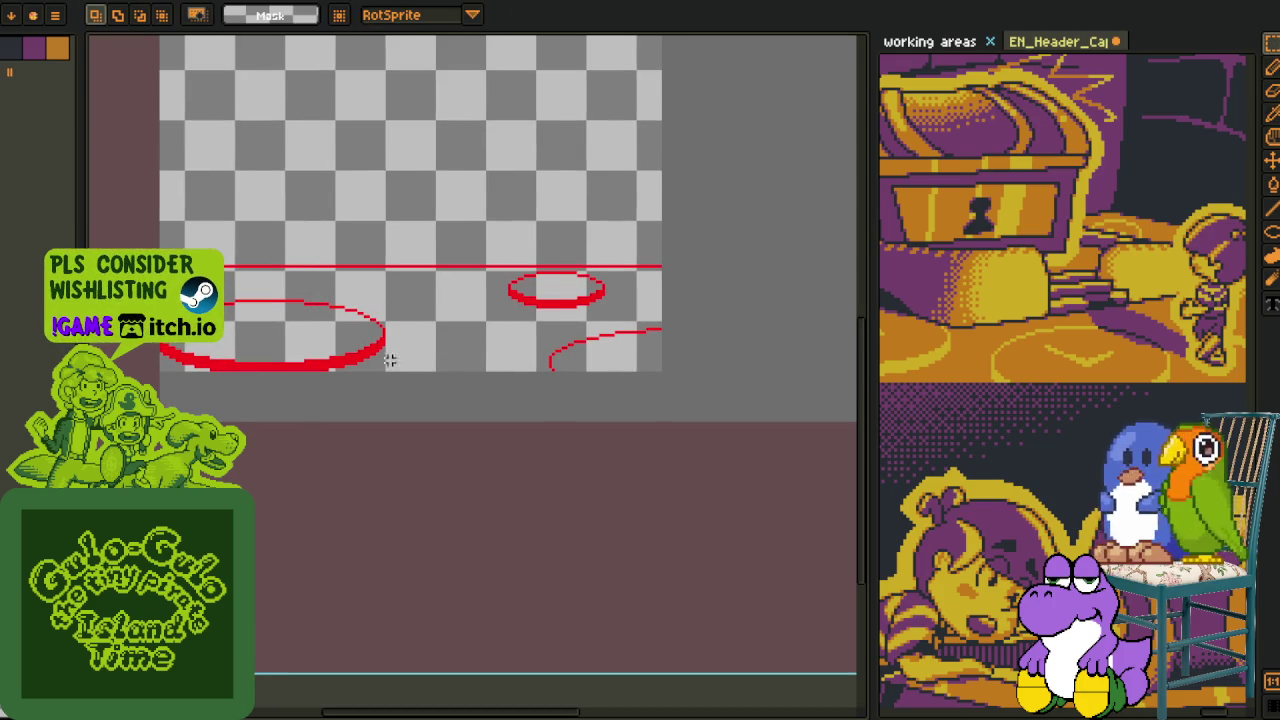
# Show the layers timeline with the orange dog artwork in view, and bring up the layer's context menu
pyautogui.press('Tab')
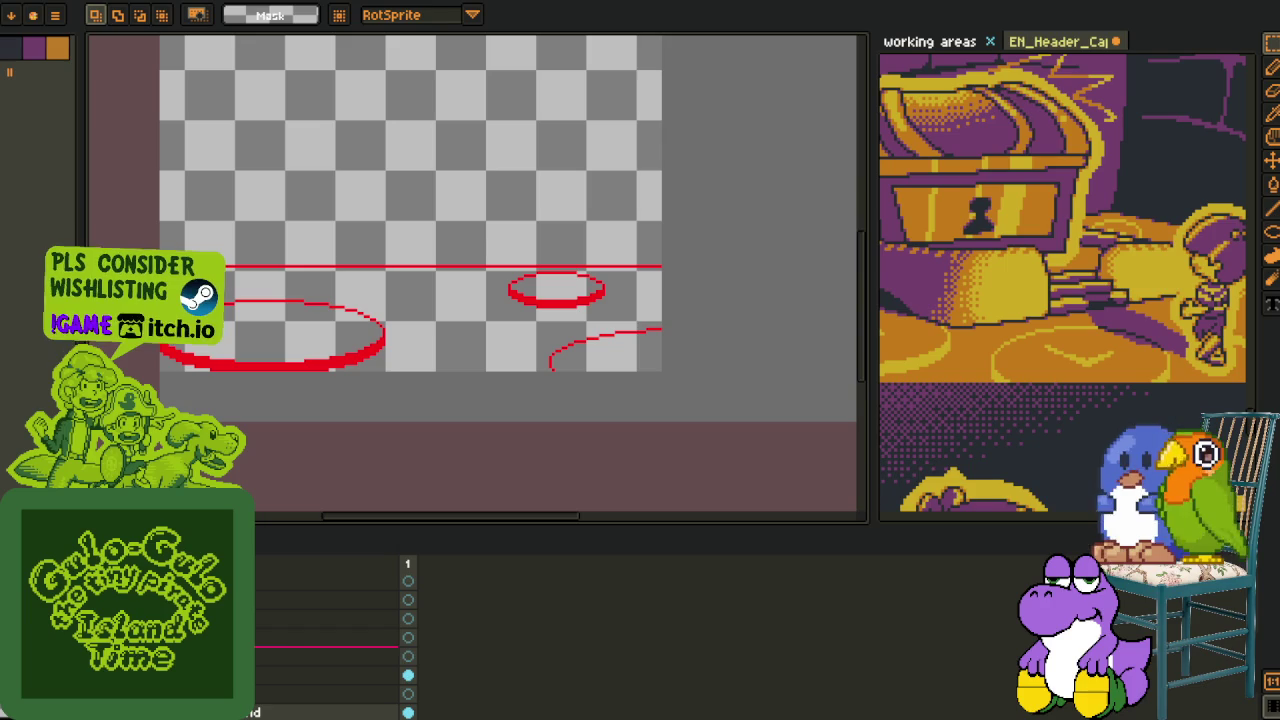
pyautogui.hotkey('ctrl', 'v')
pyautogui.moveTo(263, 356); pyautogui.dragTo(271, 468)
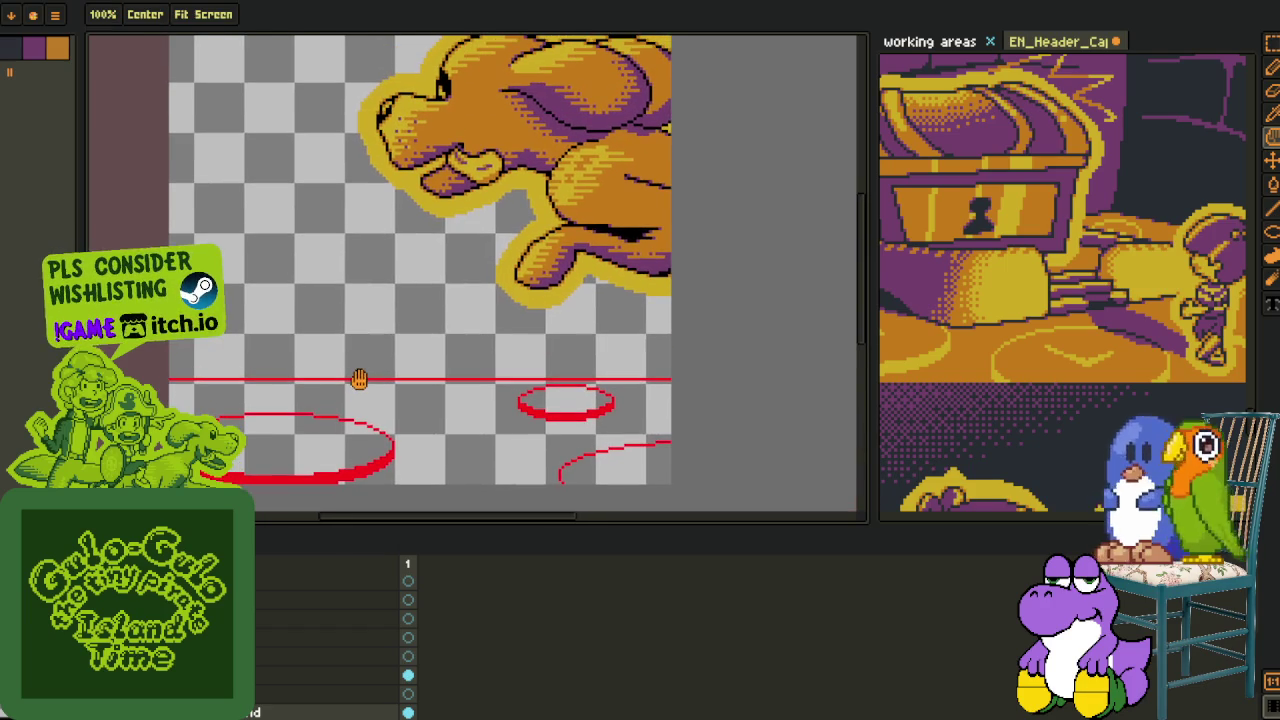
pyautogui.moveTo(400, 374); pyautogui.dragTo(392, 317)
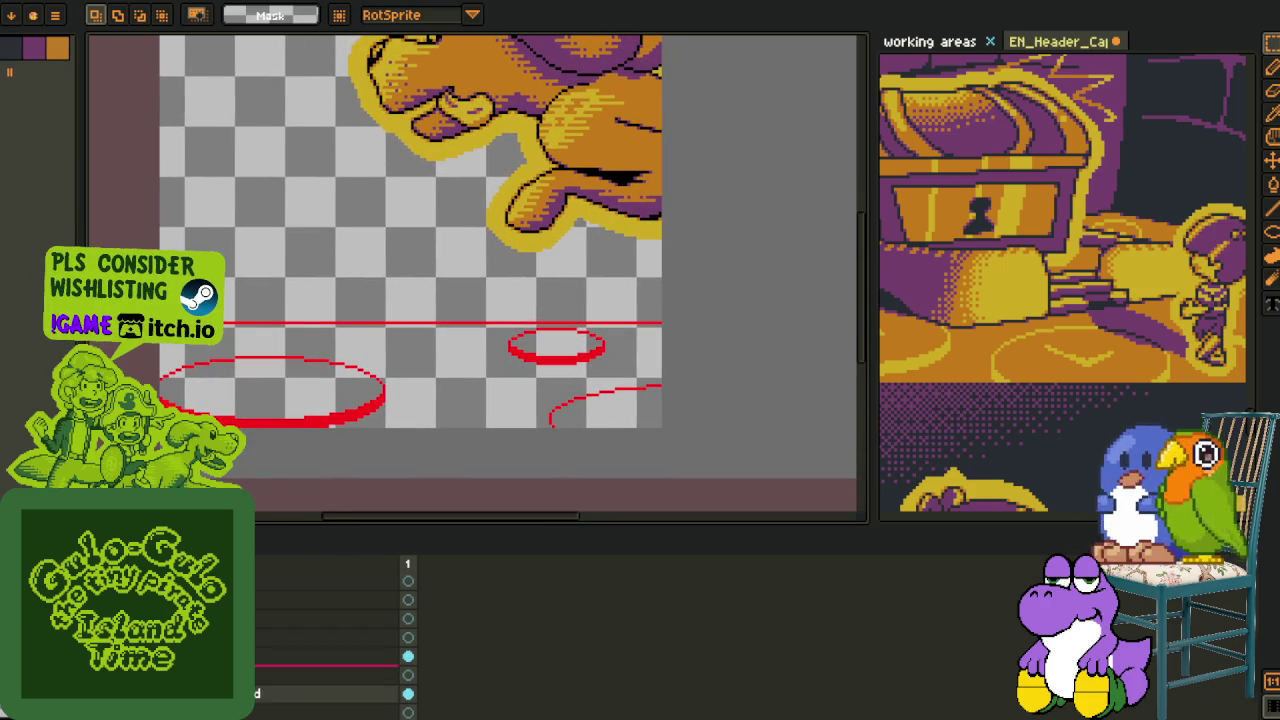
pyautogui.rightClick(215, 680)
pyautogui.moveTo(290, 621)
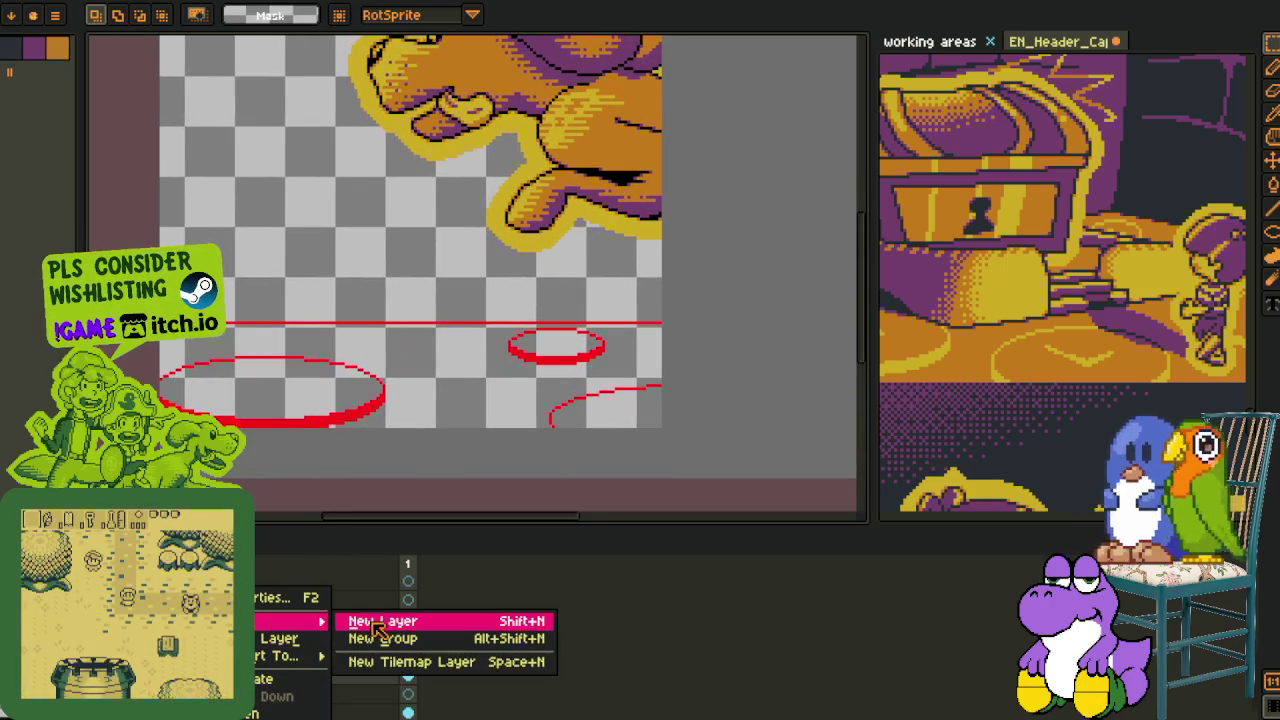
# On a new empty layer, draw a shallow red diagonal line inside the ellipse, replacing a steeper first attempt
pyautogui.click(380, 622)
pyautogui.press('Tab')
pyautogui.scroll(2, 255, 400)
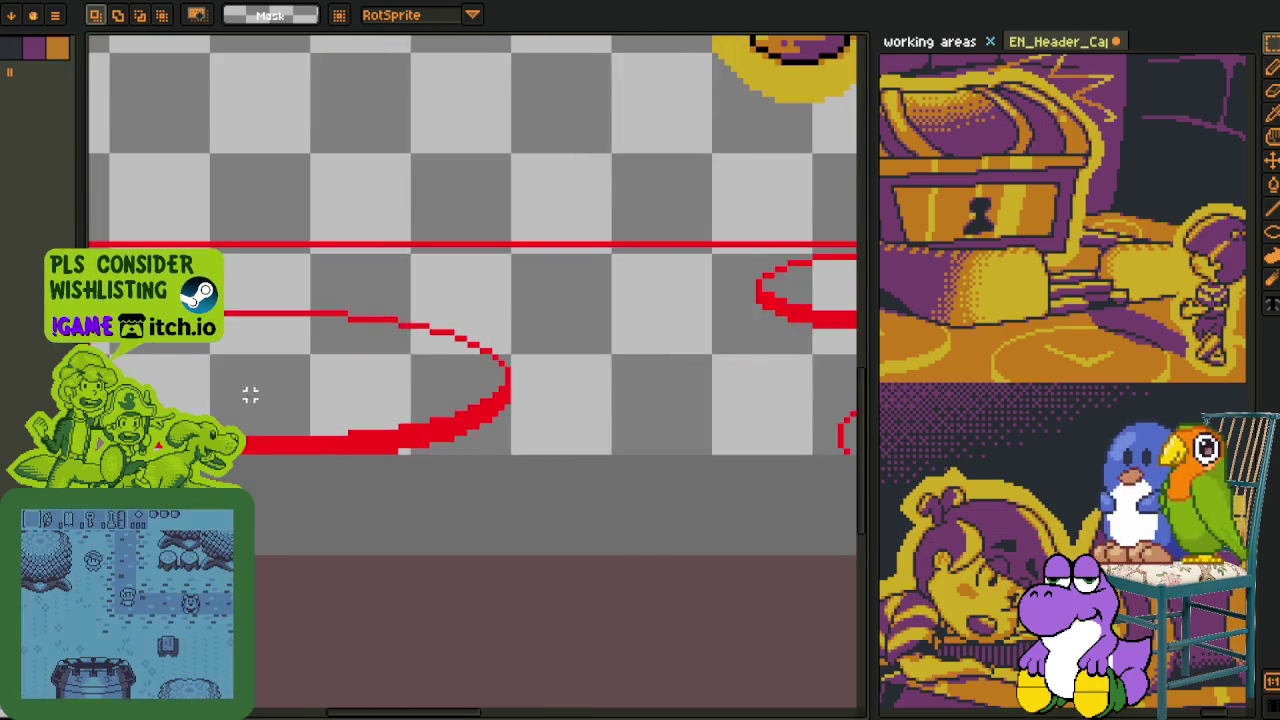
pyautogui.press('l')
pyautogui.scroll(1, 250, 395)
pyautogui.moveTo(414, 449); pyautogui.dragTo(302, 389)
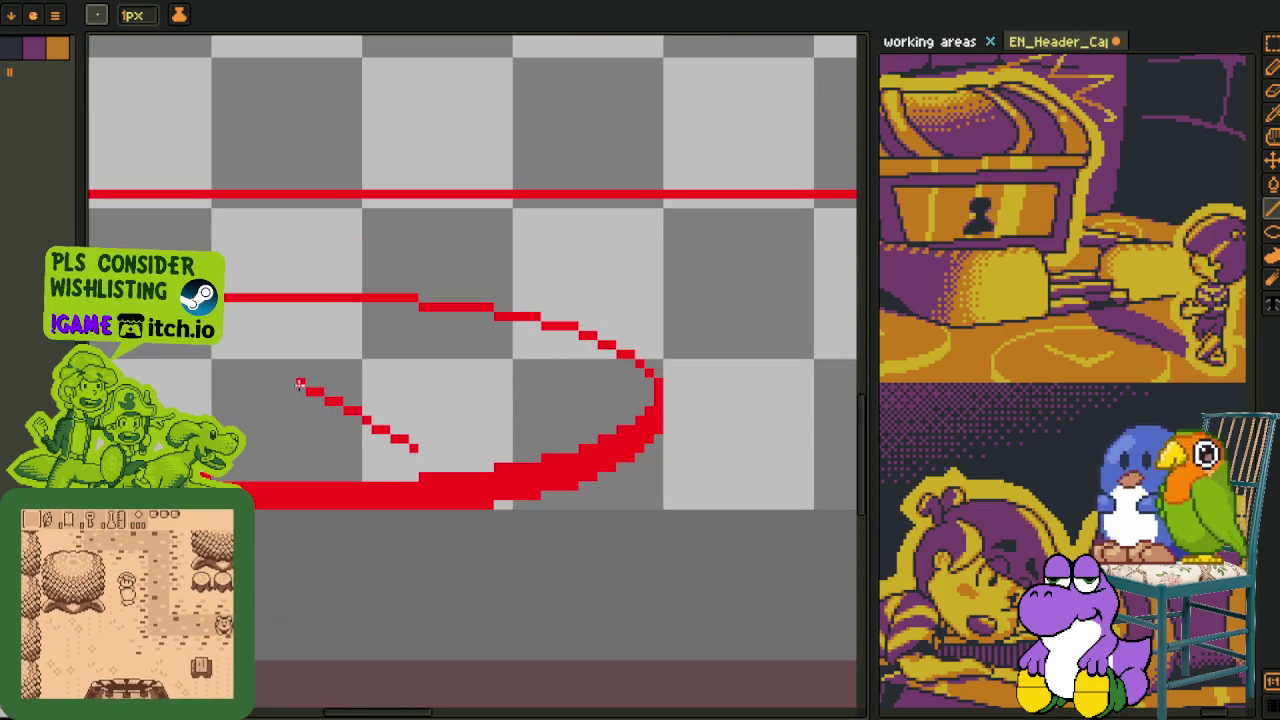
pyautogui.scroll(-1, 302, 389)
pyautogui.scroll(-2, 300, 390)
pyautogui.scroll(2, 295, 391)
pyautogui.hotkey('ctrl', 'z')
pyautogui.moveTo(265, 384); pyautogui.dragTo(418, 413)
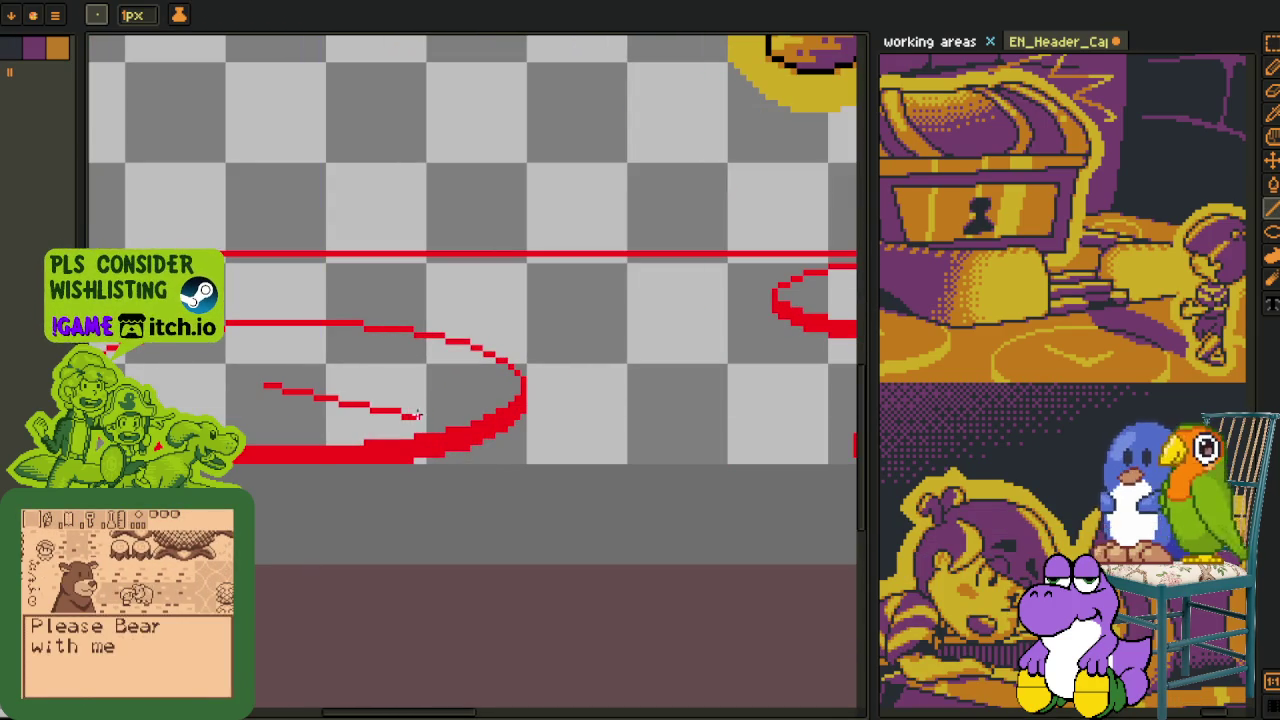
pyautogui.scroll(-3, 420, 413)
pyautogui.scroll(-1, 405, 408)
pyautogui.scroll(3, 405, 398)
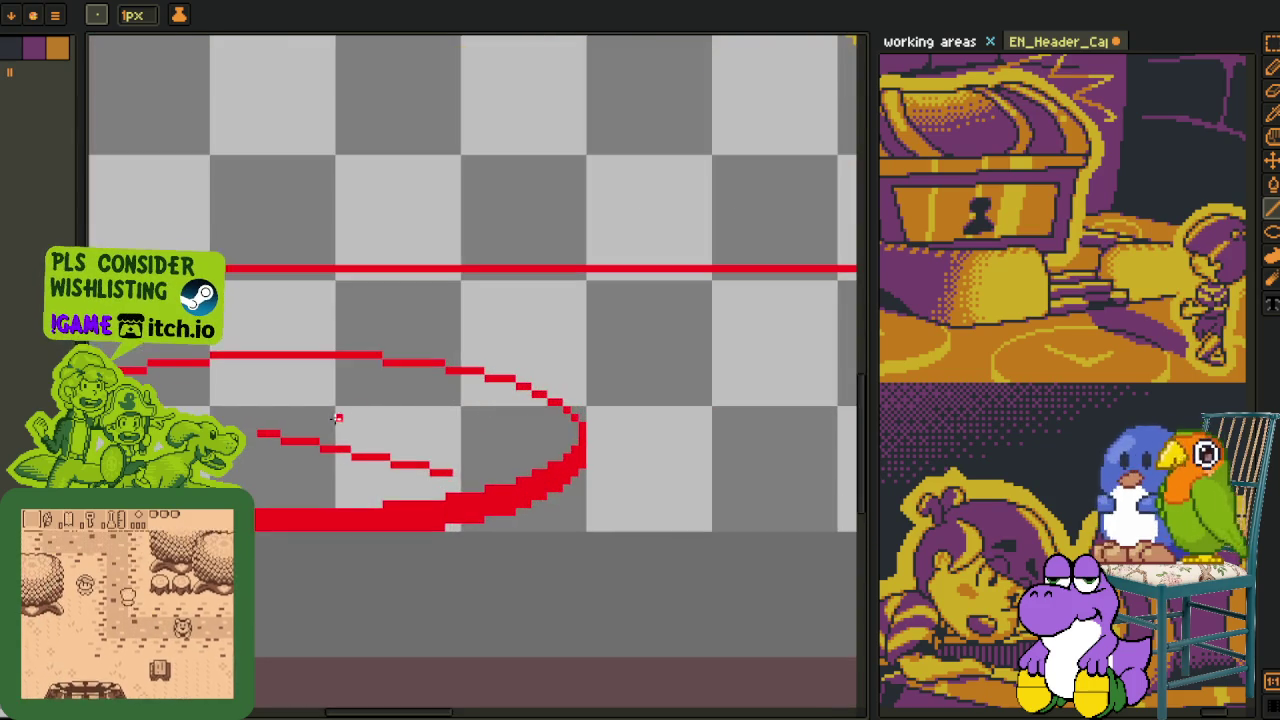
pyautogui.scroll(2, 270, 432)
# Add the upper stroke of the mark and thicken the lower red stroke by a pixel
pyautogui.moveTo(313, 404)
pyautogui.mouseDown()
pyautogui.moveTo(550, 341)
pyautogui.moveTo(292, 427)
pyautogui.moveTo(697, 517)
pyautogui.moveTo(437, 451)
pyautogui.mouseUp()
pyautogui.scroll(-3, 353, 425)
pyautogui.scroll(-3, 345, 422)
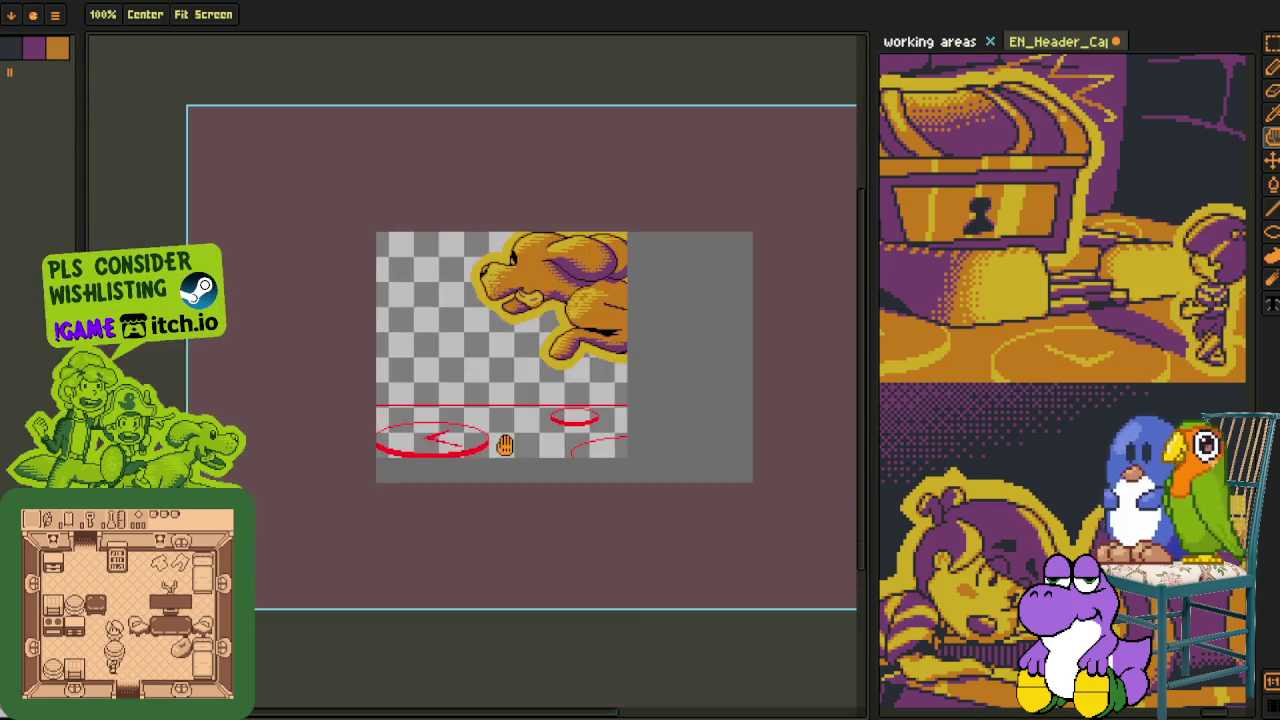
pyautogui.scroll(4, 331, 418)
pyautogui.scroll(2, 331, 418)
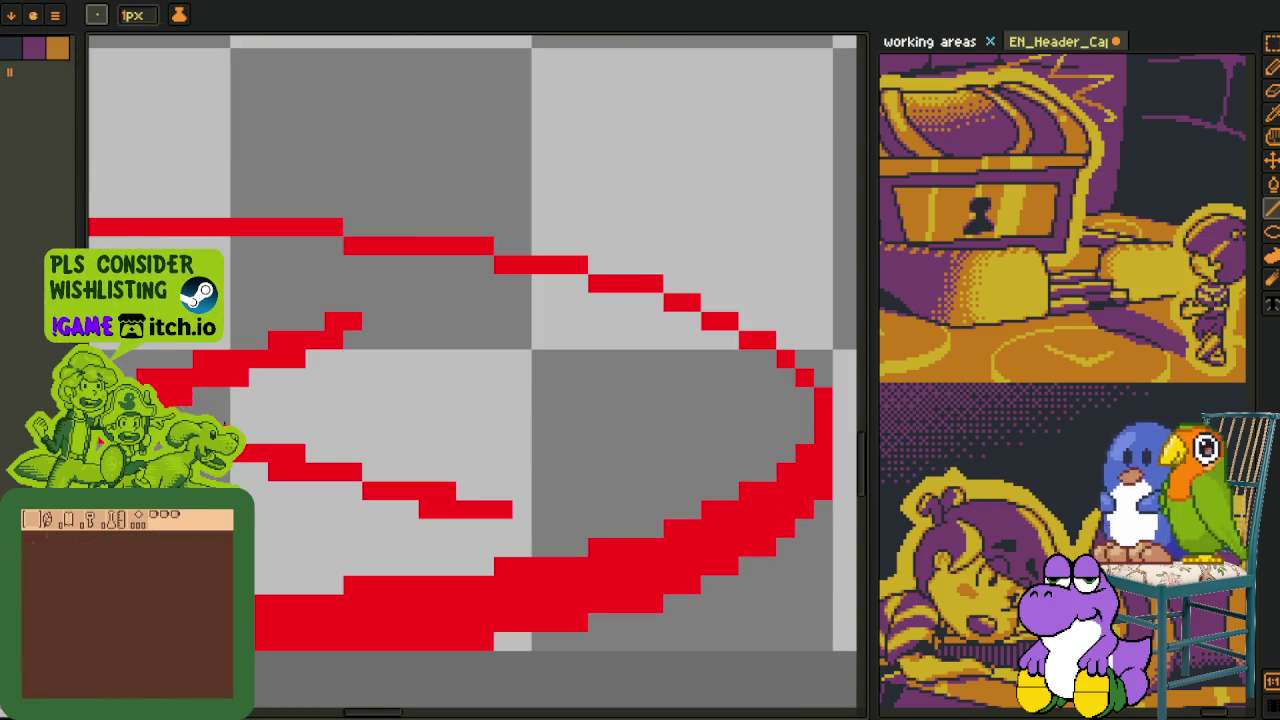
pyautogui.moveTo(310, 448); pyautogui.dragTo(547, 515)
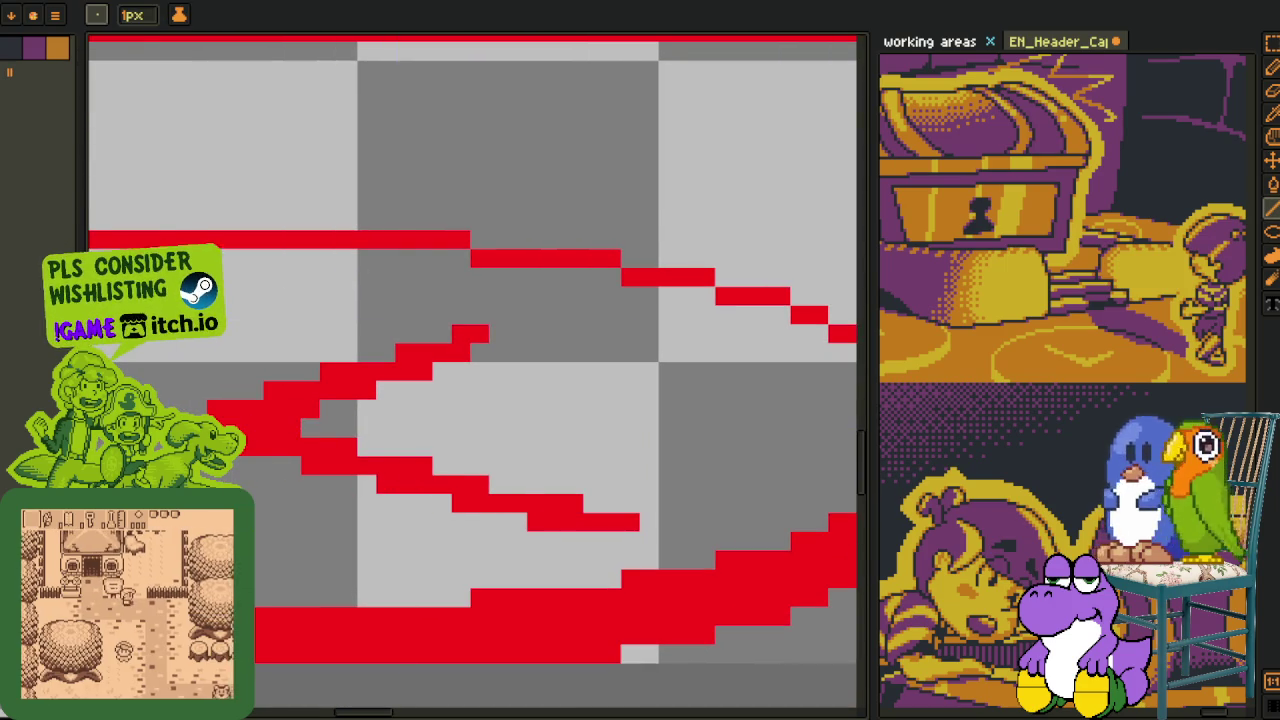
pyautogui.scroll(-3, 438, 497)
pyautogui.scroll(-1, 500, 480)
pyautogui.moveTo(560, 466)
pyautogui.mouseDown()
pyautogui.moveTo(380, 437)
pyautogui.moveTo(483, 414)
pyautogui.mouseUp()
pyautogui.scroll(-2, 380, 437)
pyautogui.scroll(2, 452, 425)
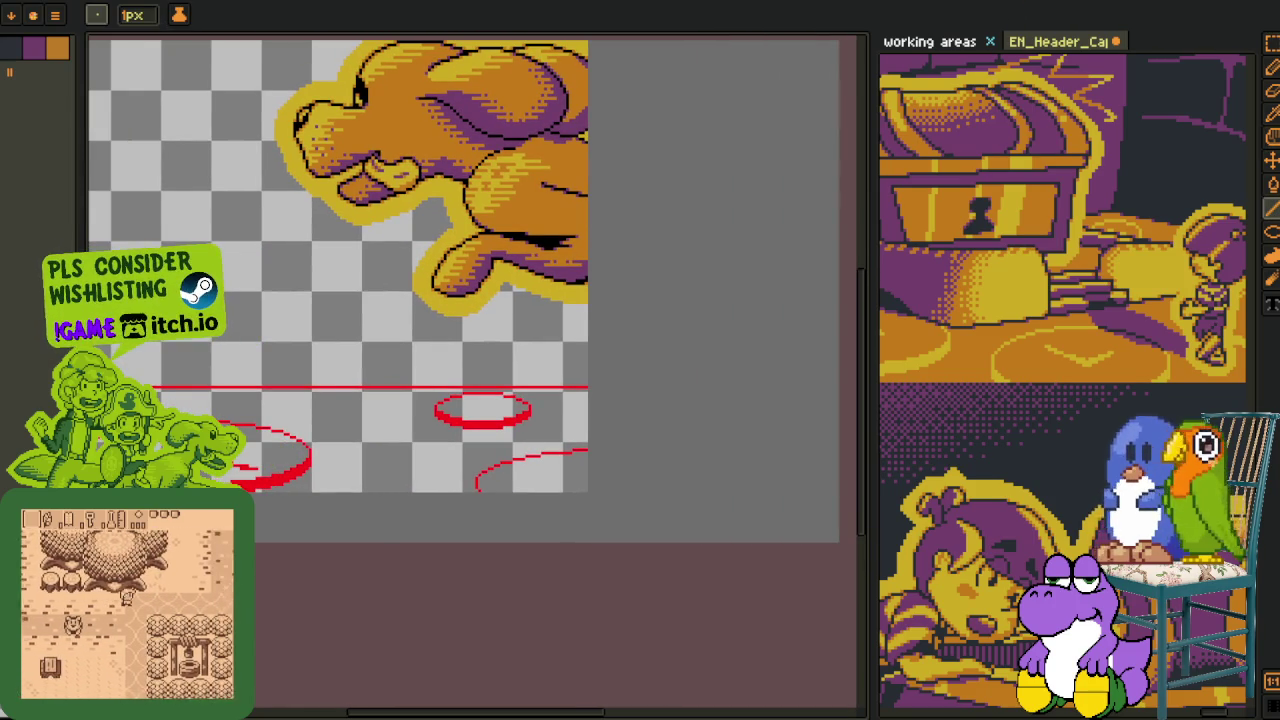
# With an F7 preview window open, draw an angled mark inside the small ellipse
pyautogui.press('F7')
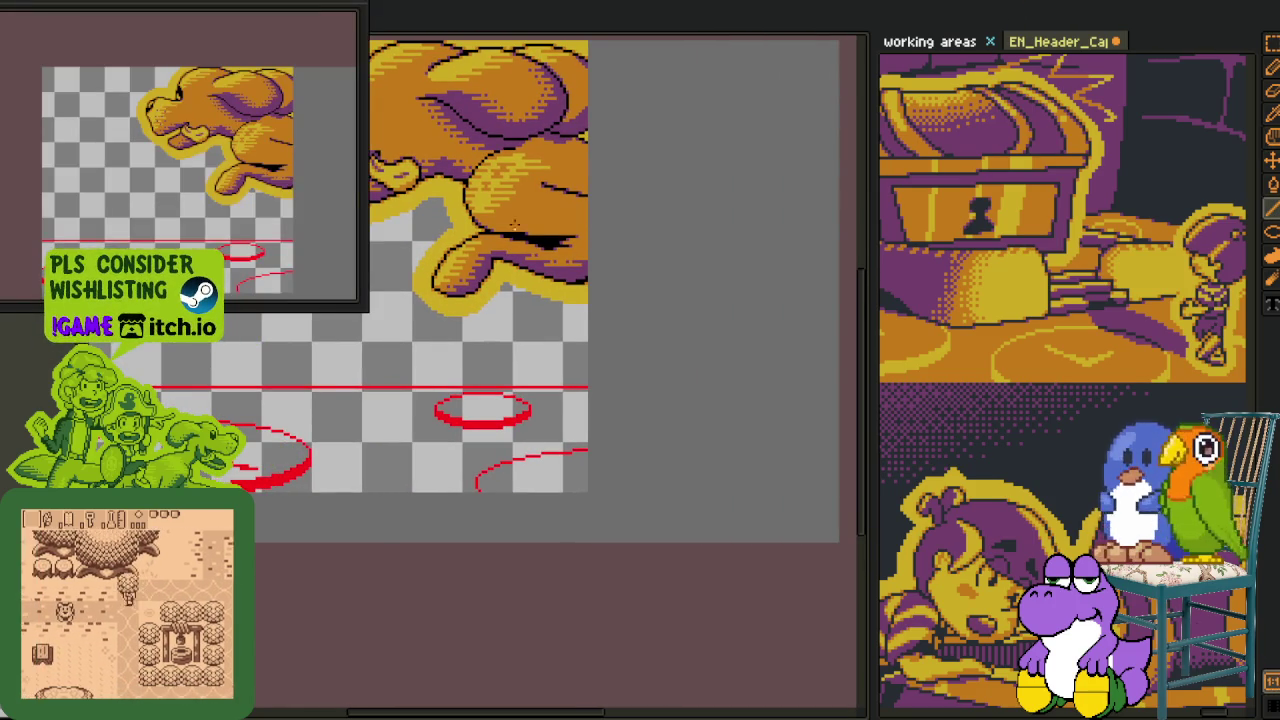
pyautogui.moveTo(255, 233); pyautogui.dragTo(227, 233)
pyautogui.scroll(1, 481, 413)
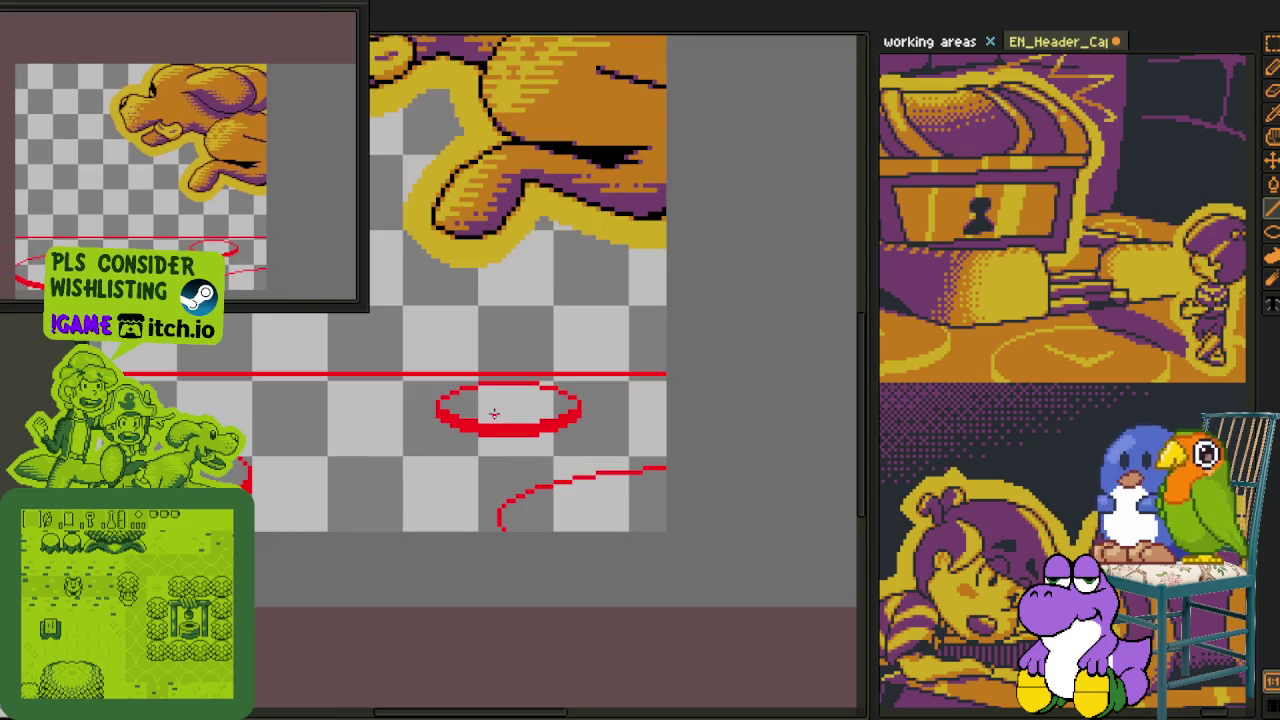
pyautogui.scroll(1, 490, 399)
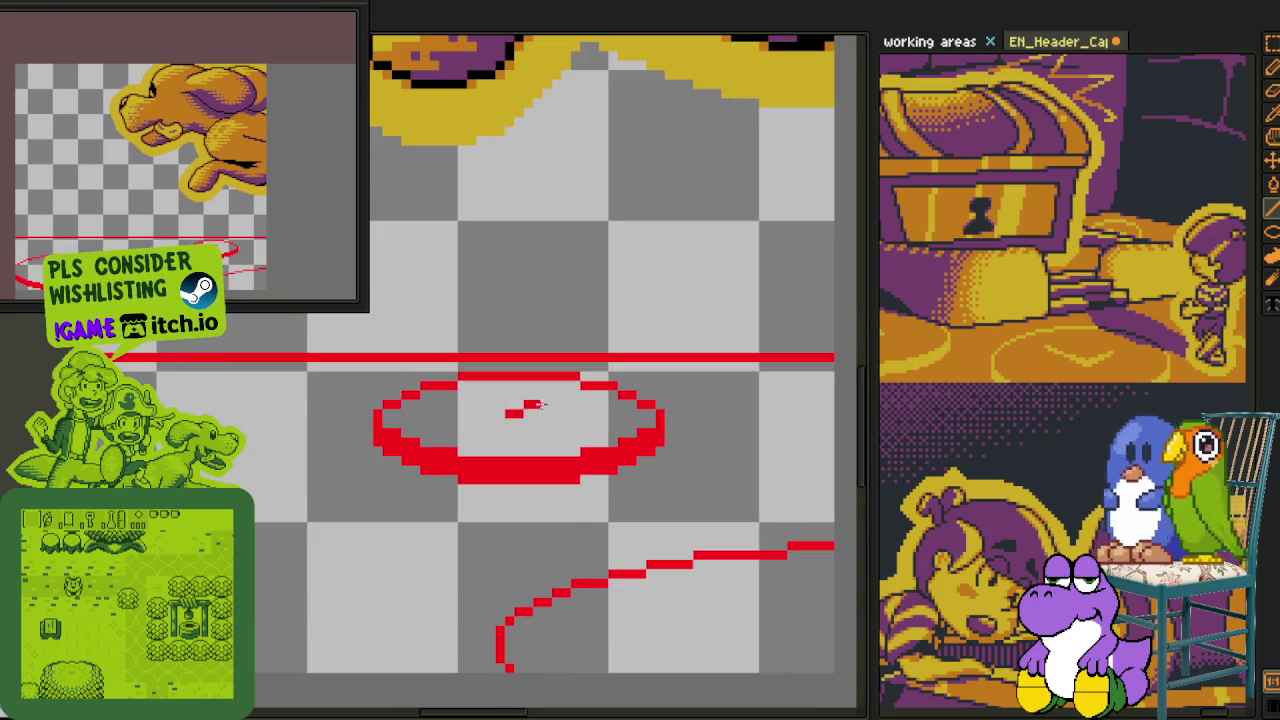
pyautogui.moveTo(572, 401)
pyautogui.mouseDown()
pyautogui.moveTo(506, 414)
pyautogui.moveTo(575, 404)
pyautogui.mouseUp()
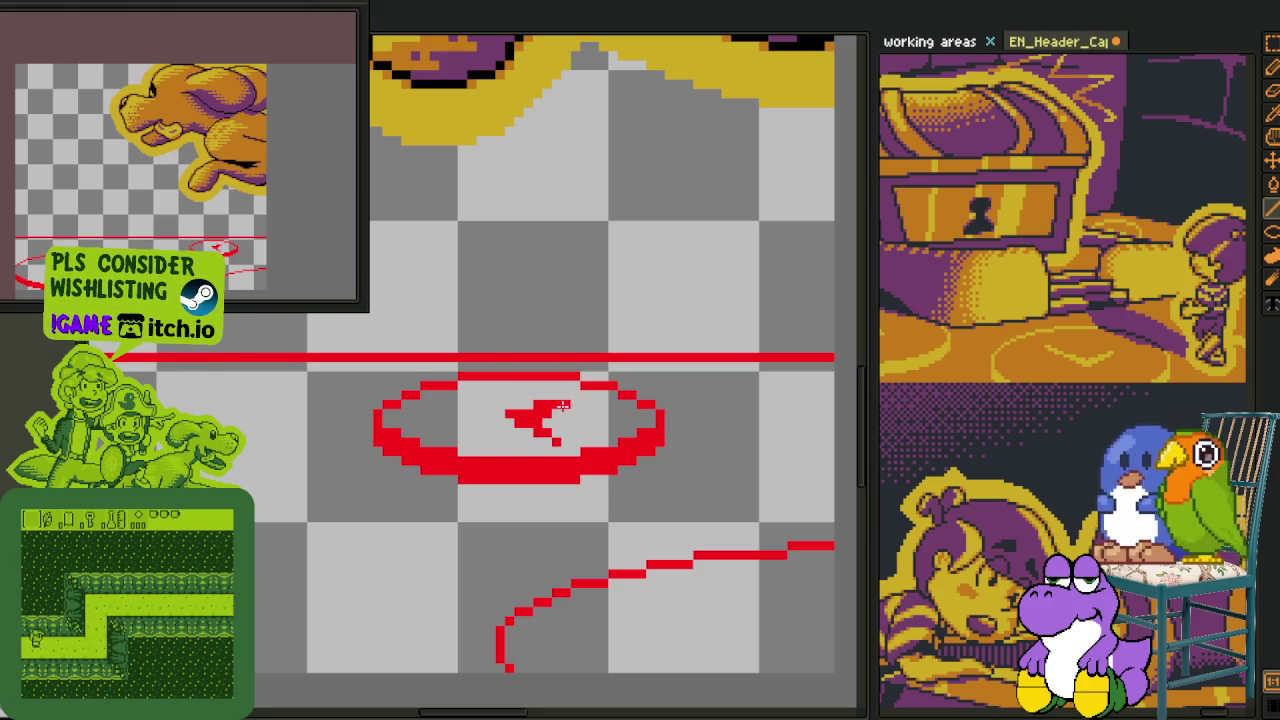
pyautogui.scroll(-1, 365, 430)
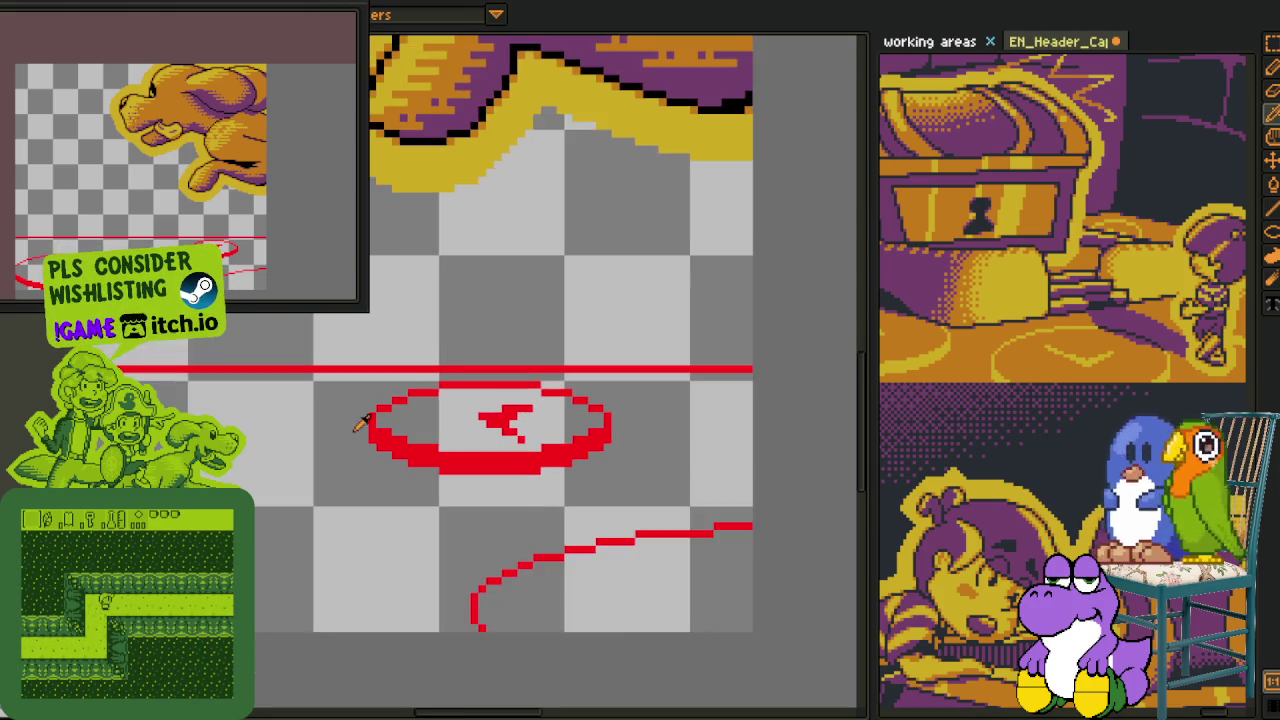
pyautogui.scroll(-2, 365, 430)
pyautogui.scroll(-1, 375, 460)
pyautogui.scroll(3, 450, 415)
pyautogui.scroll(2, 448, 414)
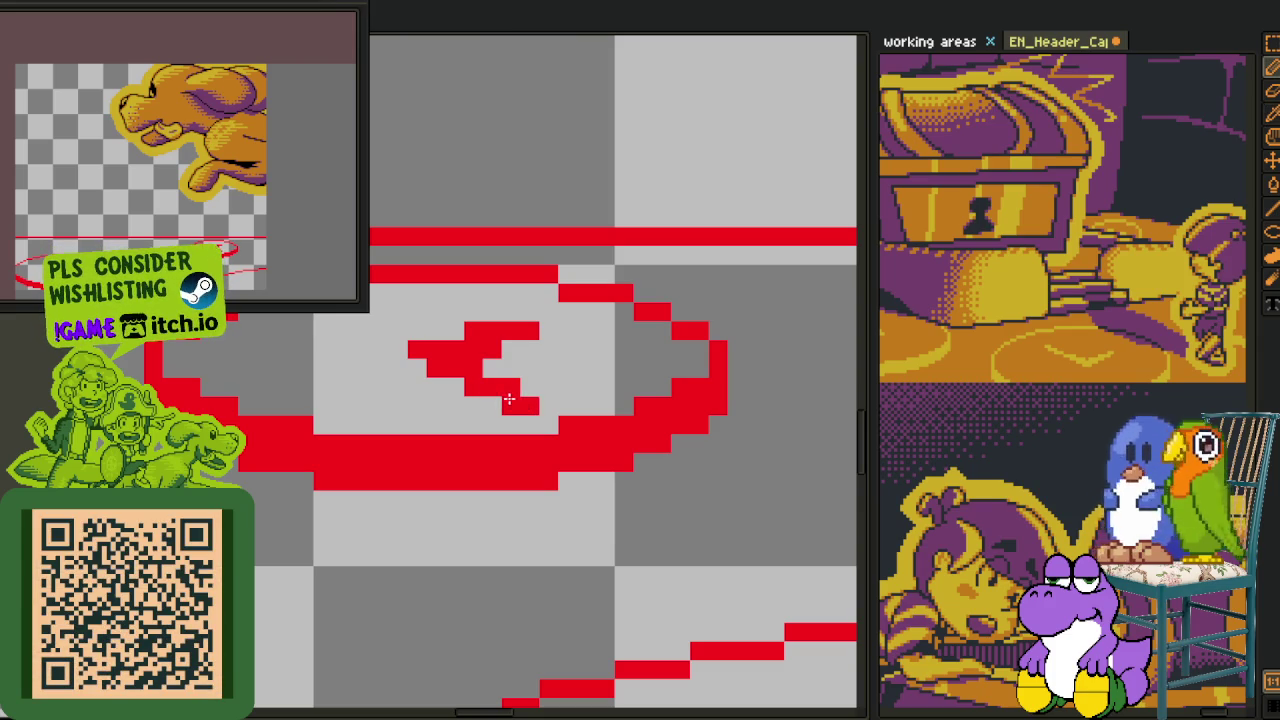
pyautogui.scroll(-3, 510, 377)
pyautogui.scroll(-1, 495, 395)
pyautogui.scroll(-2, 480, 410)
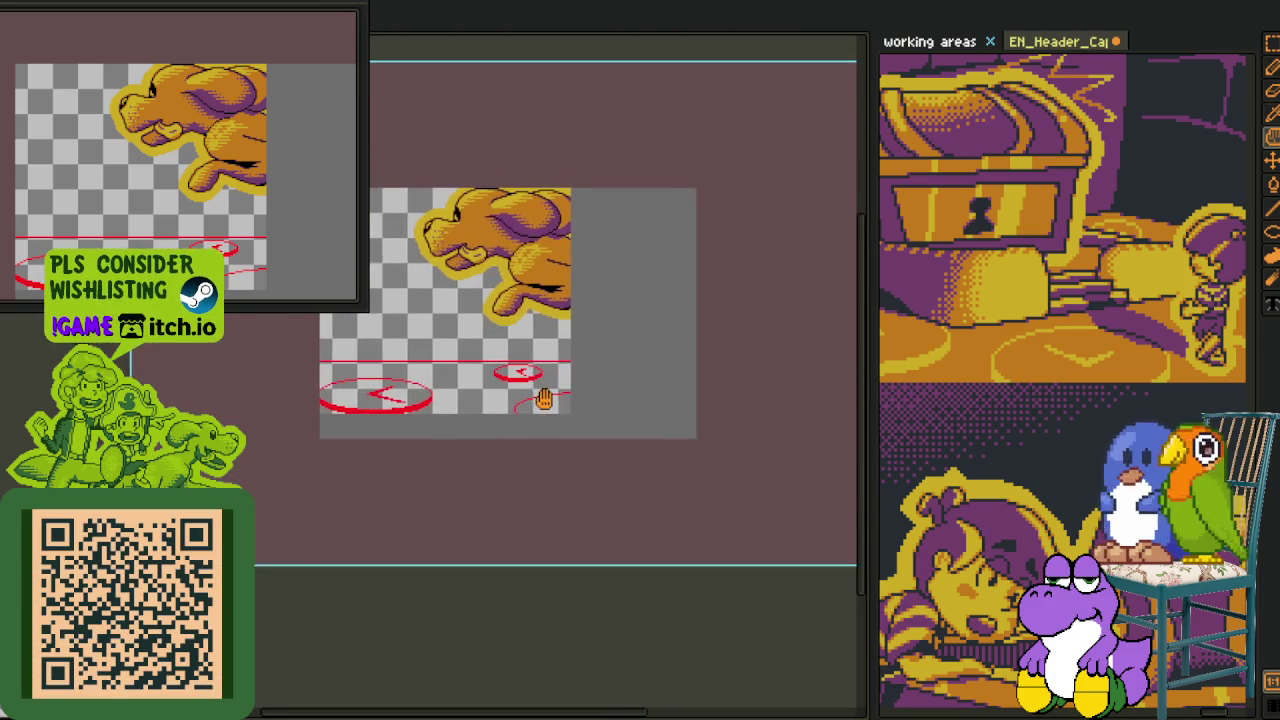
pyautogui.moveTo(475, 418); pyautogui.dragTo(525, 424)
# Bucket-fill the red horizon line with a dark colour
pyautogui.press('i')
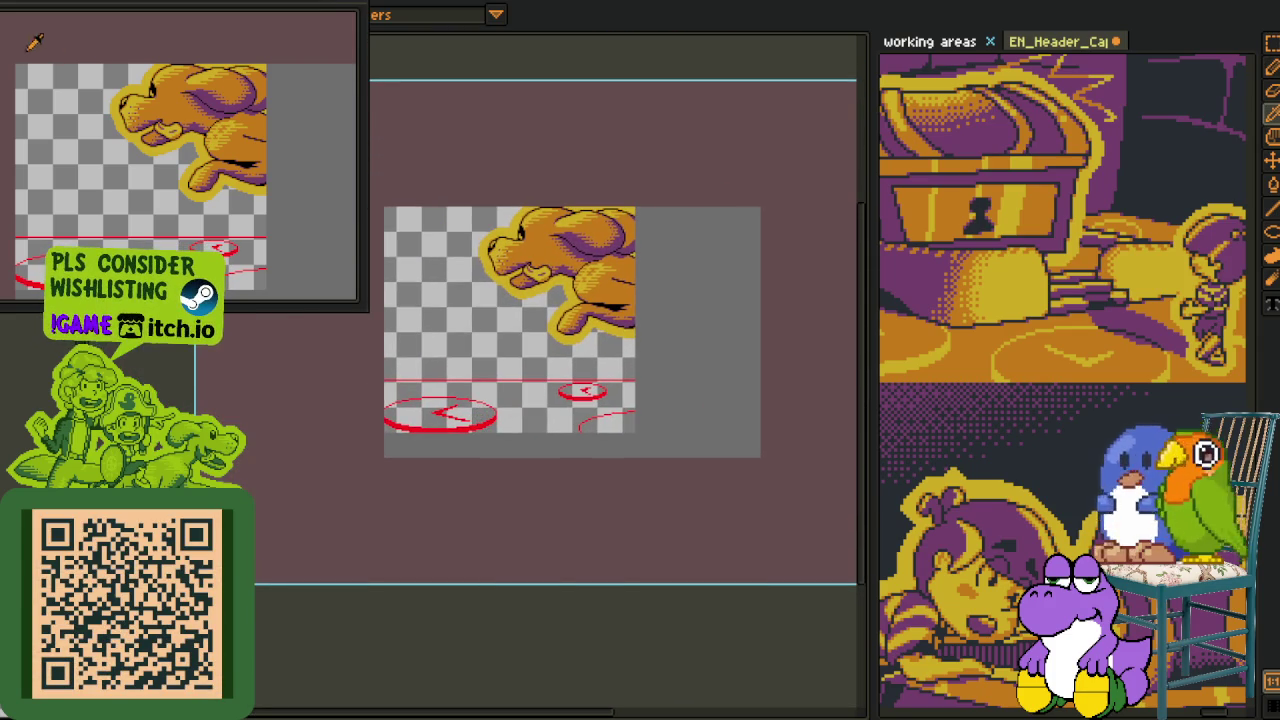
pyautogui.scroll(2, 449, 398)
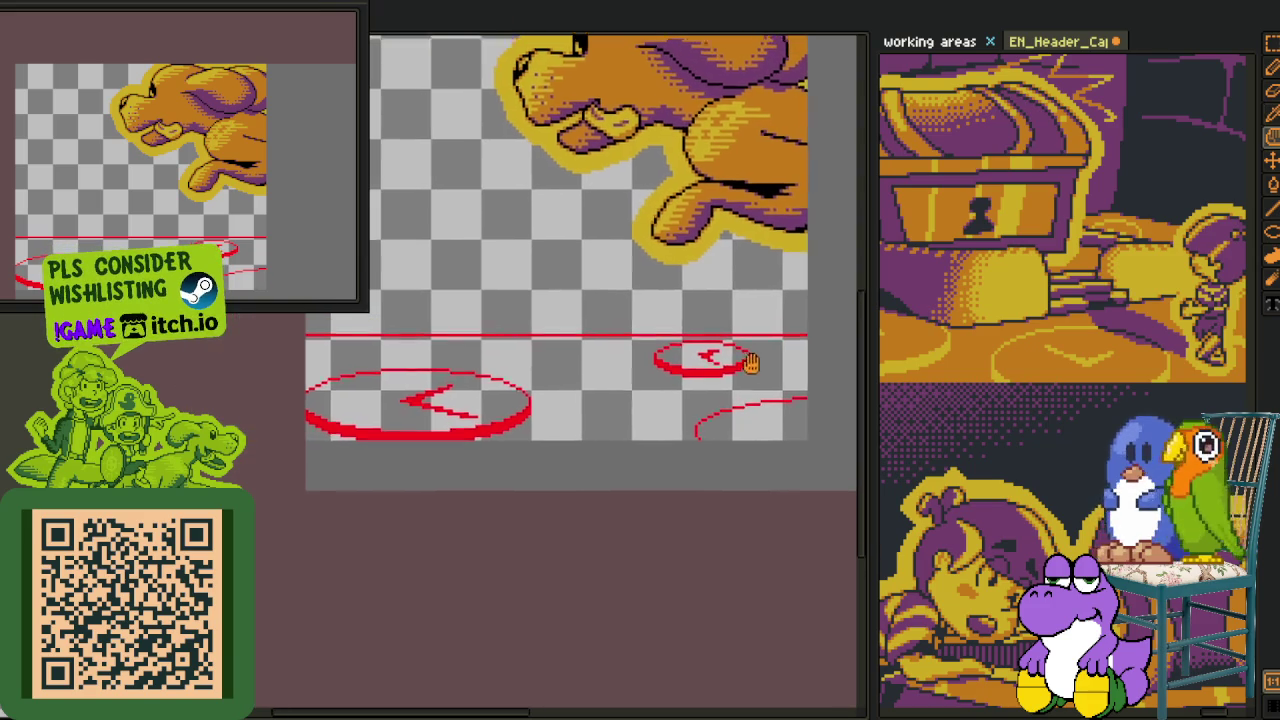
pyautogui.moveTo(122, 18); pyautogui.dragTo(146, 228)
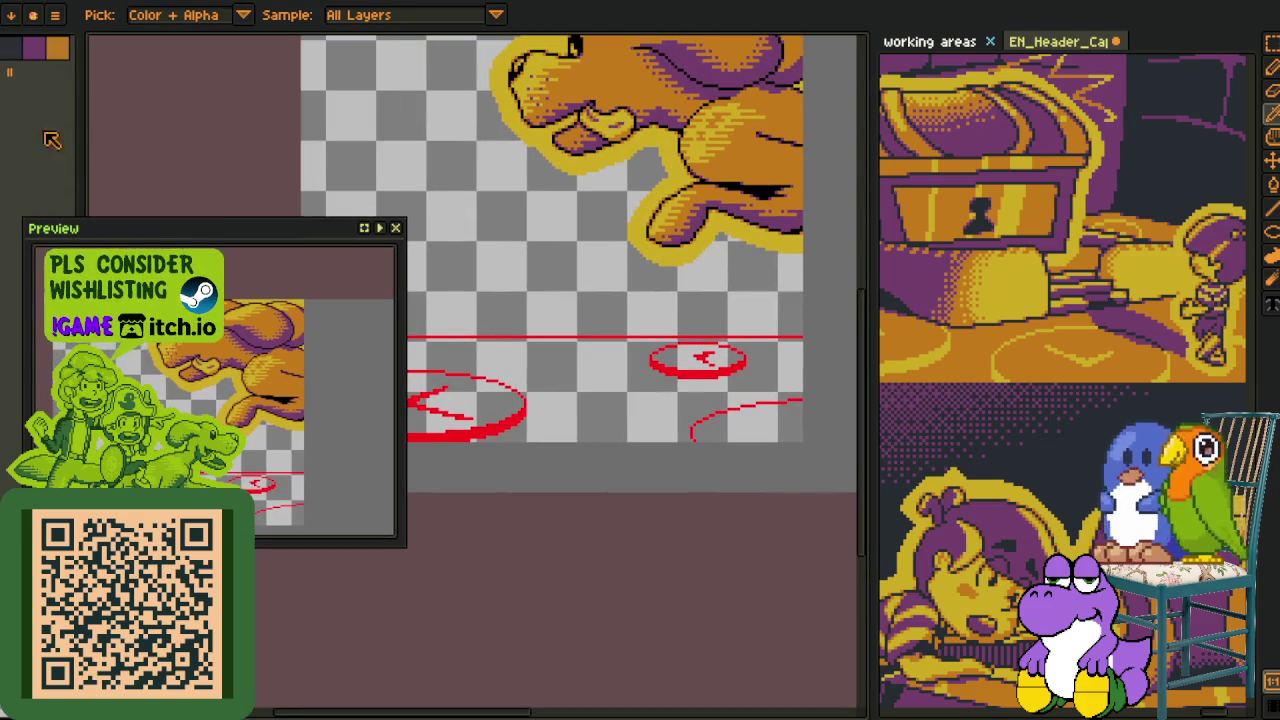
pyautogui.scroll(2, 658, 362)
pyautogui.scroll(1, 630, 349)
pyautogui.press('g')
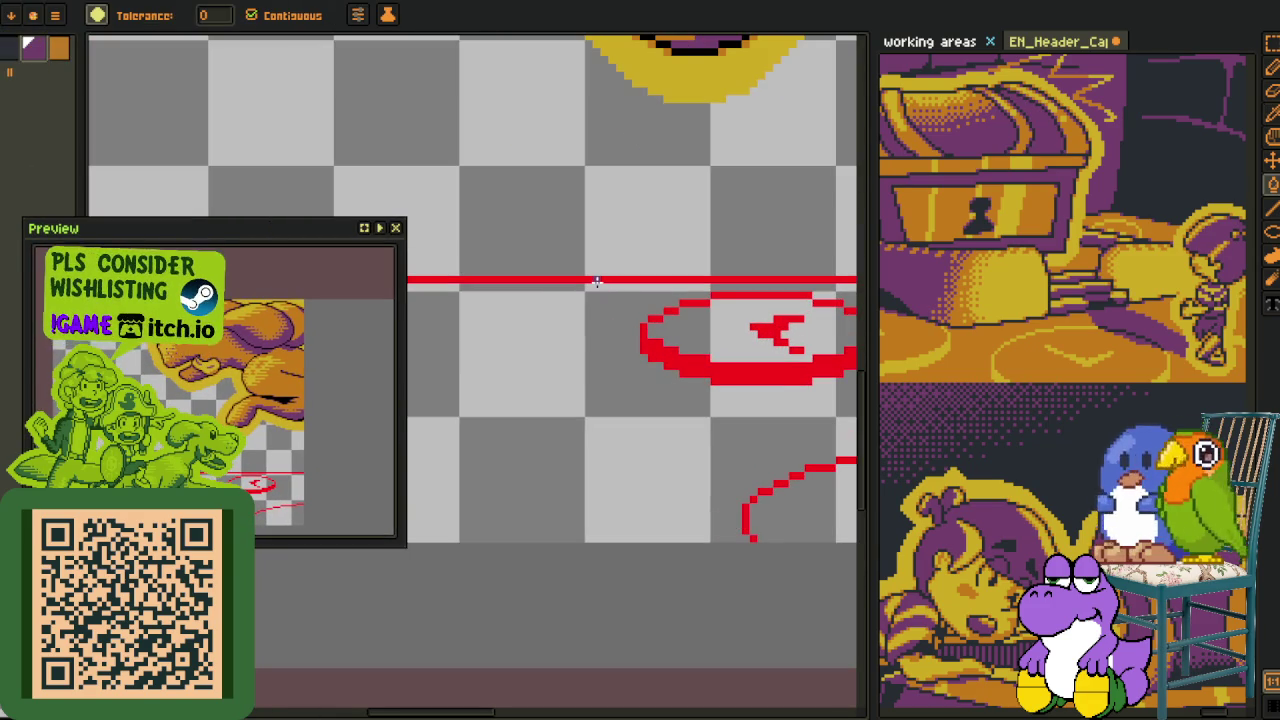
pyautogui.click(525, 281)
pyautogui.scroll(-4, 530, 300)
pyautogui.press('i')
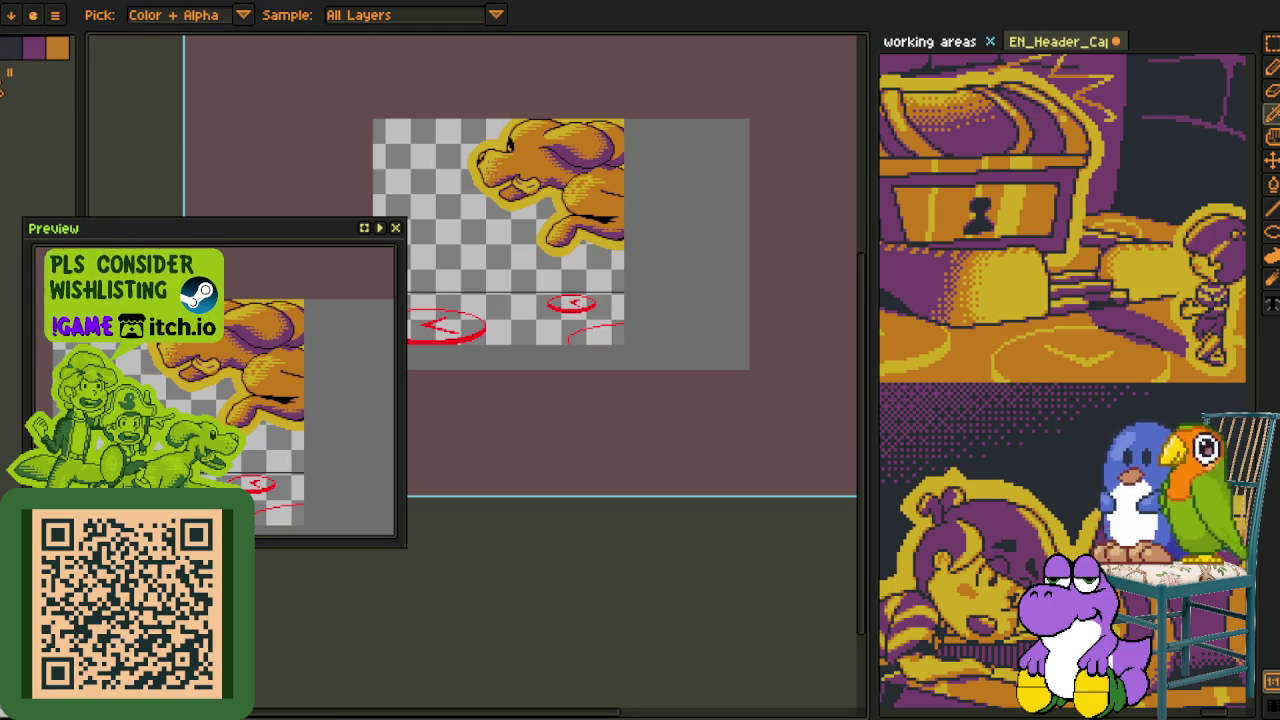
pyautogui.scroll(2, 470, 330)
pyautogui.scroll(2, 475, 329)
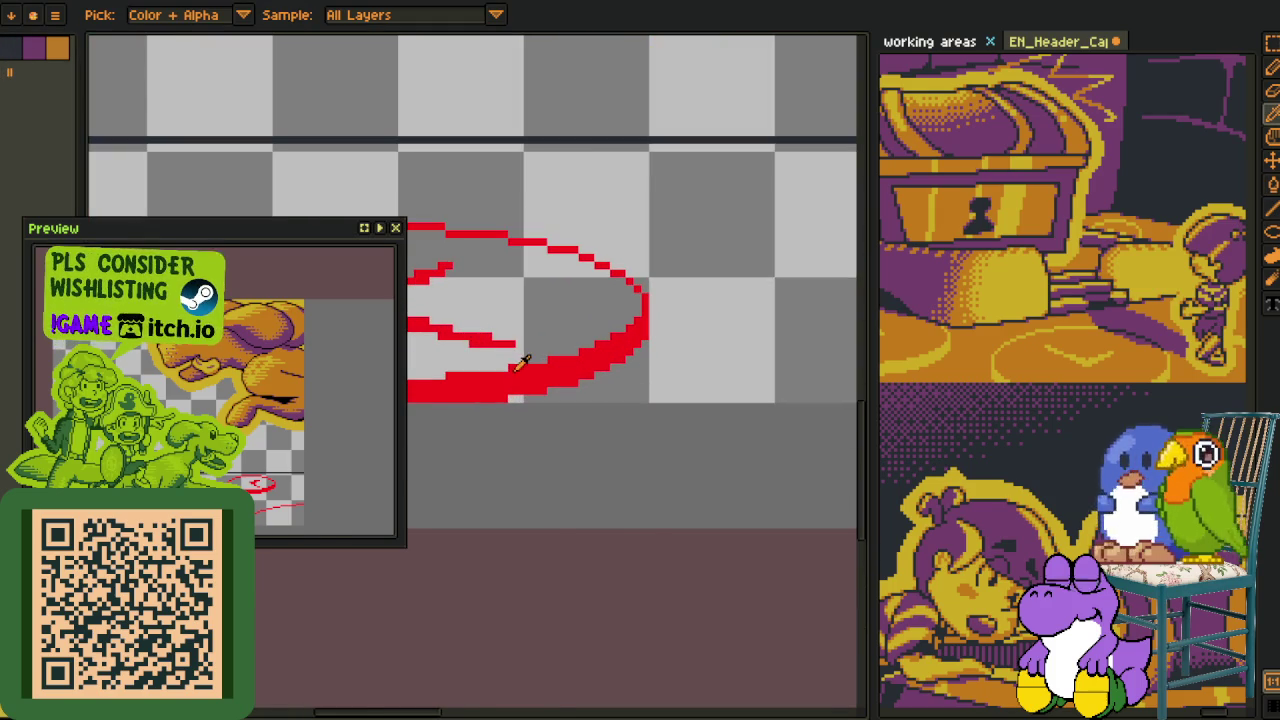
# Replace red #FF0000 with gold palette entry idx-4 on the ground marks
pyautogui.hotkey('shift', 'r')
pyautogui.click(511, 559)
pyautogui.scroll(-4, 514, 466)
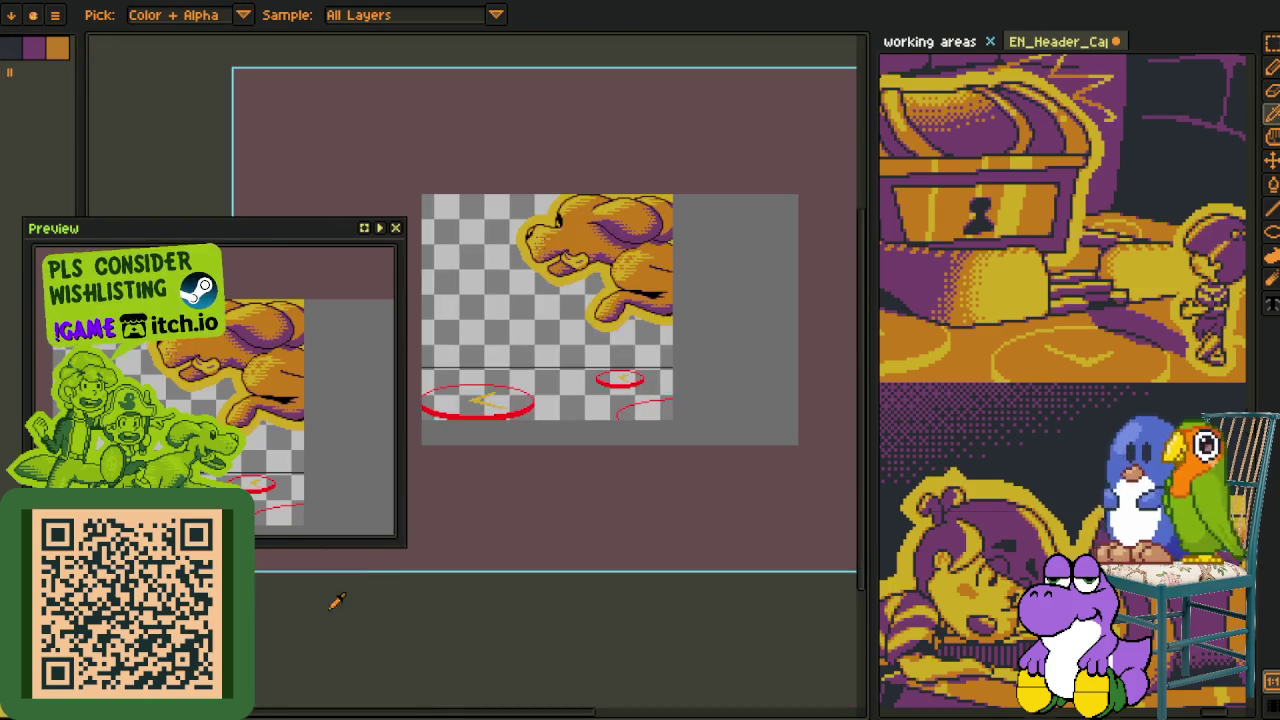
pyautogui.rightClick(245, 675)
# Merge the new layer down and turn the red ellipses yellow with Replace Color
pyautogui.click(285, 694)
pyautogui.hotkey('shift', 'r')
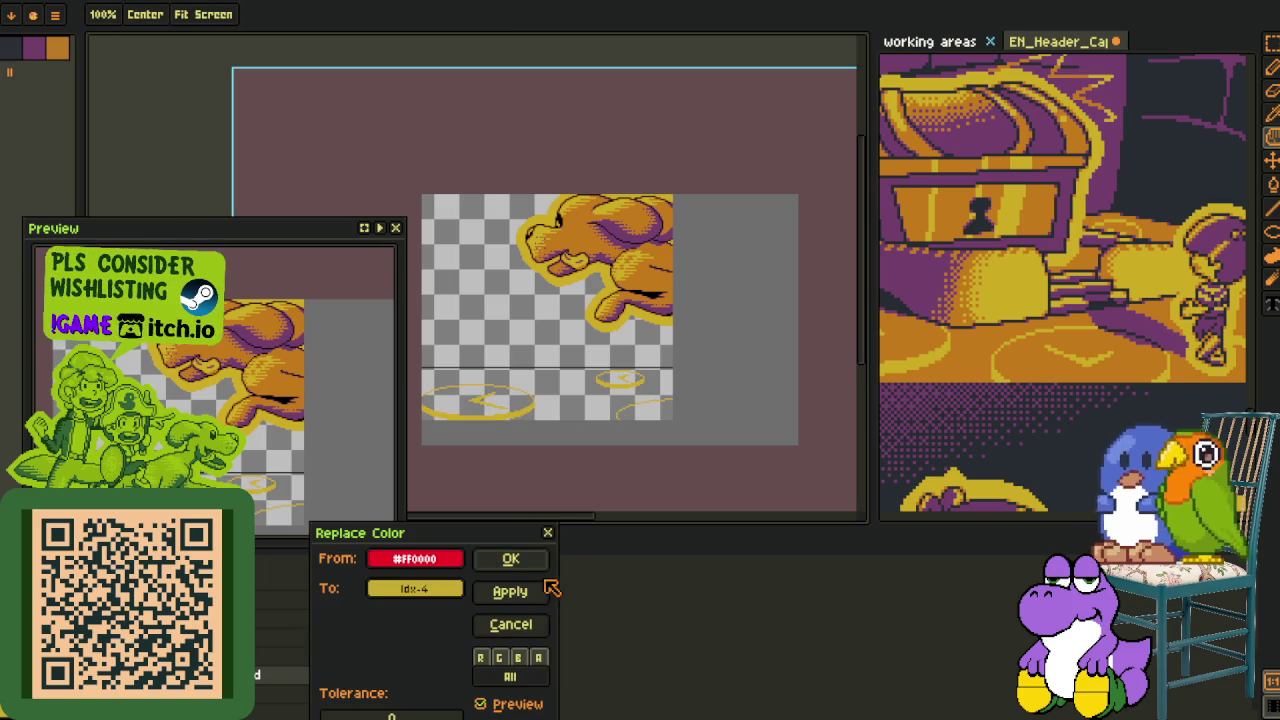
pyautogui.click(511, 560)
pyautogui.press('i')
# Bucket-fill the ground strip and the inside of the ellipse orange
pyautogui.scroll(1, 650, 270)
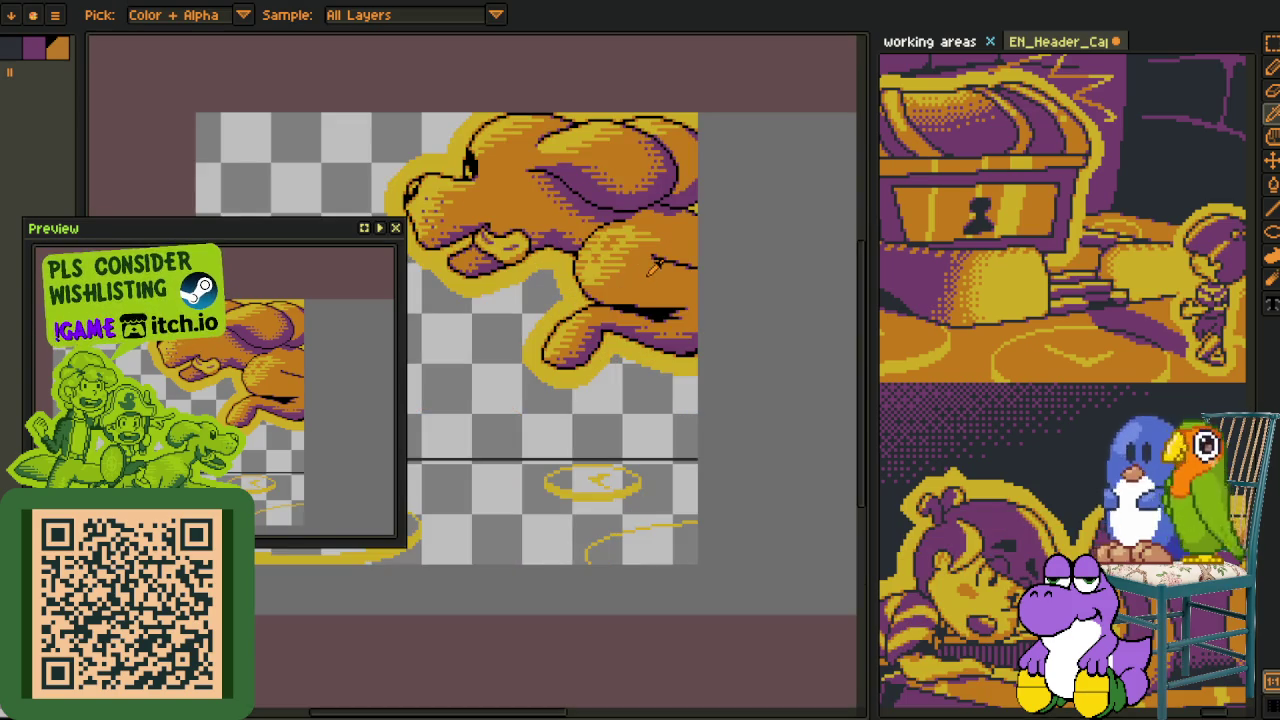
pyautogui.moveTo(331, 251); pyautogui.dragTo(315, 117)
pyautogui.moveTo(534, 371); pyautogui.dragTo(662, 266)
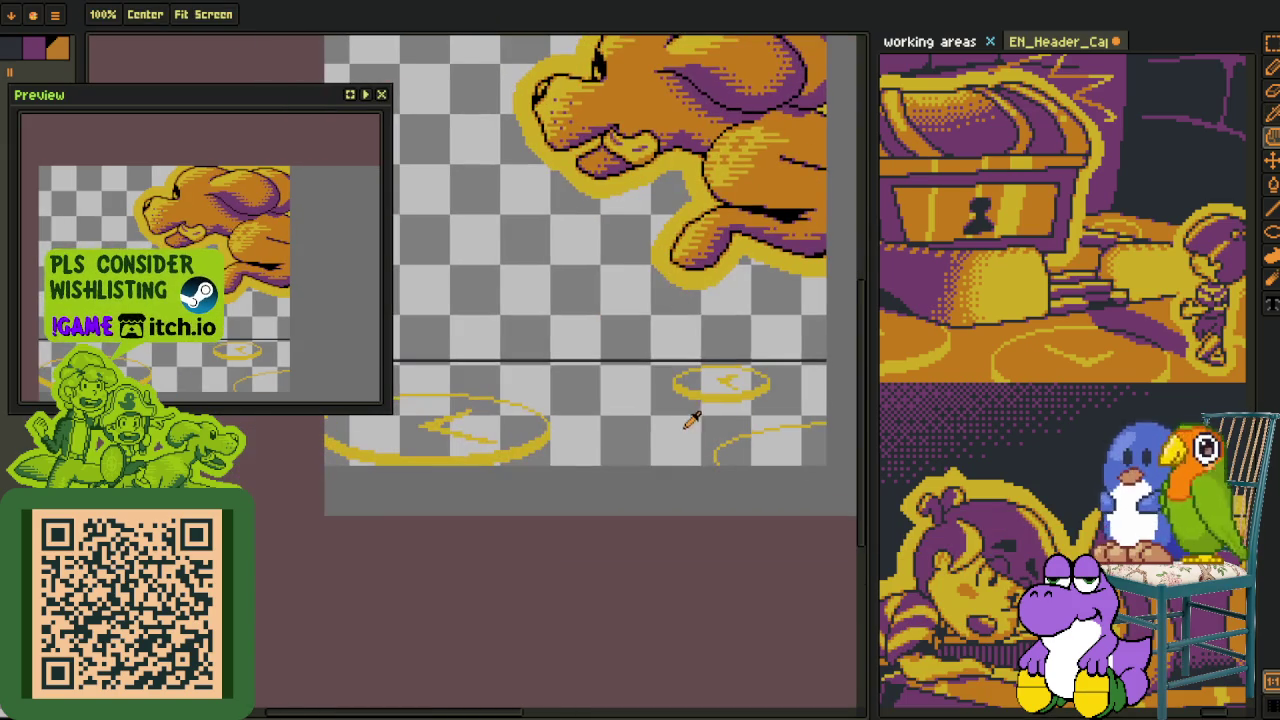
pyautogui.press('g')
pyautogui.click(627, 441)
pyautogui.scroll(1, 700, 383)
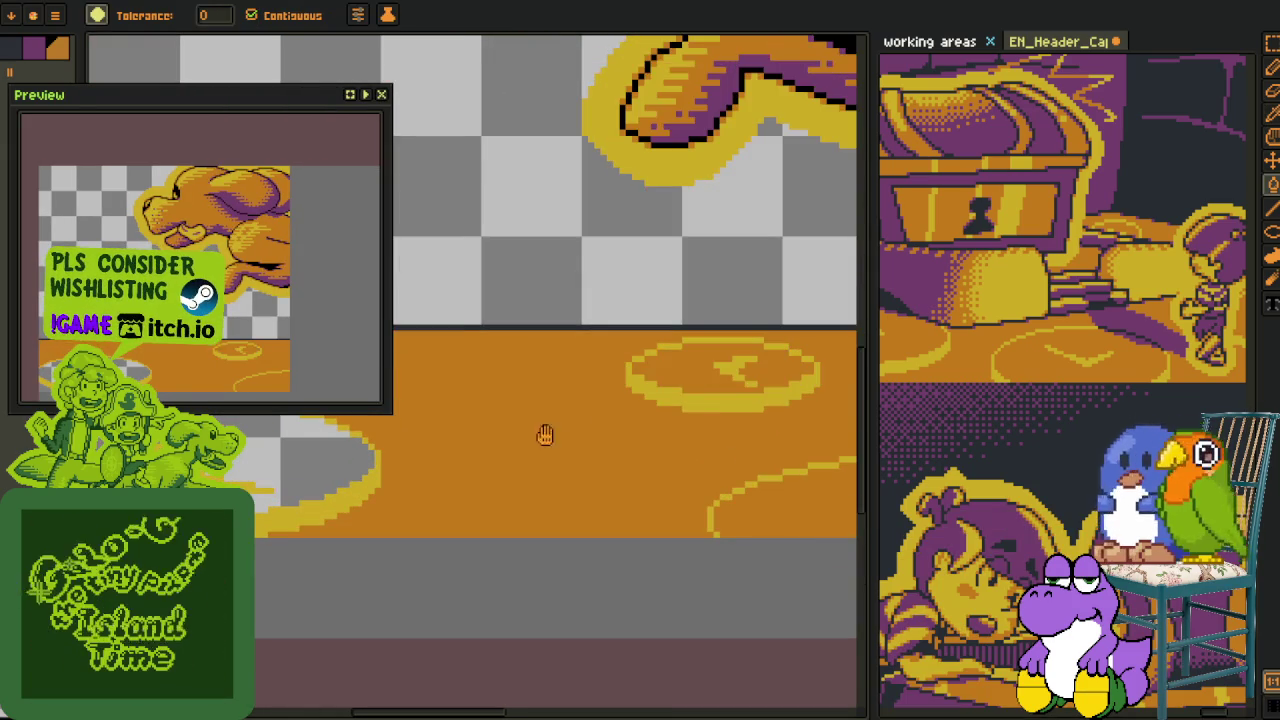
pyautogui.hscroll(-2, 522, 474)
pyautogui.click(522, 474)
pyautogui.scroll(-2, 258, 532)
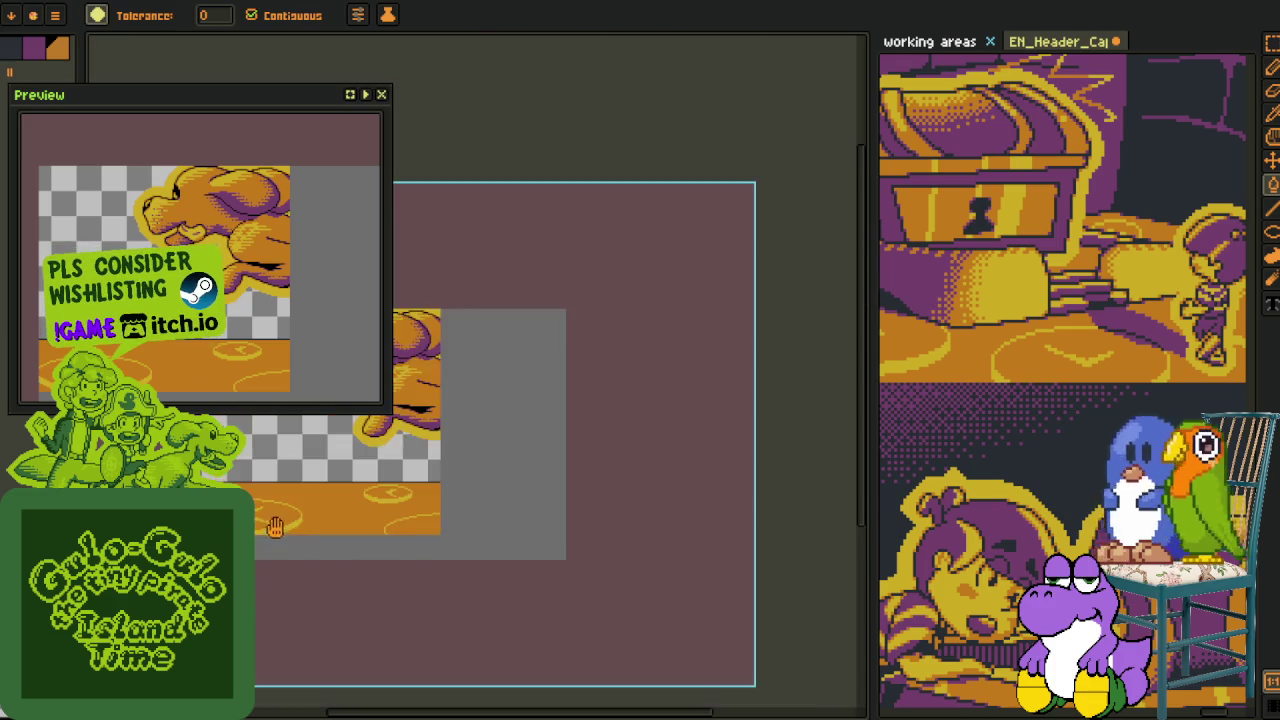
pyautogui.scroll(-2, 258, 532)
pyautogui.scroll(1, 378, 528)
pyautogui.press('i')
pyautogui.scroll(2, 380, 522)
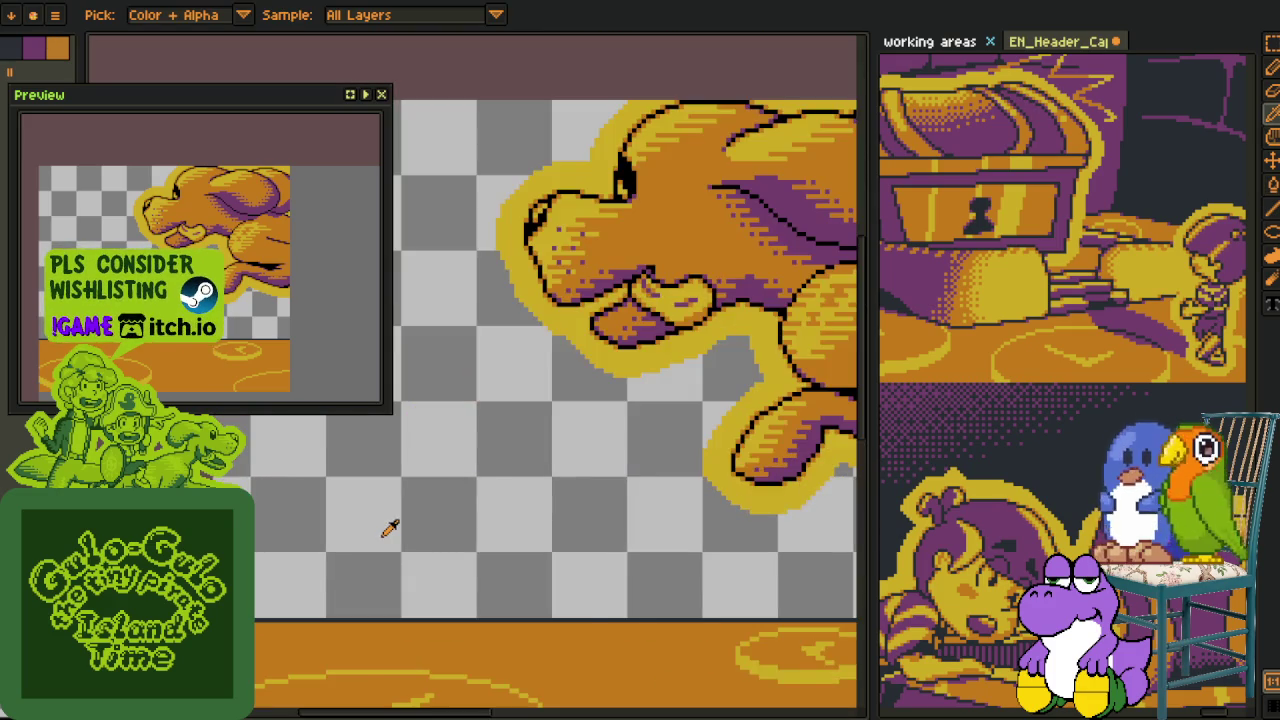
pyautogui.scroll(-1, 385, 525)
# Save the file, then centre the dog above the orange ground with the layer timeline showing
pyautogui.hotkey('ctrl', 's')
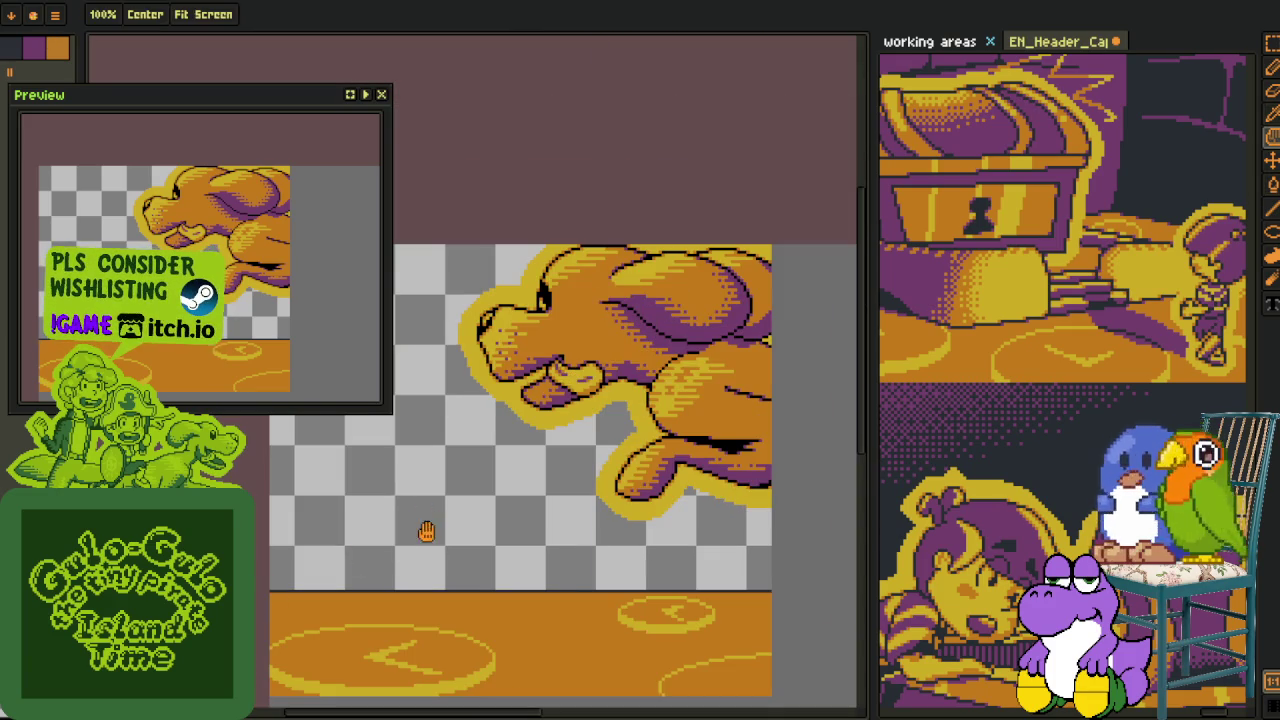
pyautogui.moveTo(427, 531); pyautogui.dragTo(486, 508)
pyautogui.scroll(2, 488, 510)
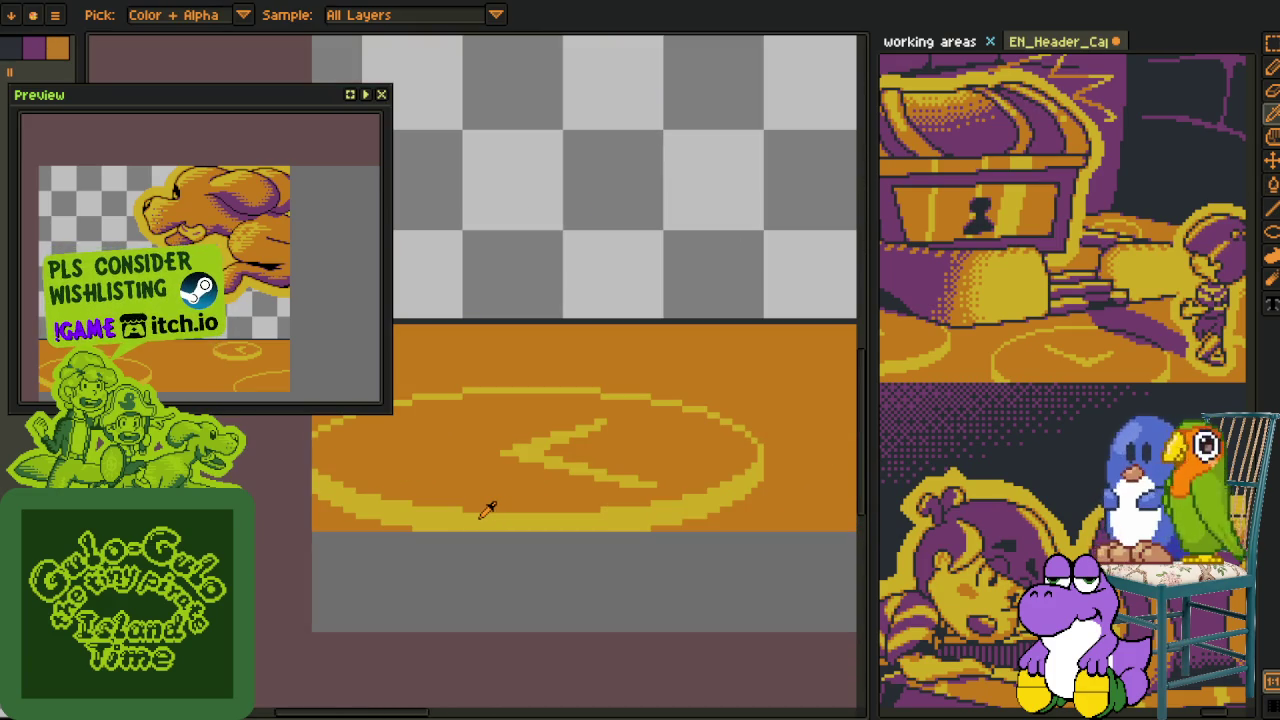
pyautogui.scroll(2, 596, 254)
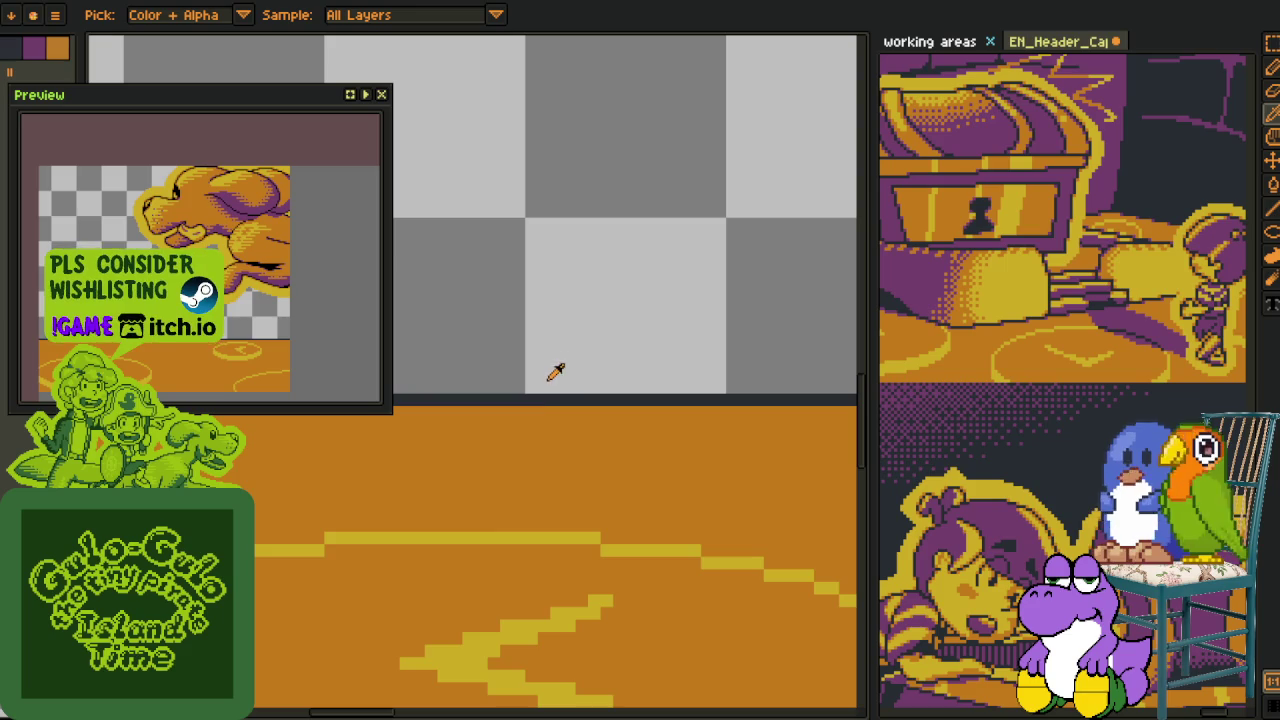
pyautogui.moveTo(462, 541); pyautogui.dragTo(587, 211)
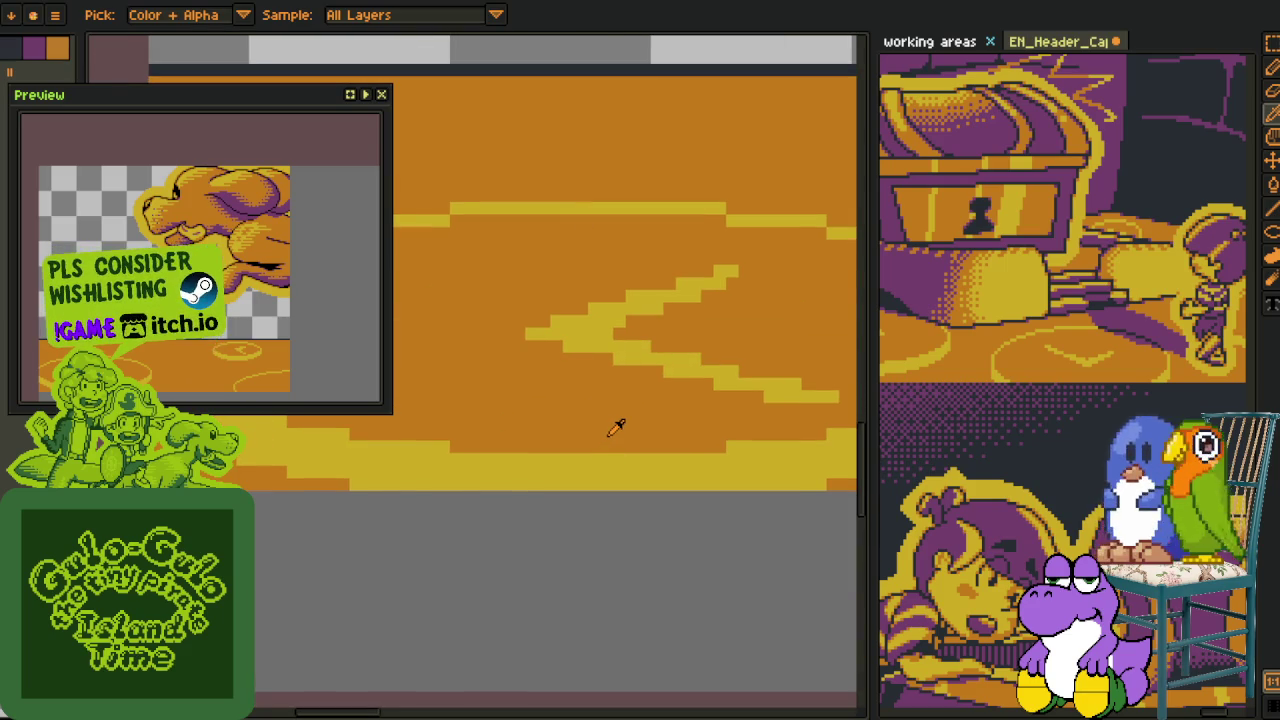
pyautogui.scroll(-2, 616, 427)
pyautogui.moveTo(594, 420); pyautogui.dragTo(543, 594)
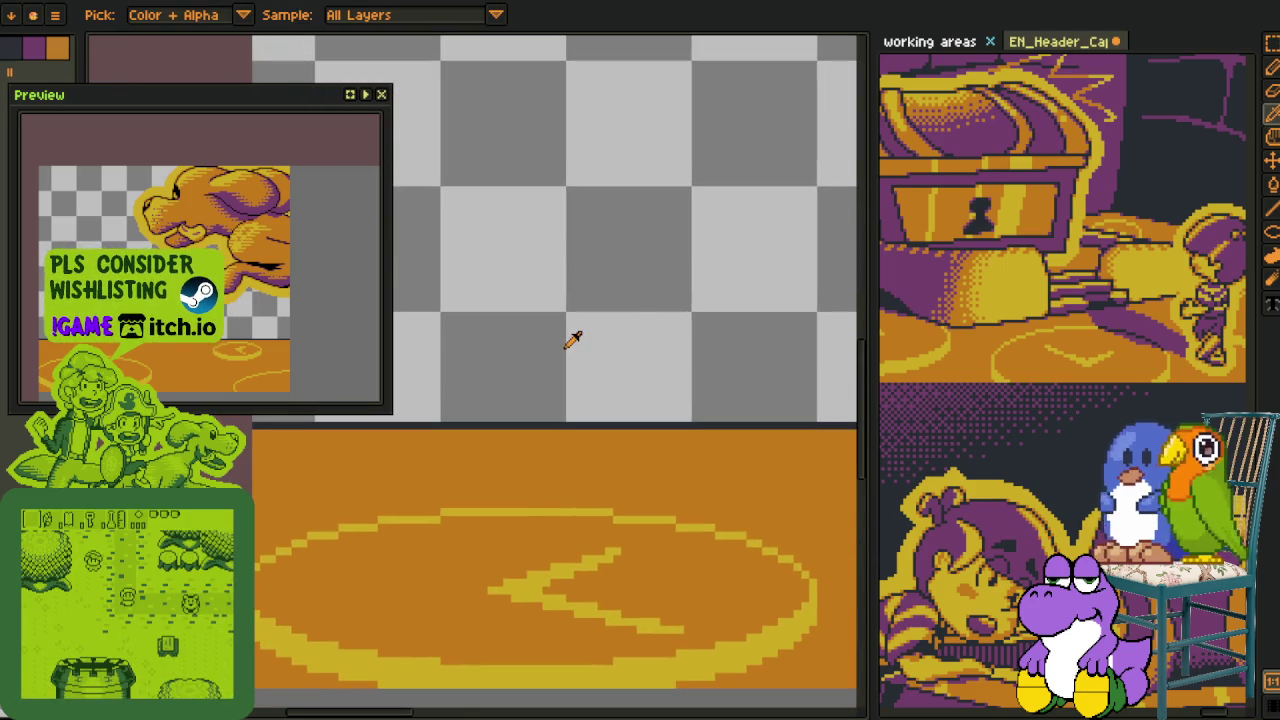
pyautogui.scroll(-2, 575, 340)
pyautogui.scroll(2, 608, 346)
pyautogui.moveTo(608, 346); pyautogui.dragTo(443, 508)
pyautogui.press('Tab')
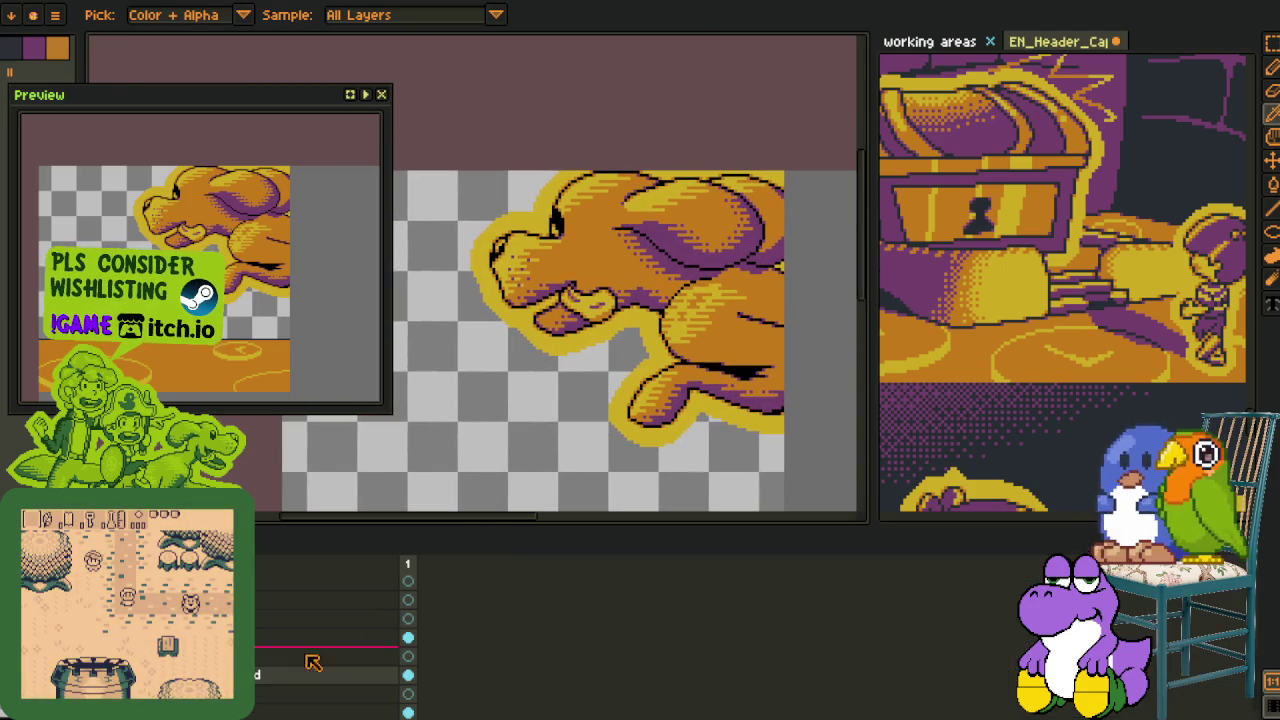
pyautogui.scroll(-2, 486, 412)
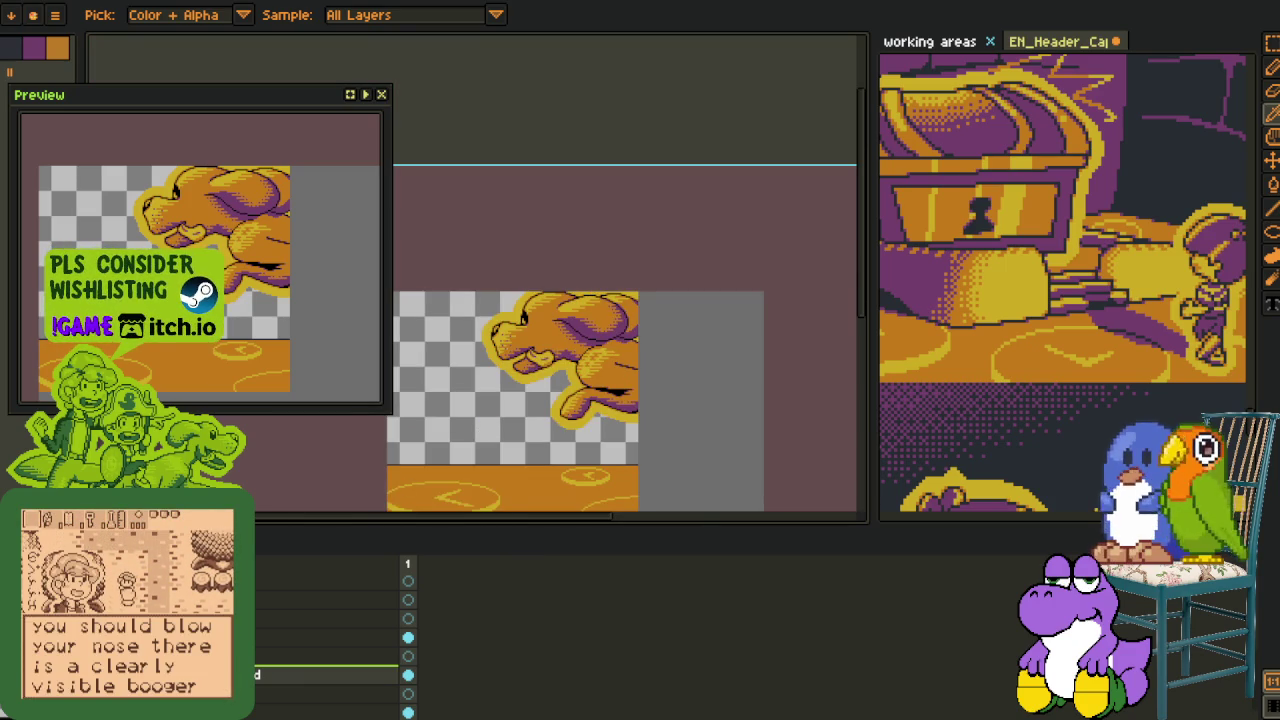
# Briefly reveal the seated boy on the canvas, then hide him again
pyautogui.rightClick(271, 677)
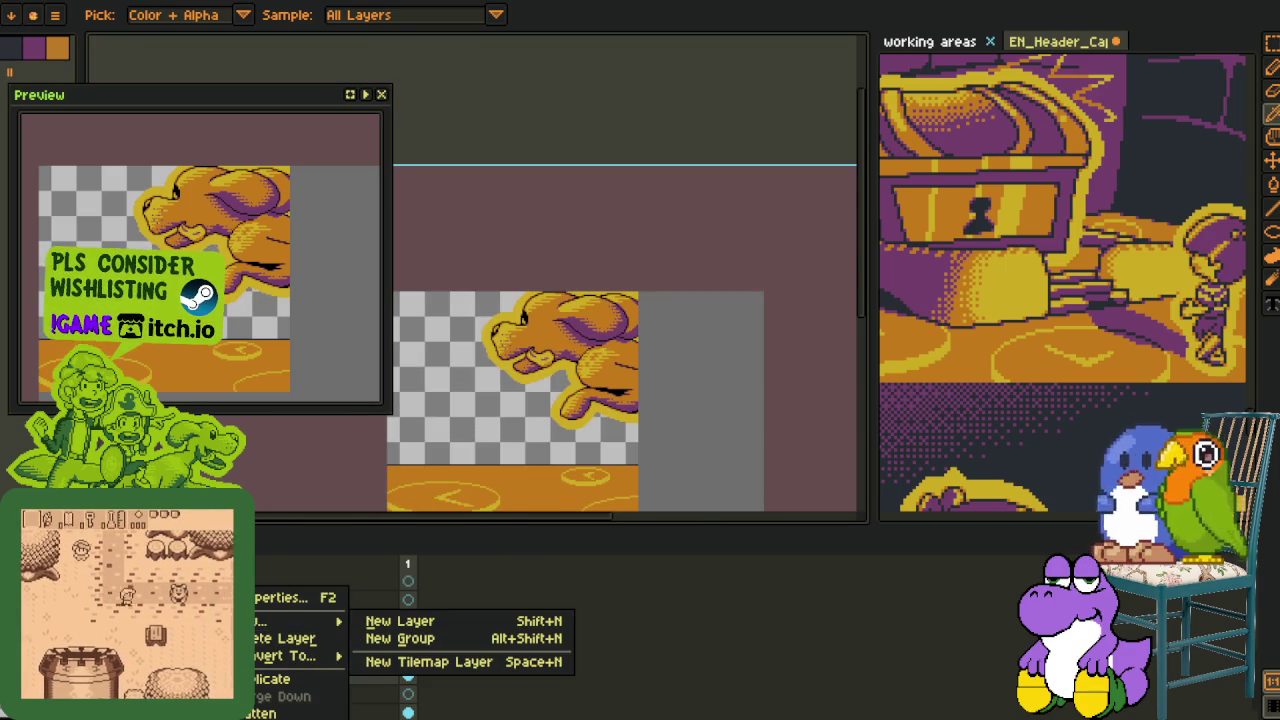
pyautogui.press('Escape')
pyautogui.press('h')
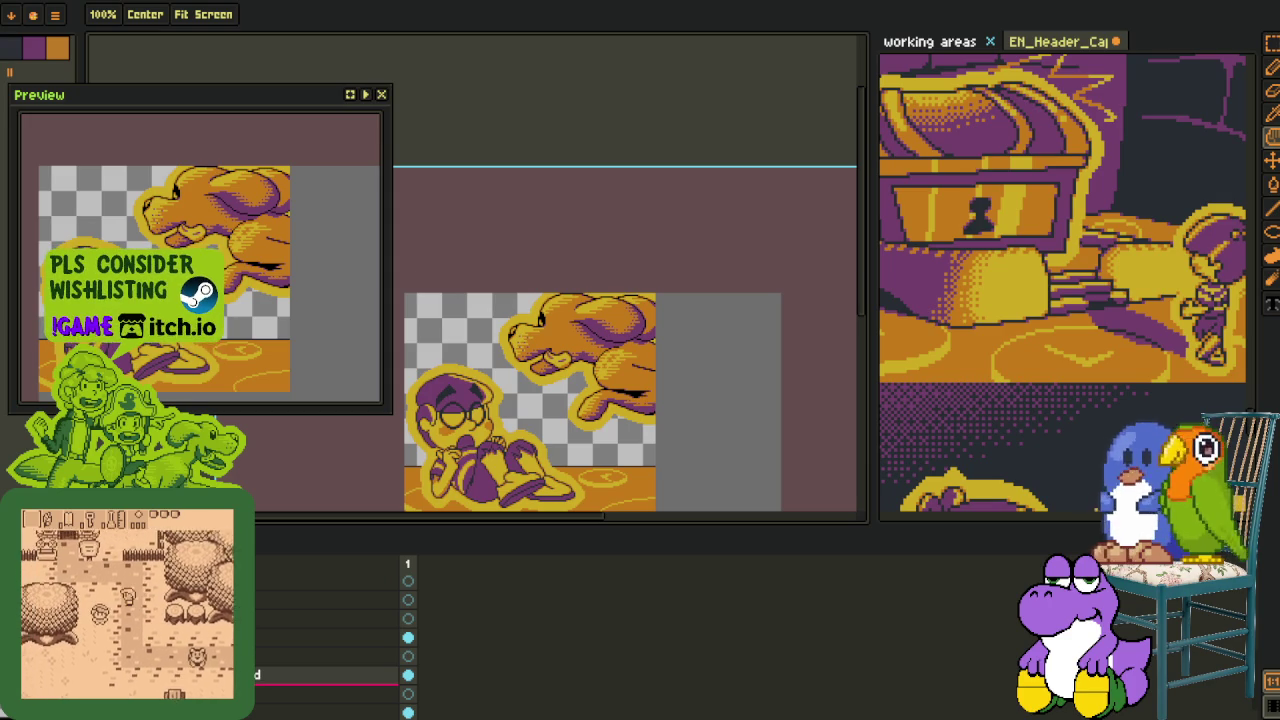
pyautogui.hotkey('ctrl', 'z')
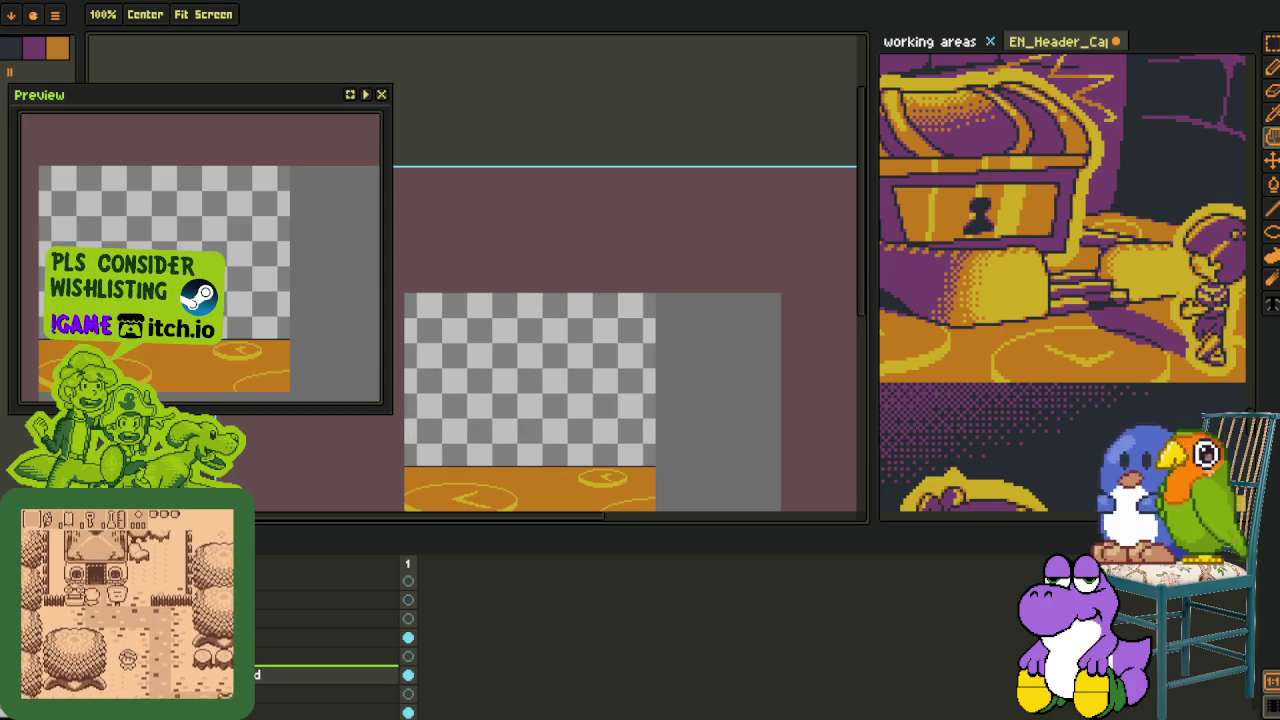
# Bucket-fill the ground's edge line purple and the empty backdrop dark navy
pyautogui.press('o')
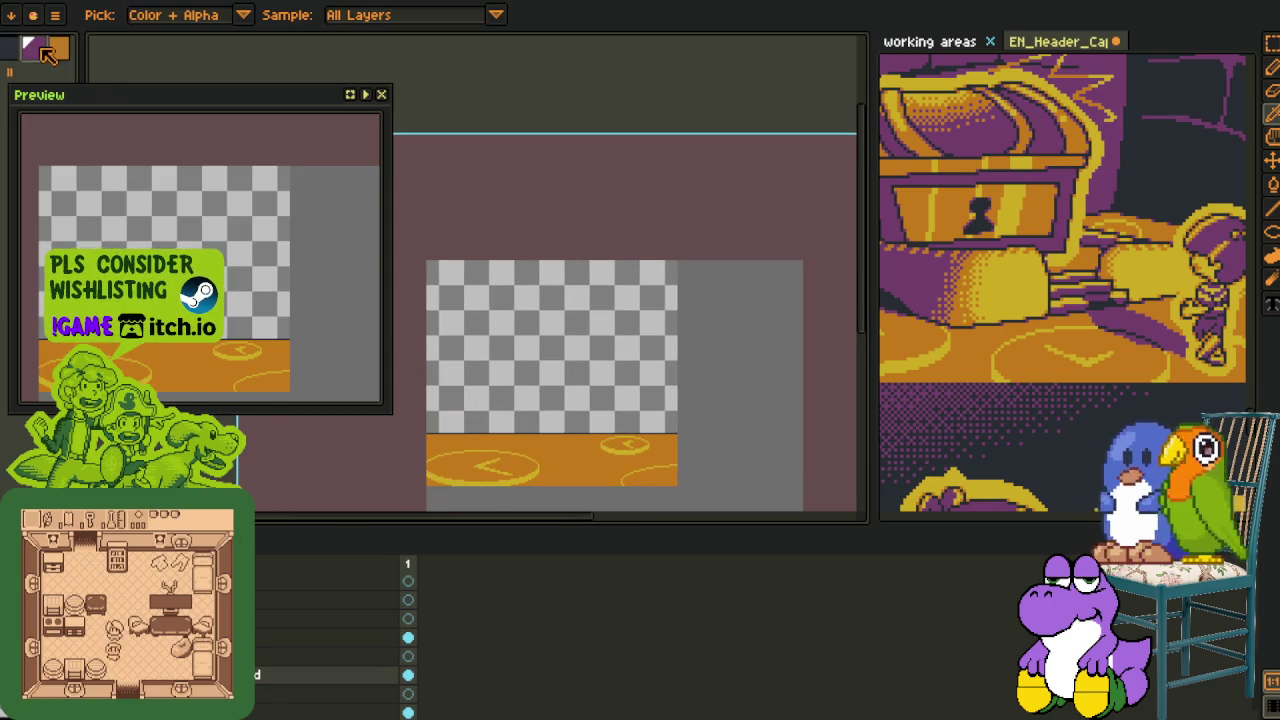
pyautogui.press('g')
pyautogui.scroll(2, 494, 408)
pyautogui.click(513, 340)
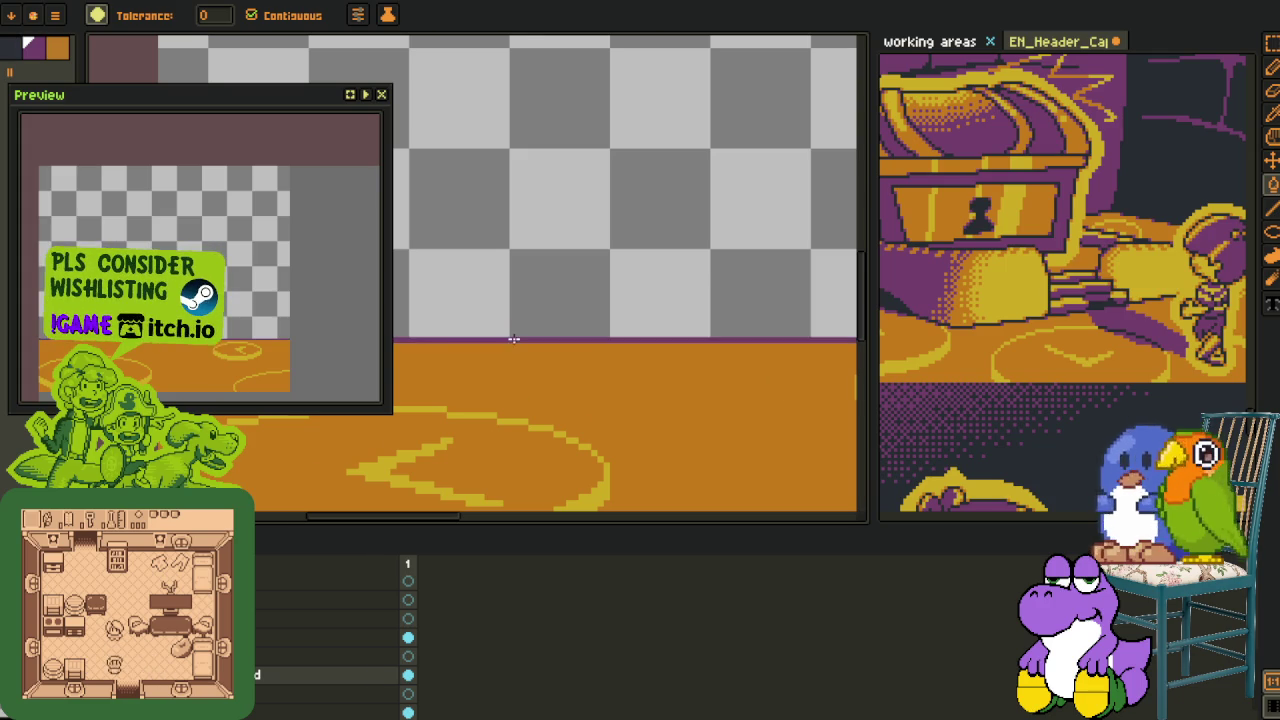
pyautogui.scroll(-2, 513, 340)
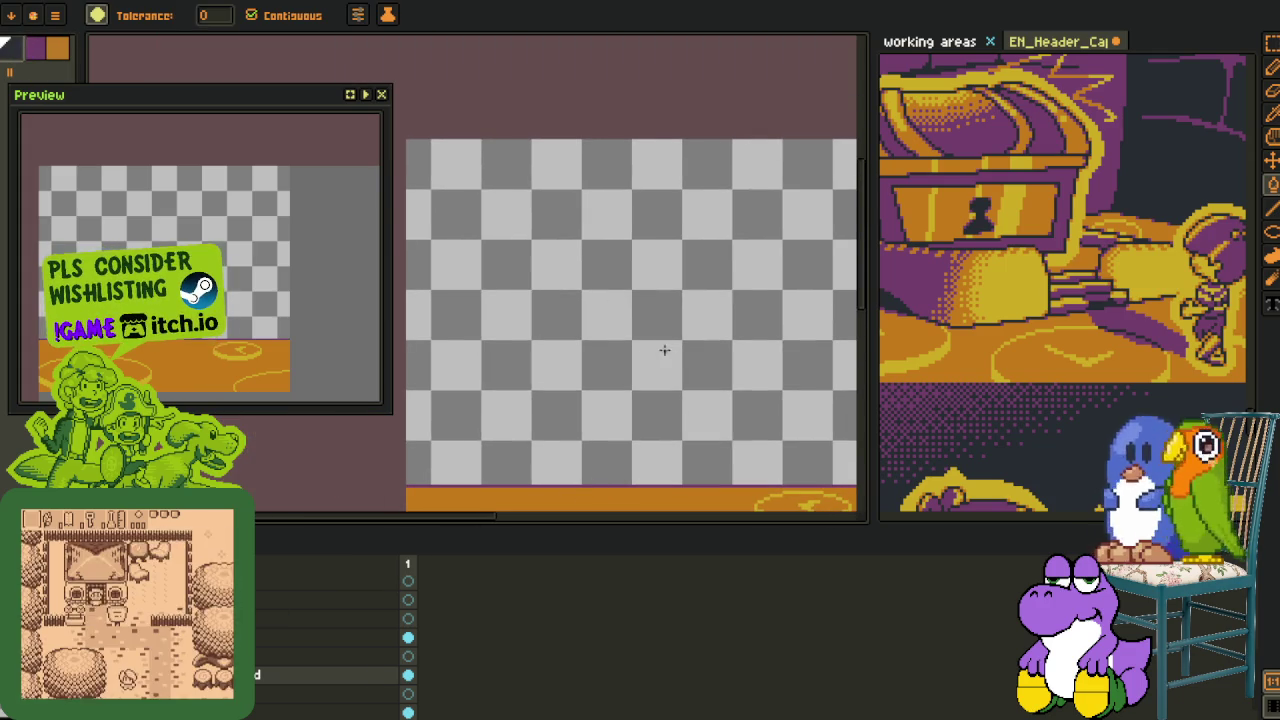
pyautogui.click(669, 349)
pyautogui.scroll(-2, 623, 349)
pyautogui.scroll(-2, 611, 363)
# Nudge the view of the scene slightly with the hand tool
pyautogui.press('i')
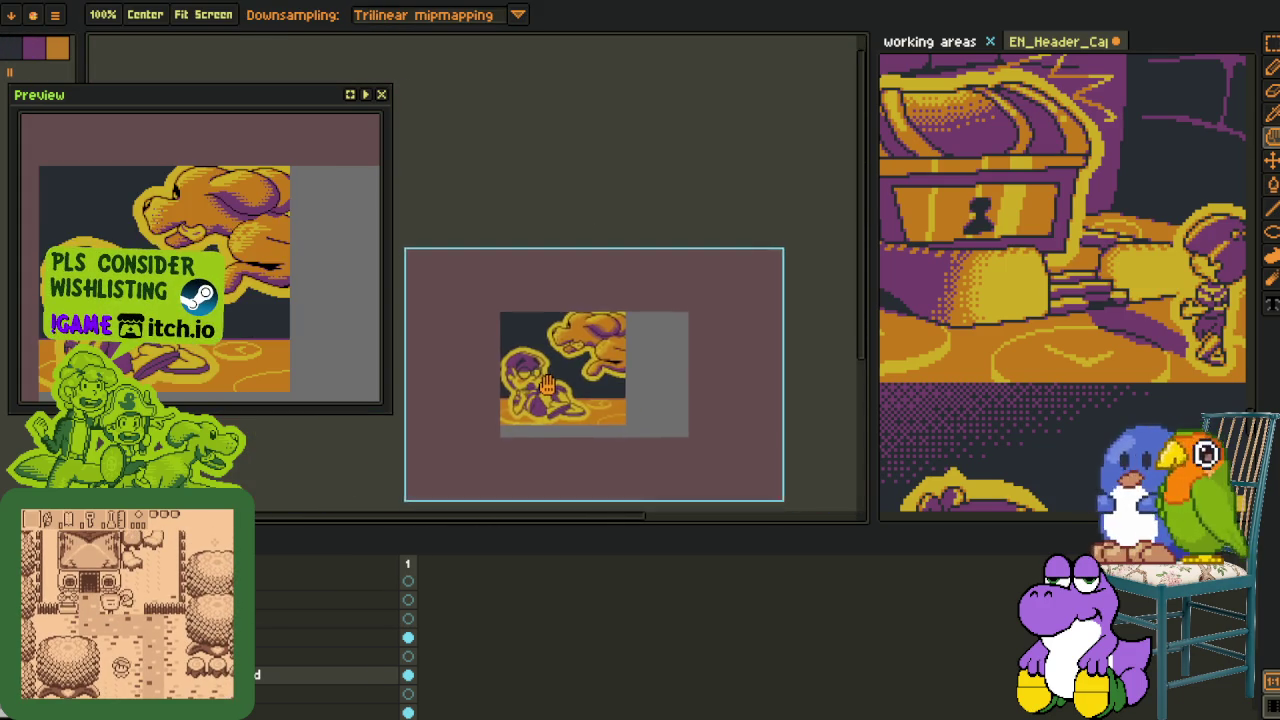
pyautogui.scroll(2, 640, 400)
pyautogui.press('h')
pyautogui.moveTo(548, 355); pyautogui.dragTo(553, 374)
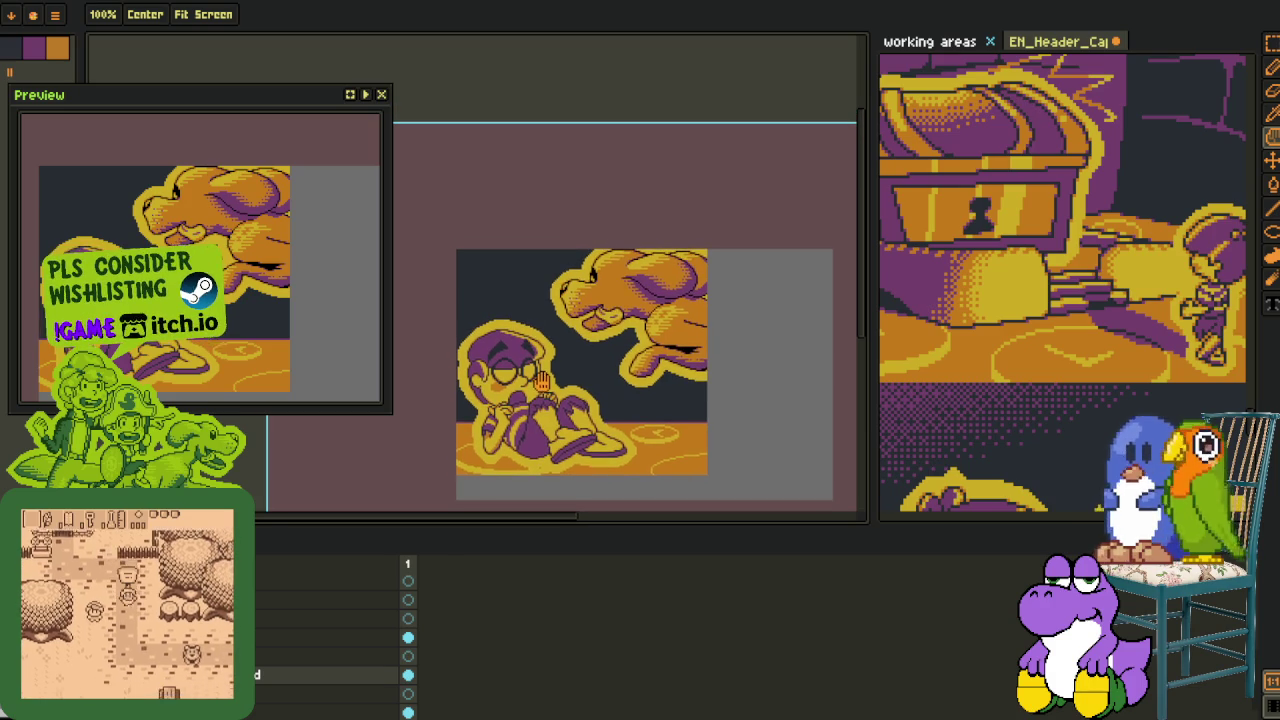
pyautogui.press('i')
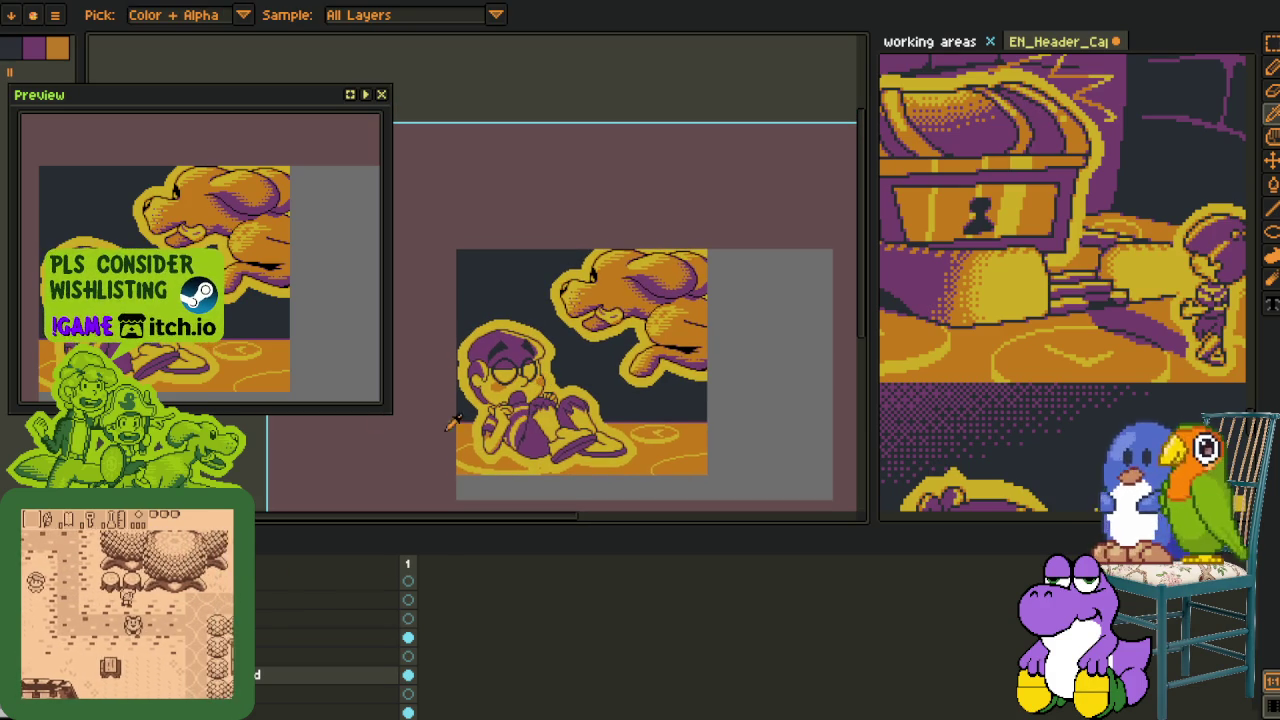
pyautogui.scroll(3, 608, 330)
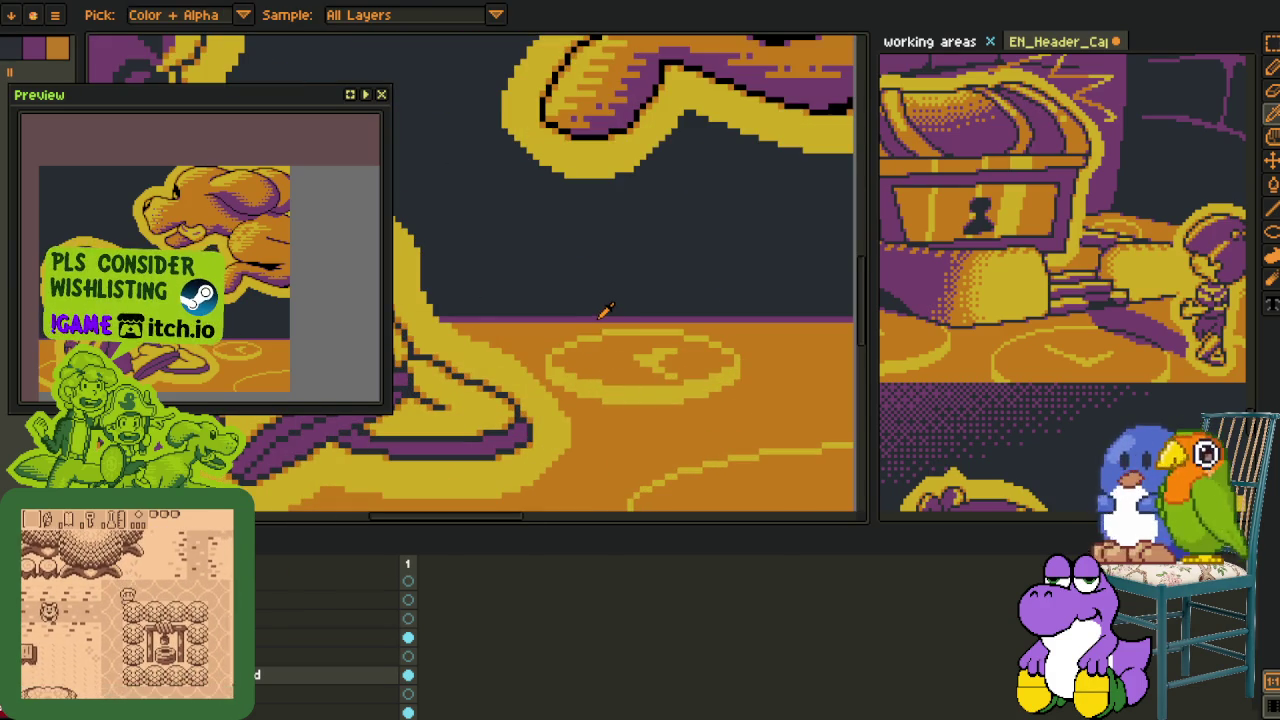
# Try replacing colours: the purple ground edge line becomes red and the dark backdrop purple
pyautogui.click(603, 311)
pyautogui.hotkey('shift', 'r')
pyautogui.press('Return')
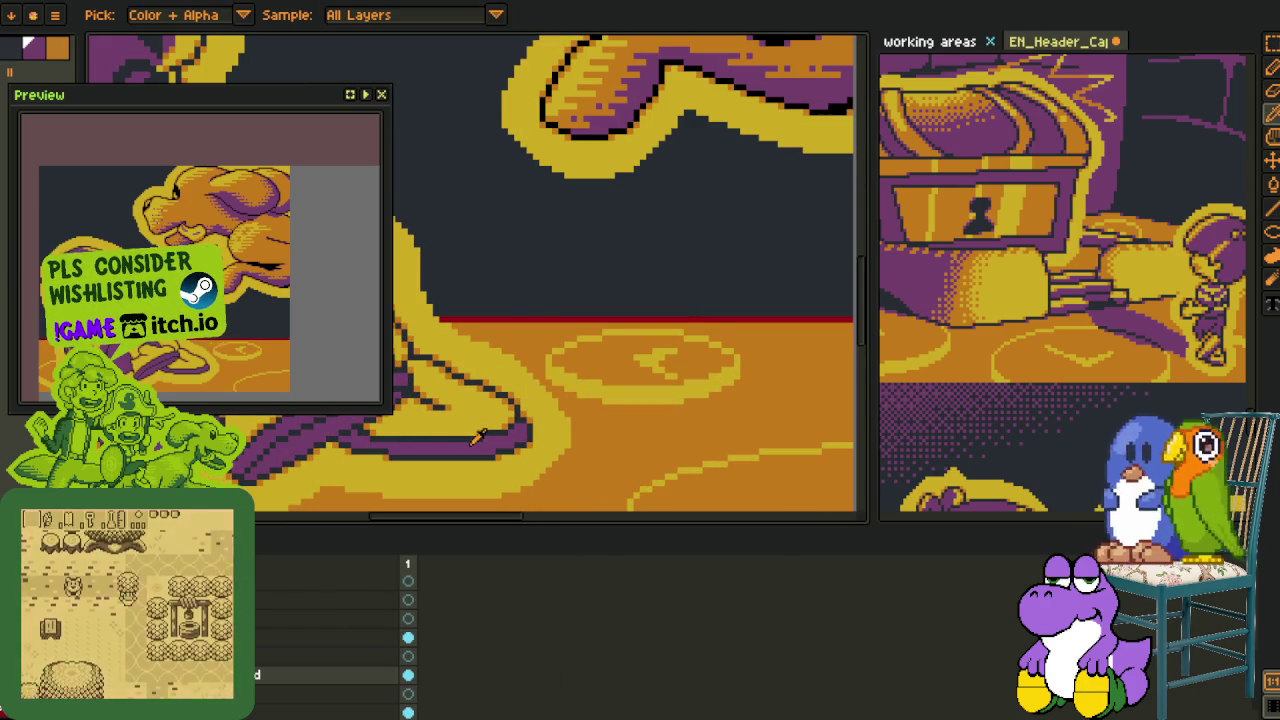
pyautogui.click(524, 283)
pyautogui.hotkey('shift', 'r')
pyautogui.click(535, 562)
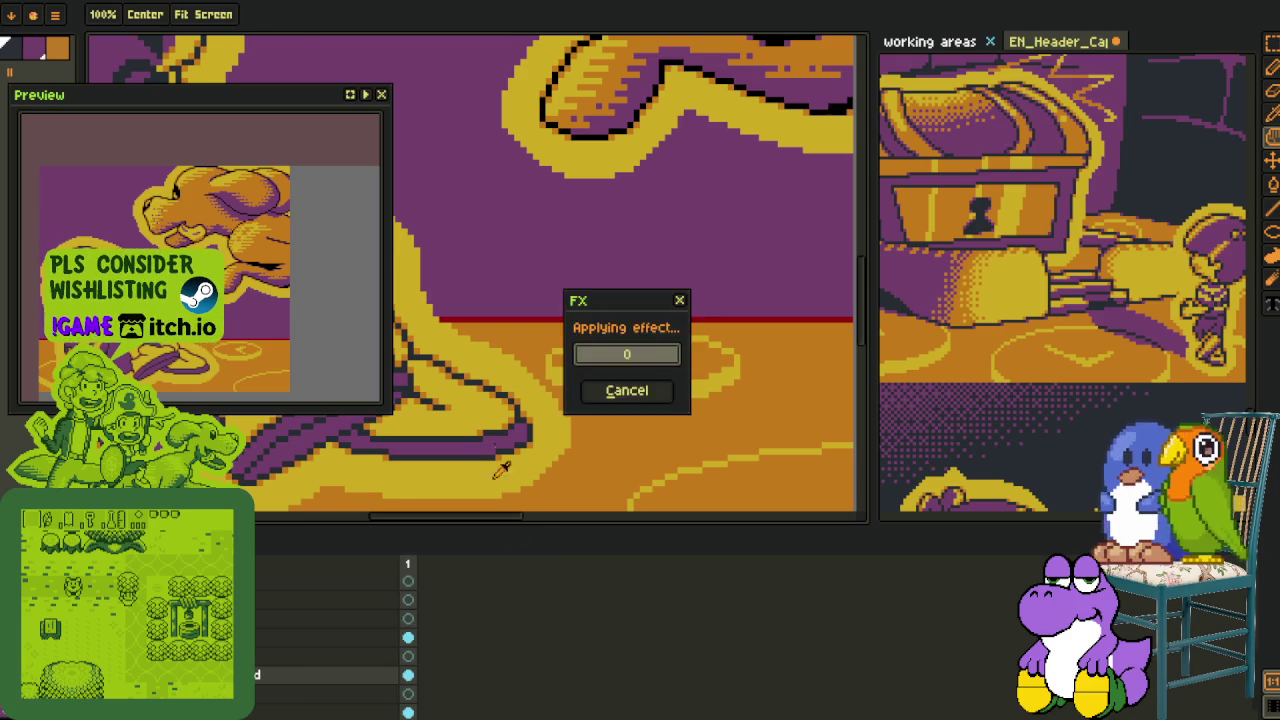
# Replace the red ground edge line to remove it again
pyautogui.scroll(1, 522, 414)
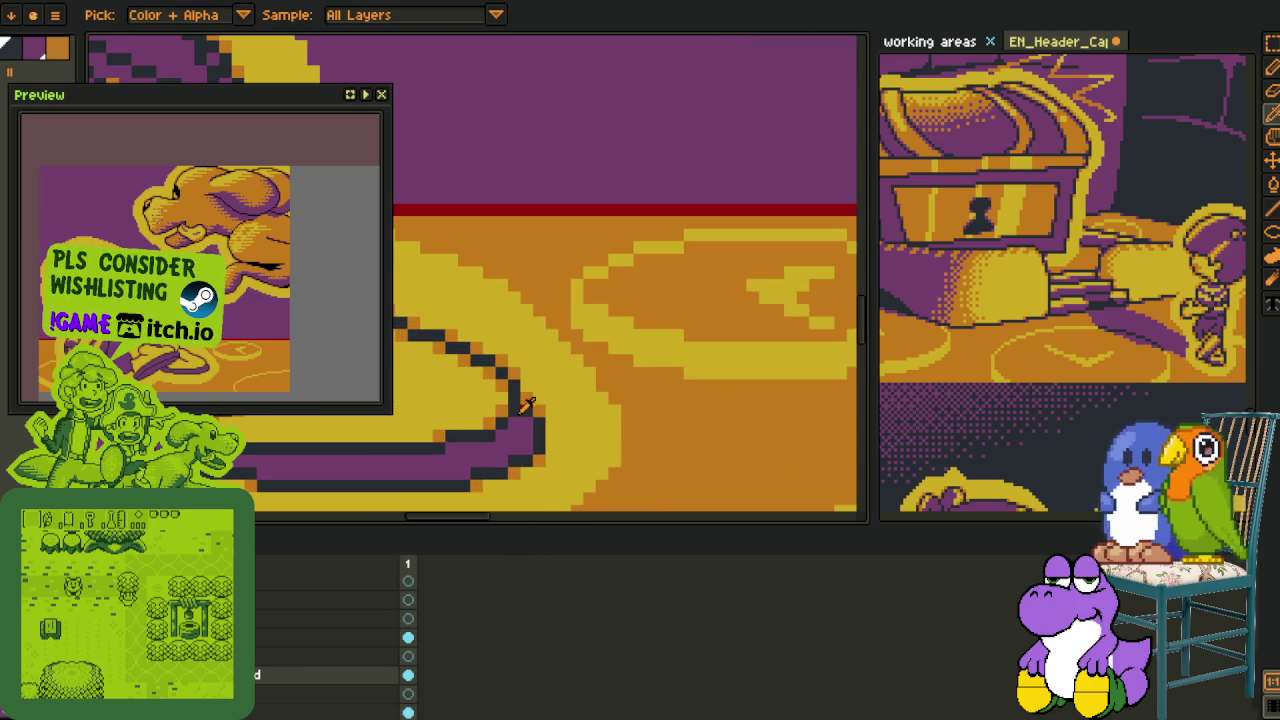
pyautogui.click(566, 204)
pyautogui.hotkey('shift', 'r')
pyautogui.click(540, 537)
pyautogui.scroll(-3, 563, 312)
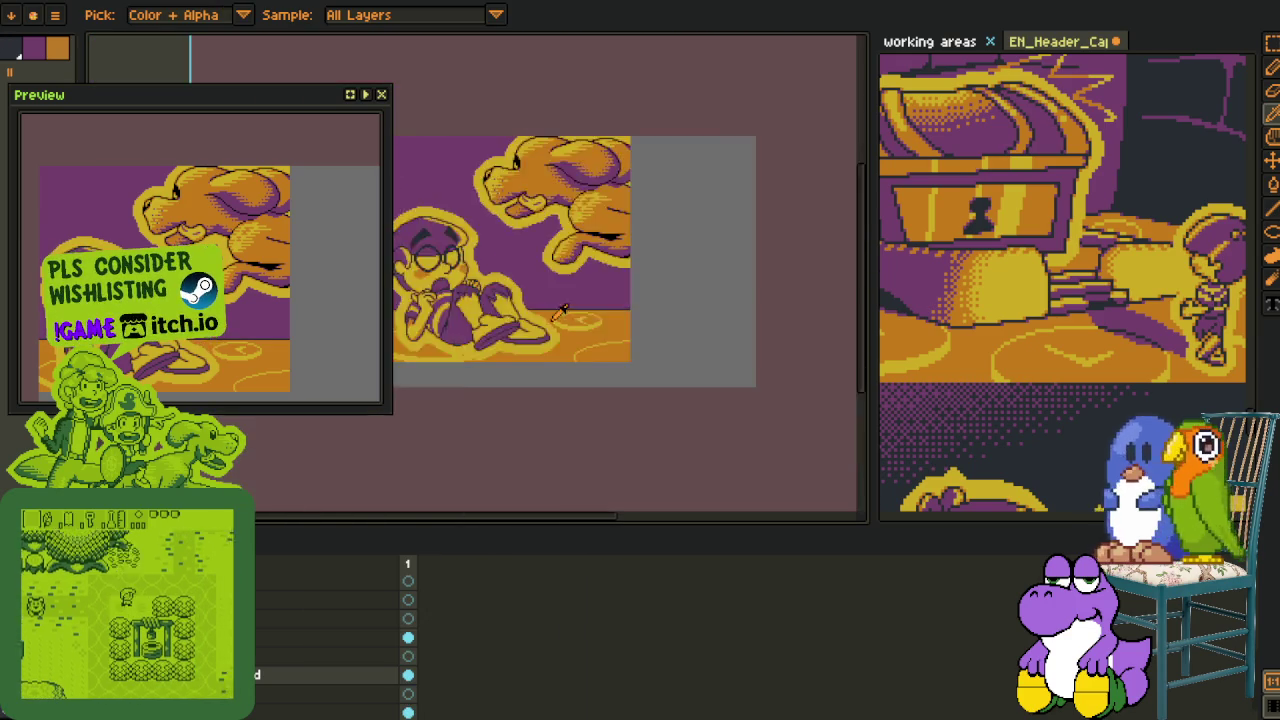
pyautogui.scroll(-2, 555, 330)
pyautogui.scroll(2, 590, 340)
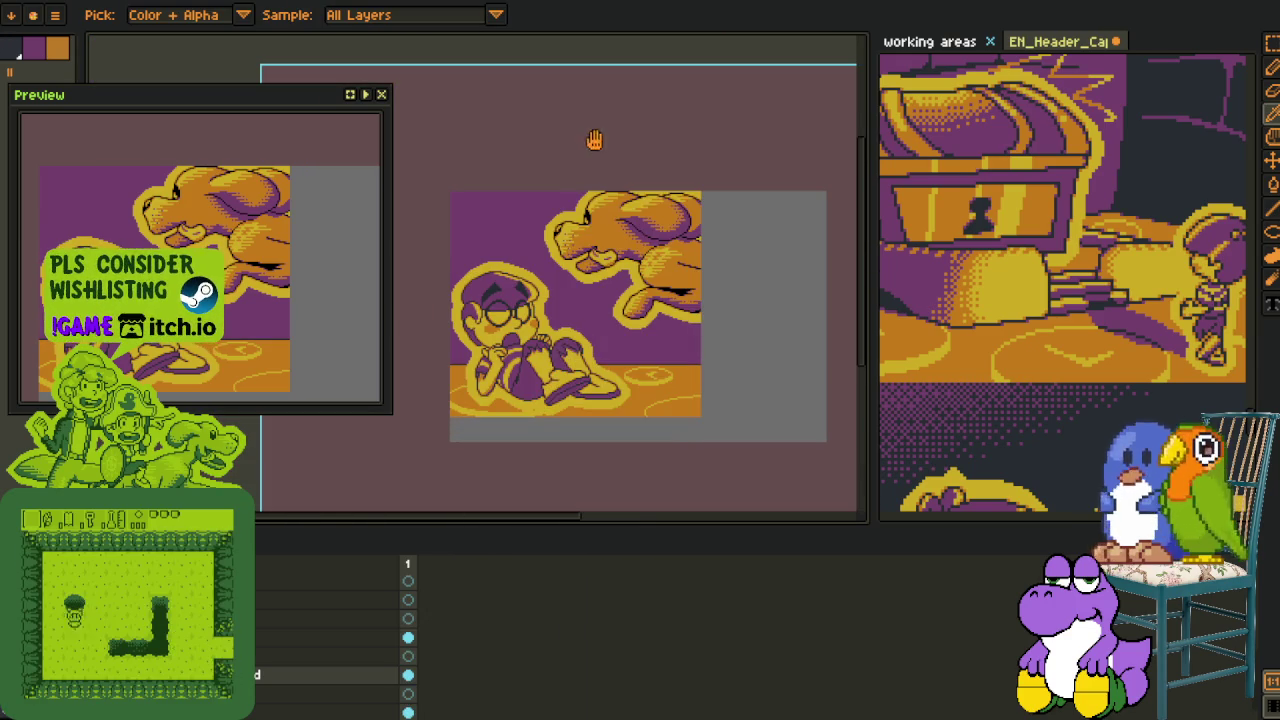
pyautogui.scroll(2, 605, 132)
pyautogui.scroll(-1, 588, 200)
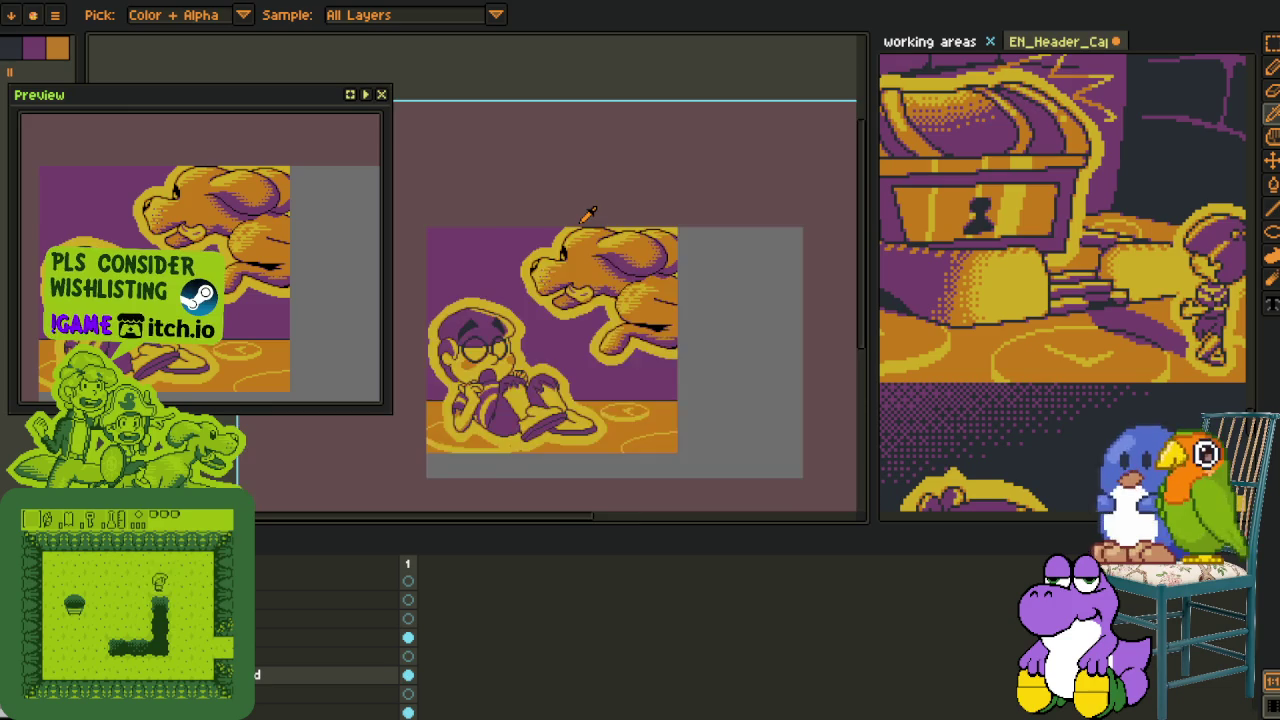
pyautogui.scroll(-2, 586, 216)
# Move the layer content down and right within the header
pyautogui.press('v')
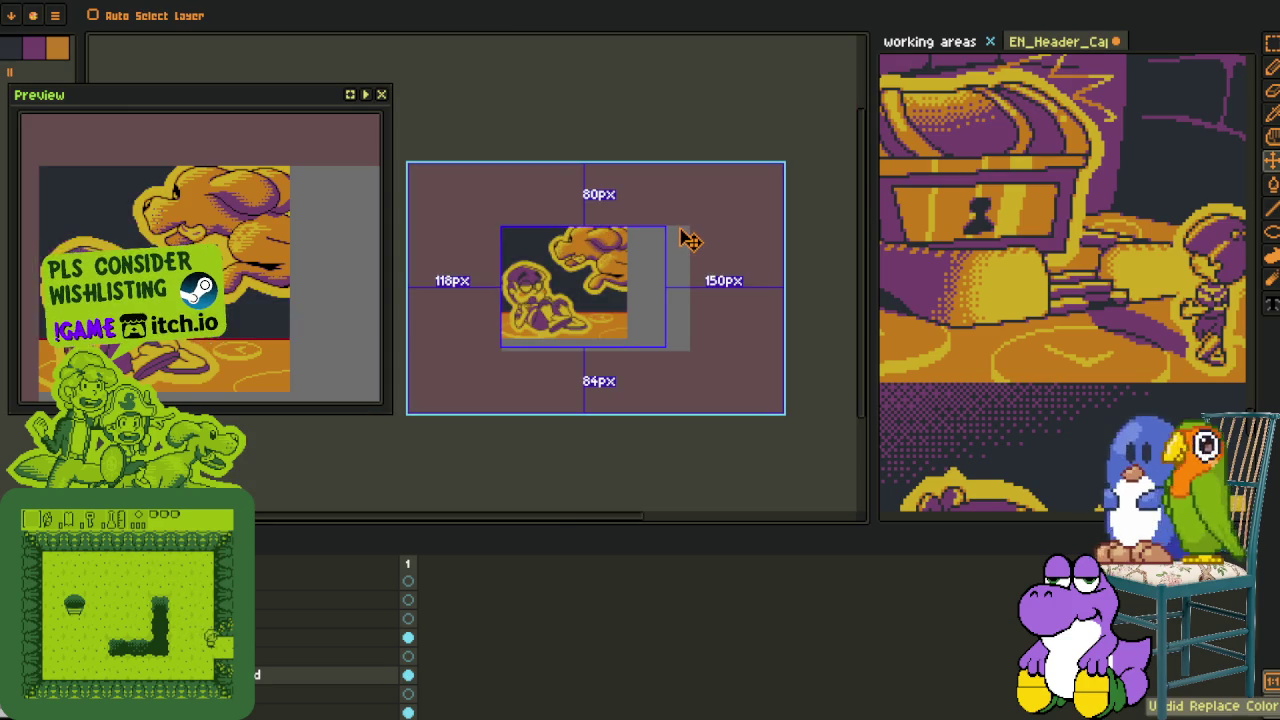
pyautogui.moveTo(622, 257); pyautogui.dragTo(660, 316)
pyautogui.scroll(2, 586, 385)
pyautogui.scroll(-2, 600, 430)
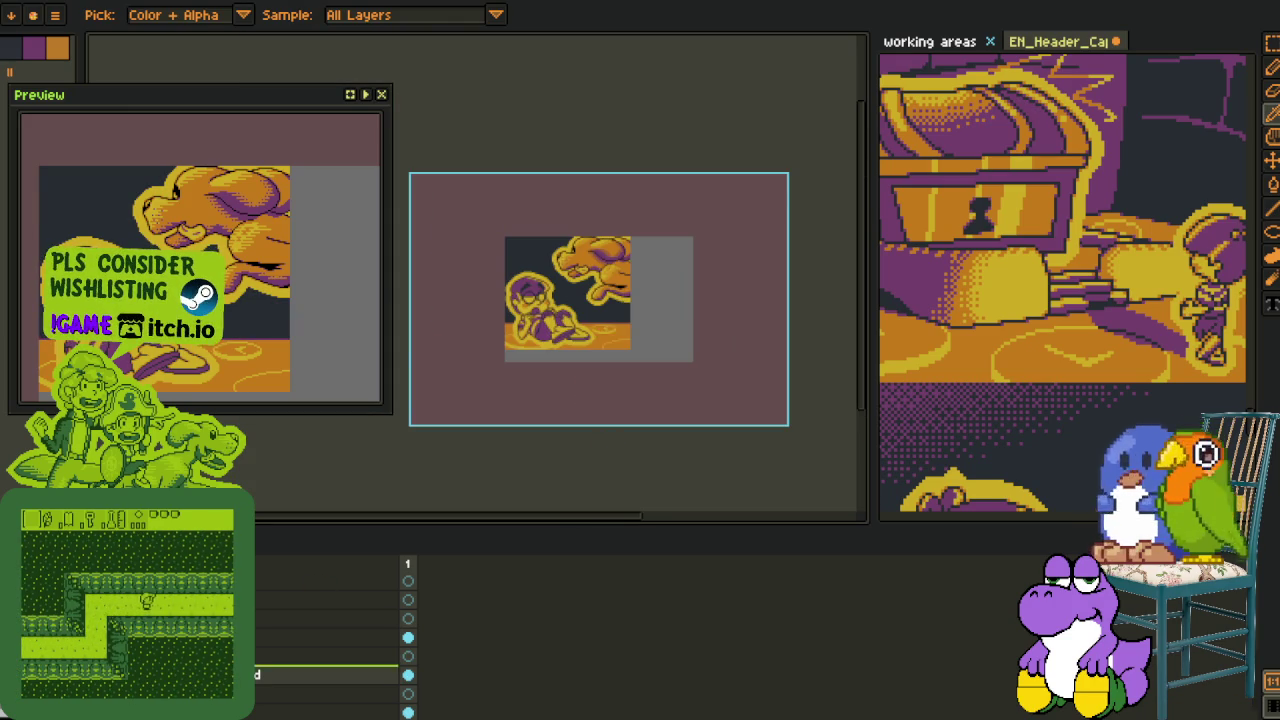
# Hide the layer timeline and pan to the left side of the scene
pyautogui.rightClick(245, 590)
pyautogui.moveTo(300, 621)
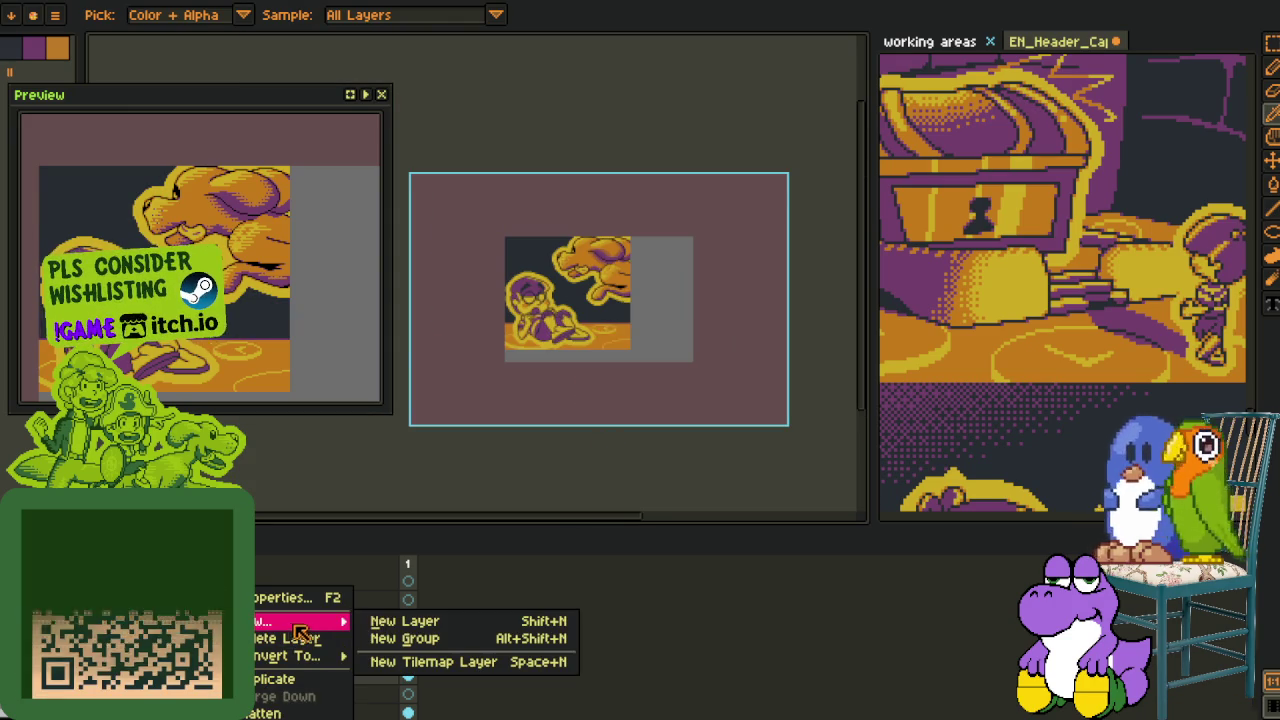
pyautogui.click(392, 622)
pyautogui.press('Tab')
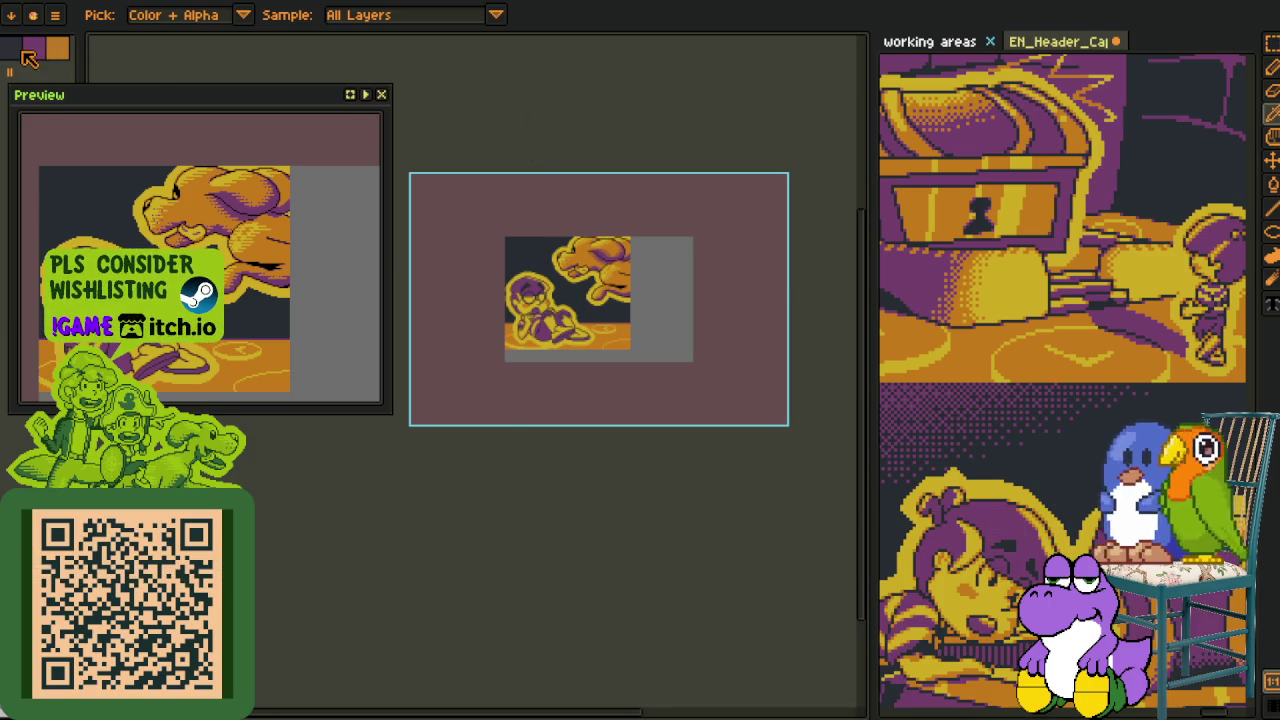
pyautogui.scroll(5, 957, 291)
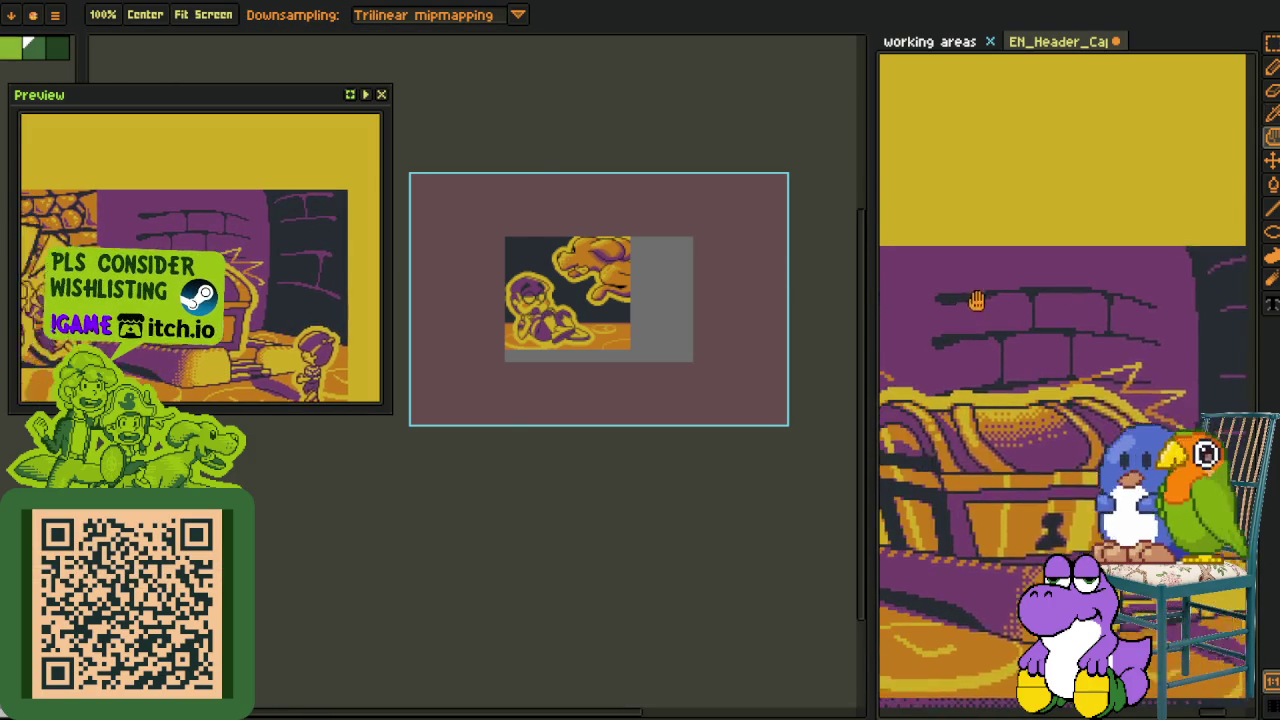
pyautogui.scroll(2, 1090, 322)
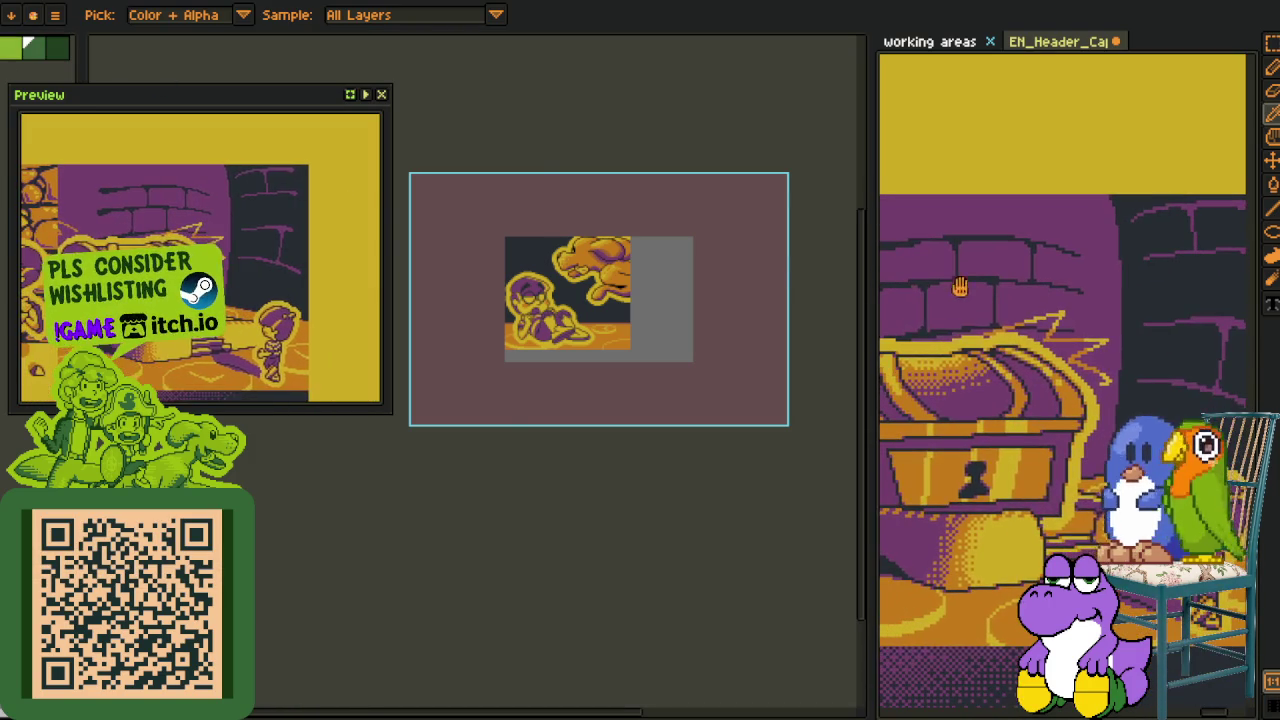
pyautogui.scroll(4, 500, 240)
pyautogui.moveTo(584, 321)
pyautogui.mouseDown()
pyautogui.moveTo(384, 334)
pyautogui.moveTo(366, 303)
pyautogui.mouseUp()
# With a 4px brush, sketch two purple brick lines behind the dog's head
pyautogui.click(381, 95)
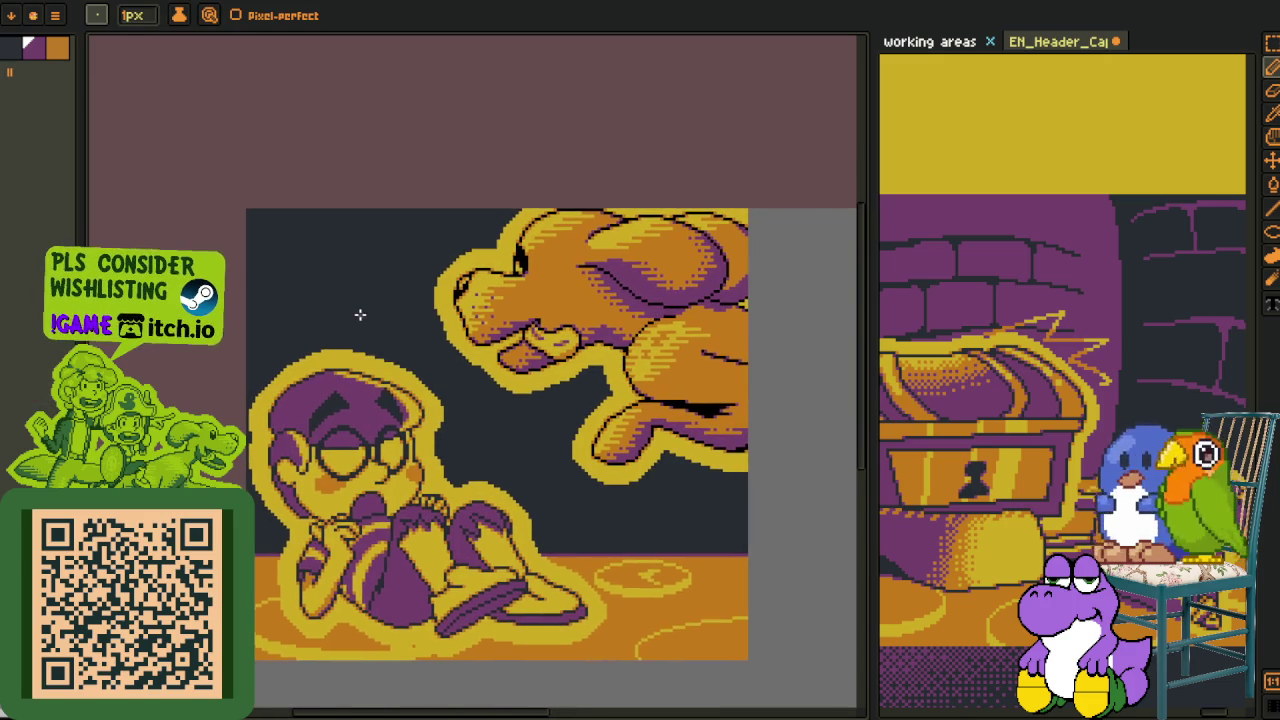
pyautogui.scroll(1, 355, 314)
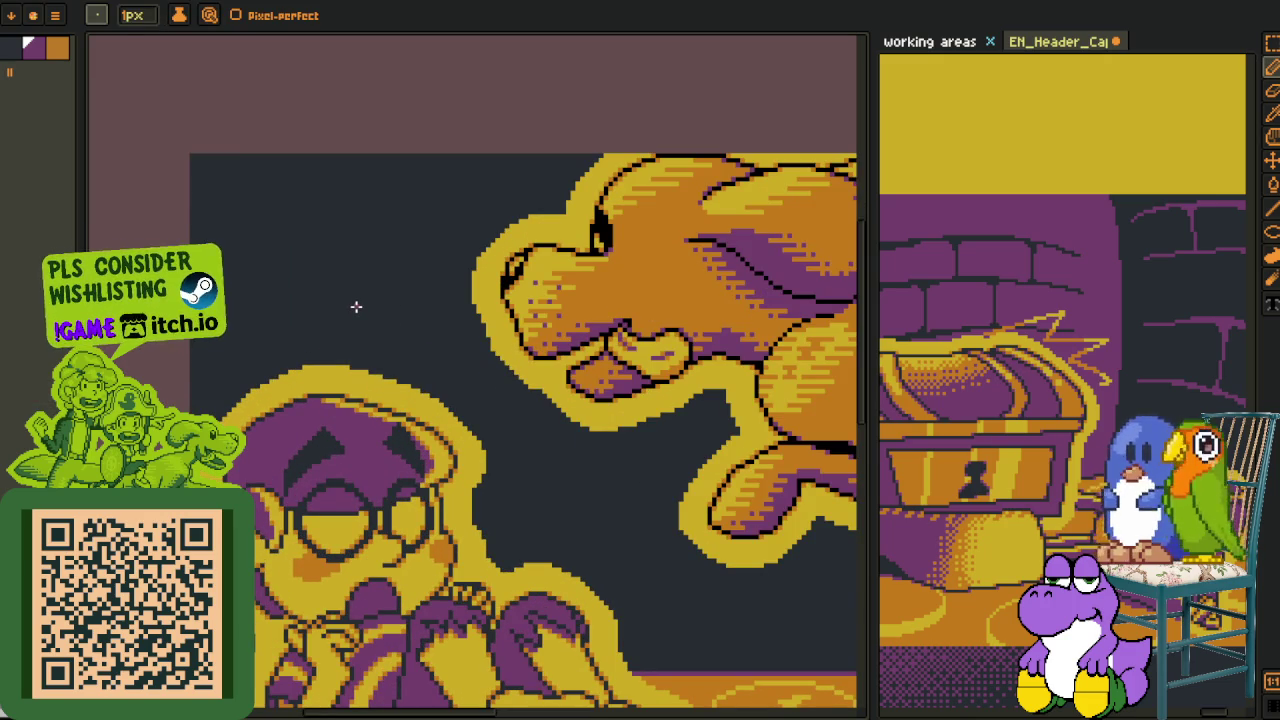
pyautogui.press('+')
pyautogui.press('+')
pyautogui.press('+')
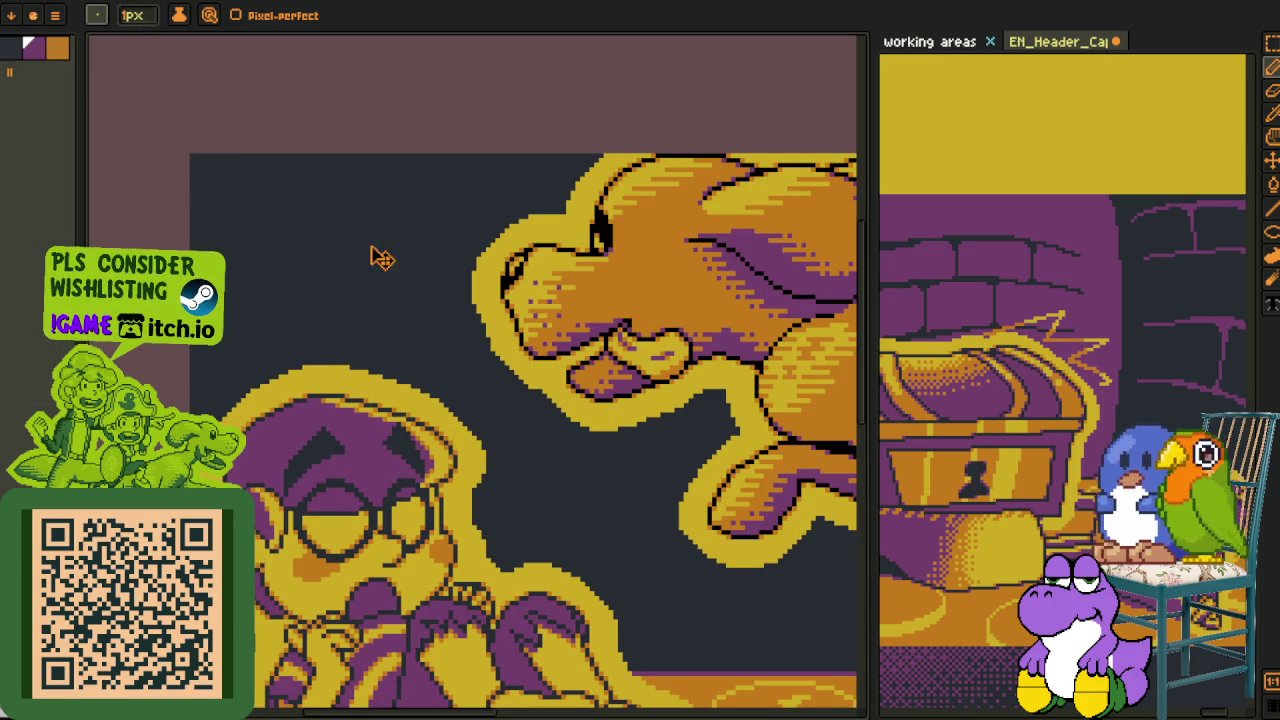
pyautogui.moveTo(368, 234); pyautogui.dragTo(686, 234)
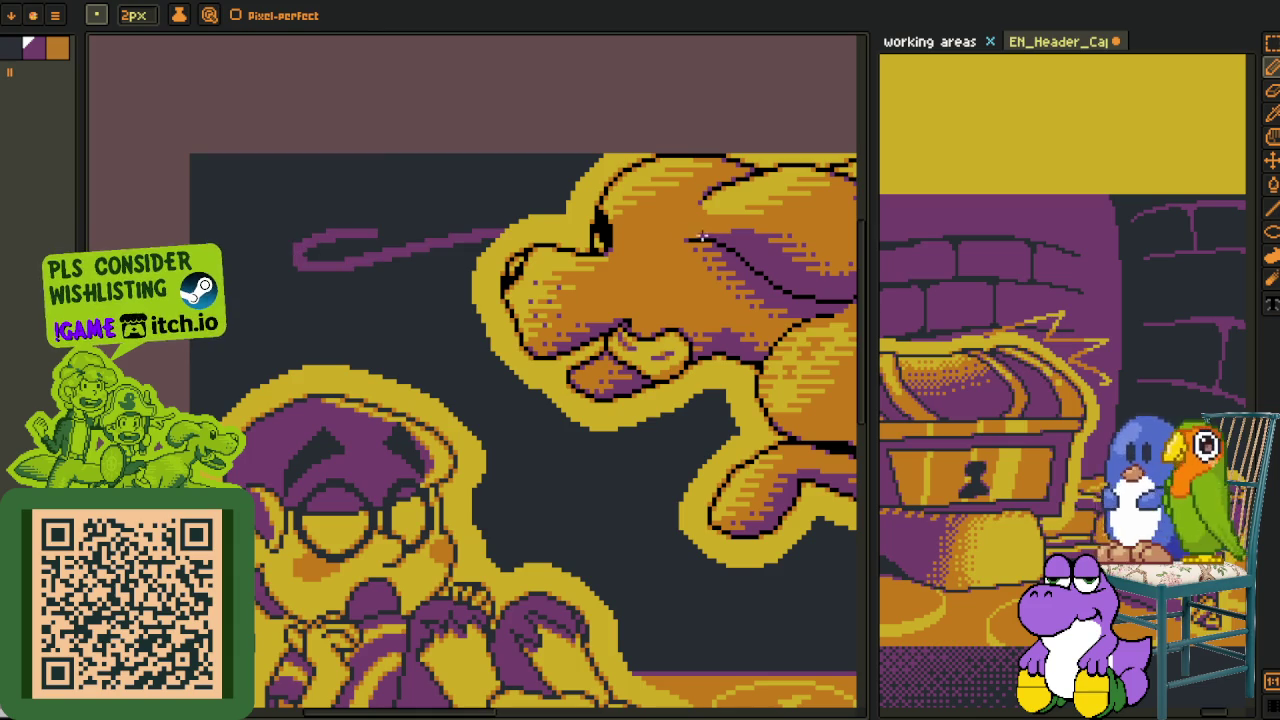
pyautogui.scroll(1, 331, 251)
pyautogui.moveTo(383, 226); pyautogui.dragTo(580, 210)
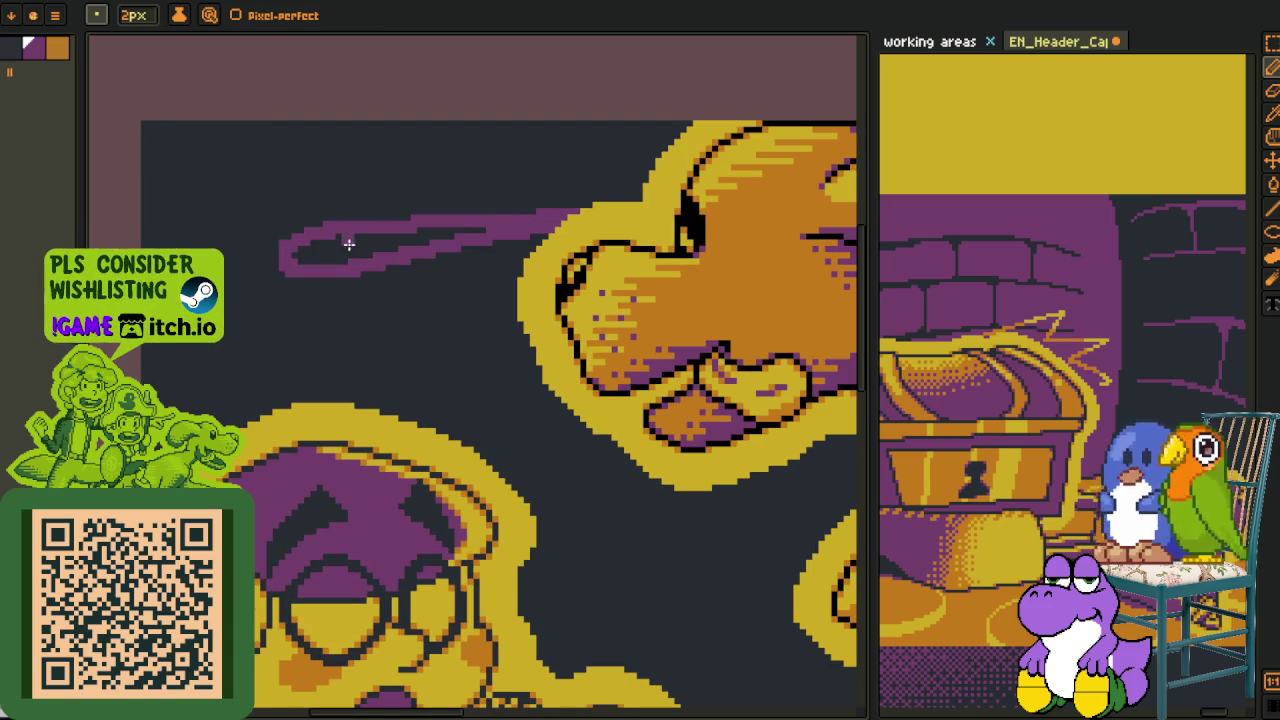
# Hide the dog layer and the yellow outline layers
pyautogui.press('Tab')
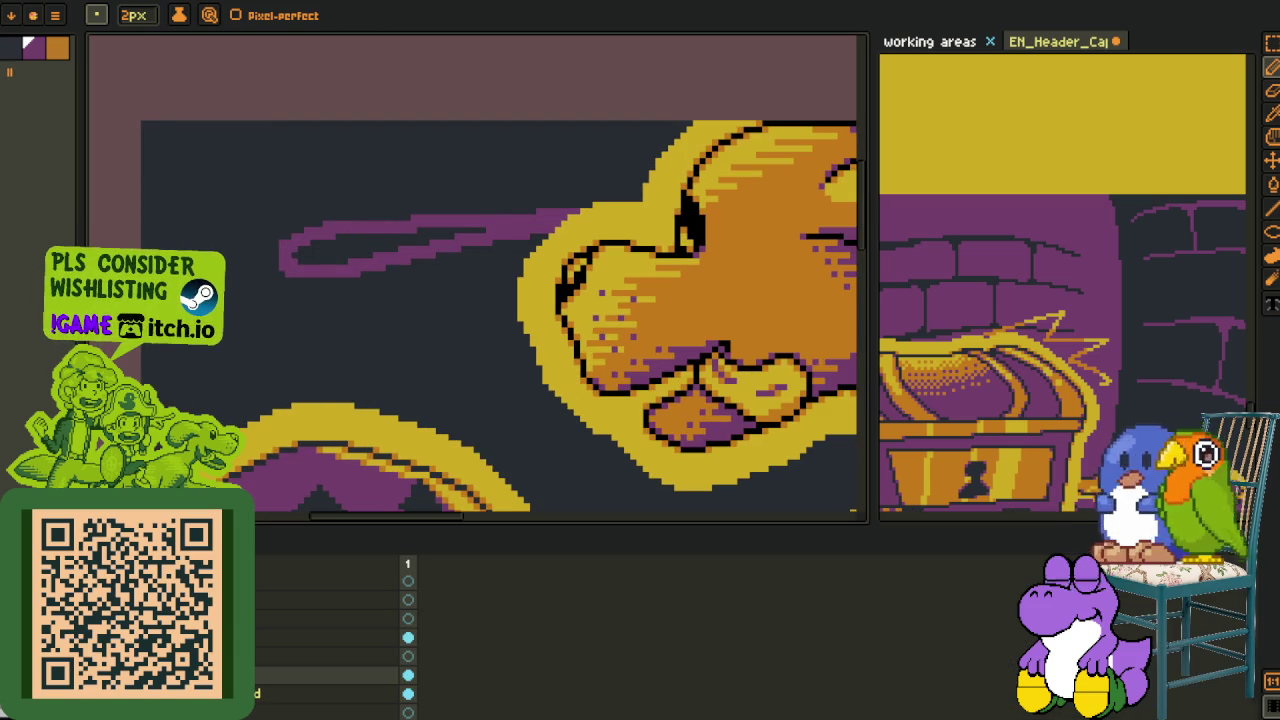
pyautogui.click(408, 637)
pyautogui.click(408, 693)
pyautogui.press('Tab')
# Fill the purple line's loop solid, undoing an accidental backdrop fill
pyautogui.press('g')
pyautogui.click(409, 234)
pyautogui.scroll(-1, 401, 320)
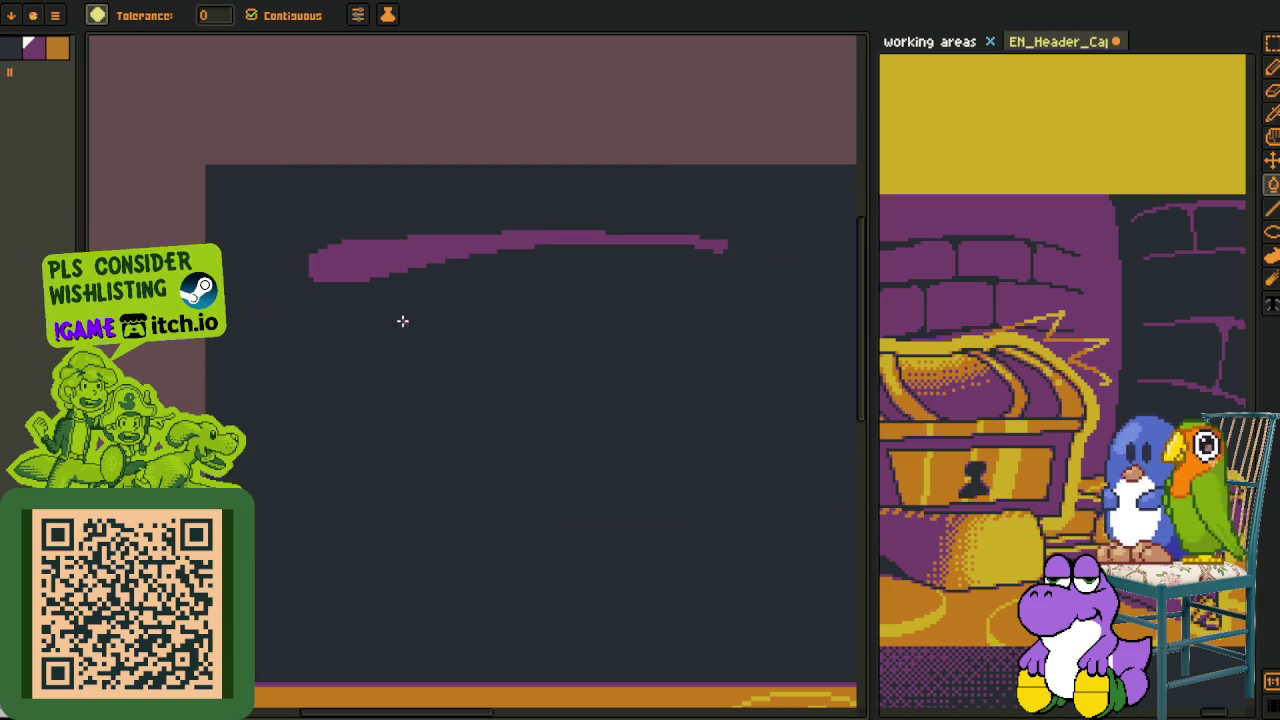
pyautogui.click(533, 351)
pyautogui.hotkey('ctrl', 'z')
# Draw a second, lower brick line and fill its loop solid purple
pyautogui.press('b')
pyautogui.click(538, 352)
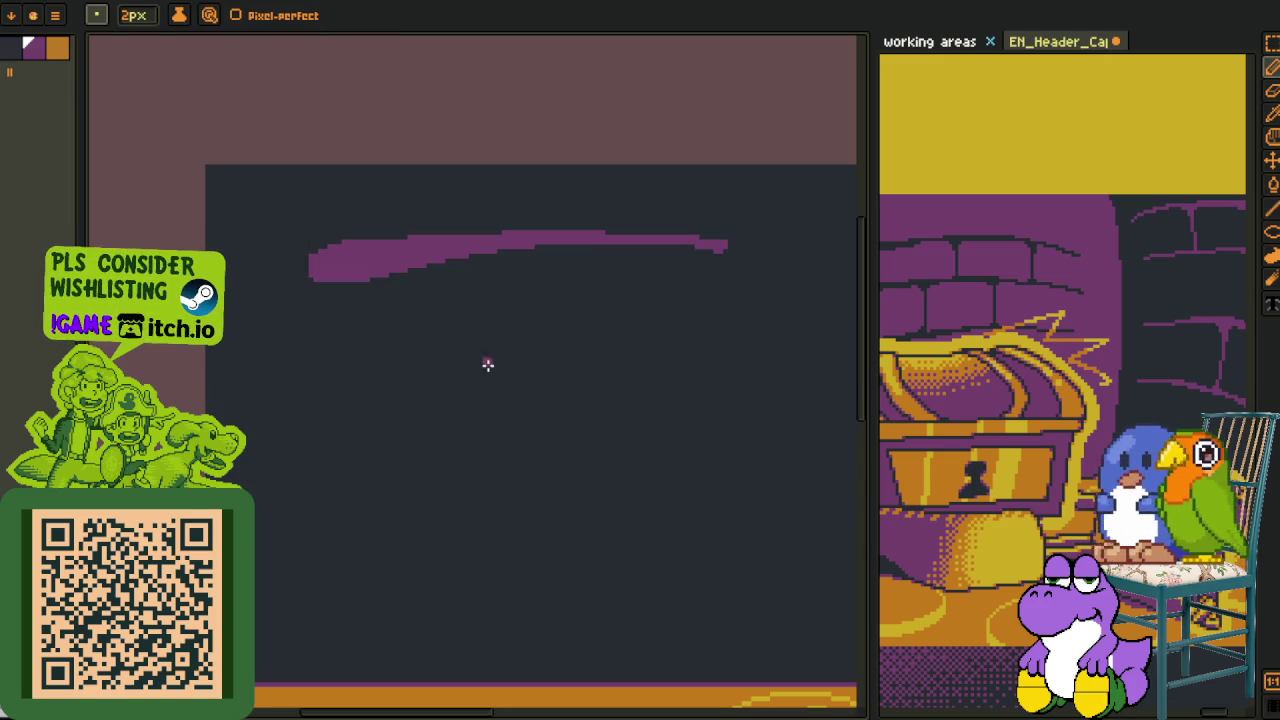
pyautogui.moveTo(488, 362); pyautogui.dragTo(762, 345)
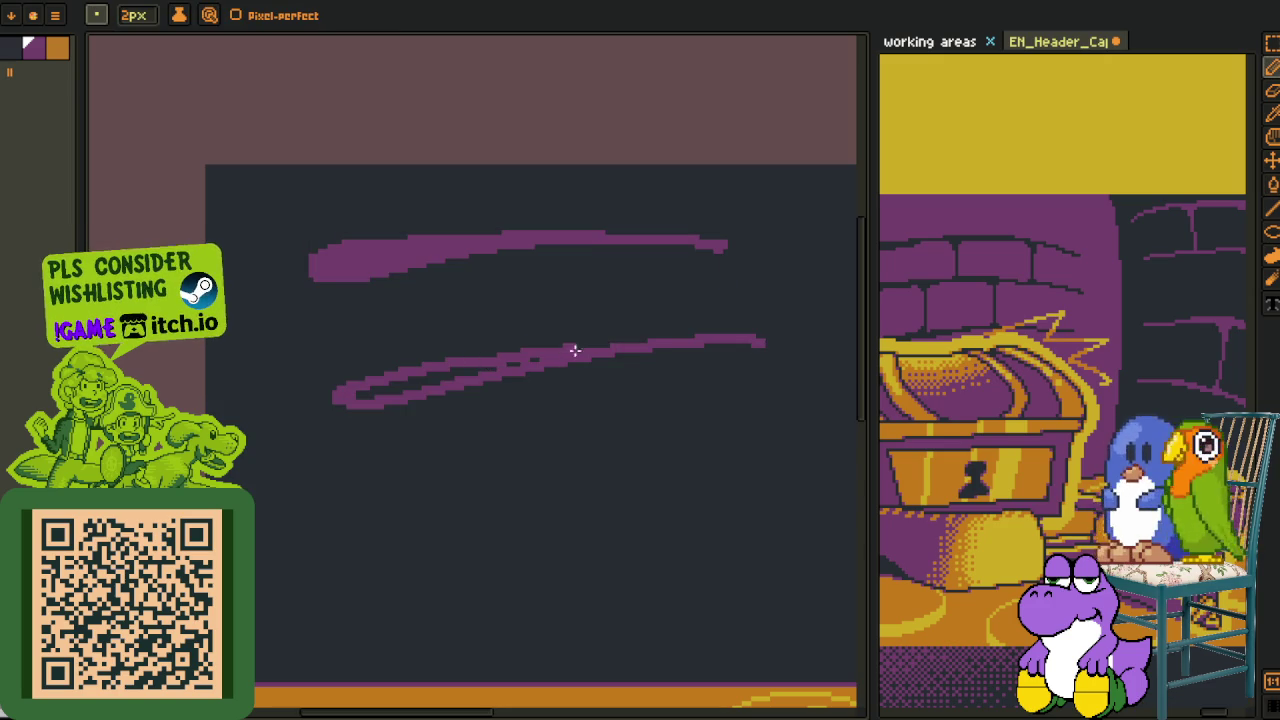
pyautogui.press('g')
pyautogui.click(407, 387)
pyautogui.scroll(1, 407, 389)
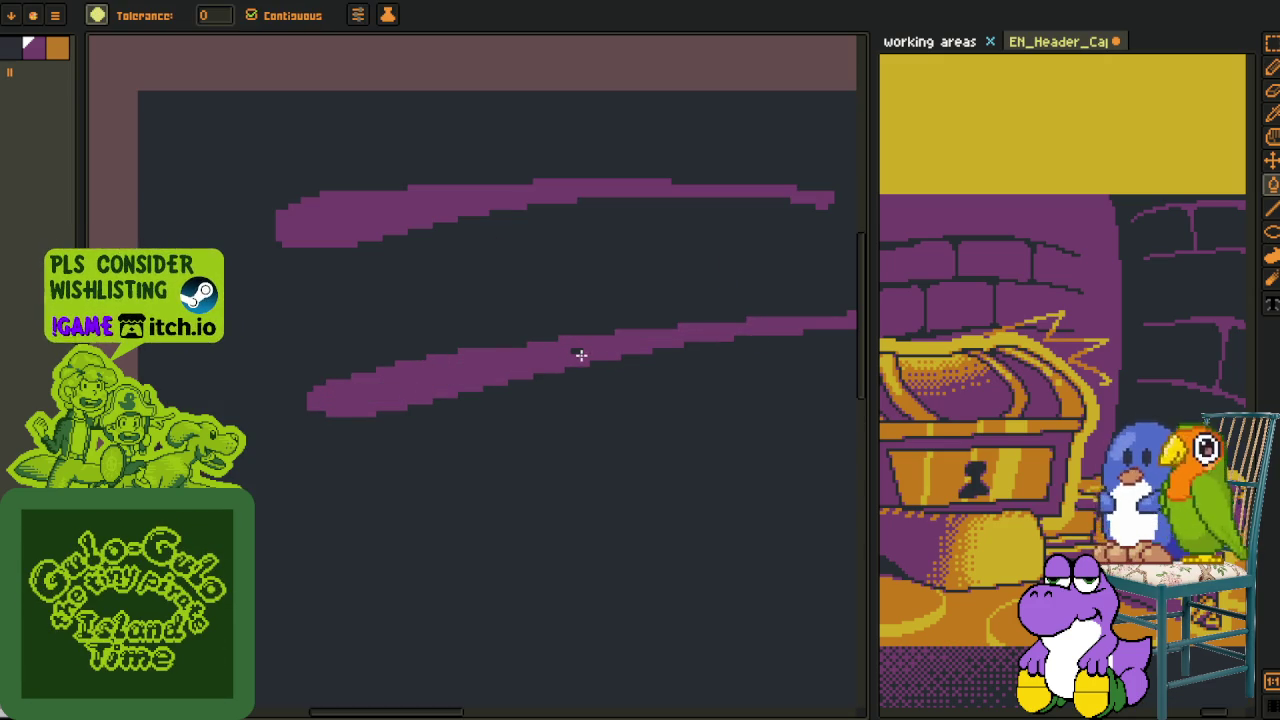
# Draw a 1px curved joint linking the two brick lines
pyautogui.press('b')
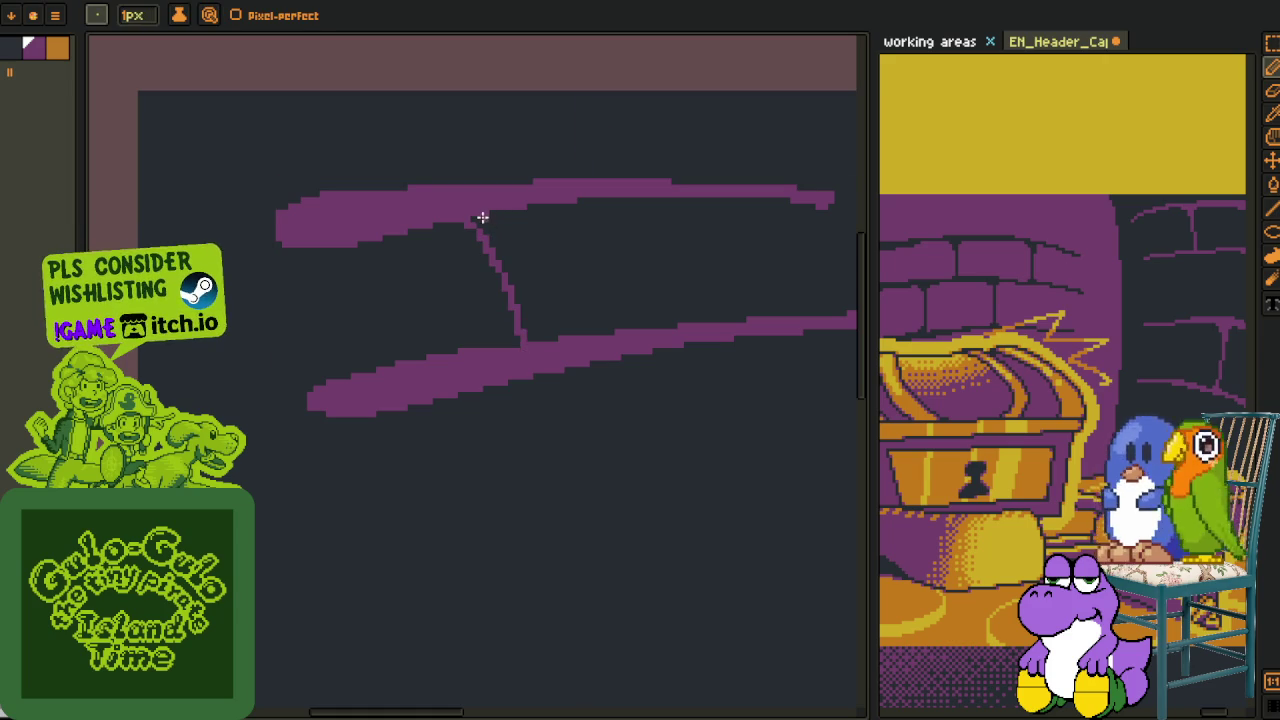
pyautogui.scroll(1, 482, 217)
pyautogui.moveTo(491, 237); pyautogui.dragTo(541, 396)
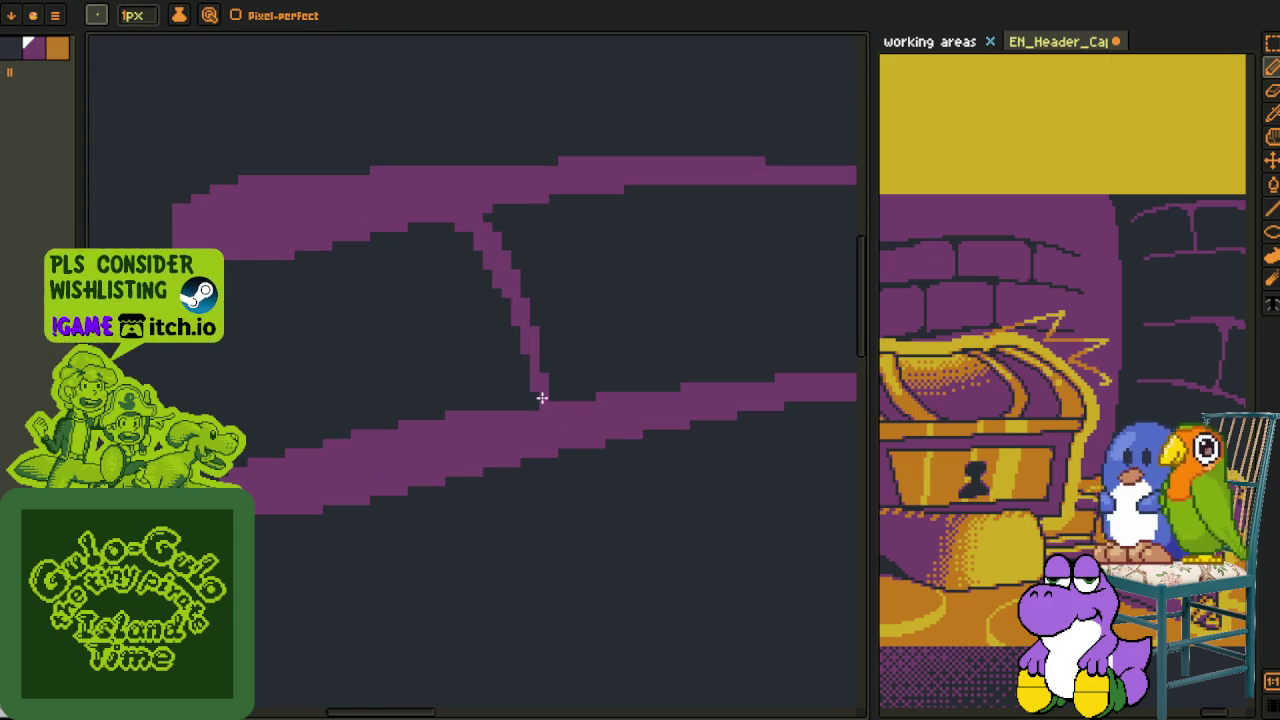
pyautogui.scroll(-2, 540, 390)
pyautogui.scroll(1, 531, 431)
# Try a third long line across the lower canvas, then undo it
pyautogui.moveTo(540, 440); pyautogui.dragTo(497, 354)
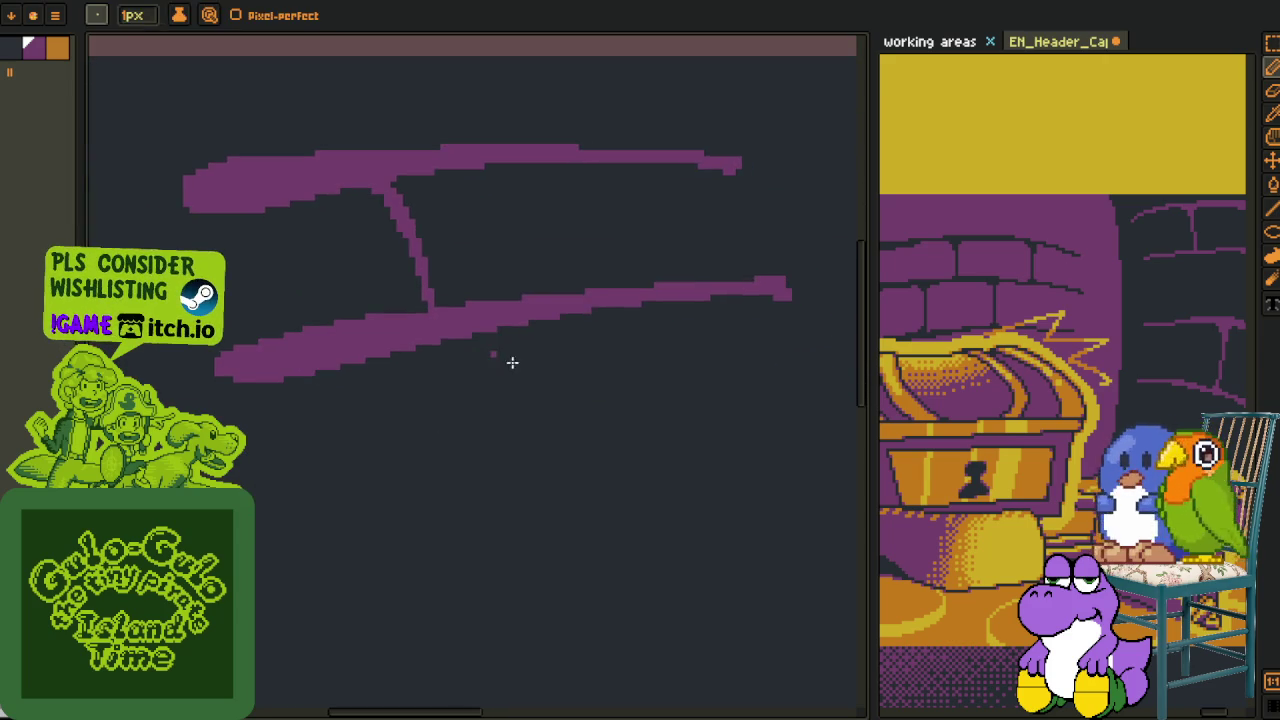
pyautogui.moveTo(533, 407); pyautogui.dragTo(472, 328)
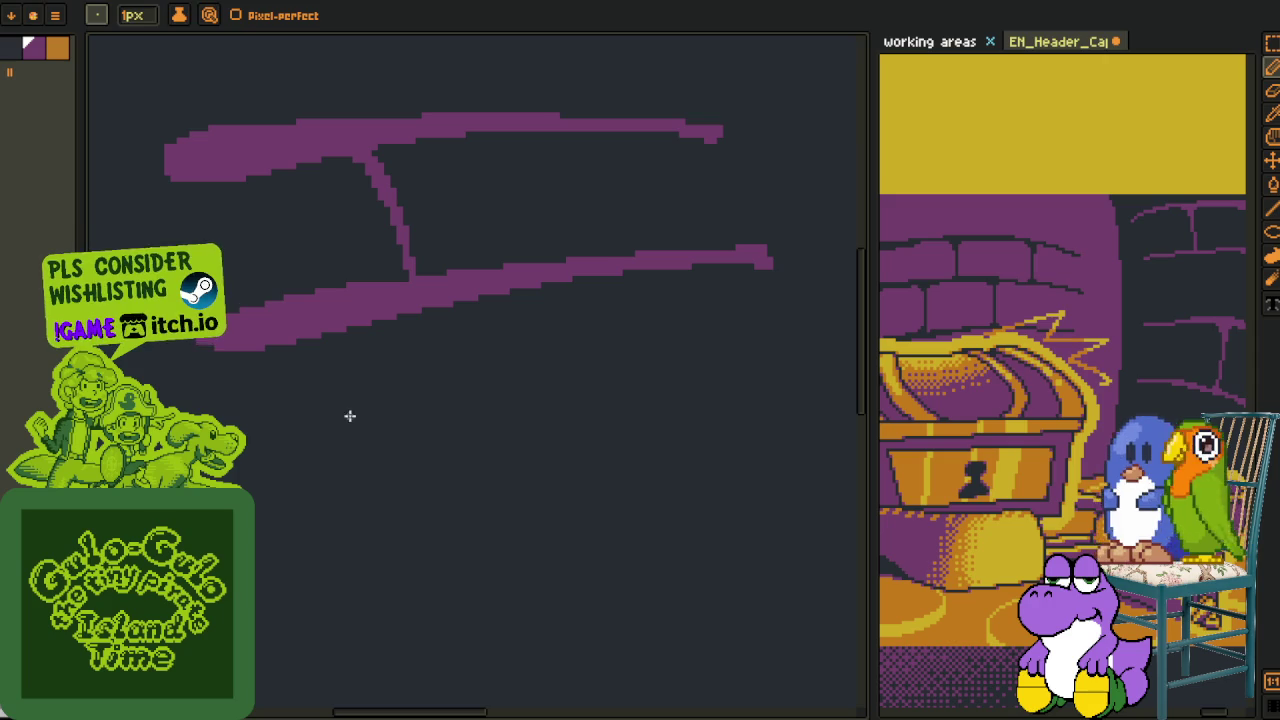
pyautogui.keyDown('ctrl'); pyautogui.scroll(1, 380, 470); pyautogui.keyUp('ctrl')
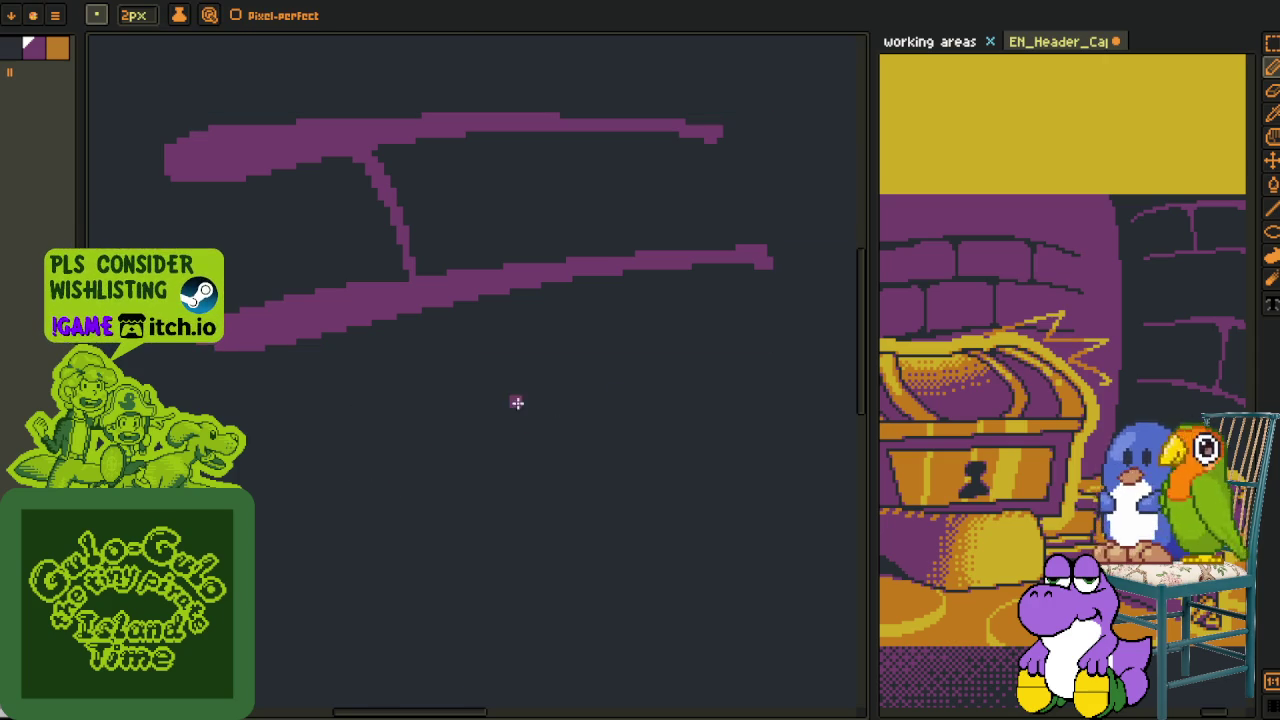
pyautogui.moveTo(704, 418); pyautogui.dragTo(837, 417)
pyautogui.hotkey('ctrl', 'z')
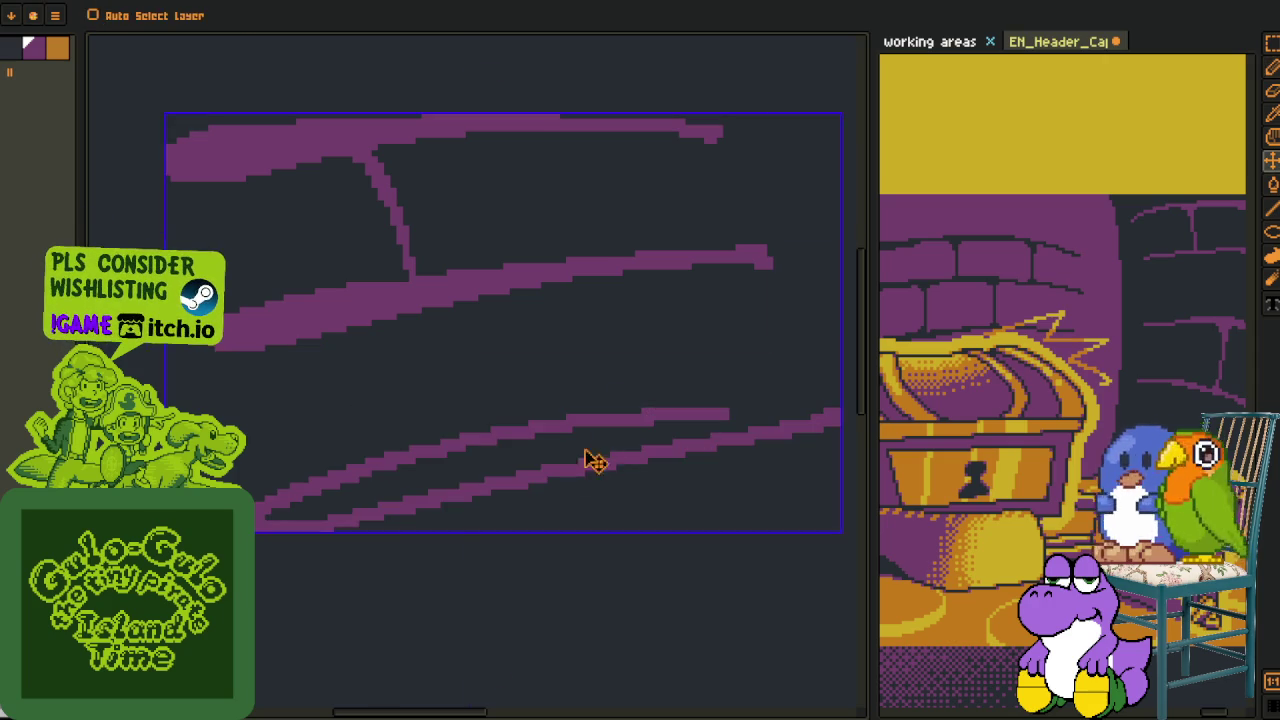
# Retry the lower brick line several times, settling on a shorter stroke
pyautogui.moveTo(662, 412); pyautogui.dragTo(828, 424)
pyautogui.hotkey('ctrl', 'z')
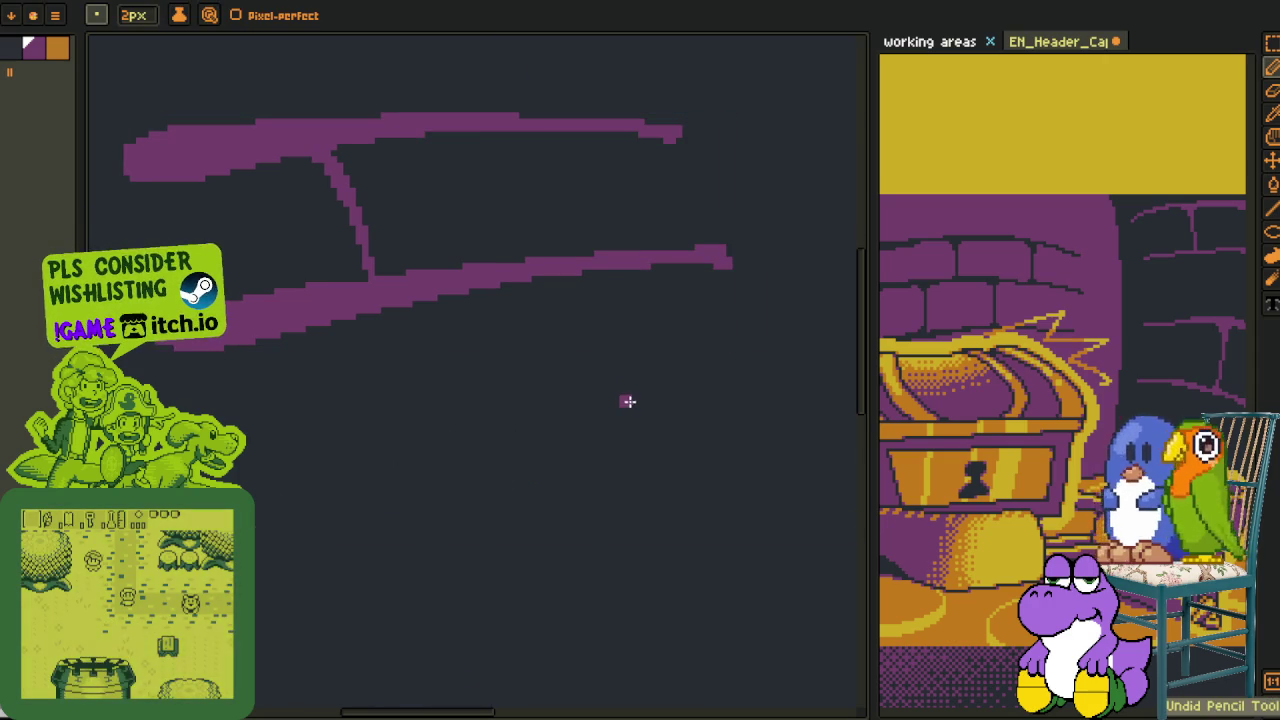
pyautogui.moveTo(683, 378); pyautogui.dragTo(457, 434)
pyautogui.moveTo(794, 378); pyautogui.dragTo(586, 420)
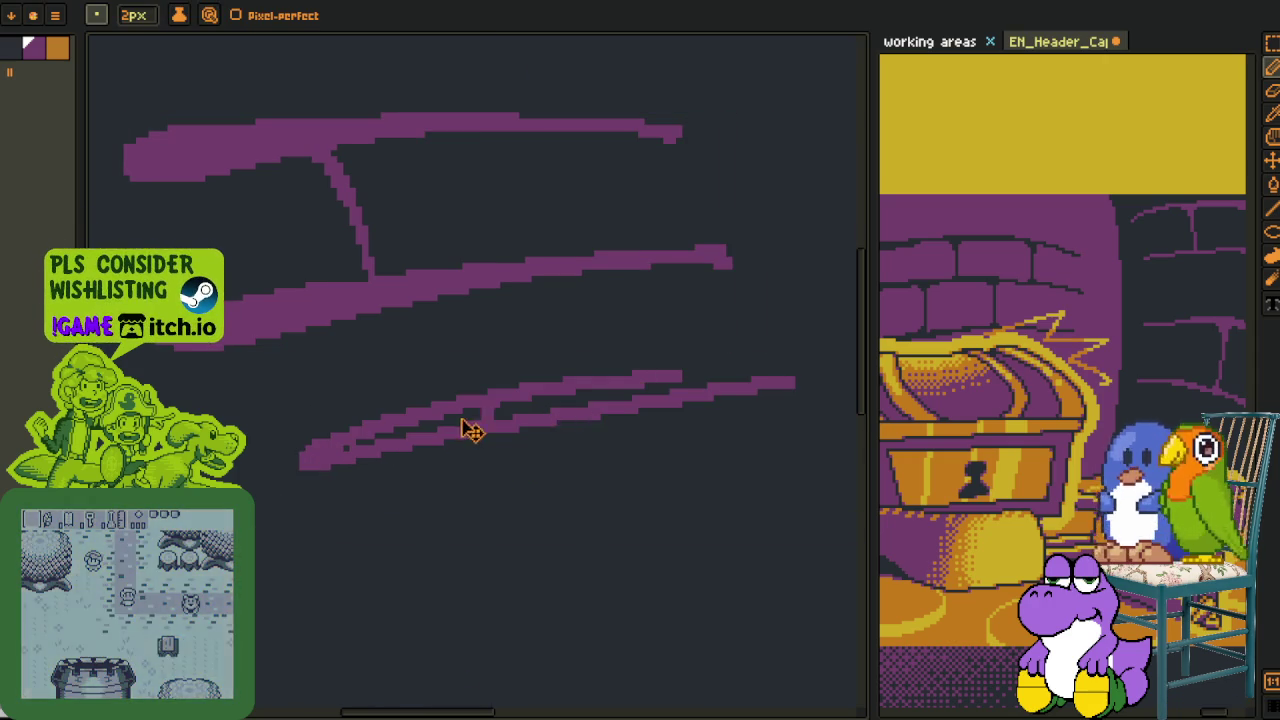
pyautogui.hotkey('ctrl', 'z')
pyautogui.moveTo(258, 545); pyautogui.dragTo(743, 380)
pyautogui.hotkey('ctrl', 'z')
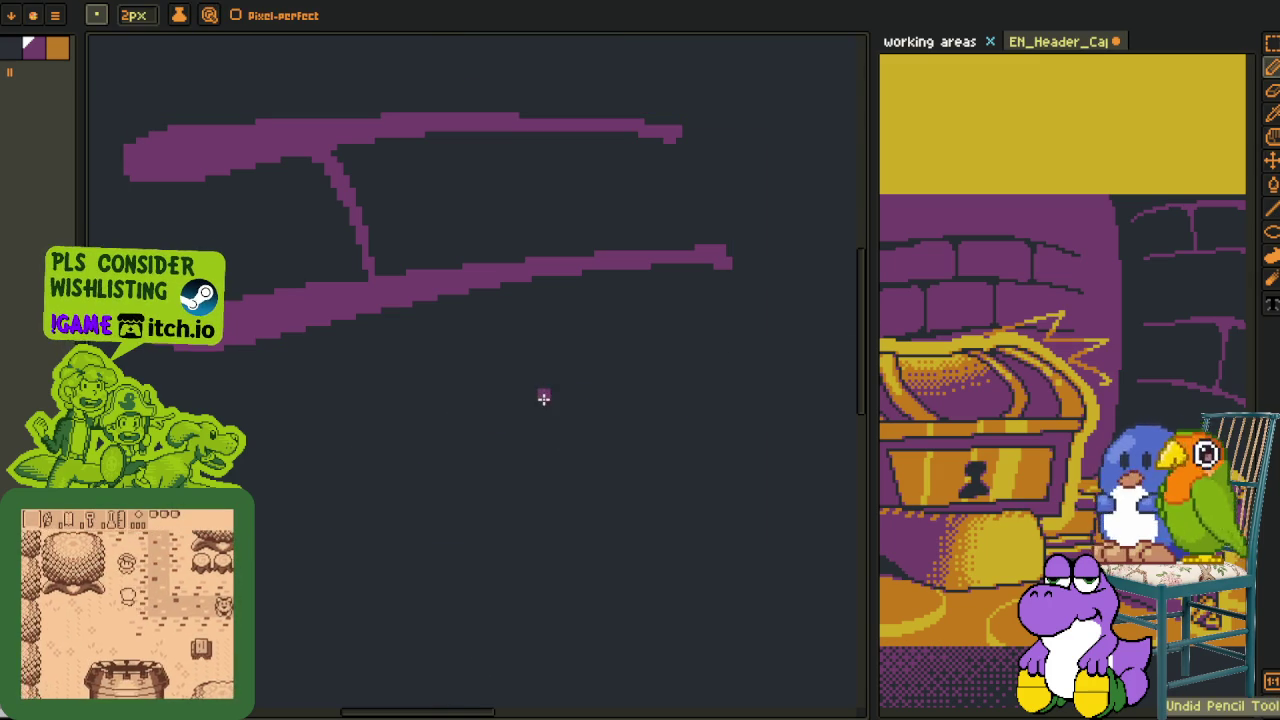
pyautogui.moveTo(568, 426)
pyautogui.mouseDown()
pyautogui.moveTo(367, 503)
pyautogui.moveTo(800, 380)
pyautogui.mouseUp()
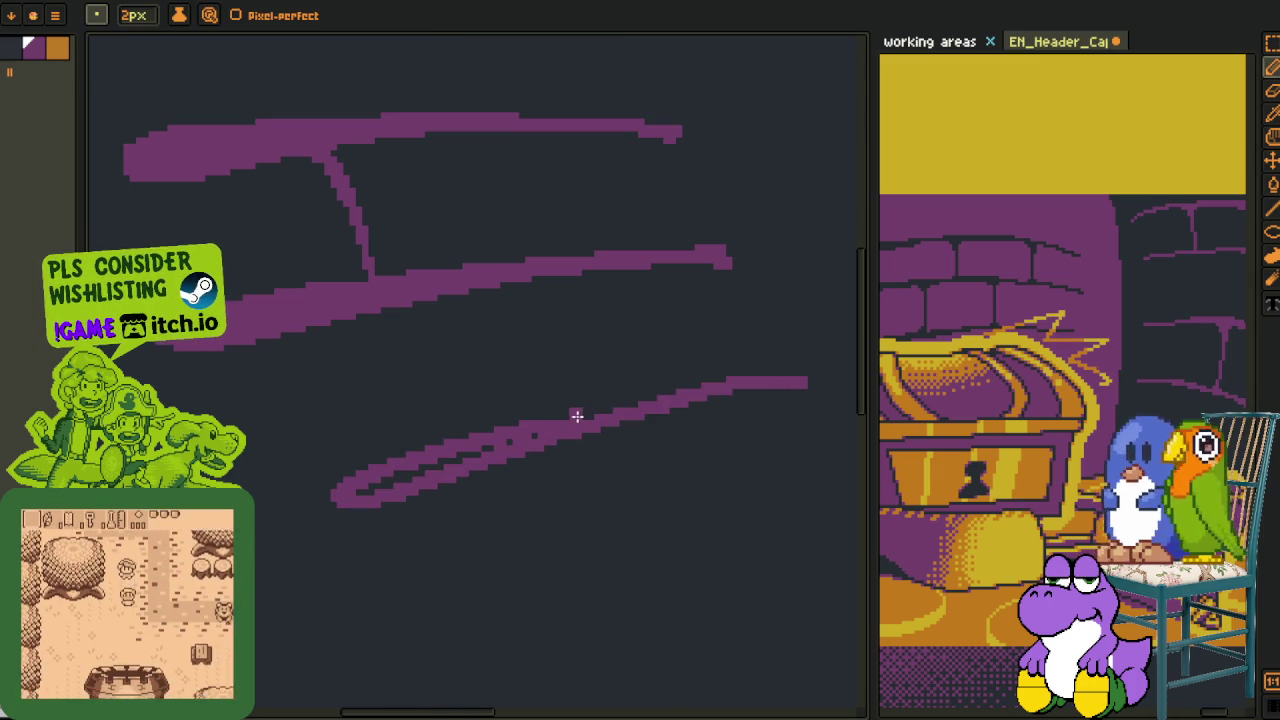
# Fill the hollow lower stroke with purple
pyautogui.scroll(1, 437, 461)
pyautogui.scroll(1, 437, 461)
pyautogui.moveTo(337, 505); pyautogui.dragTo(494, 457)
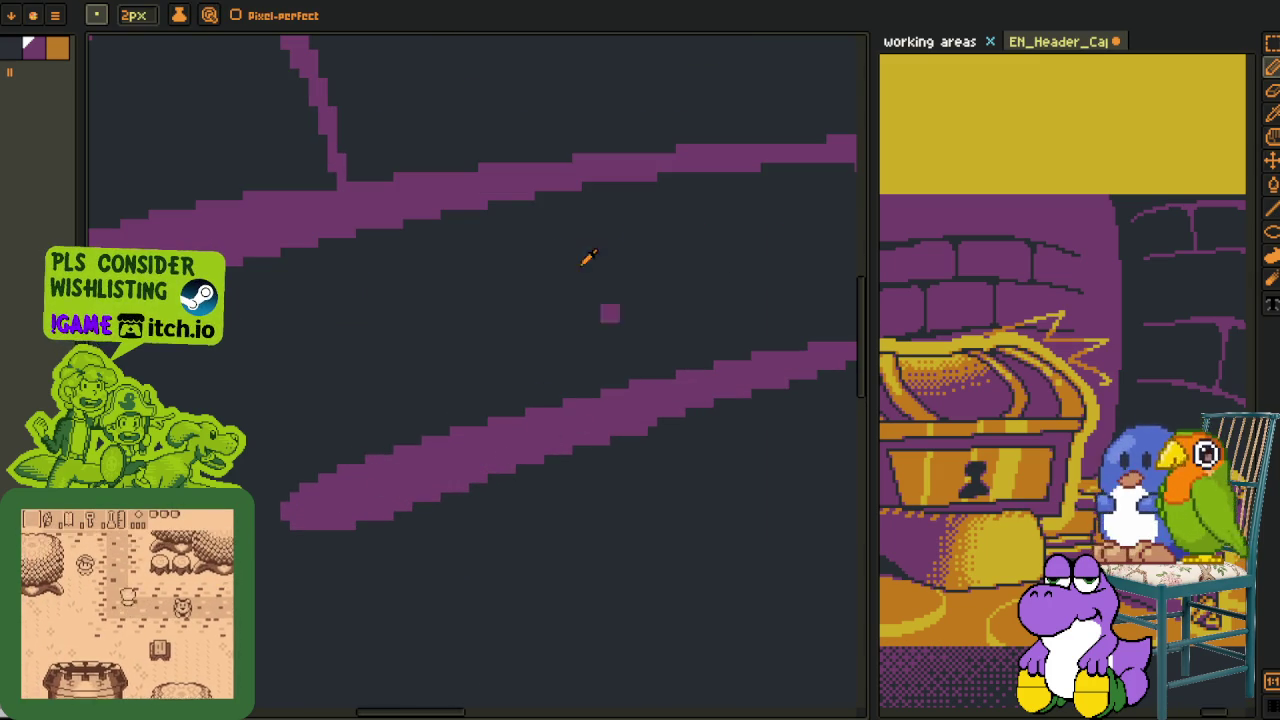
pyautogui.press('o')
# Draw two 1px vertical brick joints between the lines, then zoom out
pyautogui.press('b')
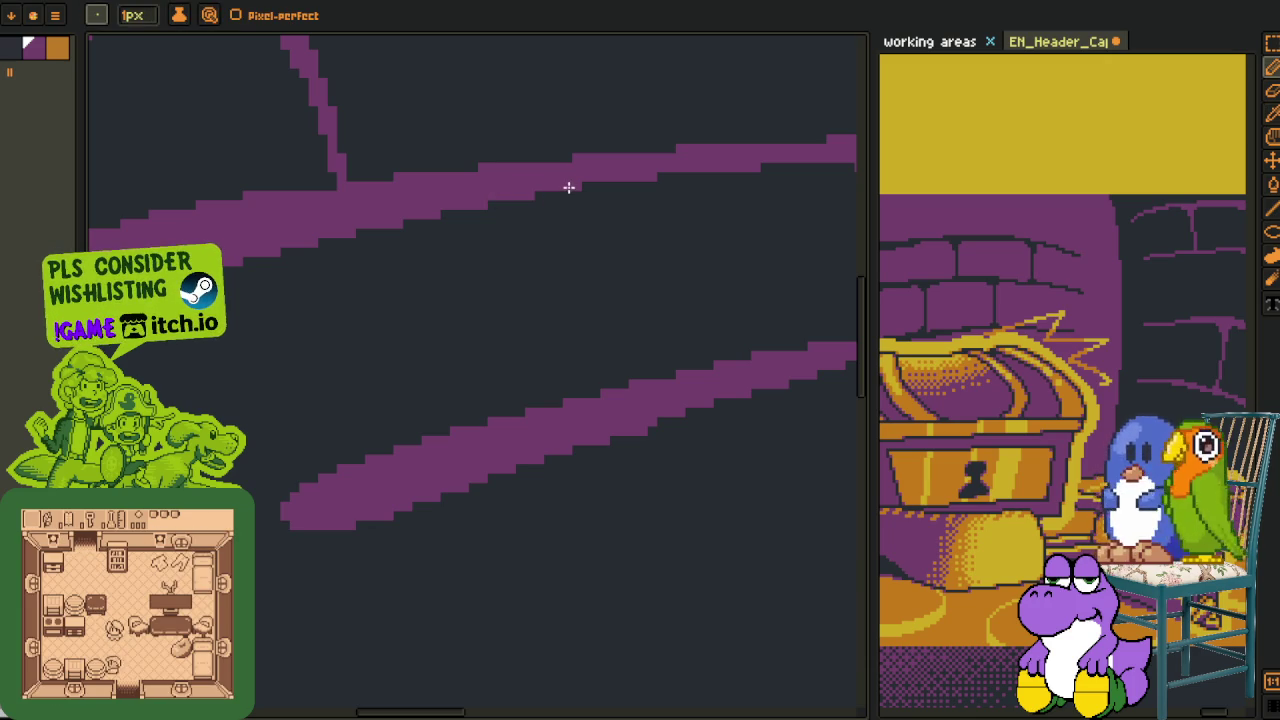
pyautogui.moveTo(598, 212); pyautogui.dragTo(648, 364)
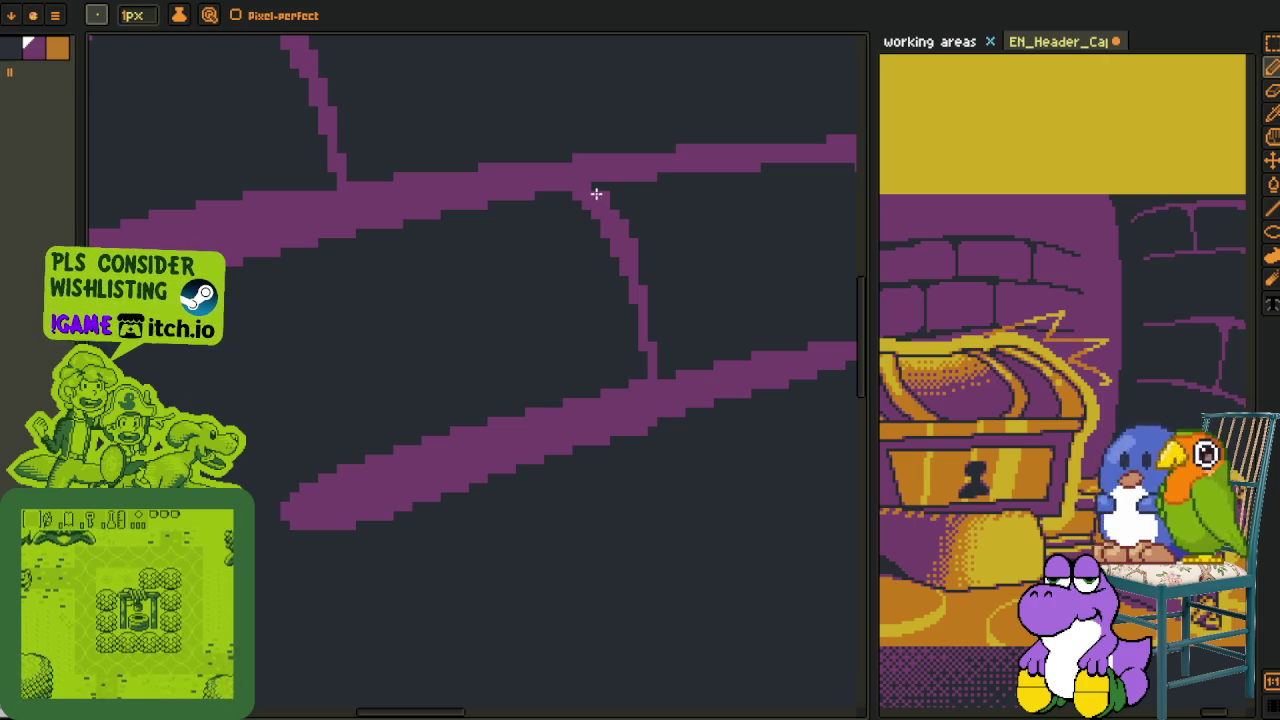
pyautogui.moveTo(350, 344); pyautogui.dragTo(398, 442)
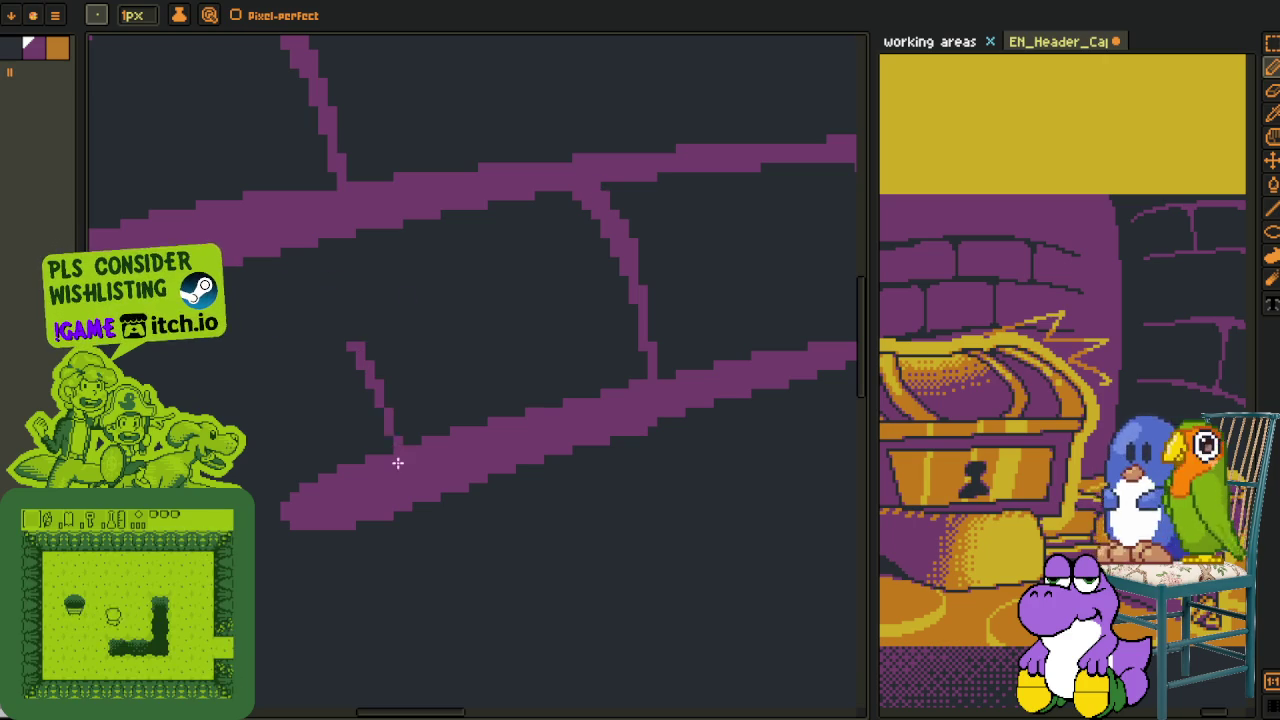
pyautogui.scroll(-1, 393, 447)
pyautogui.scroll(-3, 390, 425)
pyautogui.scroll(-2, 400, 350)
# Save the header artwork and zoom in on it
pyautogui.press('i')
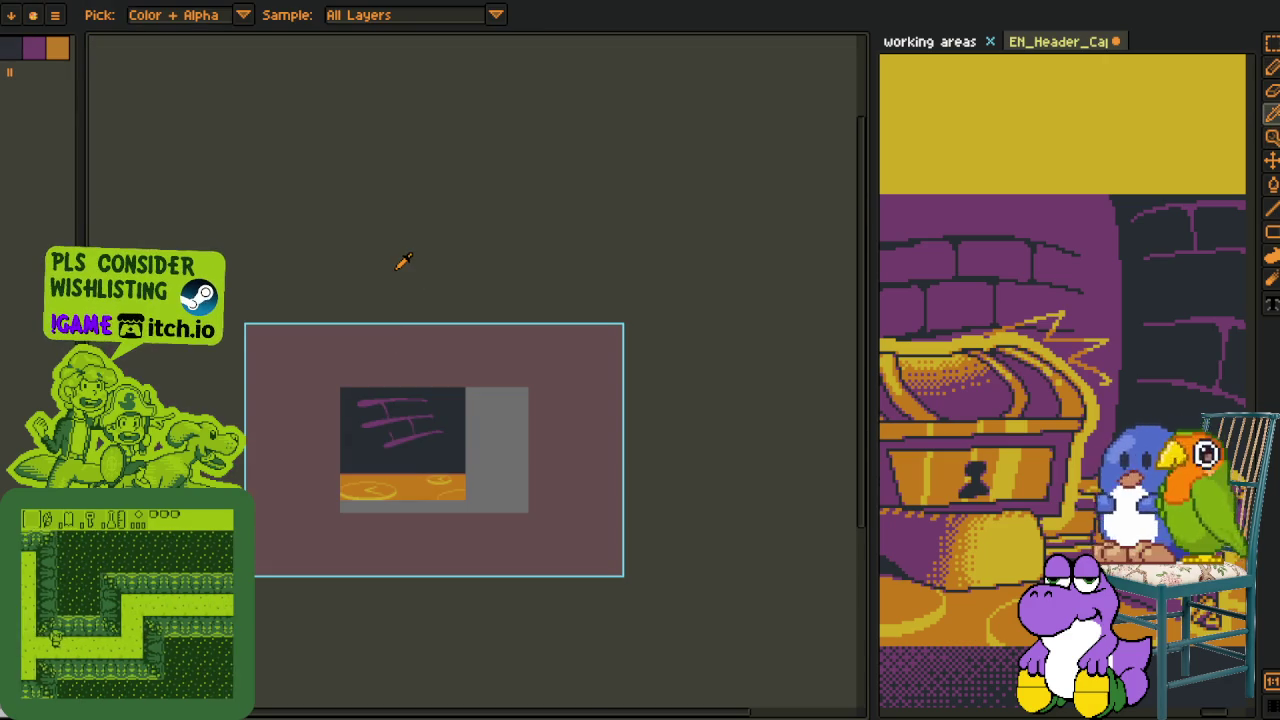
pyautogui.press('Tab')
pyautogui.hotkey('ctrl', 's')
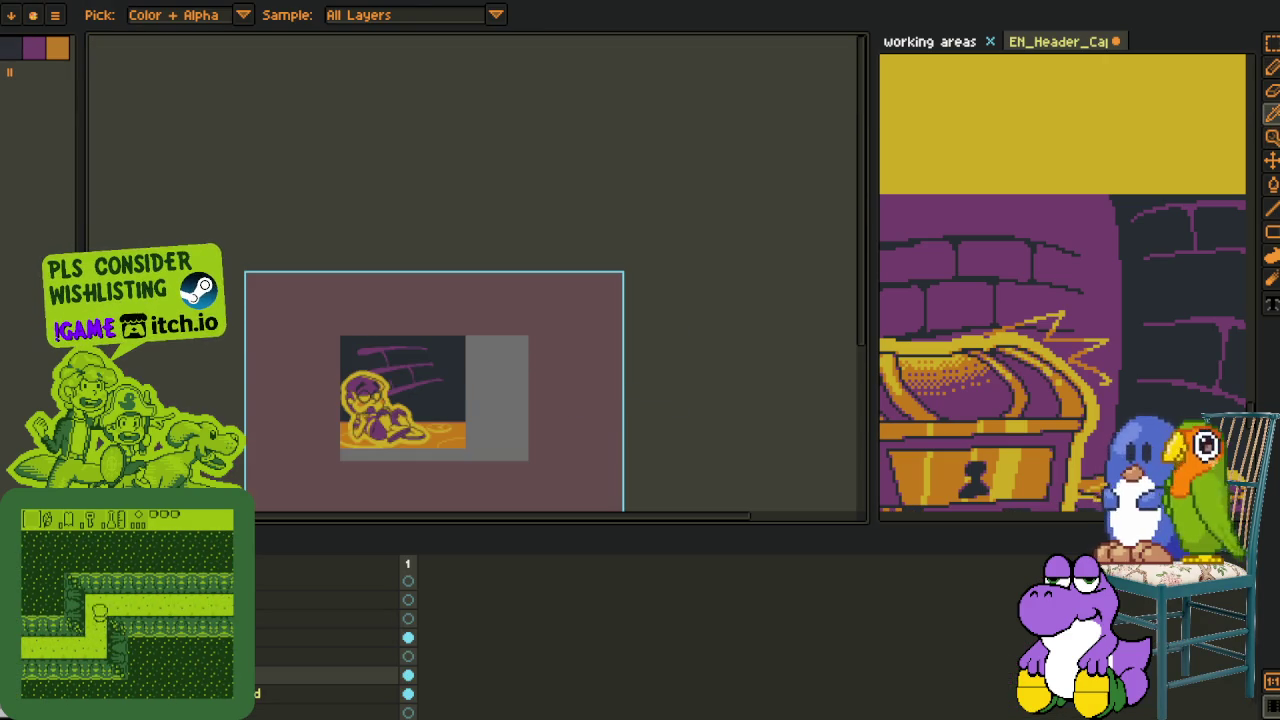
pyautogui.click(348, 464)
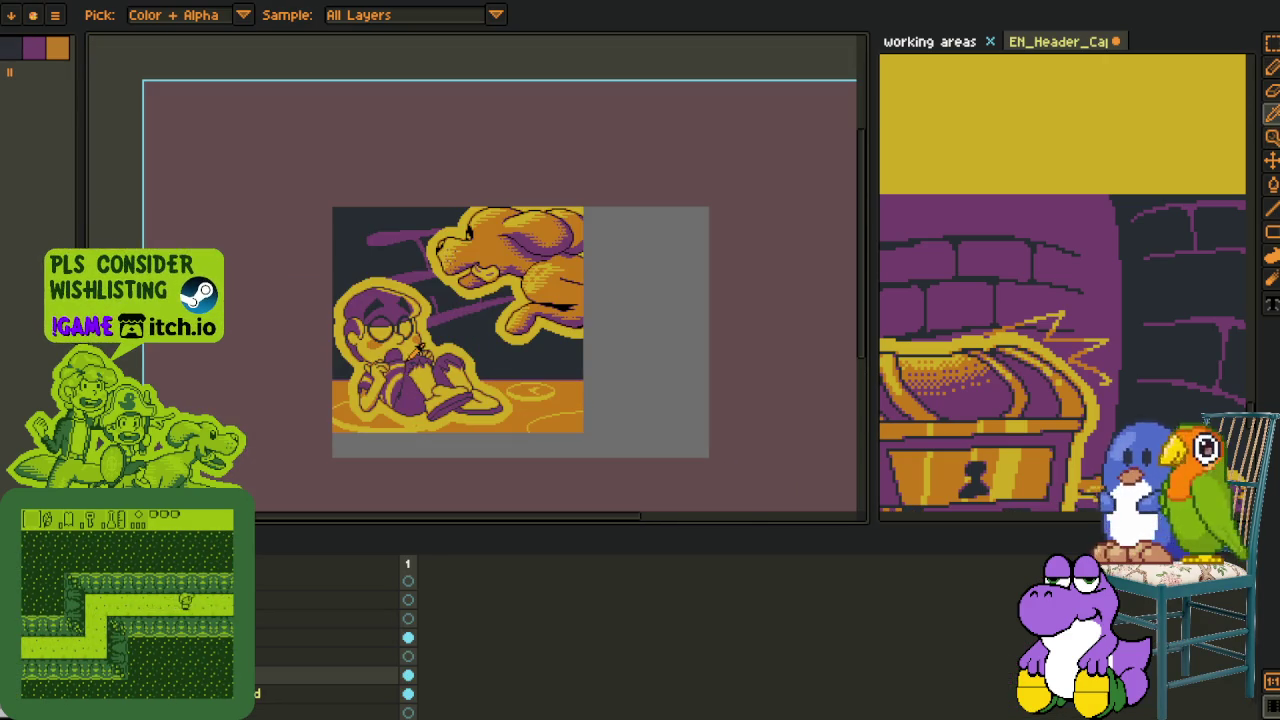
# Select the brick lines with a rectangle and shrink them
pyautogui.press('m')
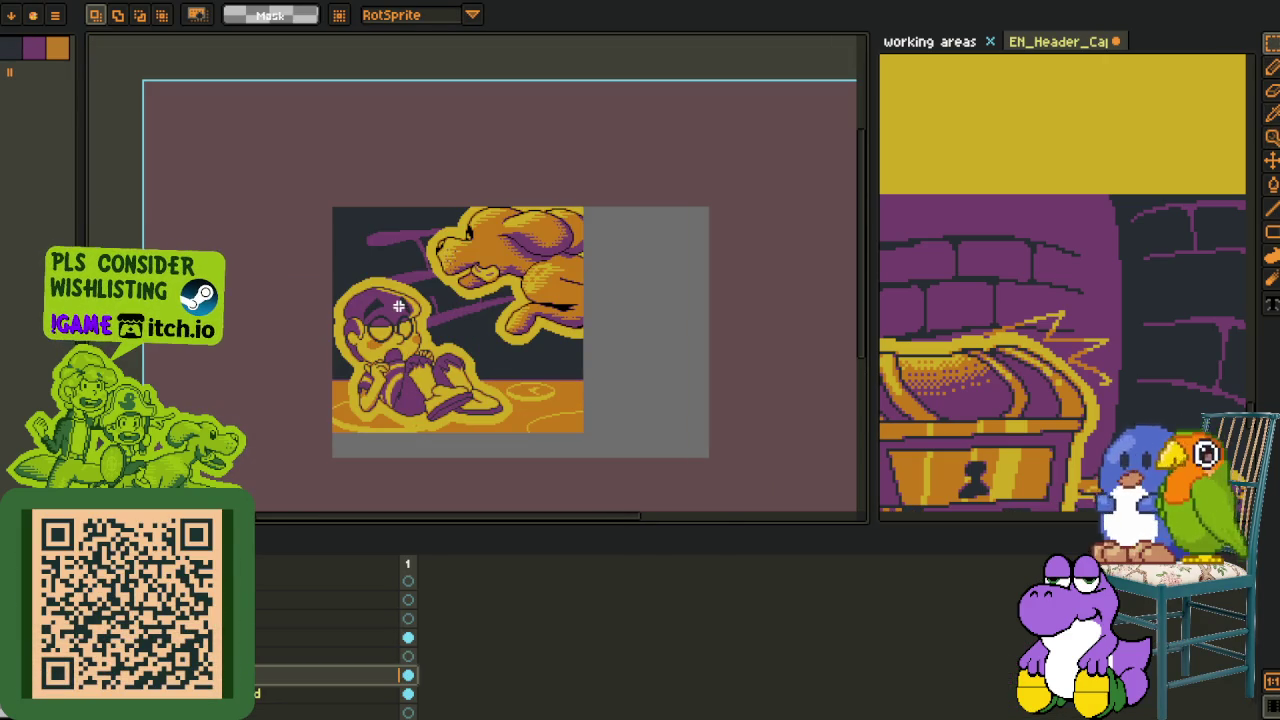
pyautogui.moveTo(314, 163); pyautogui.dragTo(669, 449)
pyautogui.click(549, 360)
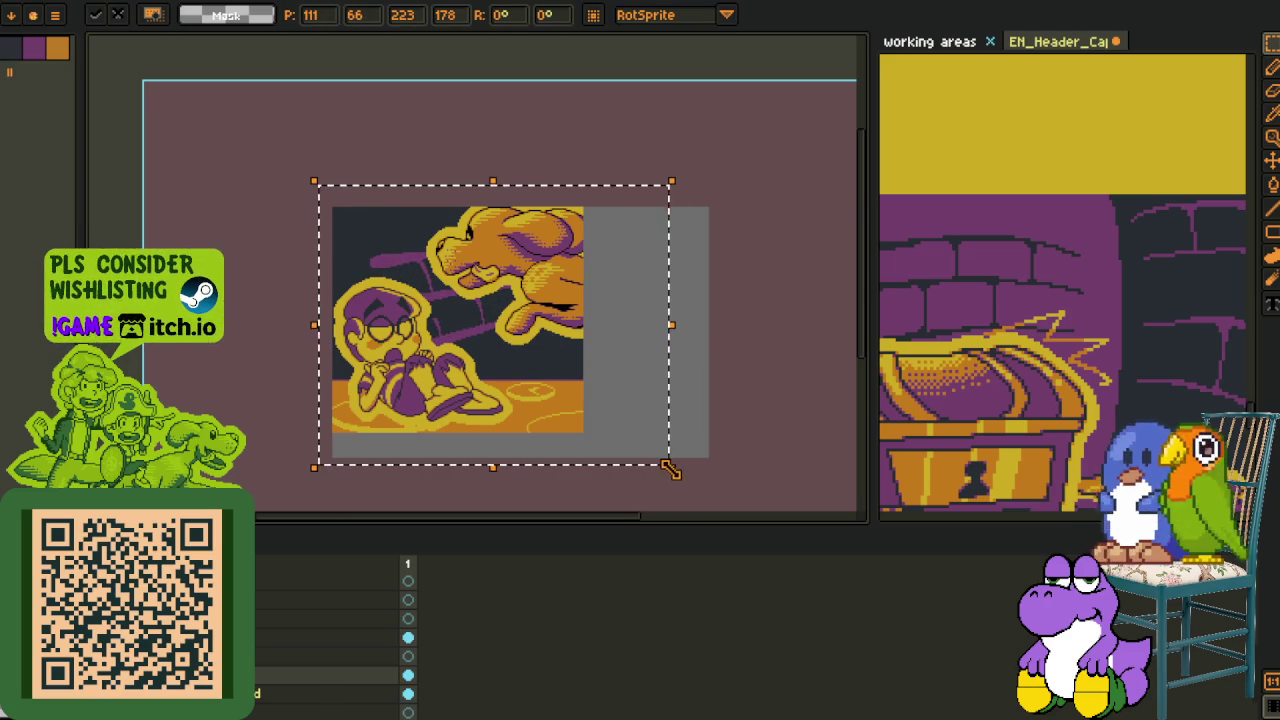
pyautogui.moveTo(668, 465); pyautogui.dragTo(591, 381)
pyautogui.press('Return')
# Move the brick lines down-right and rotate them about -3.9°
pyautogui.scroll(3, 414, 266)
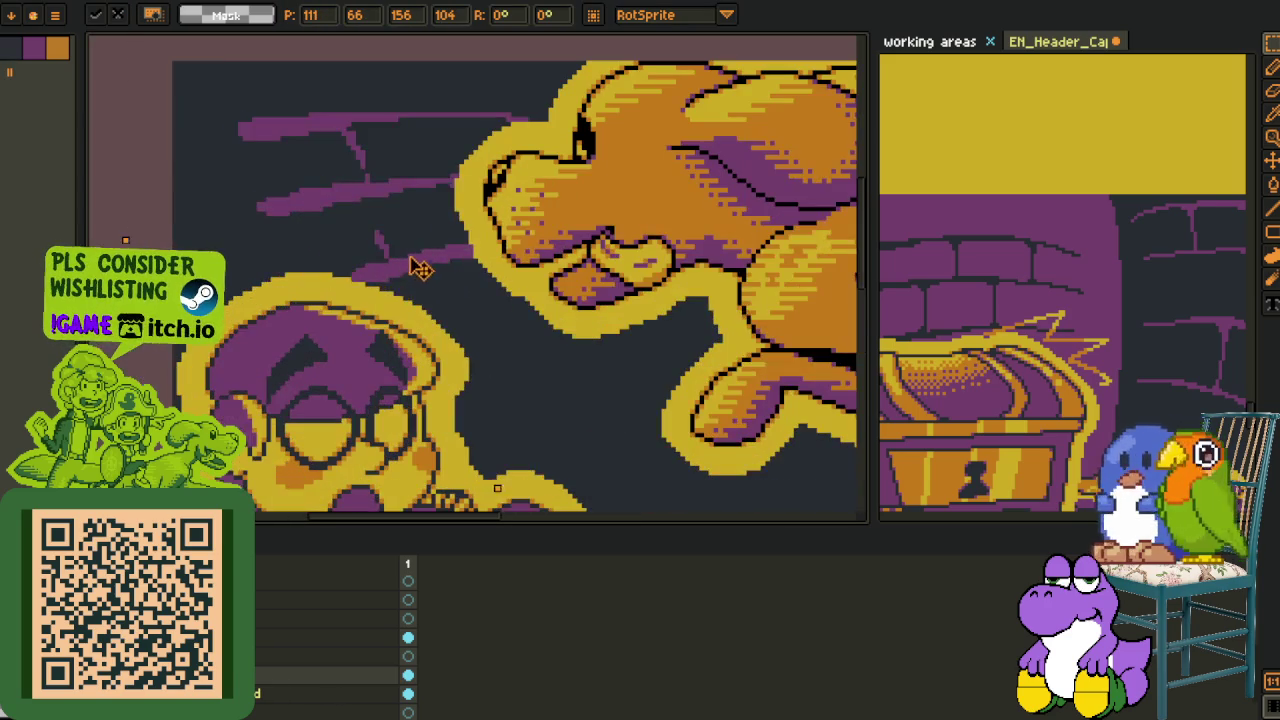
pyautogui.moveTo(380, 255); pyautogui.dragTo(366, 246)
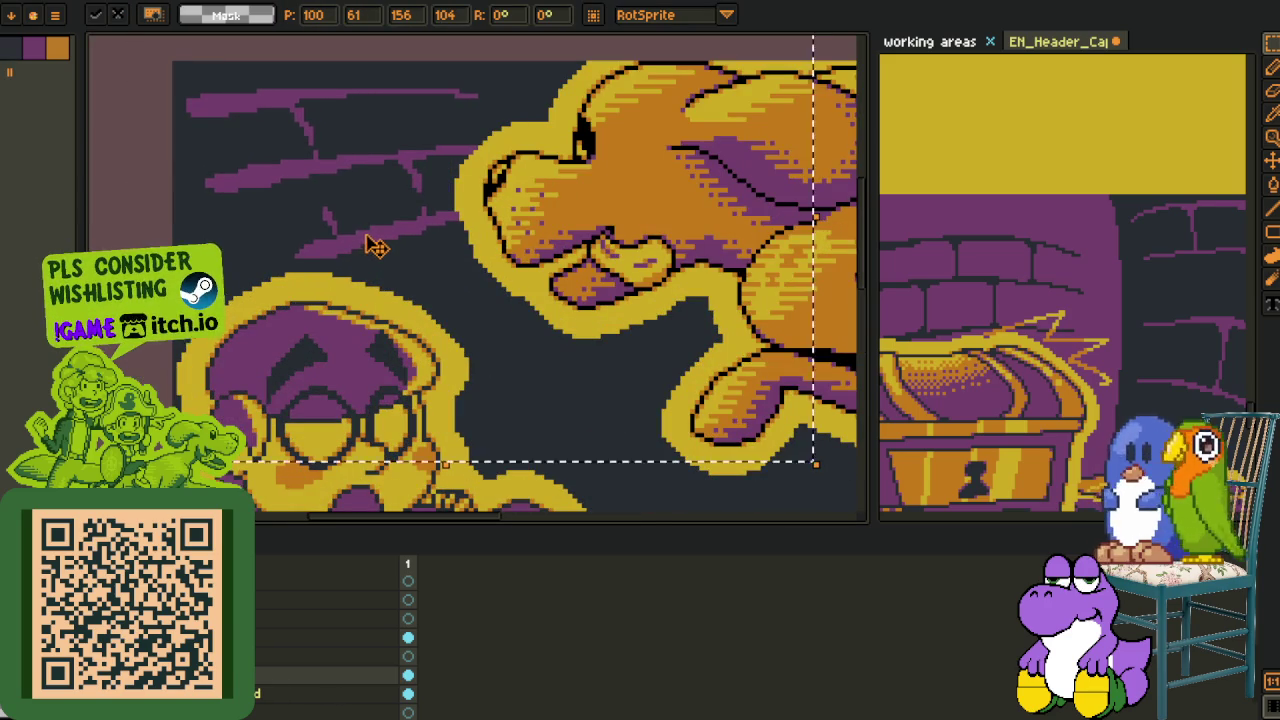
pyautogui.scroll(-3, 378, 247)
pyautogui.moveTo(410, 258); pyautogui.dragTo(532, 358)
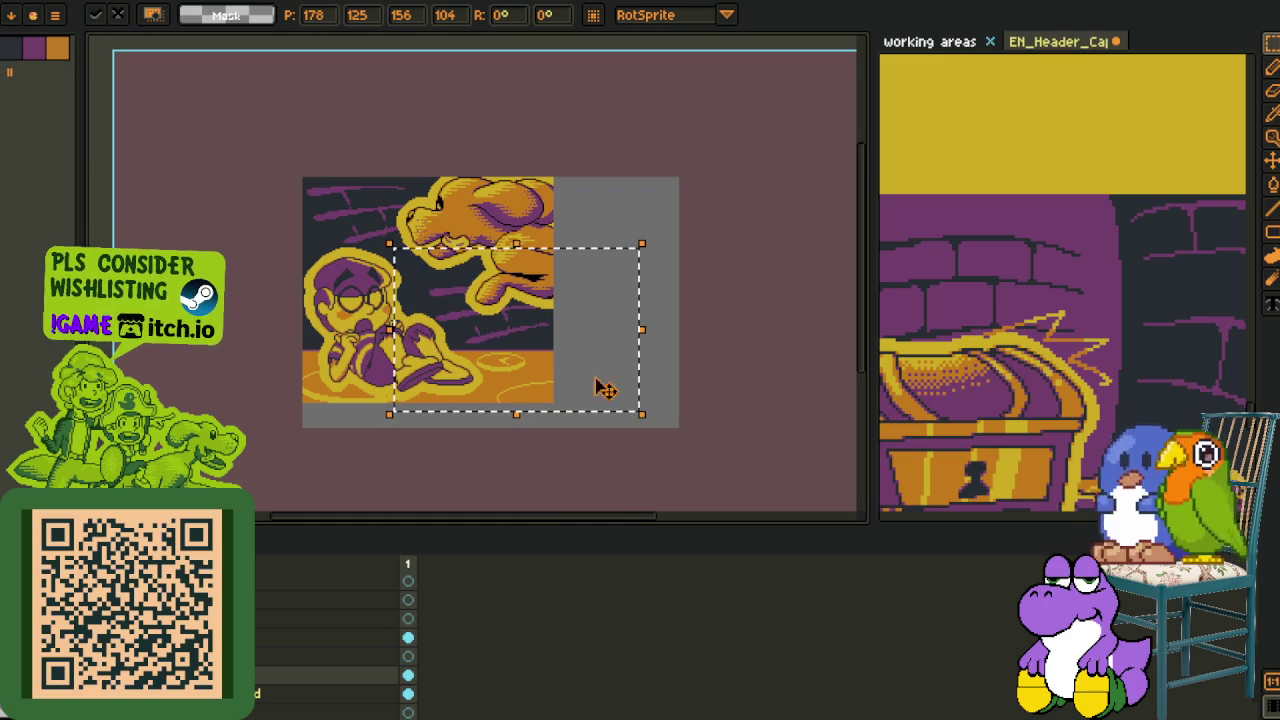
pyautogui.moveTo(651, 409); pyautogui.dragTo(660, 438)
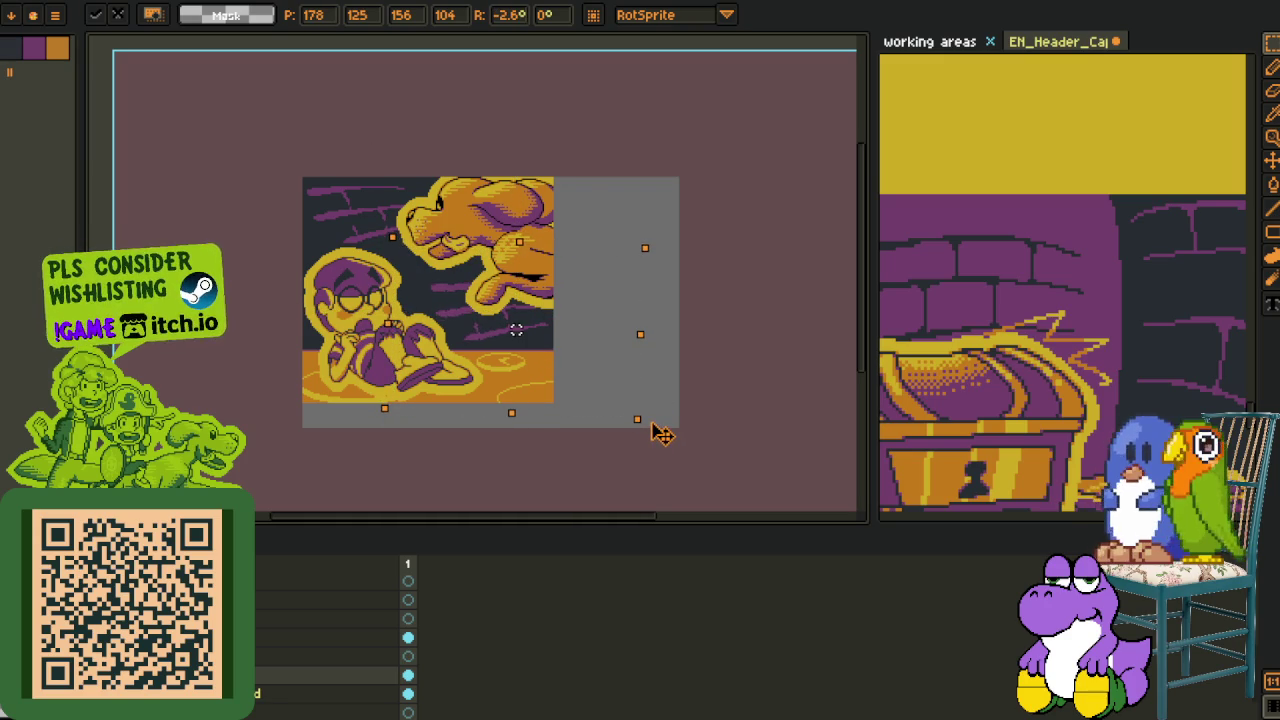
pyautogui.press('Return')
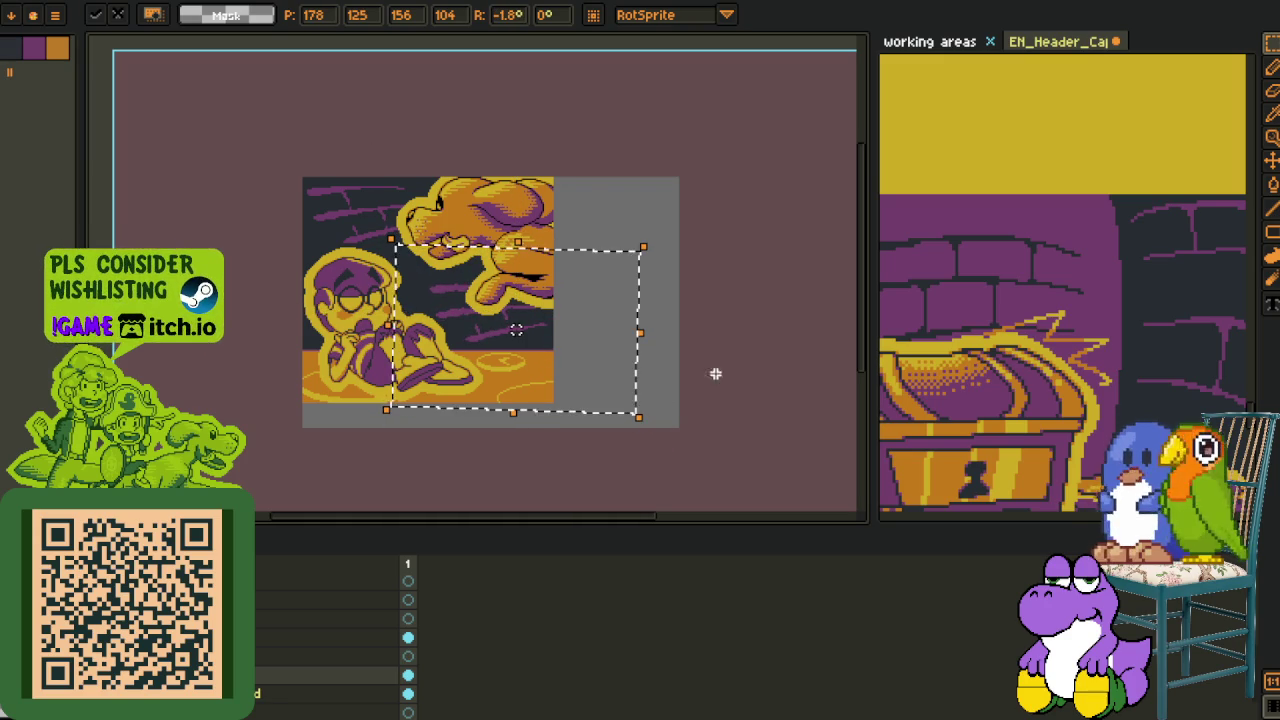
# Clear the selection and hide the boy figure
pyautogui.hotkey('ctrl', 'd')
pyautogui.scroll(-1, 374, 406)
pyautogui.scroll(1, 368, 407)
pyautogui.hotkey('ctrl', 'z')
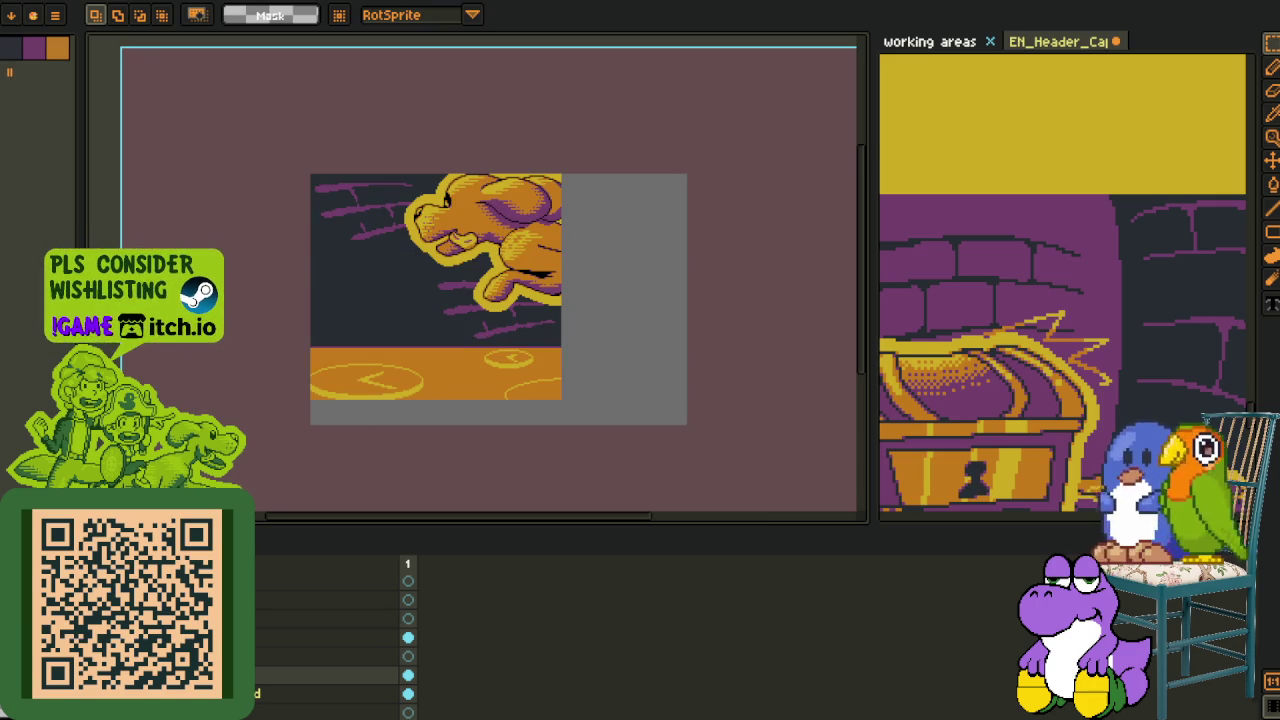
# Undo the last stroke, thicken the lower brick line's bottom edge and erase stray purple pixels
pyautogui.hotkey('ctrl', 'z')
pyautogui.scroll(3, 357, 226)
pyautogui.scroll(2, 409, 214)
pyautogui.press('b')
pyautogui.moveTo(386, 243); pyautogui.dragTo(396, 383)
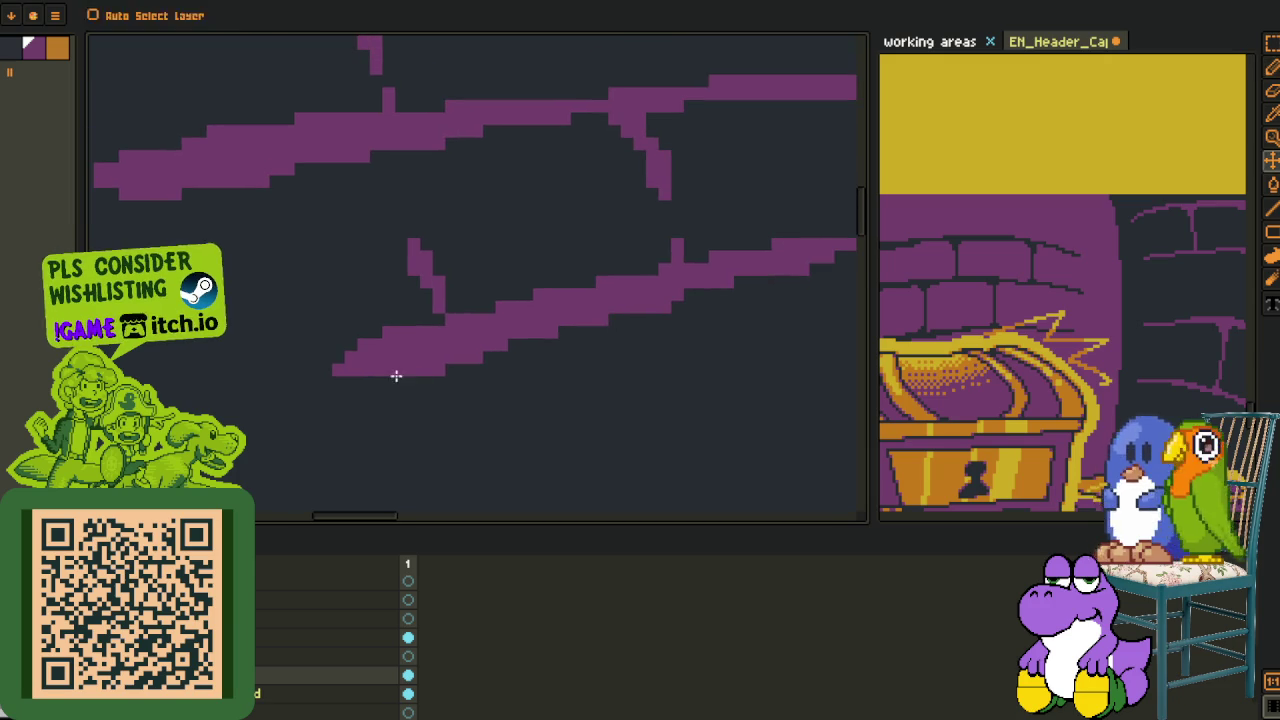
pyautogui.scroll(2, 380, 365)
pyautogui.moveTo(340, 423); pyautogui.dragTo(495, 423)
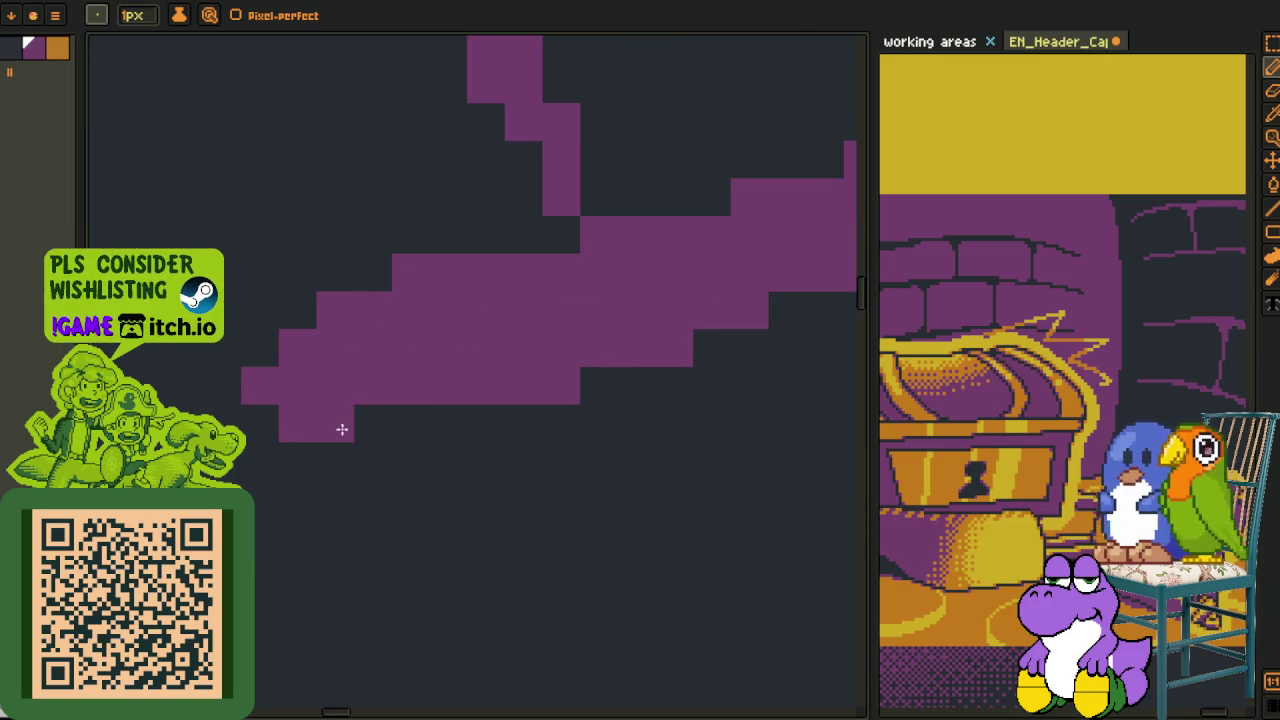
pyautogui.scroll(-3, 489, 417)
pyautogui.scroll(1, 383, 386)
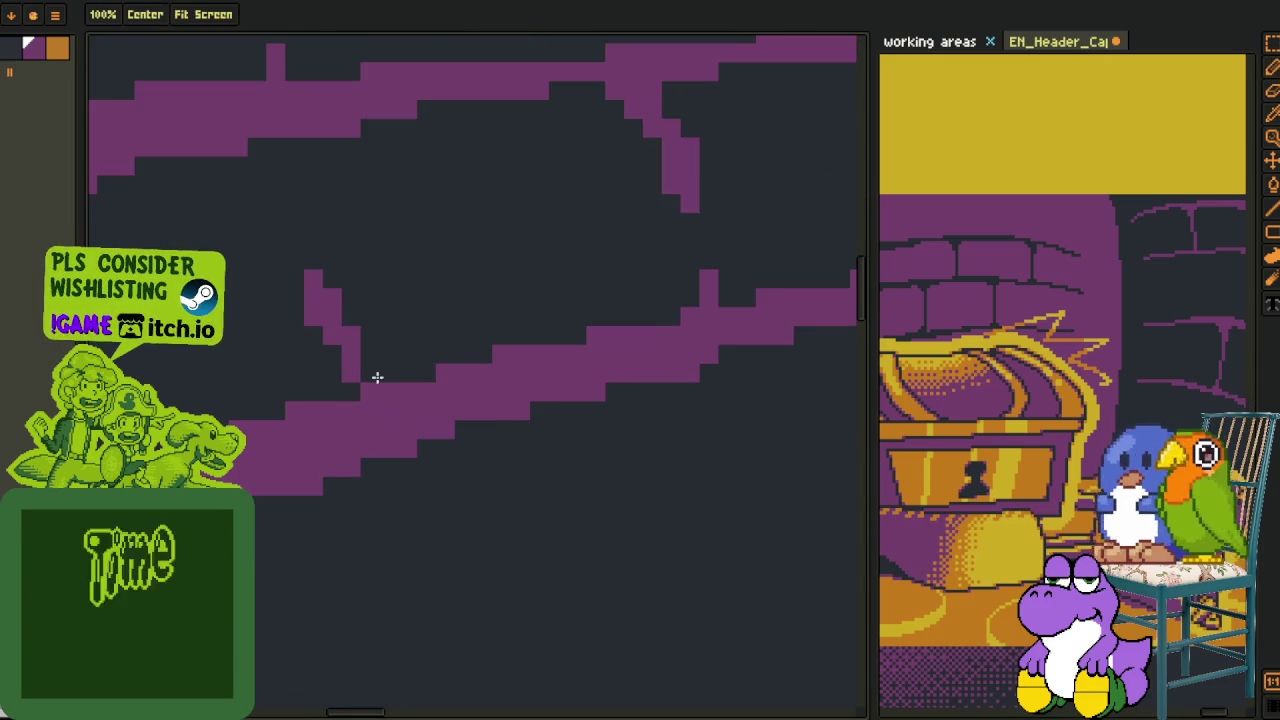
pyautogui.scroll(1, 357, 369)
pyautogui.moveTo(314, 314)
pyautogui.mouseDown()
pyautogui.moveTo(300, 289)
pyautogui.moveTo(334, 357)
pyautogui.moveTo(362, 354)
pyautogui.moveTo(326, 336)
pyautogui.mouseUp()
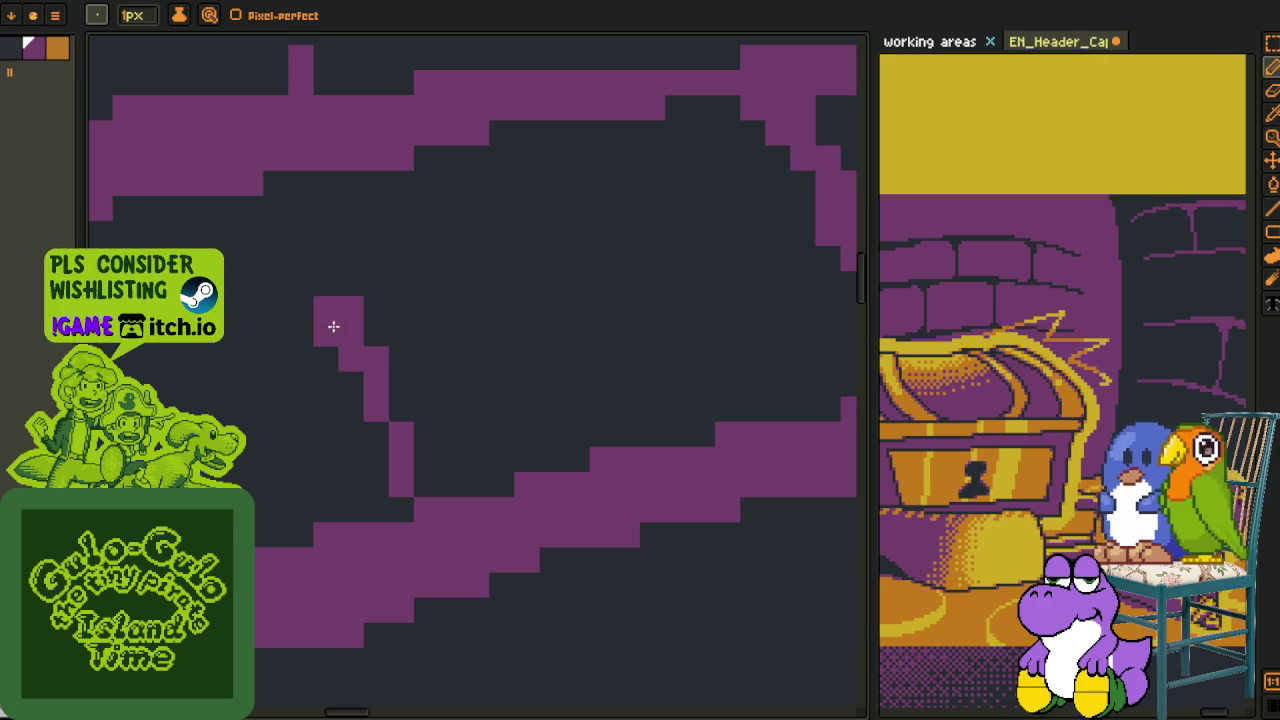
# Trim two pixels from the brick line and extend its top purple edge one pixel left
pyautogui.scroll(-1, 404, 430)
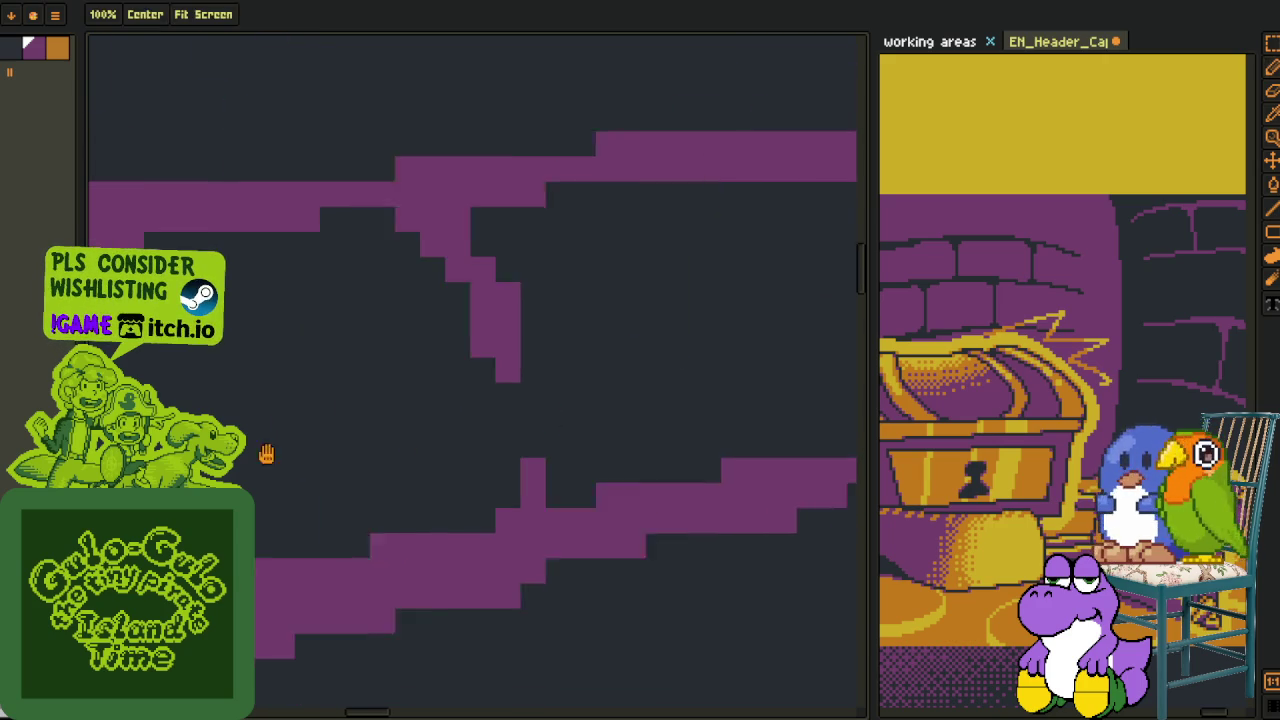
pyautogui.scroll(-1, 480, 455)
pyautogui.scroll(2, 465, 523)
pyautogui.scroll(-2, 471, 523)
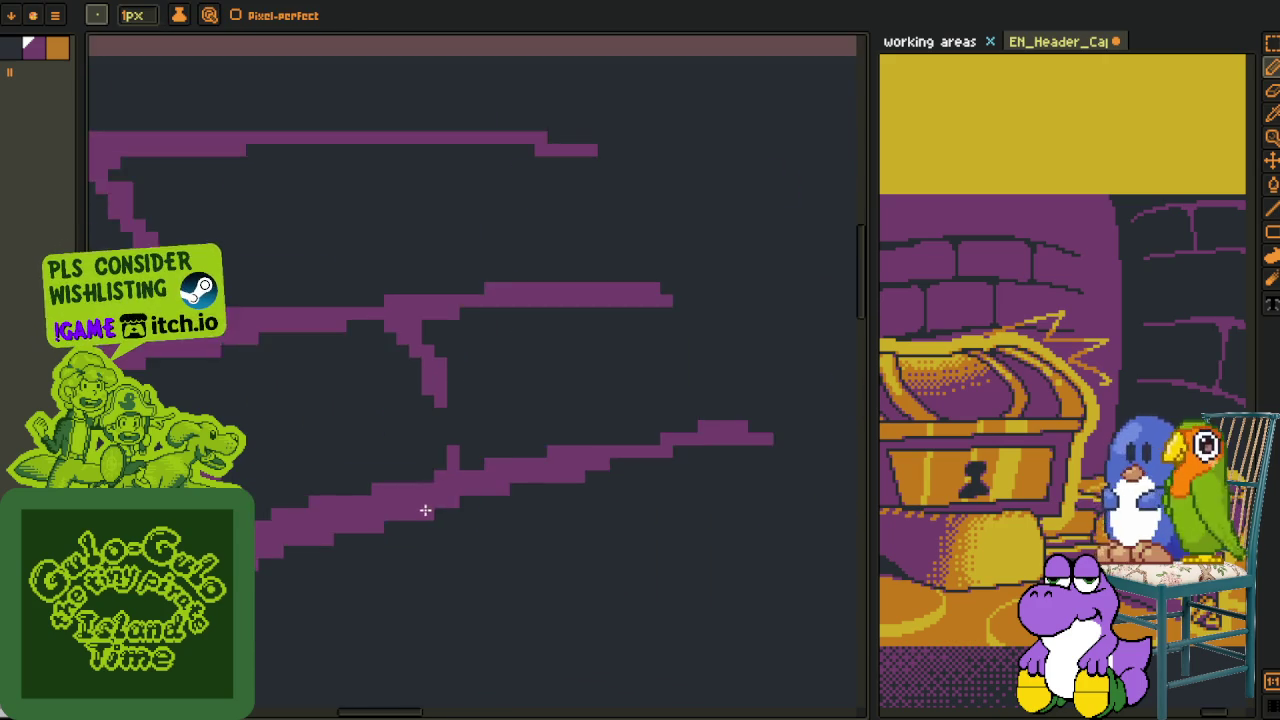
pyautogui.scroll(1, 423, 509)
pyautogui.scroll(1, 420, 477)
pyautogui.scroll(1, 400, 480)
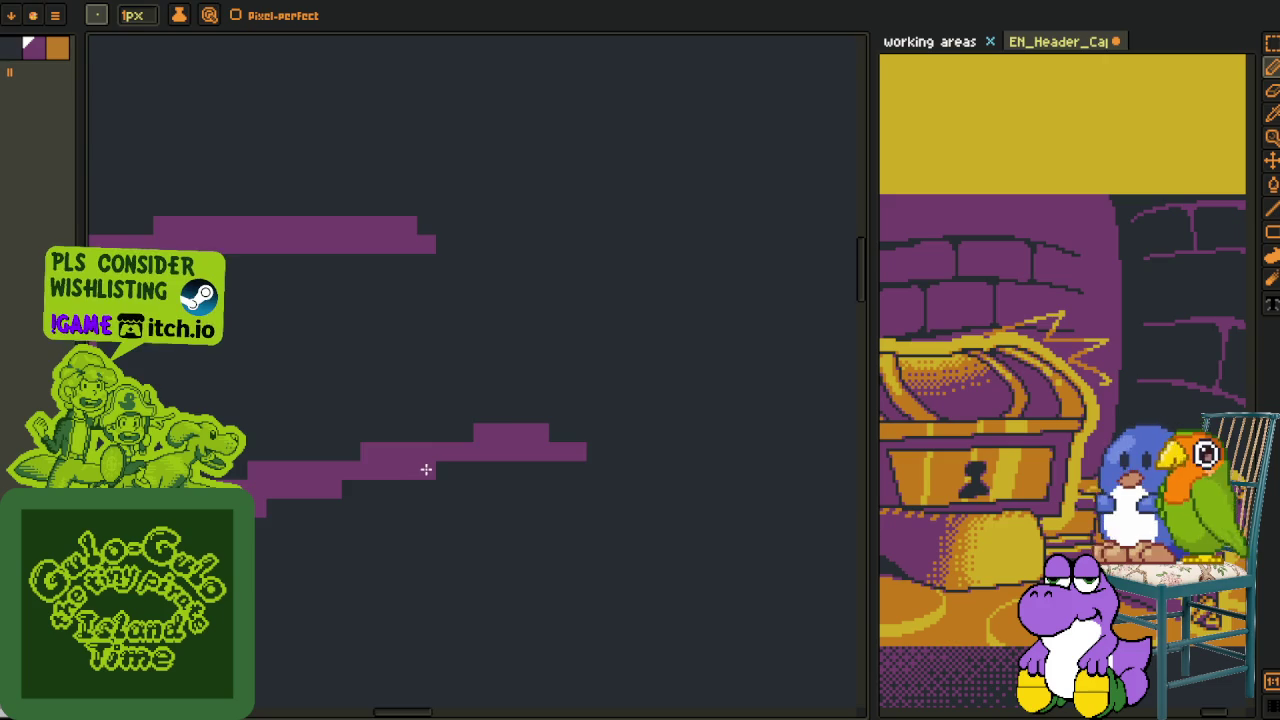
pyautogui.scroll(-2, 423, 469)
pyautogui.scroll(1, 500, 451)
pyautogui.scroll(1, 534, 374)
pyautogui.scroll(1, 530, 433)
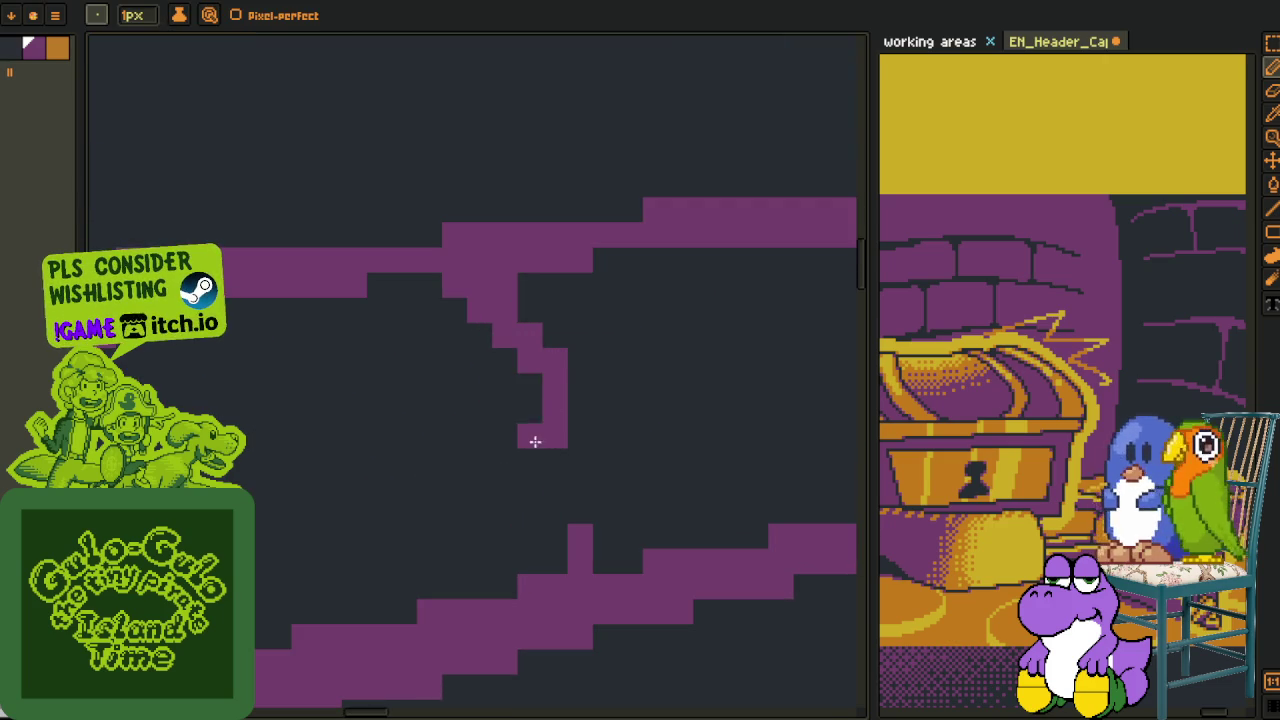
pyautogui.scroll(-2, 540, 378)
pyautogui.scroll(1, 600, 400)
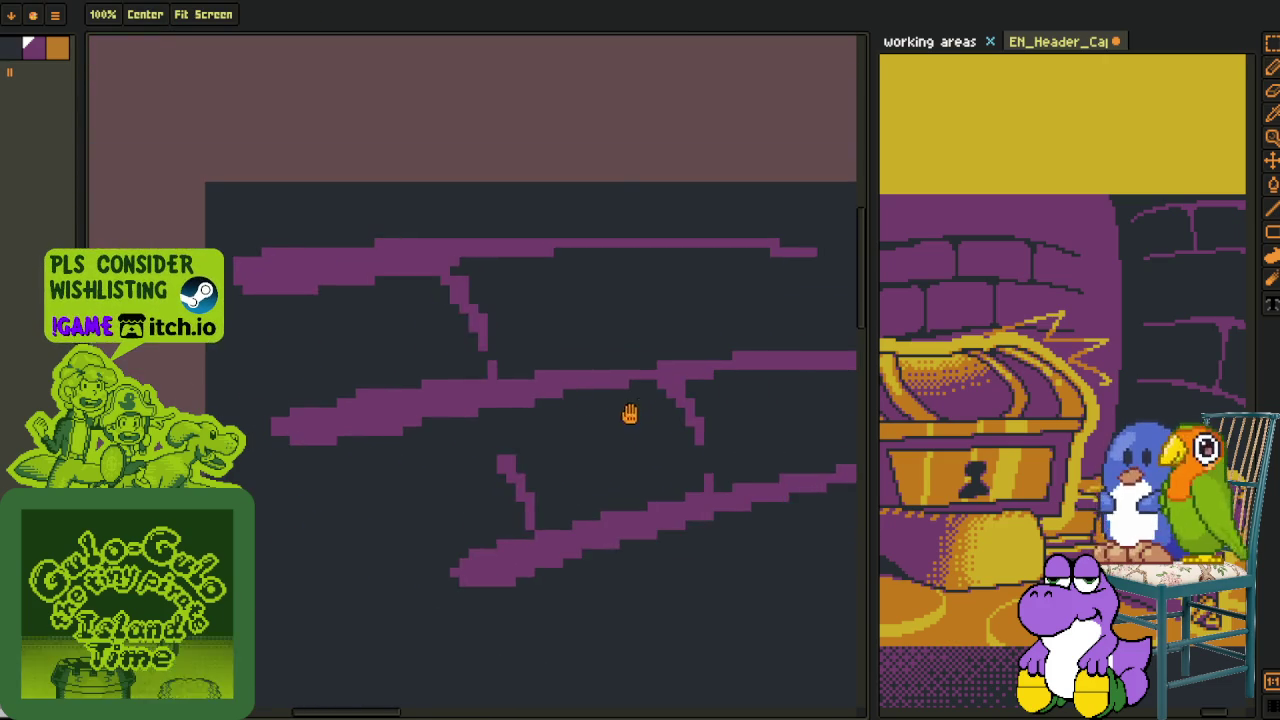
pyautogui.scroll(2, 327, 447)
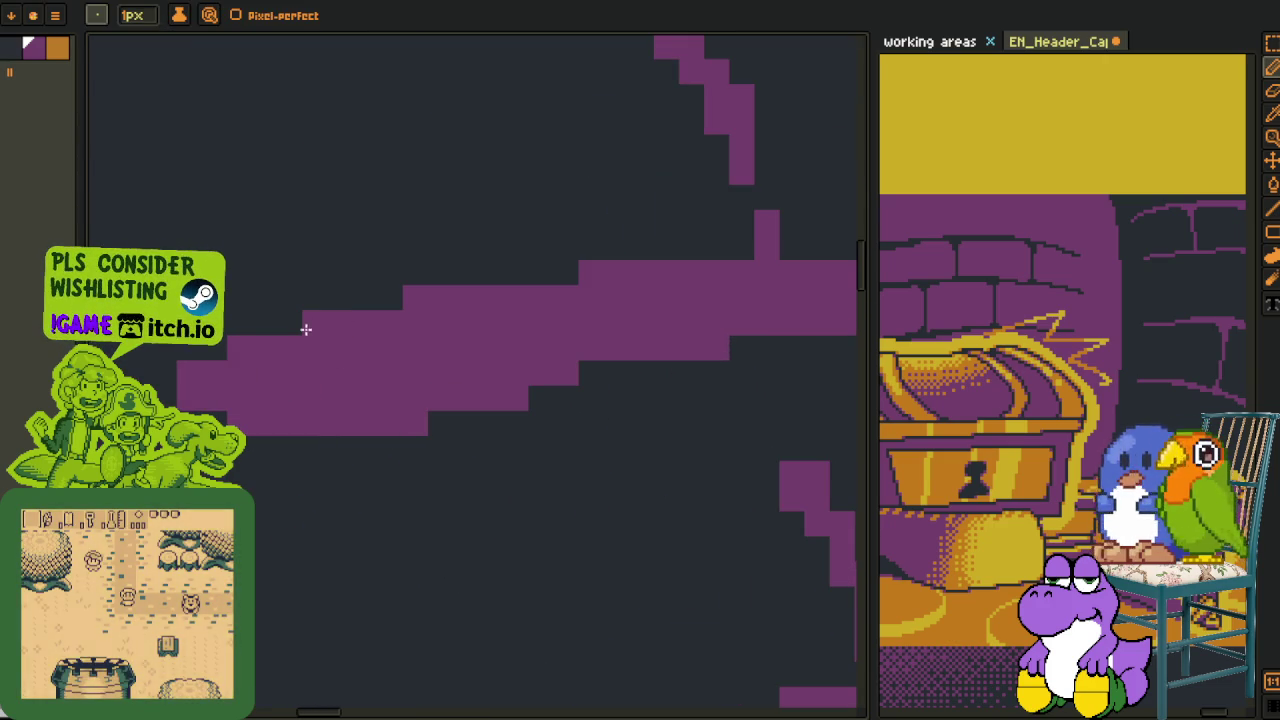
pyautogui.scroll(-2, 548, 385)
pyautogui.moveTo(500, 403); pyautogui.dragTo(343, 423)
pyautogui.scroll(1, 486, 394)
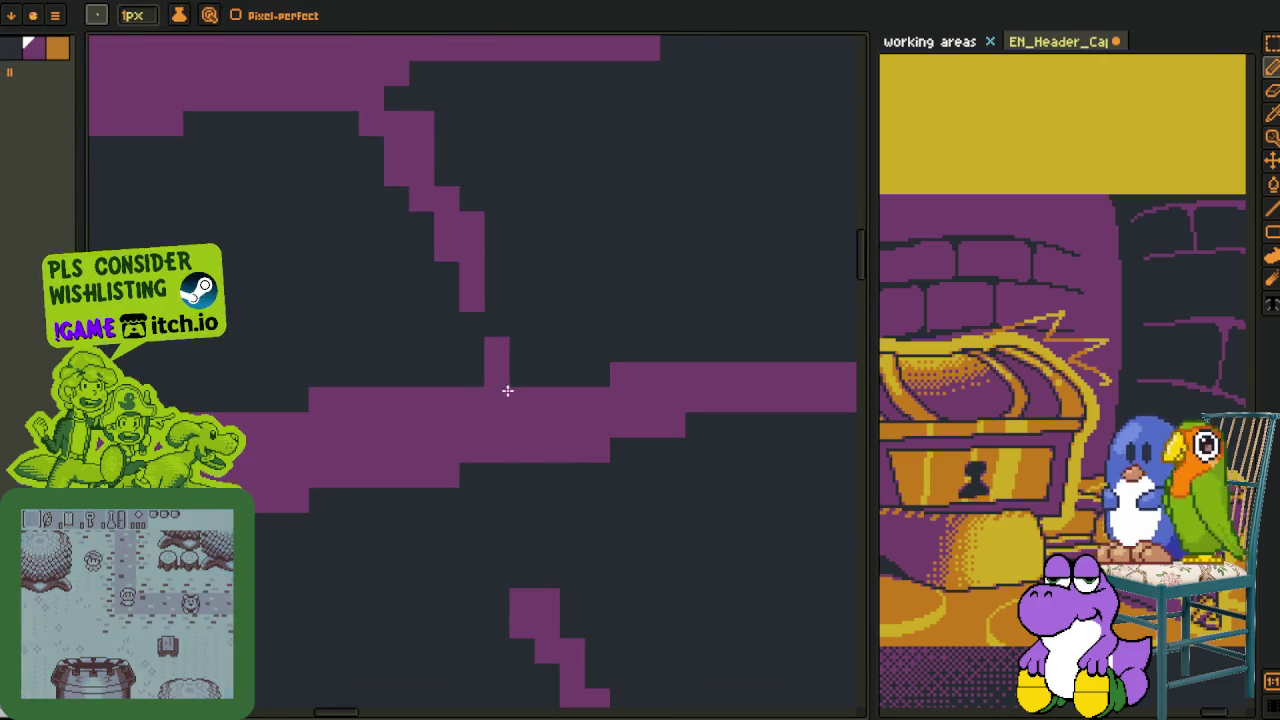
pyautogui.scroll(2, 425, 503)
pyautogui.scroll(-1, 425, 503)
pyautogui.scroll(-1, 371, 511)
pyautogui.scroll(2, 437, 457)
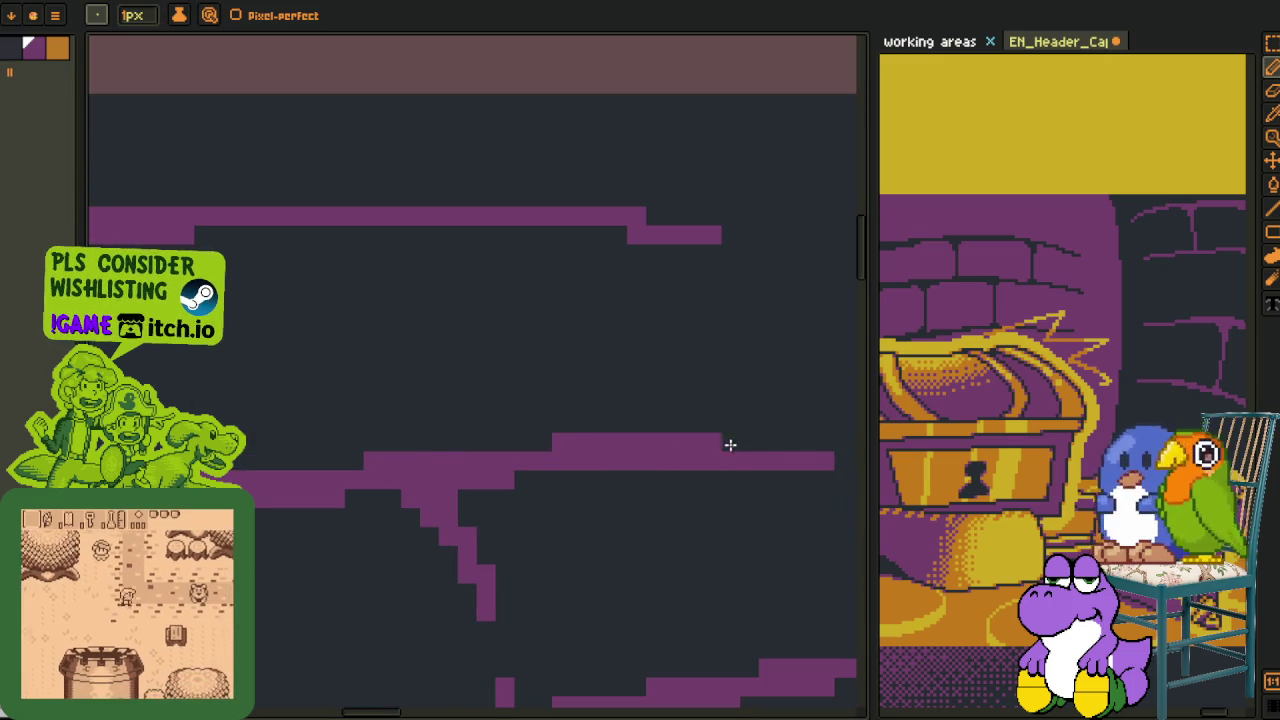
pyautogui.scroll(-2, 449, 486)
pyautogui.scroll(1, 466, 506)
pyautogui.scroll(1, 480, 500)
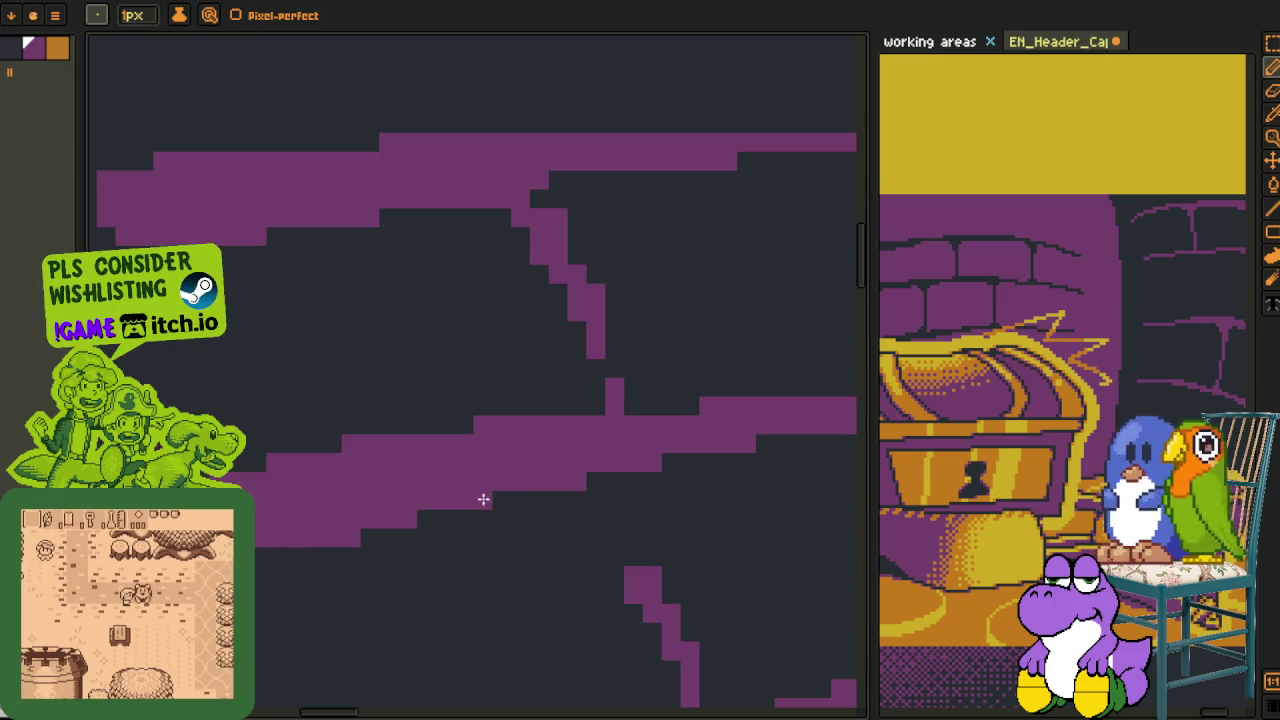
pyautogui.scroll(-1, 510, 486)
pyautogui.scroll(1, 548, 408)
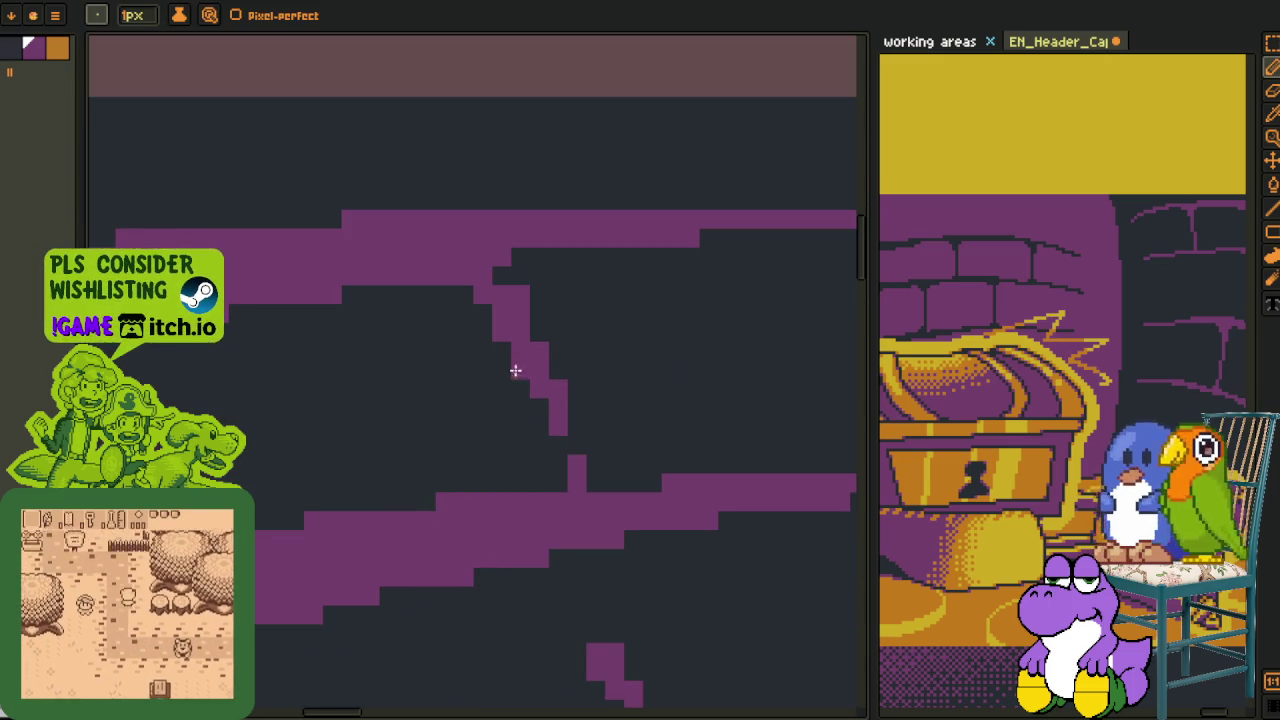
pyautogui.scroll(-1, 539, 377)
pyautogui.scroll(1, 416, 195)
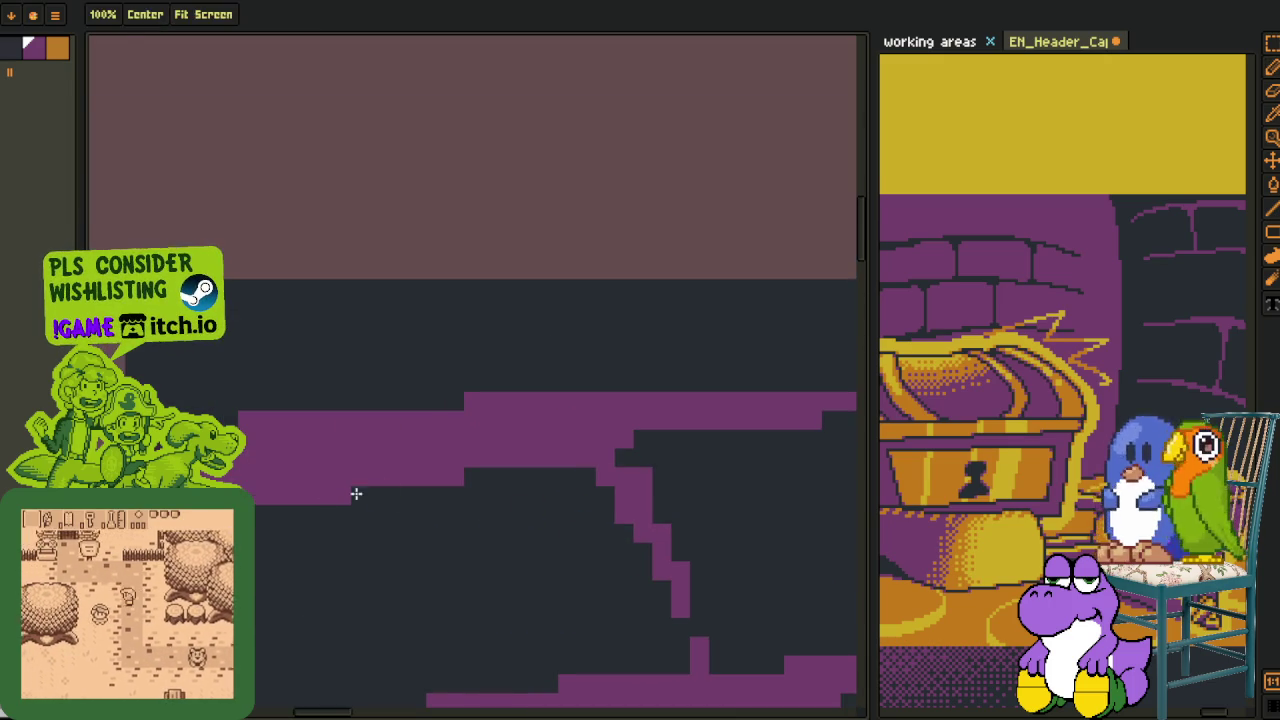
pyautogui.click(491, 477)
pyautogui.click(341, 513)
pyautogui.click(454, 401)
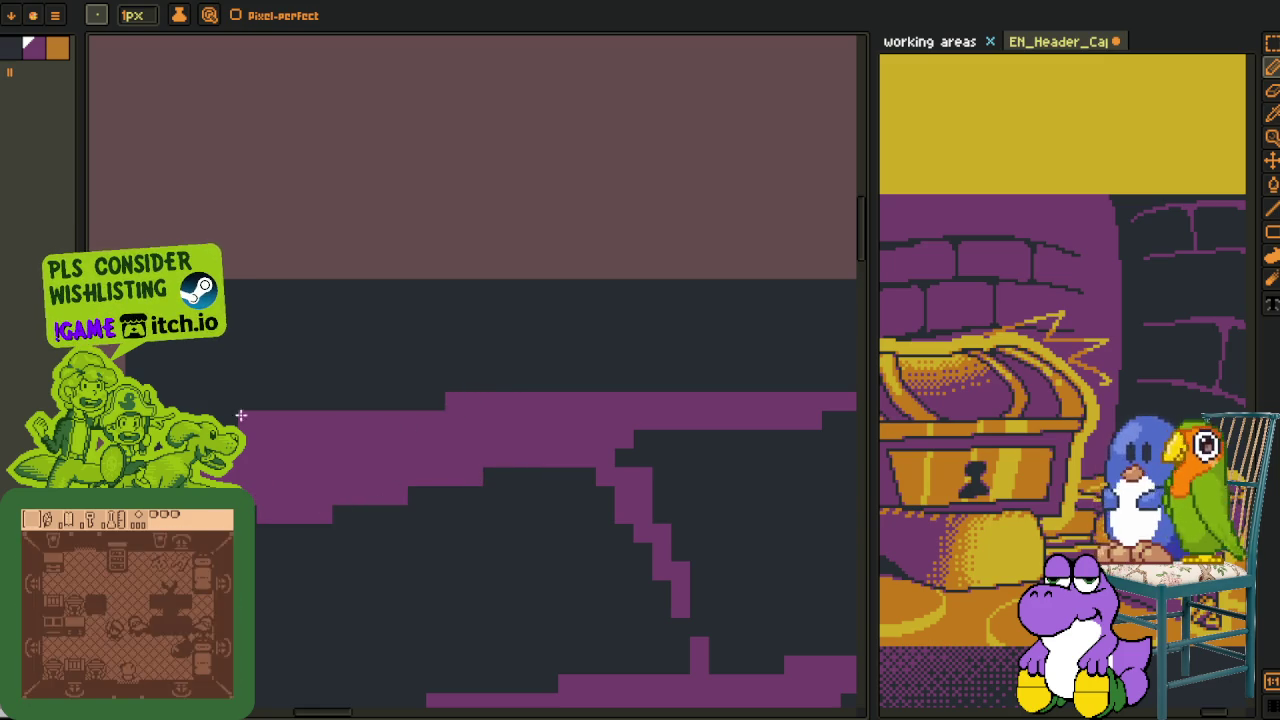
# Repaint the stepped diagonal brick edge, extend the lower bar one pixel and add a bar above it
pyautogui.moveTo(566, 443); pyautogui.dragTo(221, 478)
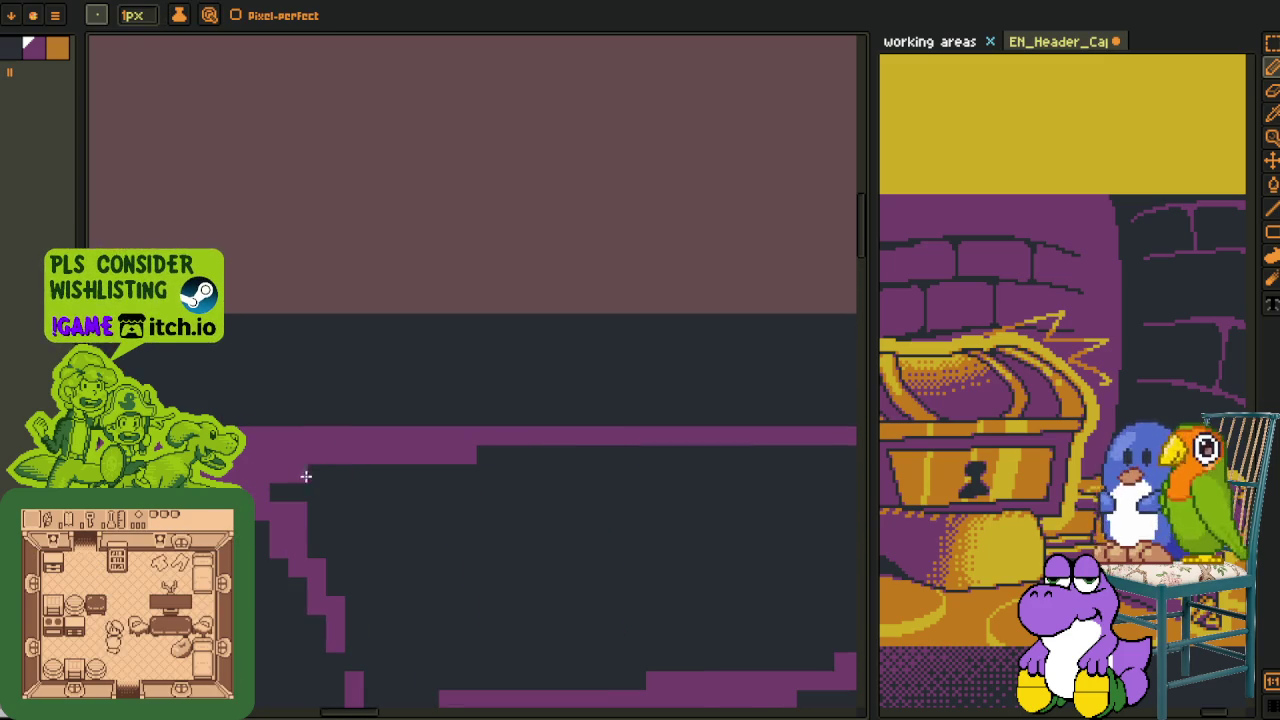
pyautogui.moveTo(288, 517); pyautogui.dragTo(332, 612)
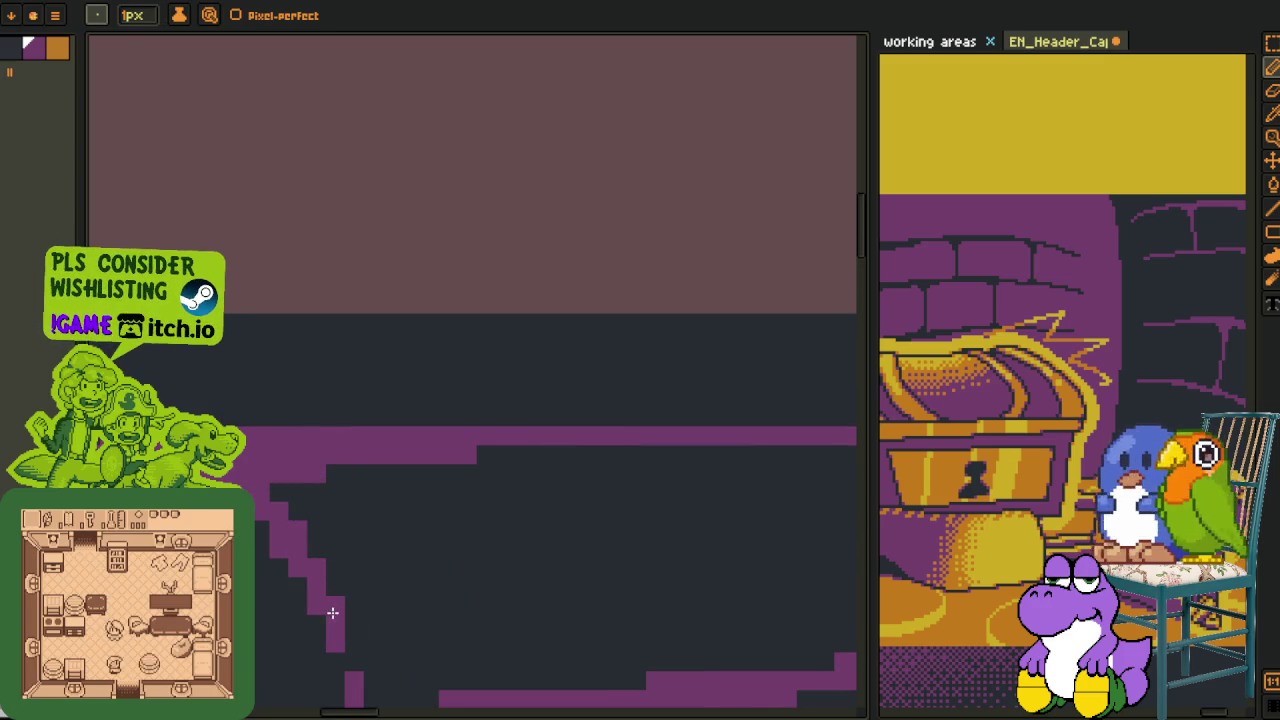
pyautogui.hscroll(3, 482, 484)
pyautogui.click(636, 506)
pyautogui.moveTo(320, 475)
pyautogui.mouseDown()
pyautogui.moveTo(526, 466)
pyautogui.moveTo(250, 470)
pyautogui.mouseUp()
# Paint a purple strip along the top edge of the brick band
pyautogui.scroll(-1, 238, 520)
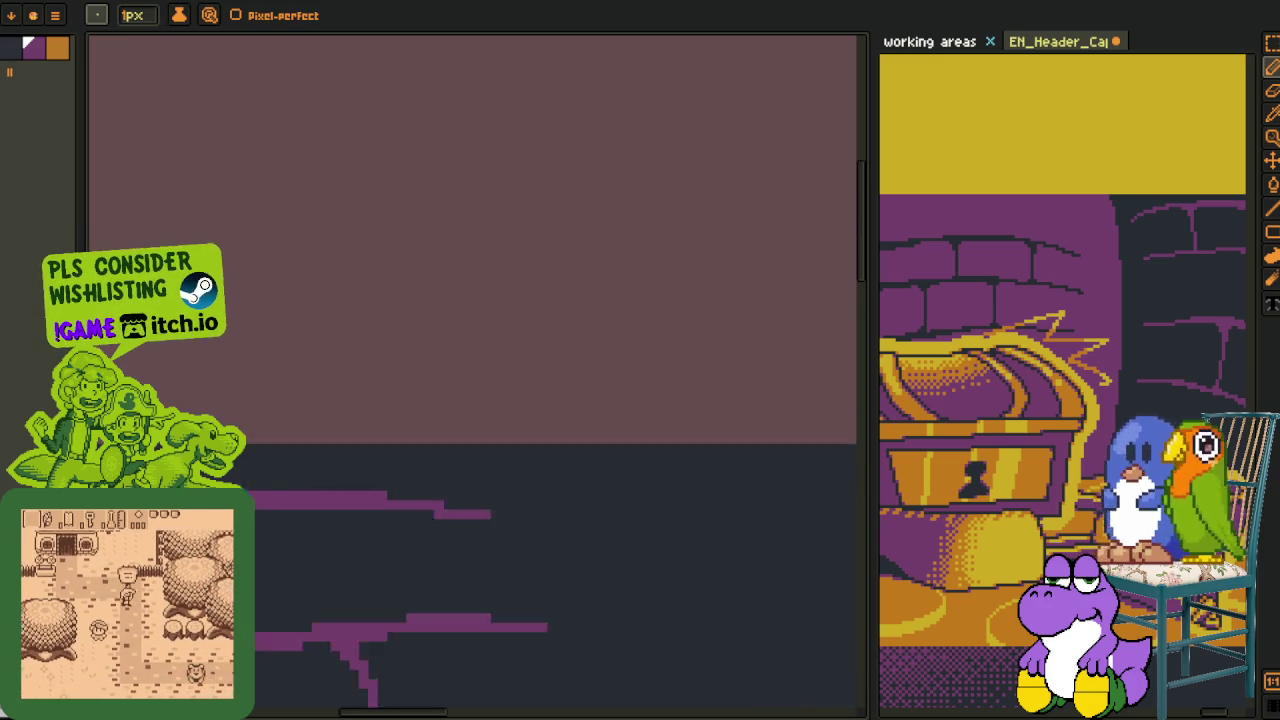
pyautogui.scroll(-3, 489, 417)
pyautogui.scroll(-1, 394, 374)
pyautogui.scroll(-3, 429, 389)
pyautogui.scroll(-3, 458, 412)
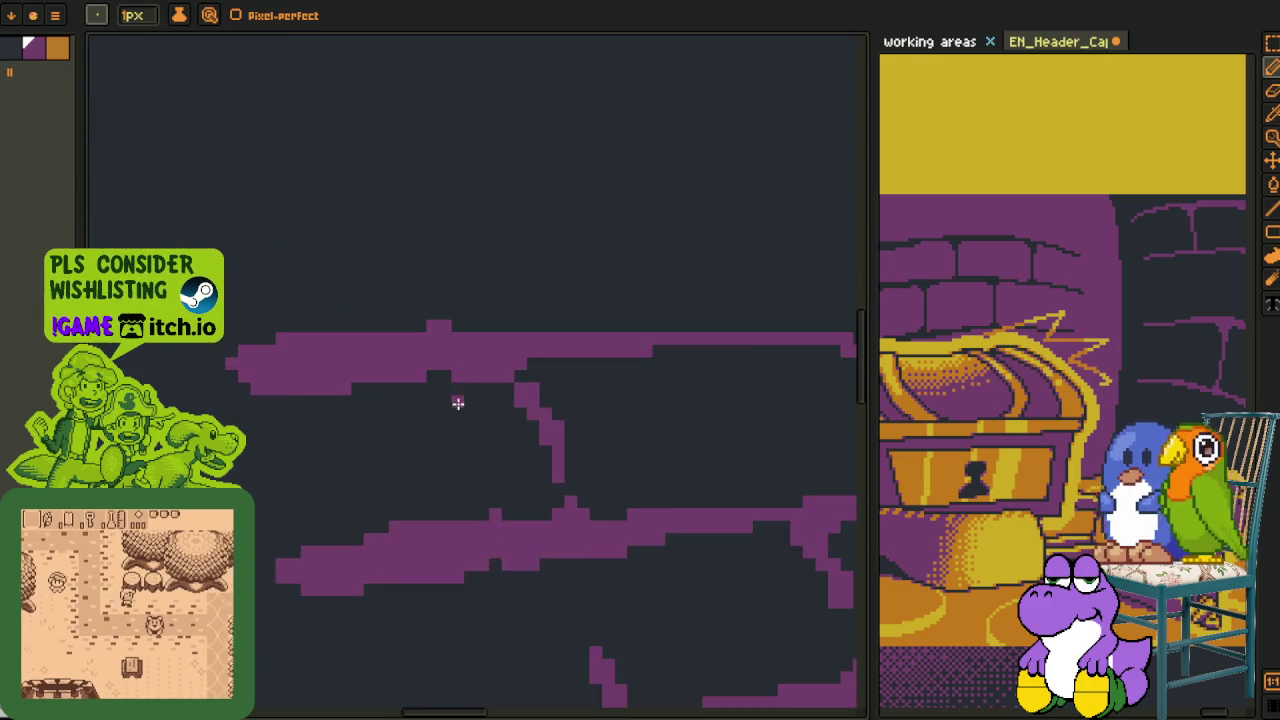
pyautogui.scroll(1, 458, 412)
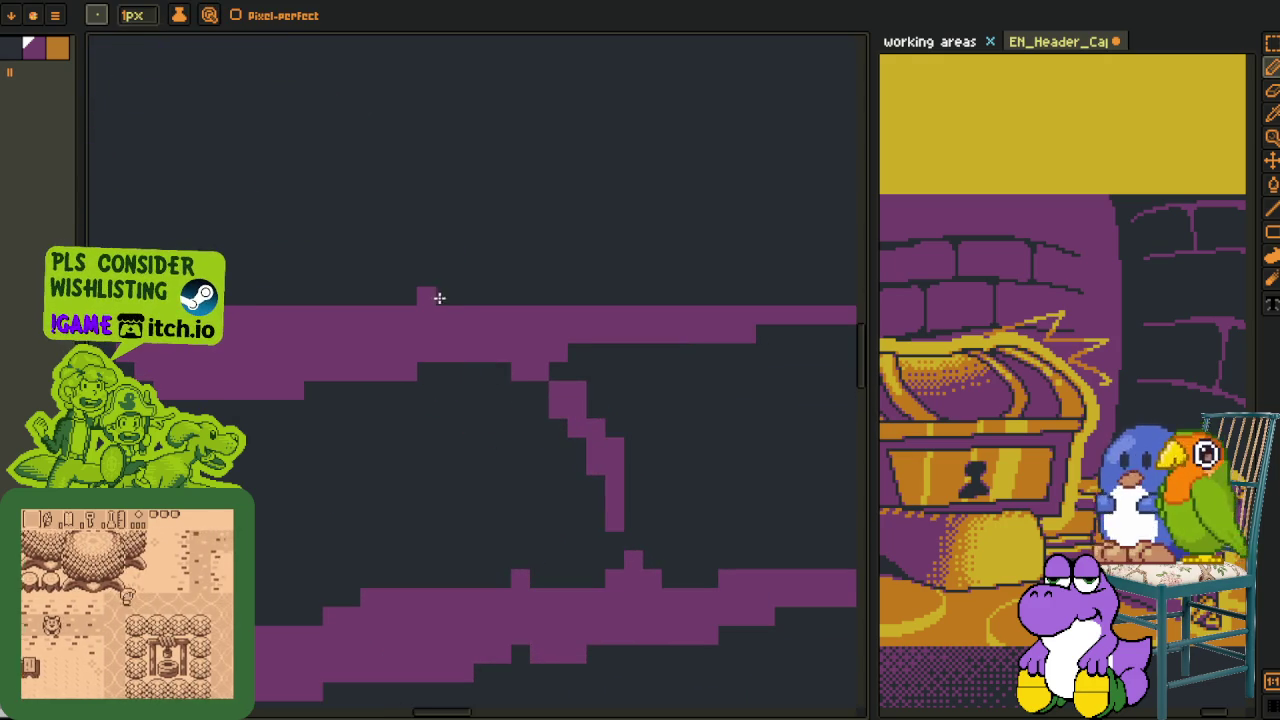
pyautogui.moveTo(271, 298); pyautogui.dragTo(634, 283)
pyautogui.moveTo(546, 285); pyautogui.dragTo(257, 304)
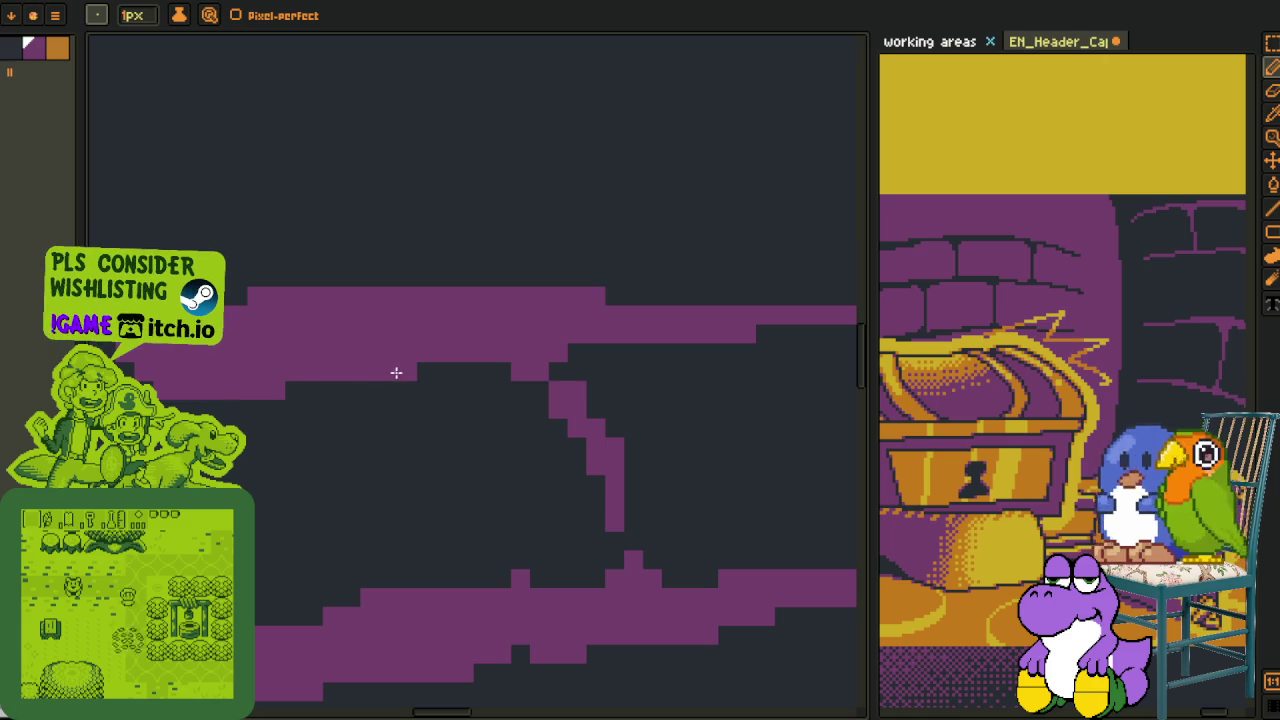
# Fill out the band's left end and reshape its lower edge, filling the notch
pyautogui.scroll(-2, 391, 449)
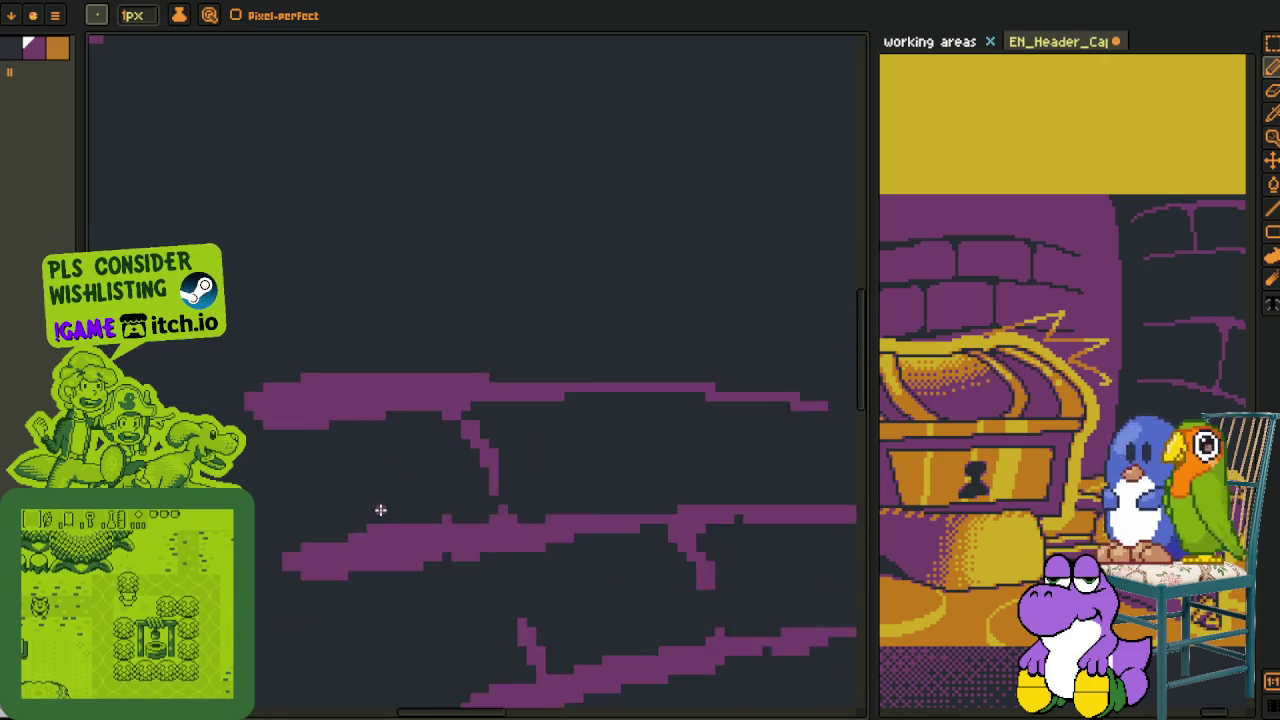
pyautogui.scroll(1, 351, 443)
pyautogui.scroll(1, 306, 443)
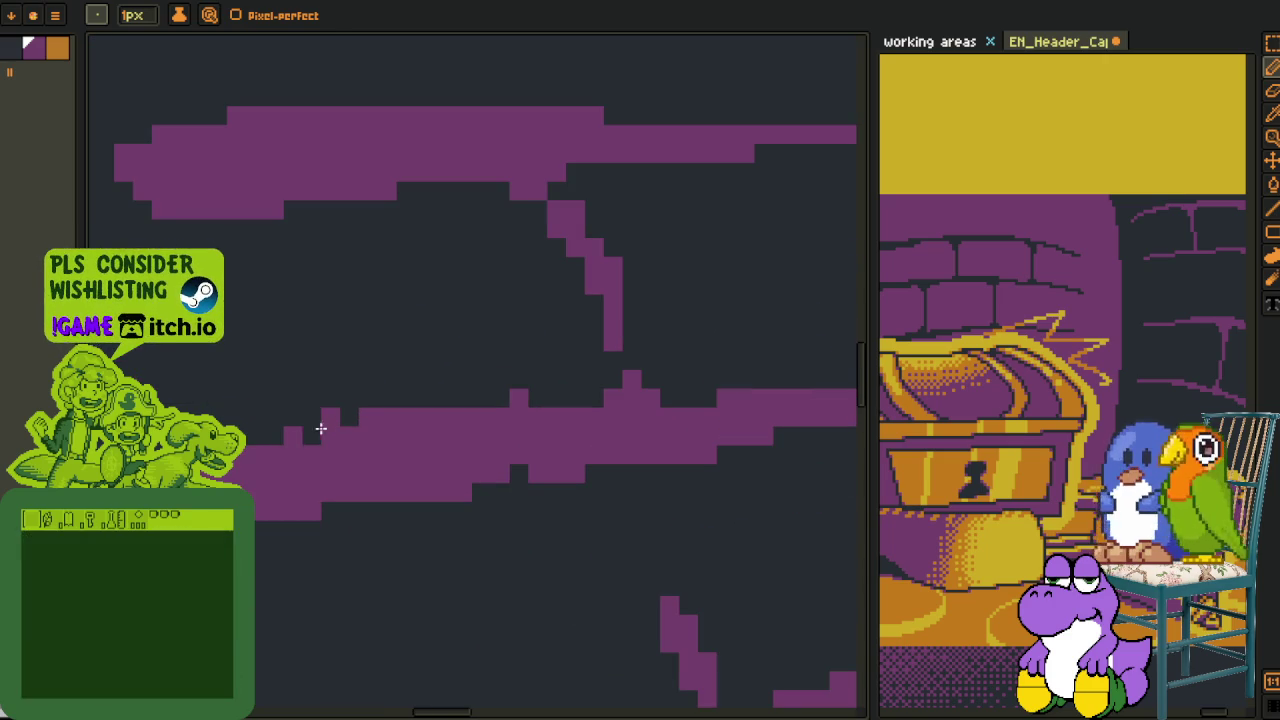
pyautogui.moveTo(329, 417)
pyautogui.mouseDown()
pyautogui.moveTo(331, 508)
pyautogui.moveTo(297, 451)
pyautogui.moveTo(268, 439)
pyautogui.mouseUp()
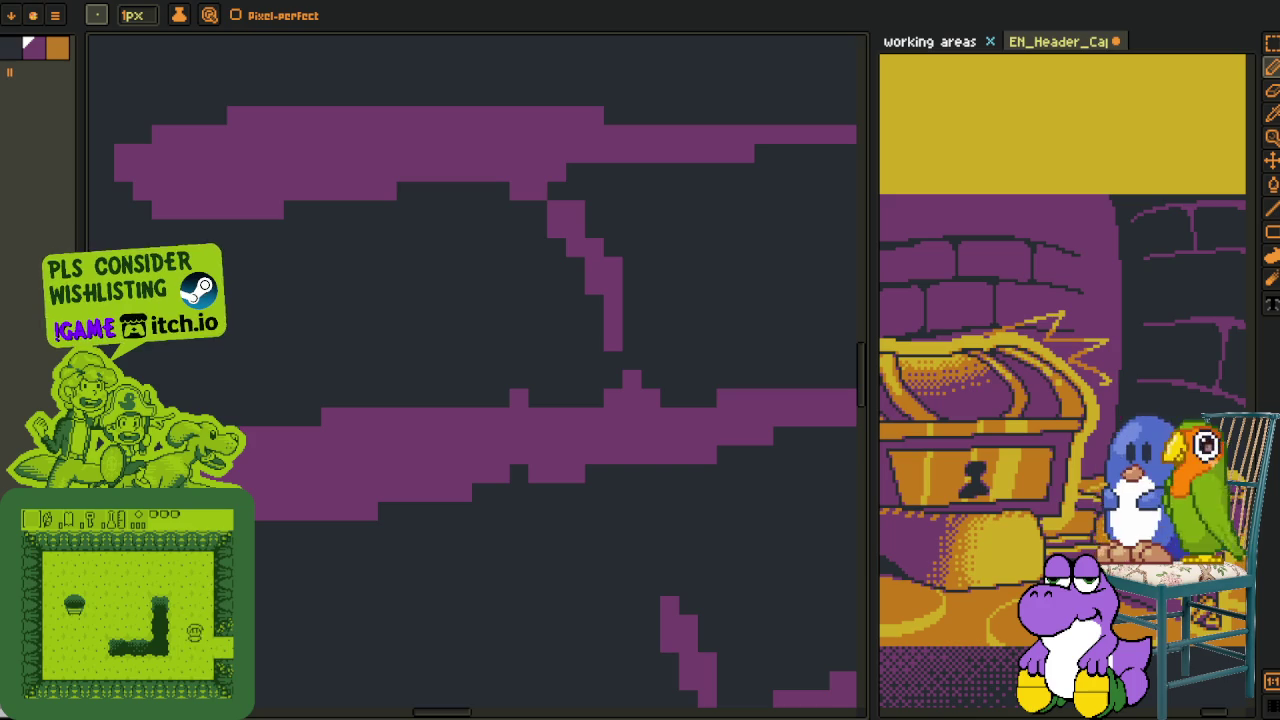
pyautogui.hotkey('ctrl', 'z')
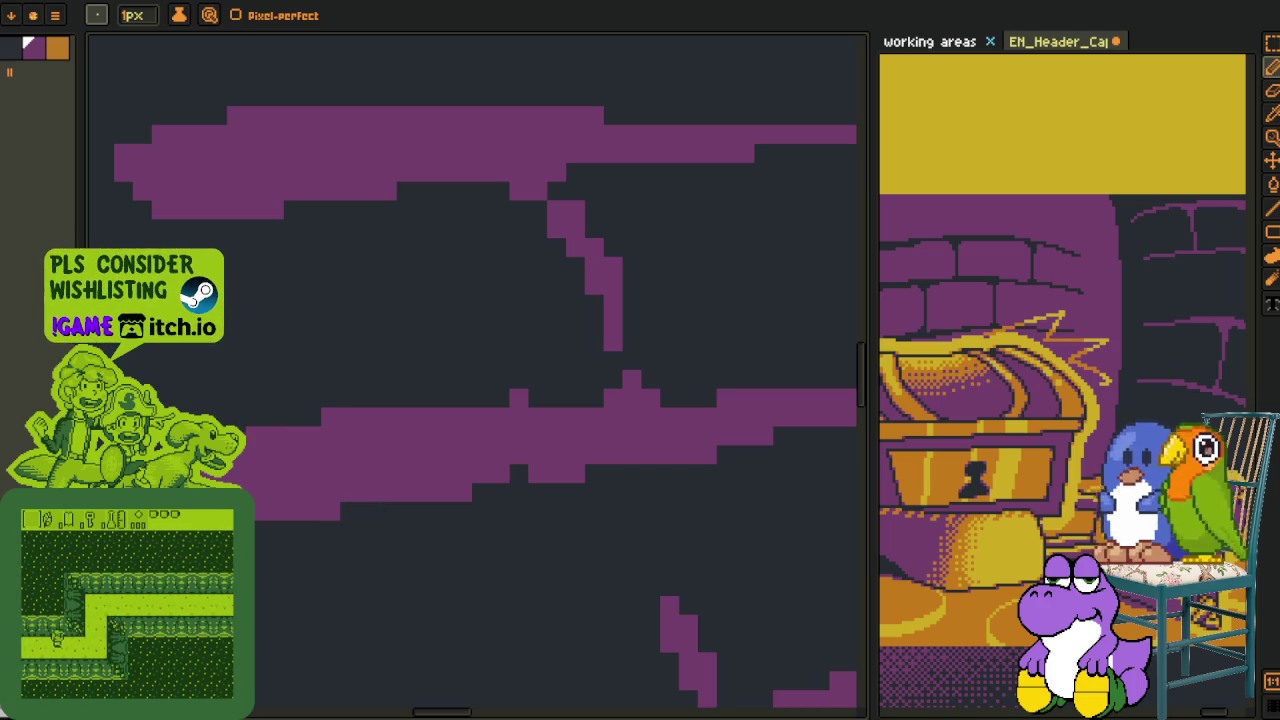
pyautogui.moveTo(462, 492); pyautogui.dragTo(500, 492)
pyautogui.click(519, 474)
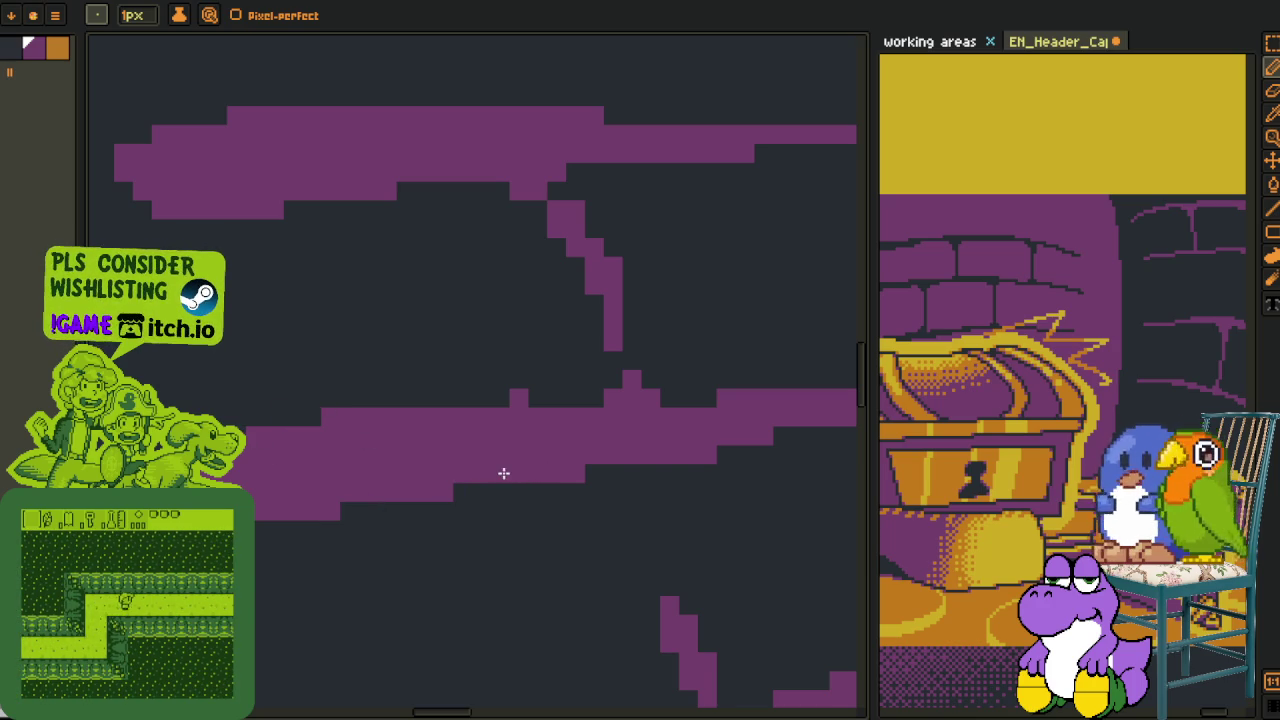
# Fill the small notch in the lower purple line and erase the top line's stray end
pyautogui.scroll(-1, 515, 470)
pyautogui.scroll(1, 437, 449)
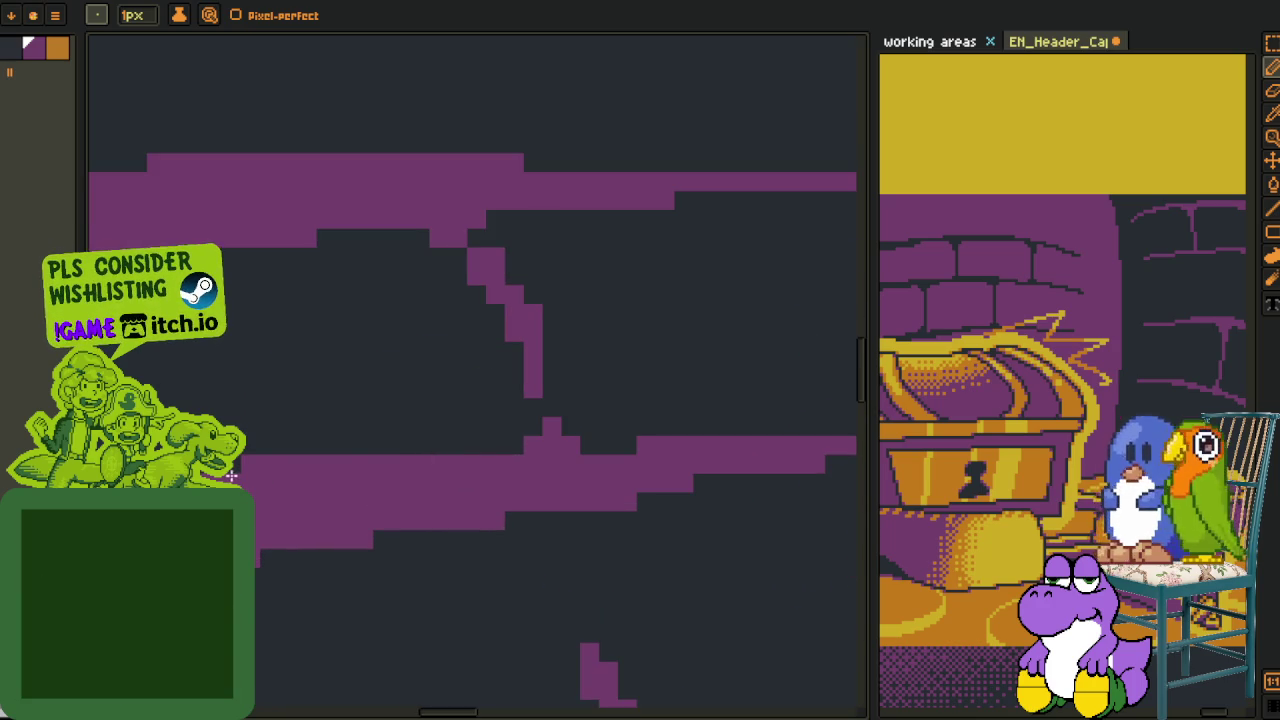
pyautogui.scroll(-1, 271, 463)
pyautogui.scroll(1, 331, 420)
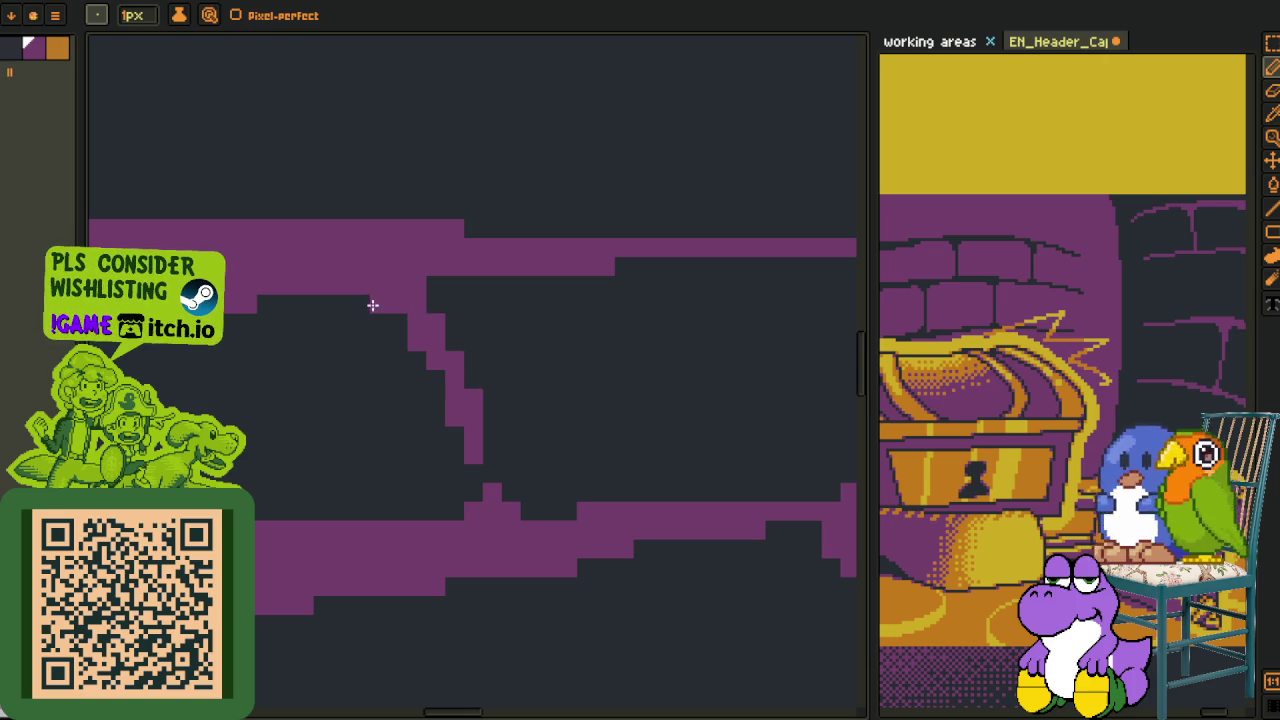
pyautogui.scroll(-1, 472, 296)
pyautogui.scroll(1, 380, 376)
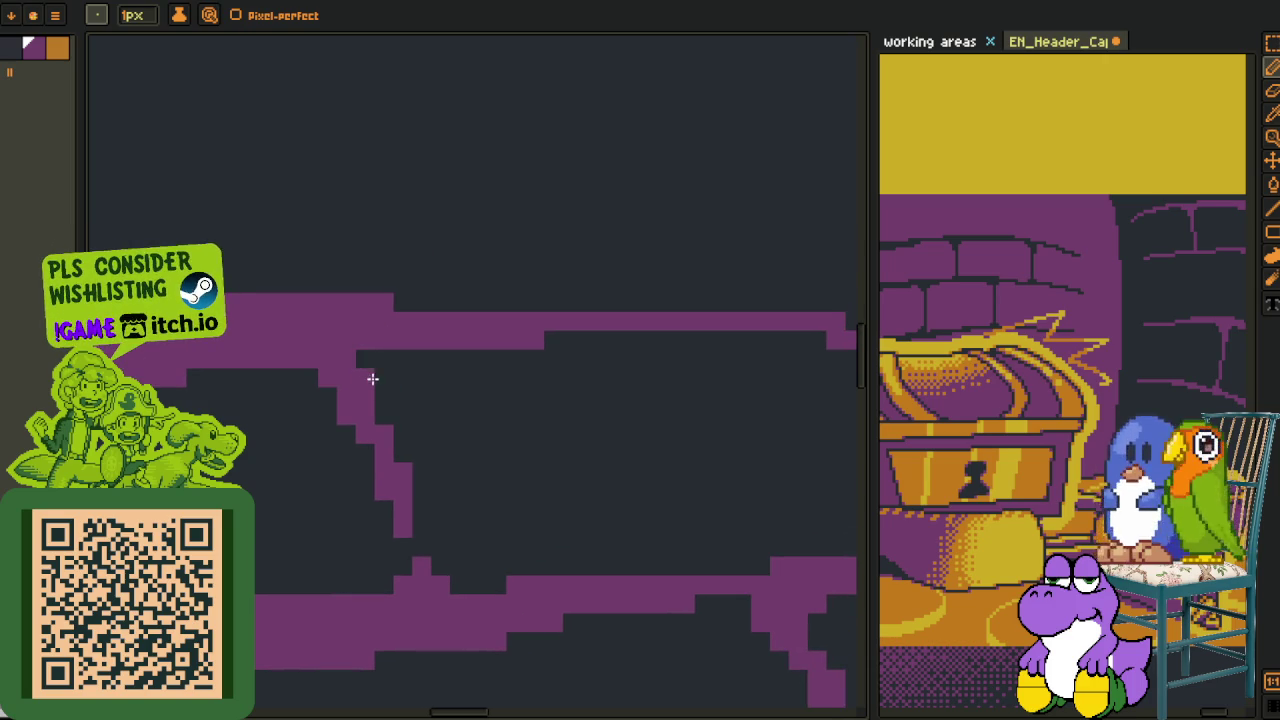
pyautogui.scroll(-2, 517, 385)
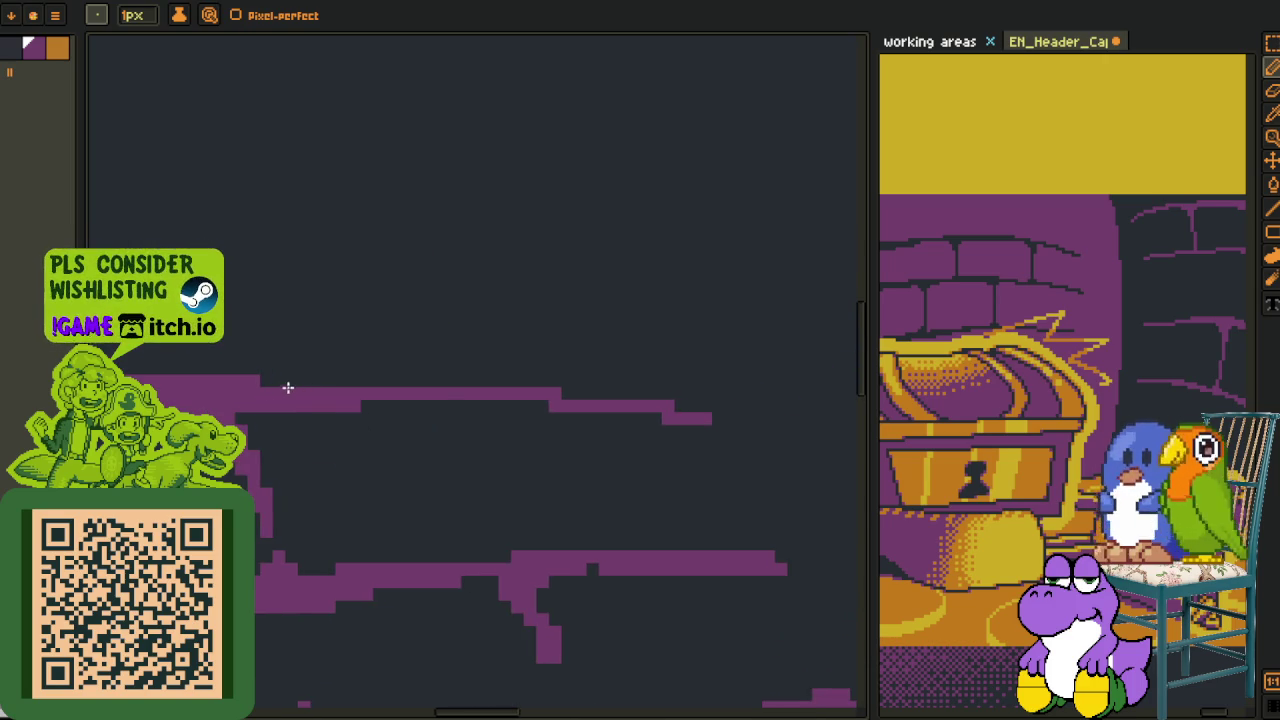
pyautogui.scroll(1, 637, 470)
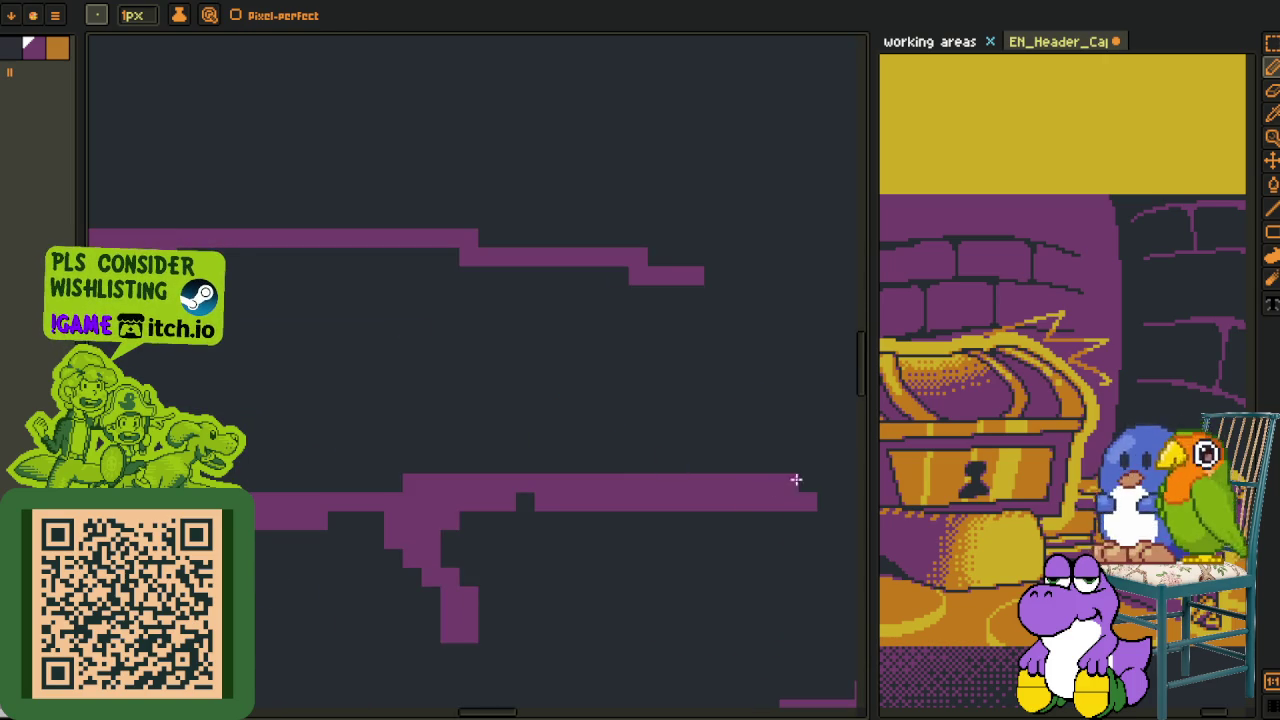
pyautogui.moveTo(787, 478); pyautogui.dragTo(668, 481)
pyautogui.click(519, 503)
# Remove a stray pixel and redraw the vertical brick joint in purple
pyautogui.moveTo(398, 497); pyautogui.dragTo(566, 451)
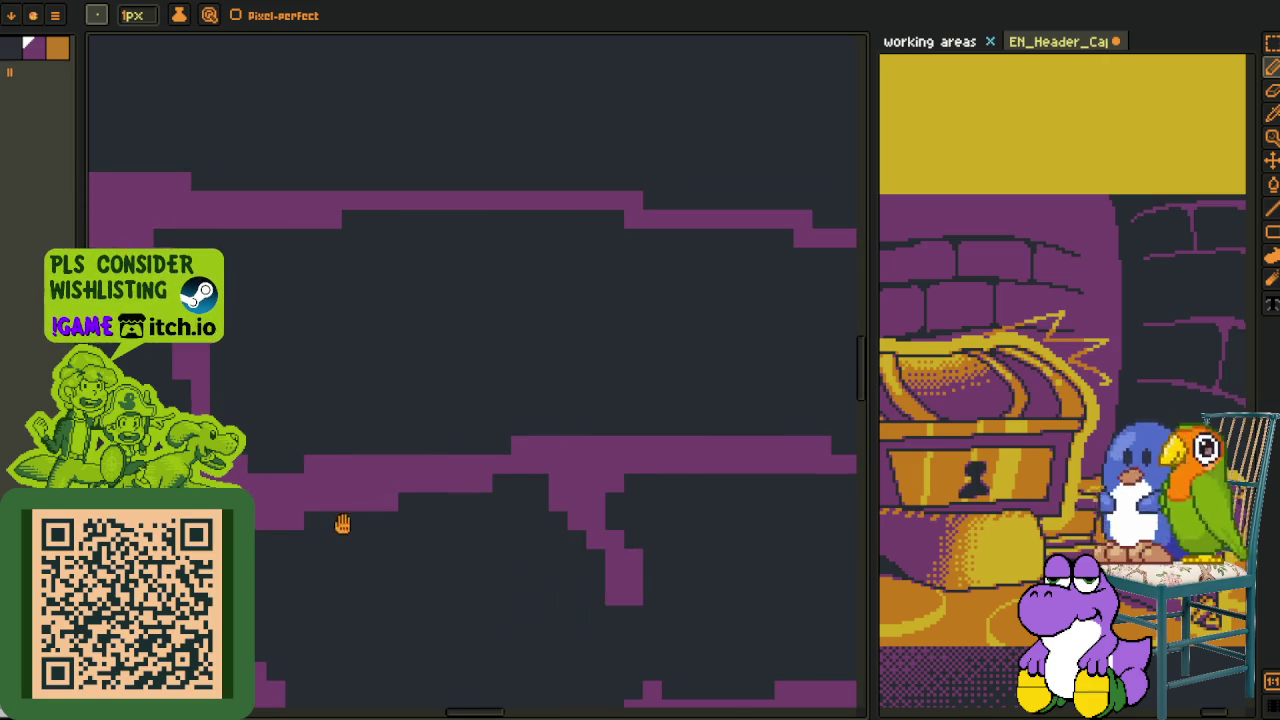
pyautogui.moveTo(340, 524); pyautogui.dragTo(623, 477)
pyautogui.scroll(1, 540, 440)
pyautogui.click(549, 415)
pyautogui.moveTo(545, 414)
pyautogui.mouseDown()
pyautogui.moveTo(571, 440)
pyautogui.moveTo(571, 539)
pyautogui.mouseUp()
pyautogui.click(545, 490)
# Erase the lower brick line's bottom-edge pixels and shift the raised block's left pixel outward
pyautogui.scroll(-2, 545, 469)
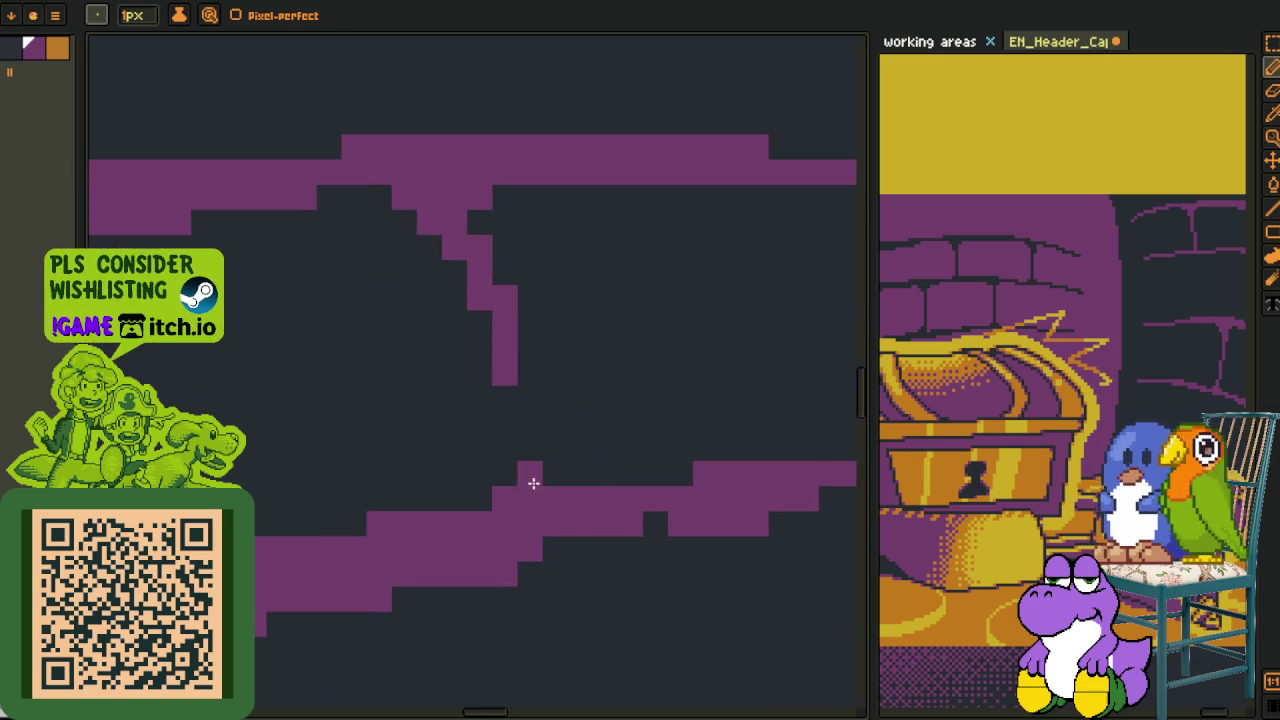
pyautogui.scroll(1, 646, 509)
pyautogui.moveTo(646, 509); pyautogui.dragTo(446, 517)
pyautogui.moveTo(551, 527); pyautogui.dragTo(470, 485)
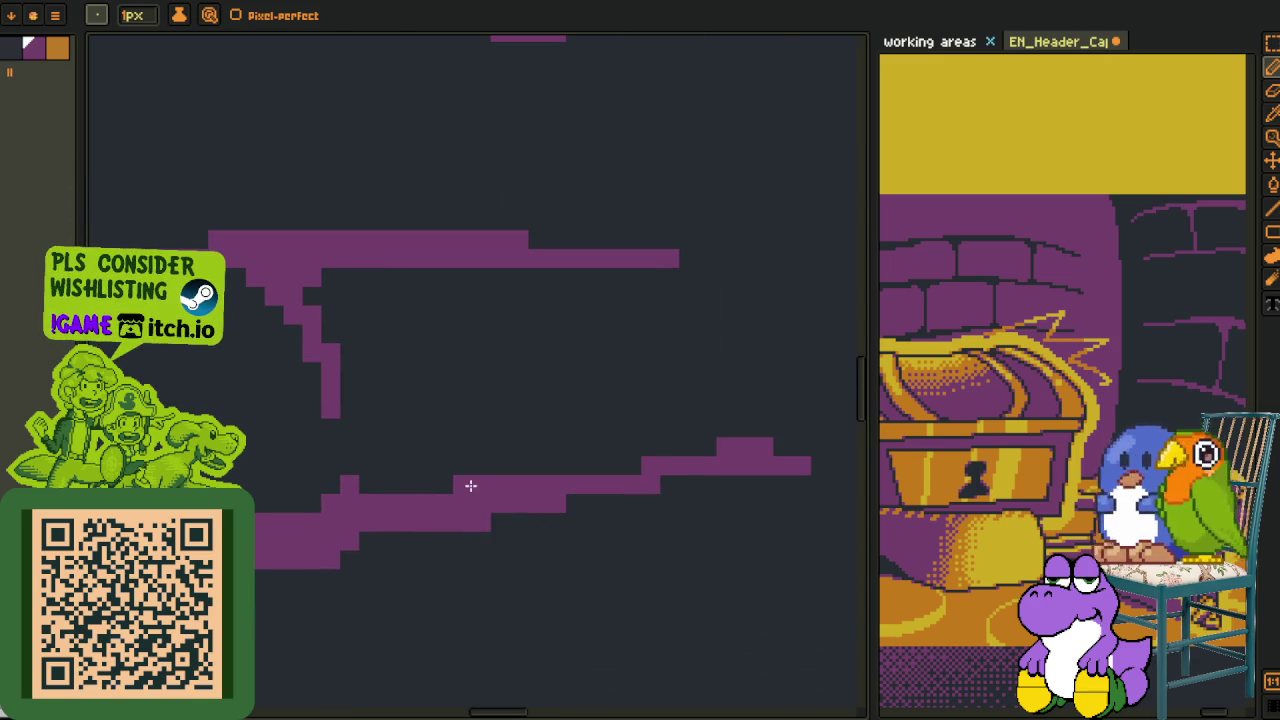
pyautogui.click(707, 447)
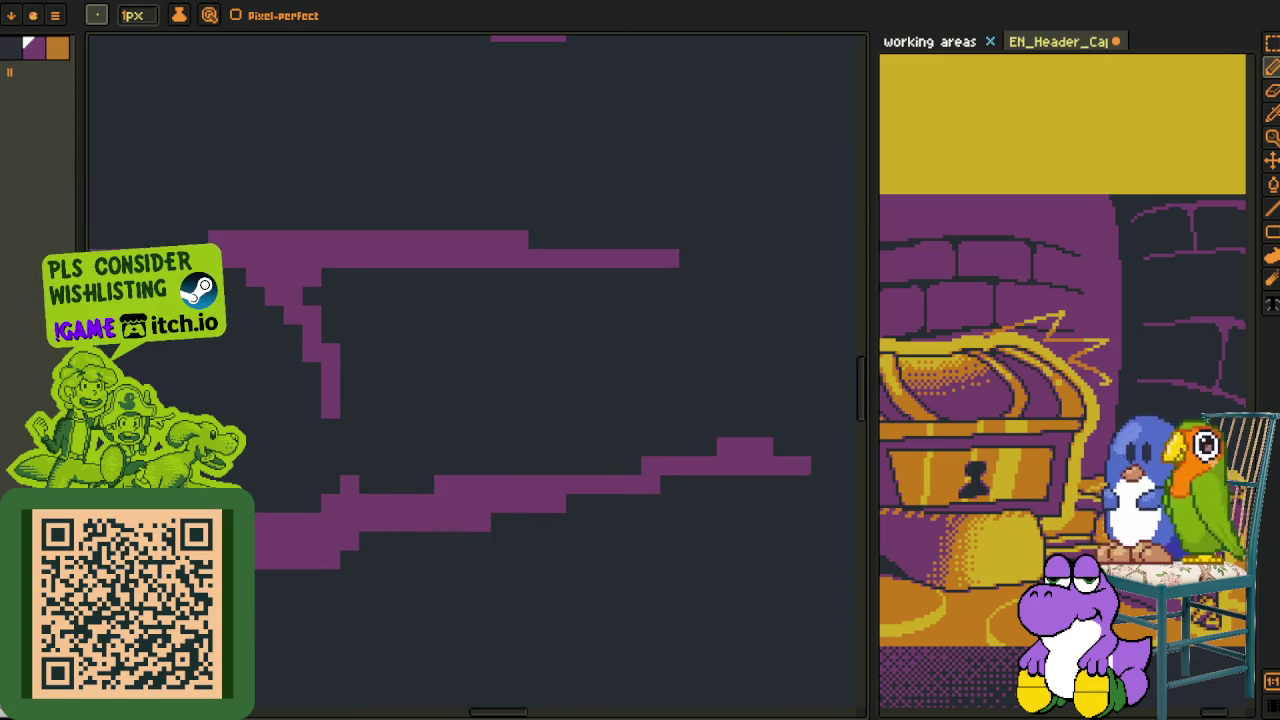
pyautogui.click(689, 447)
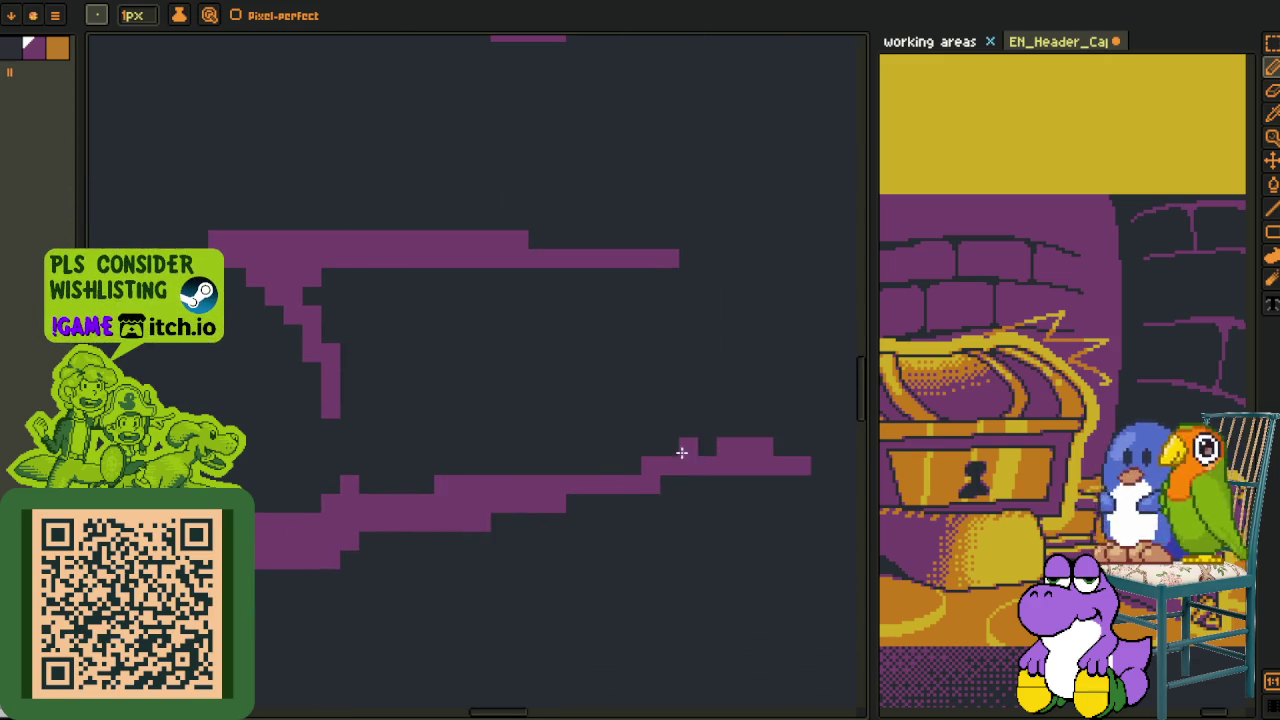
# Paint a new diagonal purple brick segment and erase pixels at the lower line's right end
pyautogui.hscroll(-5, 622, 462)
pyautogui.scroll(-2, 642, 449)
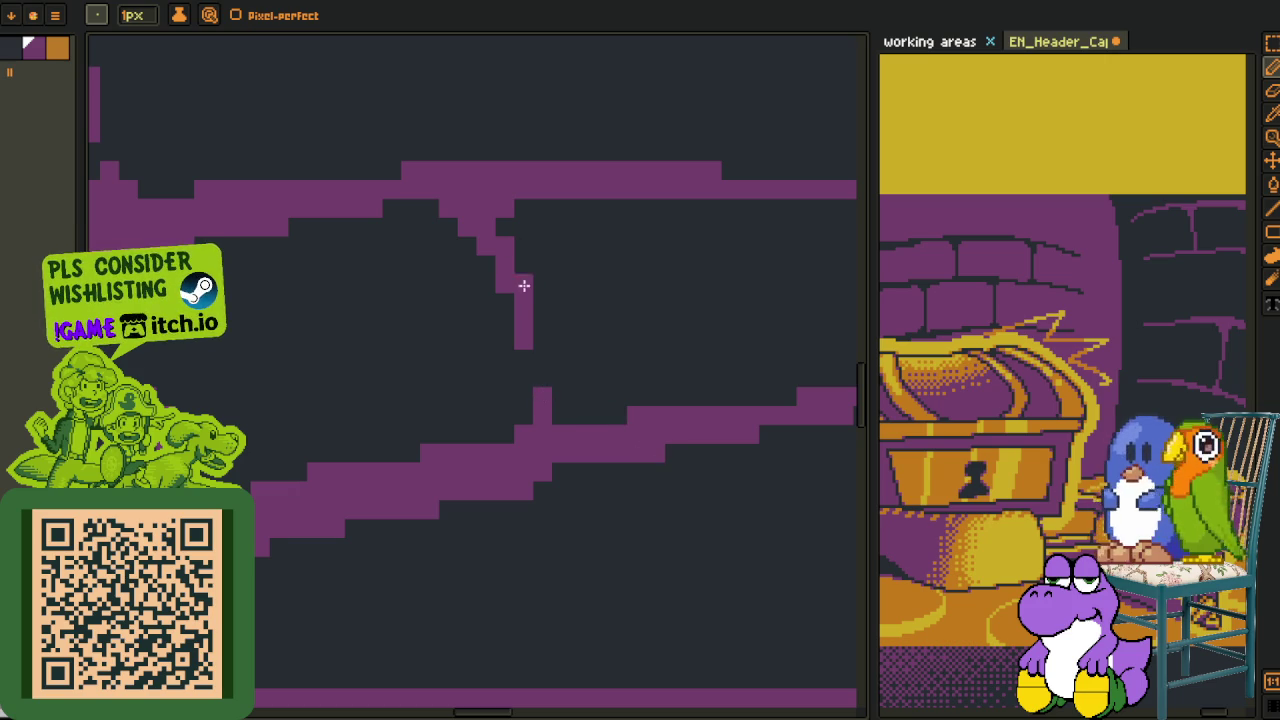
pyautogui.scroll(-2, 491, 434)
pyautogui.hscroll(-3, 611, 414)
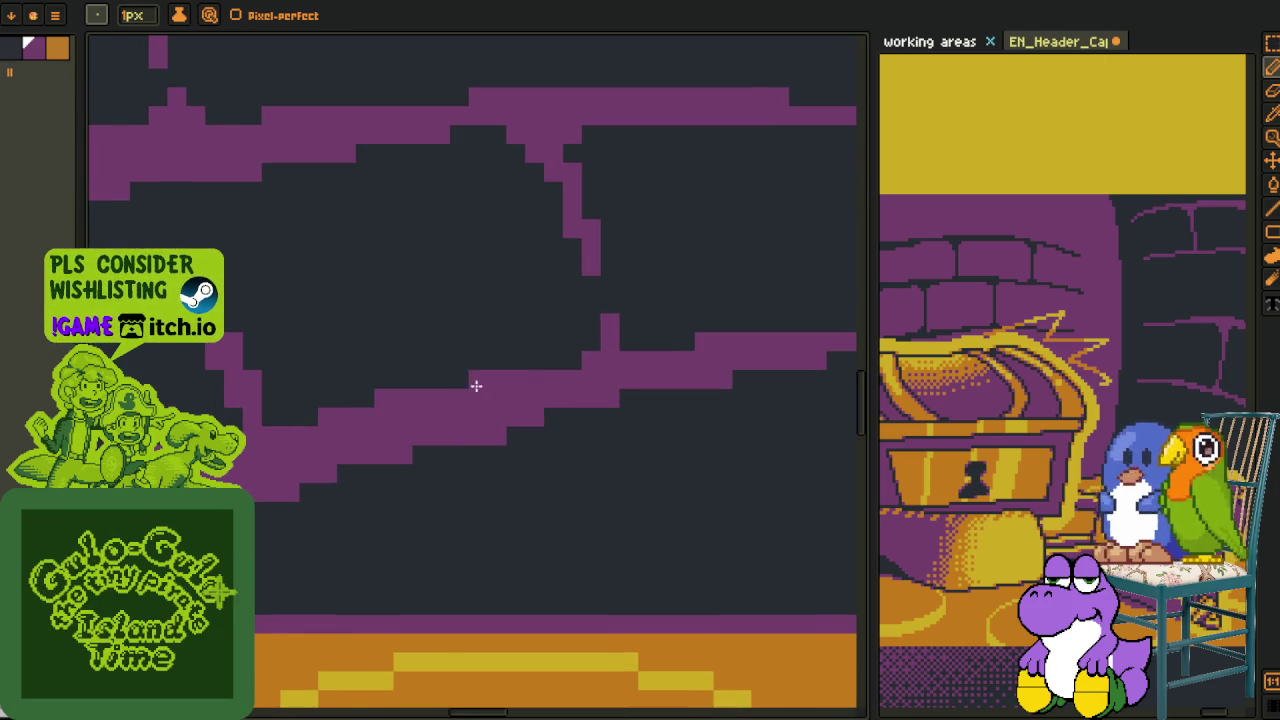
pyautogui.hscroll(-3, 280, 463)
pyautogui.moveTo(280, 463); pyautogui.dragTo(434, 424)
pyautogui.rightClick(411, 499)
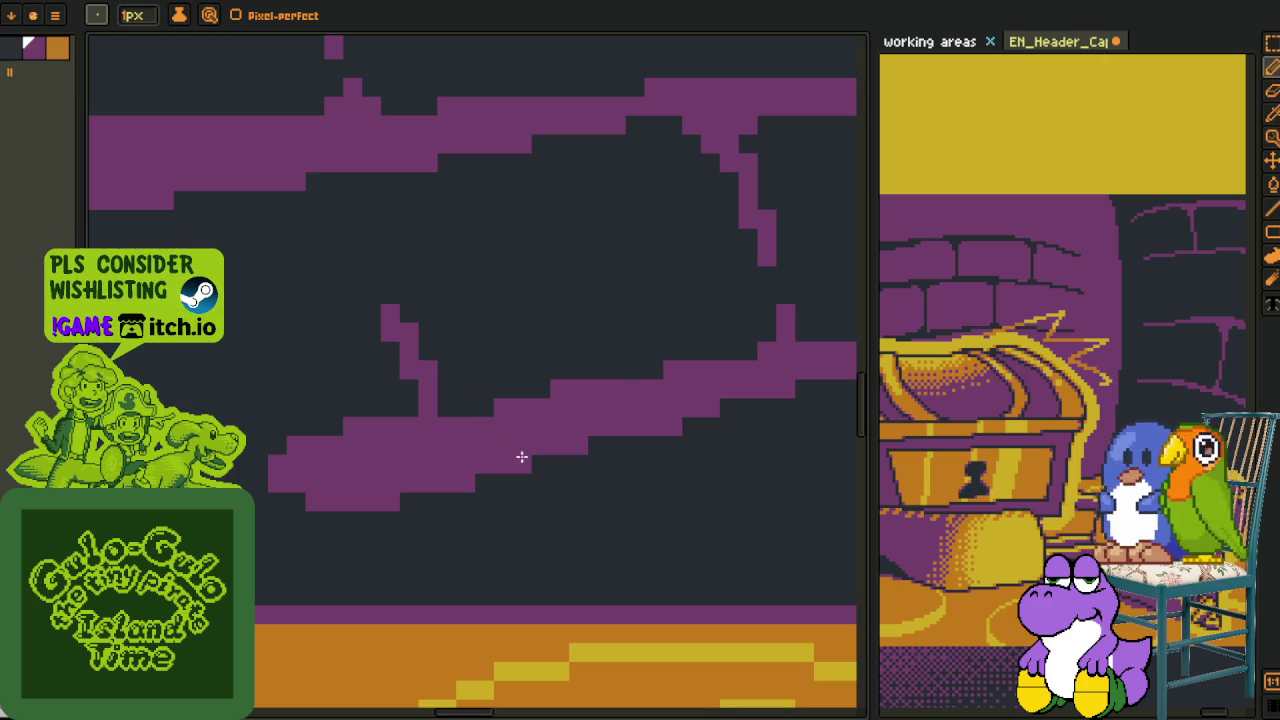
pyautogui.moveTo(690, 428); pyautogui.dragTo(616, 446)
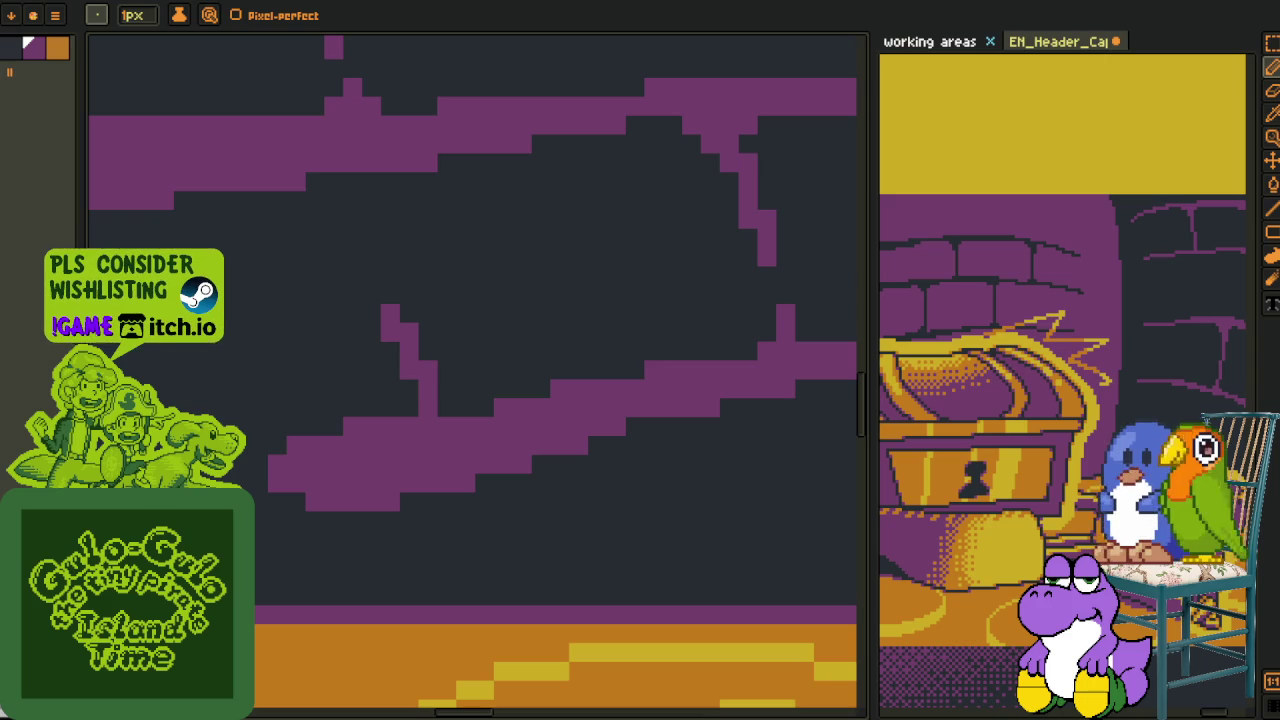
pyautogui.moveTo(737, 409); pyautogui.dragTo(463, 429)
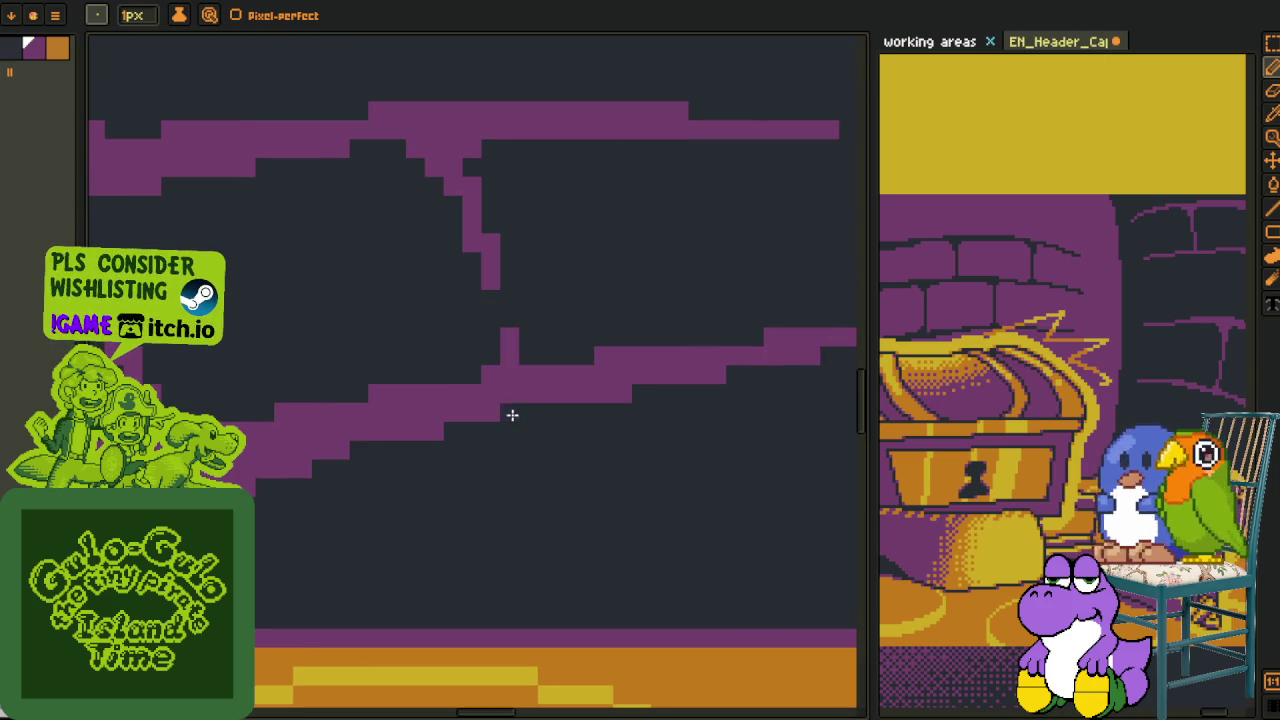
pyautogui.scroll(-3, 540, 375)
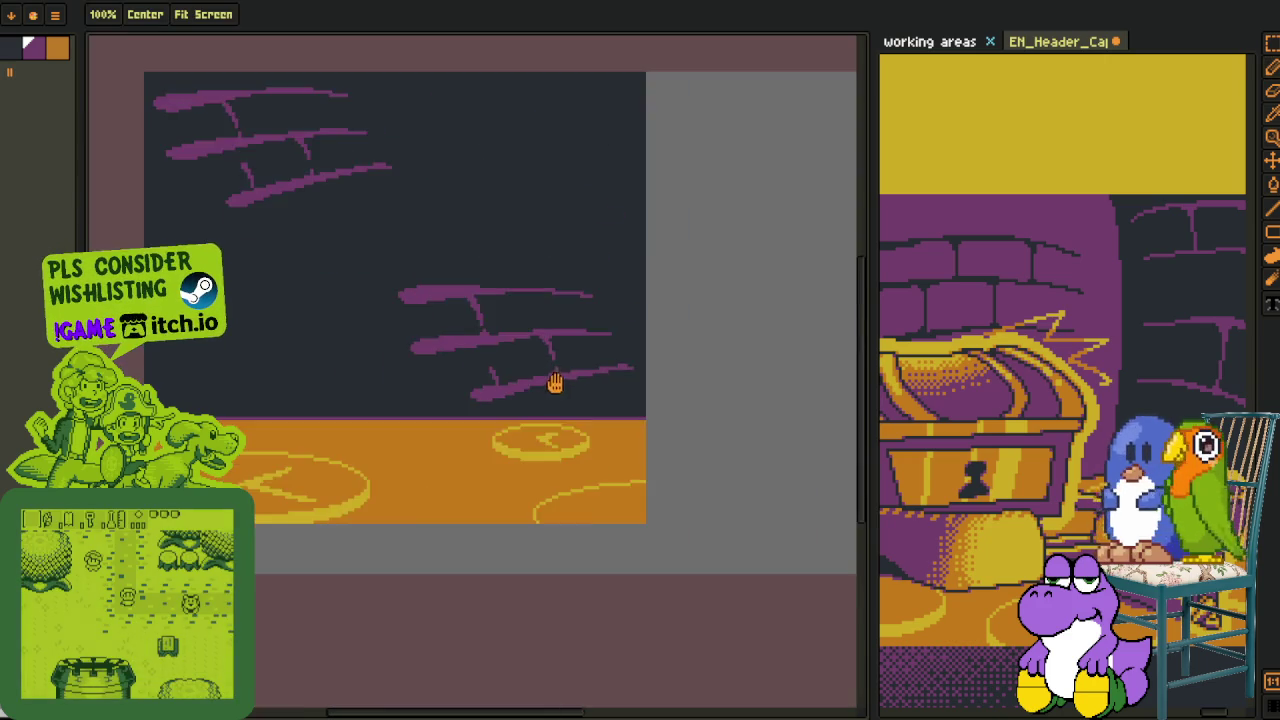
# Show the layers timeline and play back the sprite's frames, centring the enlarged sprite
pyautogui.scroll(-1, 560, 380)
pyautogui.scroll(-2, 495, 307)
pyautogui.scroll(-1, 495, 307)
pyautogui.press('i')
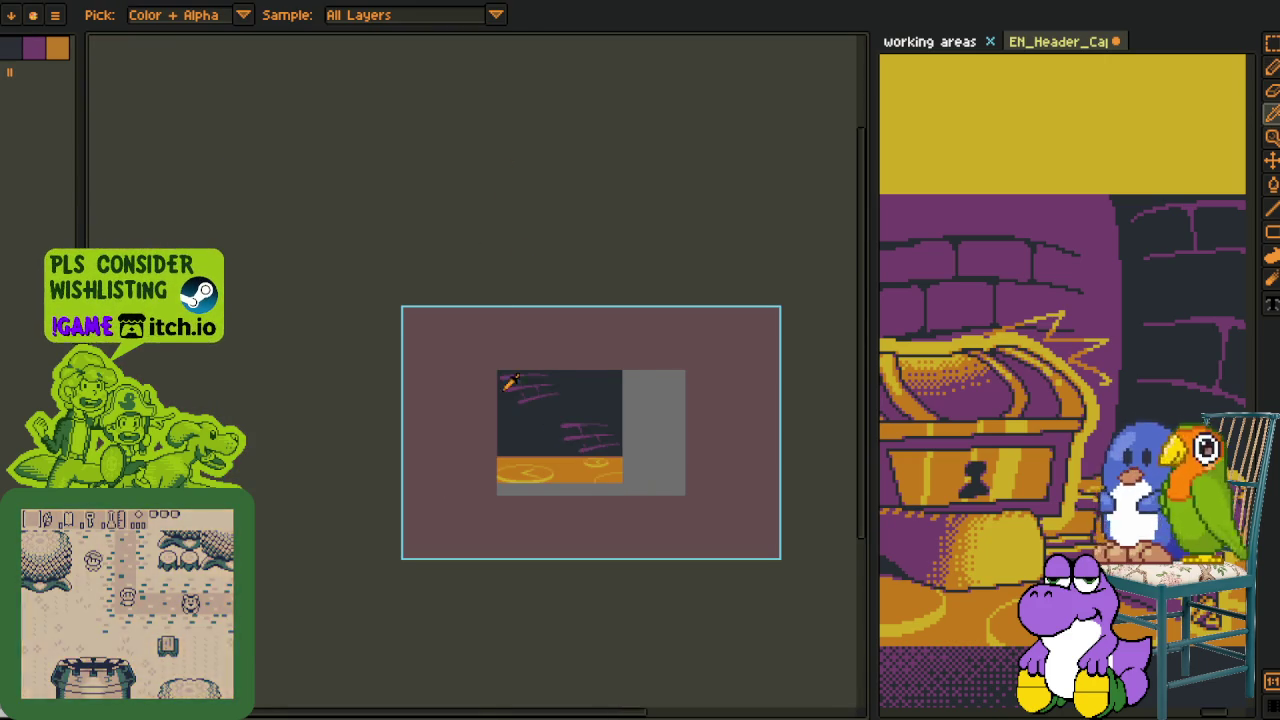
pyautogui.press('Tab')
pyautogui.press('Return')
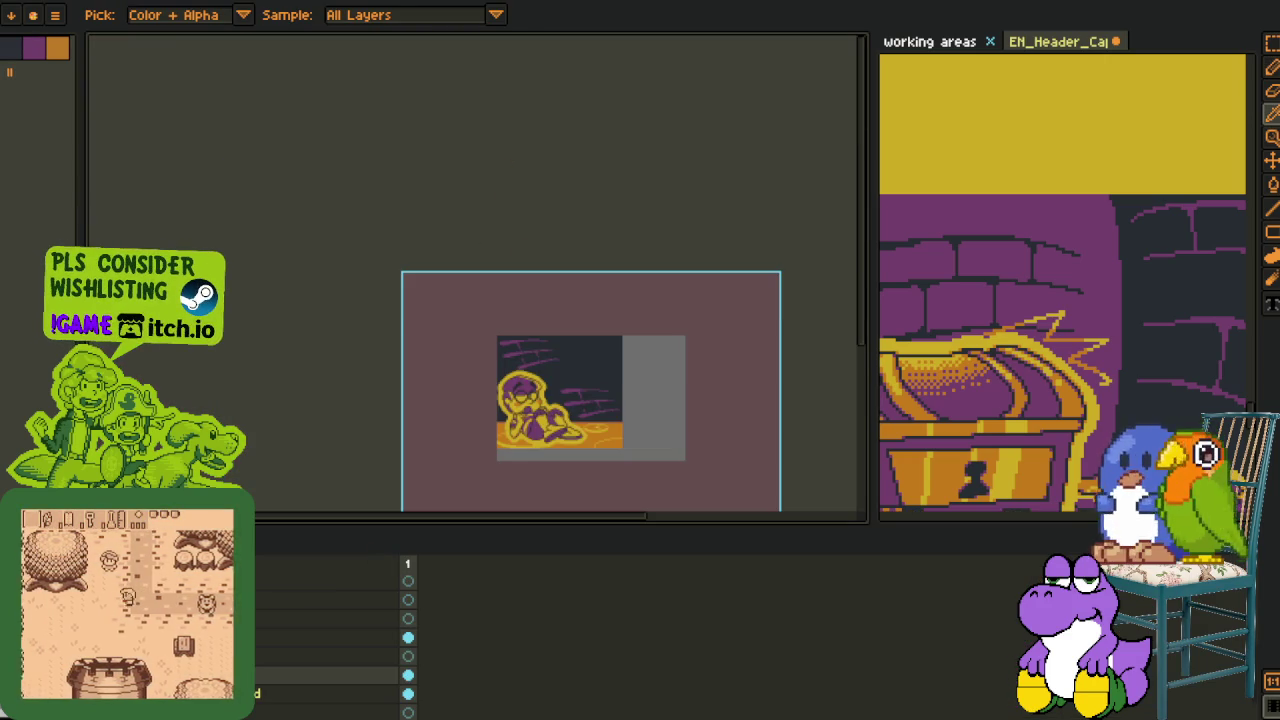
pyautogui.scroll(1, 544, 373)
pyautogui.moveTo(544, 373); pyautogui.dragTo(361, 276)
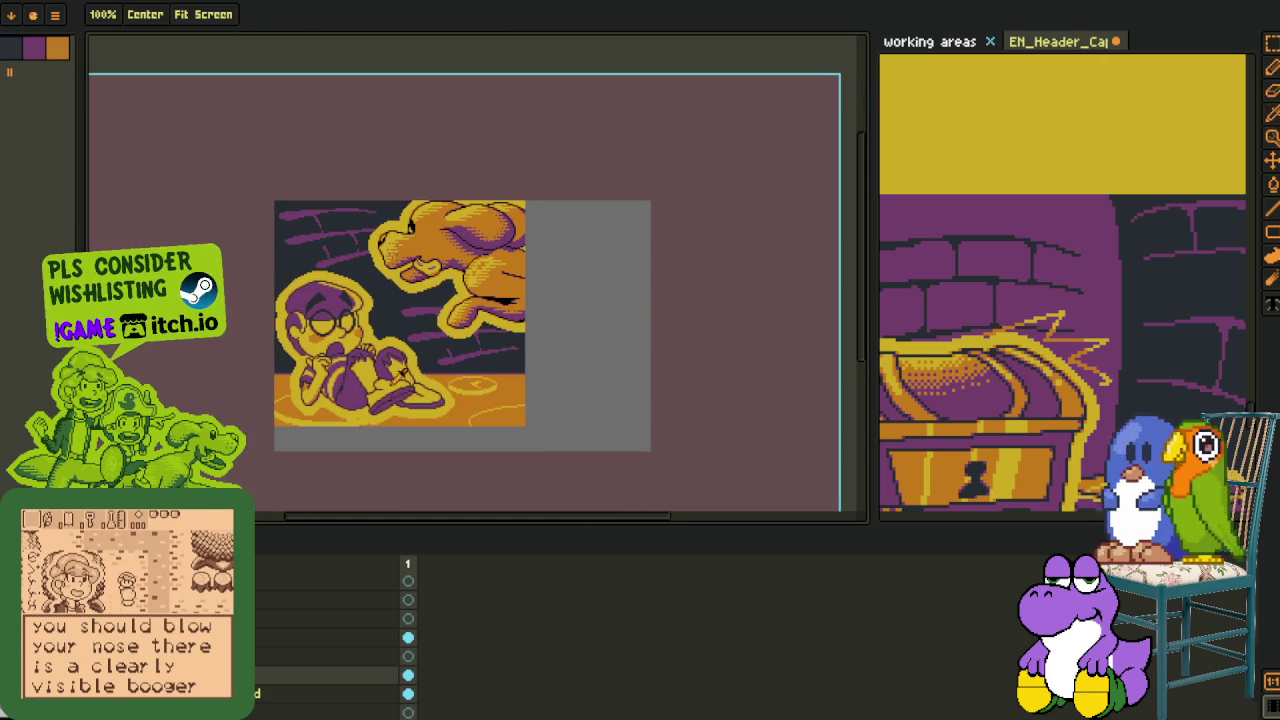
# Merge the current layer down into the one beneath and save the sprite
pyautogui.rightClick(258, 586)
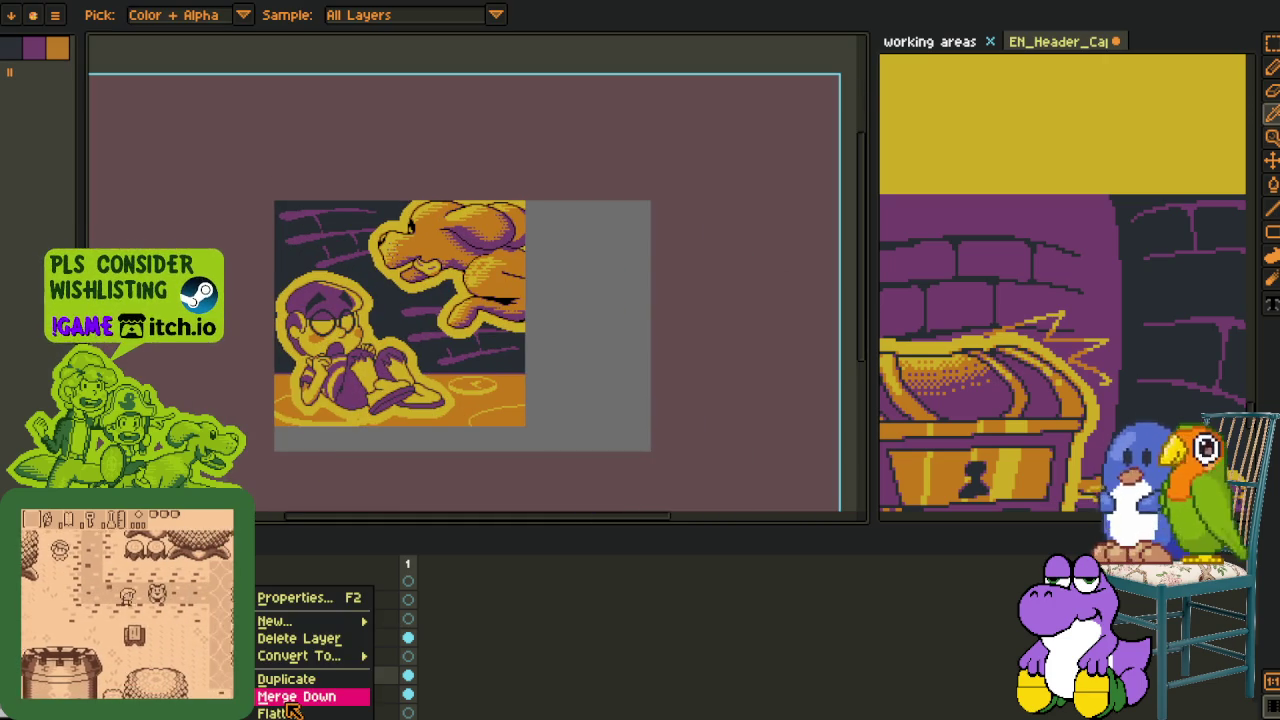
pyautogui.click(295, 694)
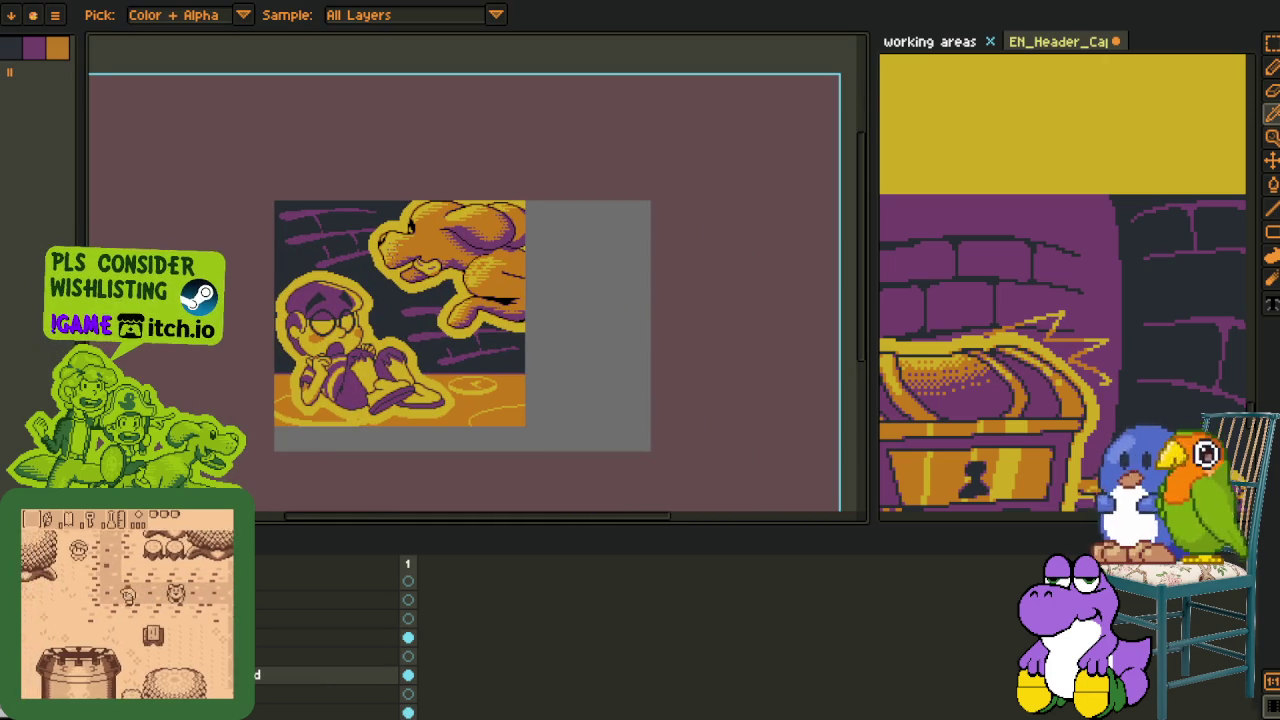
pyautogui.hotkey('ctrl', 'e')
pyautogui.hotkey('ctrl', 's')
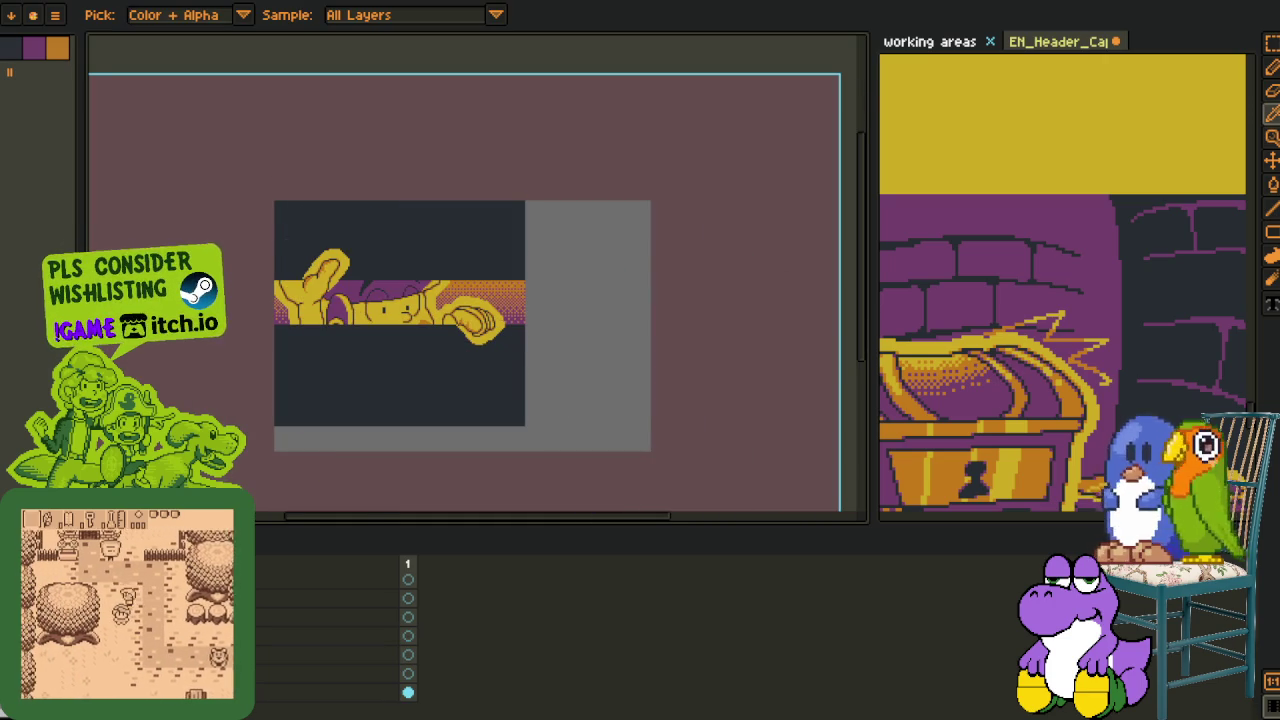
# Hide the timeline and close EN_Header_Capsule_Square-Sheet, choosing Don't Save
pyautogui.moveTo(317, 404); pyautogui.dragTo(323, 355)
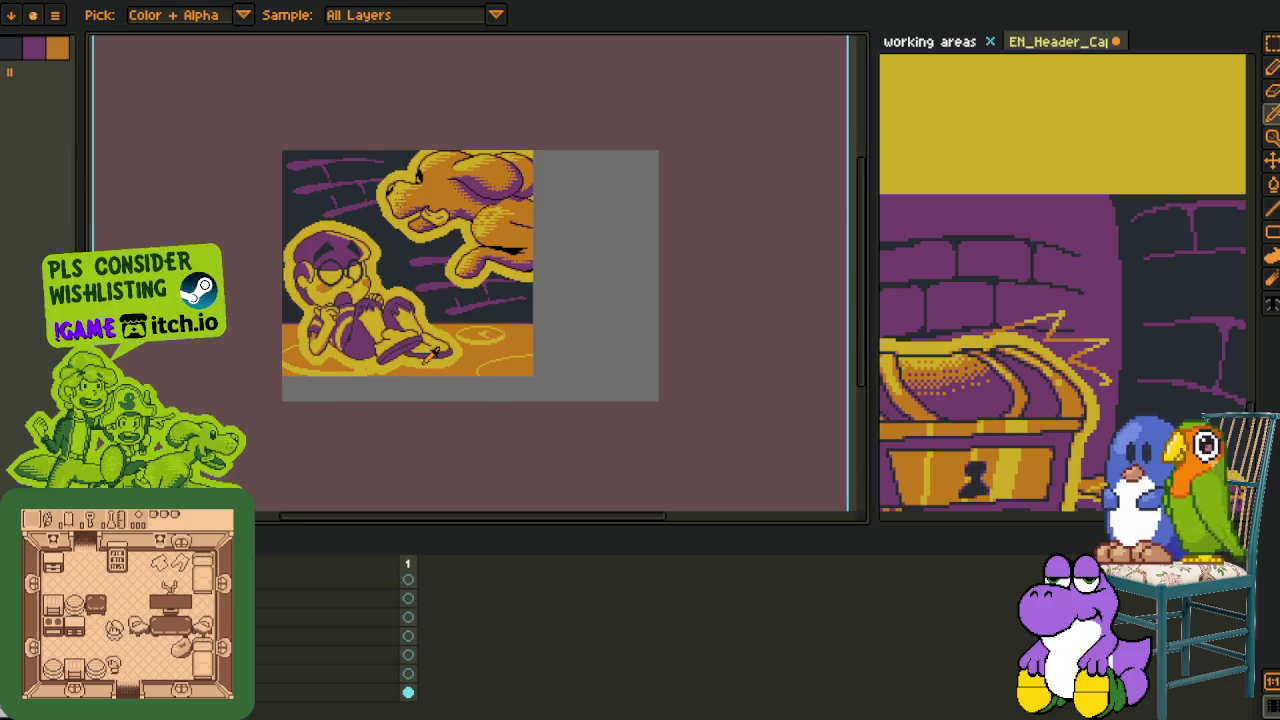
pyautogui.scroll(-1, 432, 352)
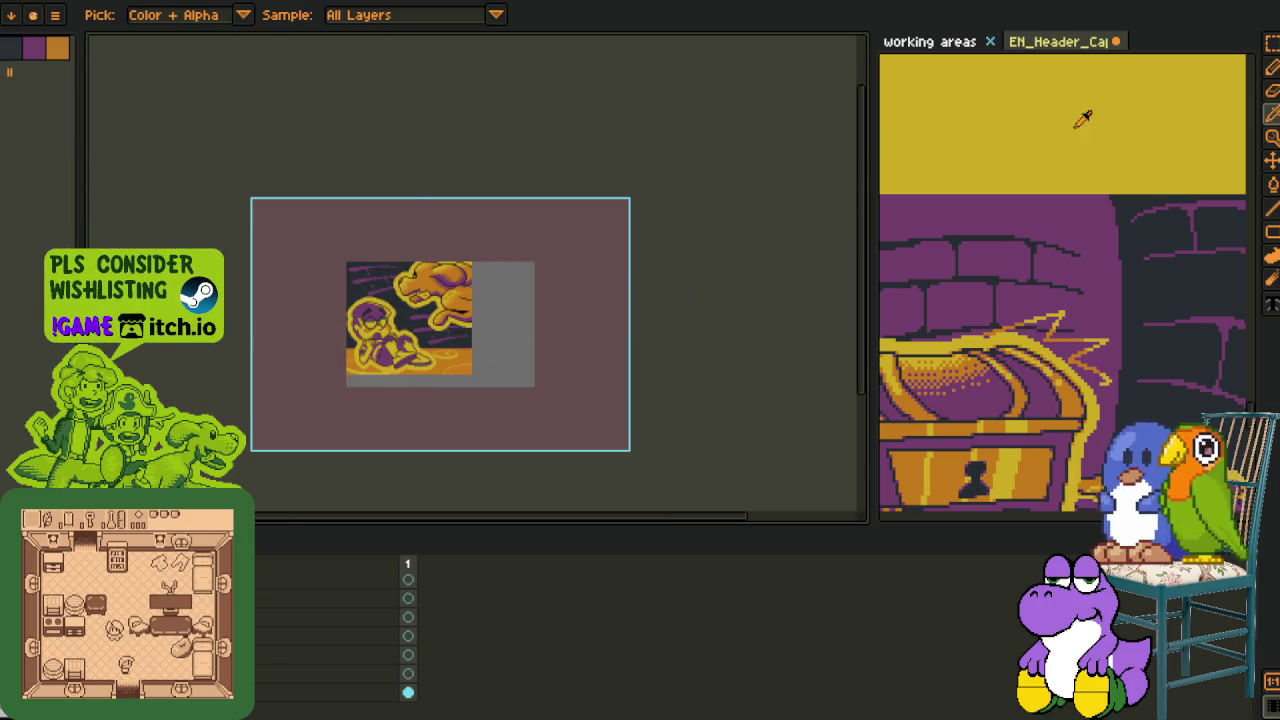
pyautogui.press('Tab')
pyautogui.click(1041, 48)
pyautogui.click(1116, 41)
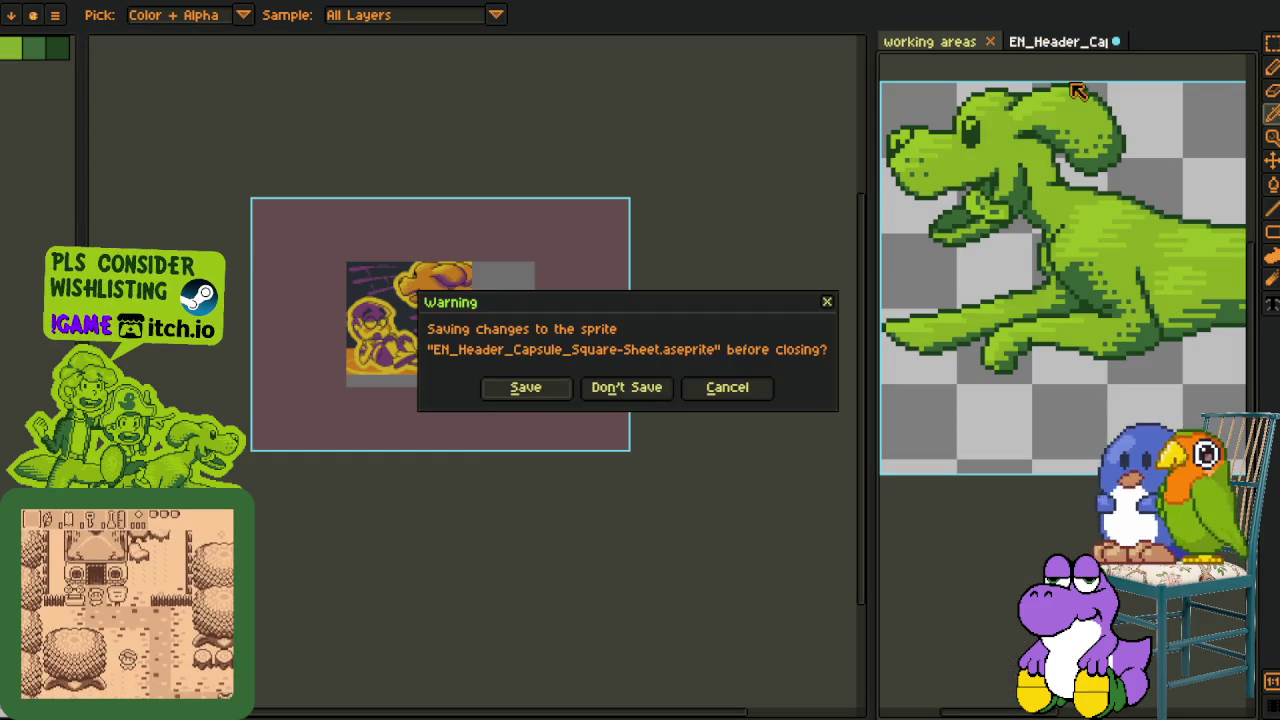
pyautogui.click(654, 389)
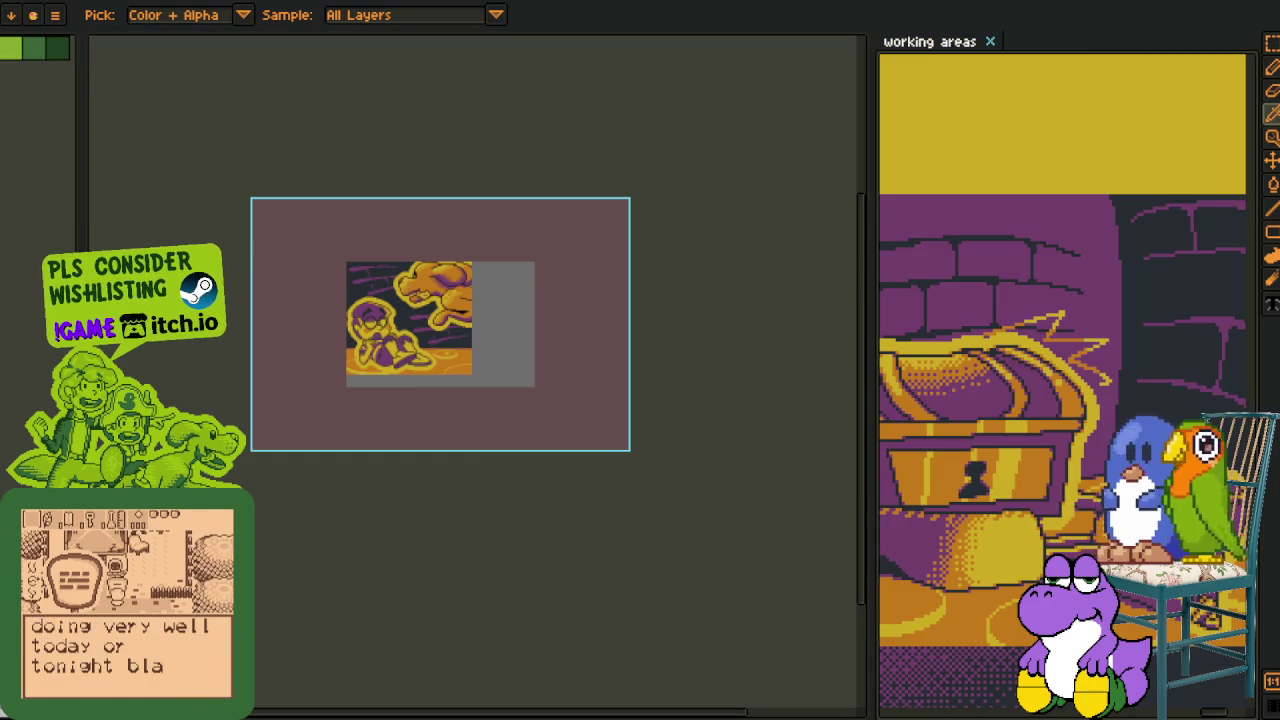
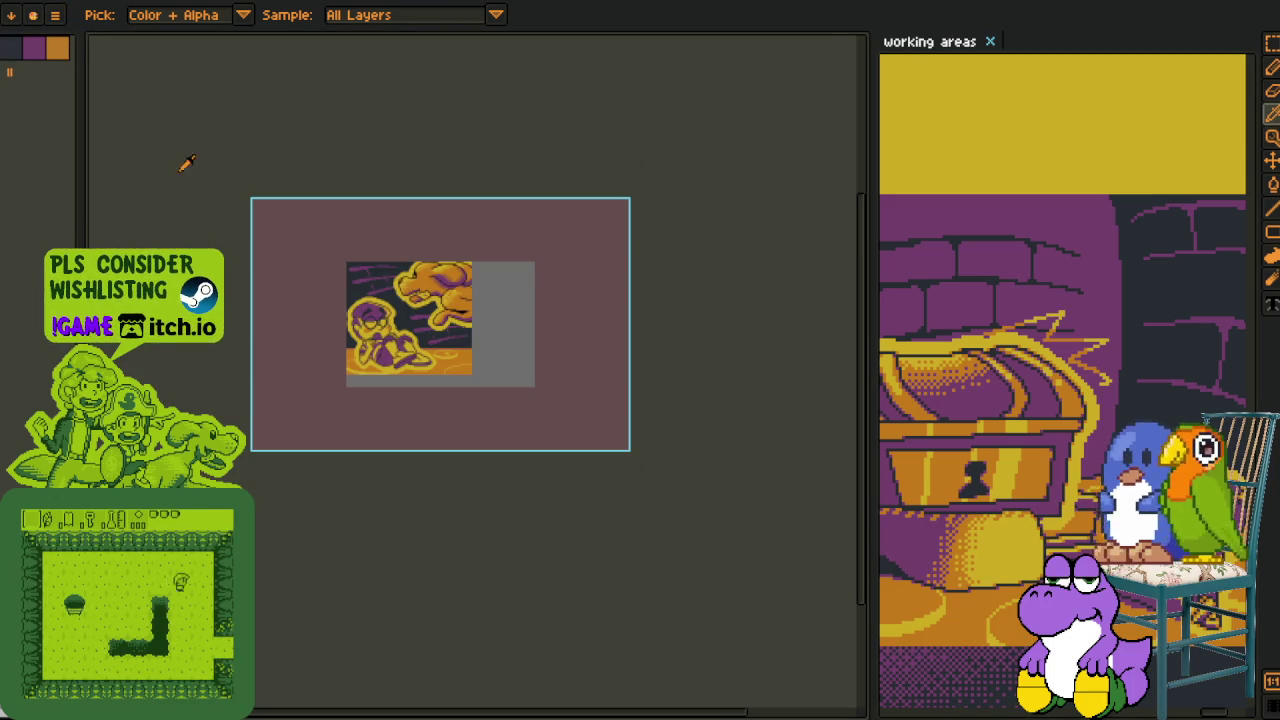
# Export sprite sheets from each of the three cutscene animations, ending on the character sheet
pyautogui.press('Tab')
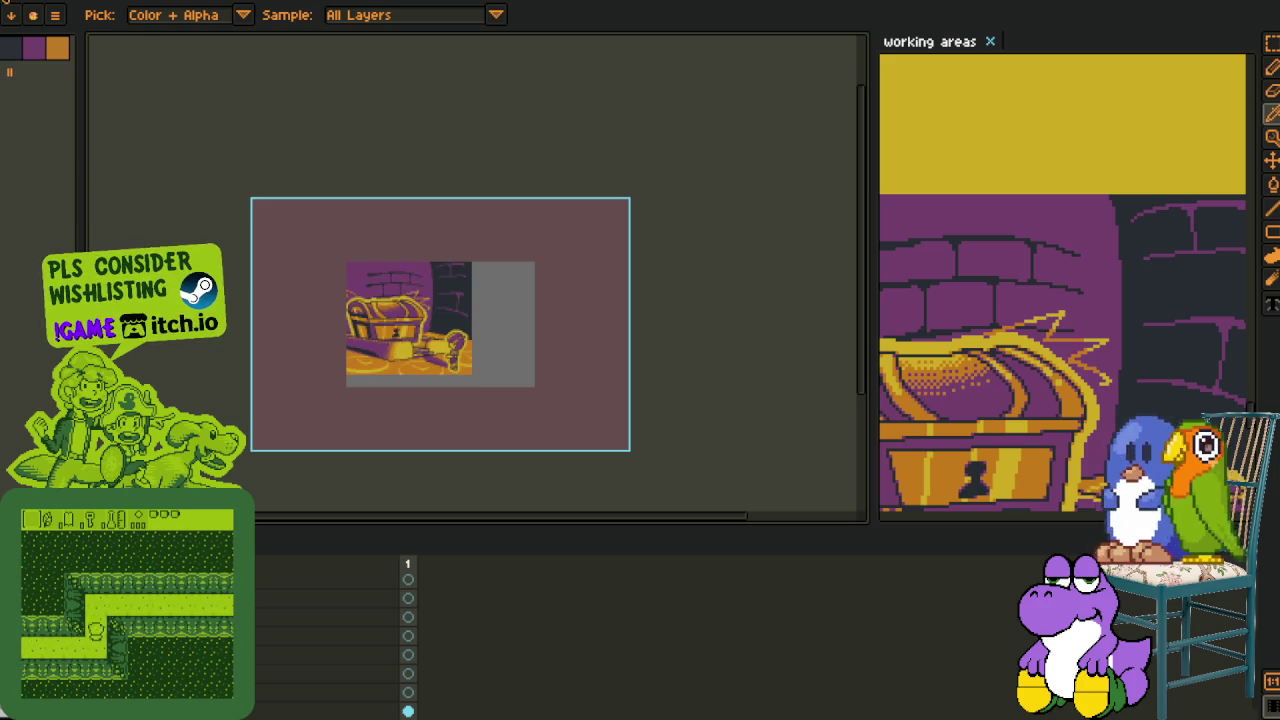
pyautogui.click(3, 3)
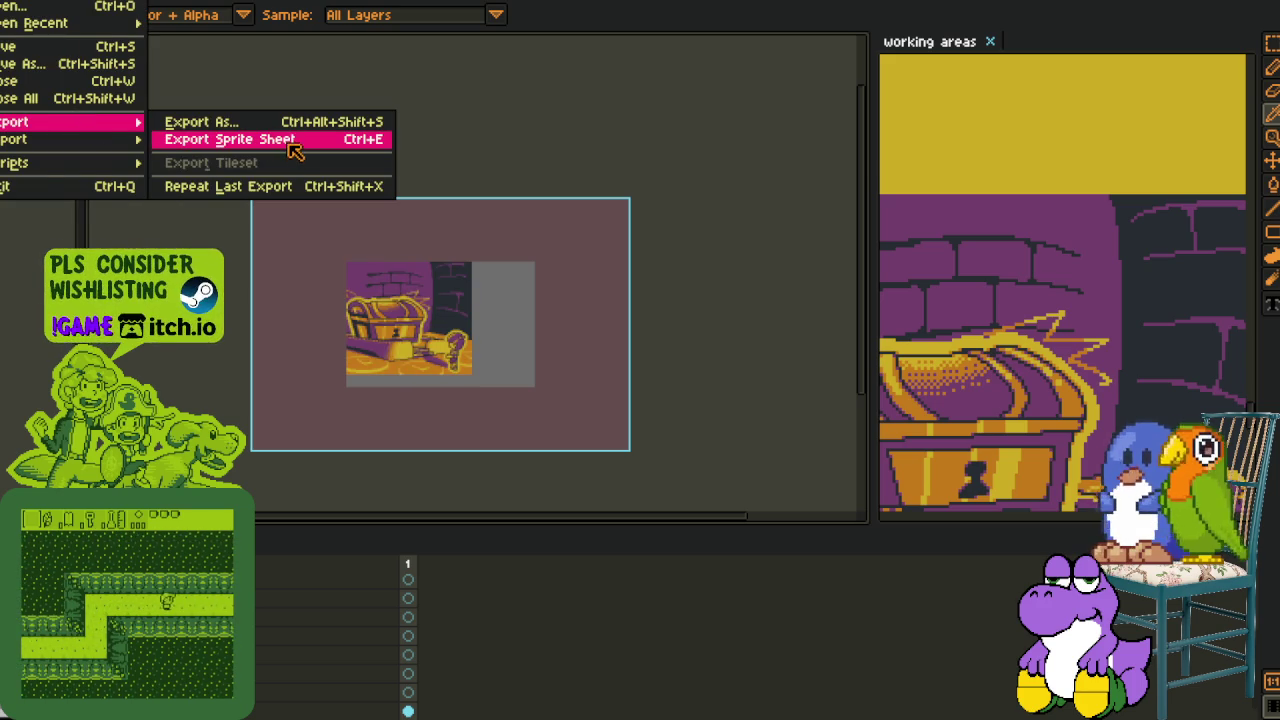
pyautogui.click(295, 145)
pyautogui.click(710, 468)
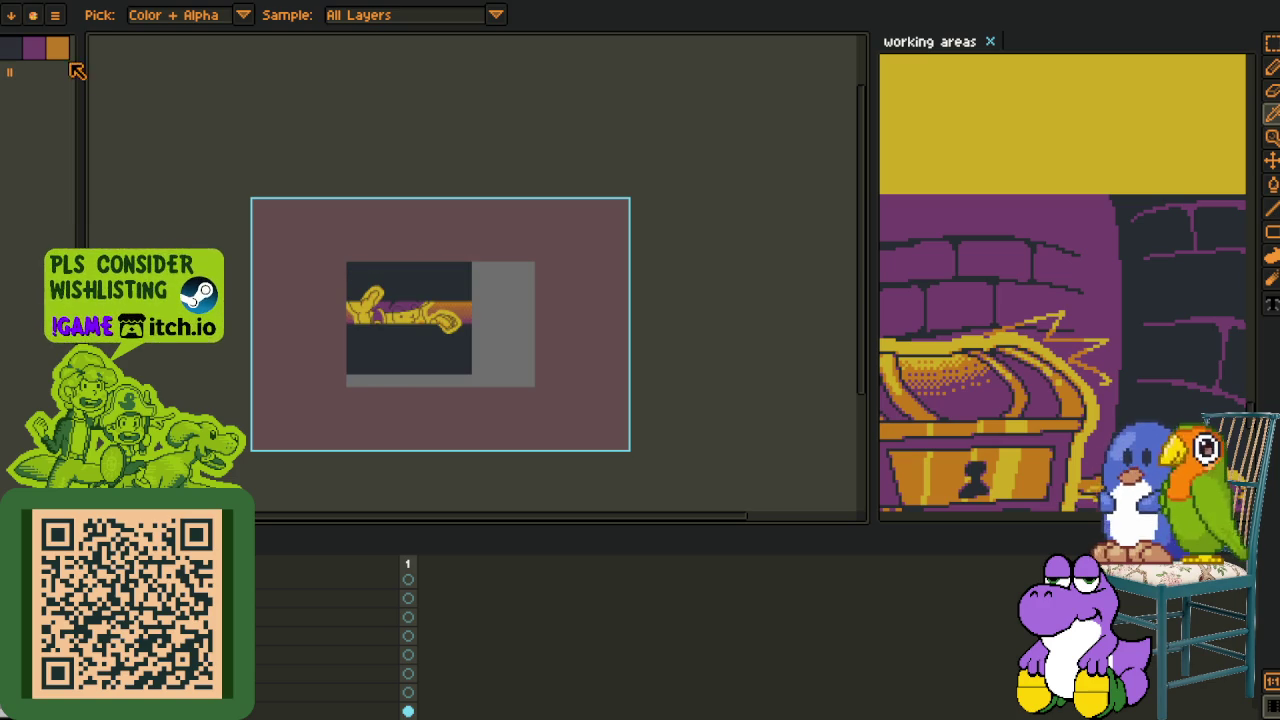
pyautogui.click(55, 14)
pyautogui.moveTo(40, 121)
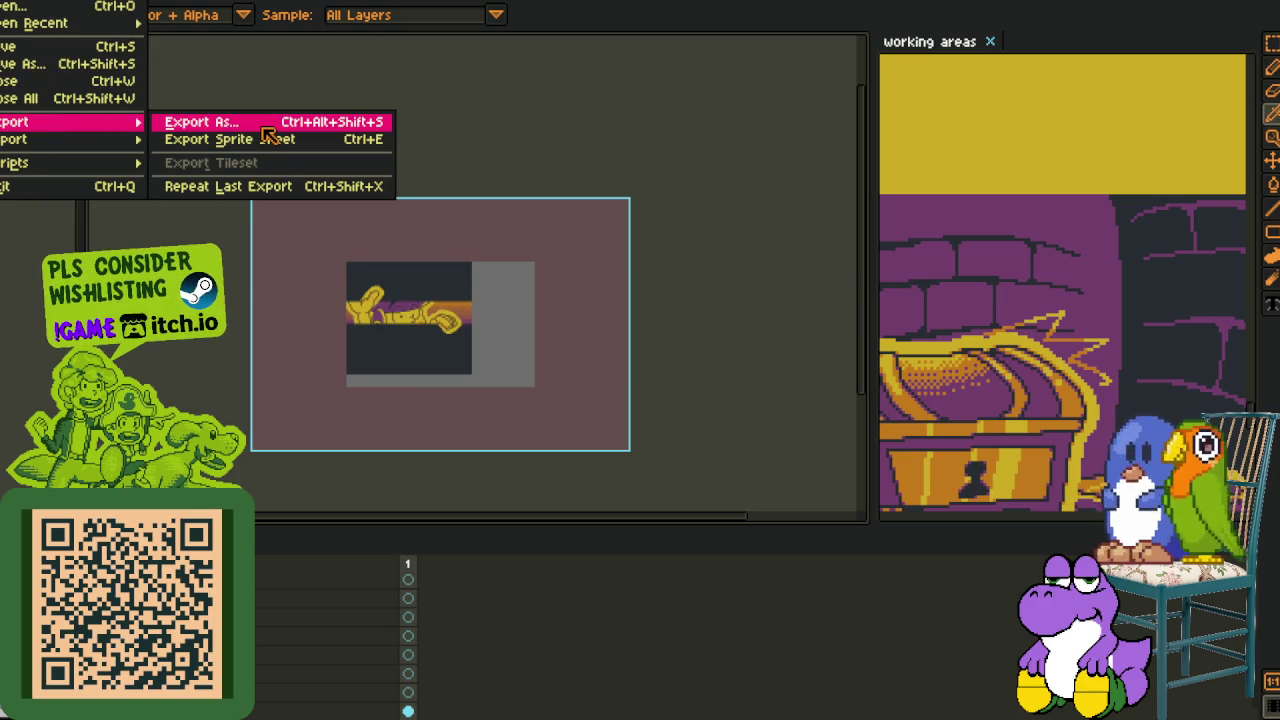
pyautogui.click(270, 138)
pyautogui.click(705, 466)
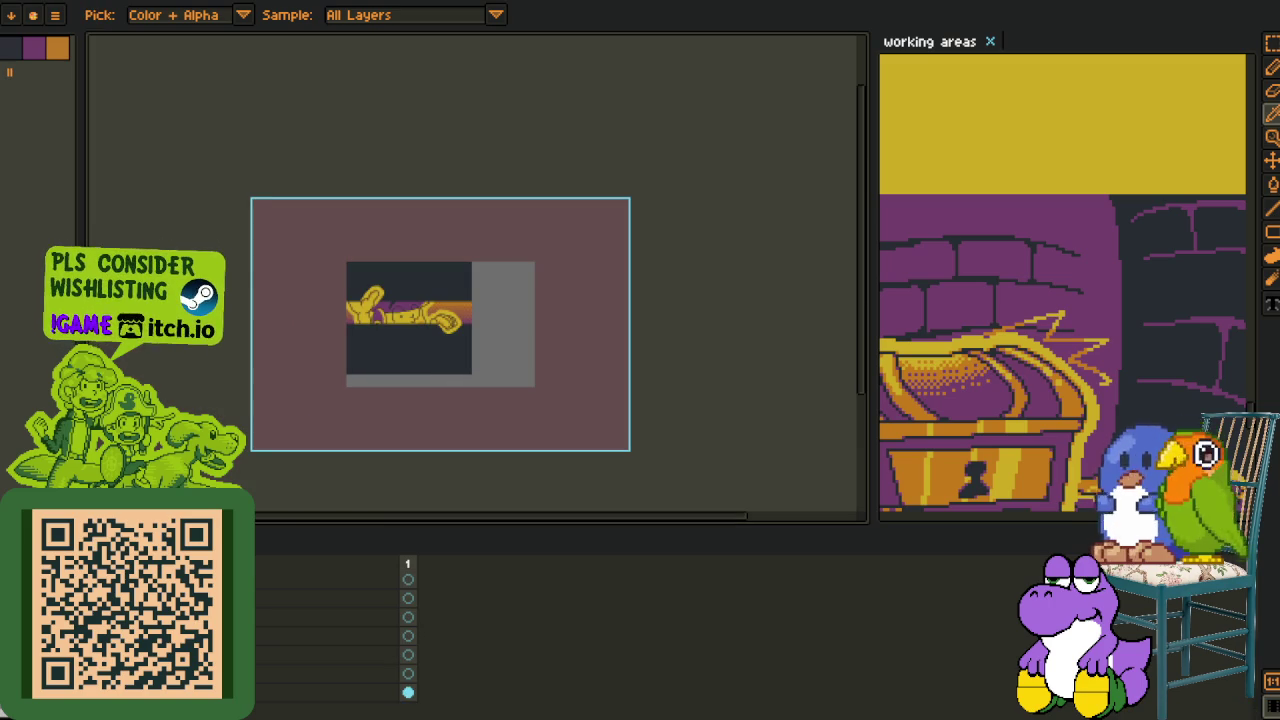
pyautogui.hotkey('alt', 'f')
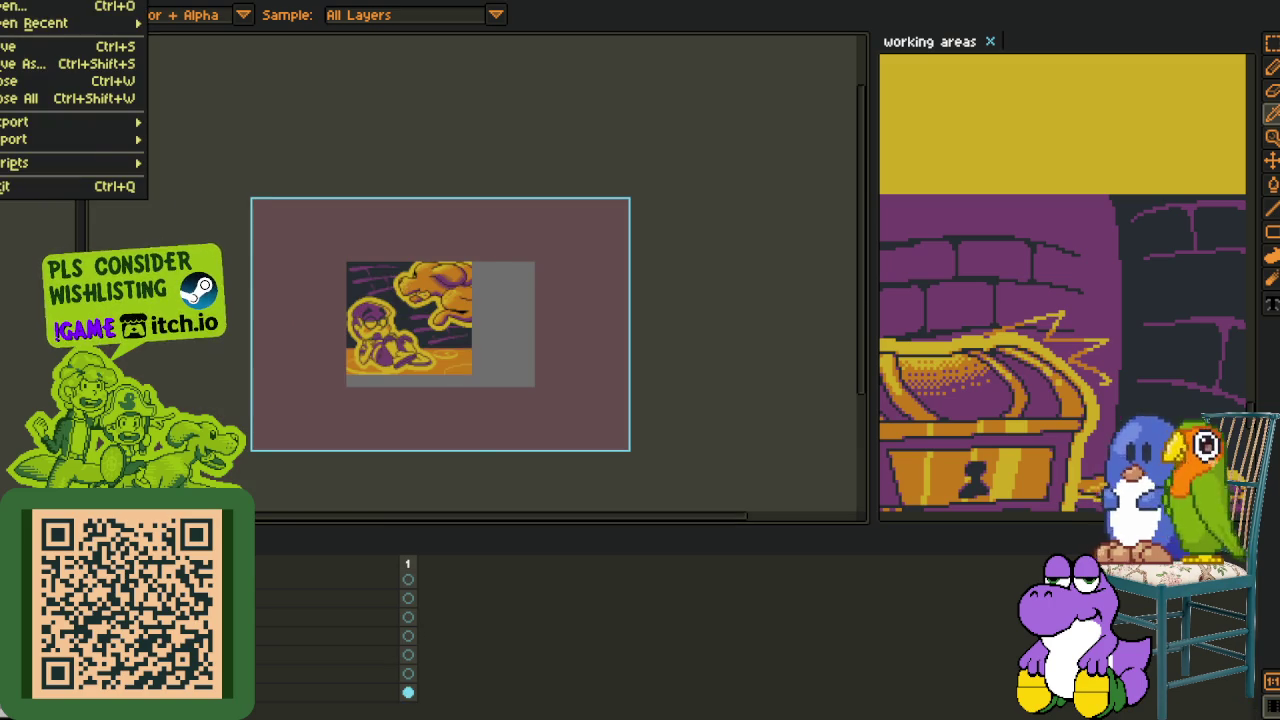
pyautogui.click(268, 140)
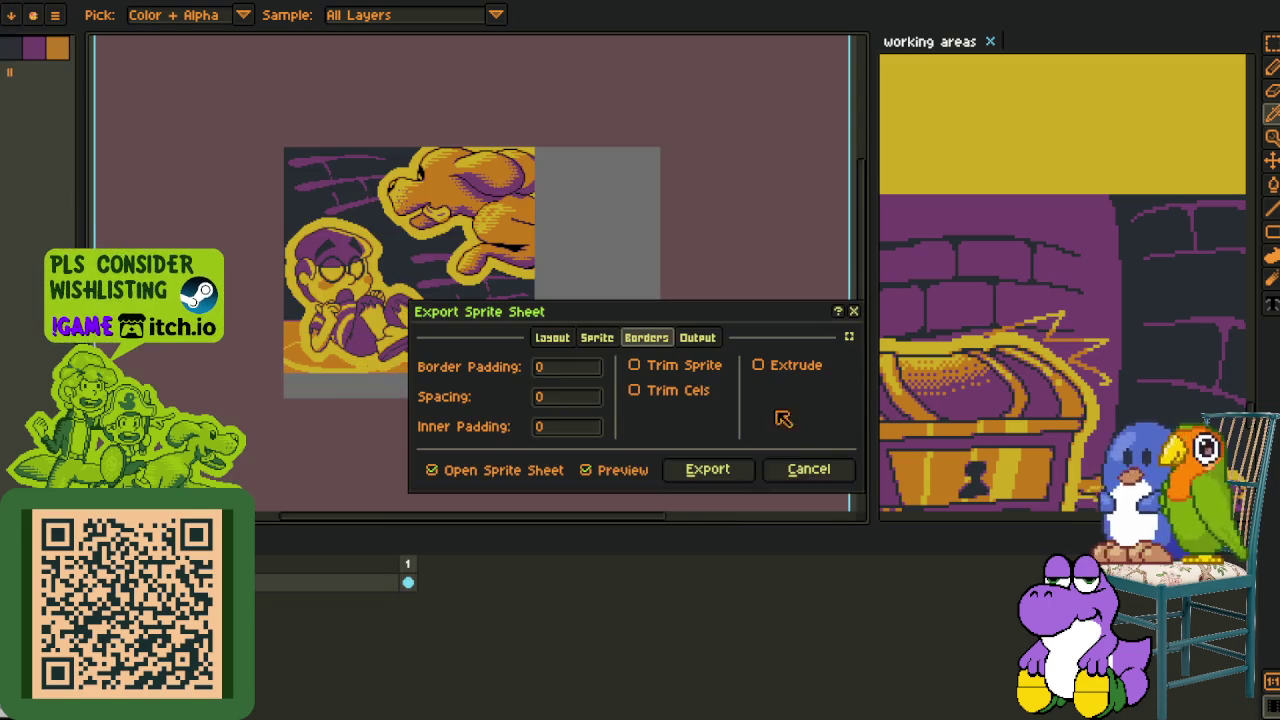
pyautogui.click(717, 472)
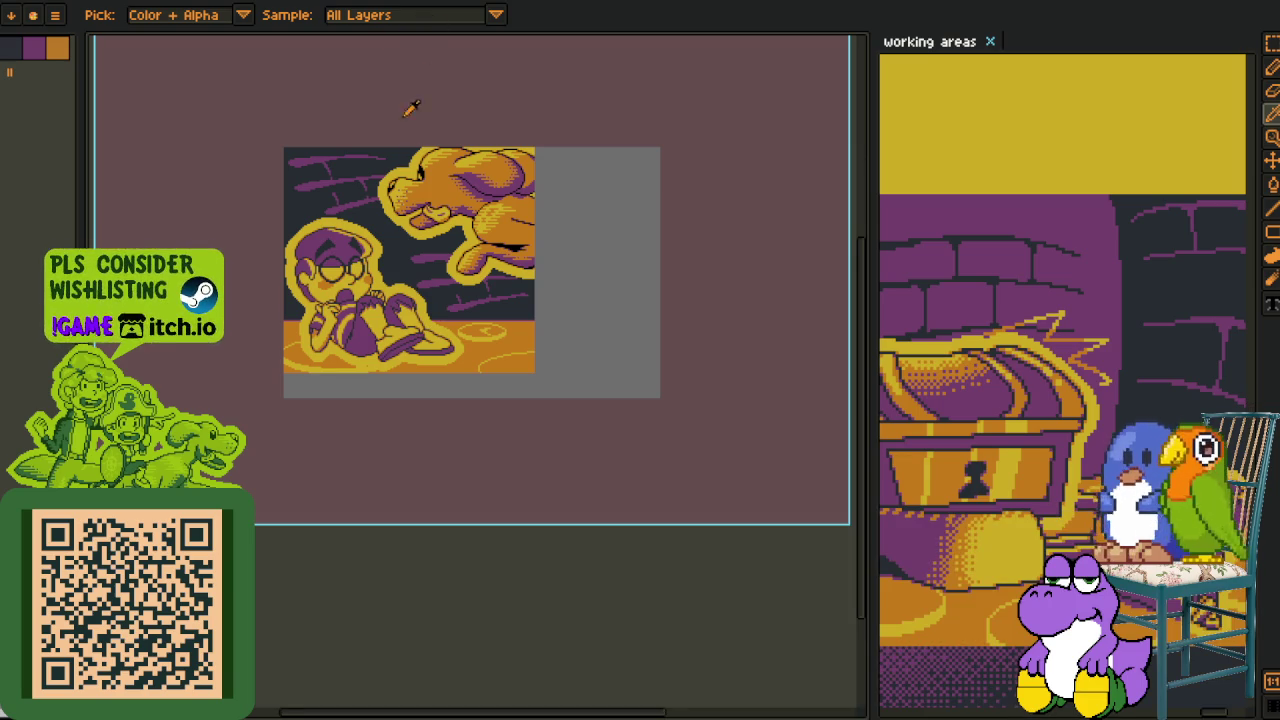
# Clear the generated sheet's brown background to transparency with the Magic Wand
pyautogui.scroll(3, 390, 277)
pyautogui.press('r')
pyautogui.scroll(-2, 404, 277)
pyautogui.scroll(-1, 371, 263)
pyautogui.scroll(3, 368, 266)
pyautogui.press('w')
pyautogui.click(223, 203)
pyautogui.scroll(-1, 309, 200)
pyautogui.press('Delete')
pyautogui.scroll(-2, 420, 230)
pyautogui.scroll(1, 405, 245)
# Paste the copied sheet into another open sprite and commit it
pyautogui.press('Return')
pyautogui.scroll(1, 423, 143)
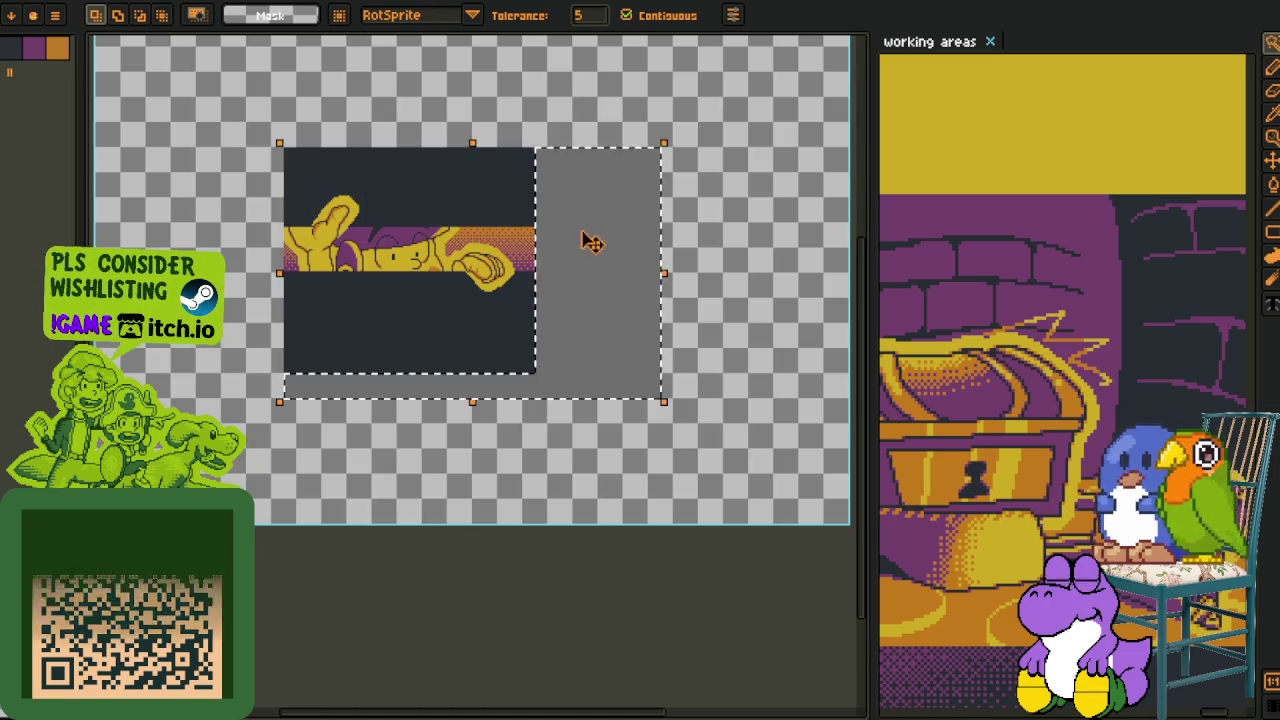
pyautogui.hotkey('ctrl', 'v')
pyautogui.press('Return')
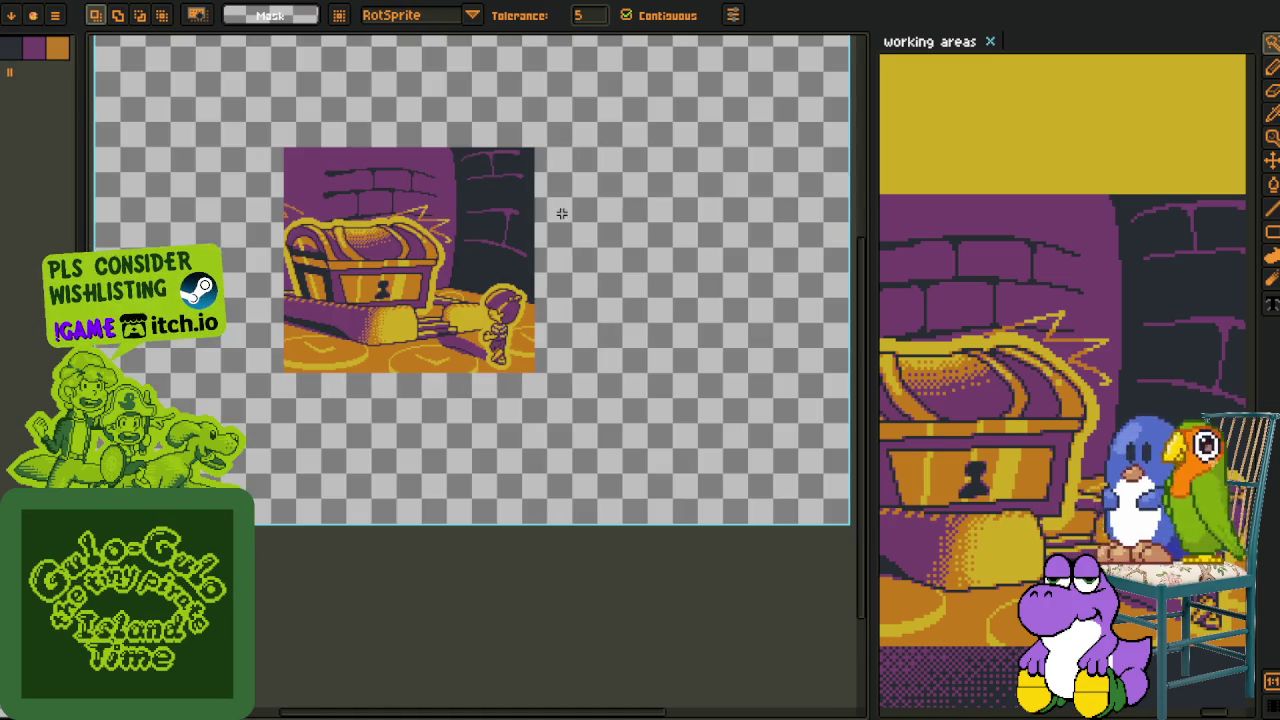
pyautogui.hotkey('ctrl', 'Tab')
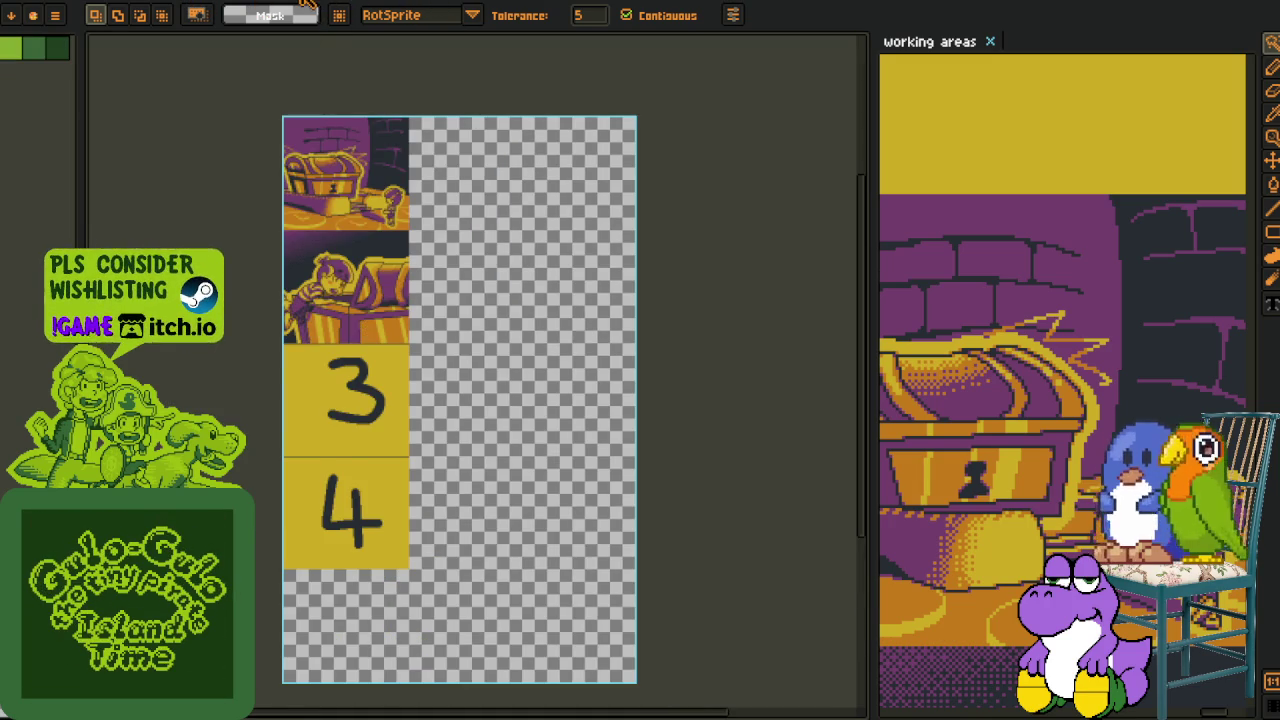
pyautogui.hotkey('ctrl', 'Tab')
# Trim each of the three generated sheets to their content with Sprite > Trim
pyautogui.hotkey('alt', 's')
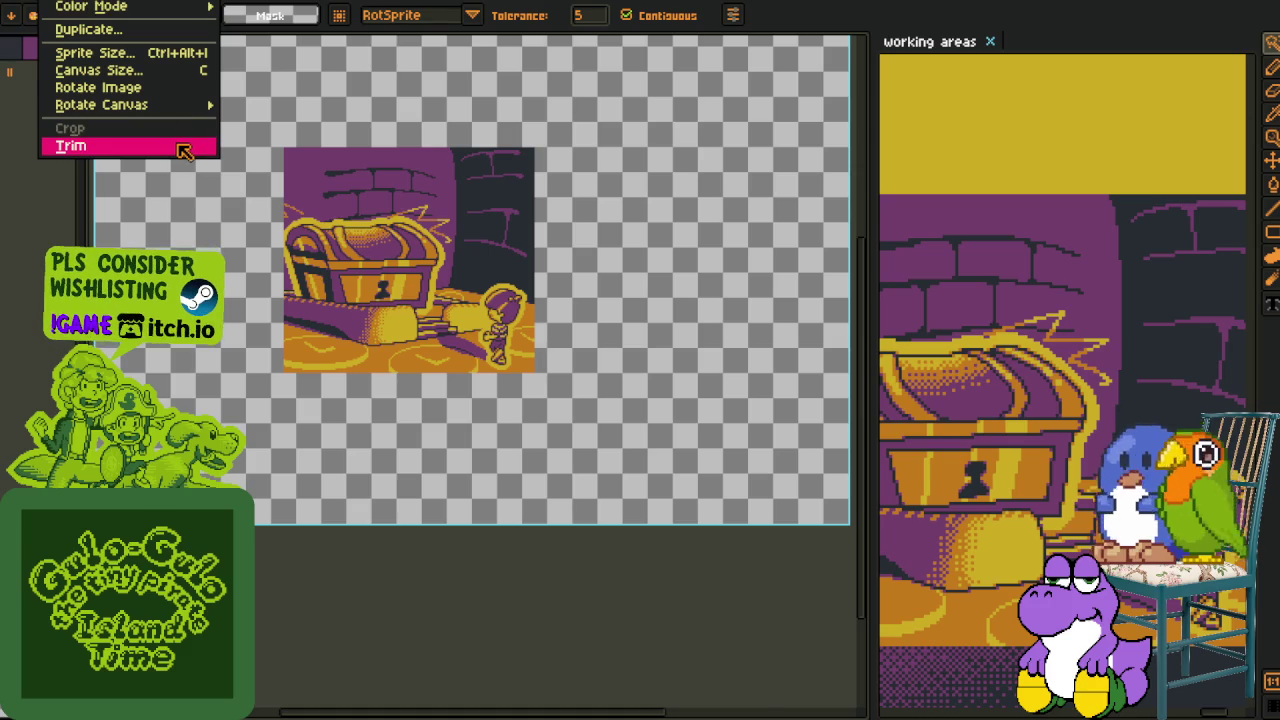
pyautogui.click(75, 146)
pyautogui.hotkey('ctrl', 'Tab')
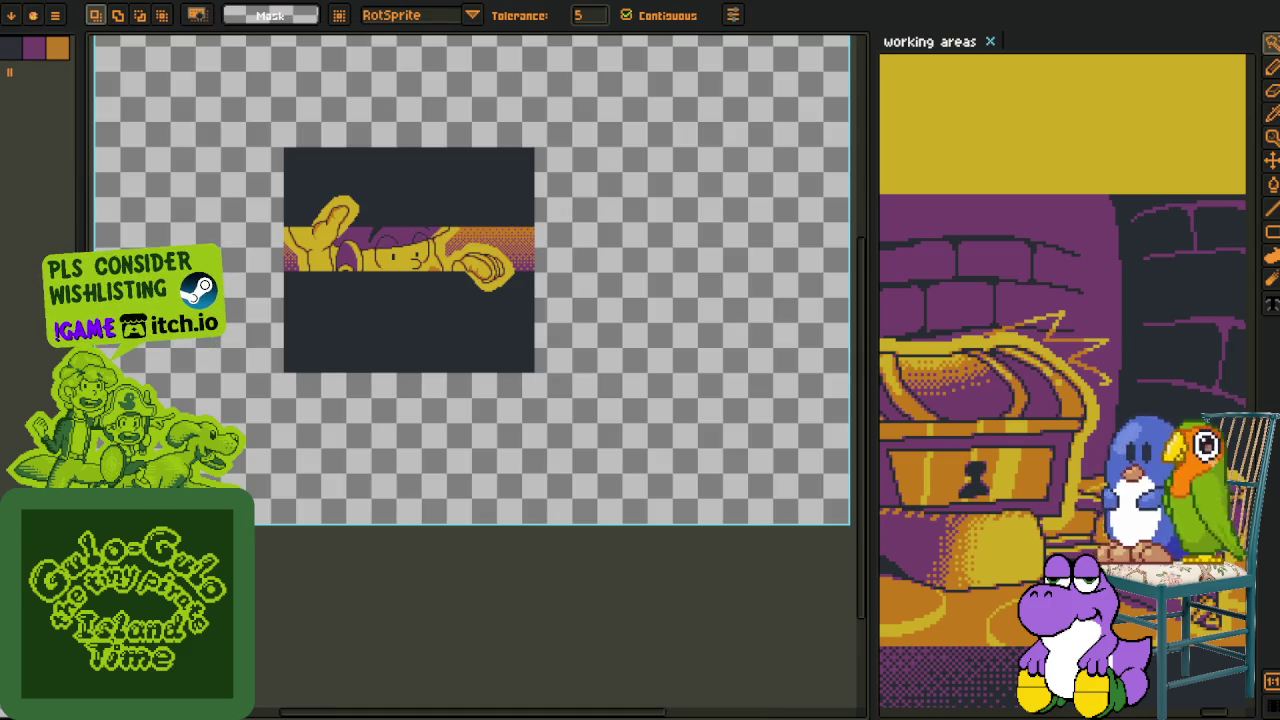
pyautogui.hotkey('alt', 's')
pyautogui.click(154, 147)
pyautogui.hotkey('ctrl', 'Tab')
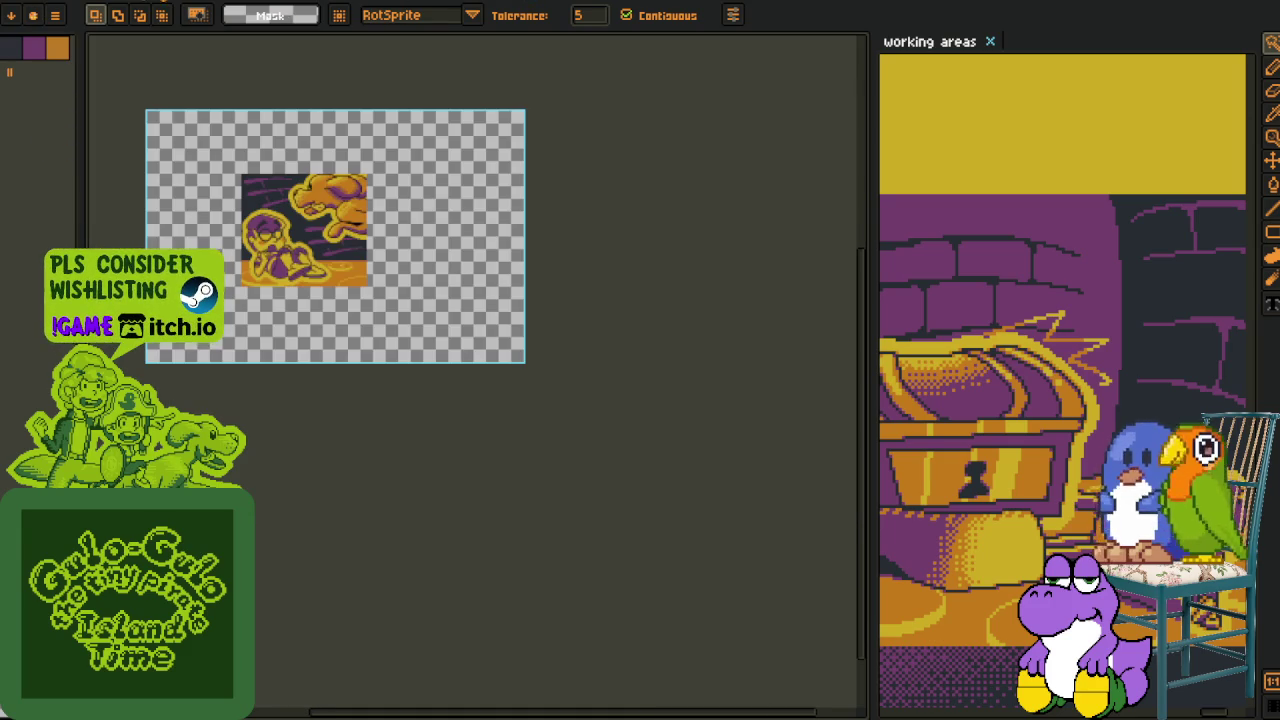
pyautogui.hotkey('alt', 's')
pyautogui.click(160, 145)
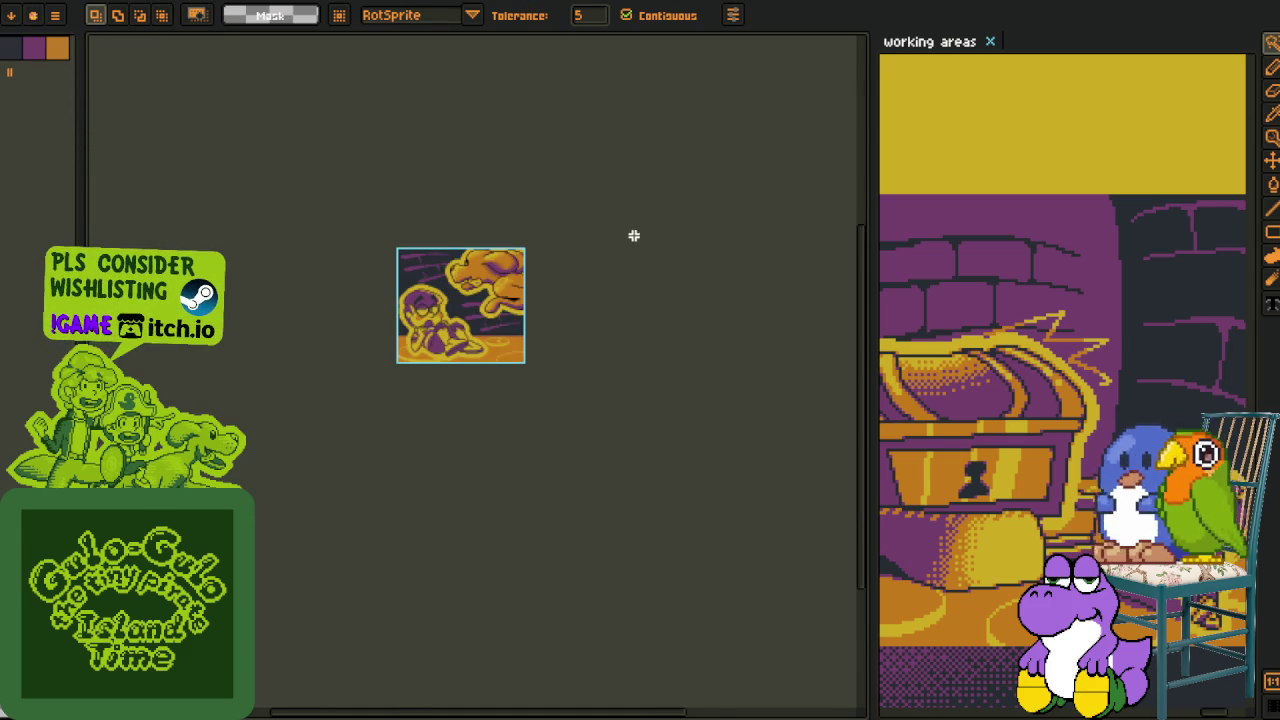
pyautogui.scroll(1, 458, 228)
# Cut the treasure-chest image and paste it into the first slot of the tall four-frame sheet
pyautogui.hotkey('ctrl', 'Tab')
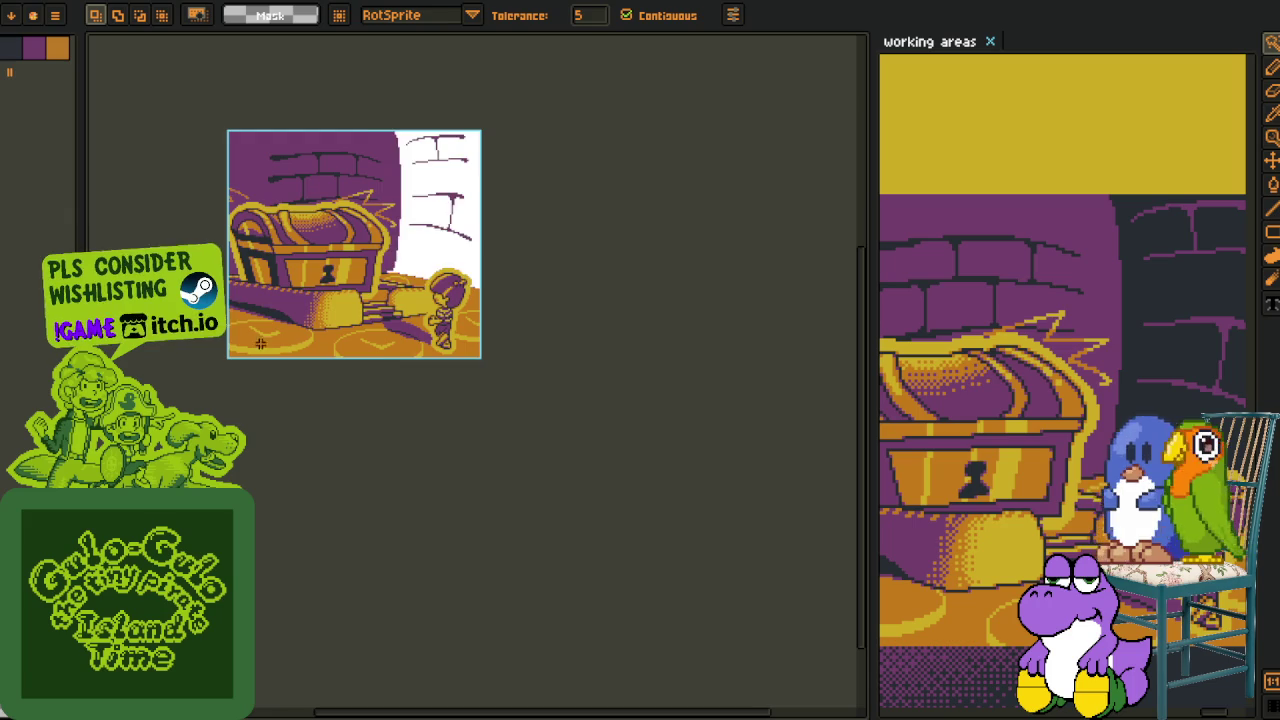
pyautogui.press('m')
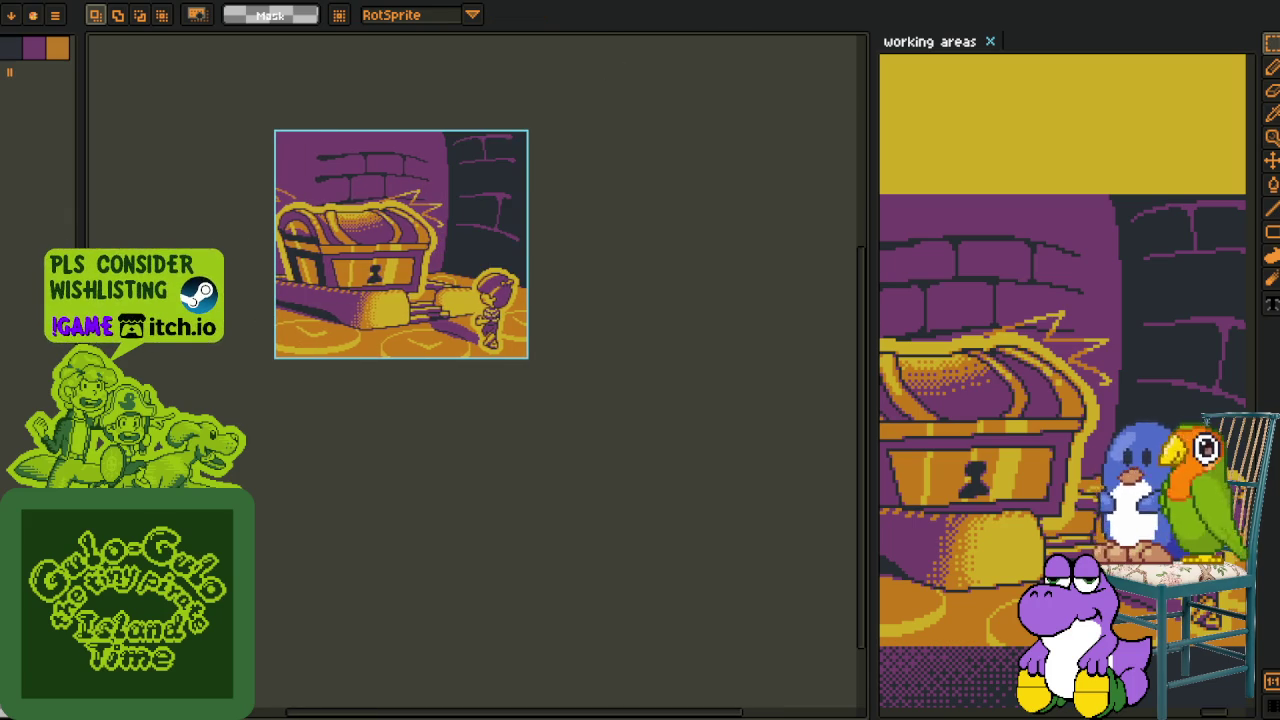
pyautogui.press('Delete')
pyautogui.hotkey('ctrl', 'Tab')
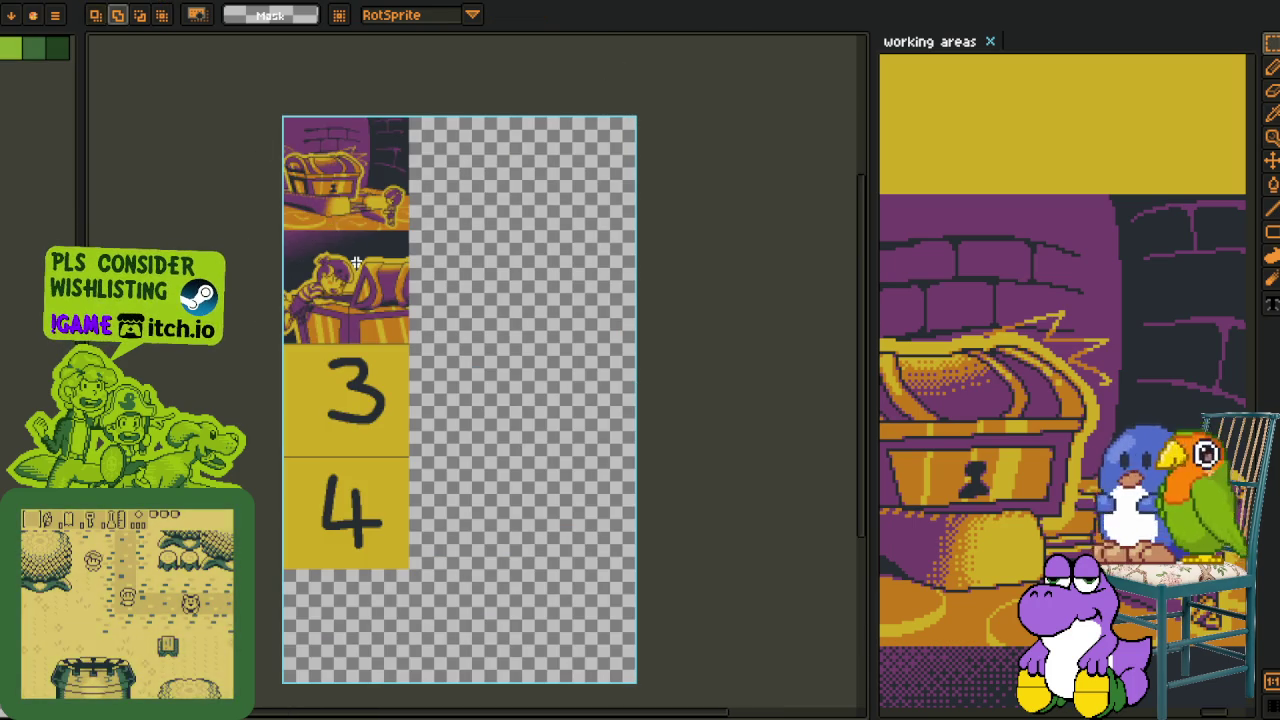
pyautogui.press('Tab')
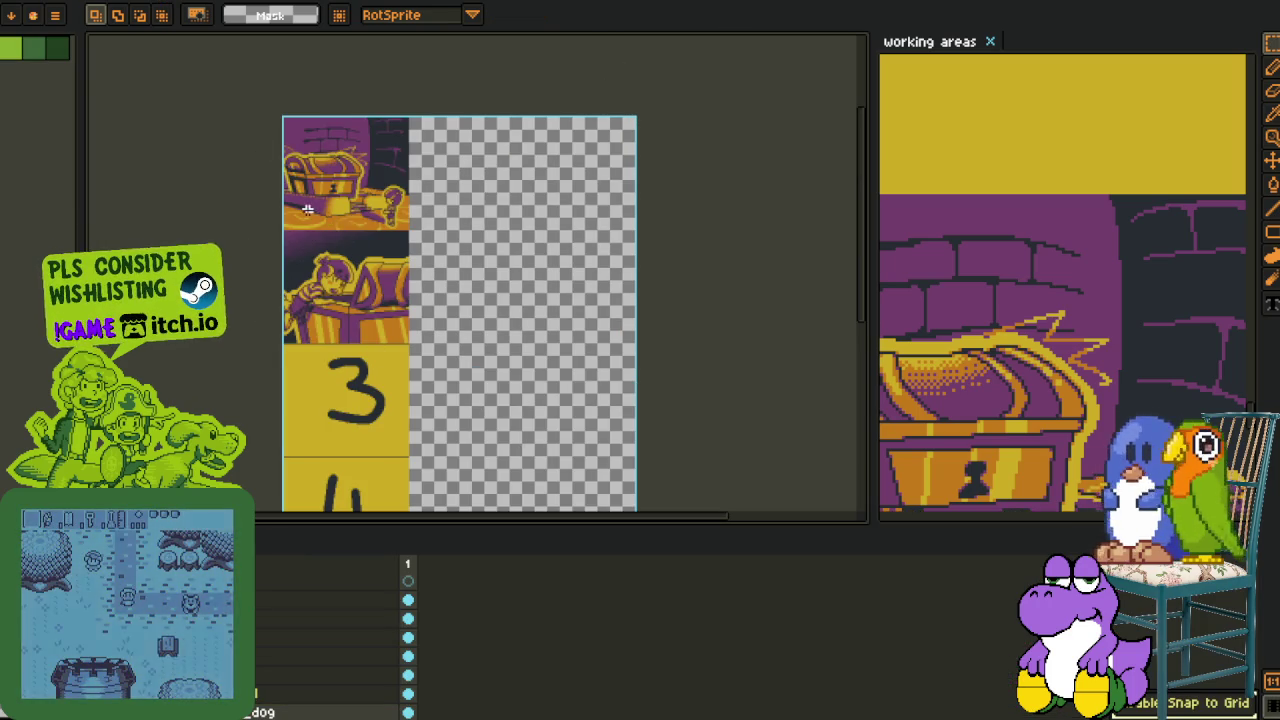
pyautogui.scroll(1, 270, 505)
pyautogui.scroll(1, 270, 505)
pyautogui.press('Tab')
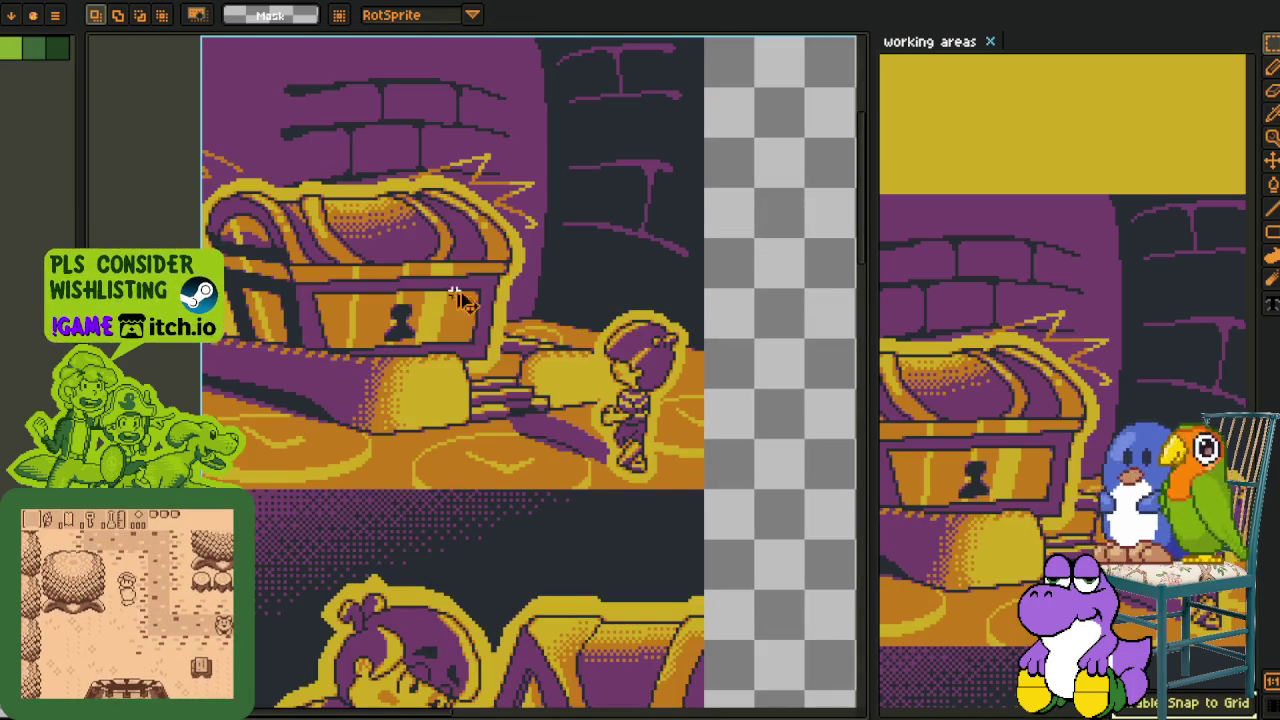
pyautogui.hotkey('ctrl', 'v')
pyautogui.press('Return')
# Close the emptied chest sheet without saving
pyautogui.hotkey('ctrl', 'Tab')
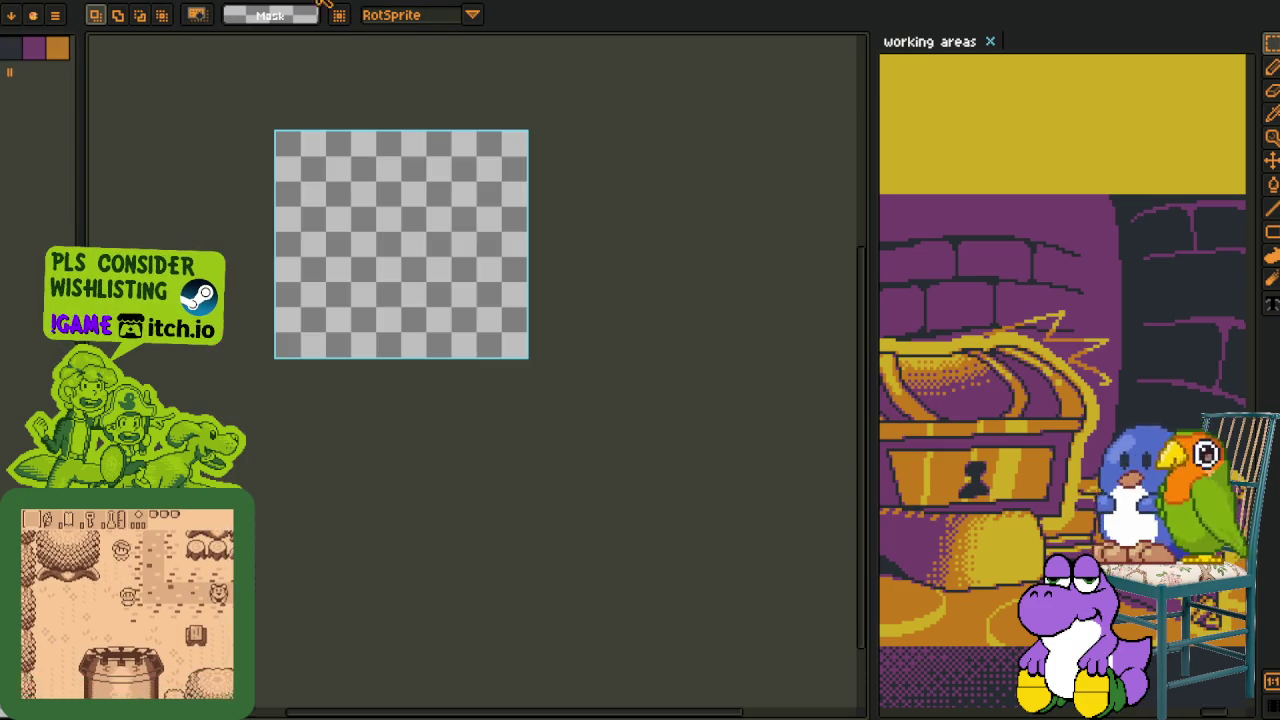
pyautogui.hotkey('ctrl', 'w')
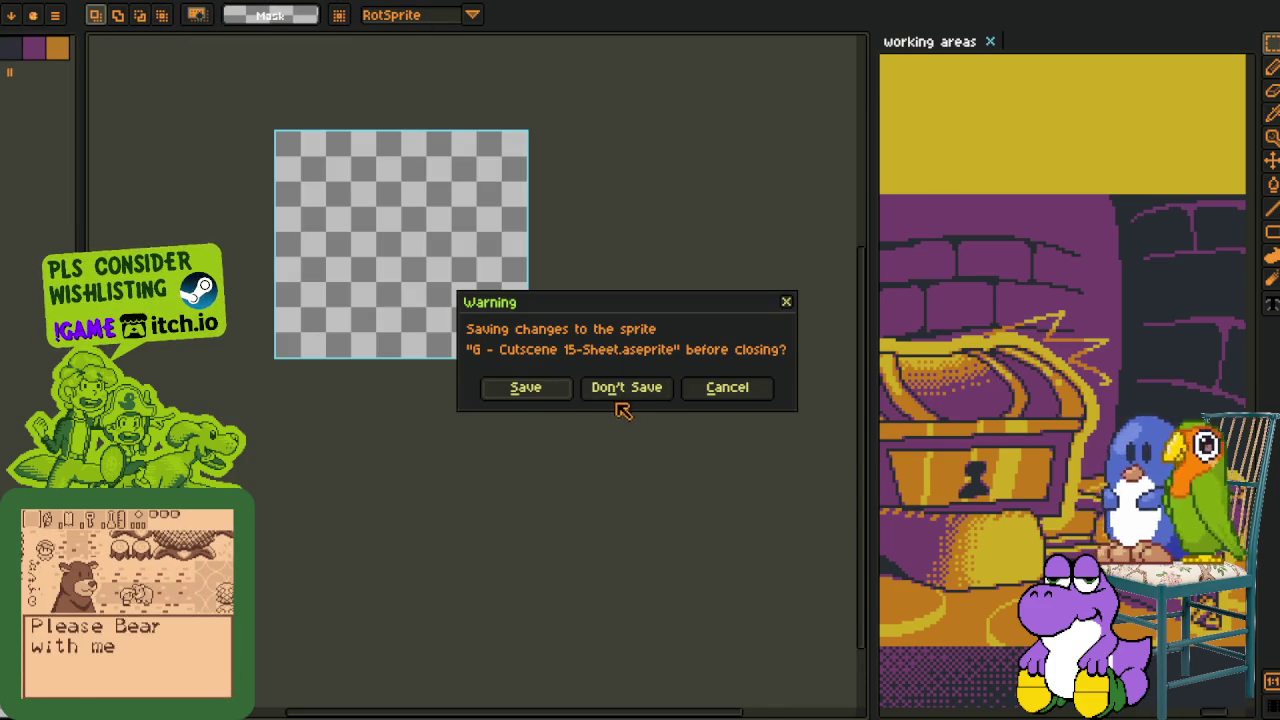
pyautogui.click(610, 390)
# Copy the hands-band sheet and place it in the tall sheet below the chest frames
pyautogui.hotkey('ctrl', 'Tab')
pyautogui.hotkey('ctrl', 'Tab')
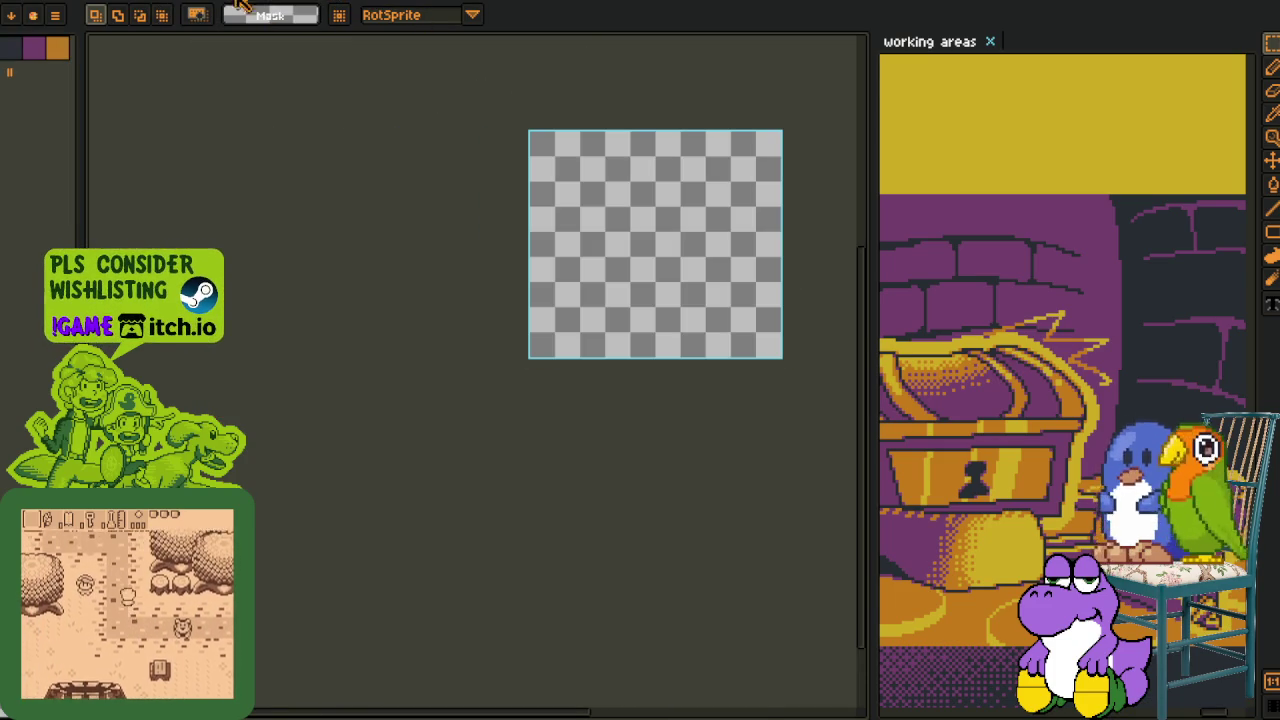
pyautogui.hotkey('ctrl', 'Tab')
pyautogui.hotkey('ctrl', 'Tab')
pyautogui.hotkey('ctrl', 'c')
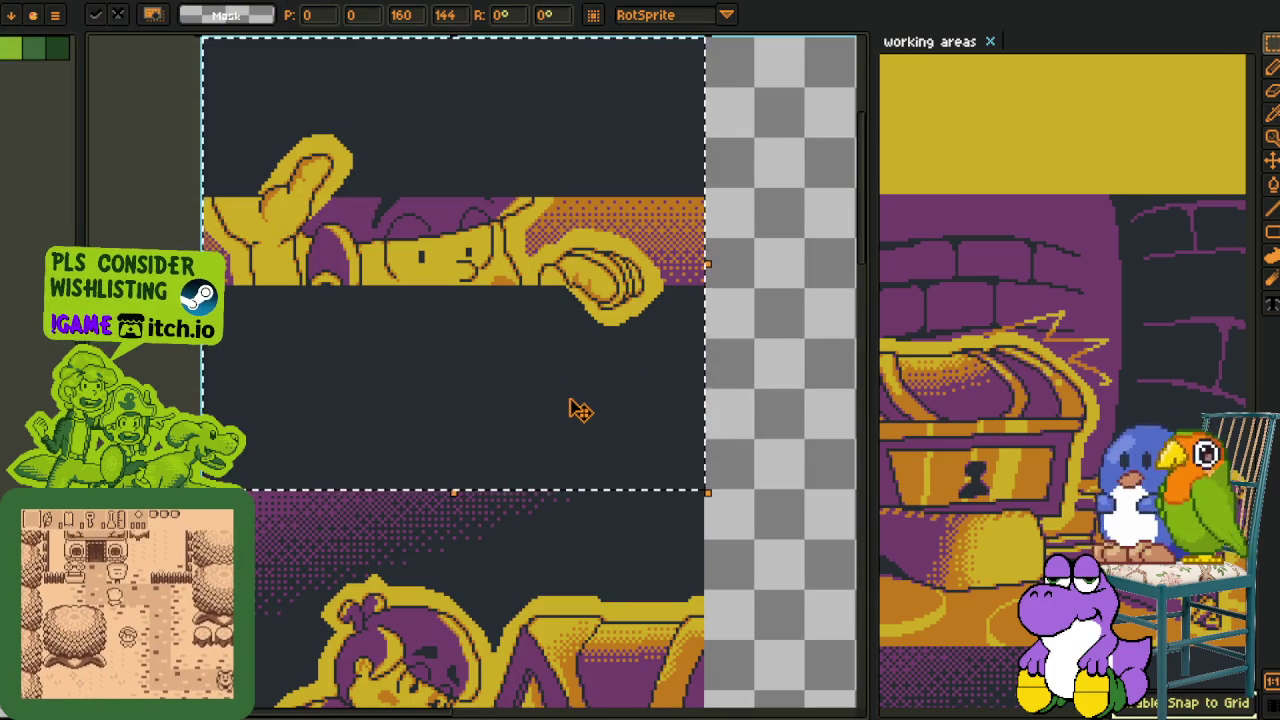
pyautogui.hotkey('ctrl', 'shift', 'Tab')
pyautogui.hotkey('ctrl', 'v')
pyautogui.scroll(-1, 543, 672)
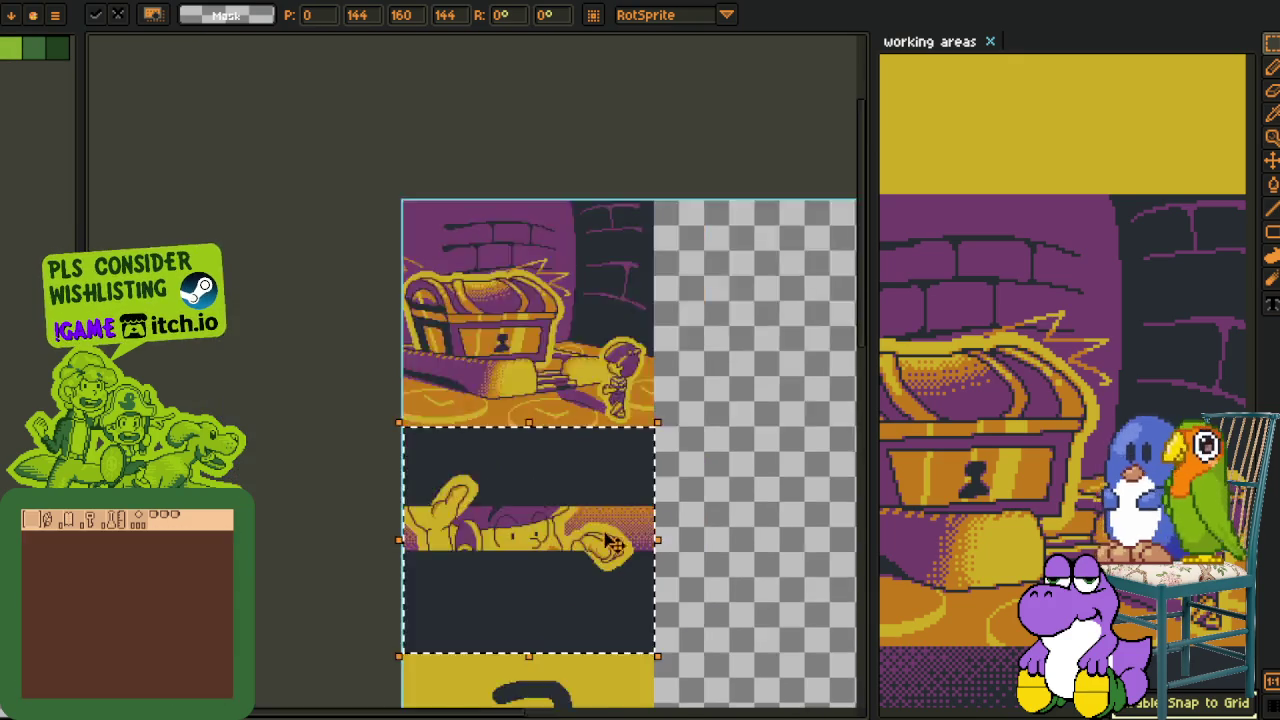
pyautogui.scroll(-1, 531, 445)
pyautogui.scroll(-1, 531, 445)
pyautogui.moveTo(680, 465)
pyautogui.mouseDown()
pyautogui.moveTo(848, 483)
pyautogui.moveTo(463, 462)
pyautogui.mouseUp()
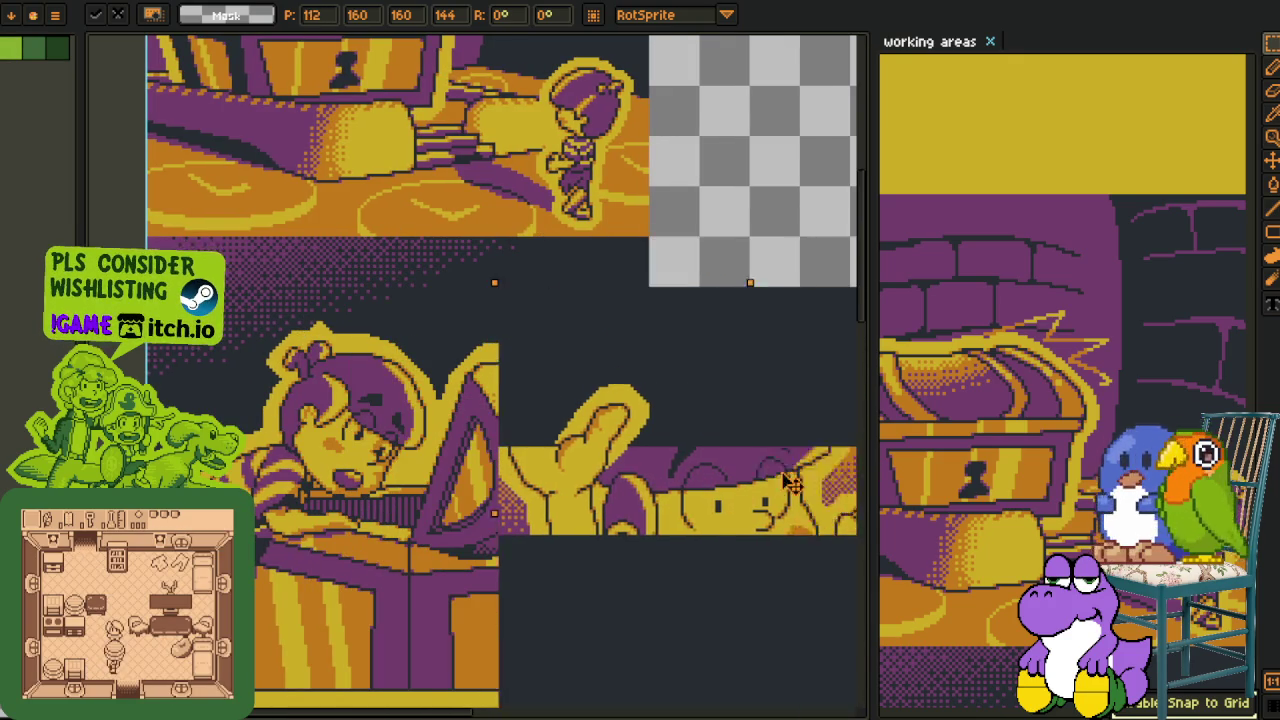
pyautogui.press('Return')
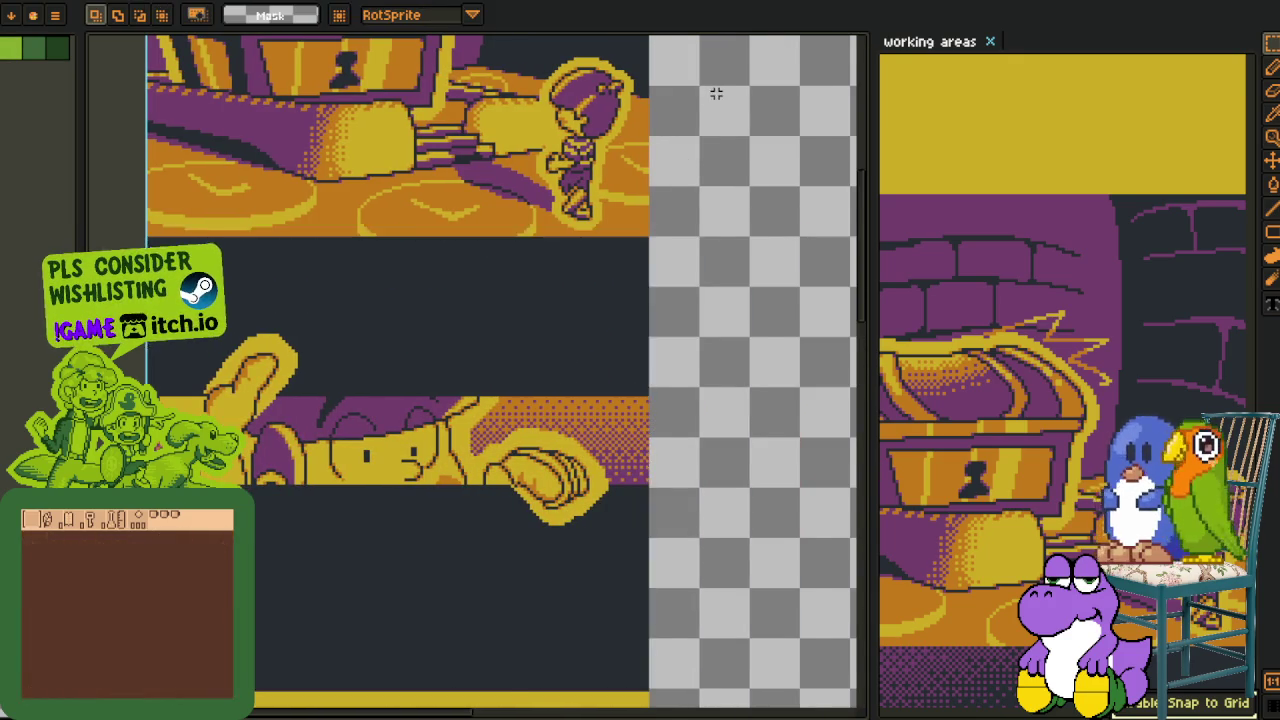
pyautogui.scroll(-2, 700, 125)
# Close the small empty sprite, answering its save warning
pyautogui.hotkey('ctrl', 'Tab')
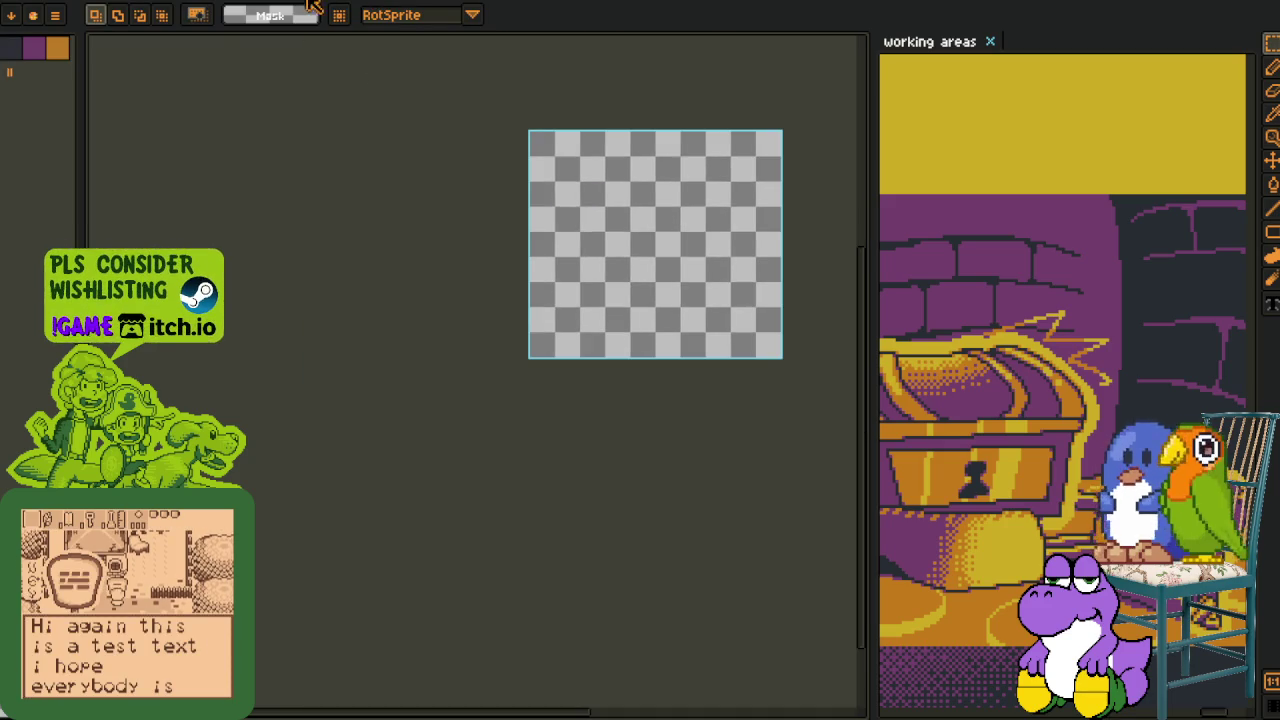
pyautogui.hotkey('ctrl', 'w')
pyautogui.click(622, 388)
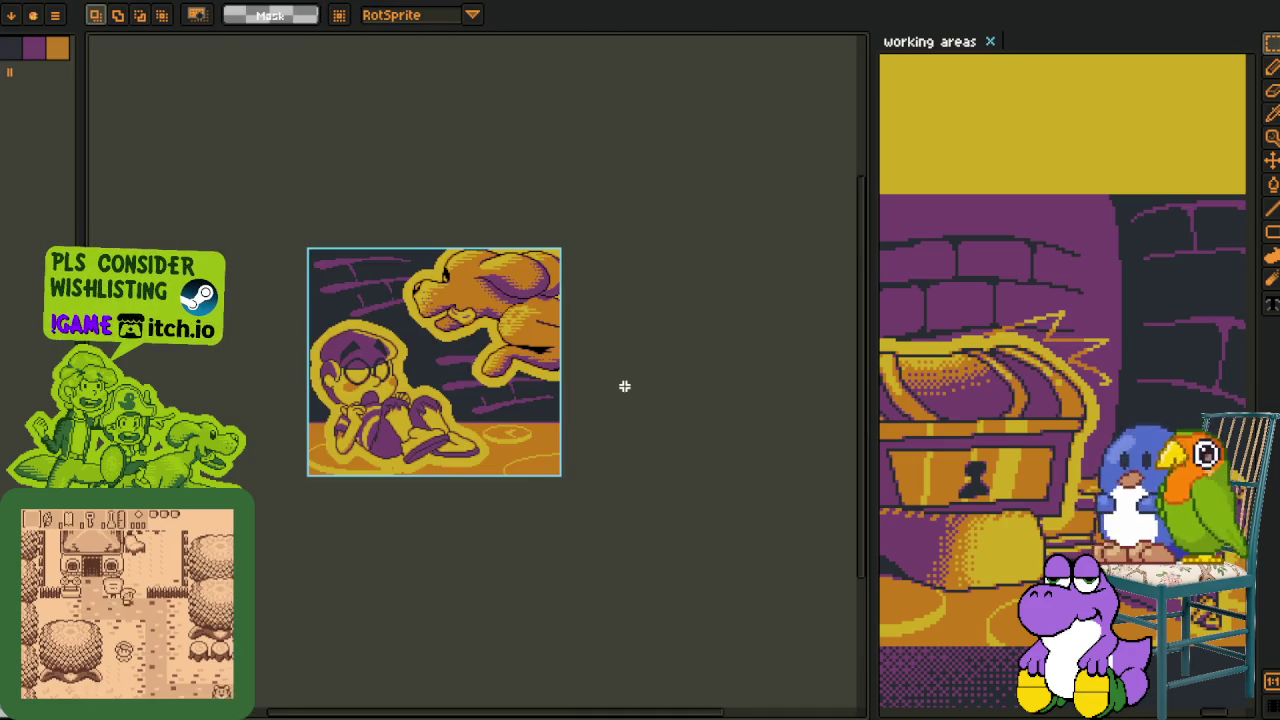
# Sample the black outline colour and the dark navy 20282f with the Eyedropper
pyautogui.scroll(2, 520, 325)
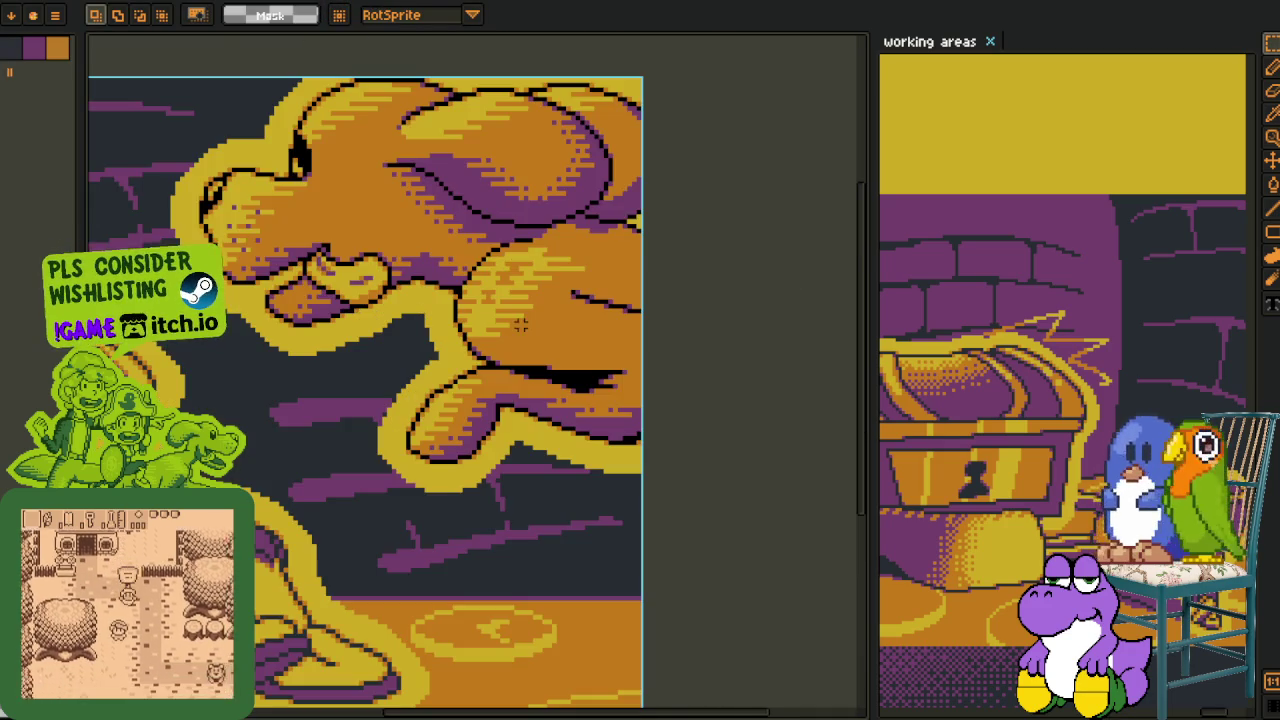
pyautogui.press('i')
pyautogui.scroll(2, 525, 352)
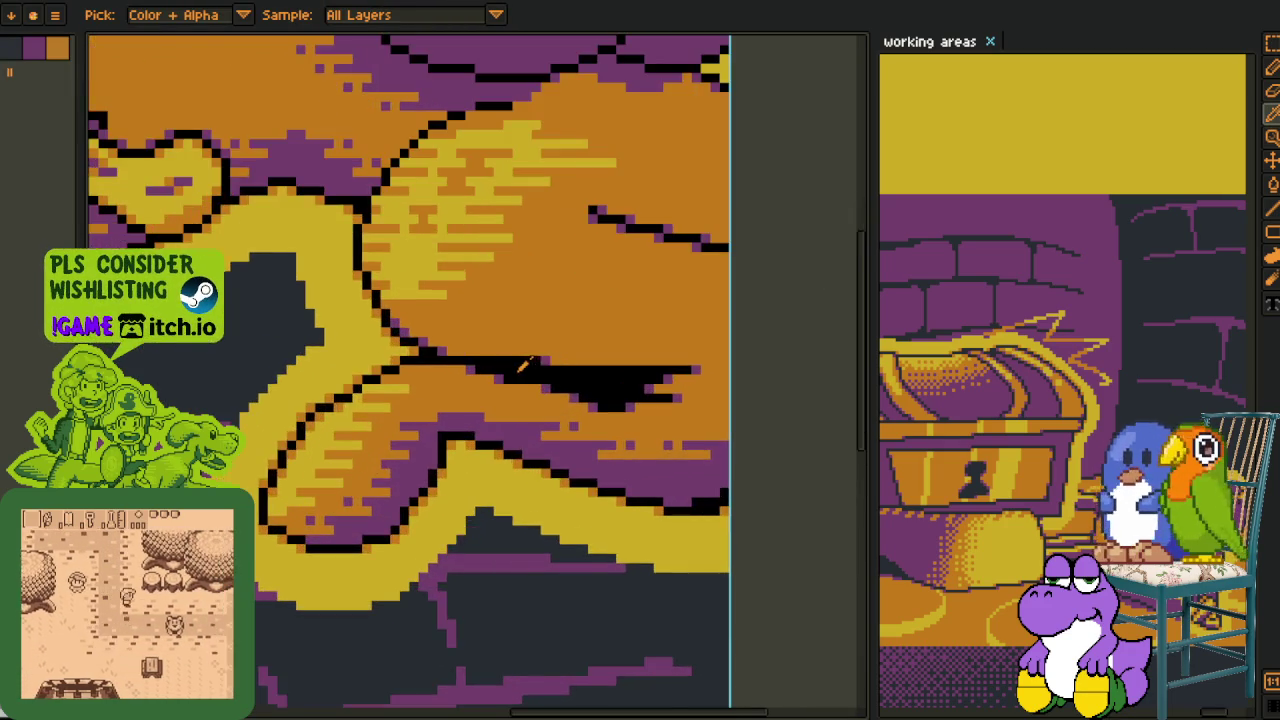
pyautogui.scroll(-2, 525, 352)
pyautogui.press('Tab')
pyautogui.press('Tab')
pyautogui.scroll(1, 660, 375)
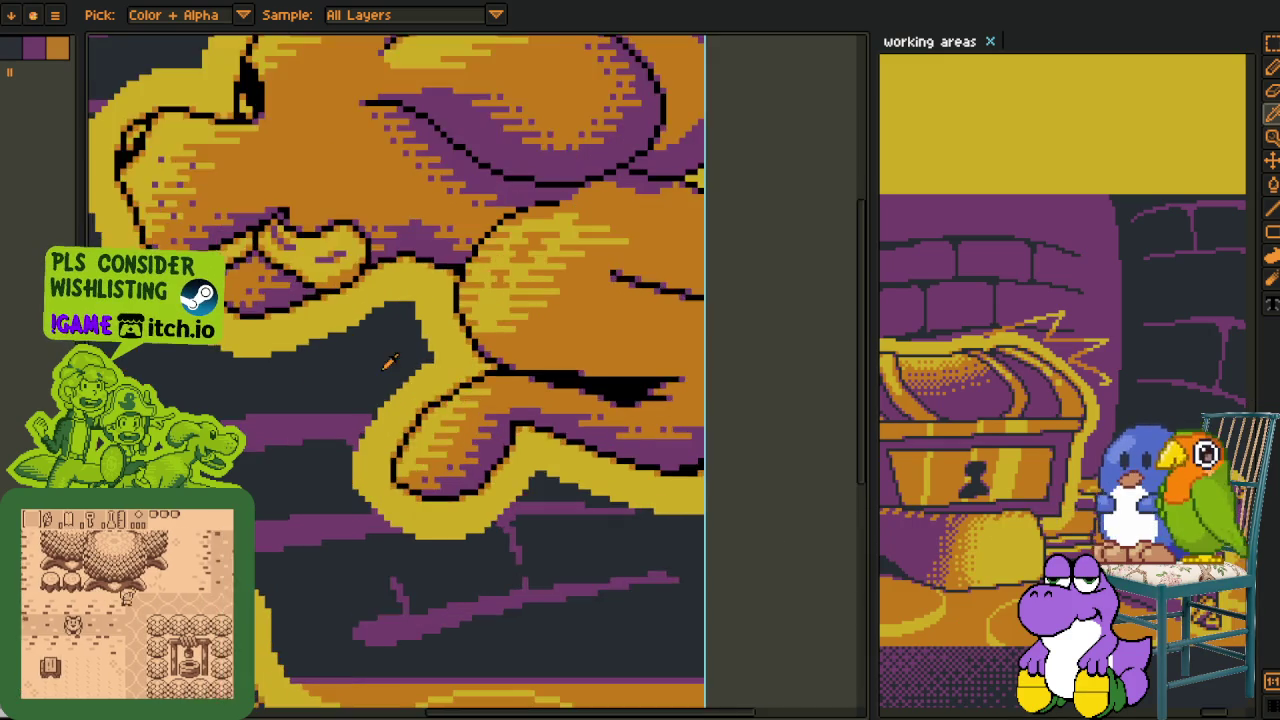
pyautogui.scroll(1, 660, 375)
pyautogui.scroll(2, 660, 375)
pyautogui.scroll(2, 660, 375)
pyautogui.scroll(2, 734, 360)
pyautogui.scroll(2, 403, 337)
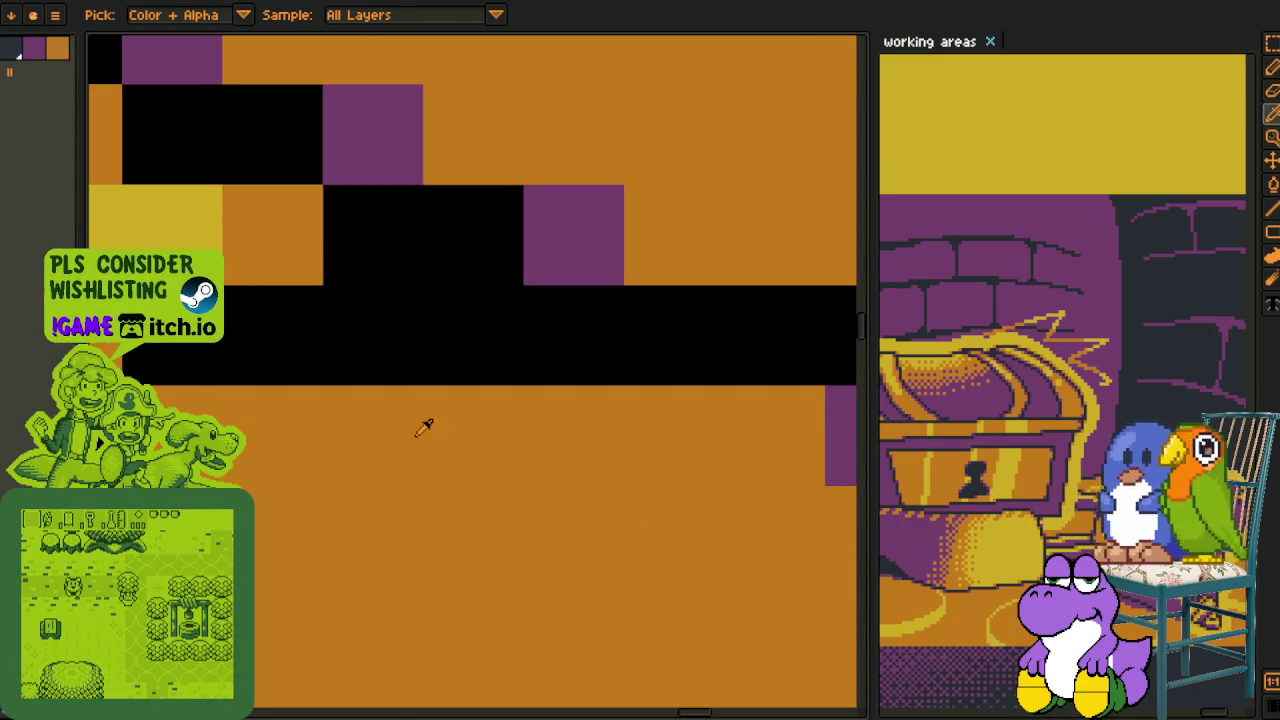
pyautogui.rightClick(306, 545)
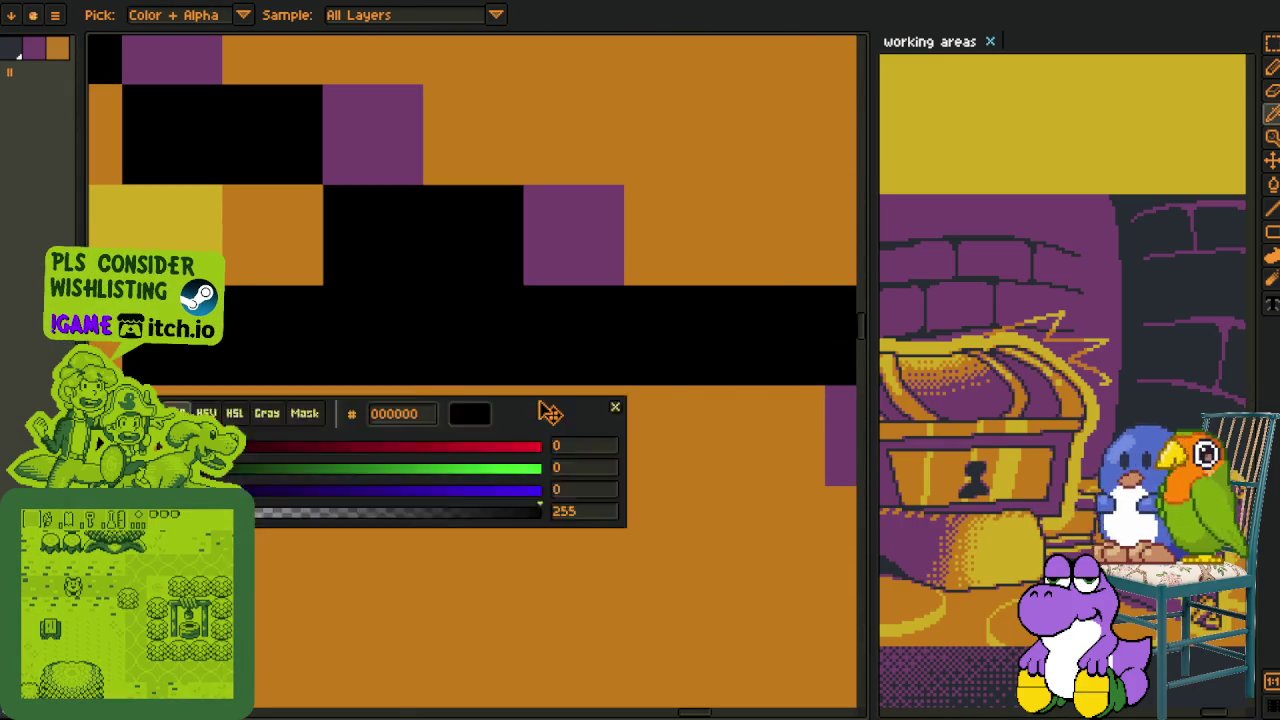
pyautogui.scroll(-2, 500, 278)
pyautogui.moveTo(500, 278); pyautogui.dragTo(280, 348)
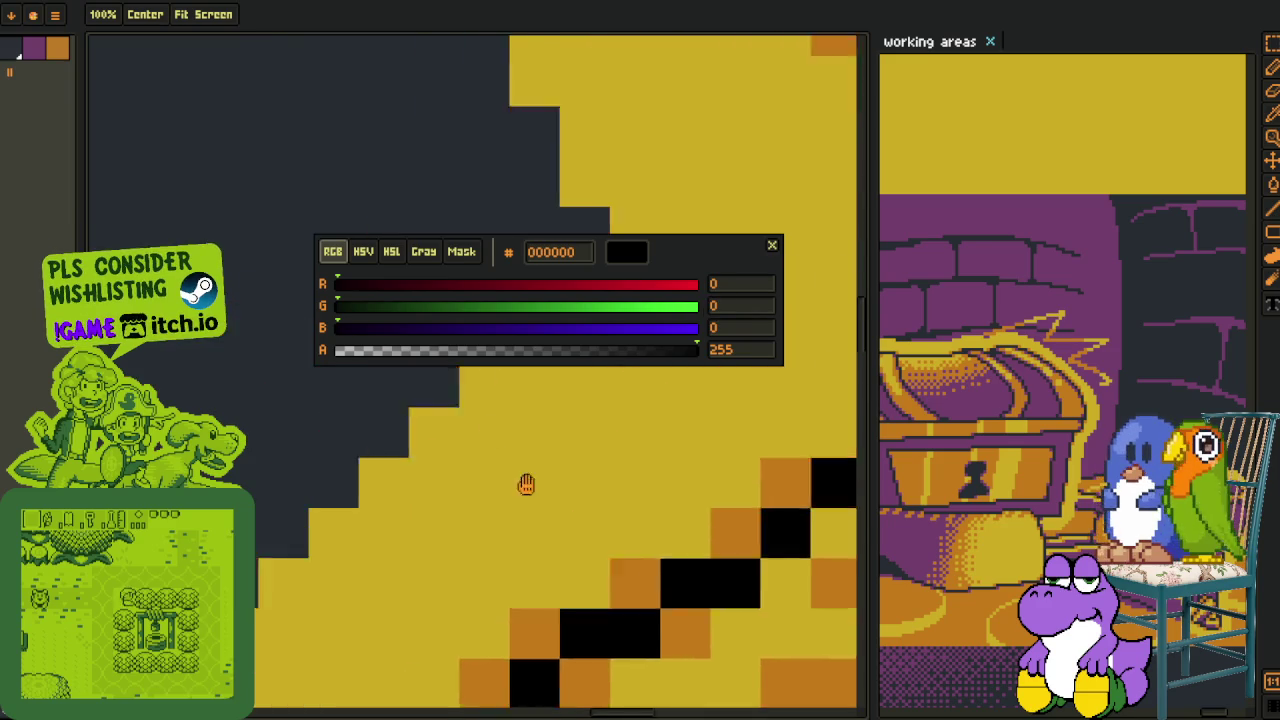
pyautogui.click(280, 348)
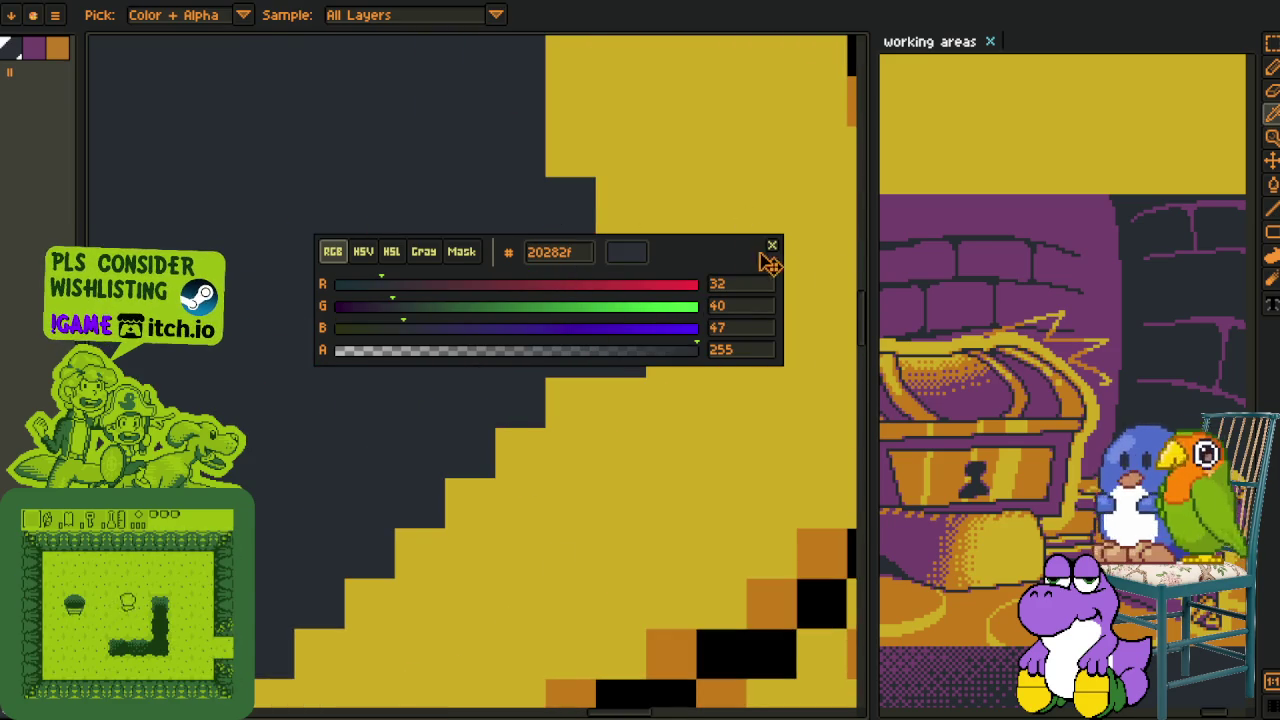
pyautogui.click(772, 245)
# Replace black with 20282f via Replace Color, then cut the artwork off the canvas
pyautogui.moveTo(371, 251); pyautogui.dragTo(652, 342)
pyautogui.scroll(2, 652, 342)
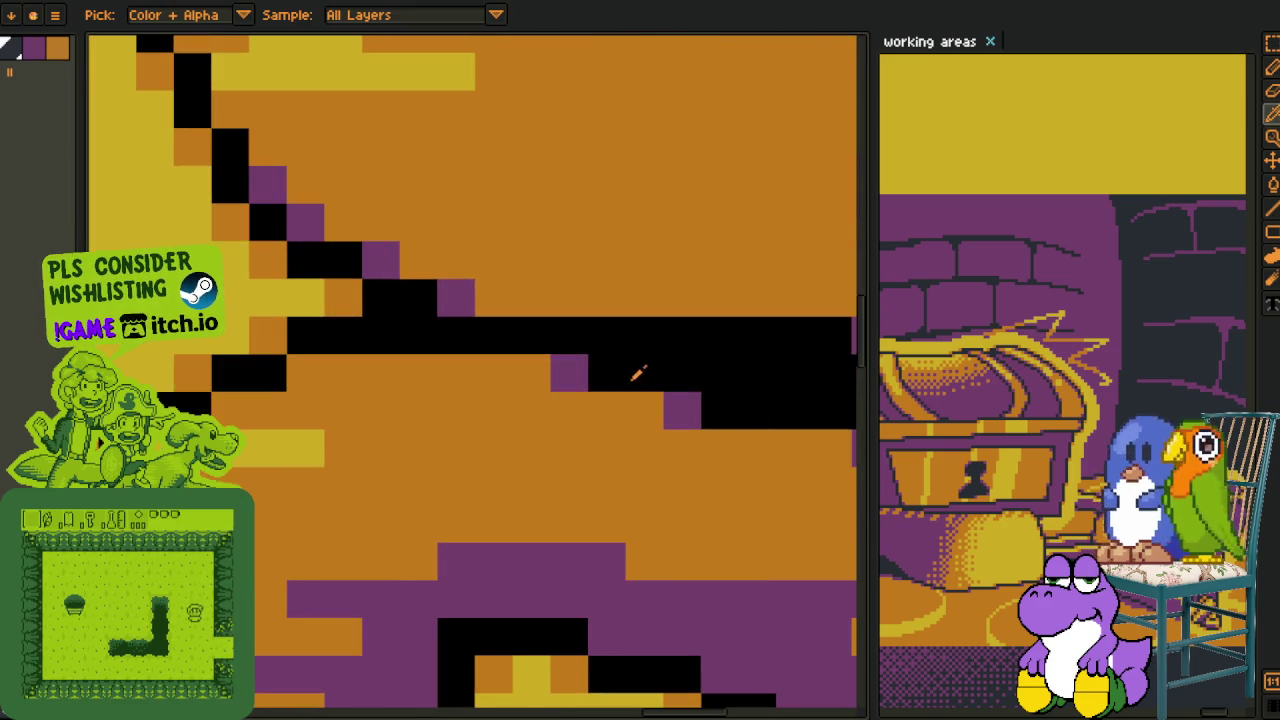
pyautogui.hotkey('shift', 'r')
pyautogui.click(508, 557)
pyautogui.scroll(-3, 640, 420)
pyautogui.scroll(-2, 646, 400)
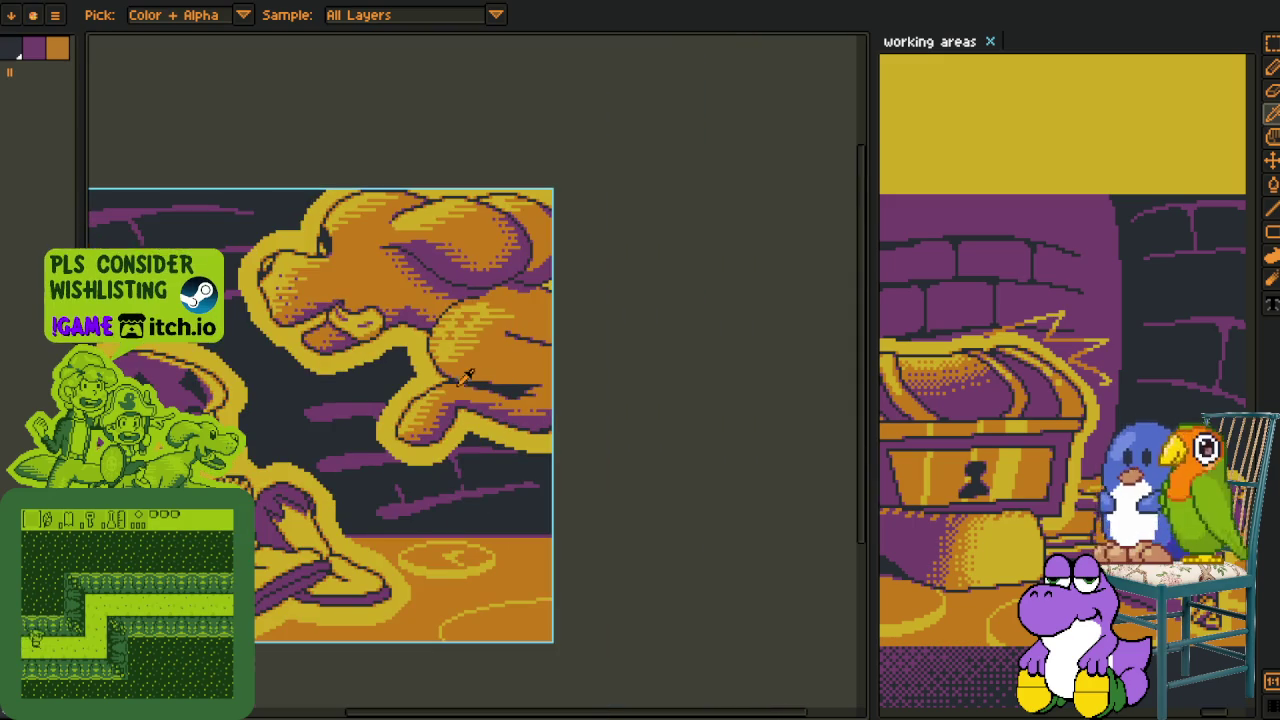
pyautogui.scroll(-2, 650, 400)
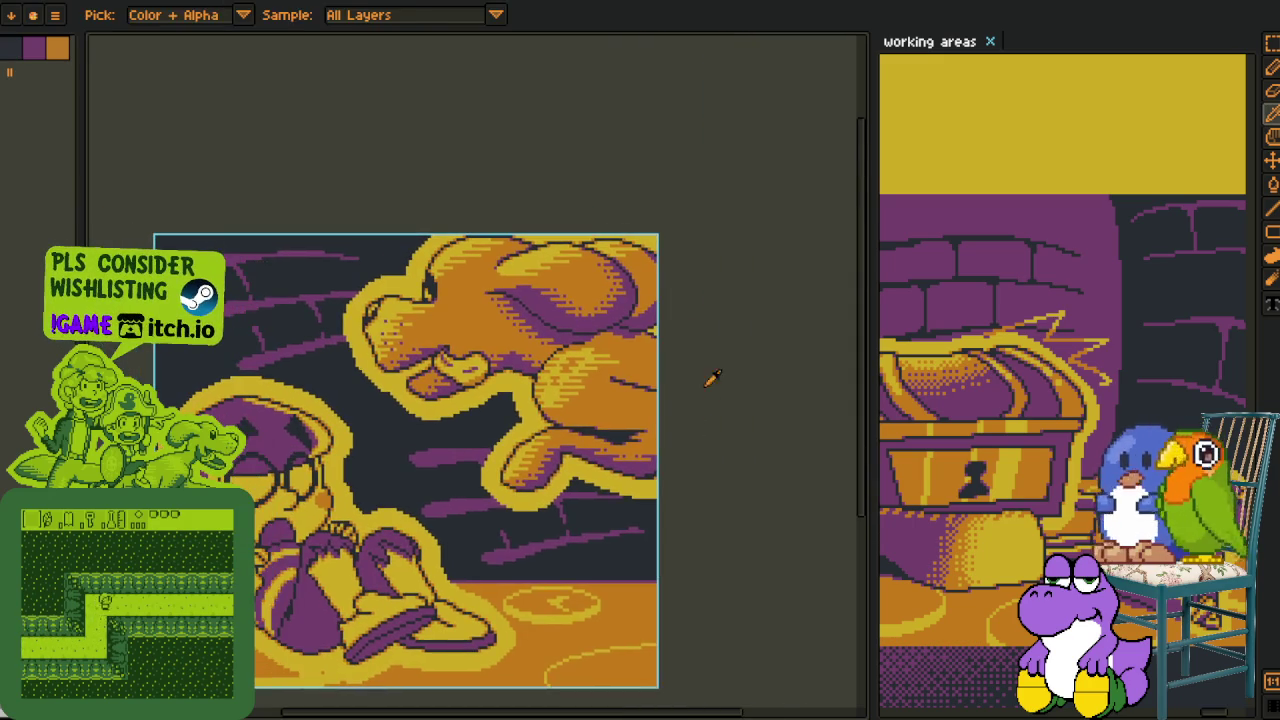
pyautogui.scroll(-2, 687, 298)
pyautogui.press('Delete')
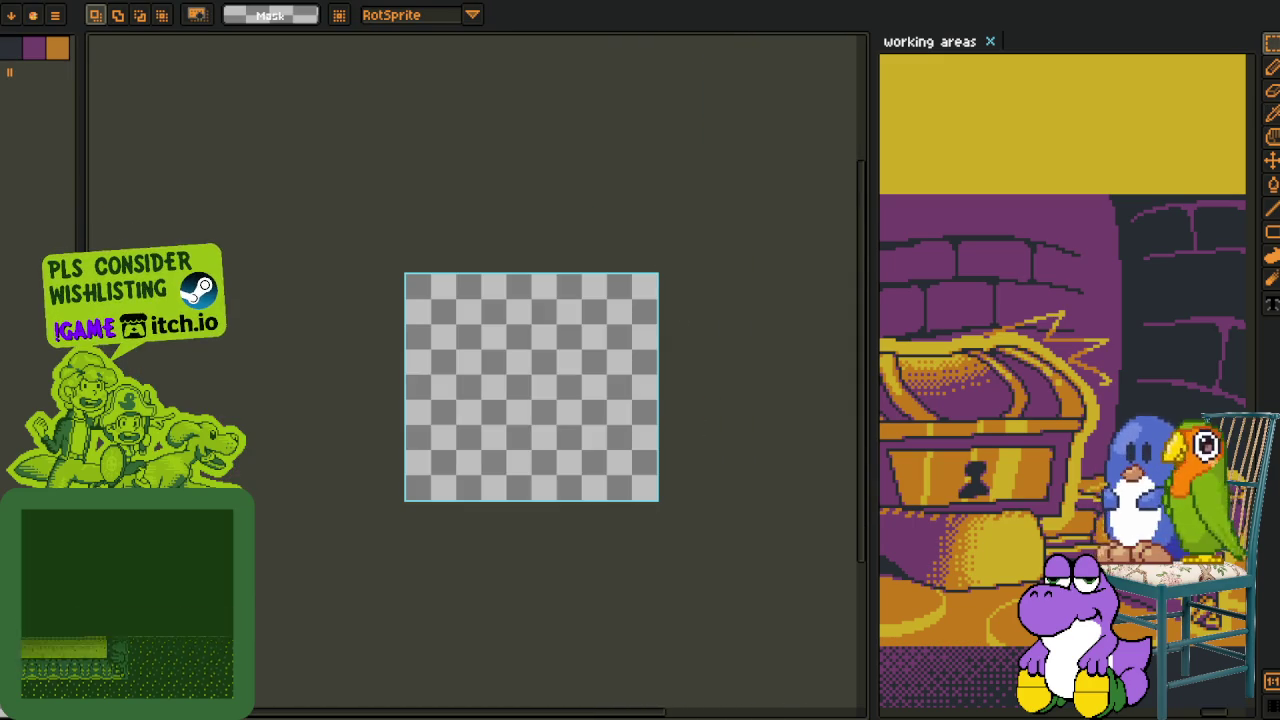
# Paste the recoloured scene into the tall sheet and move it over panel 3
pyautogui.hotkey('ctrl', 'Tab')
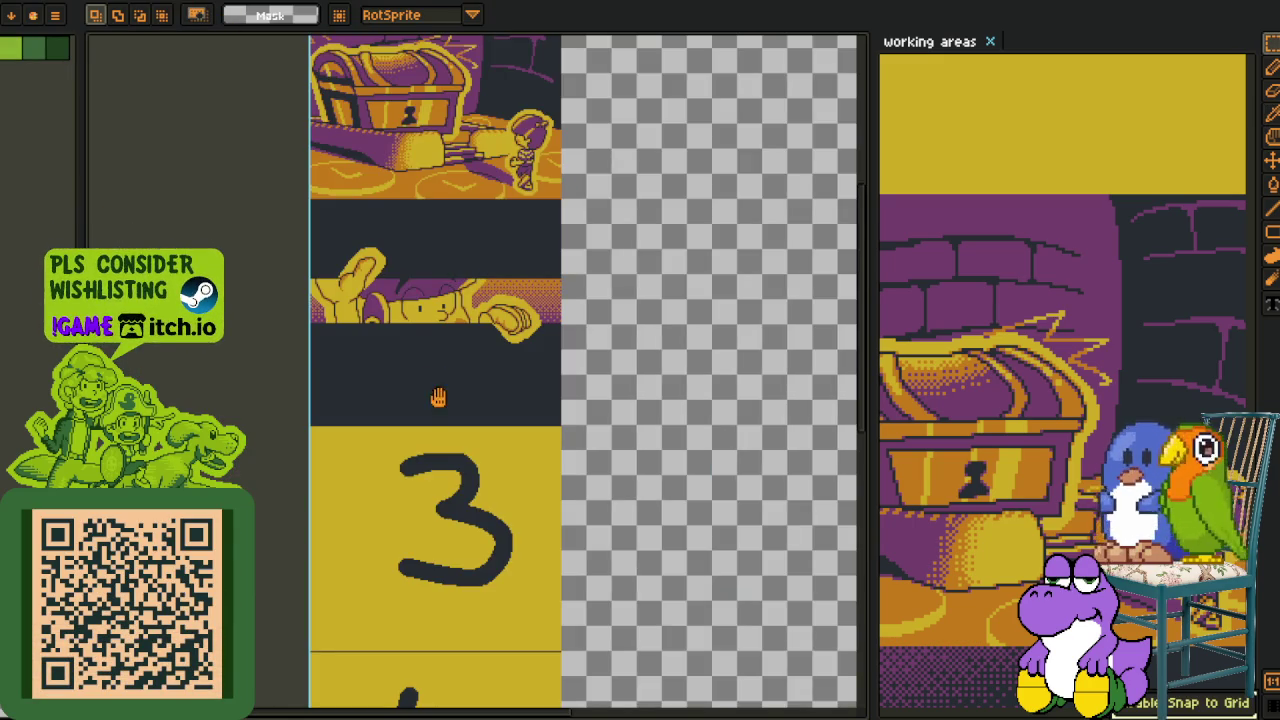
pyautogui.scroll(-3, 438, 398)
pyautogui.scroll(2, 374, 329)
pyautogui.hotkey('ctrl', 'v')
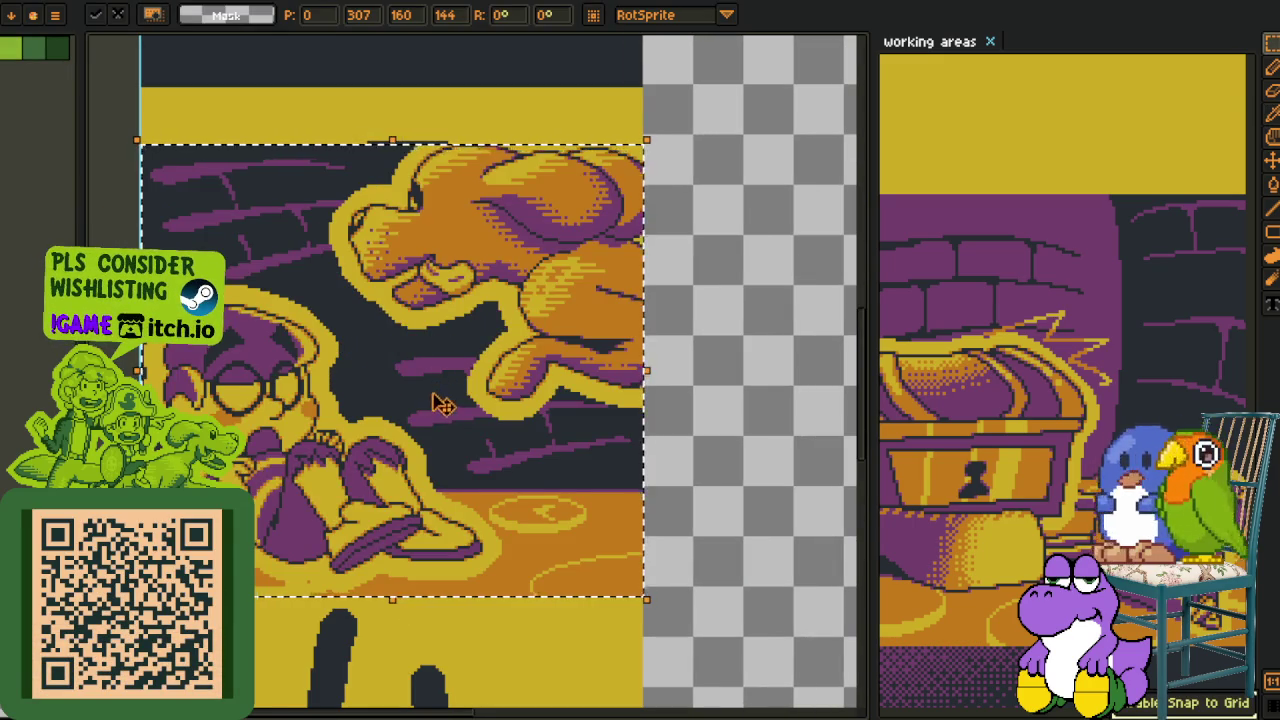
pyautogui.moveTo(438, 398); pyautogui.dragTo(434, 340)
pyautogui.click(740, 252)
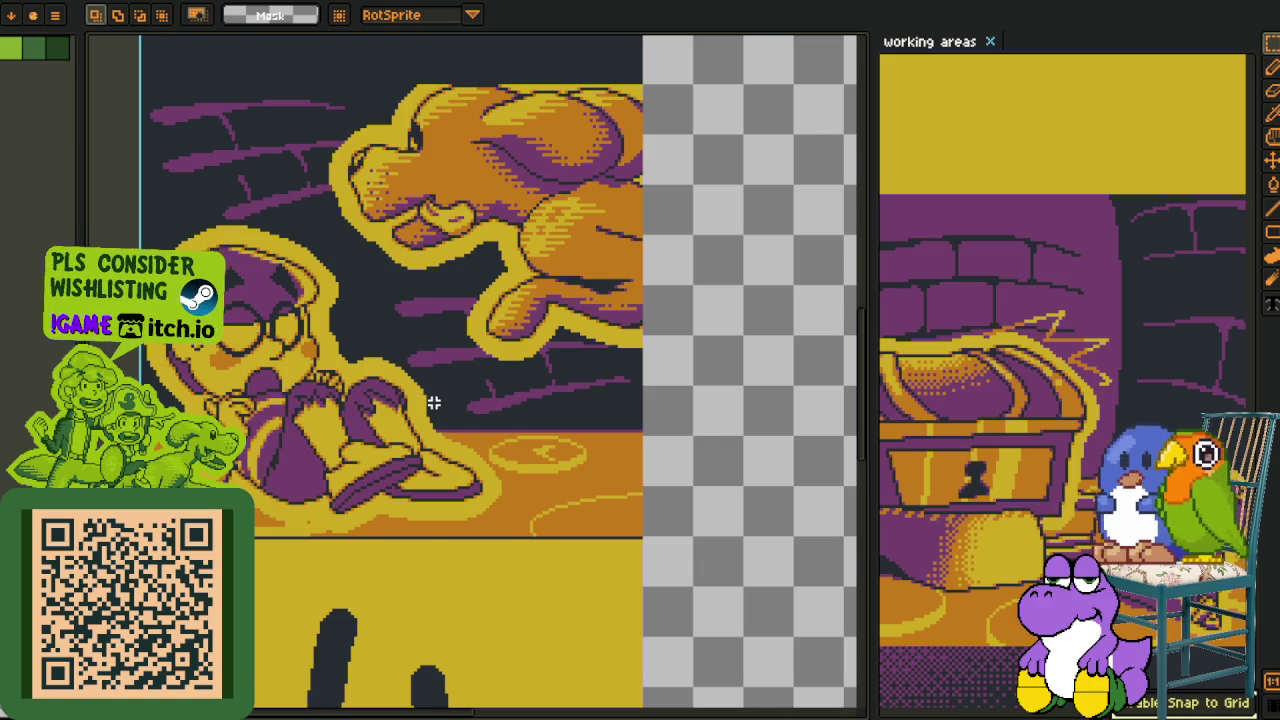
# Widen the colour panel across the workspace and enlarge its gradient picker
pyautogui.scroll(2, 384, 276)
pyautogui.press('i')
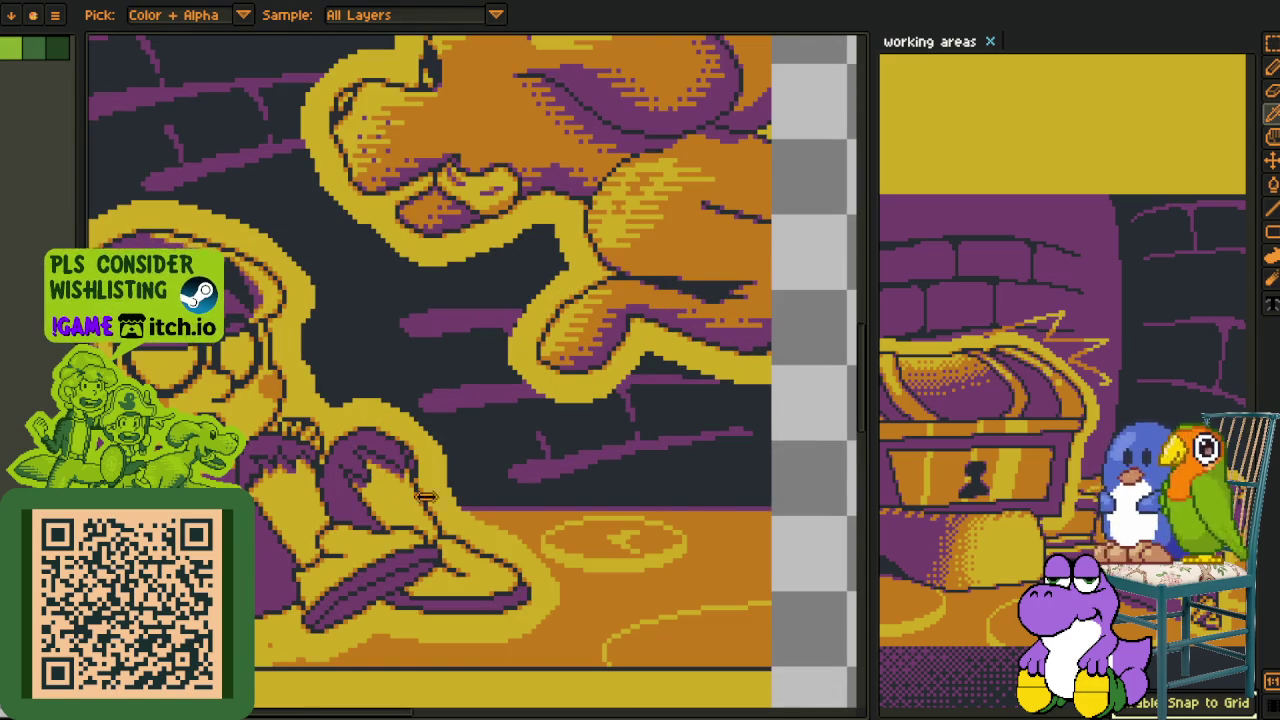
pyautogui.moveTo(80, 479); pyautogui.dragTo(868, 479)
pyautogui.moveTo(506, 518); pyautogui.dragTo(480, 263)
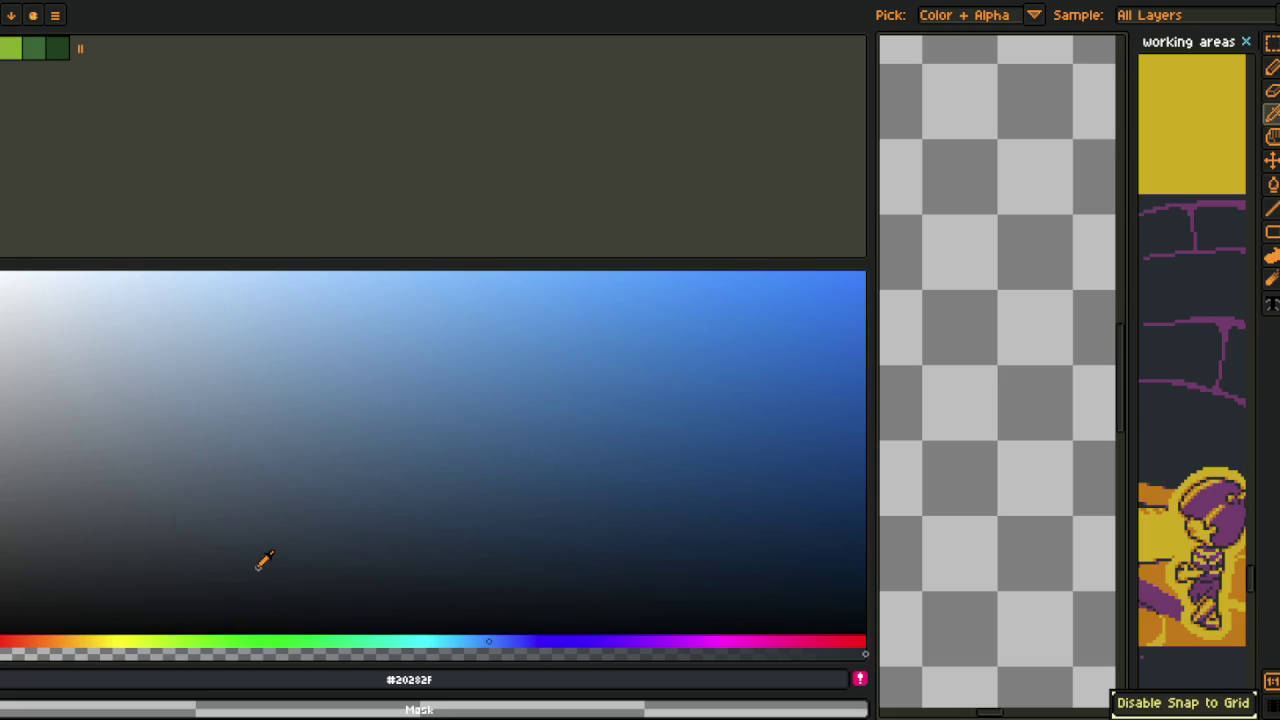
# Drag the colour panel's splitter left so the sprite sheet canvas widens again
pyautogui.scroll(-3, 1004, 247)
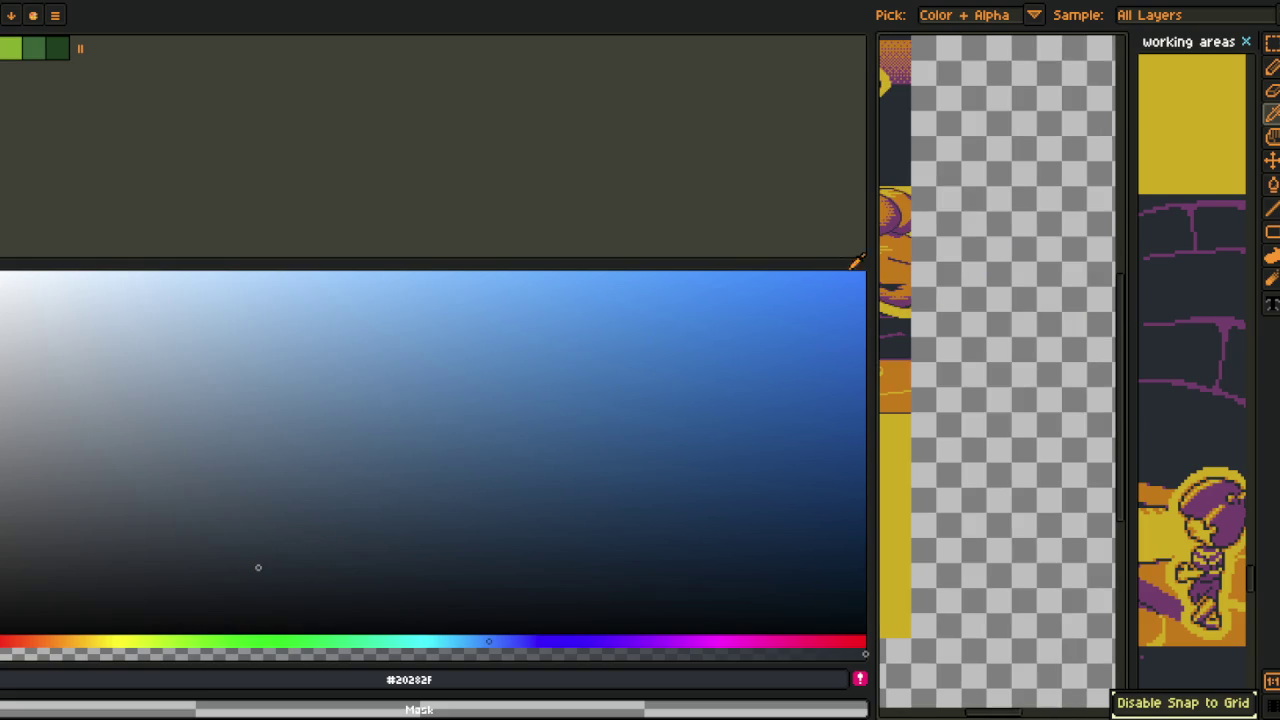
pyautogui.moveTo(867, 237); pyautogui.dragTo(370, 290)
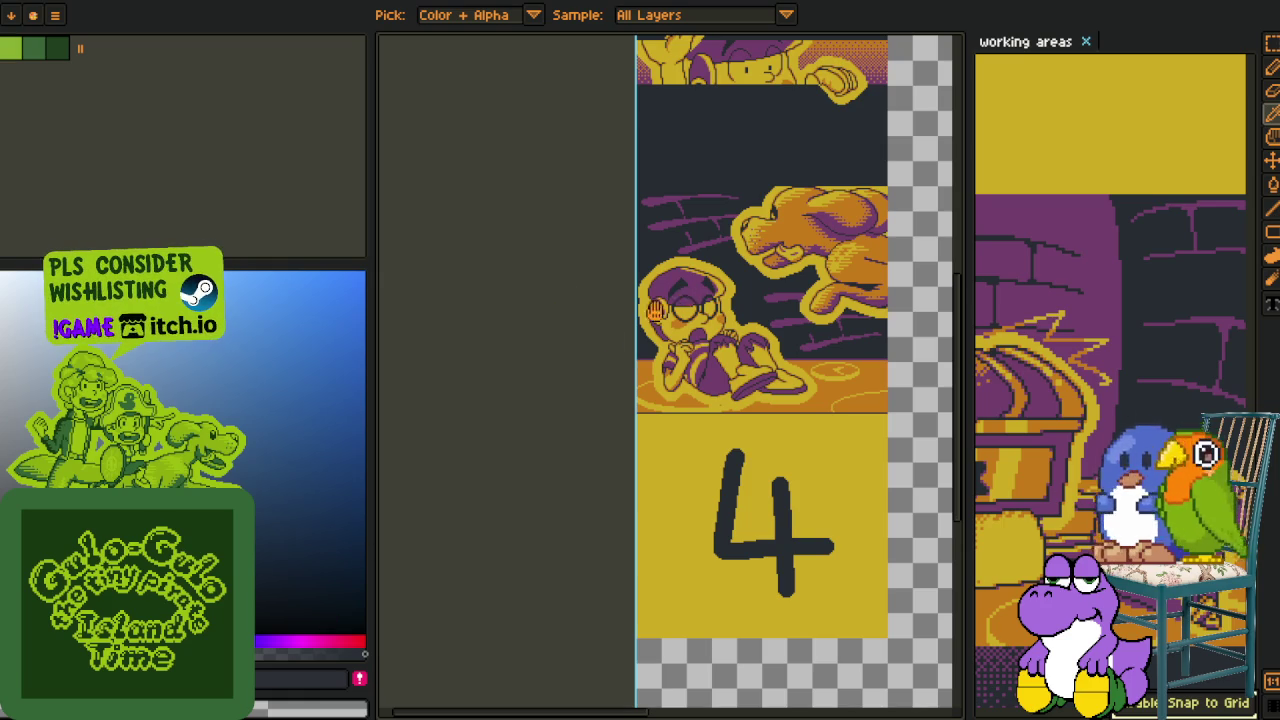
# Narrow the colour panel further and save the sprite sheet with its new scene panel
pyautogui.moveTo(605, 210); pyautogui.dragTo(420, 320)
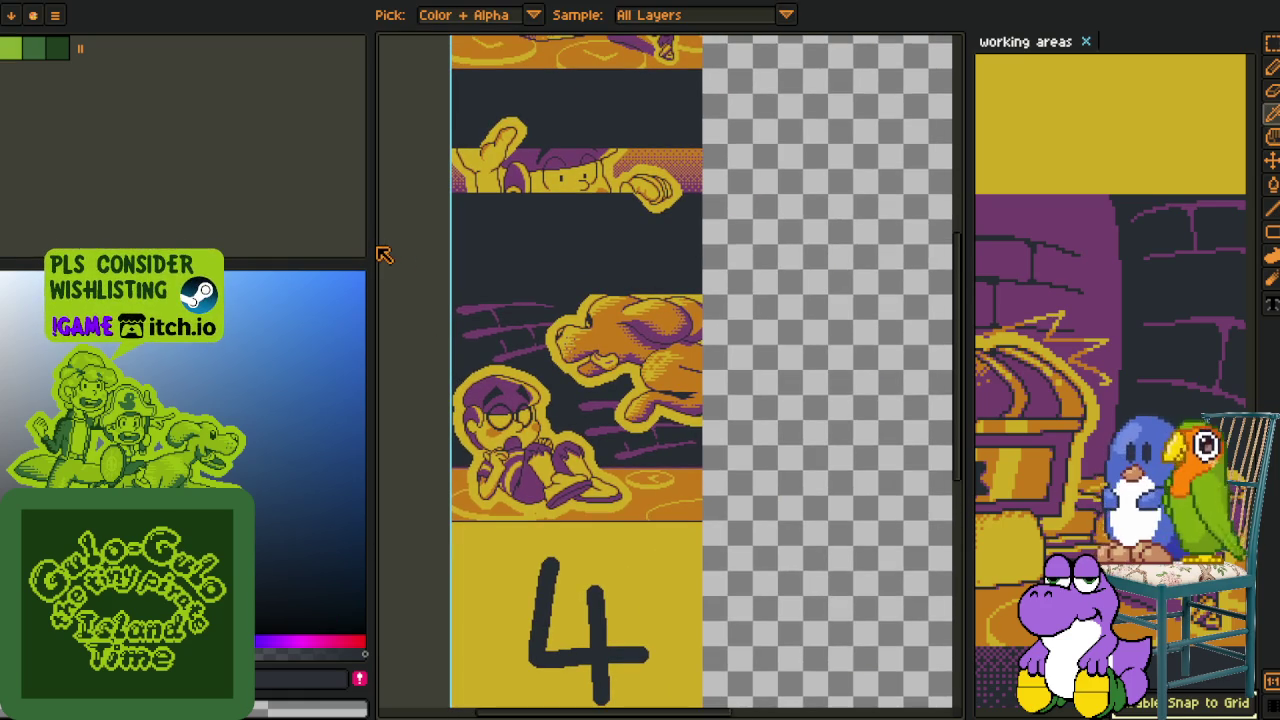
pyautogui.moveTo(372, 244); pyautogui.dragTo(190, 250)
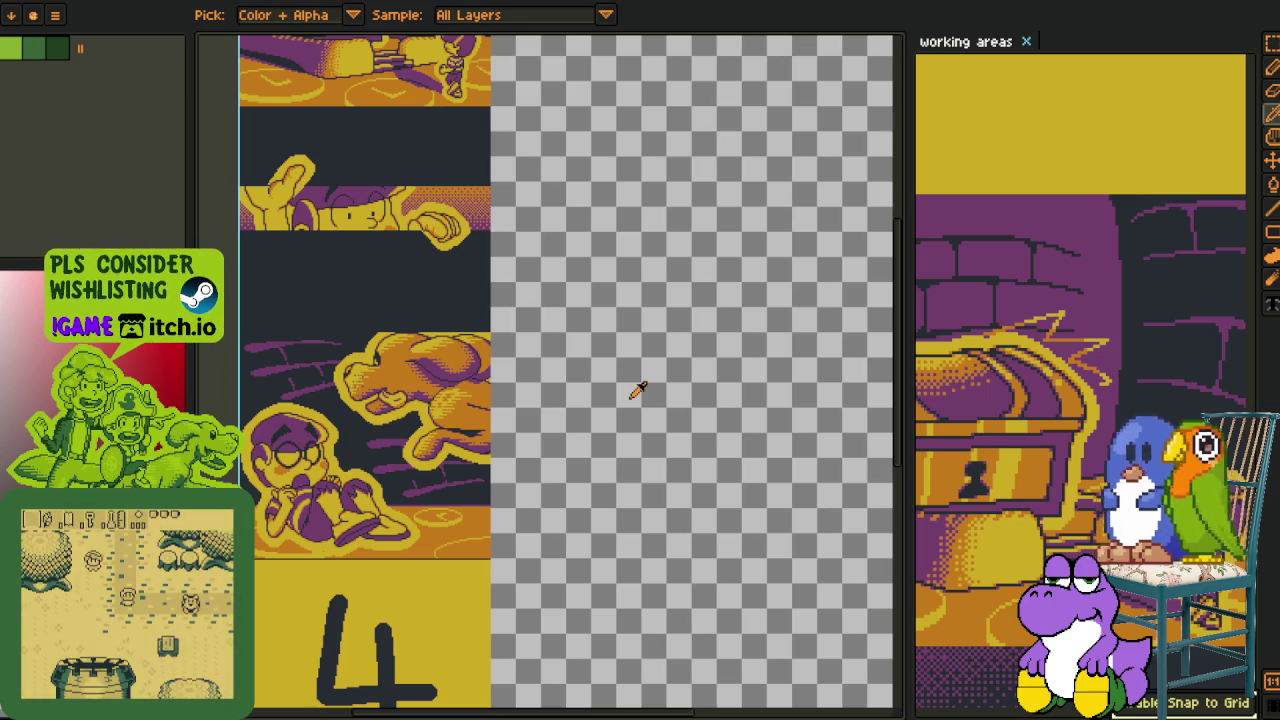
pyautogui.moveTo(637, 391)
pyautogui.mouseDown()
pyautogui.moveTo(580, 383)
pyautogui.moveTo(650, 349)
pyautogui.mouseUp()
pyautogui.press('i')
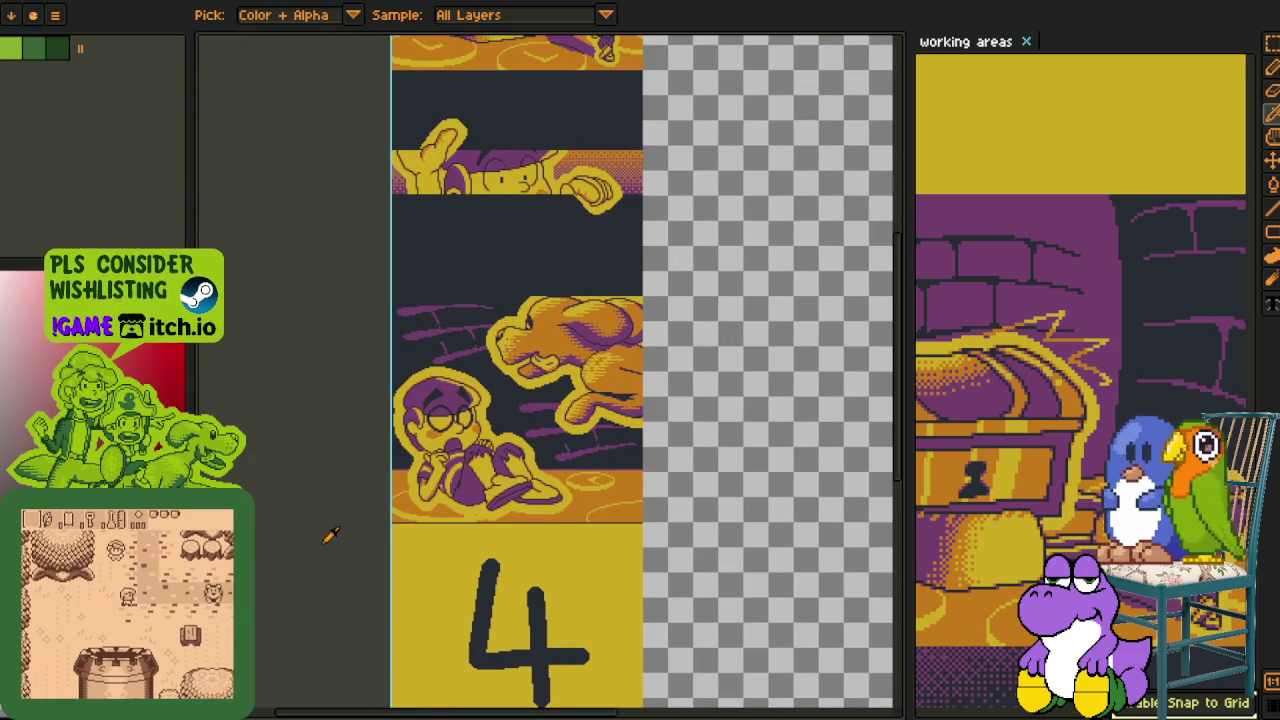
pyautogui.scroll(1, 345, 515)
pyautogui.scroll(-1, 370, 497)
pyautogui.hotkey('ctrl', 's')
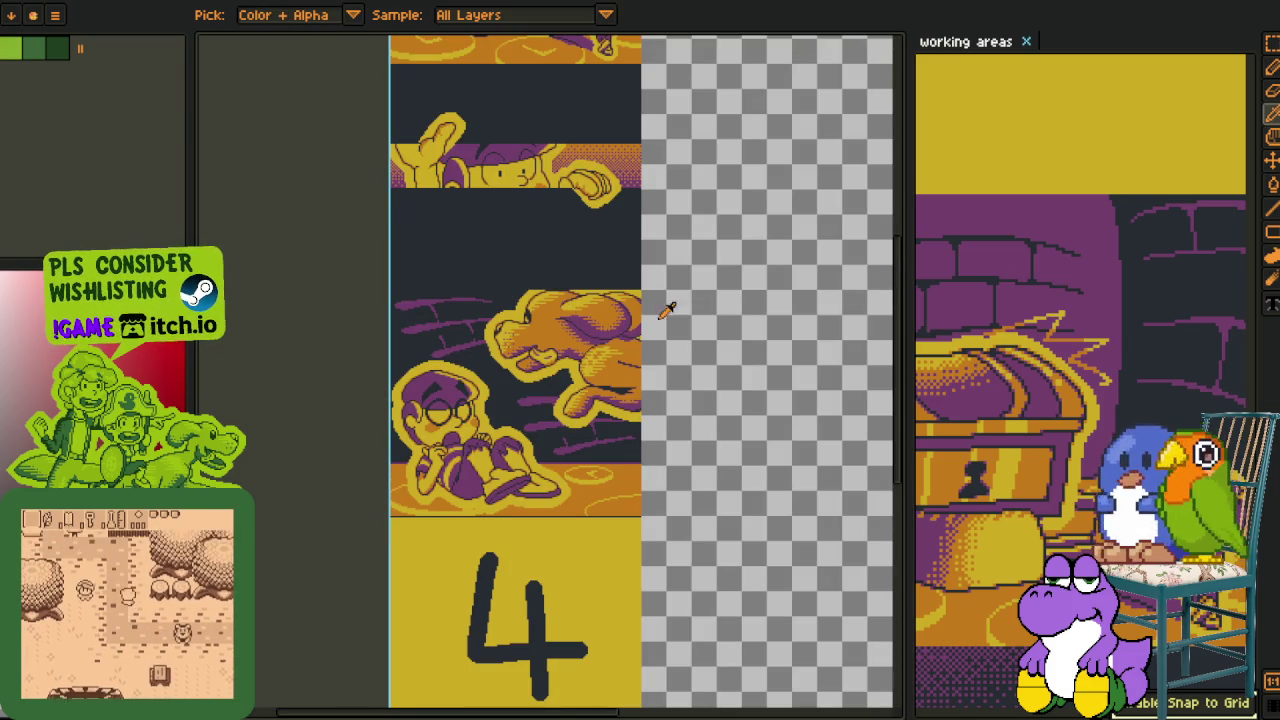
# Close the emptied G - Cutscene 15-Sheet file, answering the save warning
pyautogui.click(297, 5)
pyautogui.click(352, 5)
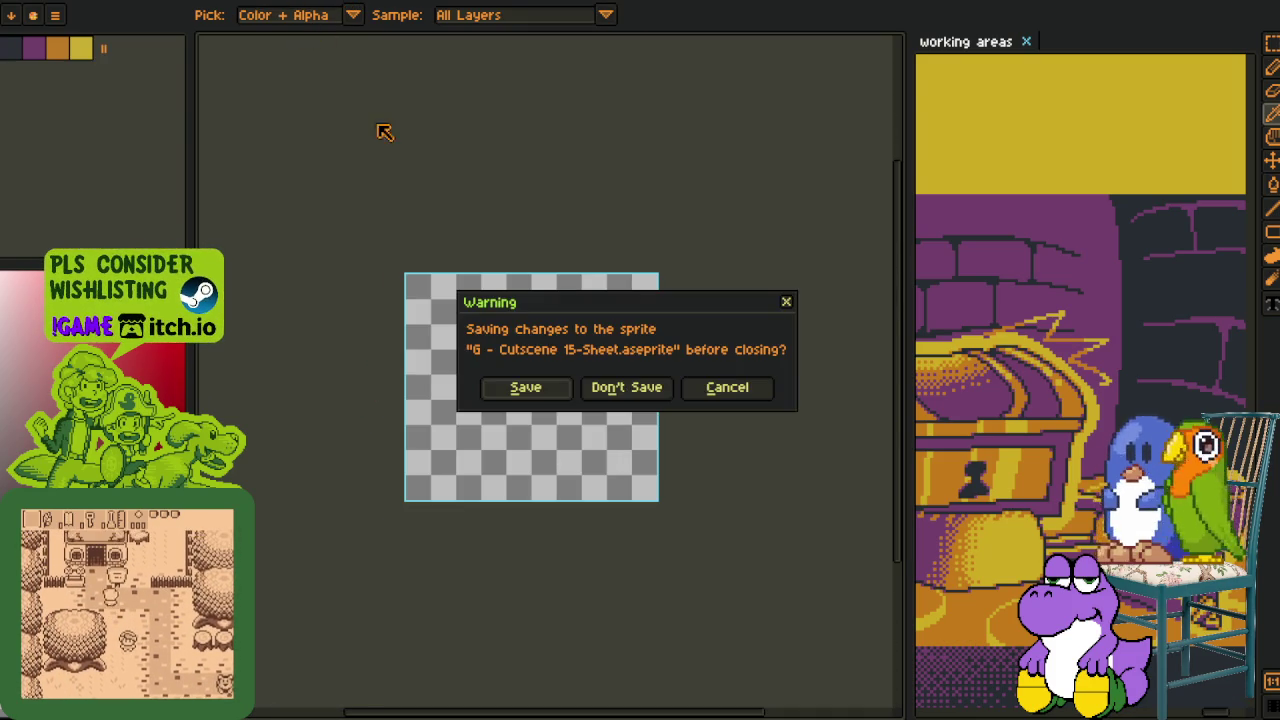
pyautogui.click(640, 386)
pyautogui.scroll(-2, 687, 384)
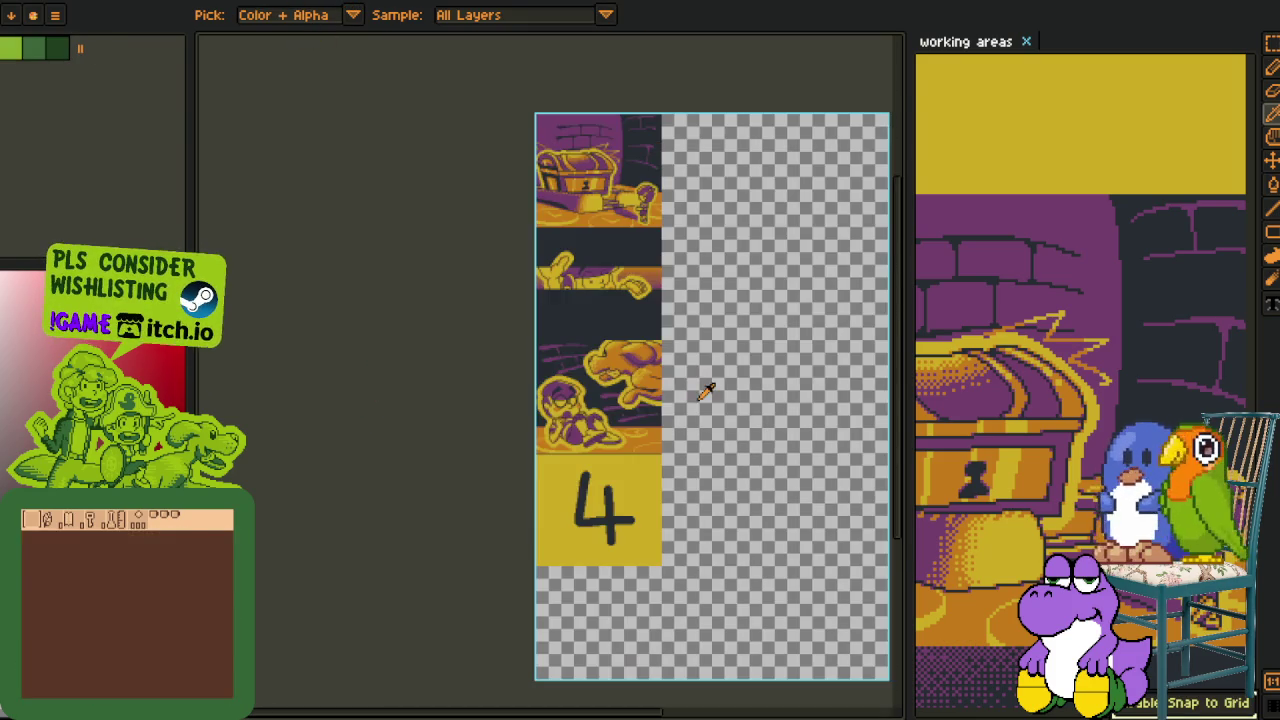
pyautogui.moveTo(709, 392); pyautogui.dragTo(649, 372)
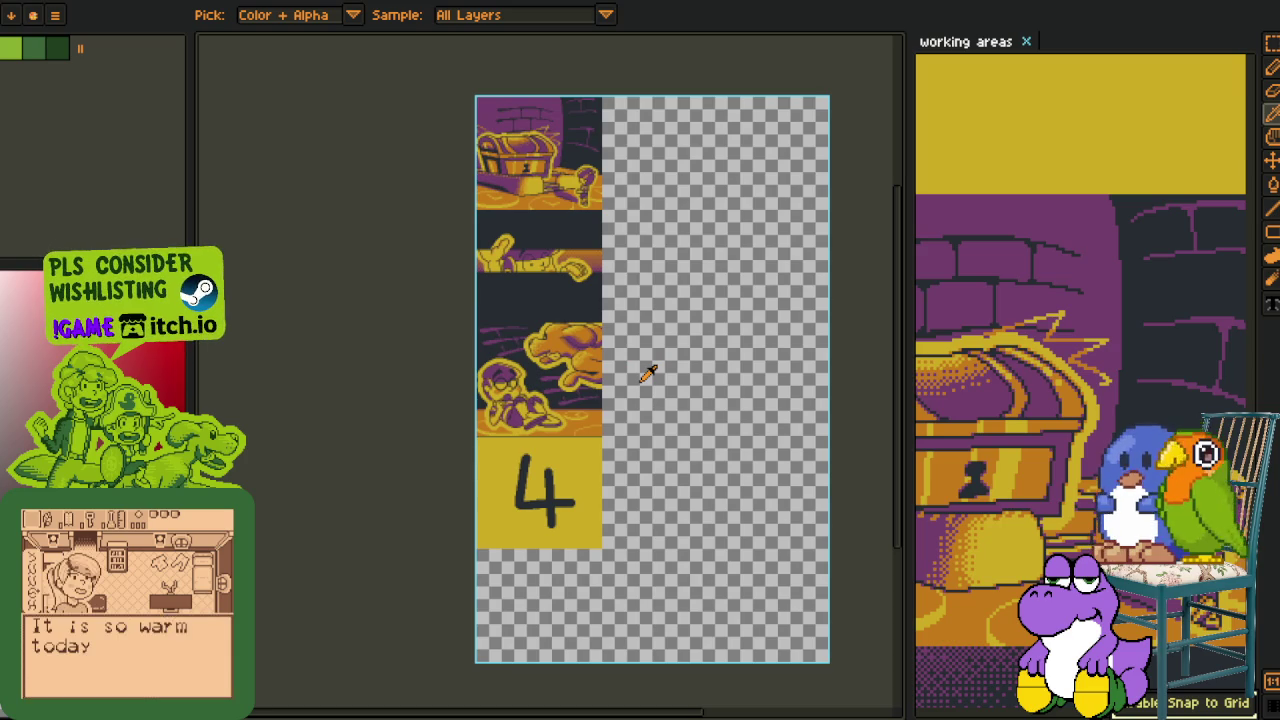
pyautogui.scroll(2, 622, 386)
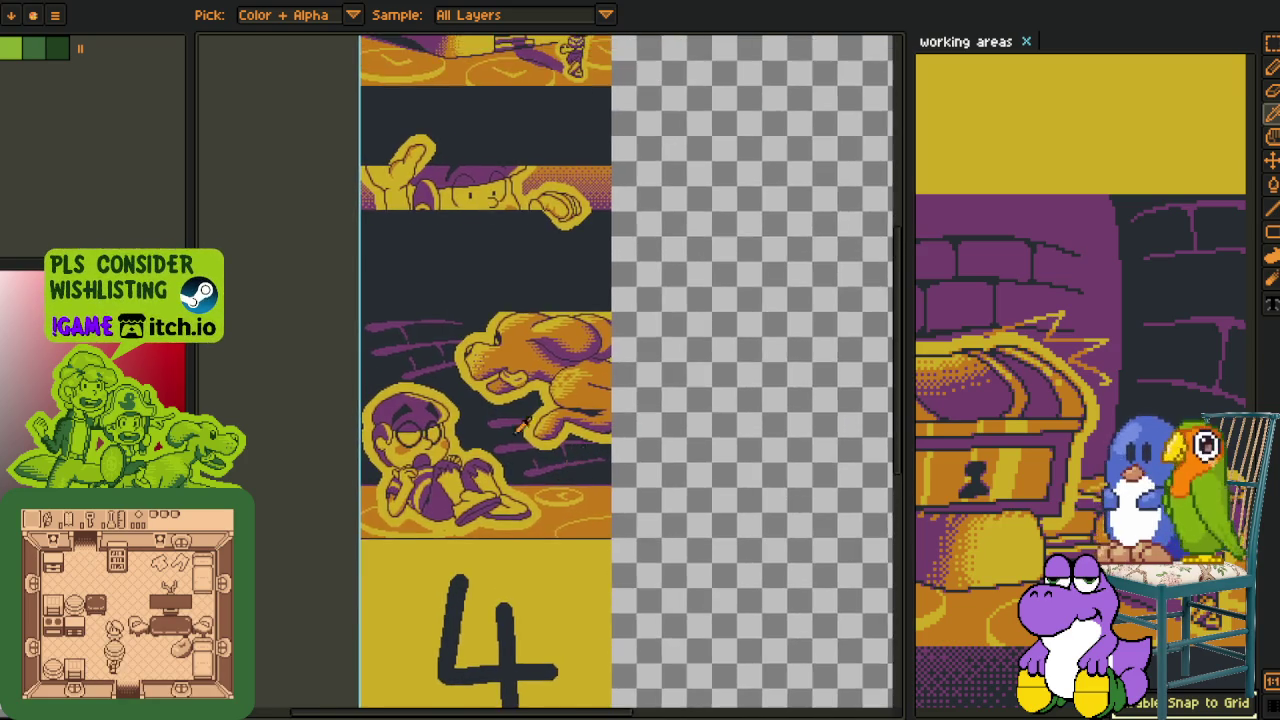
pyautogui.scroll(2, 485, 330)
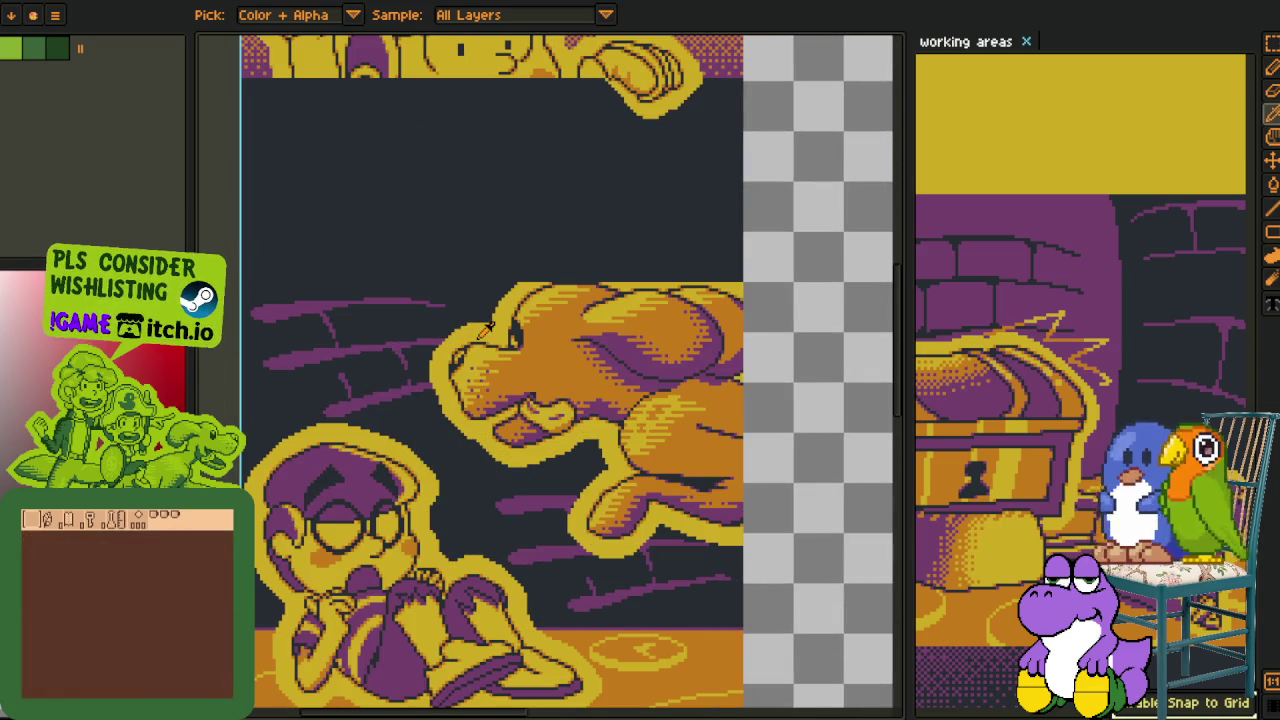
pyautogui.scroll(1, 420, 330)
pyautogui.scroll(1, 405, 438)
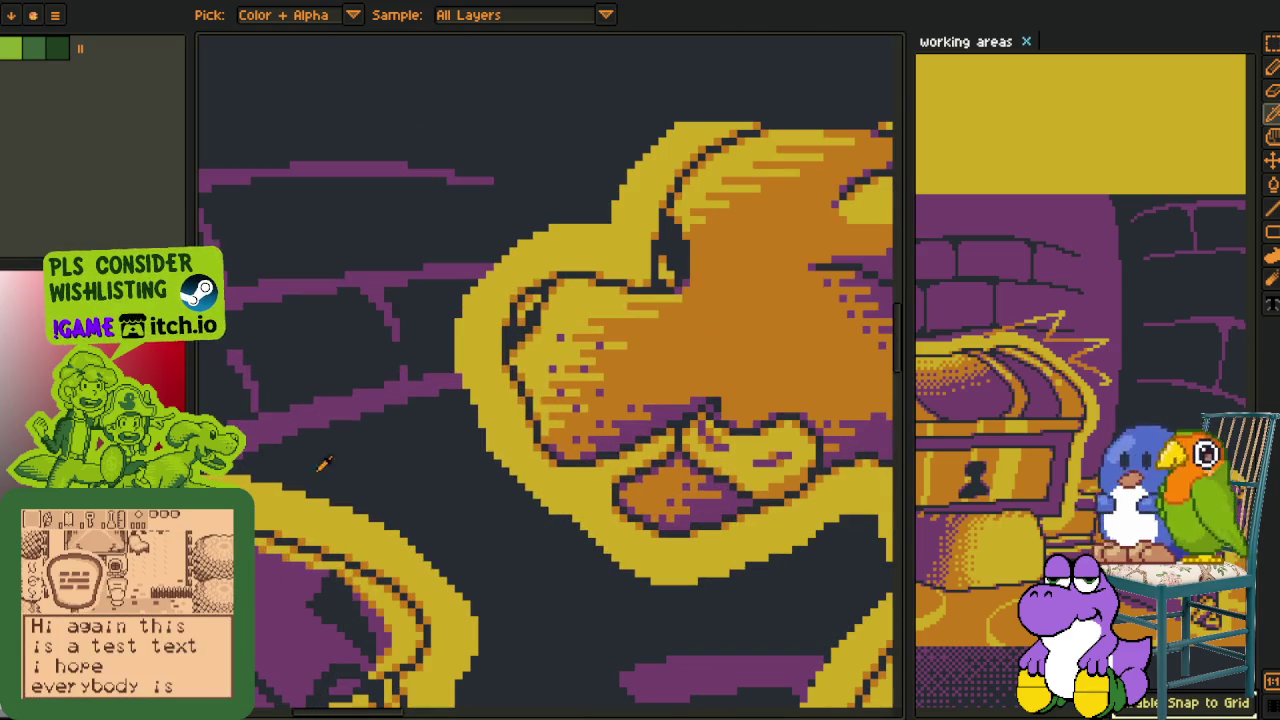
pyautogui.click(455, 525)
pyautogui.hotkey('shift', 'r')
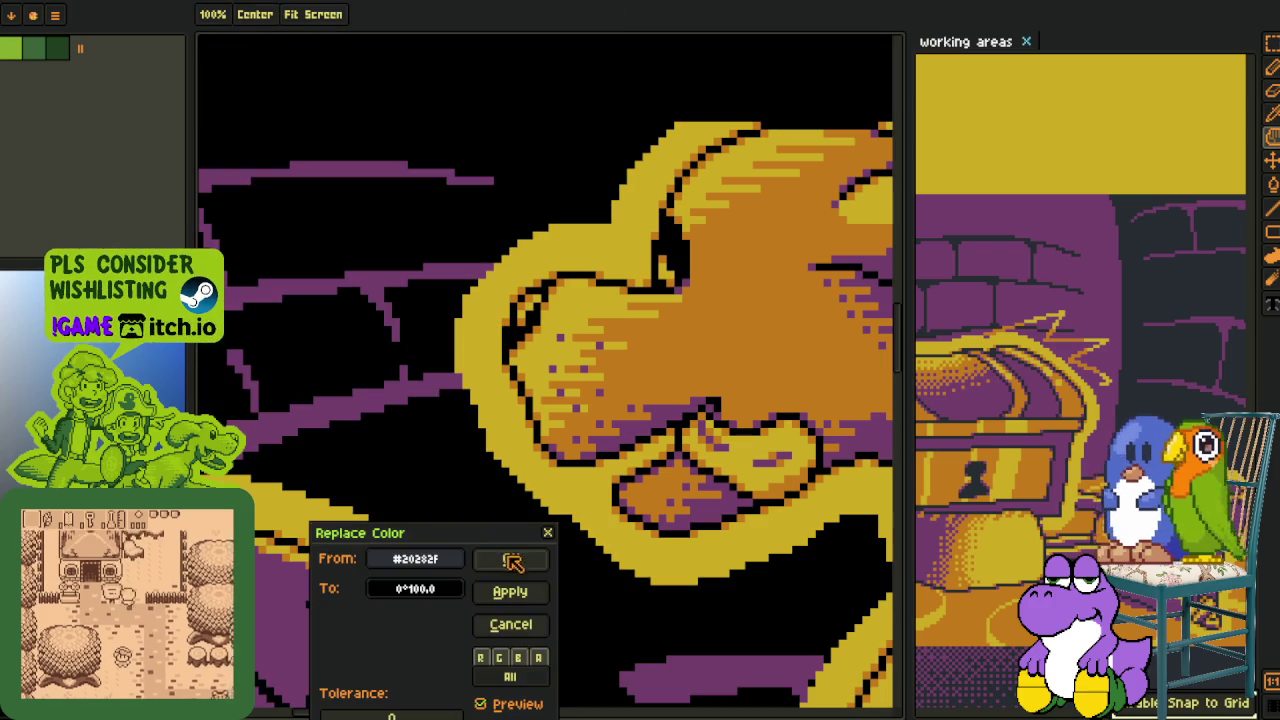
pyautogui.click(516, 558)
pyautogui.scroll(2, 440, 455)
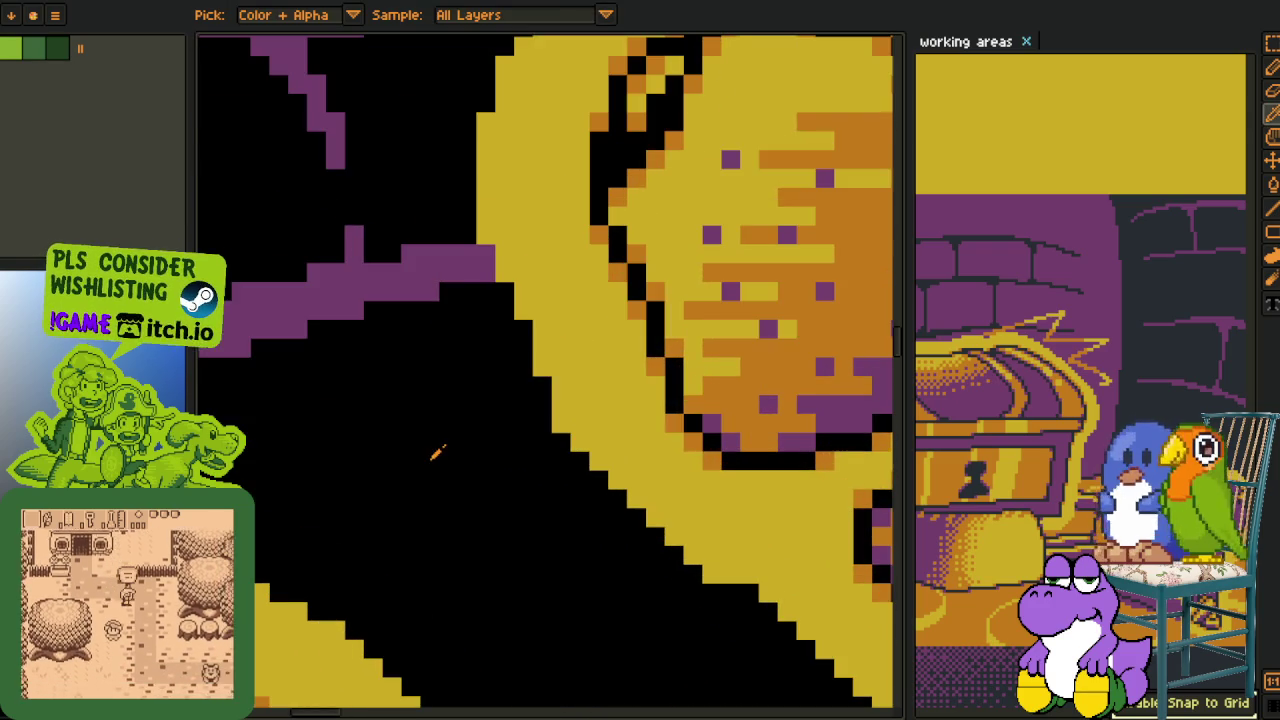
pyautogui.scroll(-2, 543, 306)
pyautogui.scroll(1, 531, 309)
pyautogui.hotkey('ctrl', 'z')
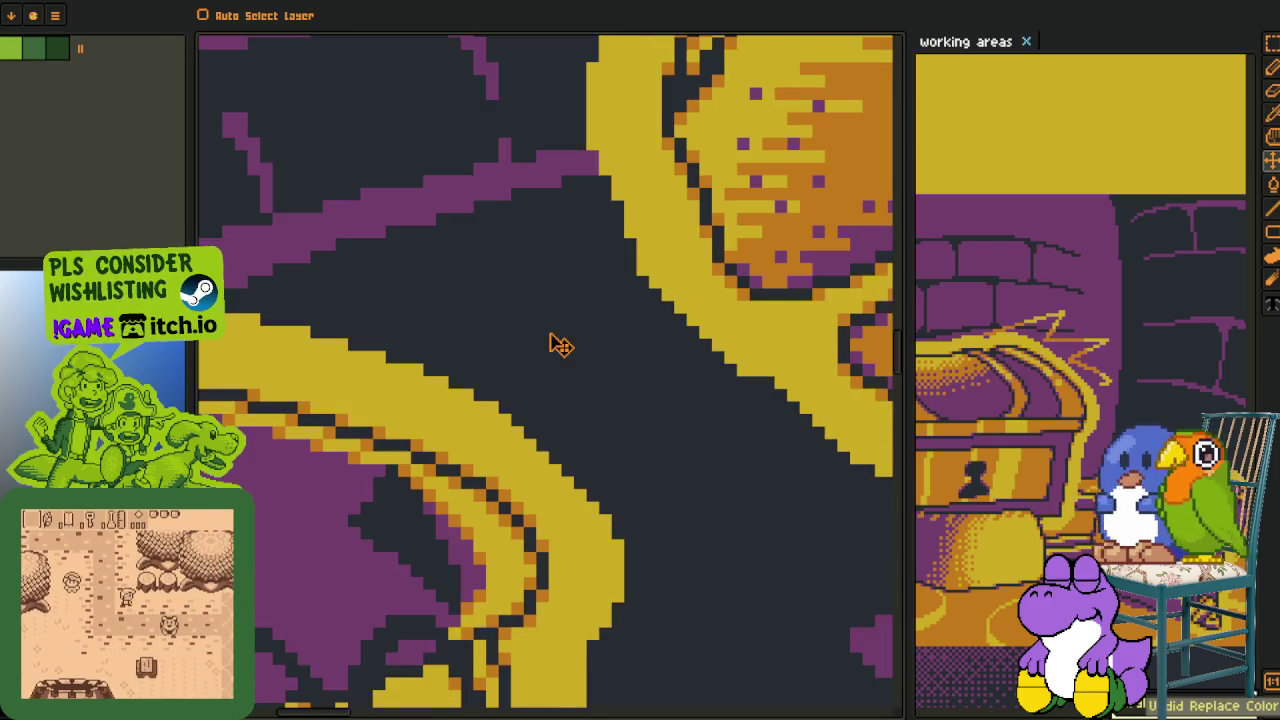
pyautogui.hotkey('ctrl', 'y')
pyautogui.hotkey('ctrl', 'z')
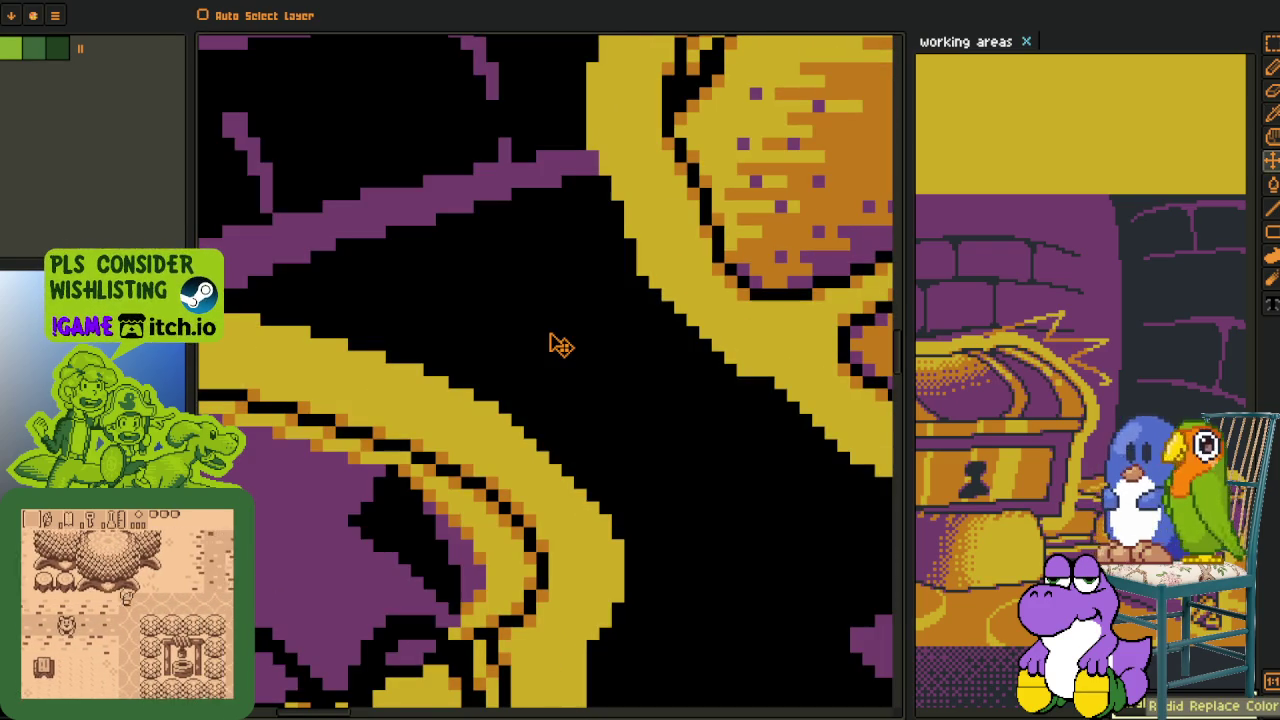
pyautogui.hotkey('ctrl', 'y')
pyautogui.hotkey('ctrl', 'z')
pyautogui.hotkey('ctrl', 'y')
pyautogui.hotkey('ctrl', 'z')
pyautogui.hotkey('ctrl', 'y')
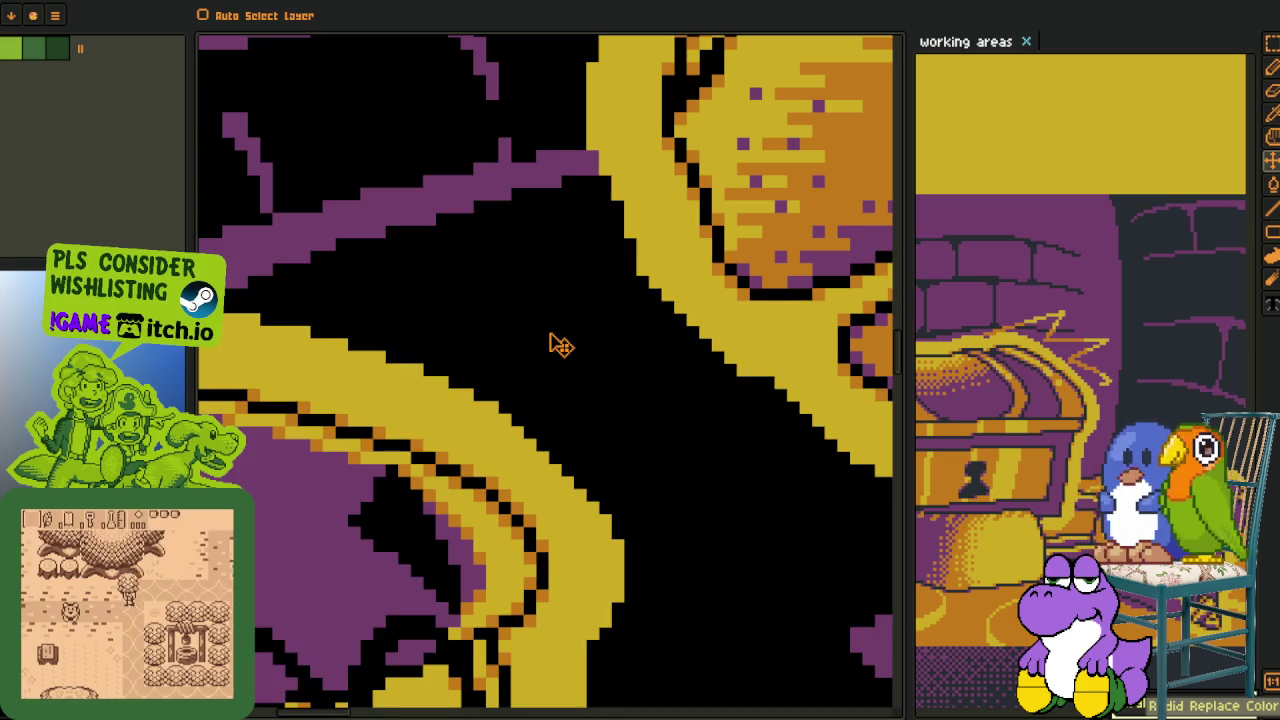
pyautogui.hotkey('ctrl', 'z')
pyautogui.hotkey('ctrl', 'y')
pyautogui.hotkey('ctrl', 'z')
pyautogui.hotkey('ctrl', 'y')
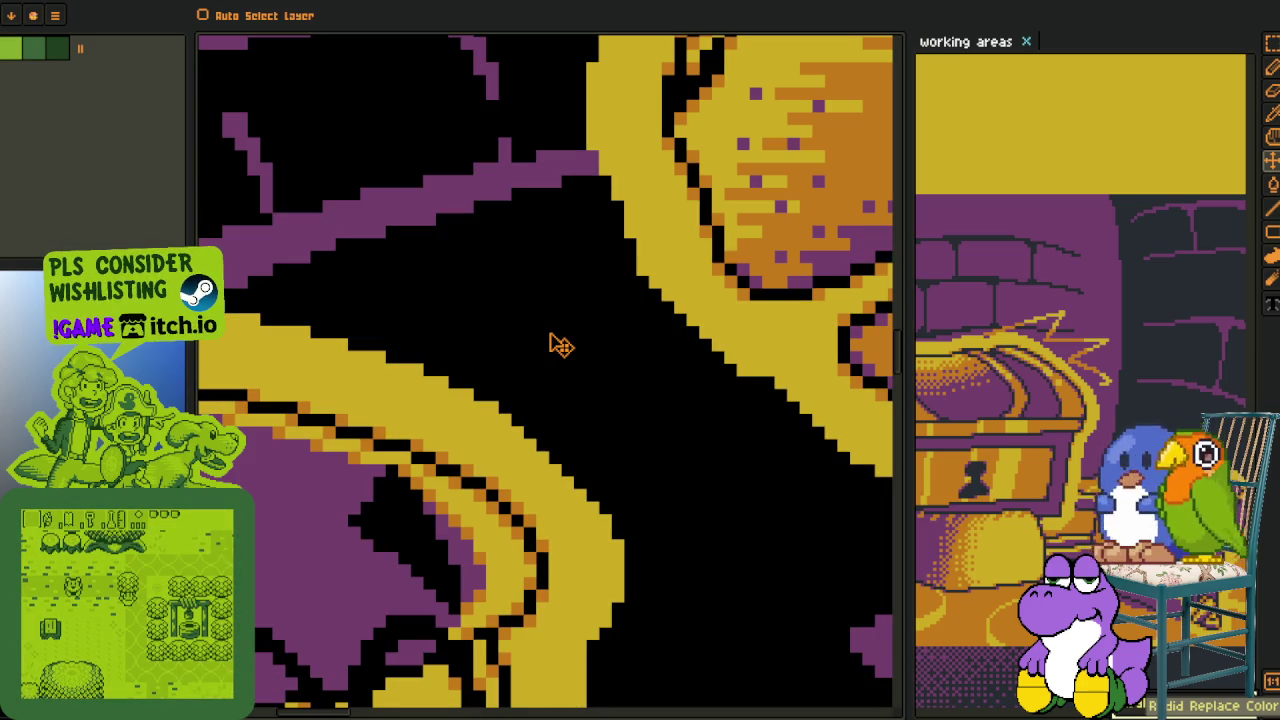
pyautogui.press('o')
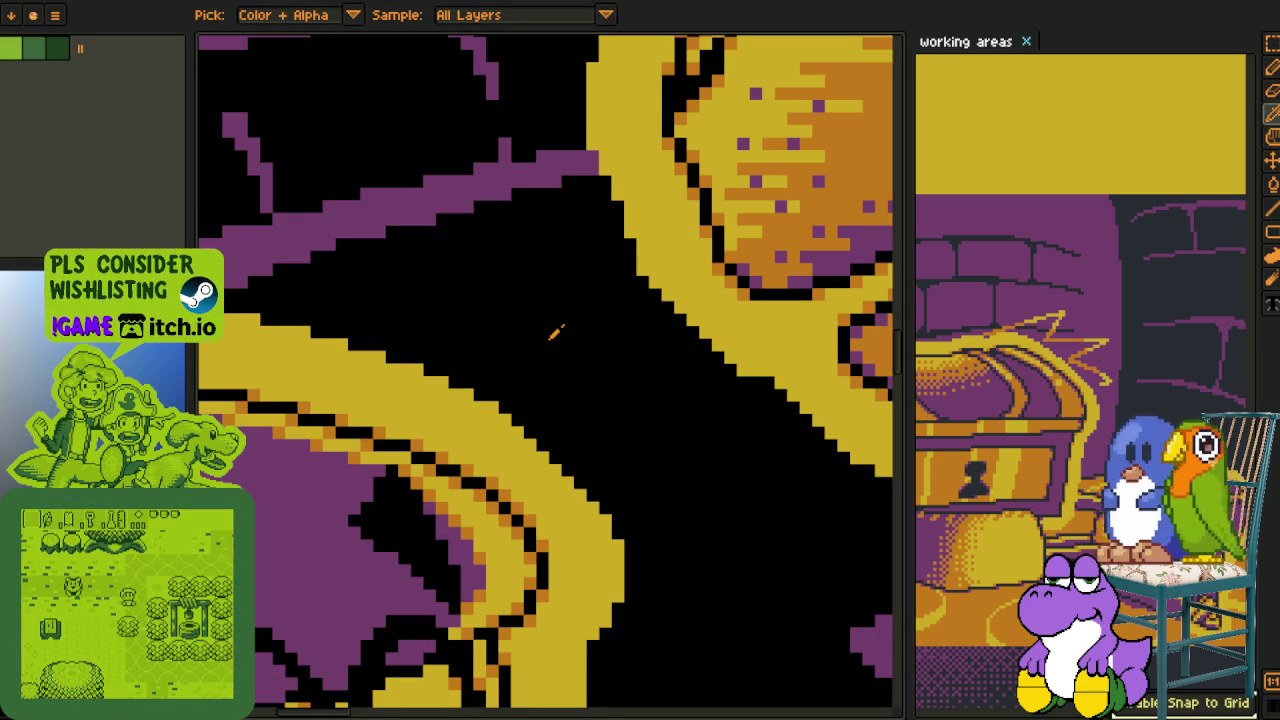
pyautogui.press('ctrl')
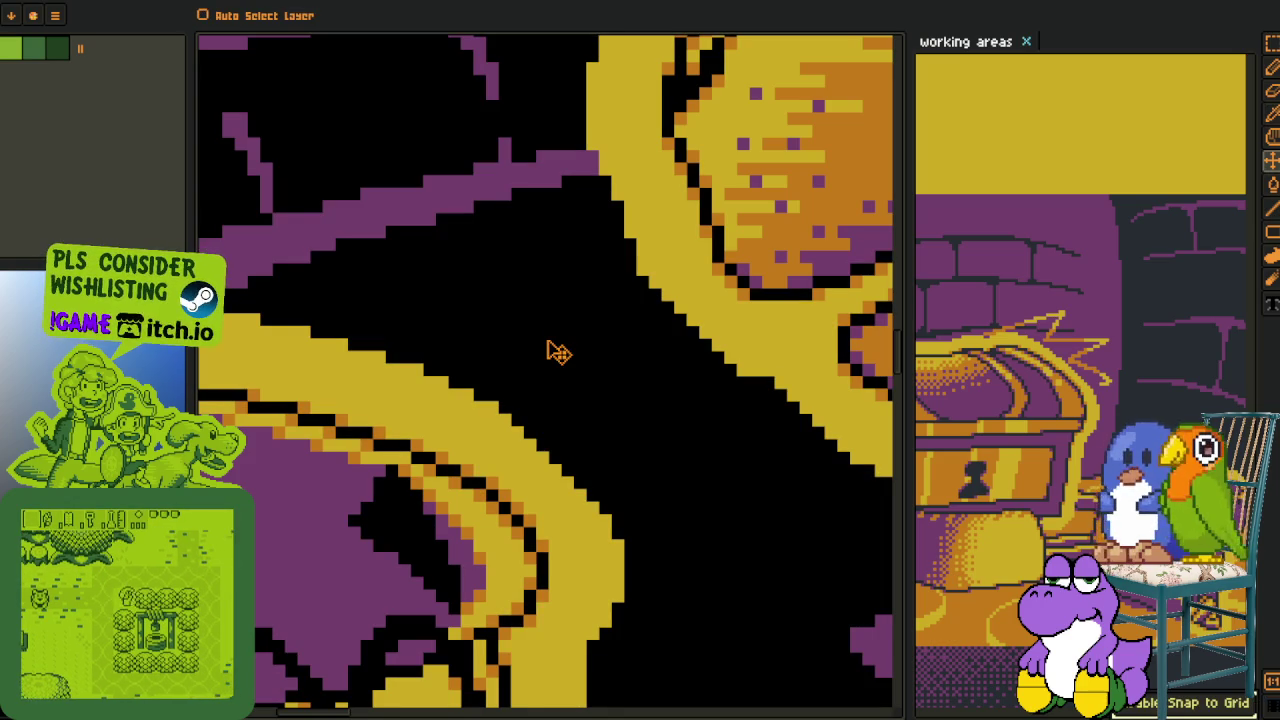
pyautogui.hotkey('ctrl', 'z')
pyautogui.scroll(-2, 557, 340)
pyautogui.scroll(-2, 557, 337)
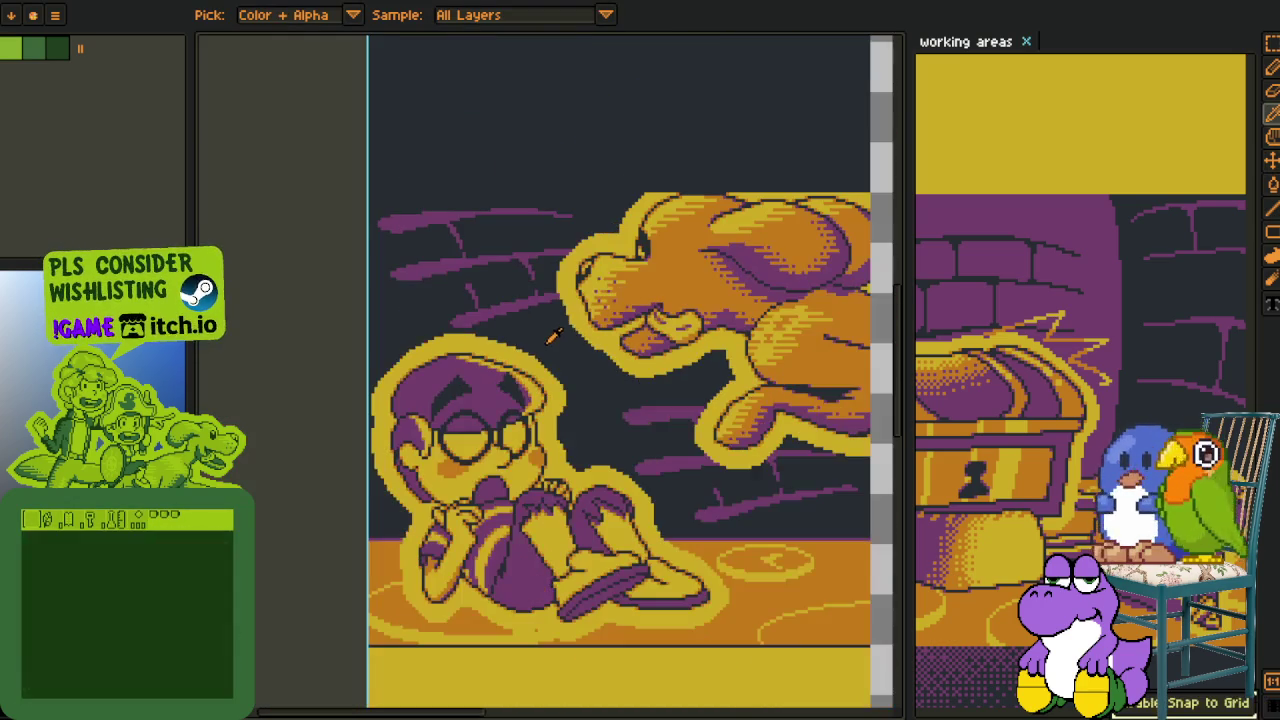
# Save the sprite sheet after checking its transparent right side
pyautogui.moveTo(833, 310); pyautogui.dragTo(663, 457)
pyautogui.scroll(-2, 765, 345)
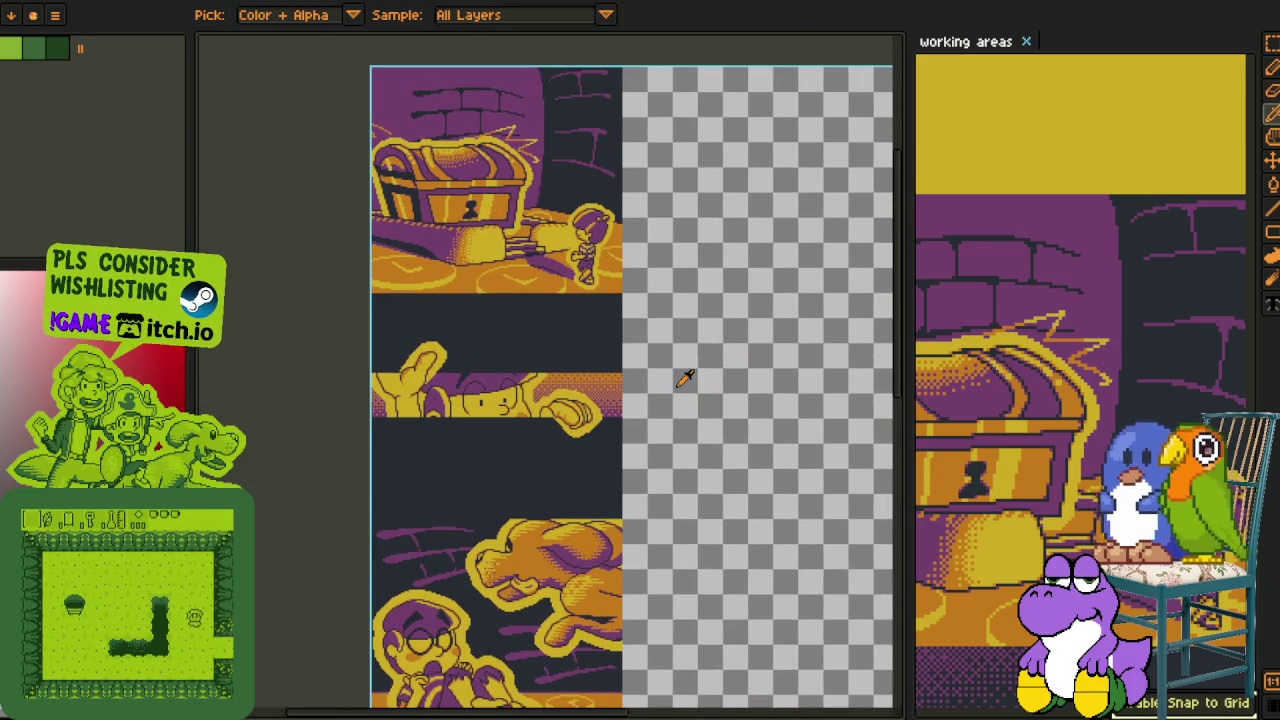
pyautogui.press('Tab')
pyautogui.press('Tab')
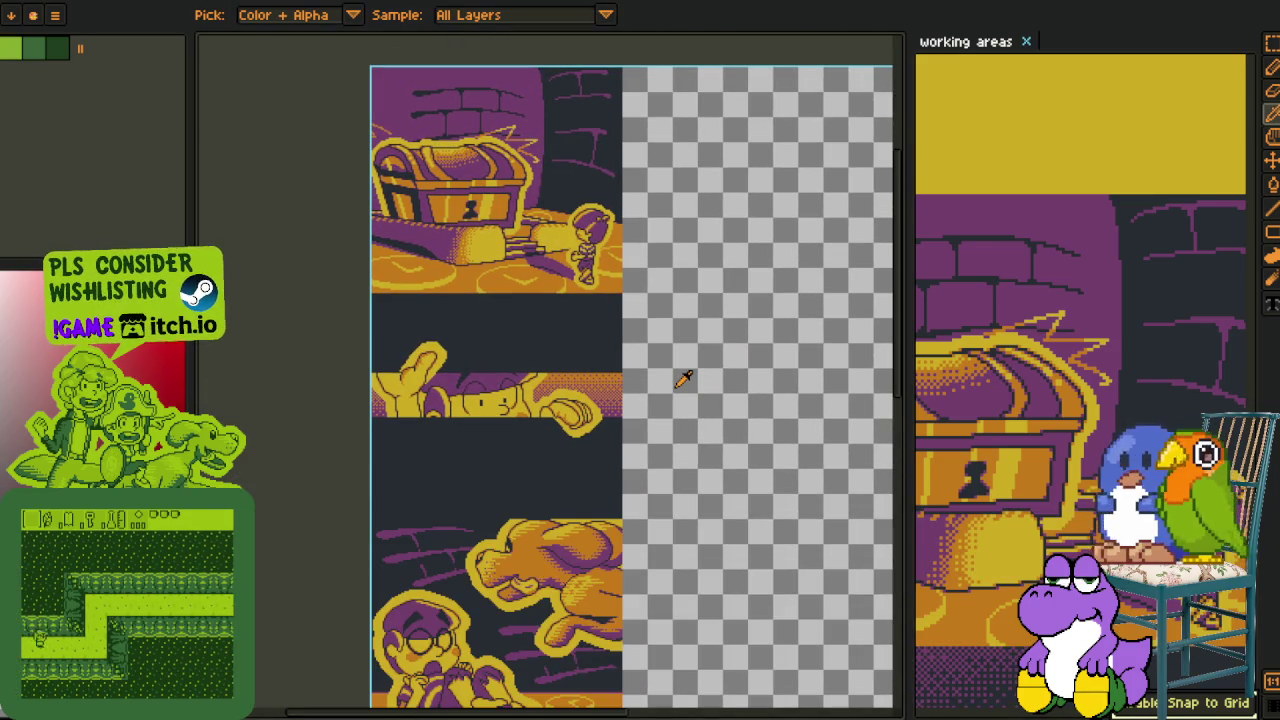
pyautogui.hotkey('ctrl', 's')
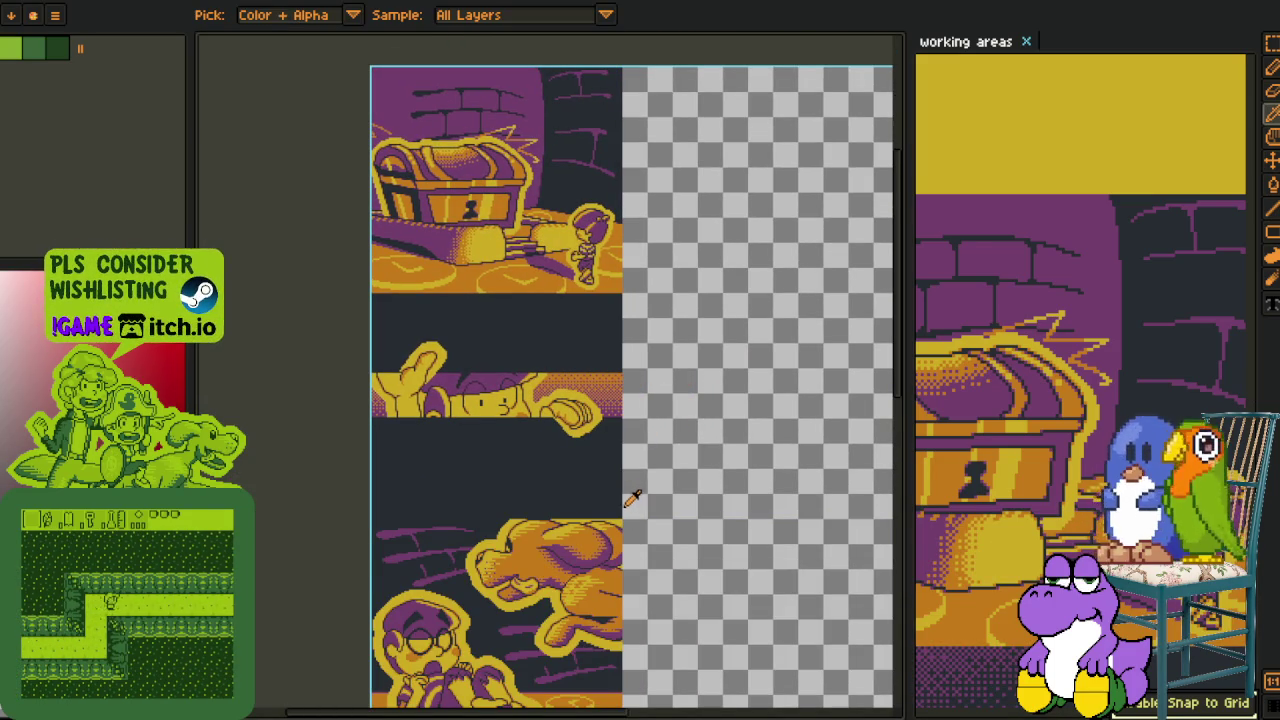
# Switch to rectangle selection and enlarge the working areas document over the canvas
pyautogui.moveTo(634, 503); pyautogui.dragTo(623, 386)
pyautogui.scroll(1, 606, 591)
pyautogui.press('m')
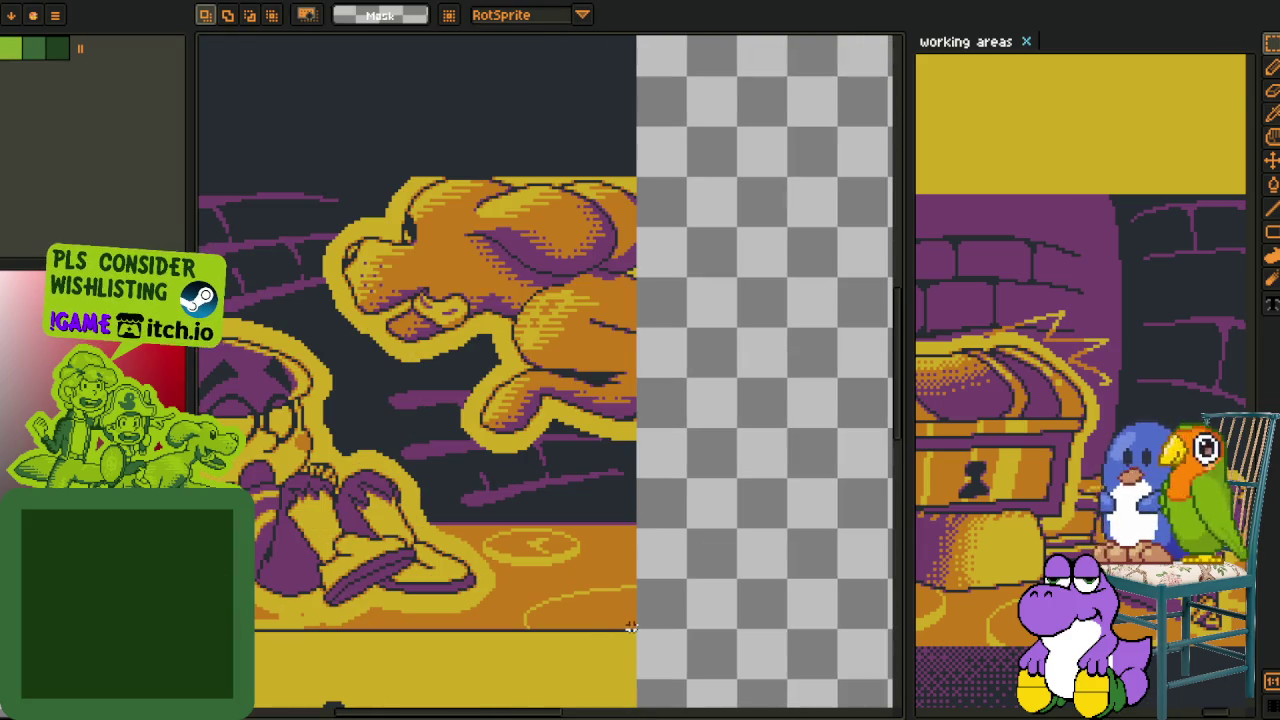
pyautogui.moveTo(637, 626); pyautogui.dragTo(880, 719)
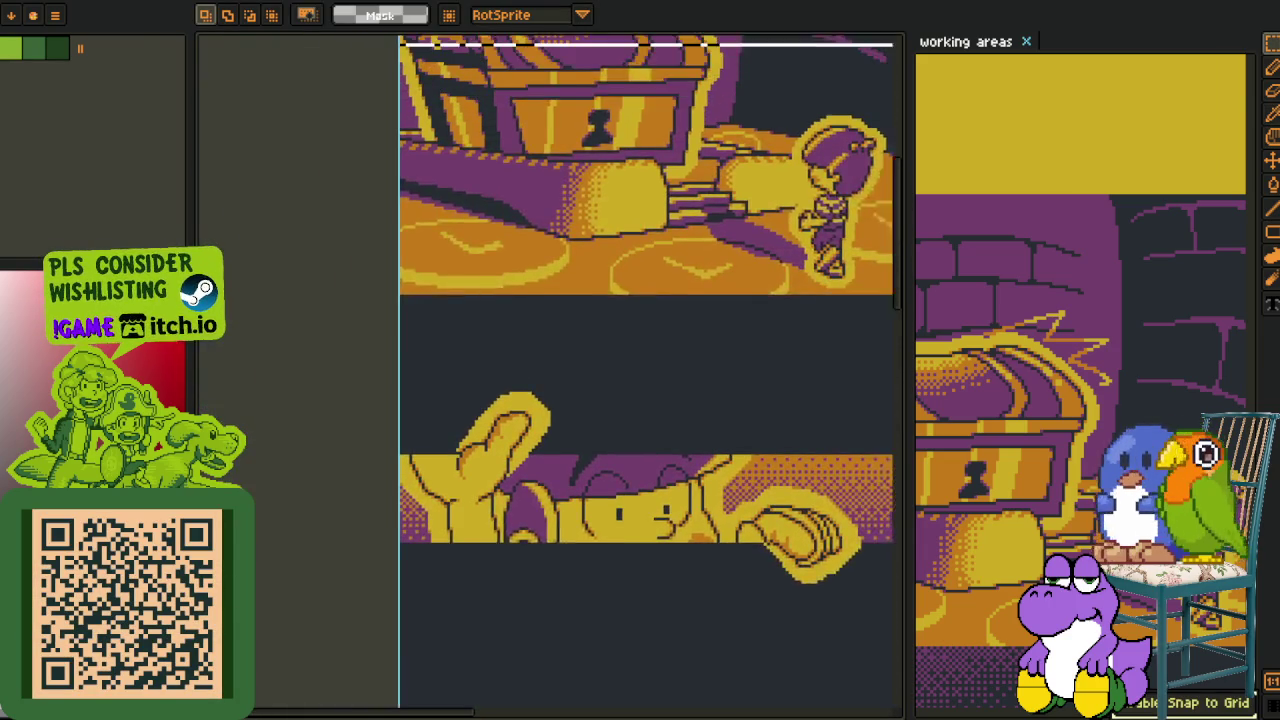
pyautogui.scroll(-1, 838, 368)
pyautogui.scroll(-3, 838, 368)
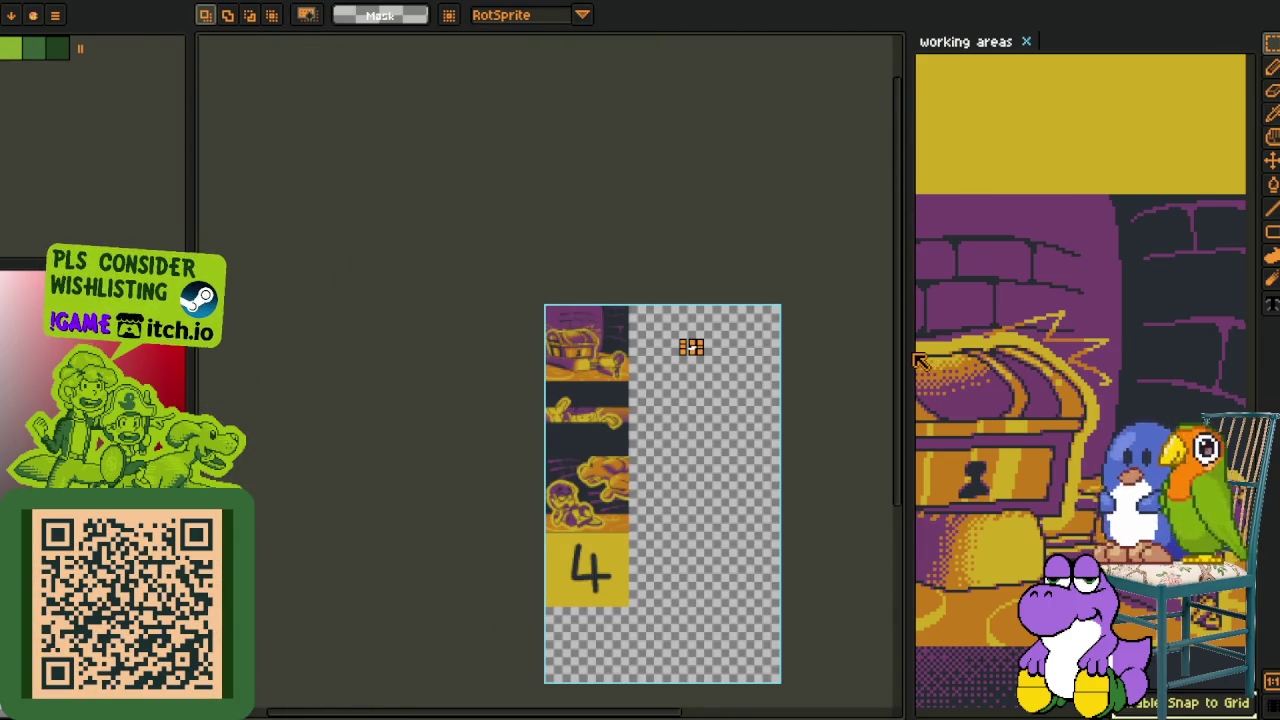
pyautogui.moveTo(905, 350); pyautogui.dragTo(336, 350)
pyautogui.scroll(-1, 700, 400)
pyautogui.moveTo(690, 583)
pyautogui.mouseDown()
pyautogui.moveTo(600, 53)
pyautogui.moveTo(634, 241)
pyautogui.mouseUp()
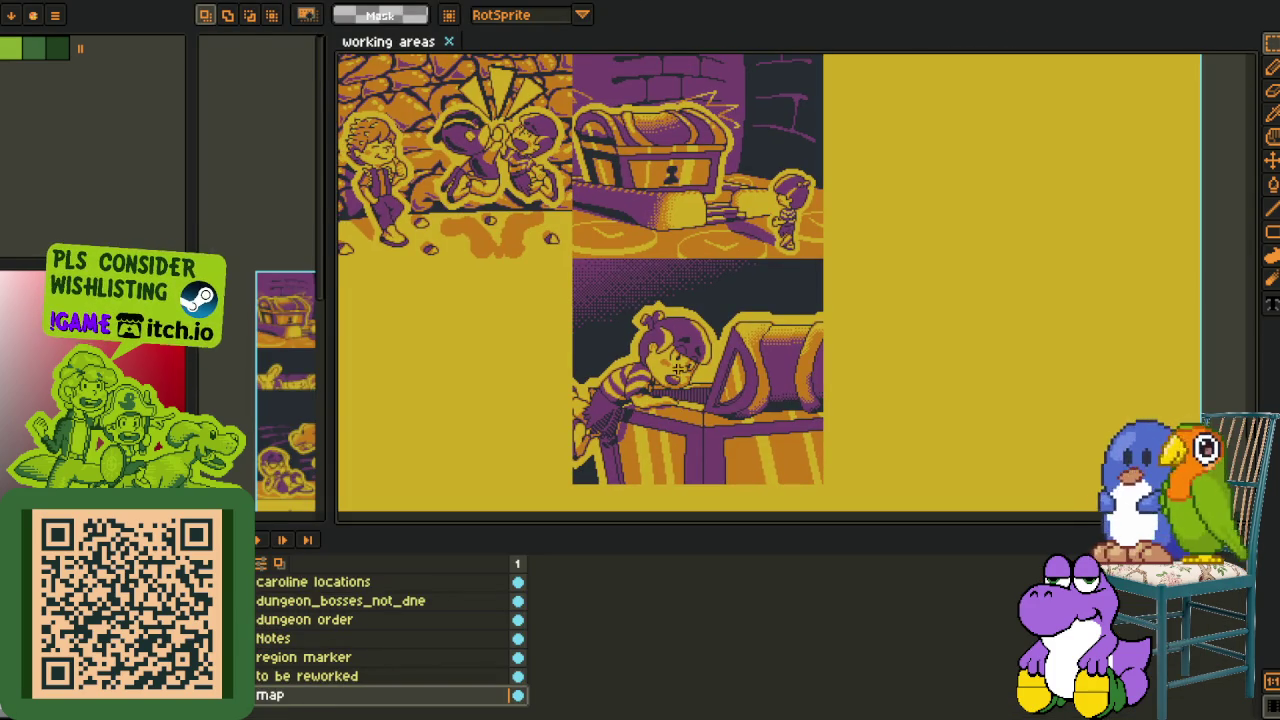
# Paste the panel strip into working areas aligned over the chest panel, commit, and save
pyautogui.press('Tab')
pyautogui.scroll(-1, 757, 277)
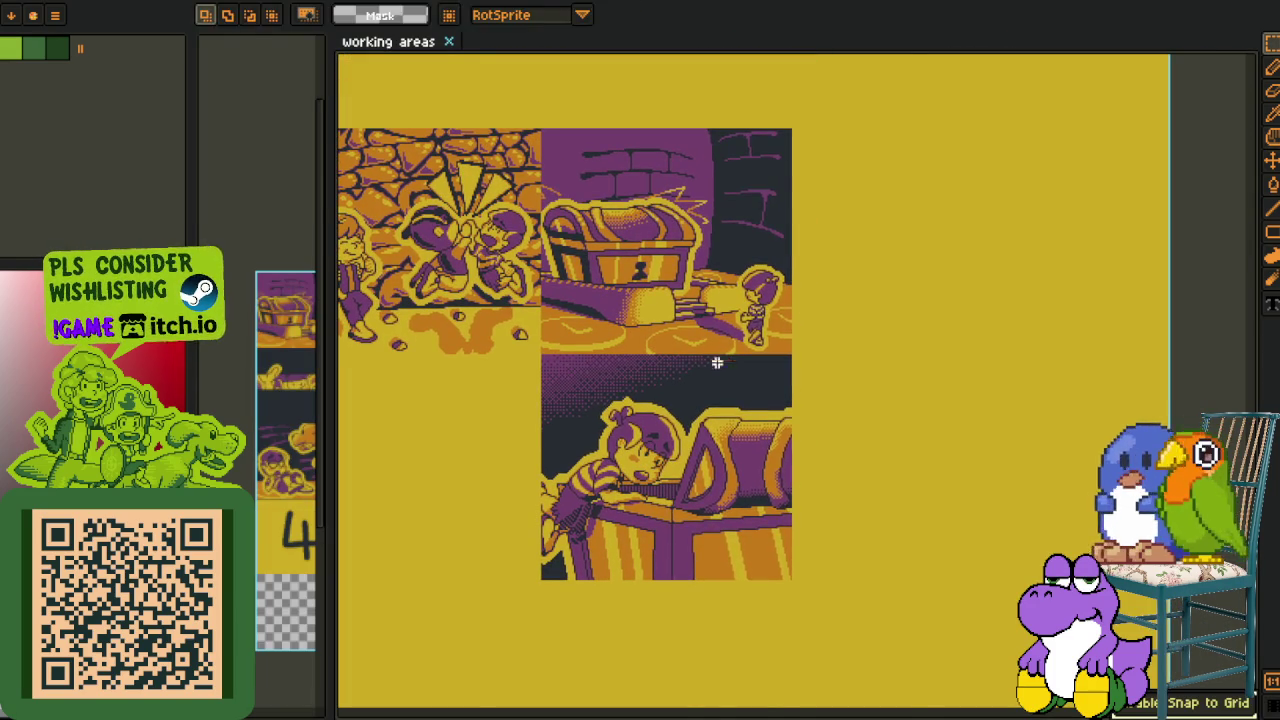
pyautogui.hotkey('ctrl', 'v')
pyautogui.moveTo(757, 137)
pyautogui.mouseDown()
pyautogui.moveTo(709, 263)
pyautogui.moveTo(641, 183)
pyautogui.mouseUp()
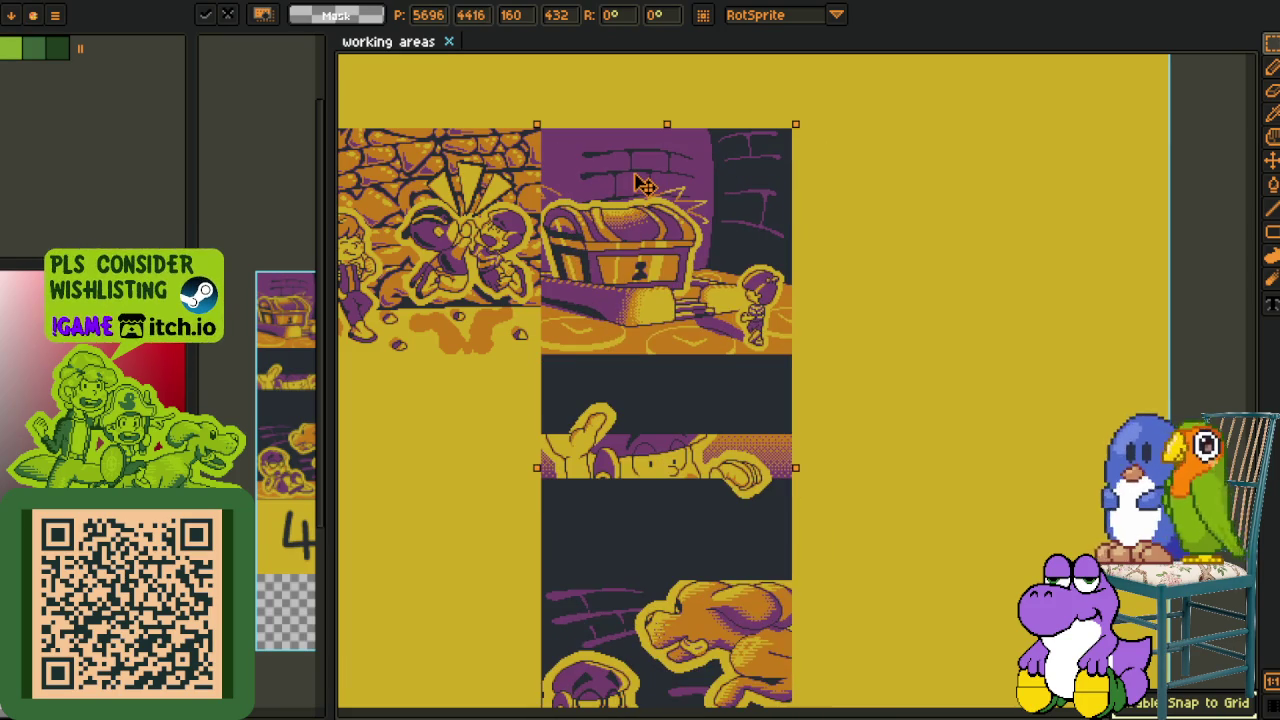
pyautogui.press('Return')
pyautogui.scroll(-1, 903, 266)
pyautogui.scroll(1, 940, 386)
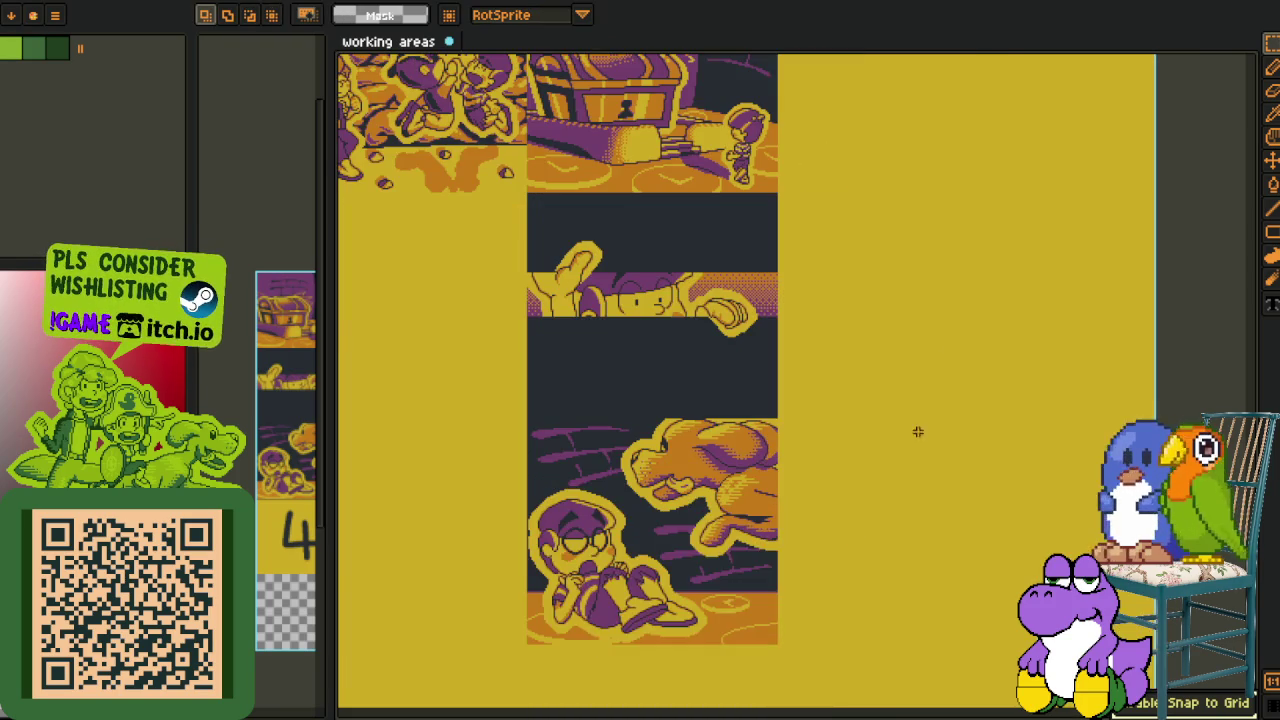
pyautogui.press('Tab')
pyautogui.hotkey('ctrl', 's')
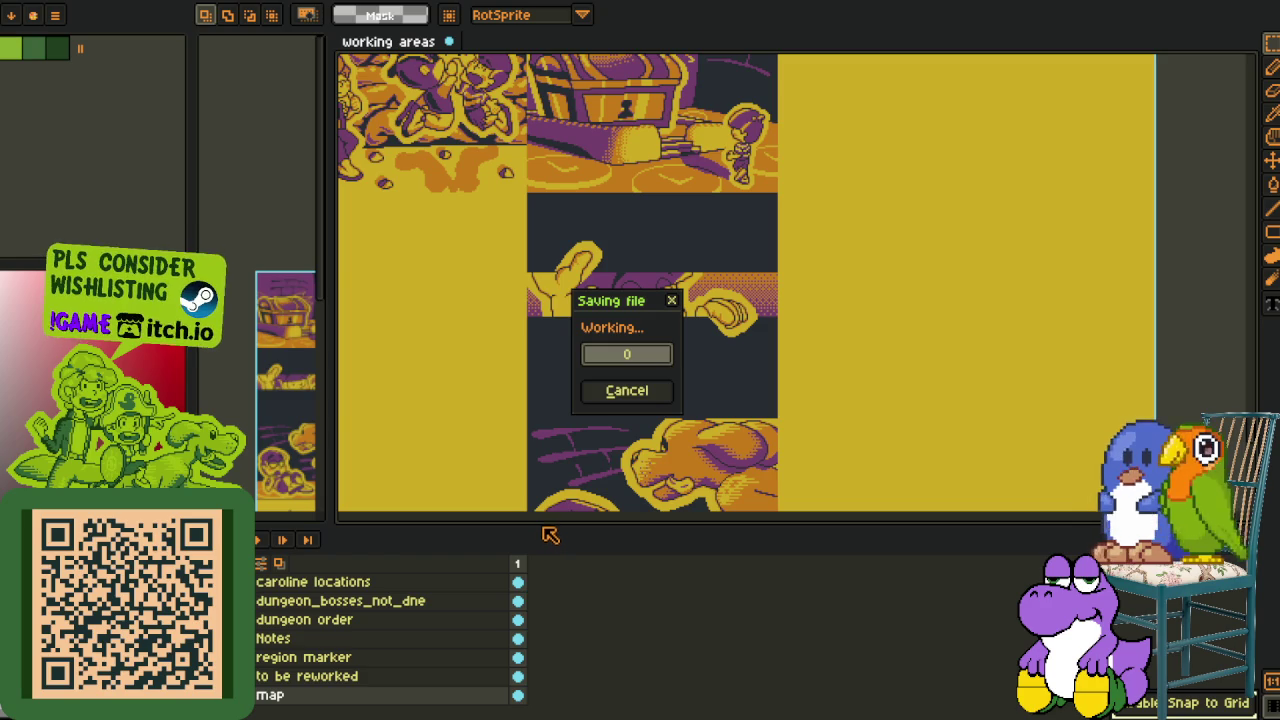
# Resize the canvas and layers list, then pan the working areas view toward the pasted strip
pyautogui.moveTo(541, 524); pyautogui.dragTo(541, 658)
pyautogui.scroll(-1, 580, 466)
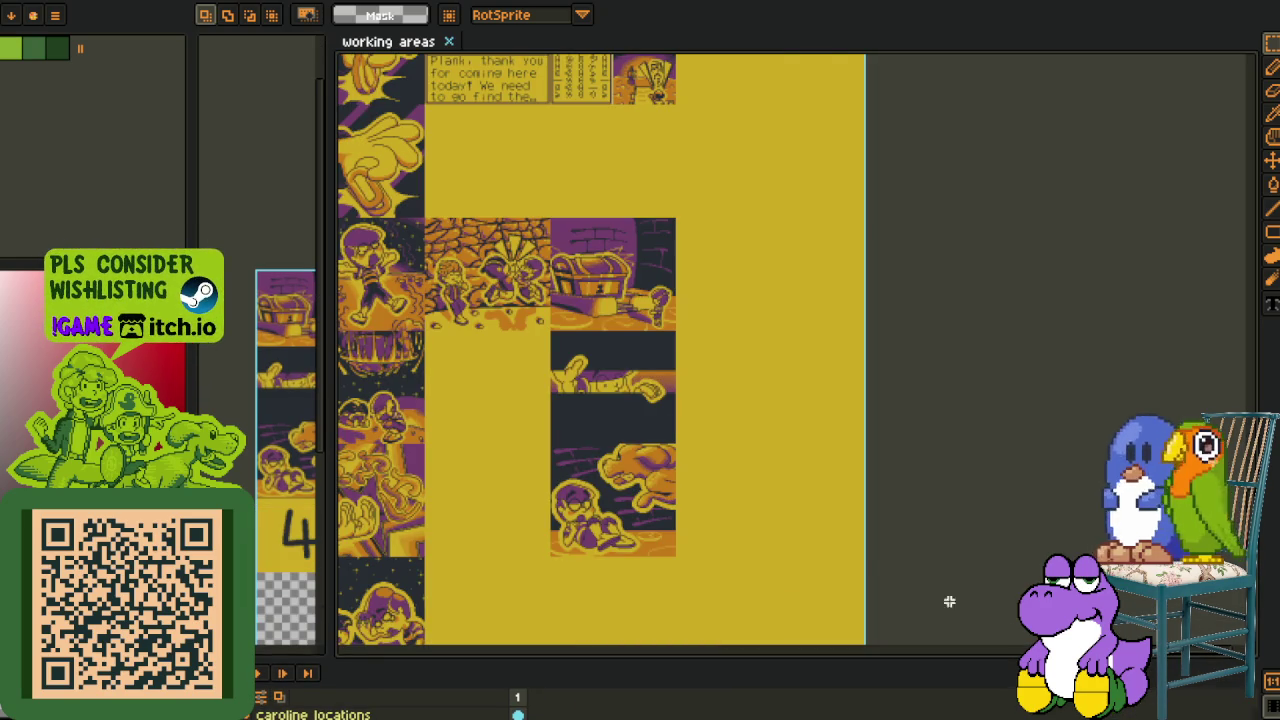
pyautogui.moveTo(675, 495); pyautogui.dragTo(849, 466)
pyautogui.scroll(1, 849, 466)
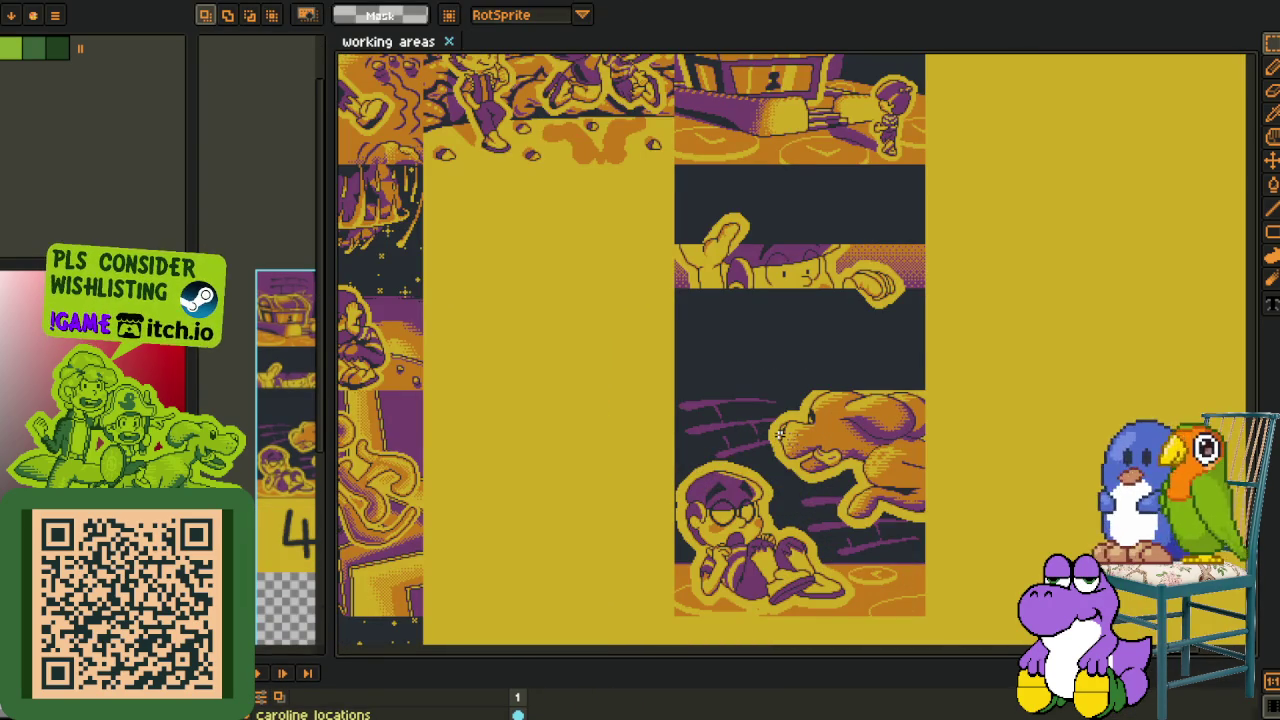
pyautogui.moveTo(776, 436); pyautogui.dragTo(848, 461)
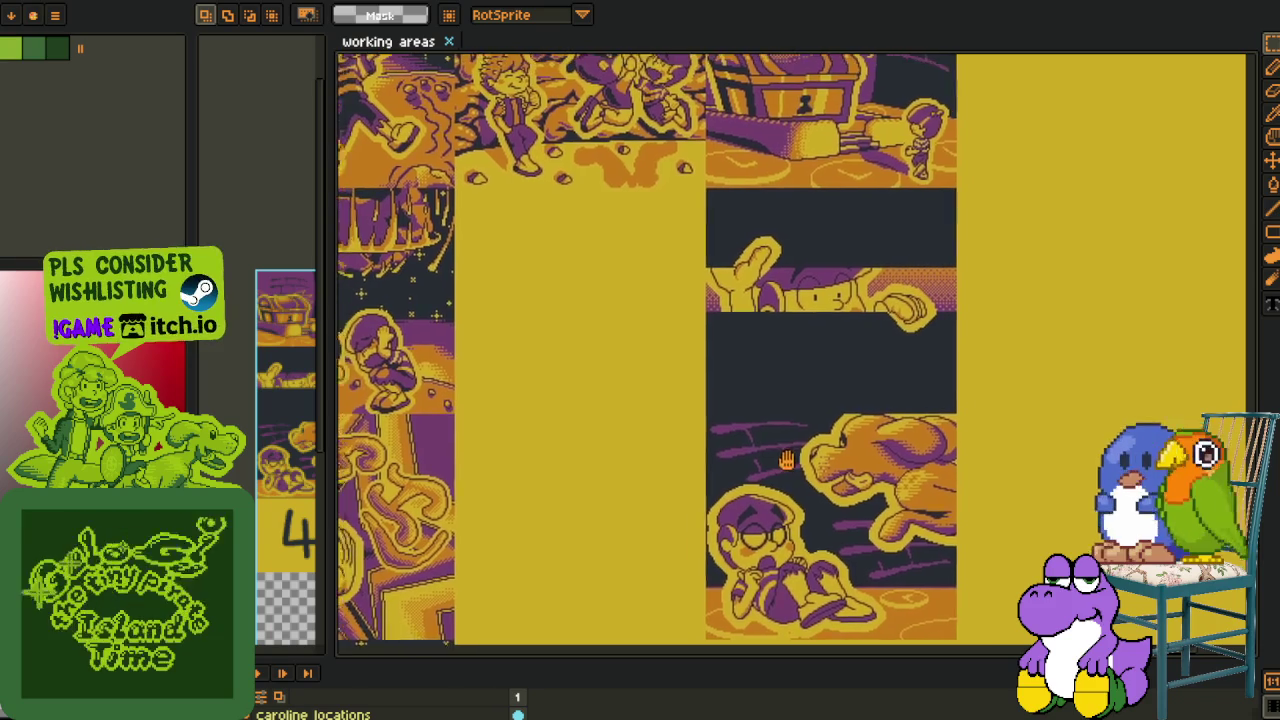
pyautogui.moveTo(516, 497)
pyautogui.mouseDown()
pyautogui.moveTo(585, 516)
pyautogui.moveTo(493, 382)
pyautogui.mouseUp()
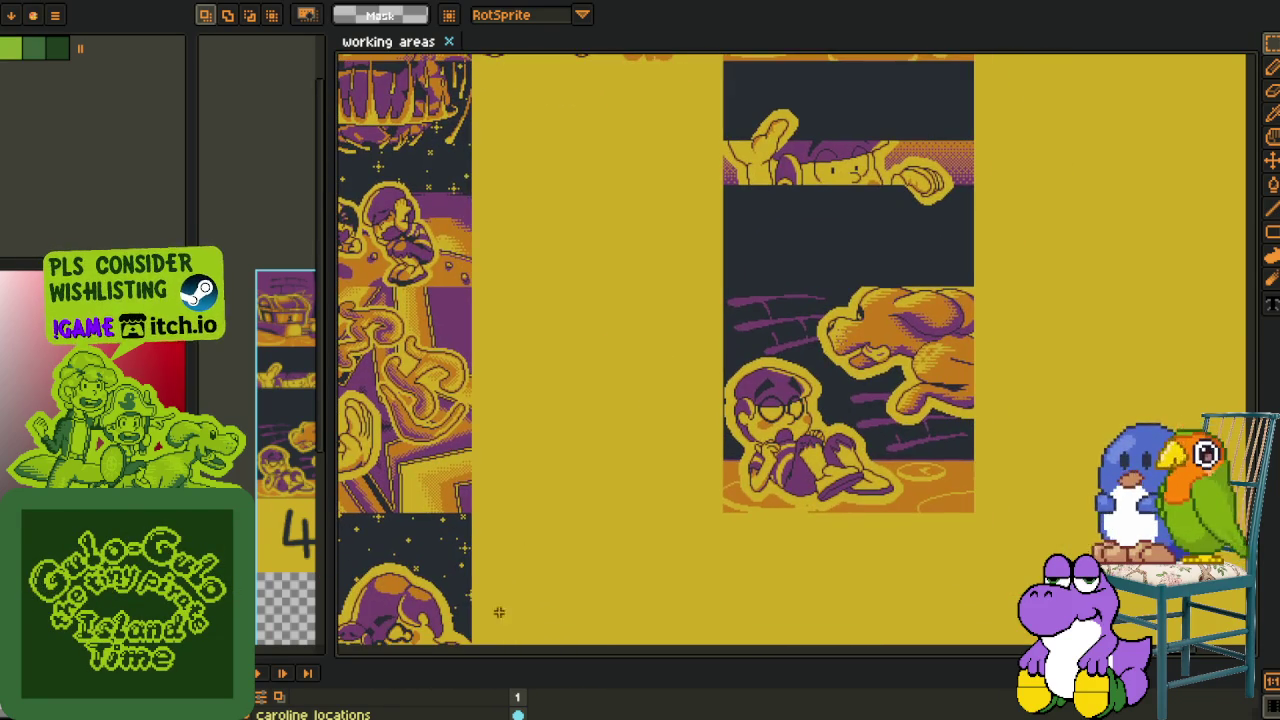
pyautogui.moveTo(541, 640); pyautogui.dragTo(548, 586)
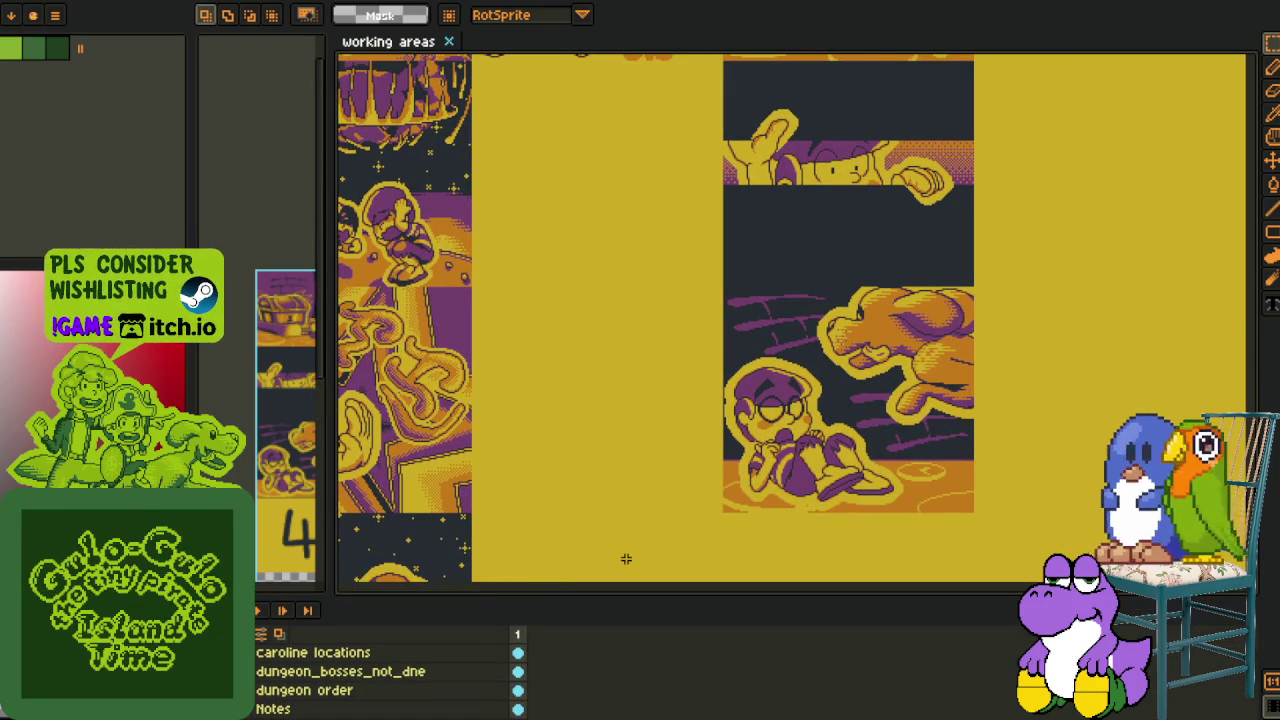
pyautogui.moveTo(615, 496)
pyautogui.mouseDown()
pyautogui.moveTo(668, 471)
pyautogui.moveTo(645, 515)
pyautogui.mouseUp()
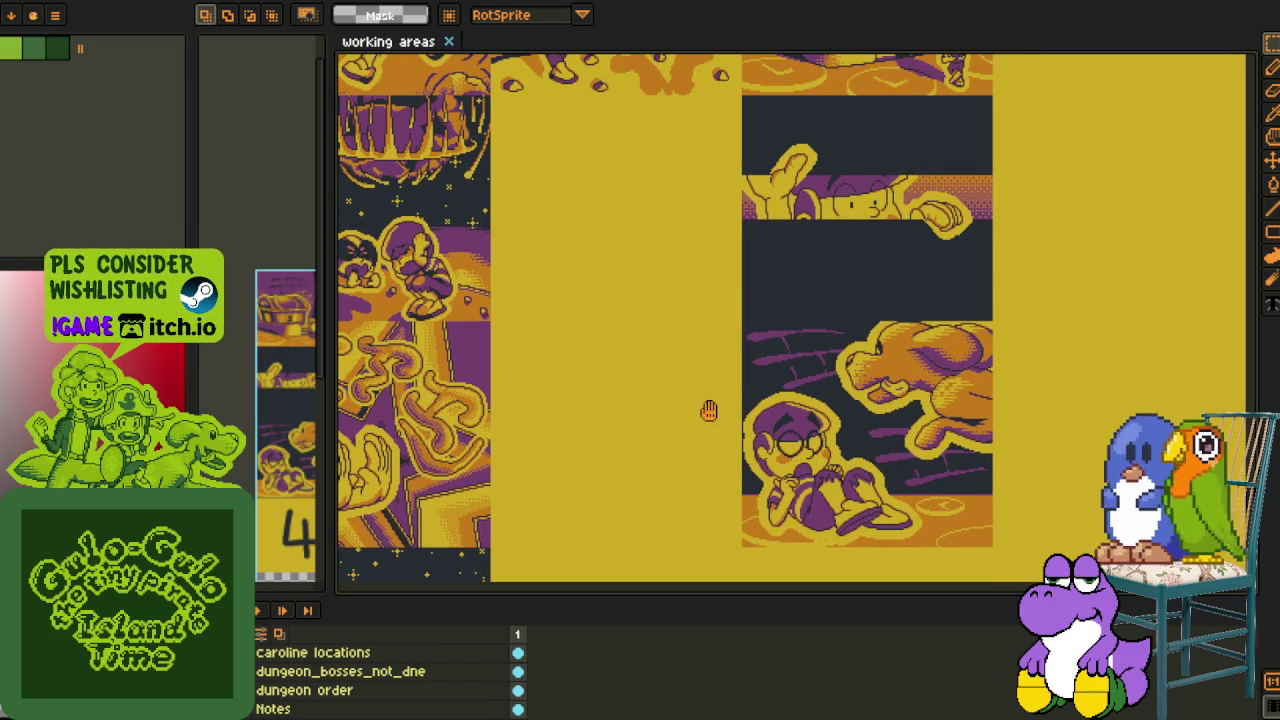
pyautogui.moveTo(710, 411); pyautogui.dragTo(582, 399)
pyautogui.scroll(-2, 660, 483)
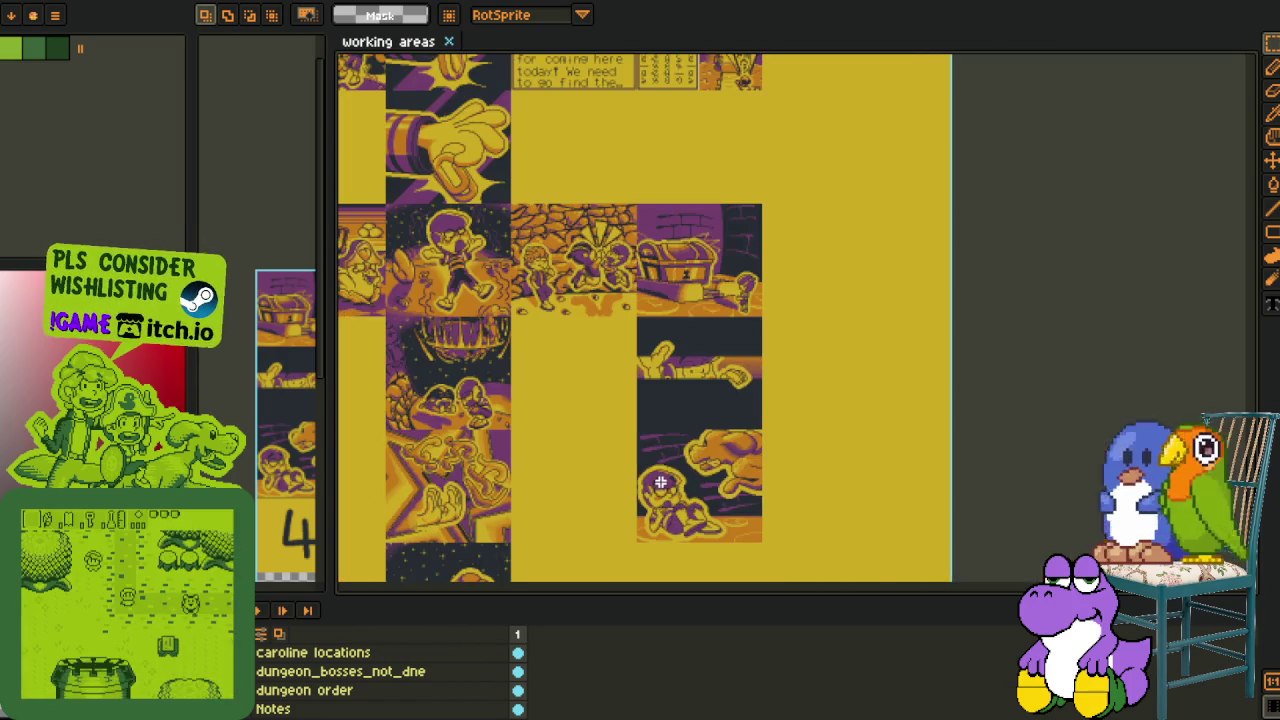
pyautogui.moveTo(662, 490); pyautogui.dragTo(668, 471)
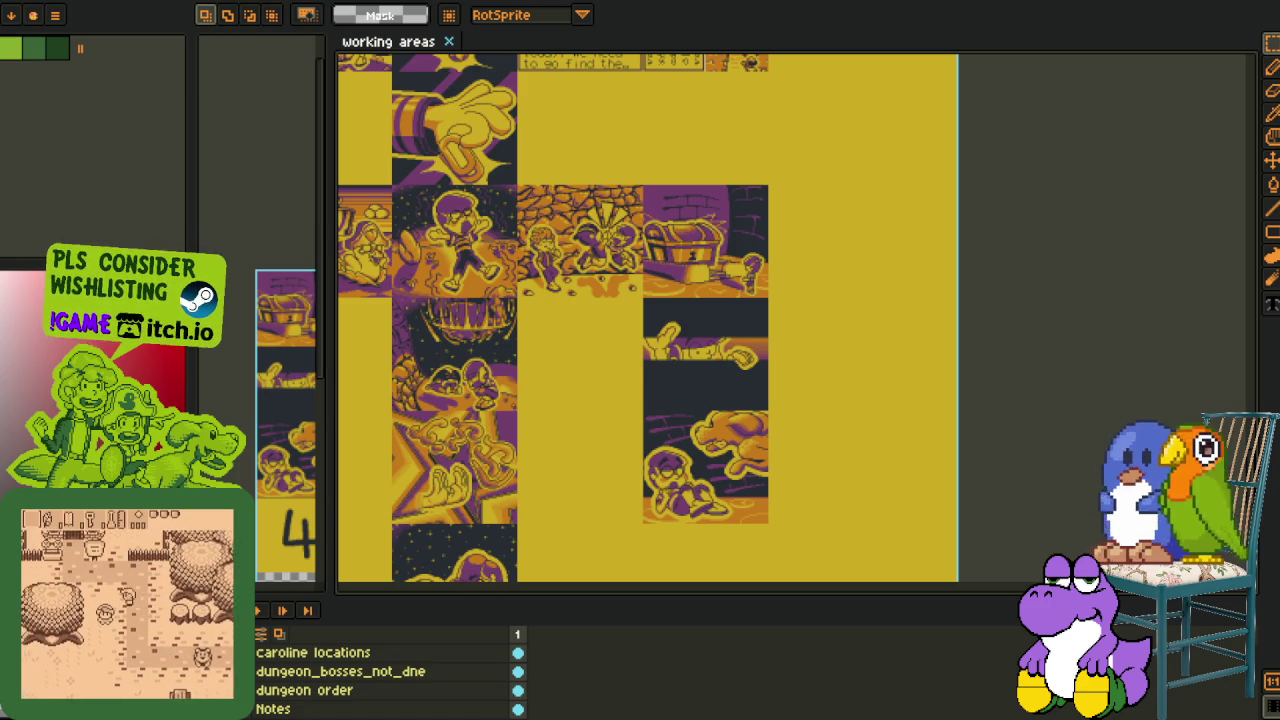
# Marquee the empty area below the artwork and widen the sprite-strip document's panel
pyautogui.scroll(1, 678, 495)
pyautogui.moveTo(694, 445); pyautogui.dragTo(828, 527)
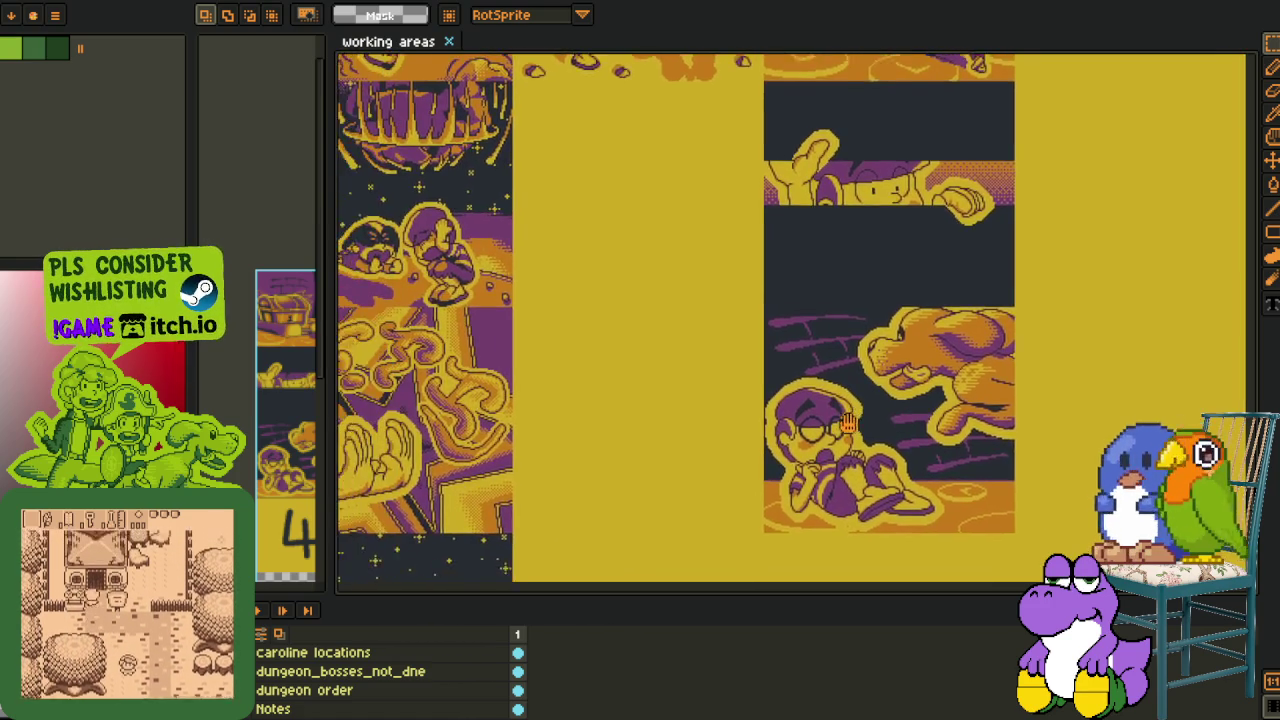
pyautogui.scroll(4, 800, 500)
pyautogui.hscroll(2, 777, 477)
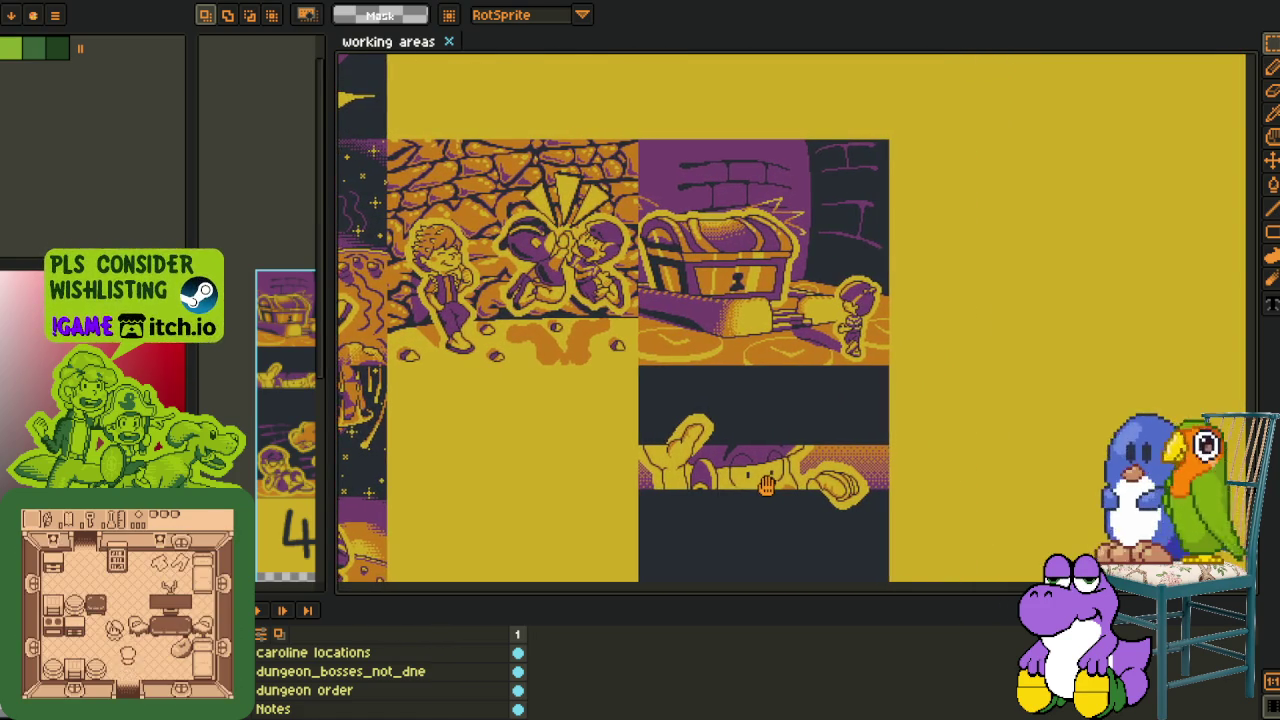
pyautogui.scroll(-5, 663, 176)
pyautogui.scroll(-5, 700, 240)
pyautogui.scroll(-2, 737, 300)
pyautogui.scroll(1, 737, 300)
pyautogui.moveTo(528, 220); pyautogui.dragTo(1062, 564)
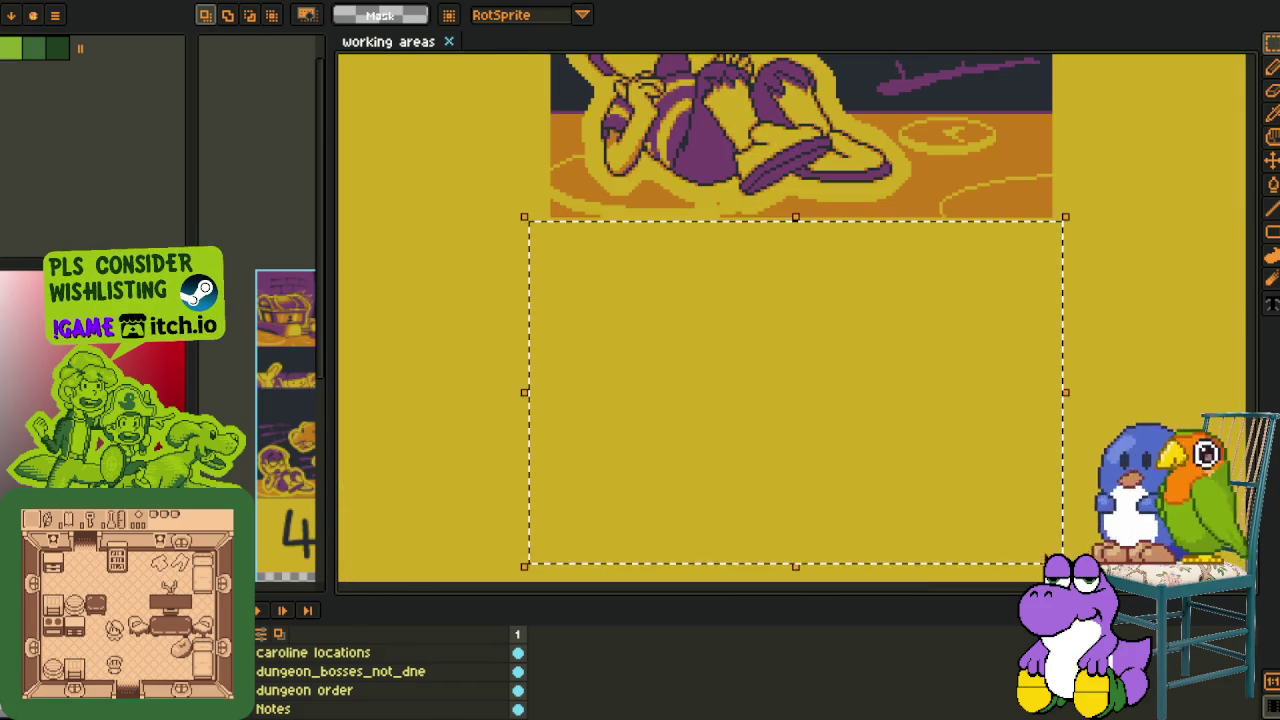
pyautogui.scroll(2, 1062, 564)
pyautogui.scroll(-1, 775, 523)
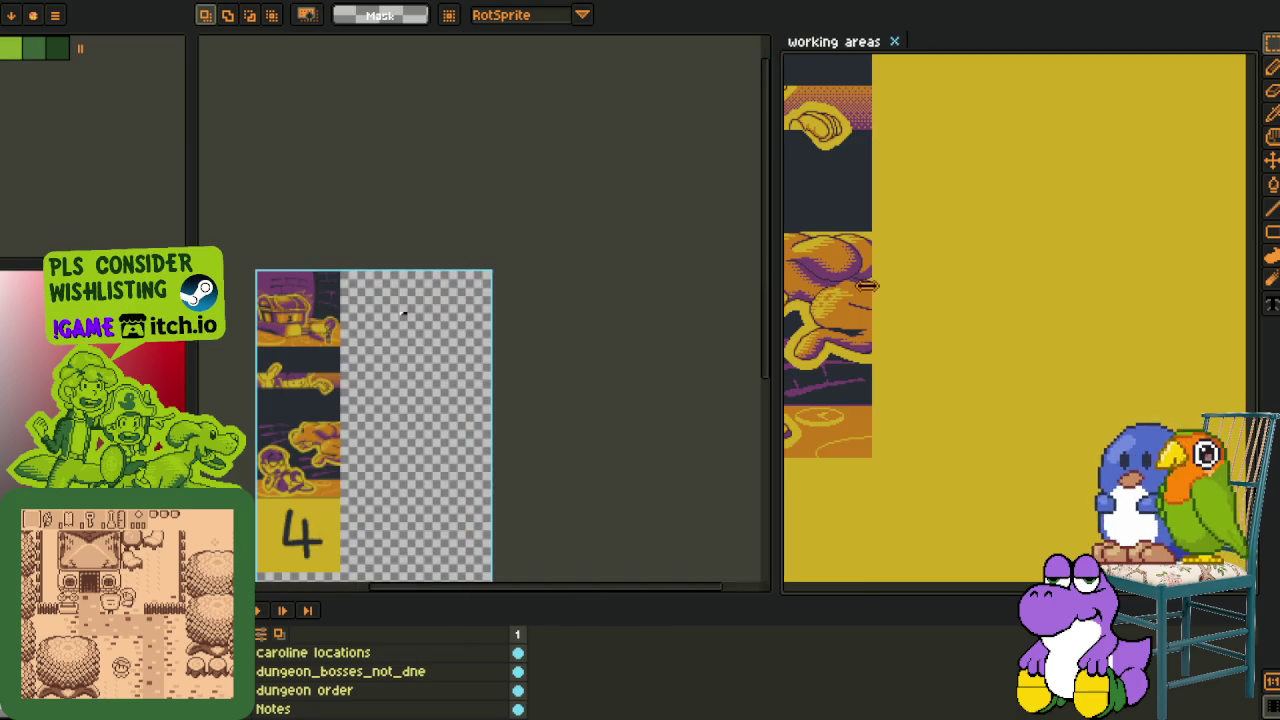
pyautogui.moveTo(355, 252); pyautogui.dragTo(868, 297)
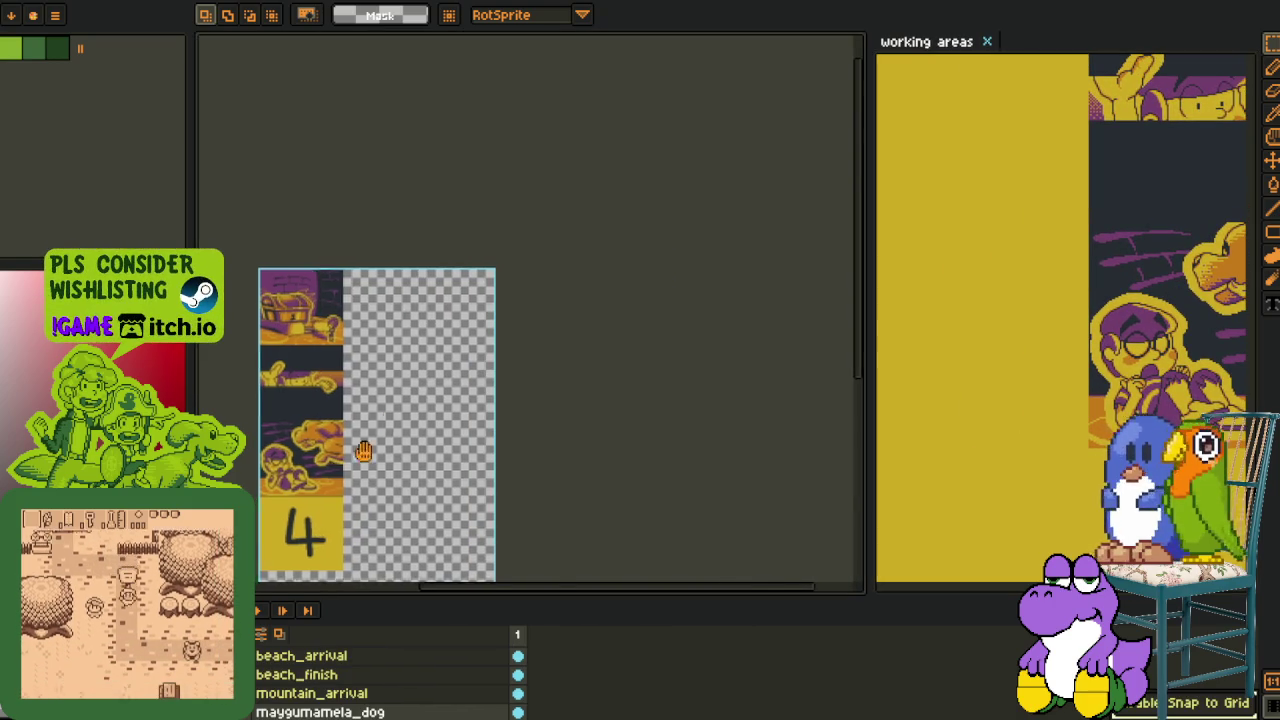
# Generate a sprite sheet from the strip with Export Sprite Sheet
pyautogui.hotkey('alt', 'f')
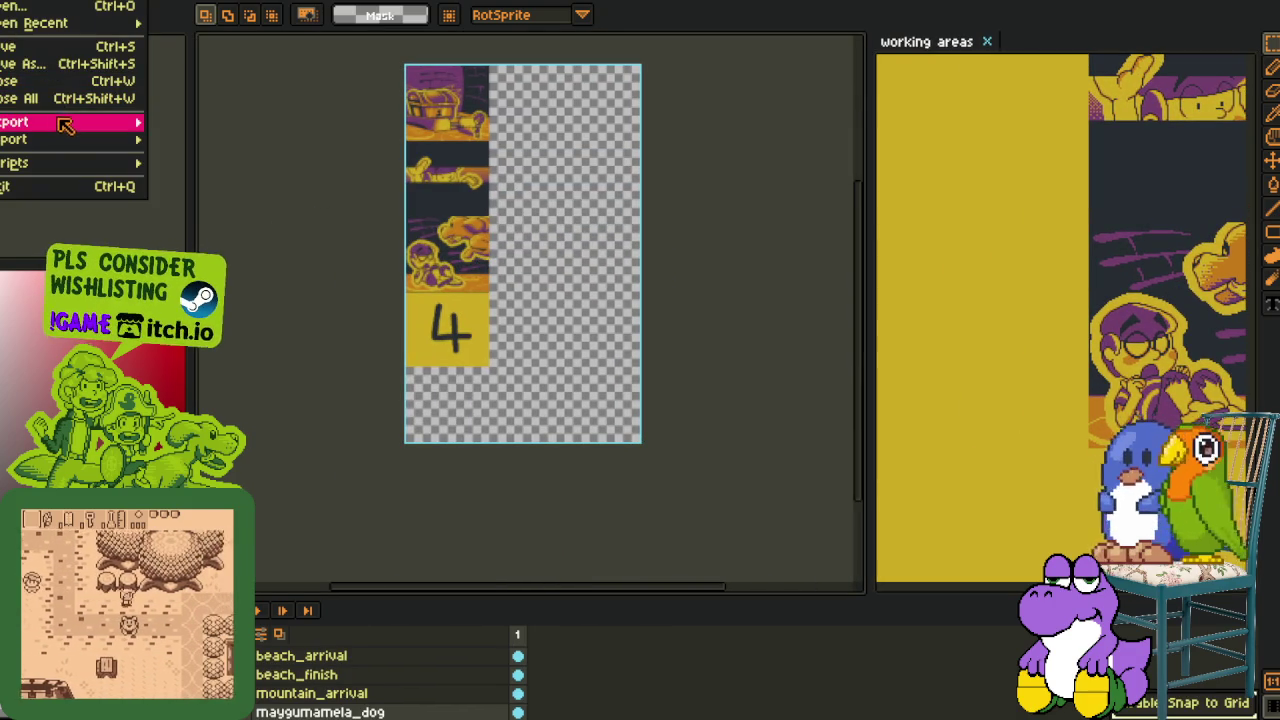
pyautogui.moveTo(40, 121)
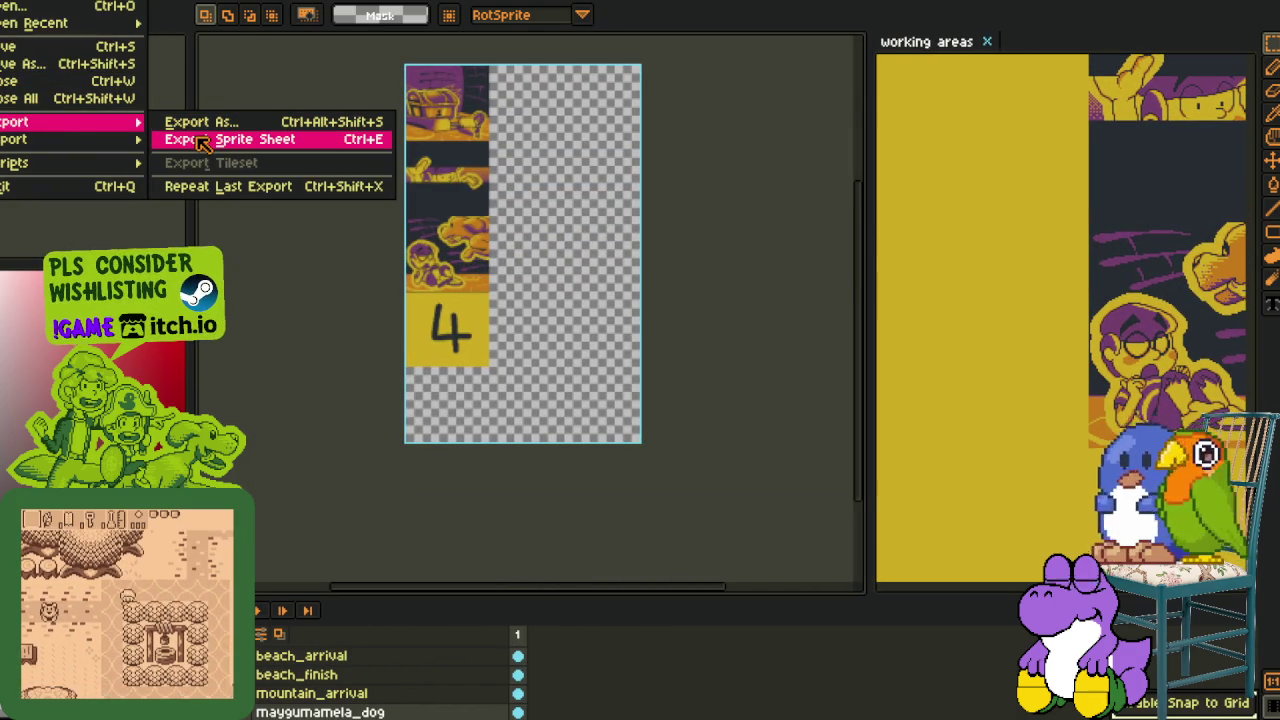
pyautogui.click(203, 140)
pyautogui.click(726, 468)
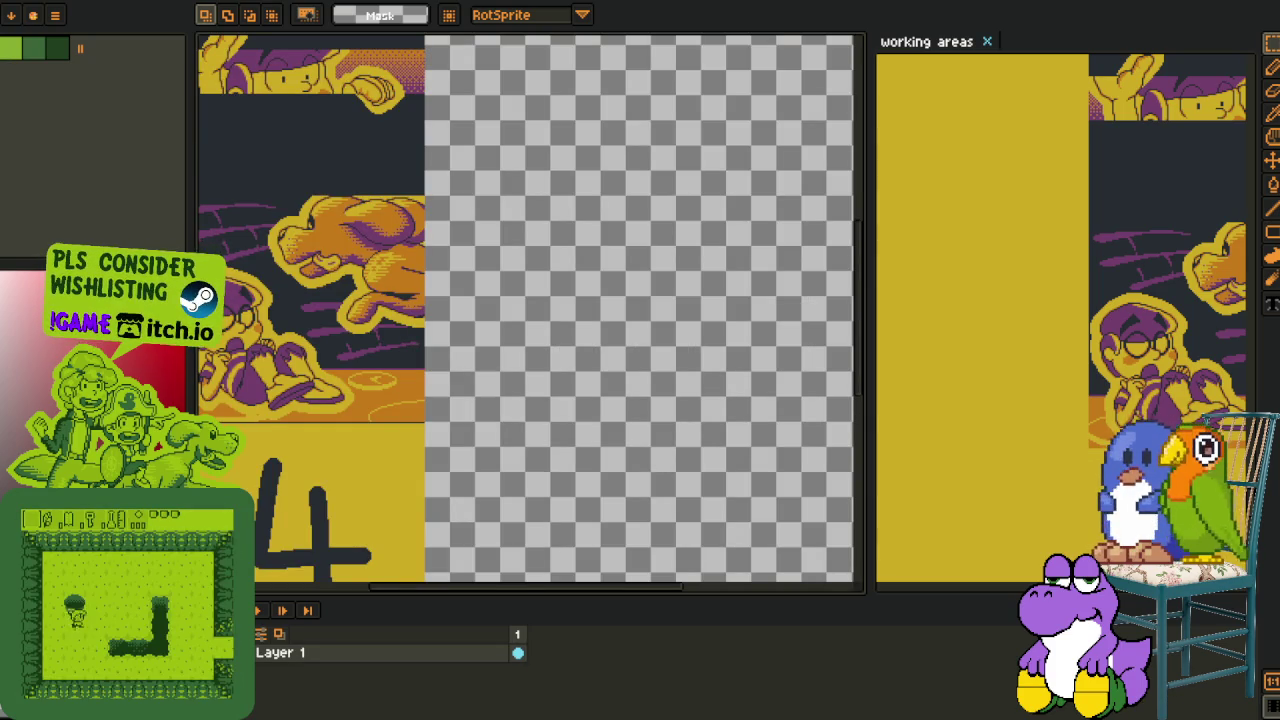
# Export the generated sheet under the file name progress_so_far
pyautogui.click(20, 0)
pyautogui.moveTo(40, 122)
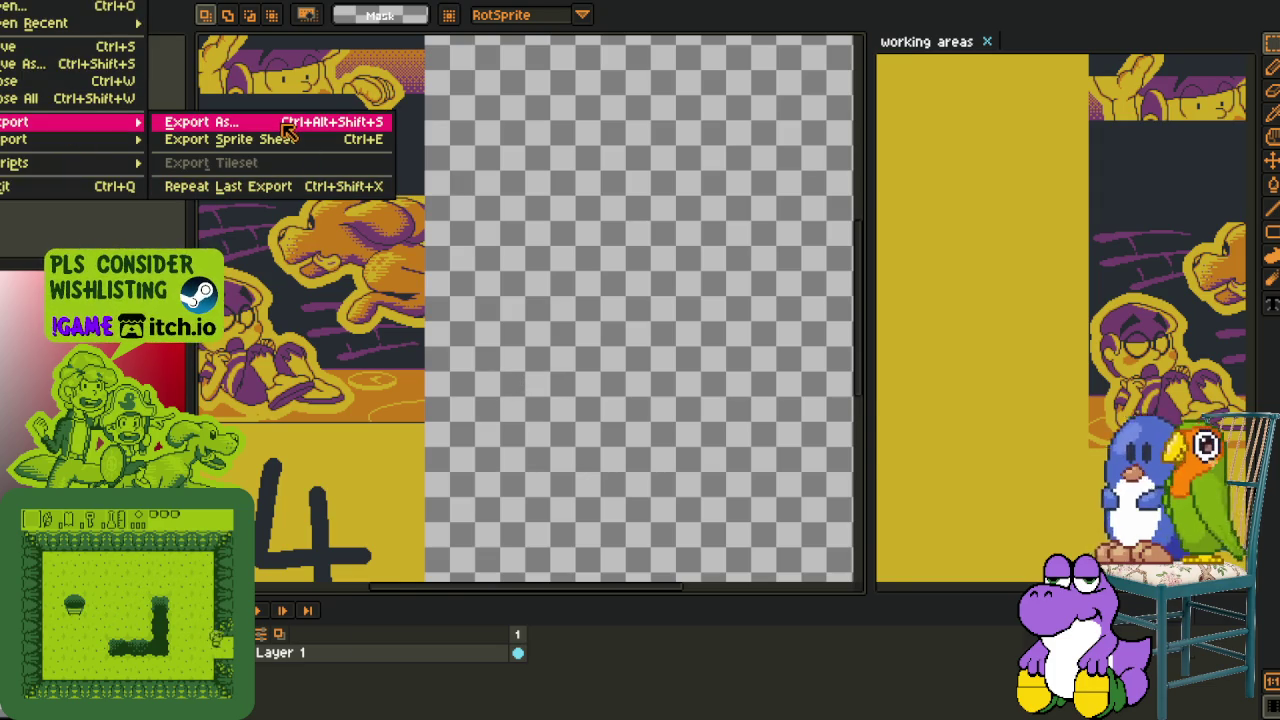
pyautogui.click(284, 124)
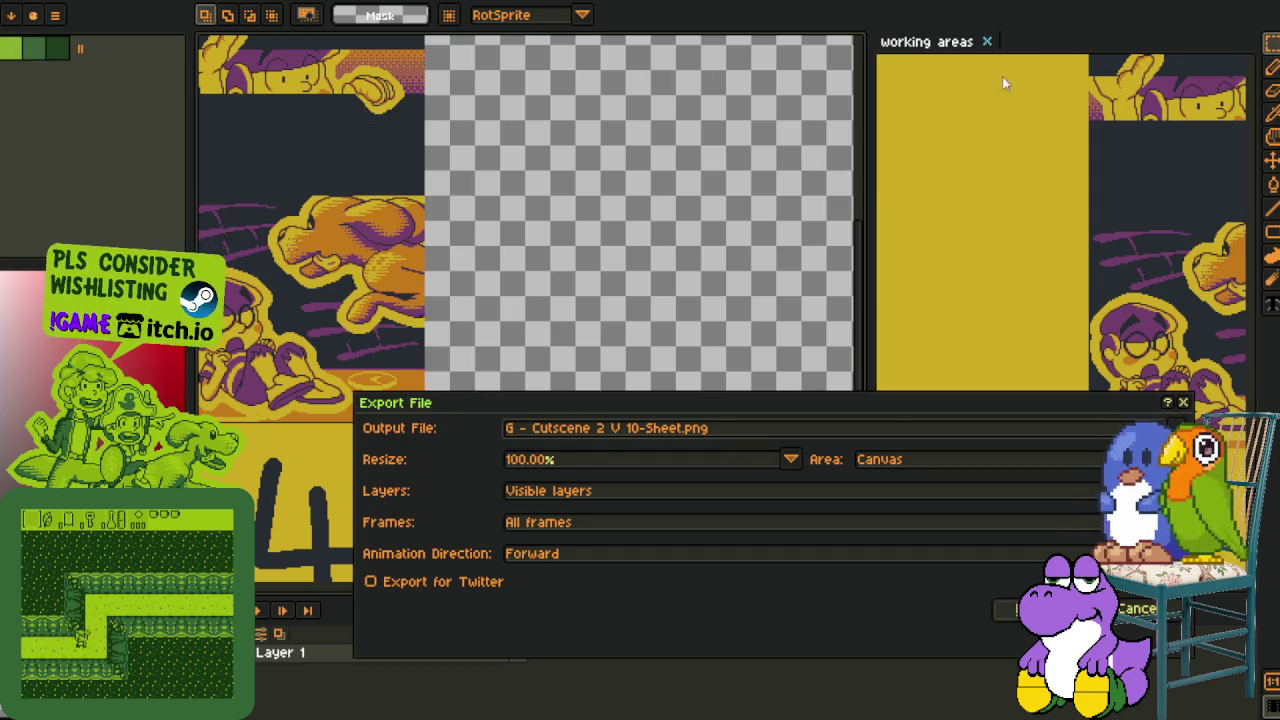
pyautogui.click(729, 434)
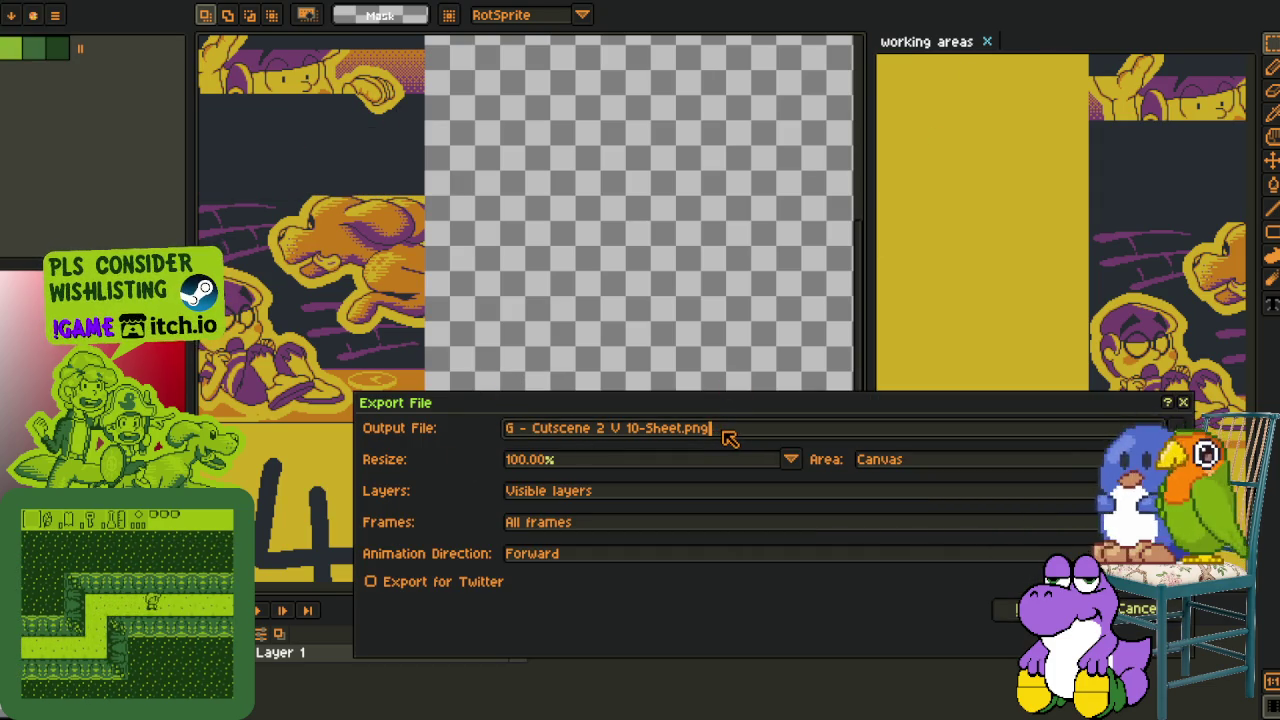
pyautogui.press('Left')
pyautogui.press('Left')
pyautogui.press('Left')
pyautogui.hotkey('shift', 'Home')
pyautogui.write('progress_so_far')
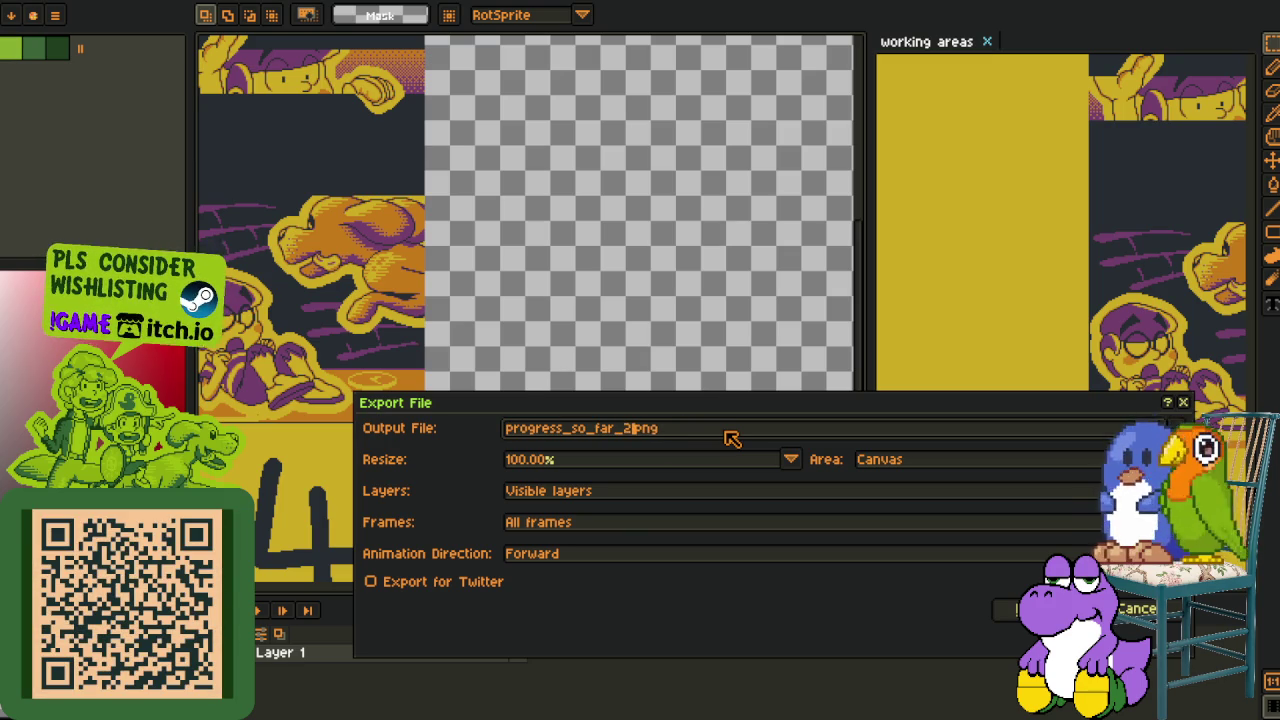
pyautogui.press('Return')
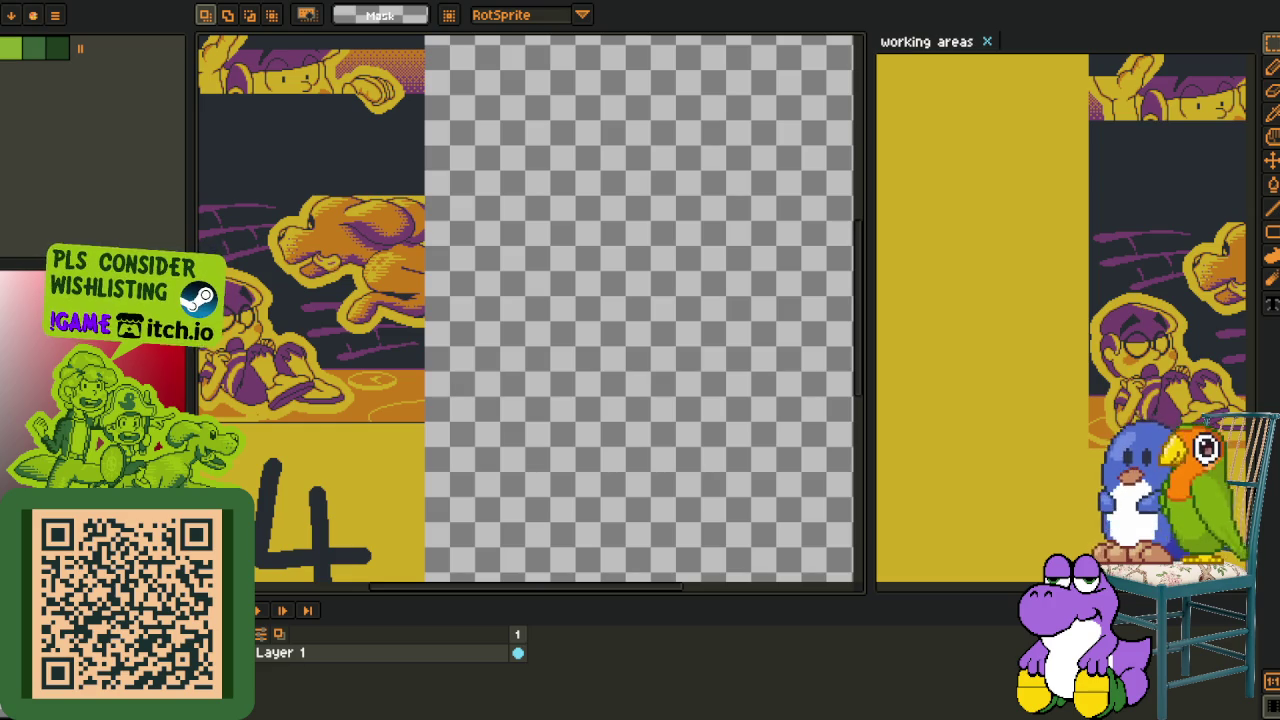
# Trim the sheet to its content, export it as progress_so_far_2.png, then close it
pyautogui.click(111, 6)
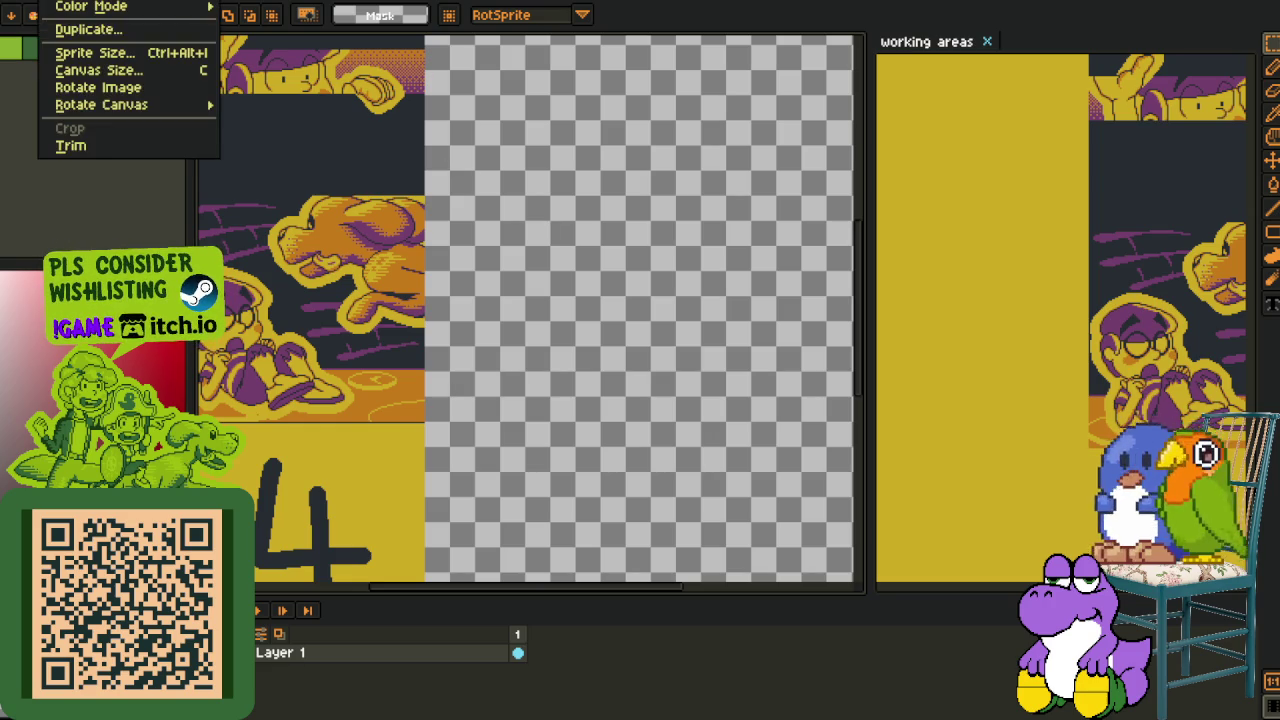
pyautogui.click(134, 146)
pyautogui.click(30, 8)
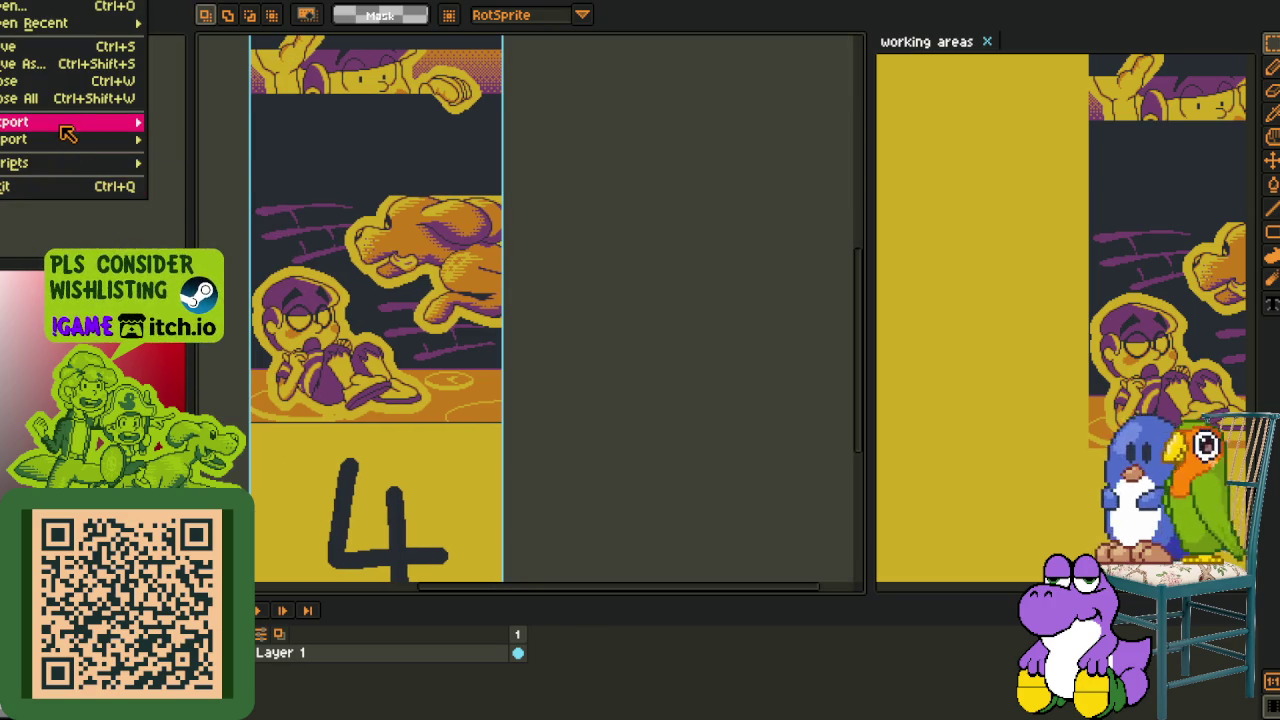
pyautogui.moveTo(40, 121)
pyautogui.click(178, 121)
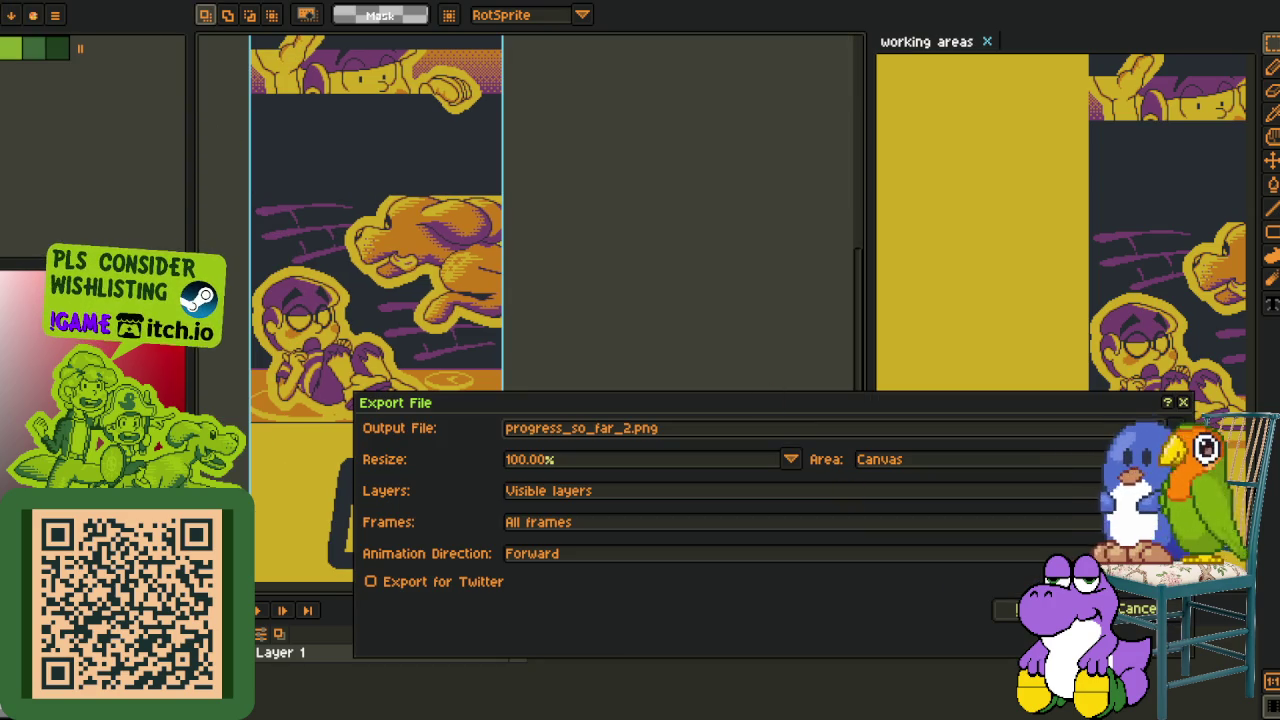
pyautogui.click(1006, 610)
pyautogui.scroll(-2, 547, 384)
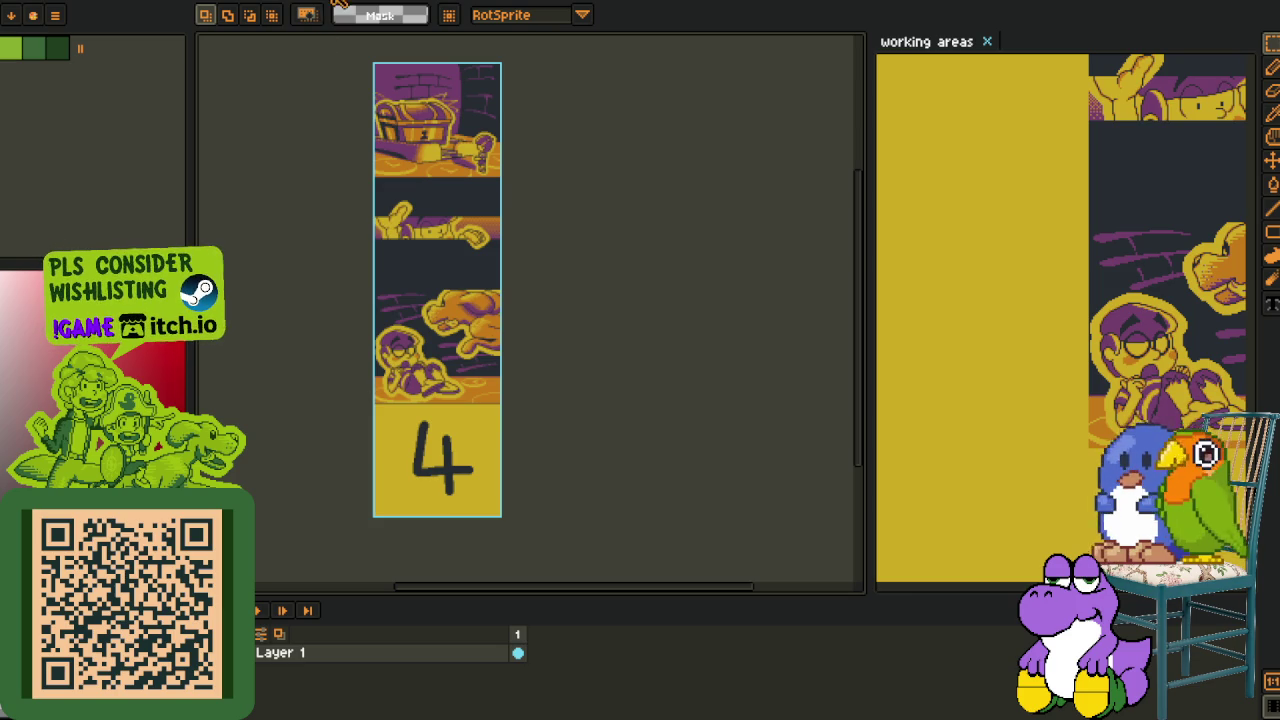
pyautogui.hotkey('ctrl', 'w')
# Dismiss the save prompt, save the strip document, and move a layer above beach_finish
pyautogui.click(616, 386)
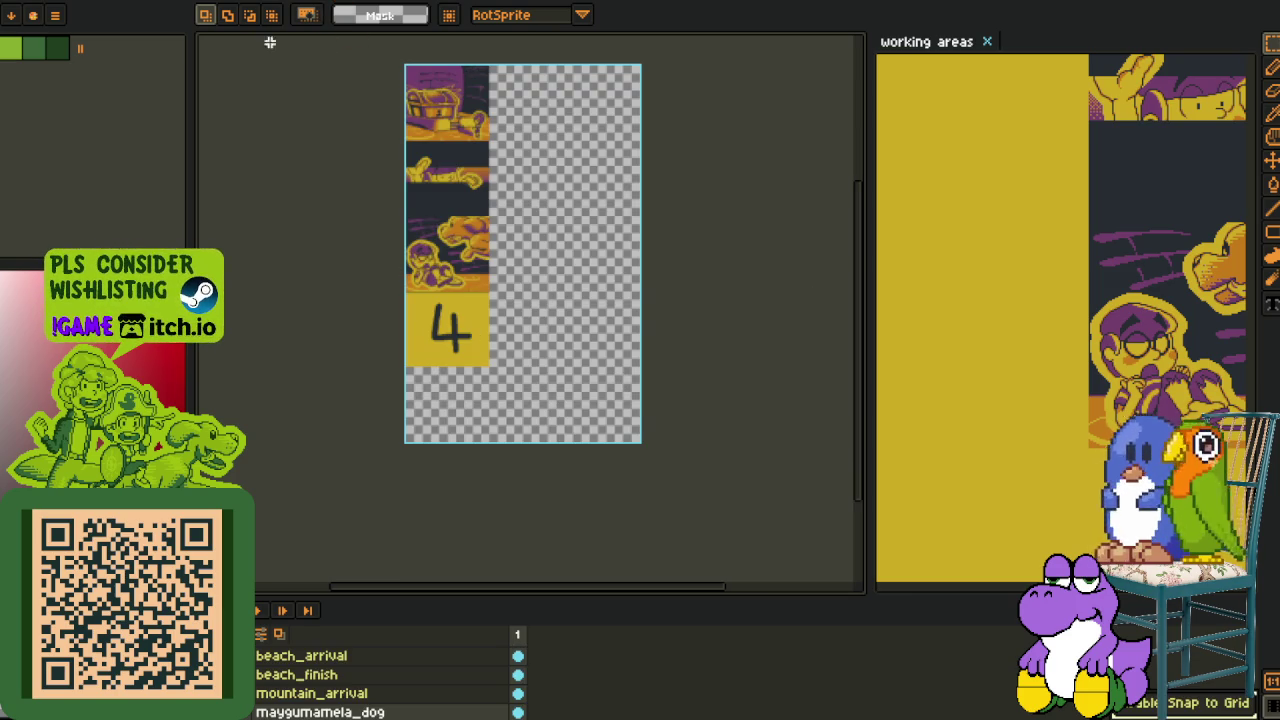
pyautogui.hotkey('ctrl', 's')
pyautogui.moveTo(310, 712); pyautogui.dragTo(303, 682)
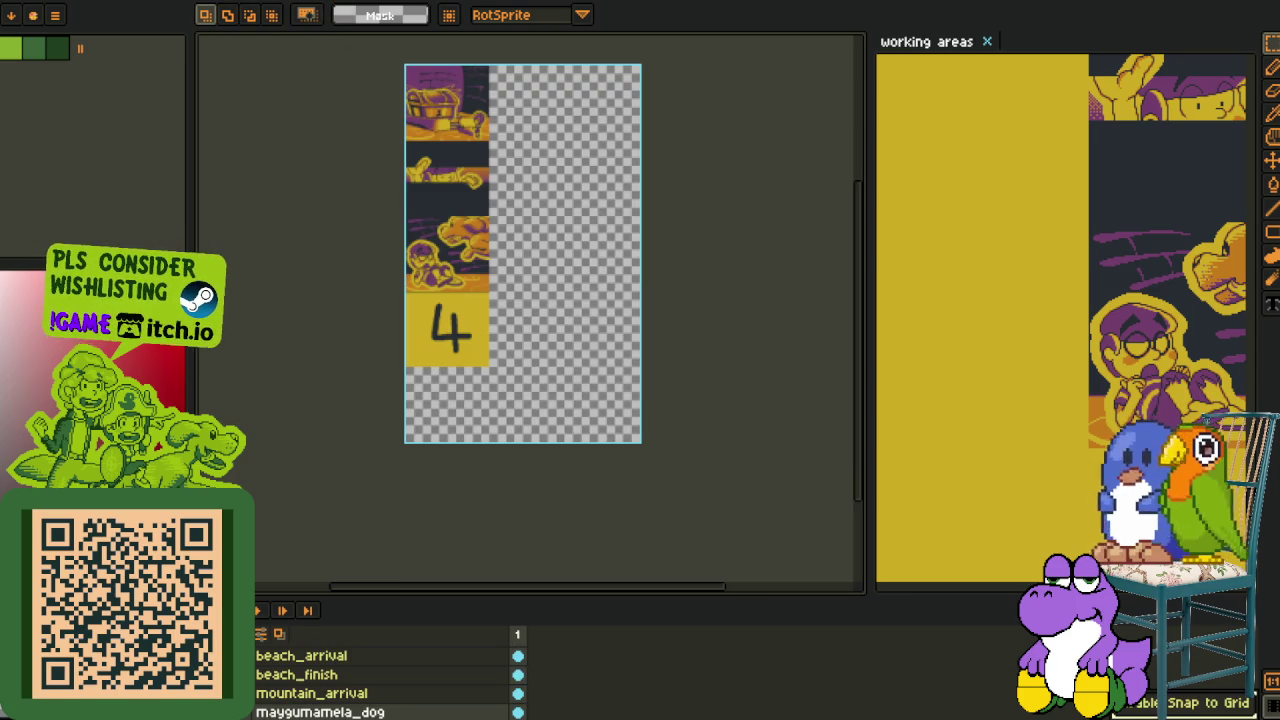
pyautogui.moveTo(379, 598); pyautogui.dragTo(409, 183)
pyautogui.moveTo(277, 338)
pyautogui.mouseDown()
pyautogui.moveTo(441, 241)
pyautogui.moveTo(491, 588)
pyautogui.mouseUp()
# Switch to the cutscene sprite and collapse its Cutscene 33 layer folder
pyautogui.hotkey('ctrl', 'Tab')
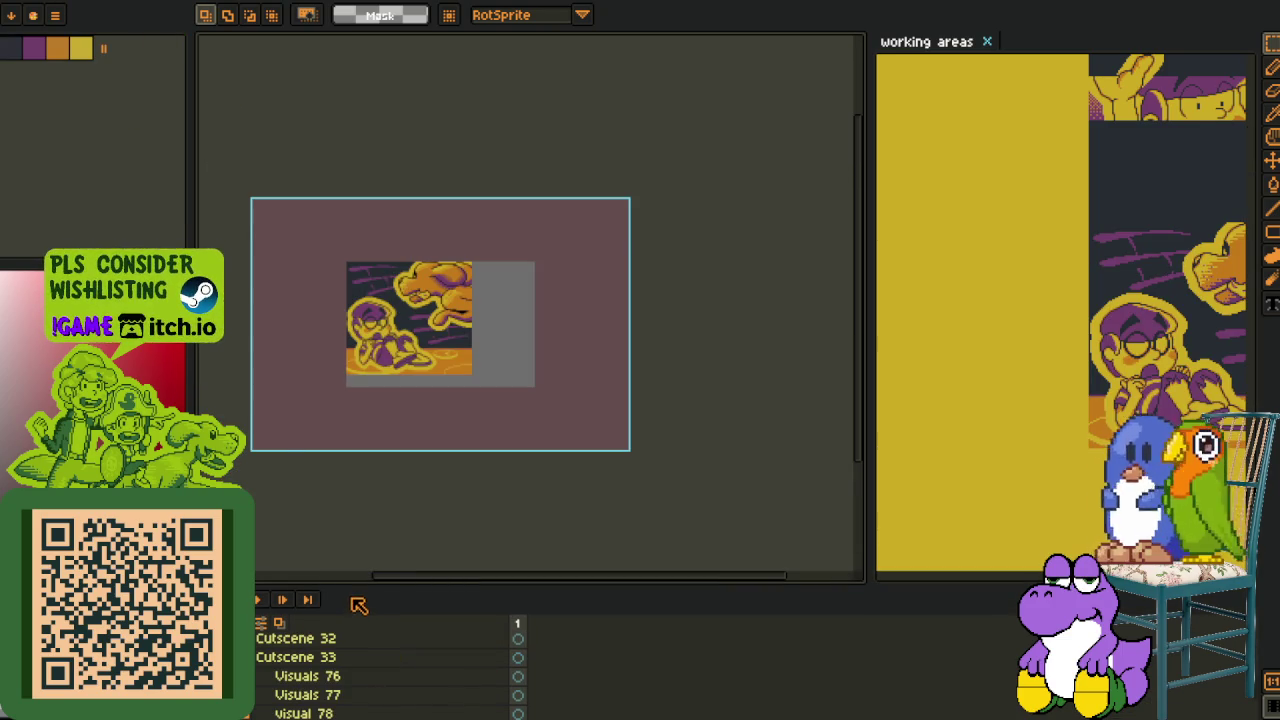
pyautogui.moveTo(359, 607); pyautogui.dragTo(337, 305)
pyautogui.moveTo(295, 575); pyautogui.dragTo(315, 570)
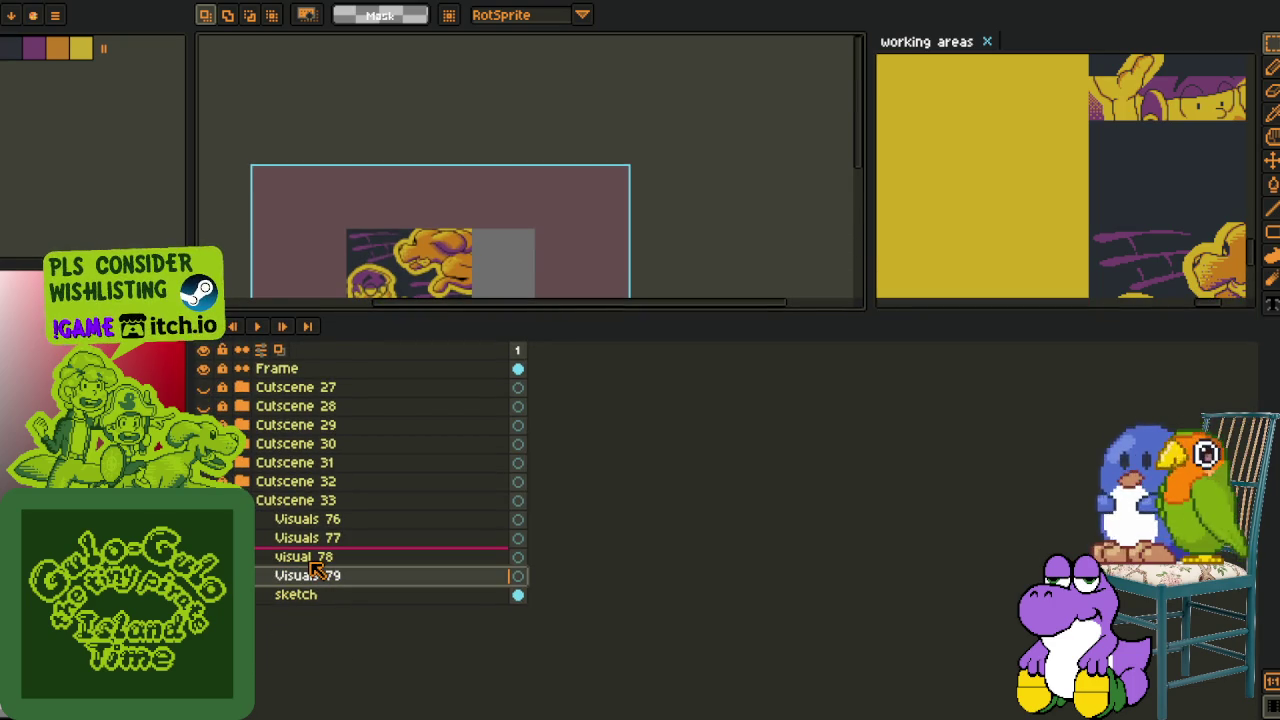
pyautogui.moveTo(315, 570); pyautogui.dragTo(312, 566)
pyautogui.click(203, 500)
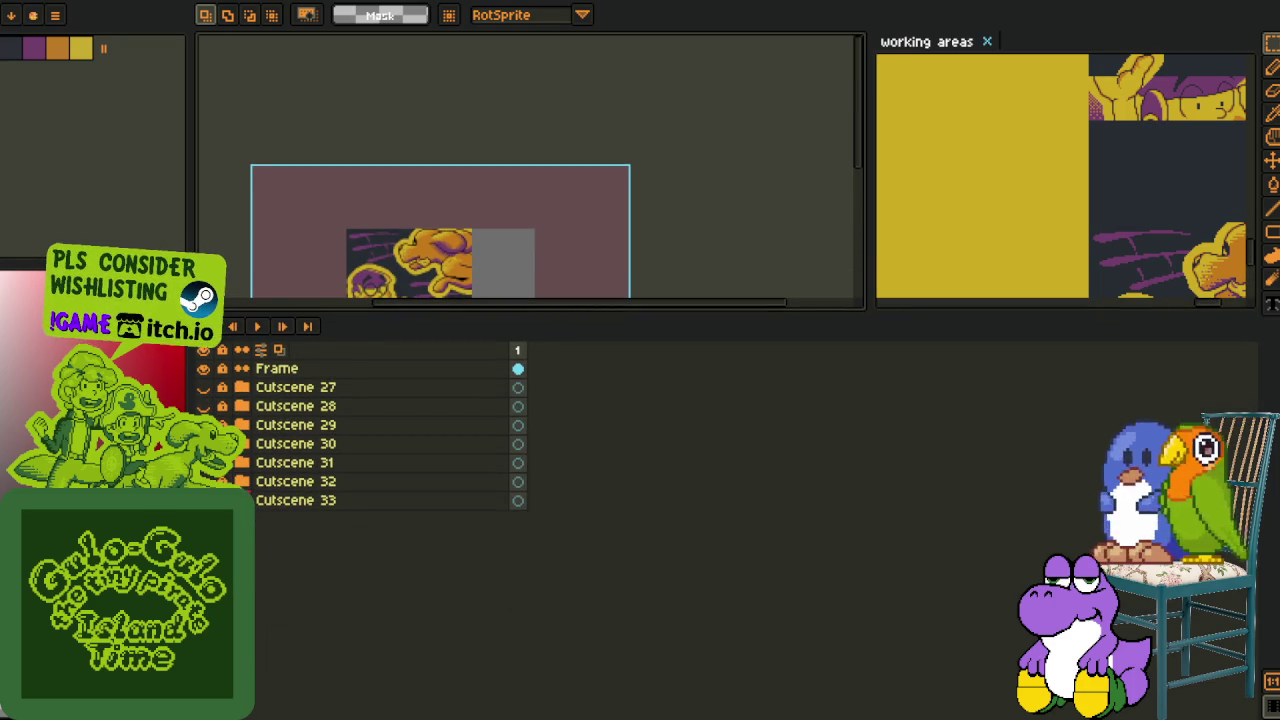
# Enlarge the canvas area and bring the dog scene into view
pyautogui.moveTo(441, 313); pyautogui.dragTo(423, 566)
pyautogui.moveTo(480, 423); pyautogui.dragTo(727, 490)
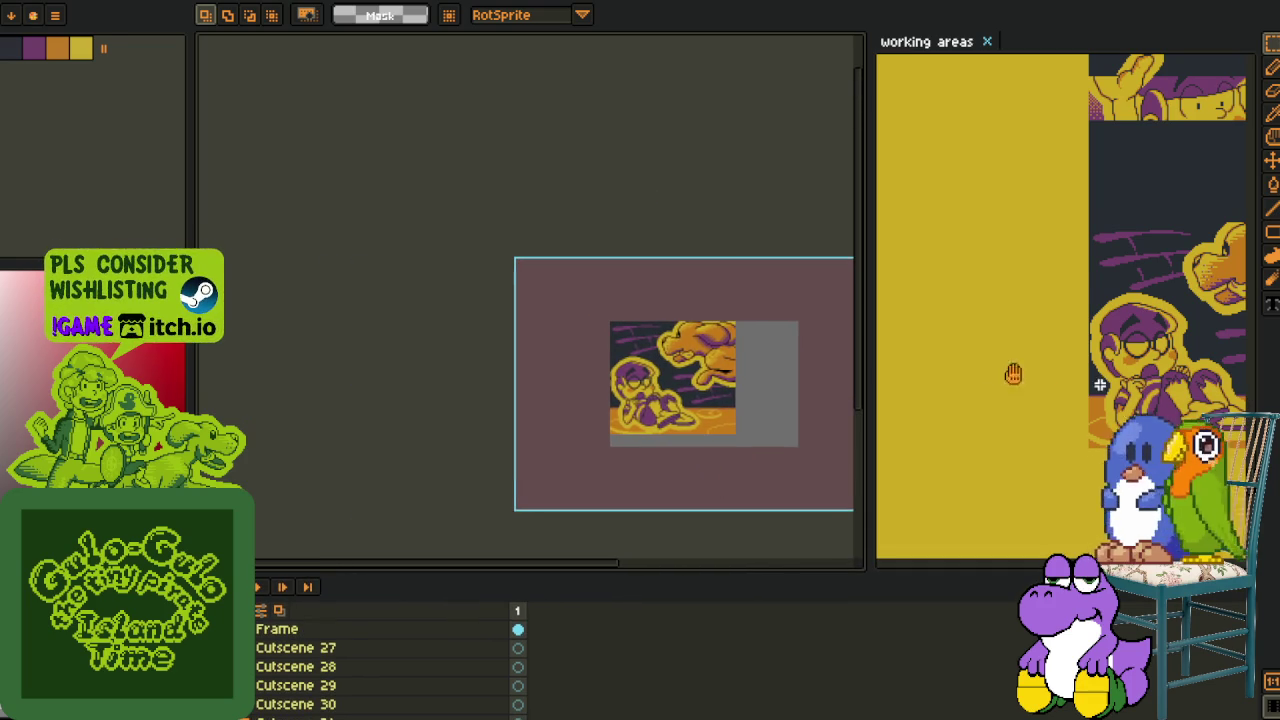
pyautogui.moveTo(1041, 377); pyautogui.dragTo(926, 367)
pyautogui.moveTo(655, 340); pyautogui.dragTo(405, 316)
pyautogui.scroll(2, 405, 318)
pyautogui.scroll(2, 410, 315)
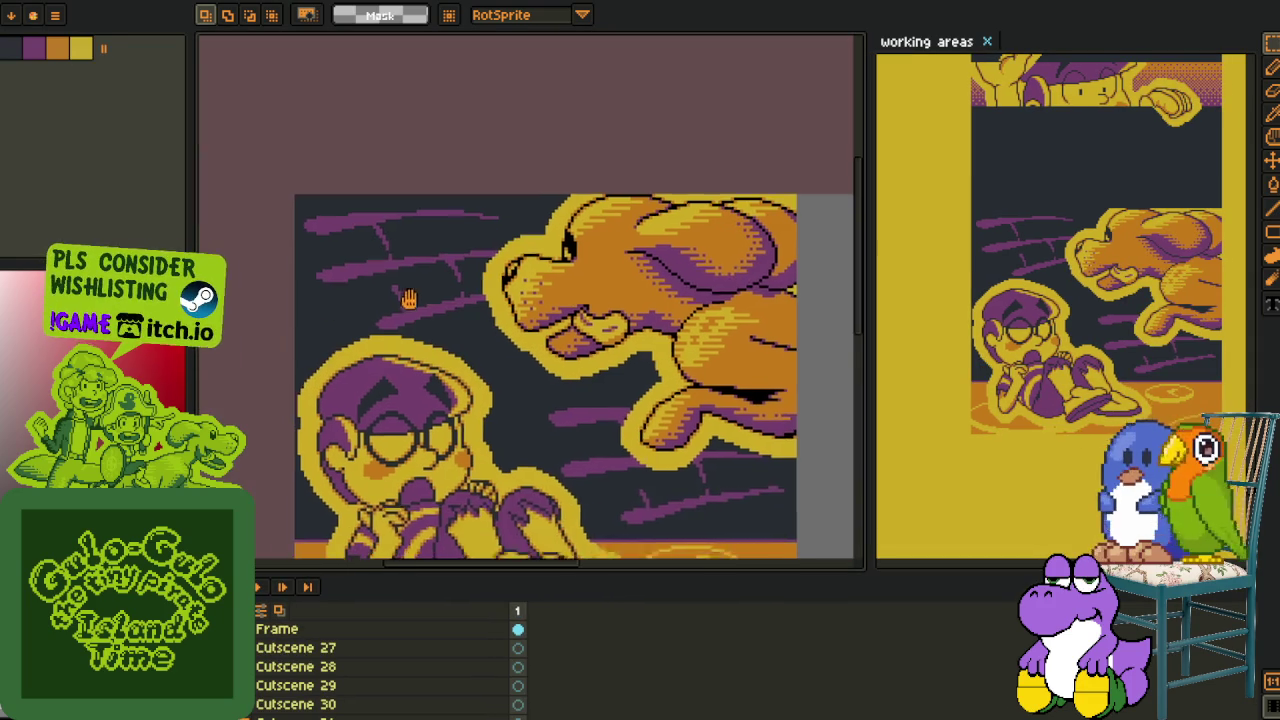
# Select the whole dog-scene image
pyautogui.scroll(-2, 410, 315)
pyautogui.moveTo(217, 97)
pyautogui.mouseDown()
pyautogui.moveTo(486, 371)
pyautogui.moveTo(725, 547)
pyautogui.mouseUp()
pyautogui.scroll(-3, 300, 690)
pyautogui.scroll(-1, 290, 695)
pyautogui.scroll(-1, 275, 700)
pyautogui.scroll(-2, 260, 708)
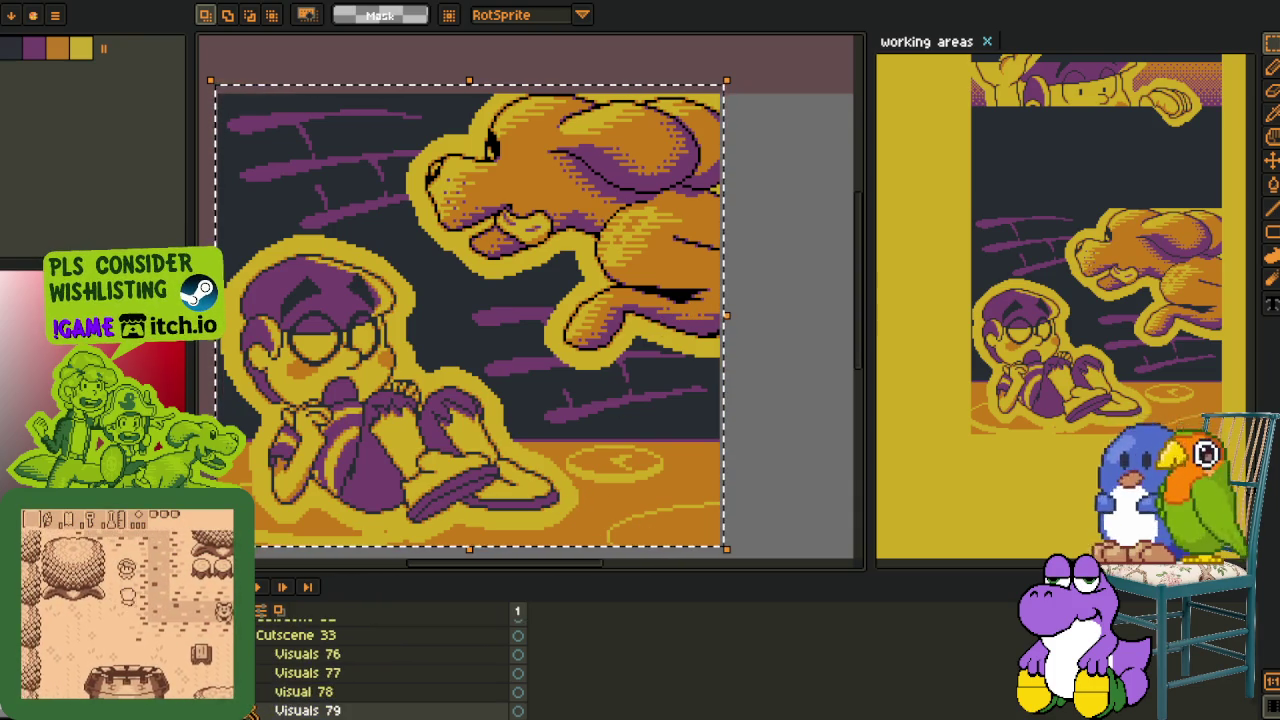
pyautogui.scroll(-1, 258, 708)
pyautogui.scroll(-1, 255, 695)
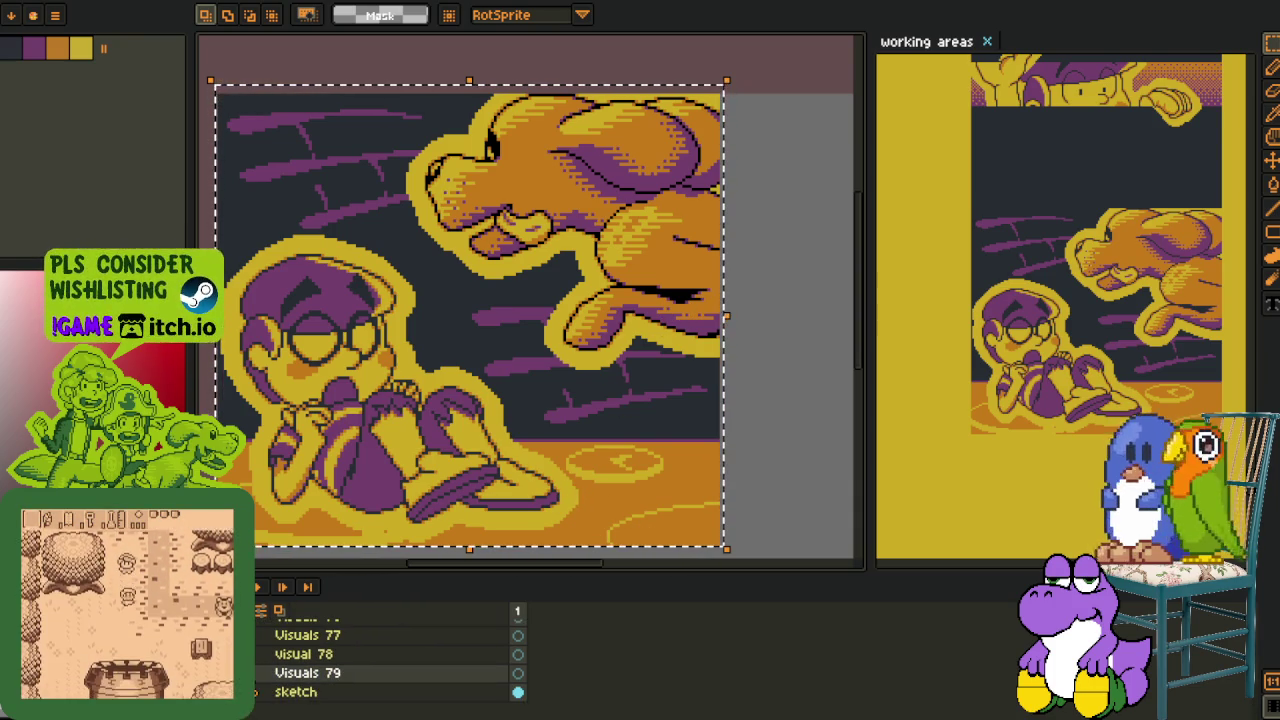
pyautogui.scroll(-2, 258, 695)
pyautogui.scroll(-2, 258, 695)
# Hide and re-show the background layer, then select the dog_rough layer
pyautogui.click(518, 654)
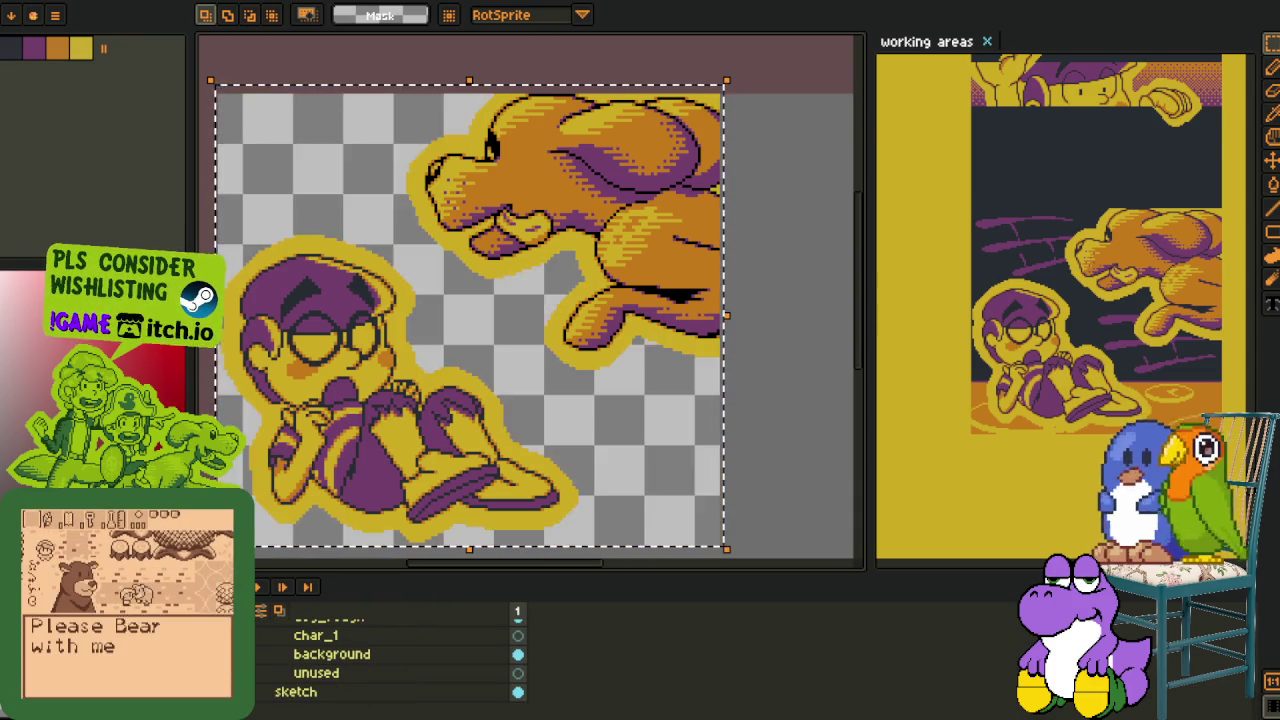
pyautogui.moveTo(285, 648)
pyautogui.mouseDown()
pyautogui.moveTo(278, 674)
pyautogui.moveTo(262, 672)
pyautogui.mouseUp()
pyautogui.scroll(1, 400, 660)
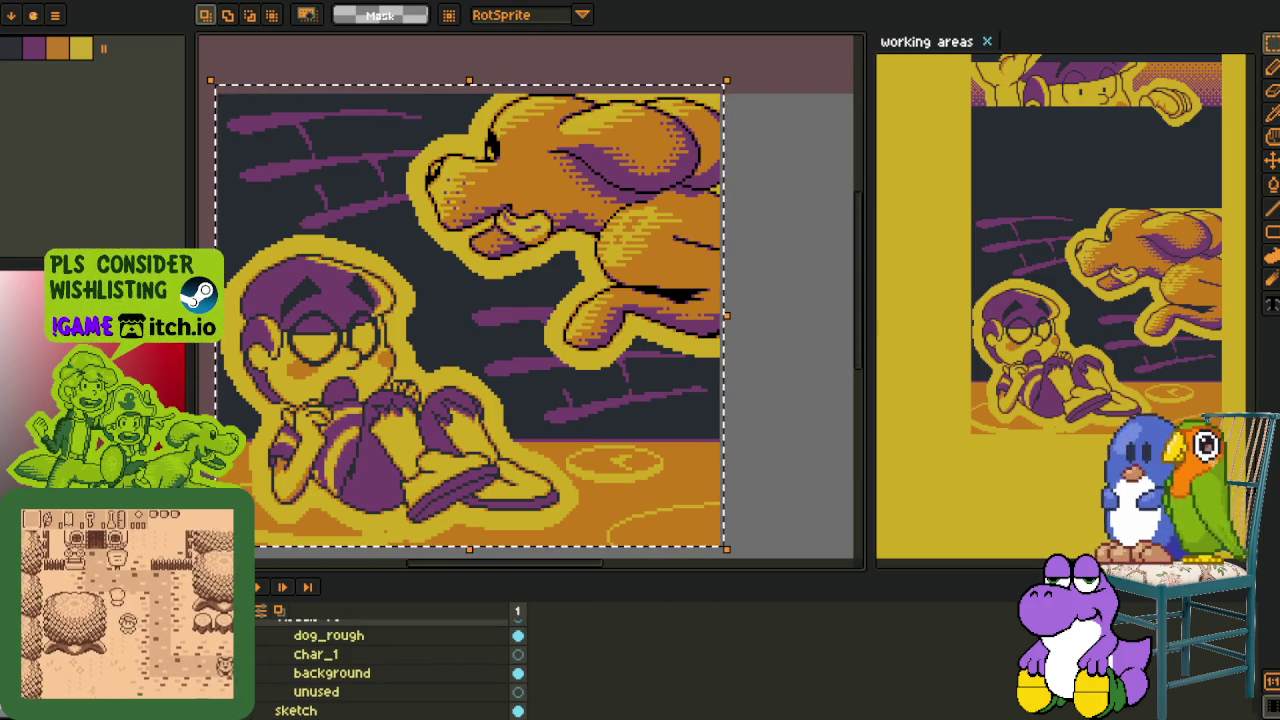
pyautogui.moveTo(283, 650); pyautogui.dragTo(283, 645)
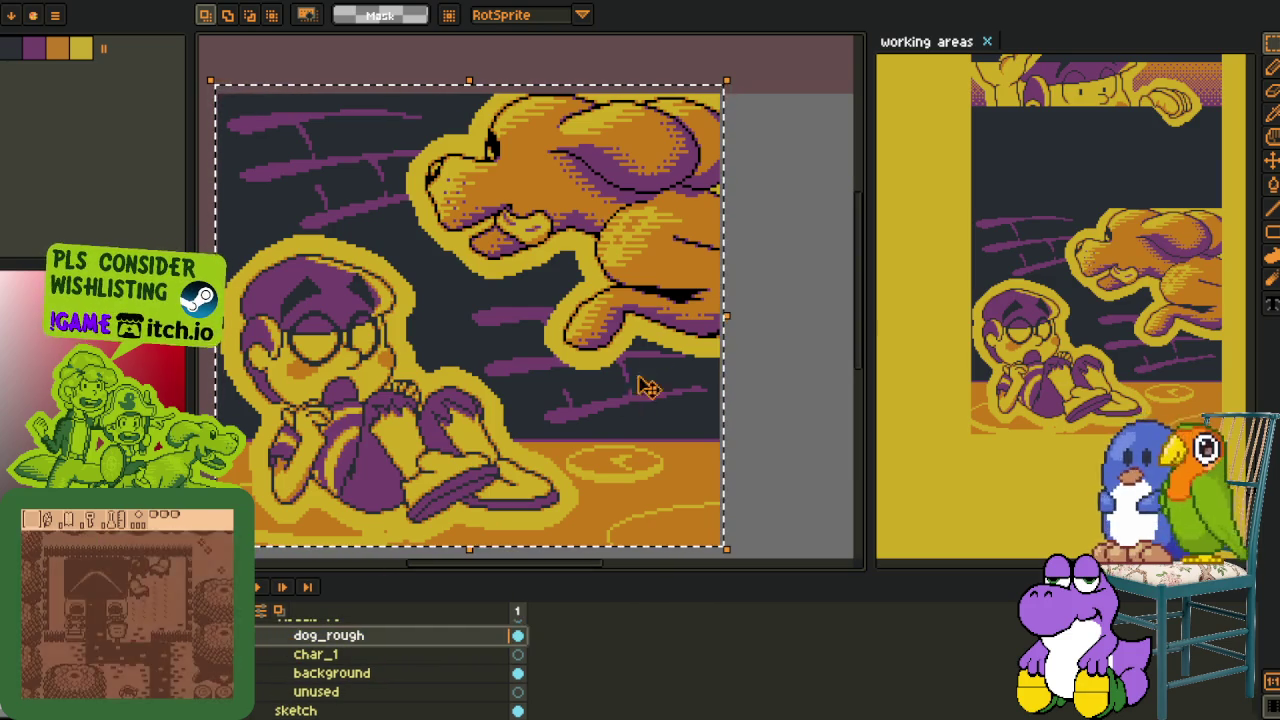
pyautogui.scroll(2, 629, 400)
pyautogui.scroll(1, 660, 370)
# Replace black with the dark colour #20282F
pyautogui.press('alt')
pyautogui.scroll(1, 705, 388)
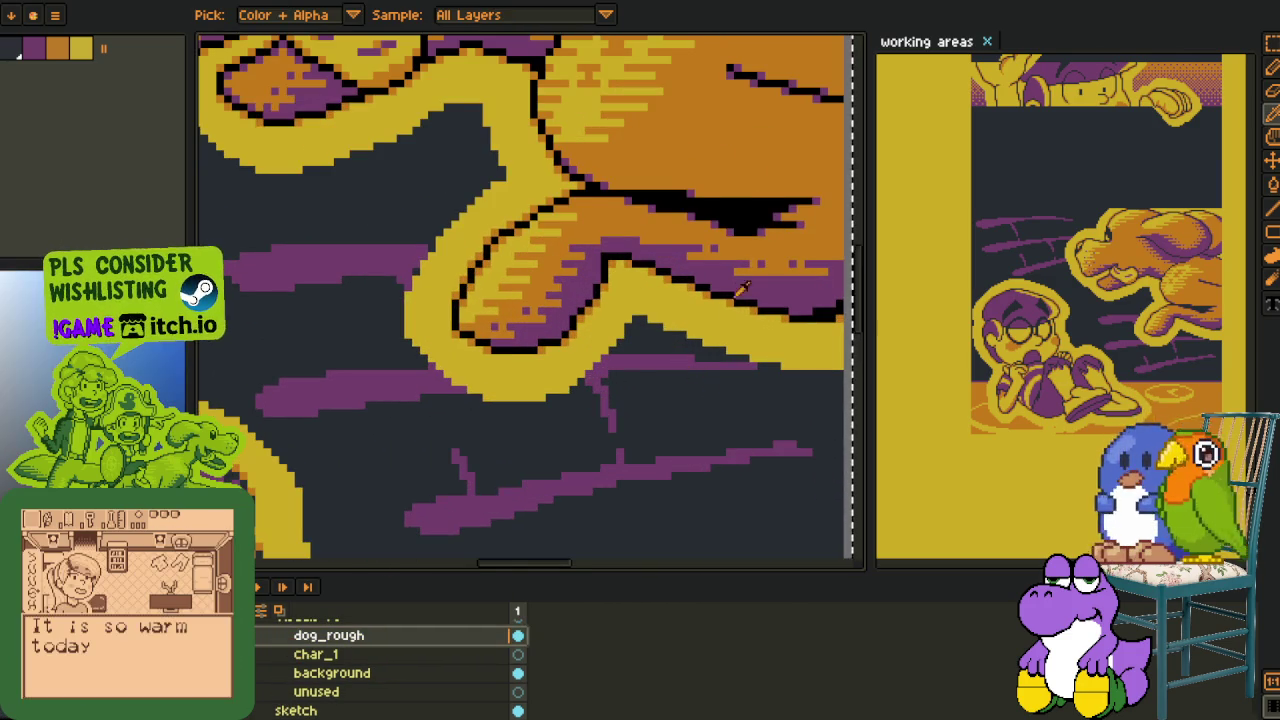
pyautogui.scroll(1, 695, 392)
pyautogui.hotkey('shift', 'r')
pyautogui.click(510, 558)
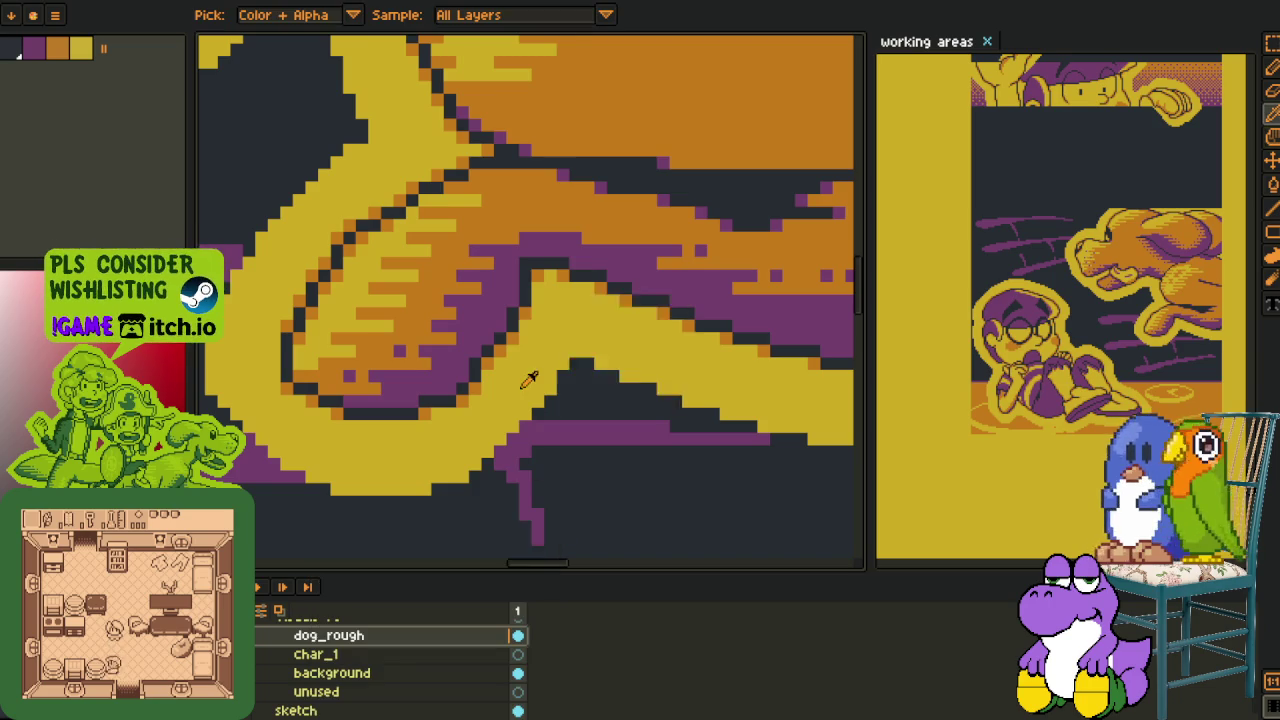
pyautogui.scroll(-5, 529, 380)
# Save the working document and clear the selection around the dog scene
pyautogui.hotkey('ctrl', 's')
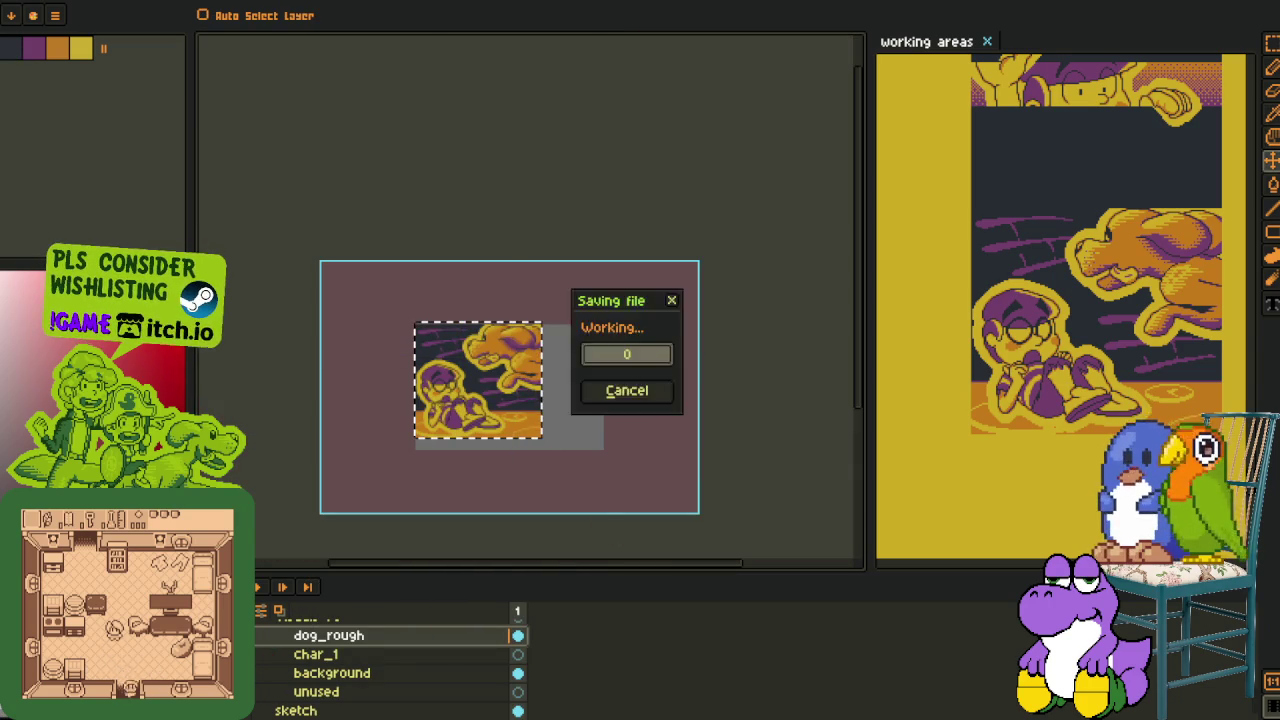
pyautogui.scroll(1, 390, 660)
pyautogui.scroll(1, 390, 660)
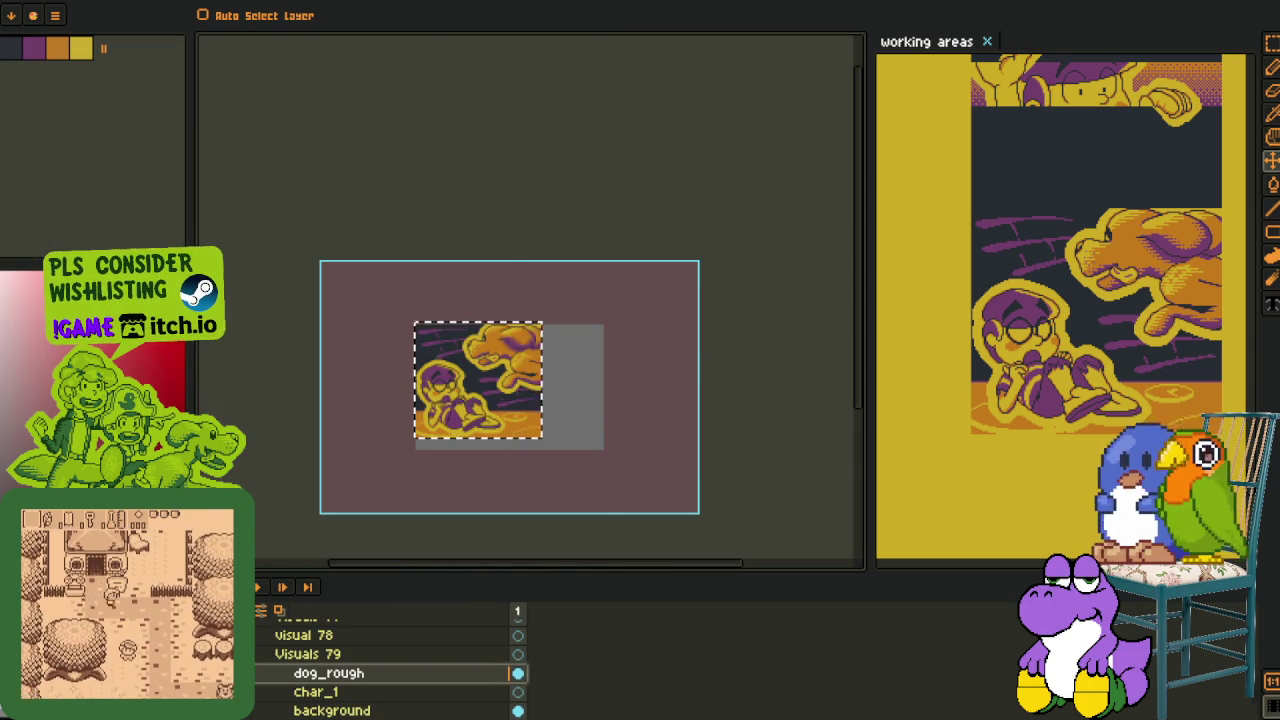
pyautogui.scroll(1, 390, 660)
pyautogui.hotkey('ctrl', 'd')
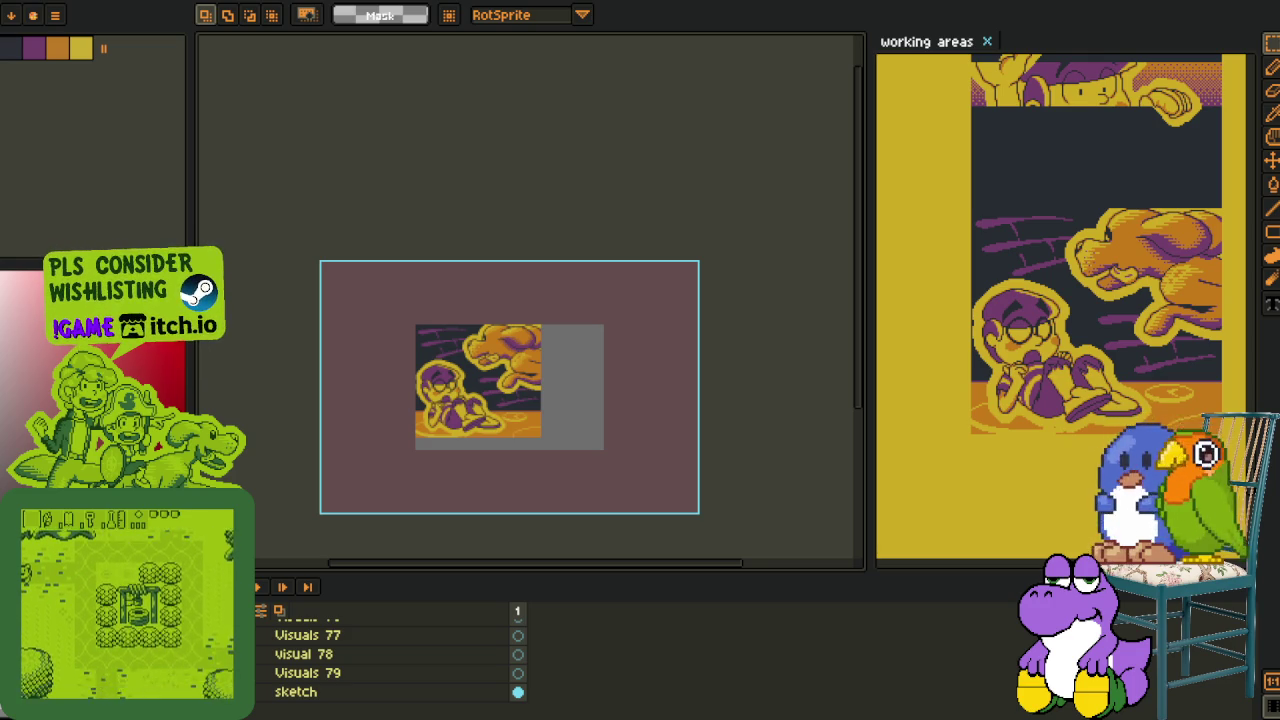
# Glance at the other open sprite file, then return, zoom in and pan across the dog scene
pyautogui.hotkey('ctrl', 'Tab')
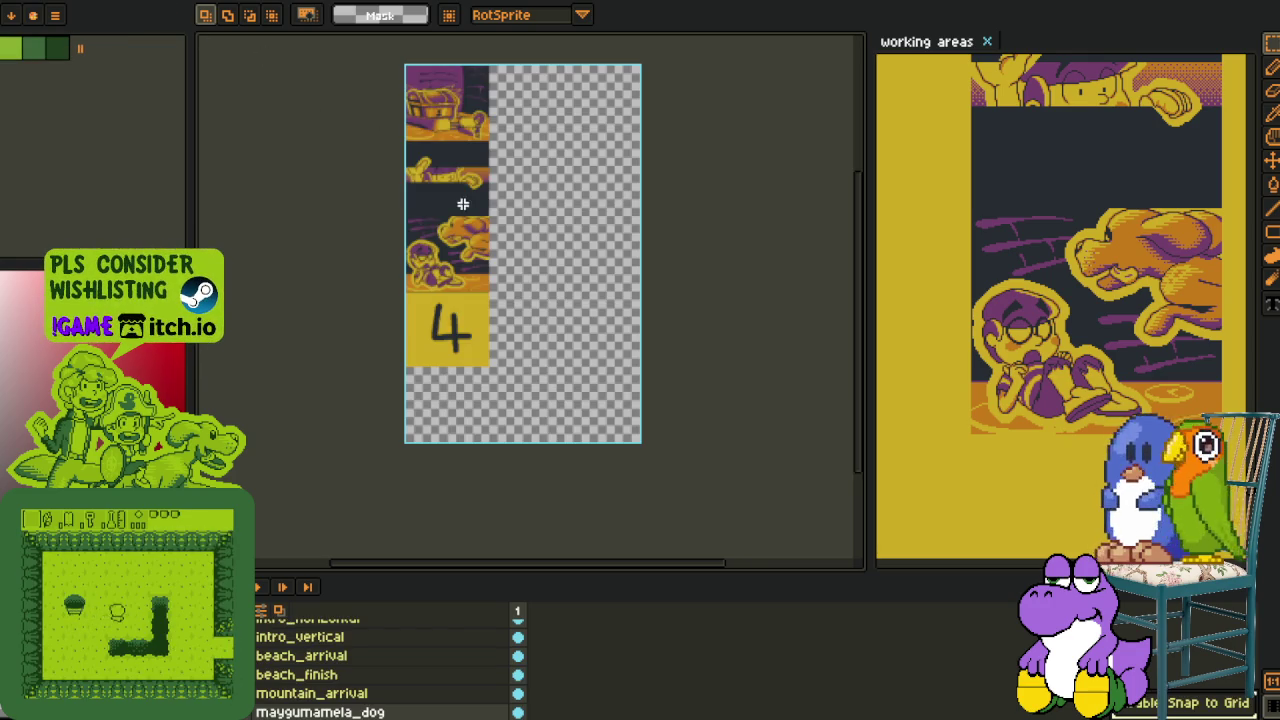
pyautogui.hotkey('ctrl', 'Tab')
pyautogui.scroll(2, 467, 422)
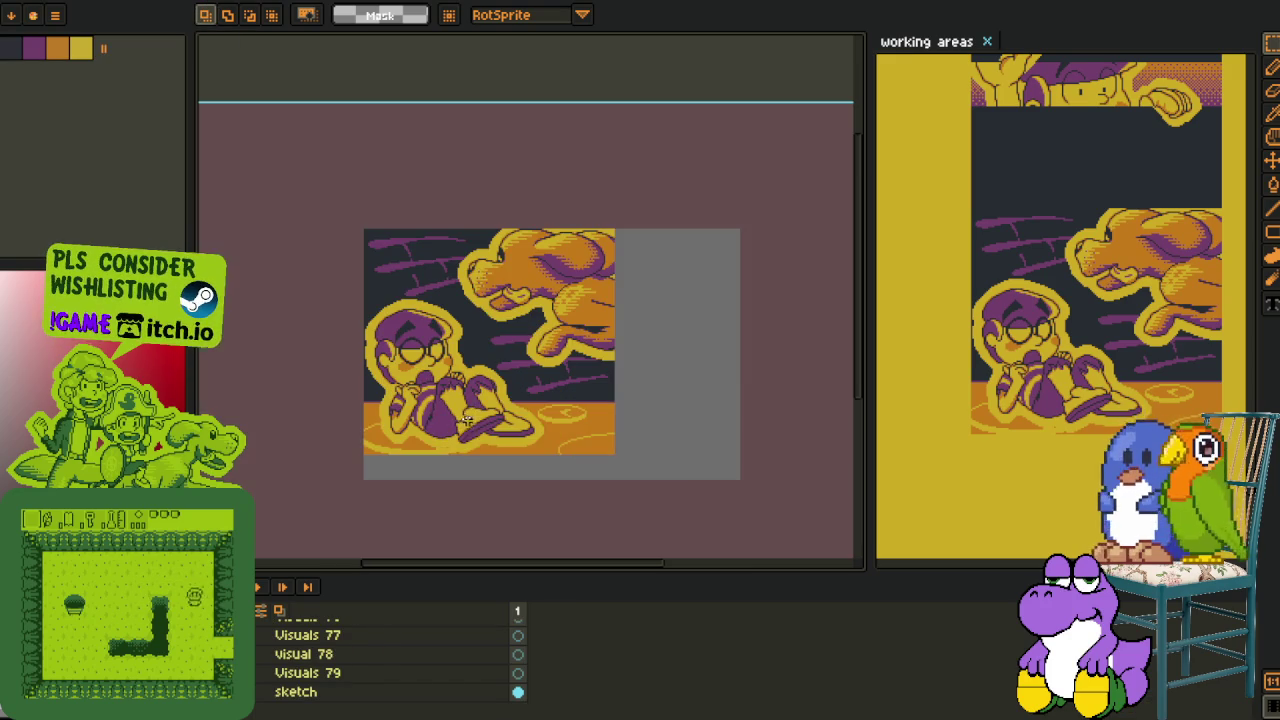
pyautogui.scroll(2, 507, 350)
pyautogui.press('space')
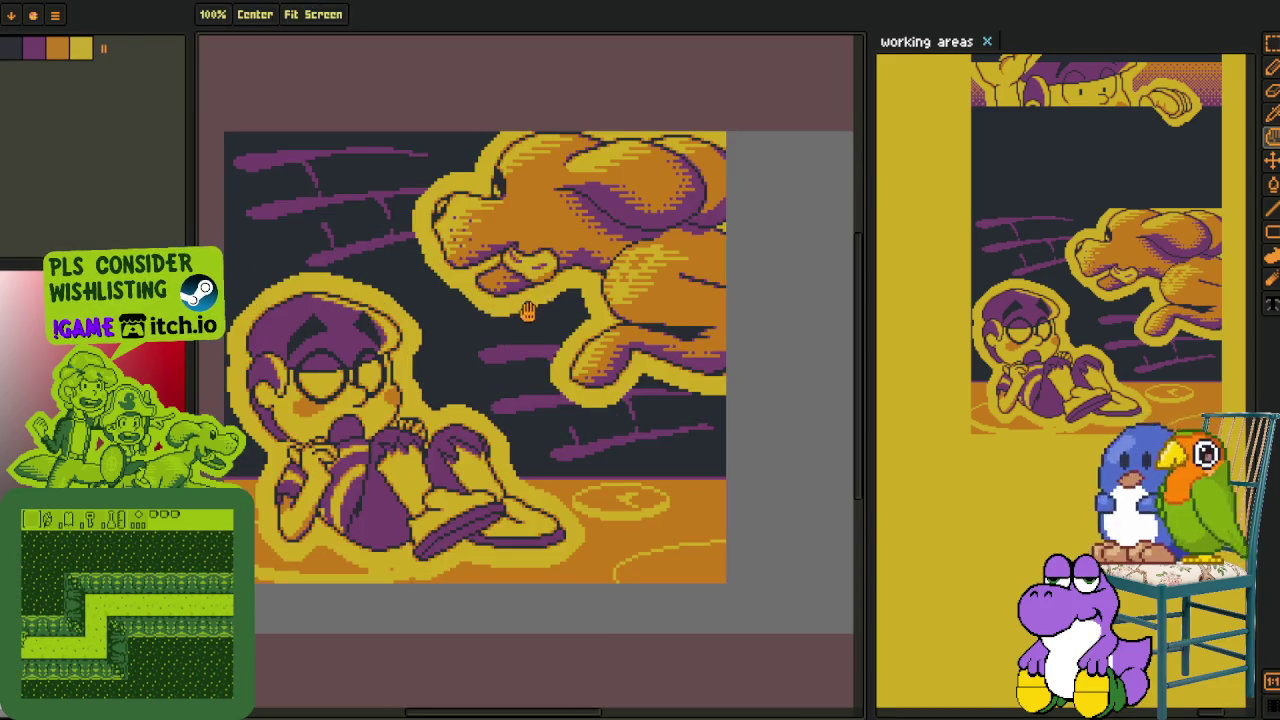
pyautogui.moveTo(535, 303); pyautogui.dragTo(675, 323)
# Close the side working areas view, pan down, and marquee then deselect the empty area
pyautogui.click(987, 41)
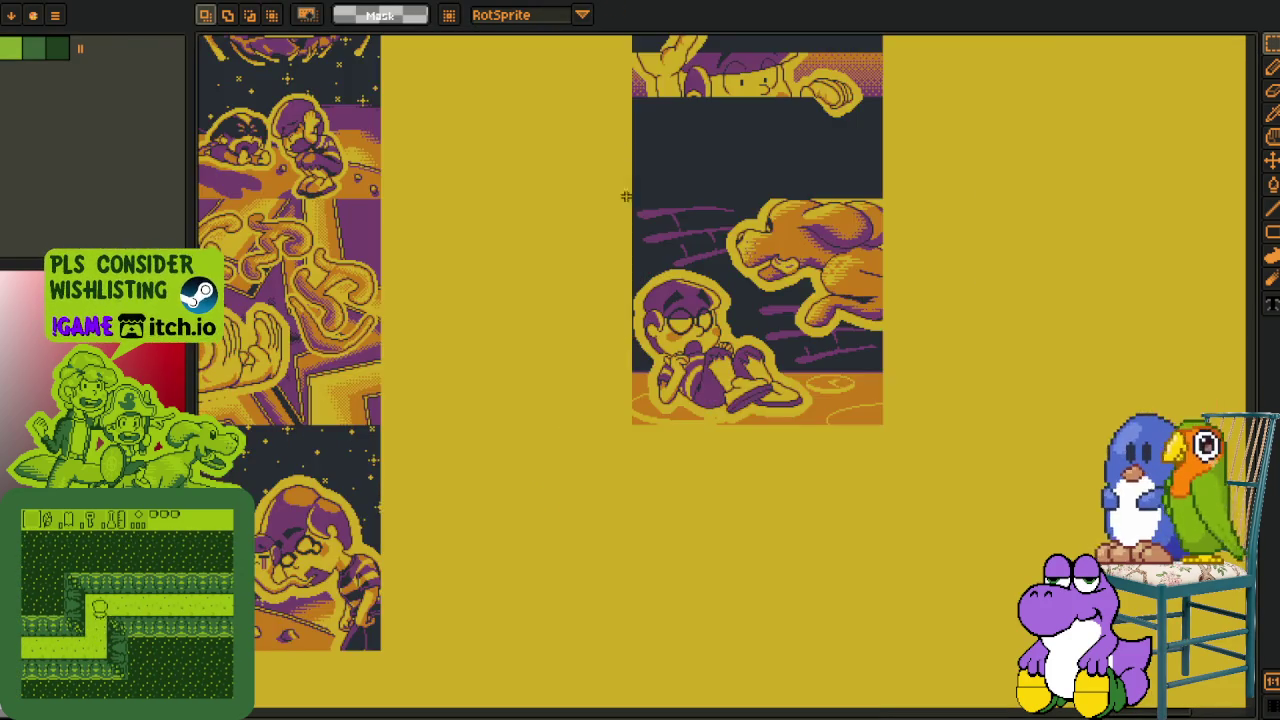
pyautogui.scroll(-2, 952, 256)
pyautogui.scroll(-1, 952, 256)
pyautogui.scroll(2, 450, 212)
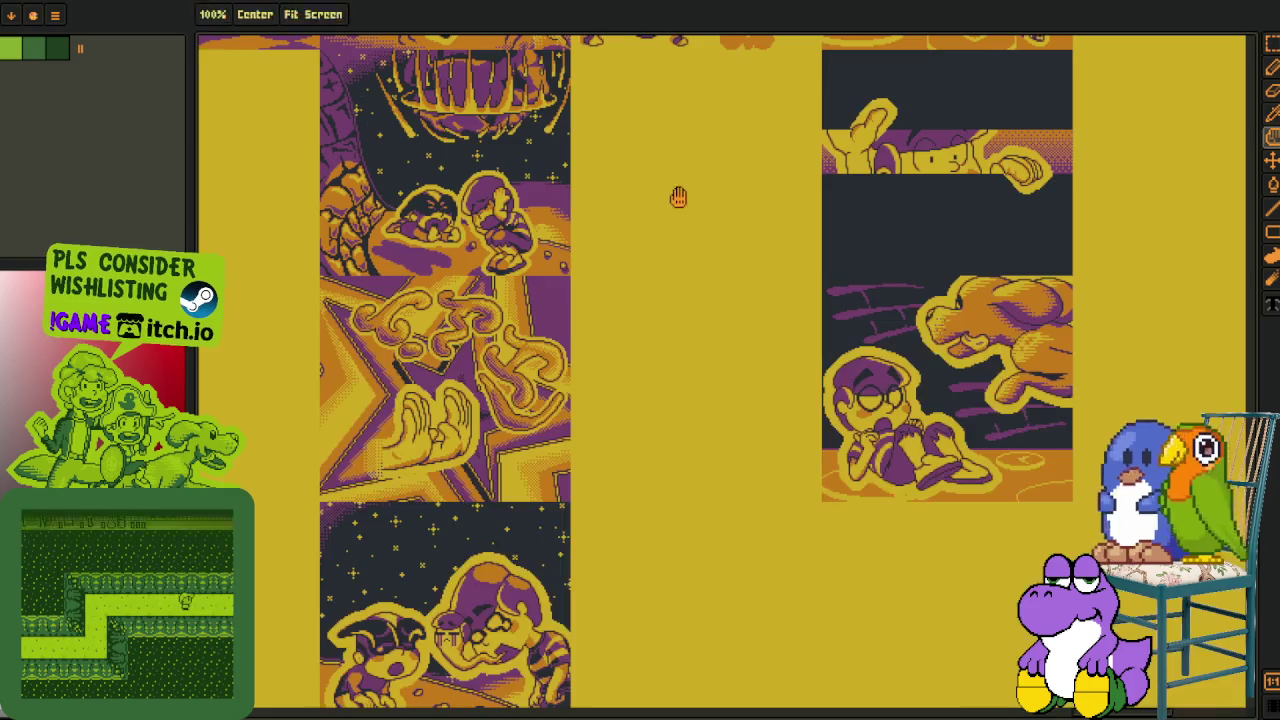
pyautogui.press('space')
pyautogui.moveTo(697, 266)
pyautogui.mouseDown()
pyautogui.moveTo(634, 306)
pyautogui.moveTo(489, 465)
pyautogui.mouseUp()
pyautogui.scroll(-2, 620, 326)
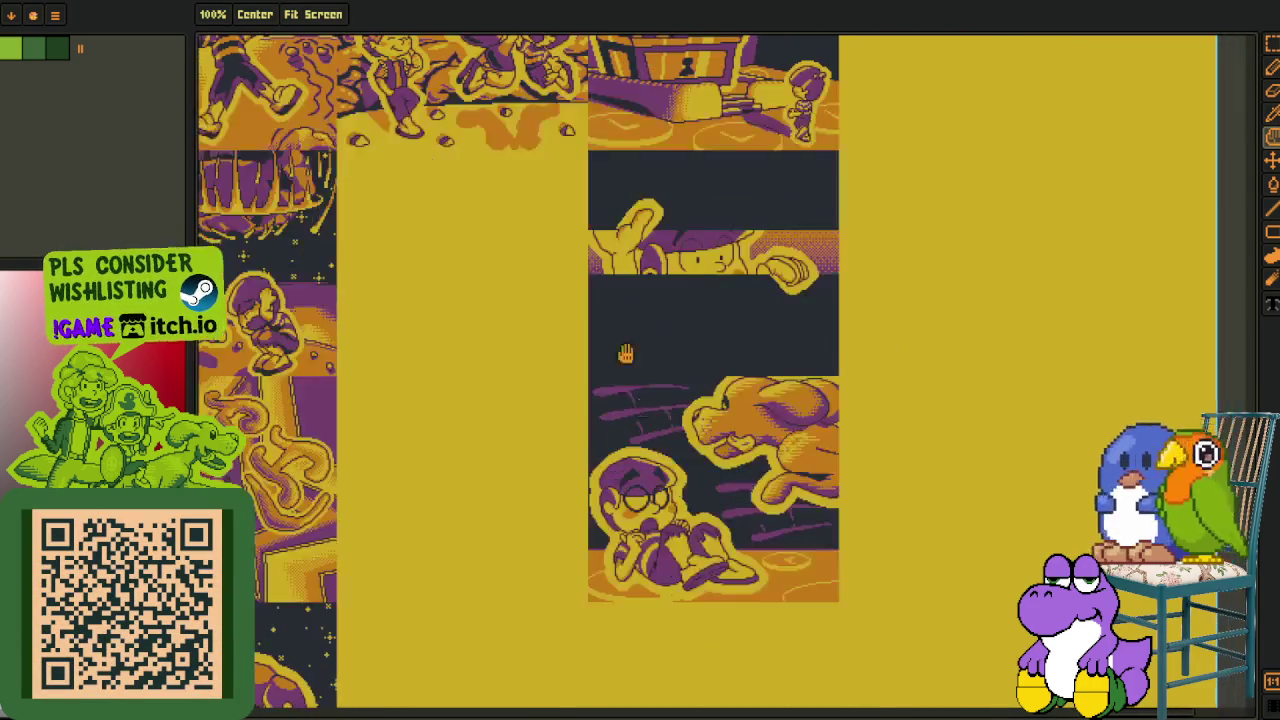
pyautogui.scroll(-3, 613, 406)
pyautogui.moveTo(544, 346); pyautogui.dragTo(792, 607)
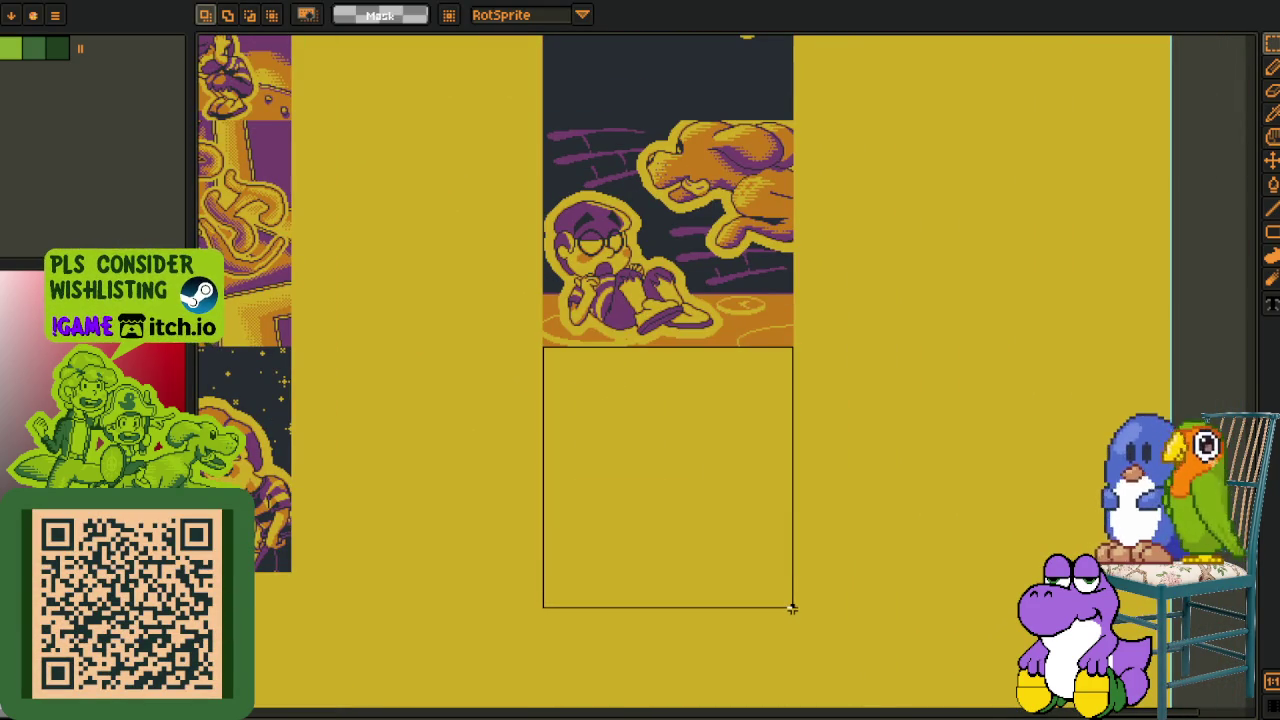
pyautogui.hotkey('ctrl', 'd')
# Browse the full sprite sheet and marquee the first clock sprite
pyautogui.scroll(-2, 626, 357)
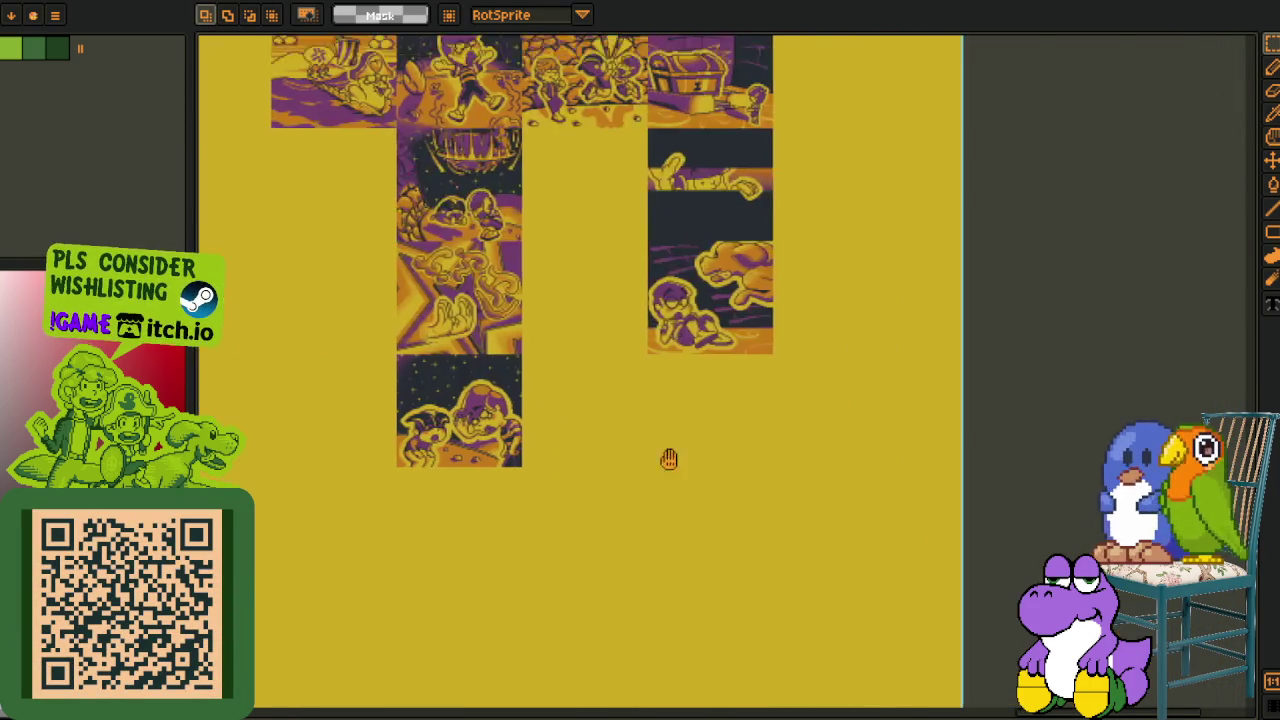
pyautogui.moveTo(503, 547); pyautogui.dragTo(680, 547)
pyautogui.hscroll(-2, 680, 547)
pyautogui.hscroll(-2, 654, 534)
pyautogui.hscroll(-2, 663, 431)
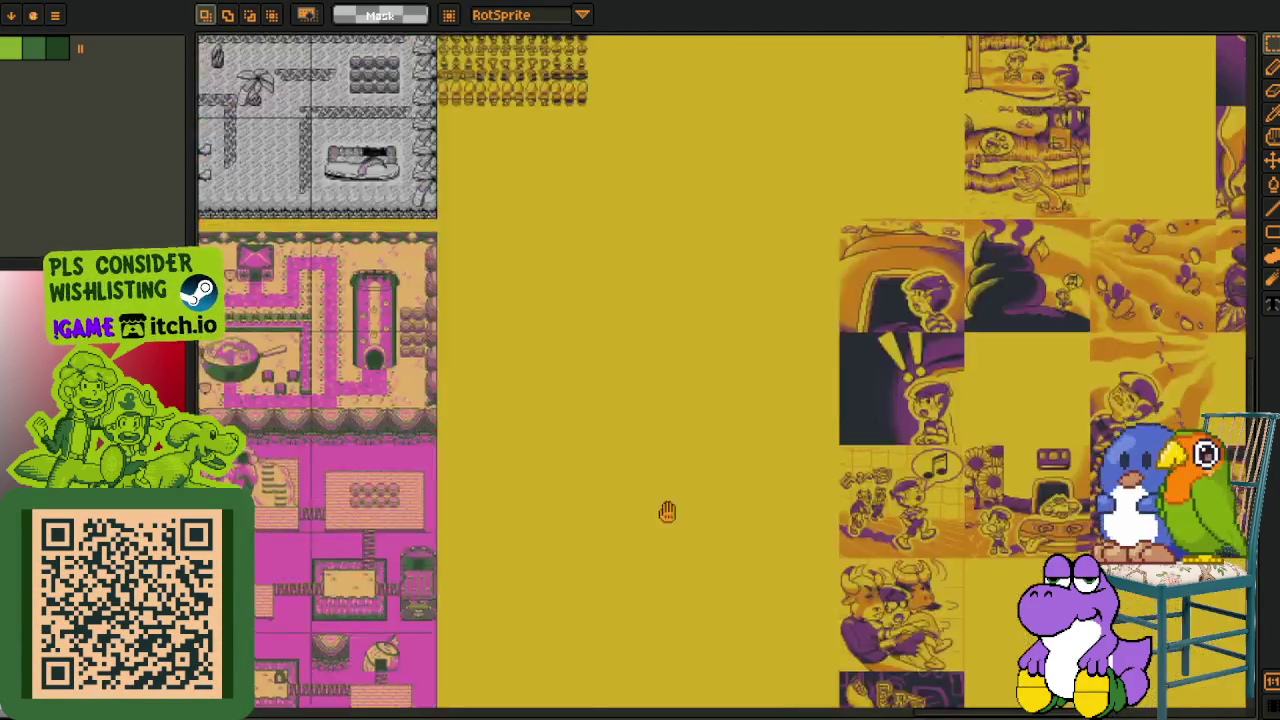
pyautogui.hscroll(-2, 650, 380)
pyautogui.scroll(1, 663, 486)
pyautogui.scroll(1, 640, 523)
pyautogui.scroll(1, 551, 600)
pyautogui.hscroll(-3, 700, 350)
pyautogui.scroll(-2, 640, 380)
pyautogui.scroll(-1, 570, 400)
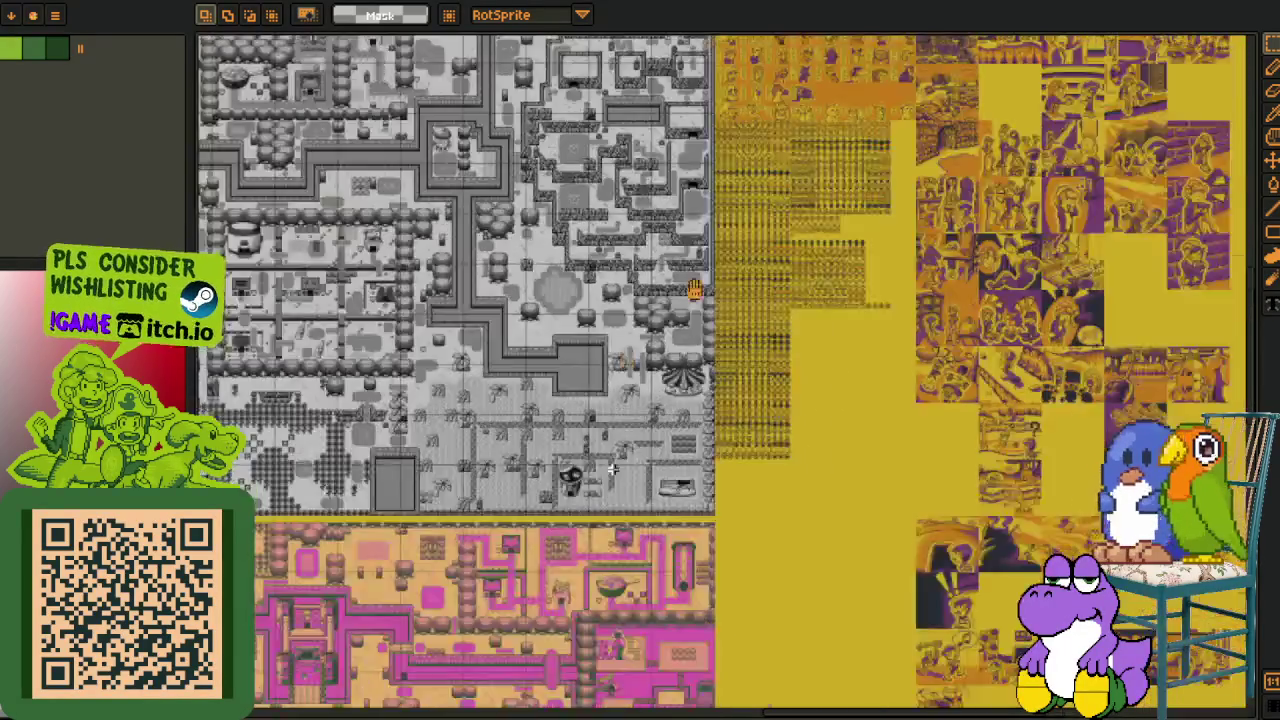
pyautogui.scroll(1, 498, 426)
pyautogui.scroll(-3, 498, 426)
pyautogui.scroll(-3, 505, 460)
pyautogui.scroll(-3, 514, 500)
pyautogui.scroll(-1, 452, 292)
pyautogui.scroll(3, 452, 292)
pyautogui.scroll(2, 408, 244)
pyautogui.scroll(1, 397, 214)
pyautogui.moveTo(367, 143)
pyautogui.mouseDown()
pyautogui.moveTo(541, 379)
pyautogui.moveTo(572, 371)
pyautogui.mouseUp()
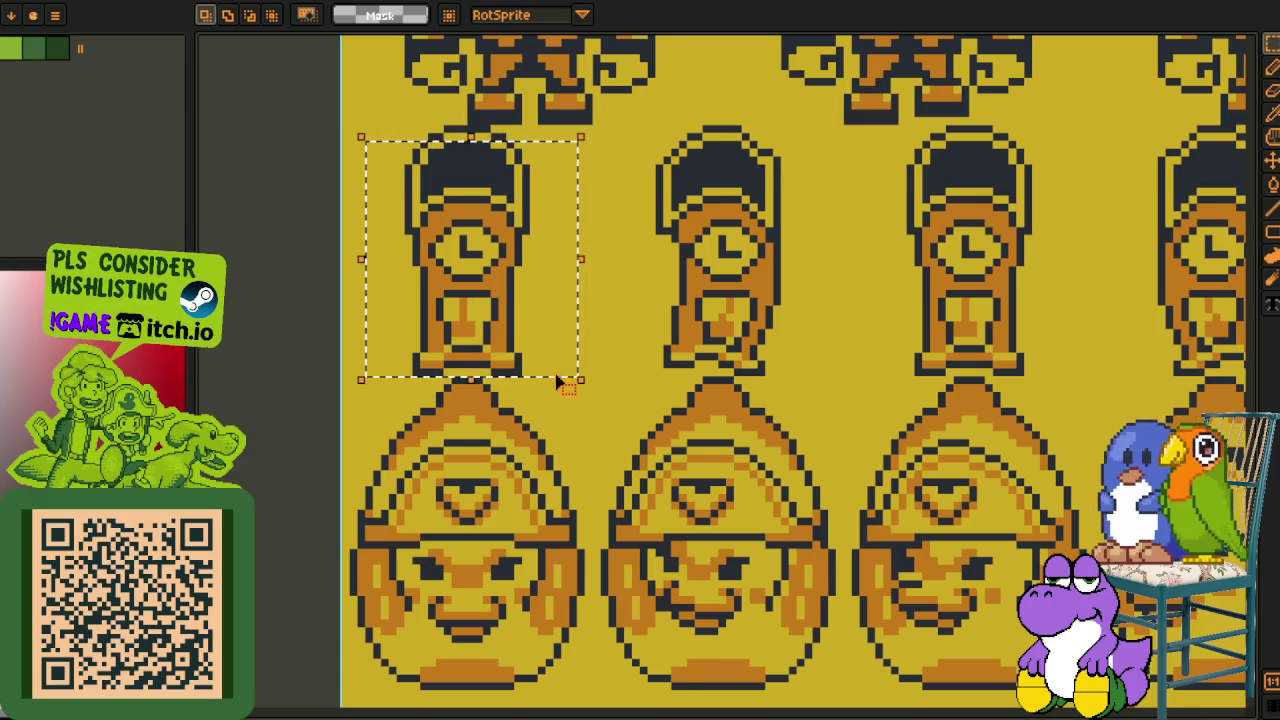
# Bring the animal portraits into view and select the girl's portrait
pyautogui.scroll(-3, 667, 292)
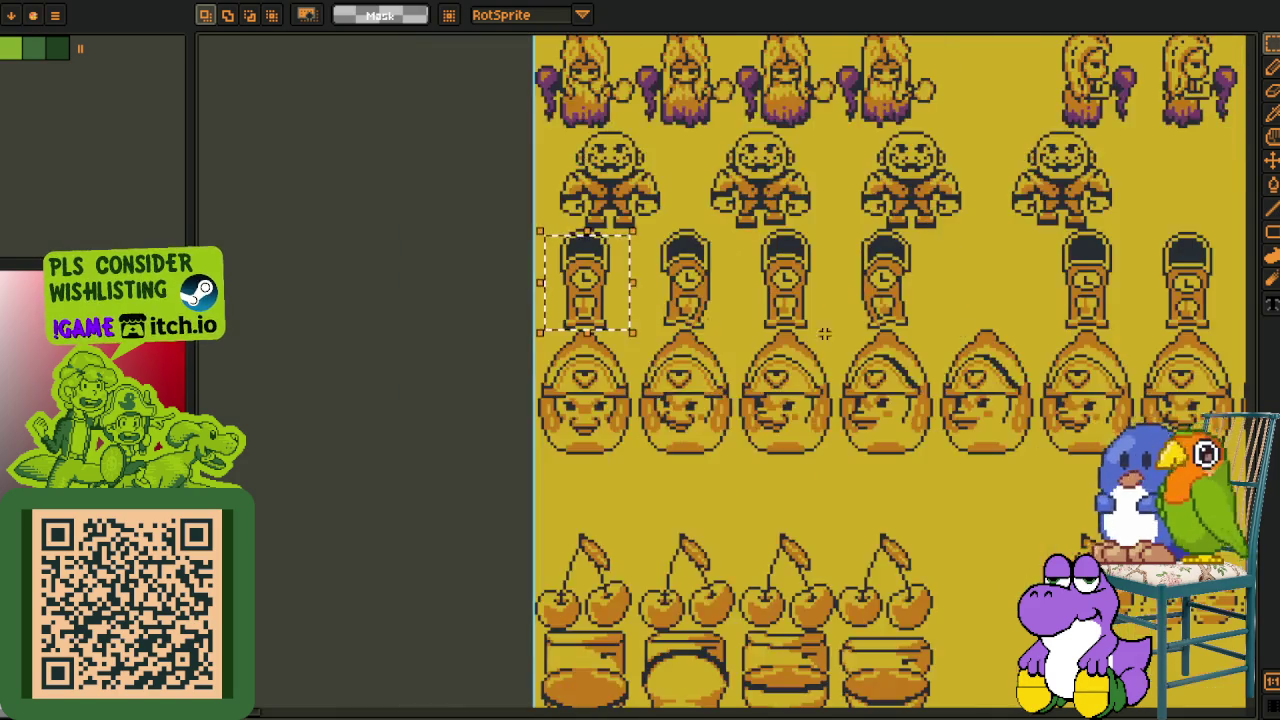
pyautogui.scroll(-2, 731, 337)
pyautogui.scroll(2, 268, 637)
pyautogui.scroll(2, 1000, 200)
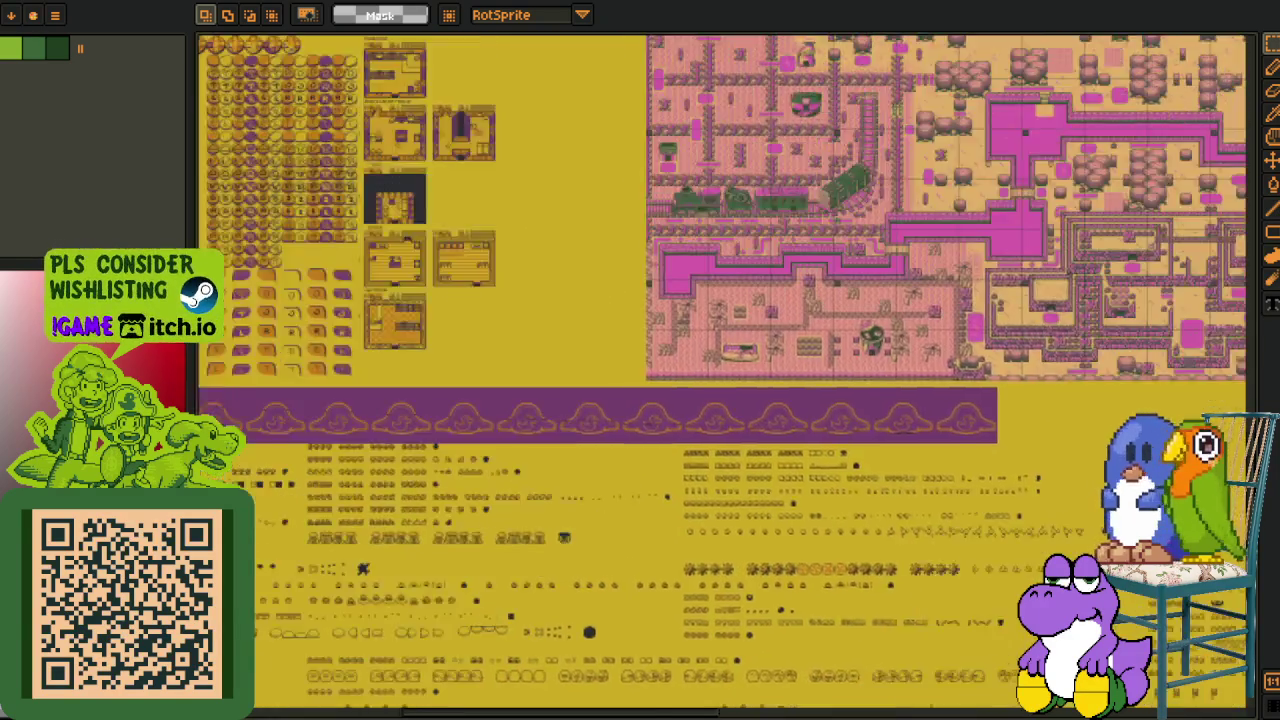
pyautogui.scroll(2, 800, 300)
pyautogui.scroll(1, 684, 447)
pyautogui.scroll(-3, 684, 447)
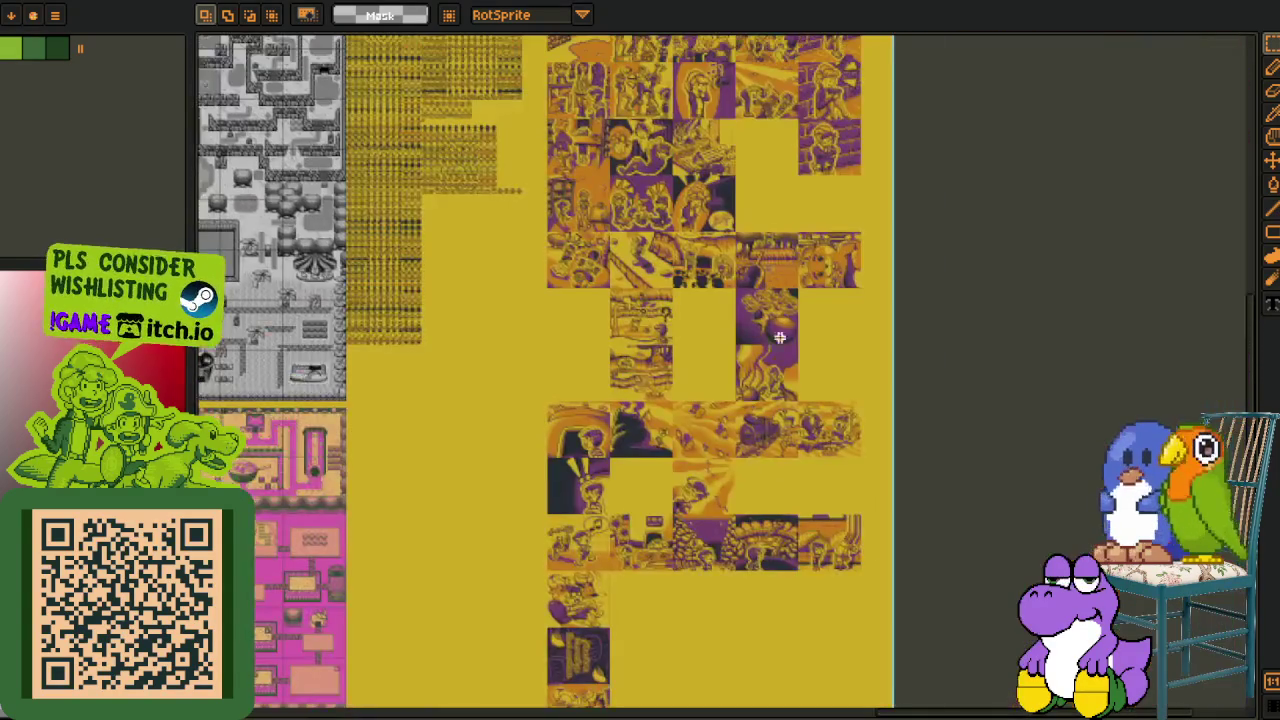
pyautogui.scroll(2, 451, 449)
pyautogui.scroll(2, 451, 449)
pyautogui.scroll(3, 451, 449)
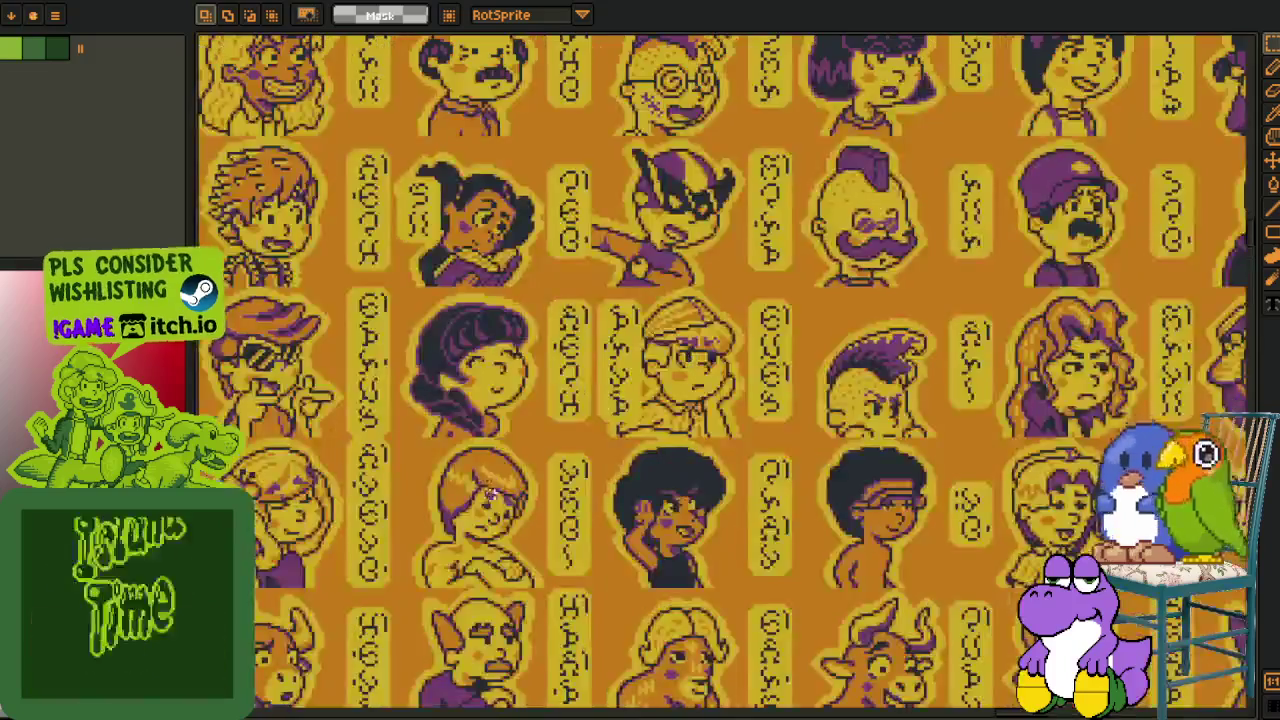
pyautogui.moveTo(520, 620)
pyautogui.mouseDown()
pyautogui.moveTo(540, 377)
pyautogui.moveTo(636, 302)
pyautogui.mouseUp()
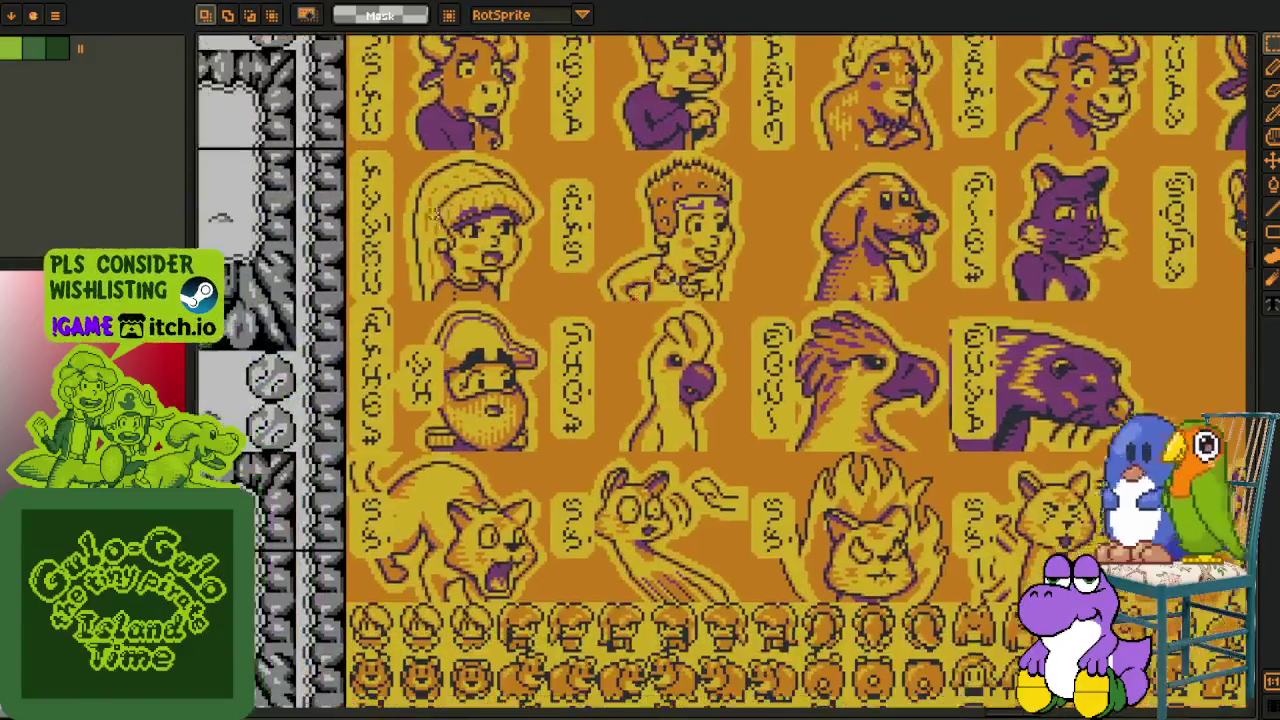
pyautogui.scroll(2, 432, 243)
pyautogui.moveTo(366, 97); pyautogui.dragTo(654, 386)
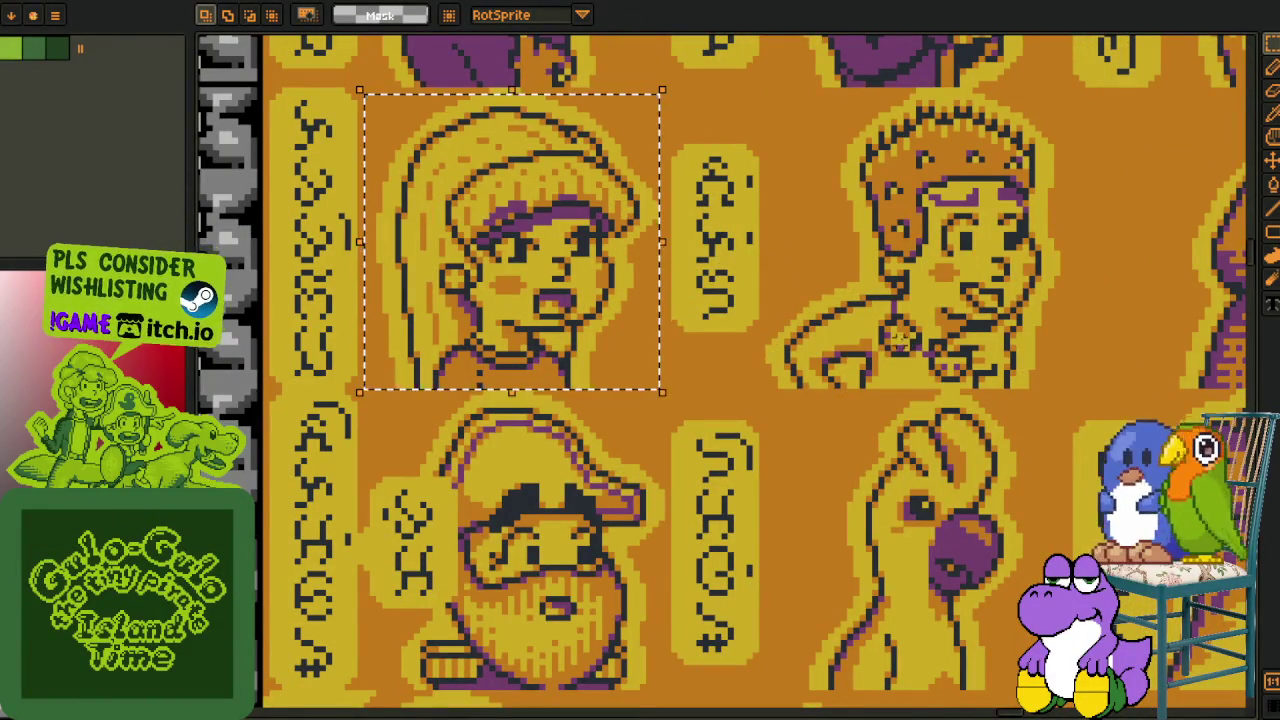
# Redraw the Rectangular Marquee tightly around the first clock sprite
pyautogui.scroll(-3, 748, 475)
pyautogui.scroll(-2, 748, 475)
pyautogui.scroll(3, 748, 475)
pyautogui.moveTo(600, 500); pyautogui.dragTo(600, 315)
pyautogui.scroll(1, 500, 400)
pyautogui.moveTo(340, 262)
pyautogui.mouseDown()
pyautogui.moveTo(516, 430)
pyautogui.moveTo(561, 432)
pyautogui.mouseUp()
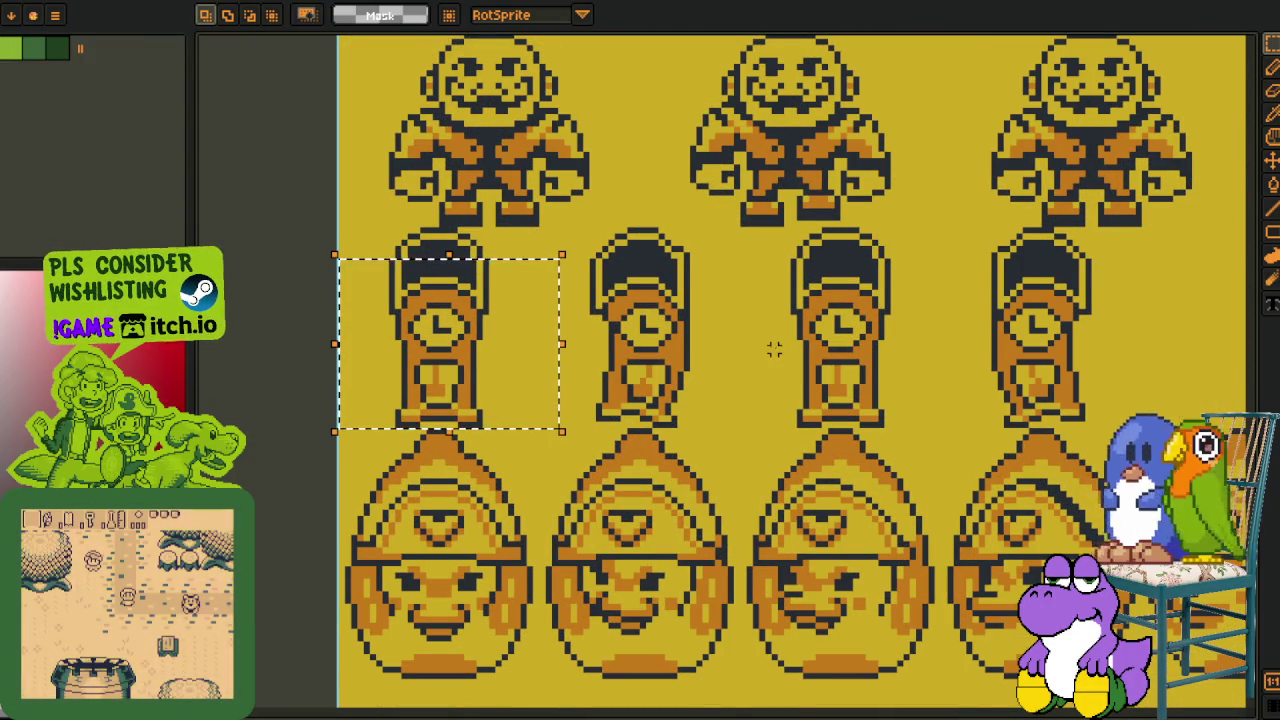
# Center the view on the grandfather-clock row and marquee-select the whole row
pyautogui.scroll(-1, 767, 349)
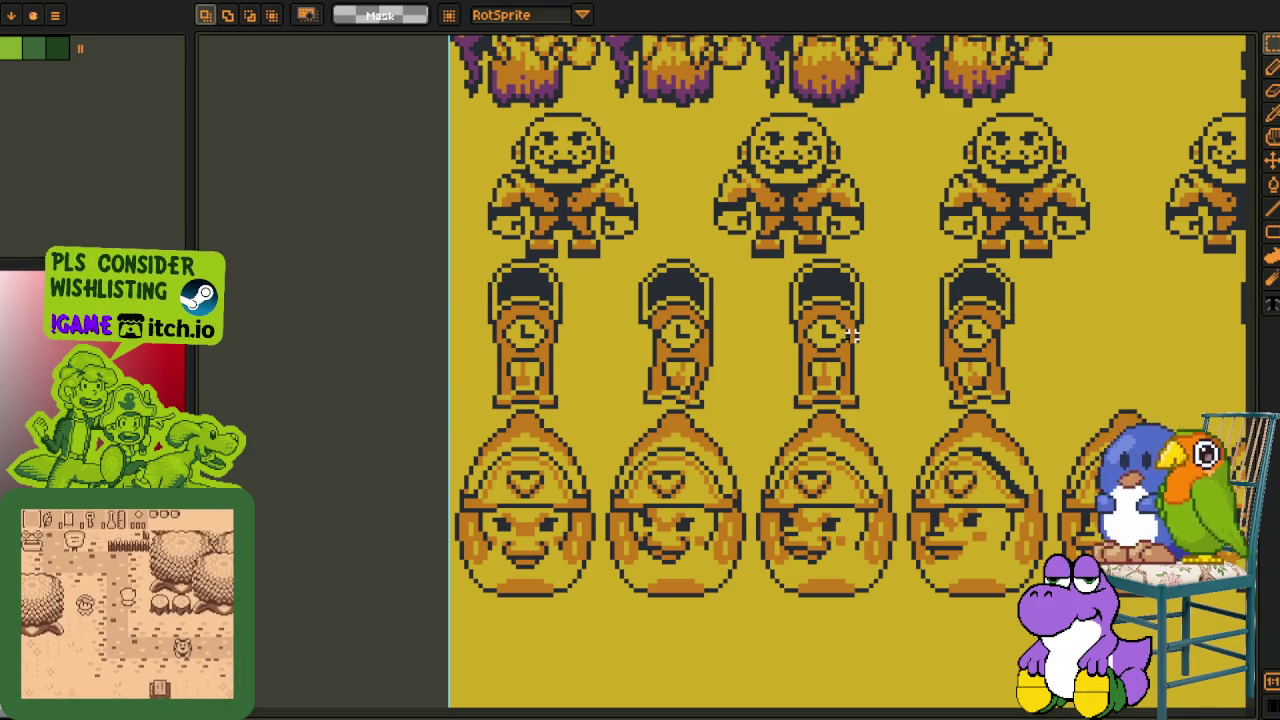
pyautogui.moveTo(853, 333)
pyautogui.mouseDown()
pyautogui.moveTo(424, 527)
pyautogui.moveTo(499, 445)
pyautogui.moveTo(445, 622)
pyautogui.moveTo(389, 350)
pyautogui.mouseUp()
pyautogui.scroll(-3, 511, 493)
pyautogui.scroll(2, 305, 418)
pyautogui.scroll(-2, 492, 307)
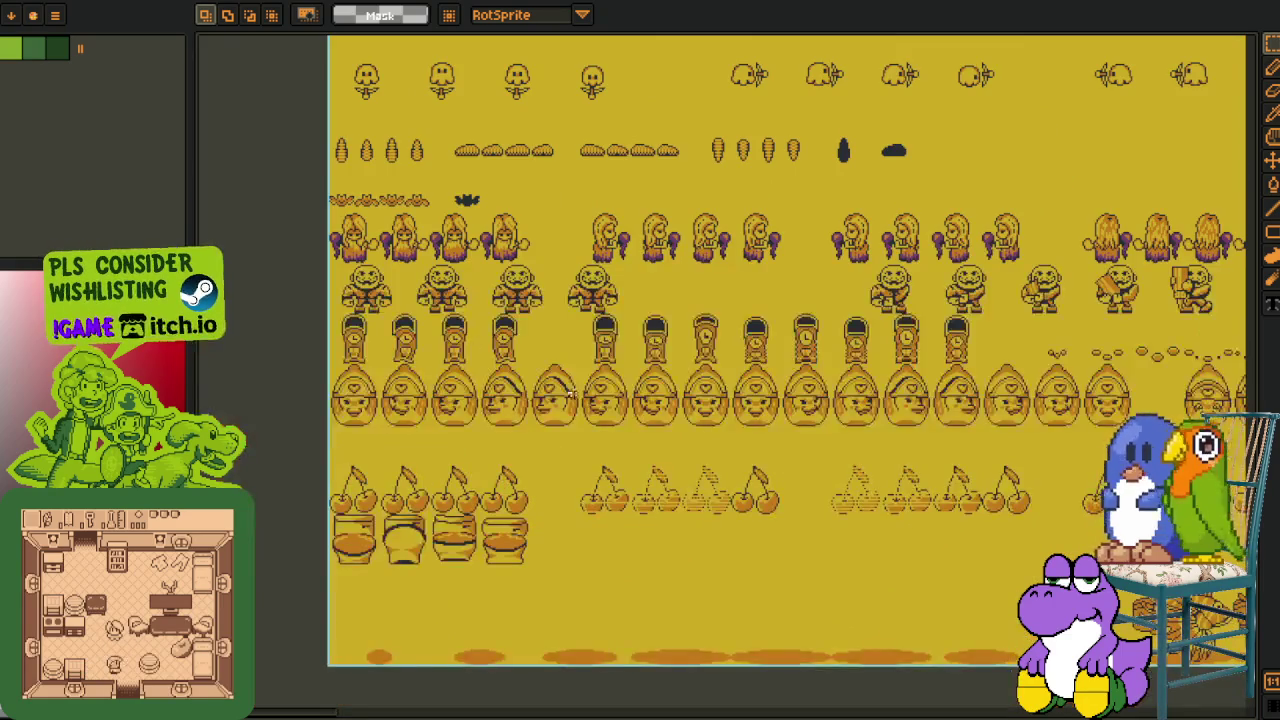
pyautogui.moveTo(492, 307); pyautogui.dragTo(621, 382)
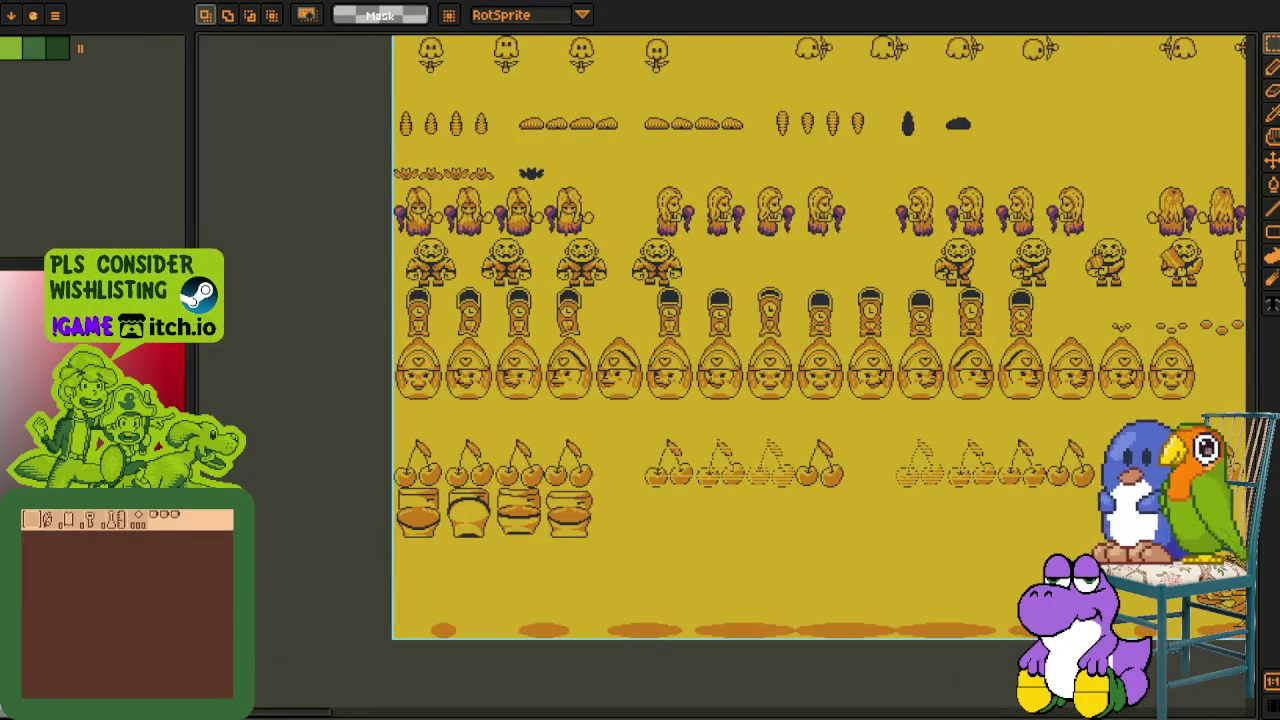
pyautogui.scroll(2, 542, 411)
pyautogui.moveTo(294, 182); pyautogui.dragTo(423, 297)
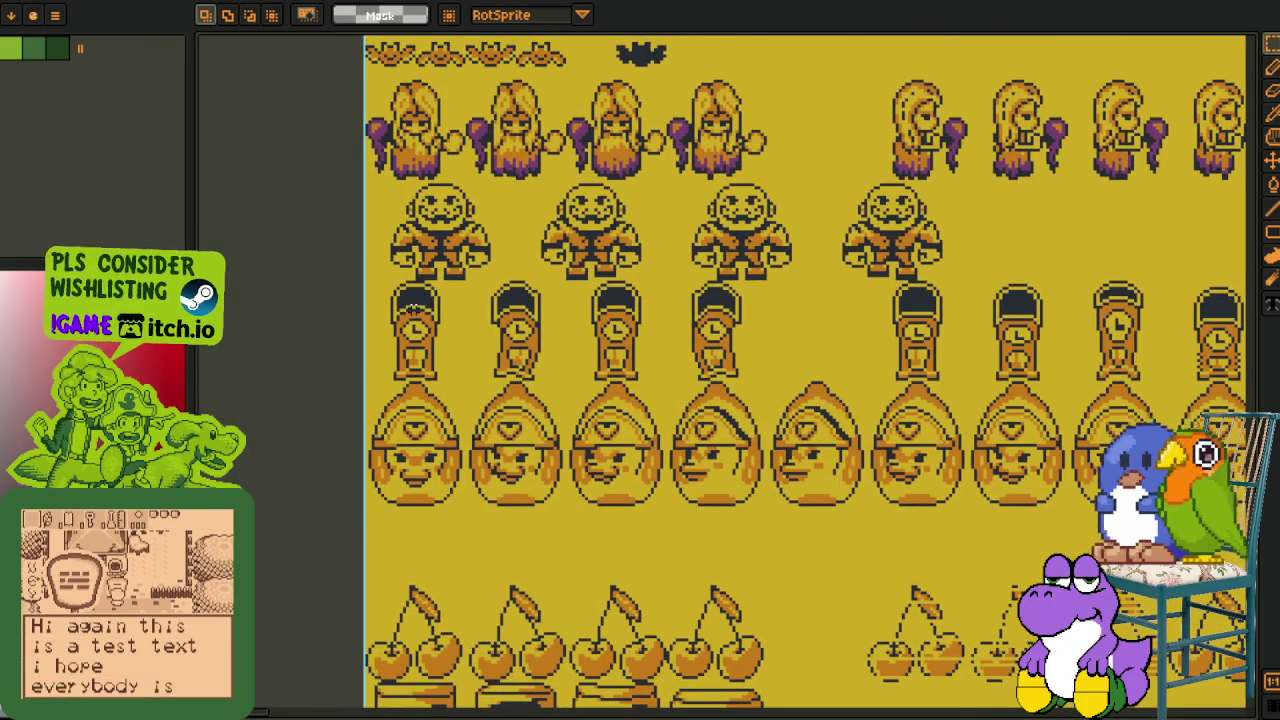
pyautogui.scroll(2, 412, 311)
pyautogui.moveTo(355, 278); pyautogui.dragTo(1120, 448)
pyautogui.moveTo(355, 260); pyautogui.dragTo(1110, 440)
# Adjust the marquee so it encloses six clocks in the clock row
pyautogui.scroll(-1, 1110, 440)
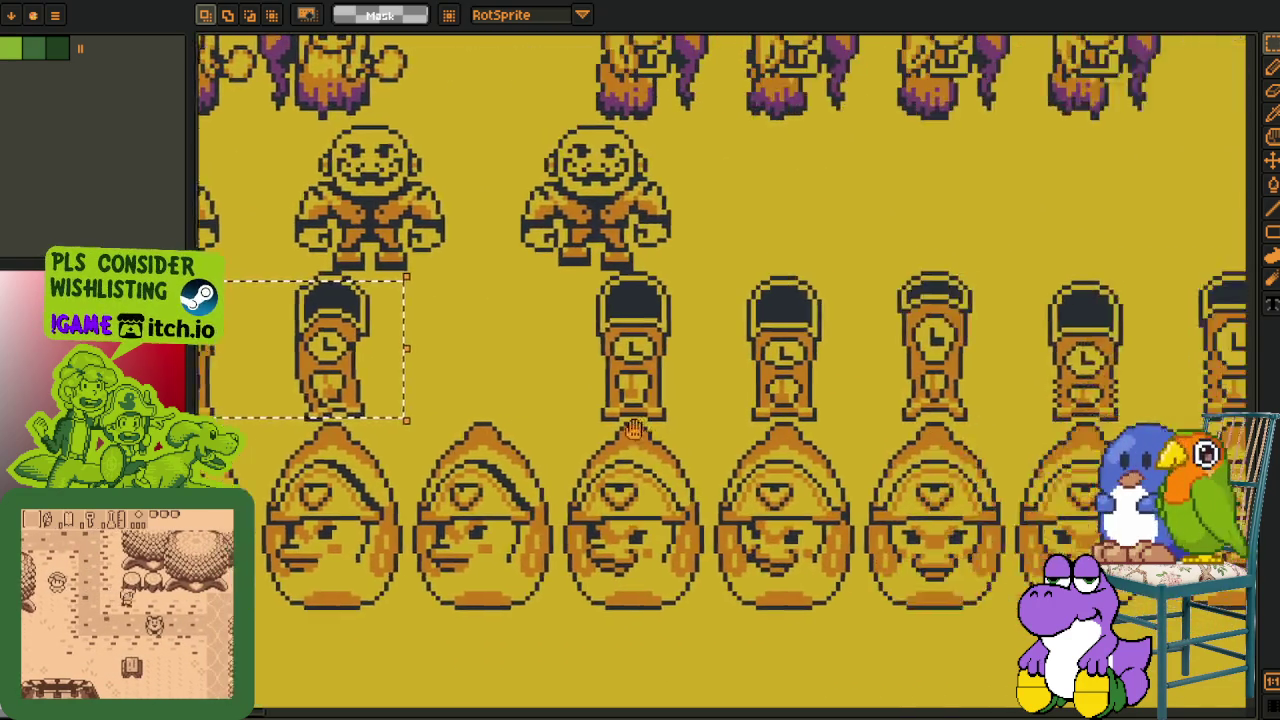
pyautogui.moveTo(594, 440); pyautogui.dragTo(480, 423)
pyautogui.scroll(-1, 494, 420)
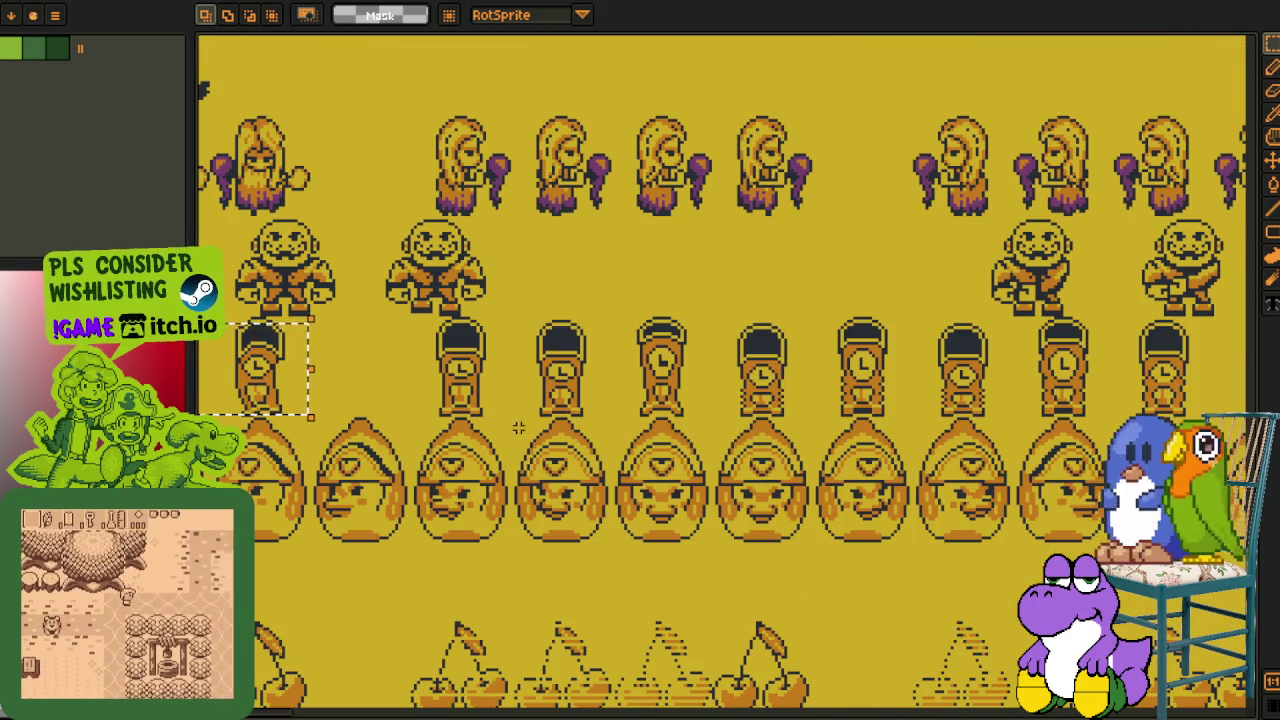
pyautogui.moveTo(541, 390); pyautogui.dragTo(561, 360)
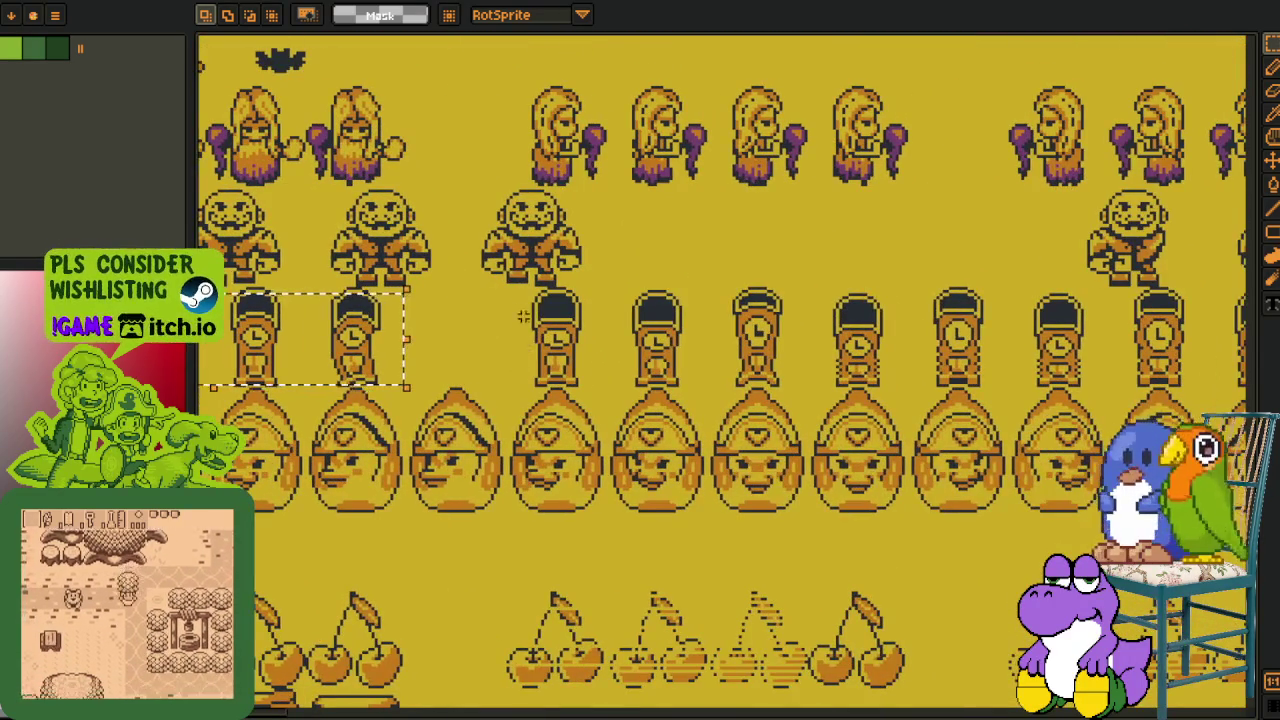
pyautogui.moveTo(514, 295); pyautogui.dragTo(1095, 370)
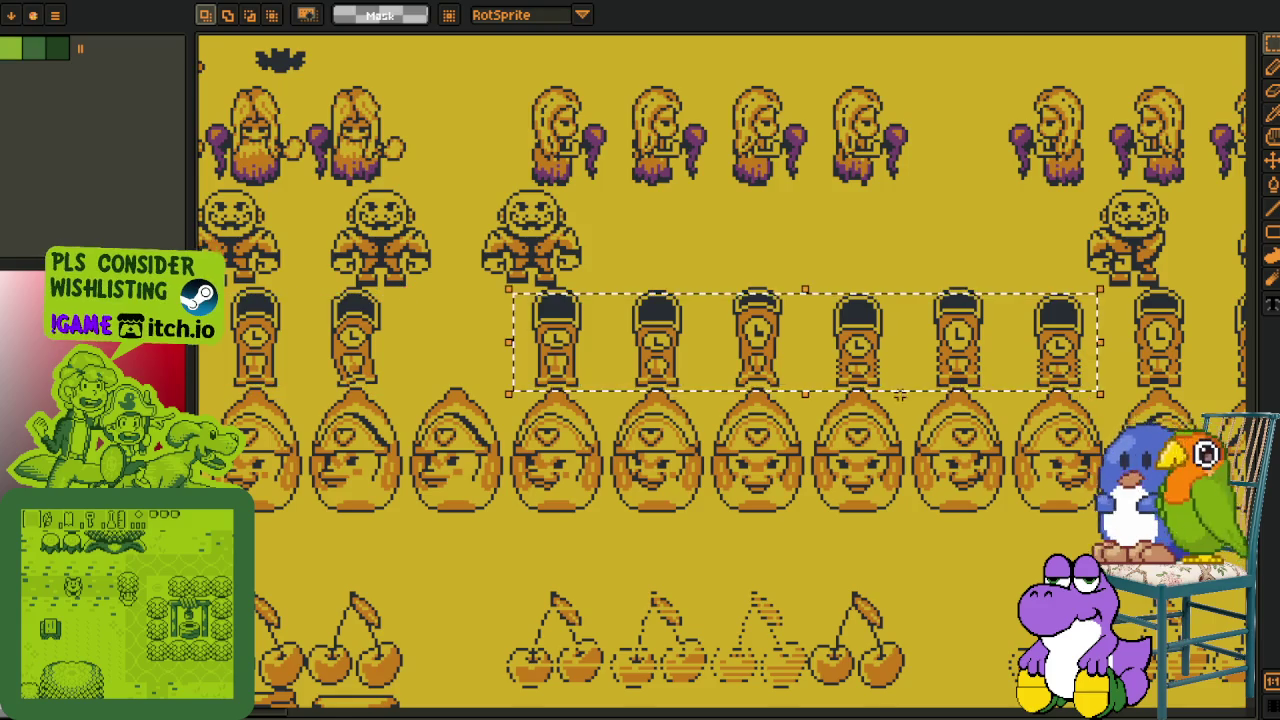
pyautogui.scroll(1, 678, 357)
pyautogui.moveTo(713, 370); pyautogui.dragTo(500, 338)
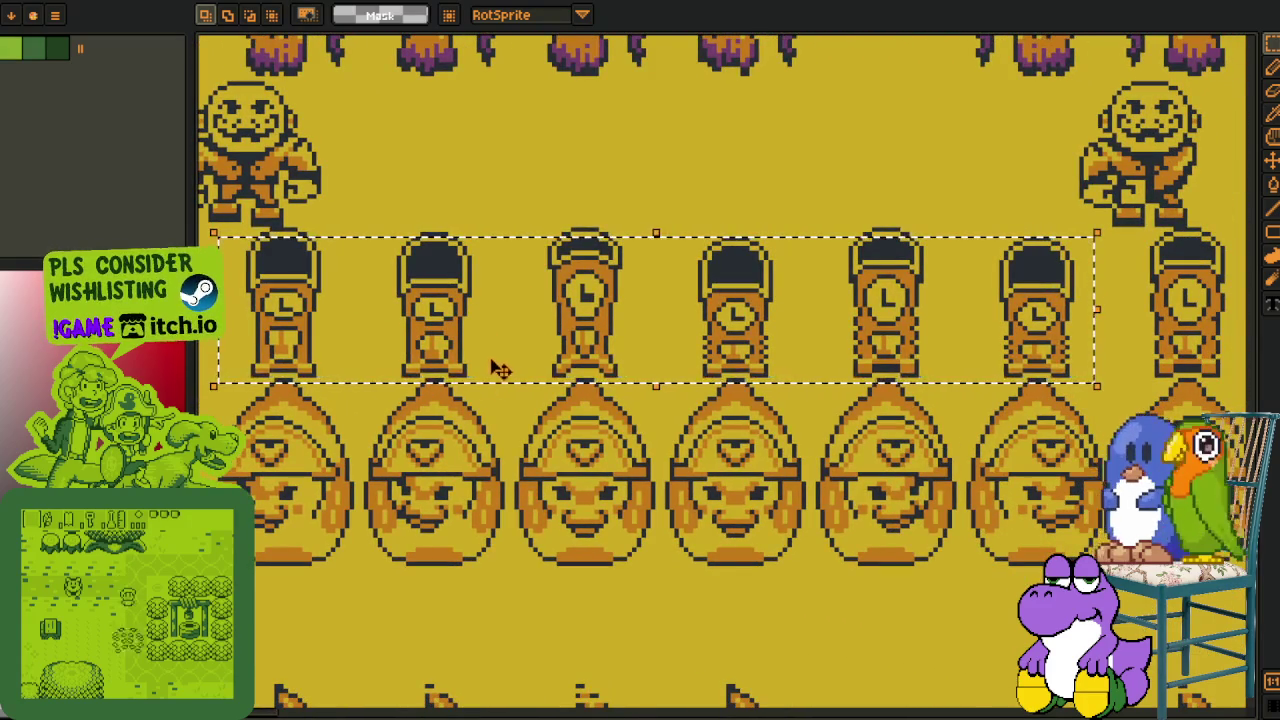
pyautogui.scroll(1, 500, 337)
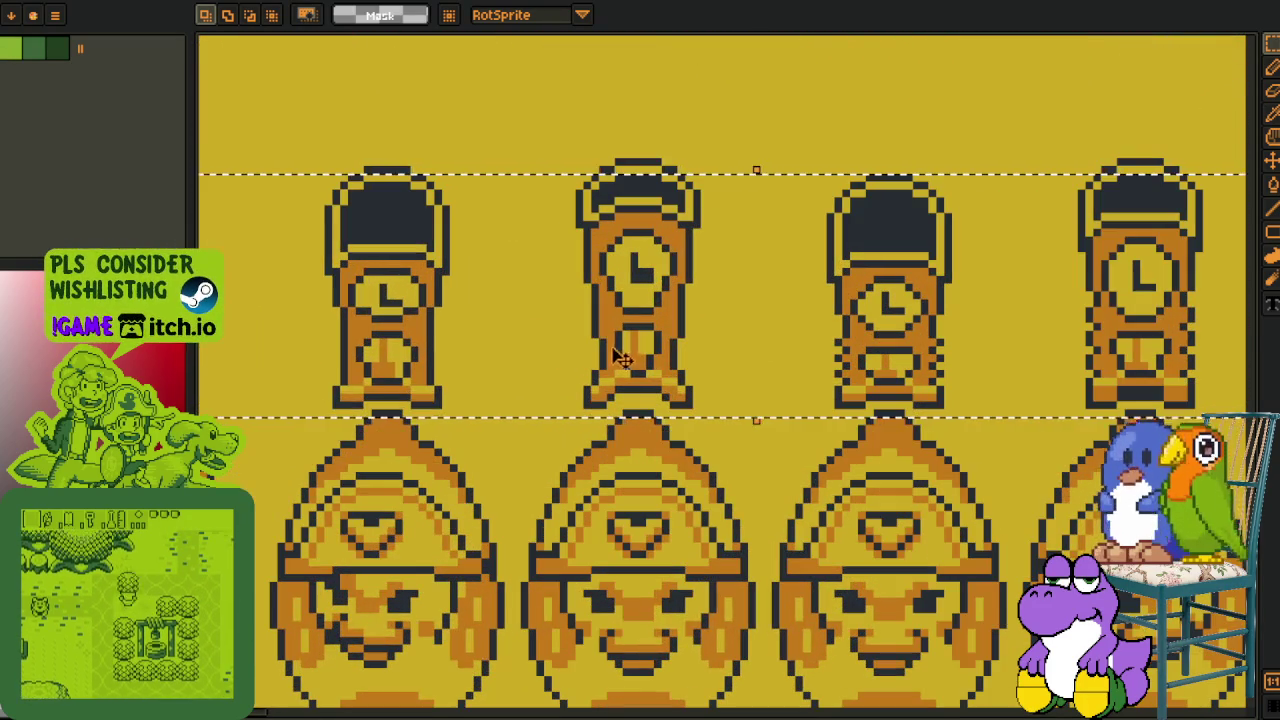
# Select three clock frames together and drag them to a new spot along the row
pyautogui.moveTo(540, 122)
pyautogui.mouseDown()
pyautogui.moveTo(737, 412)
pyautogui.moveTo(507, 388)
pyautogui.mouseUp()
pyautogui.scroll(-1, 767, 378)
pyautogui.moveTo(580, 302); pyautogui.dragTo(1092, 420)
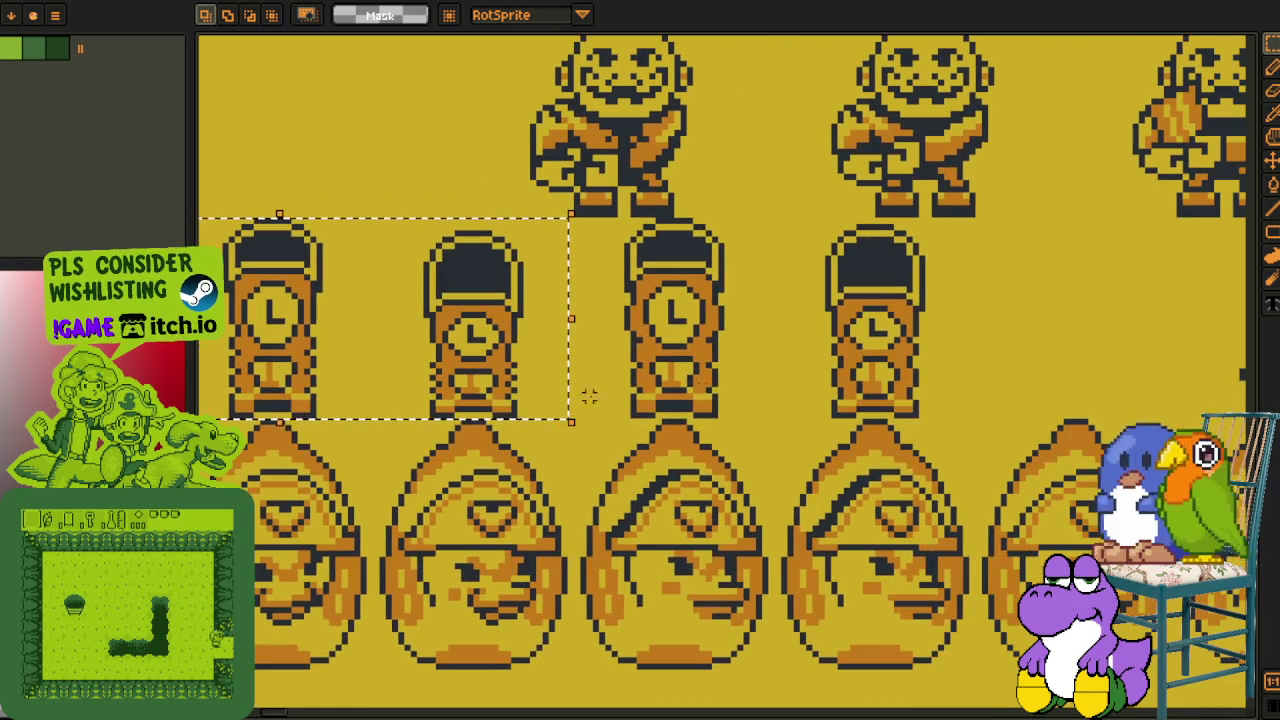
pyautogui.click(586, 400)
pyautogui.moveTo(943, 237); pyautogui.dragTo(590, 397)
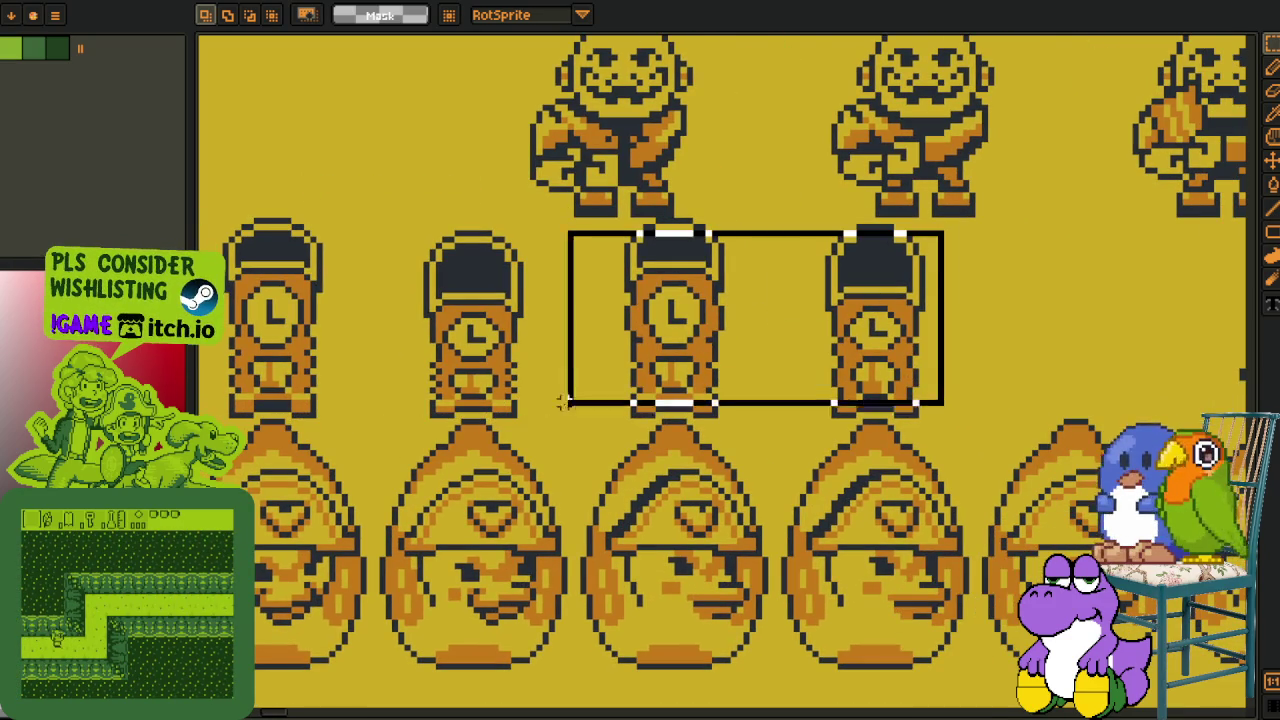
pyautogui.scroll(-2, 590, 397)
pyautogui.scroll(-2, 700, 400)
pyautogui.hscroll(-3, 900, 395)
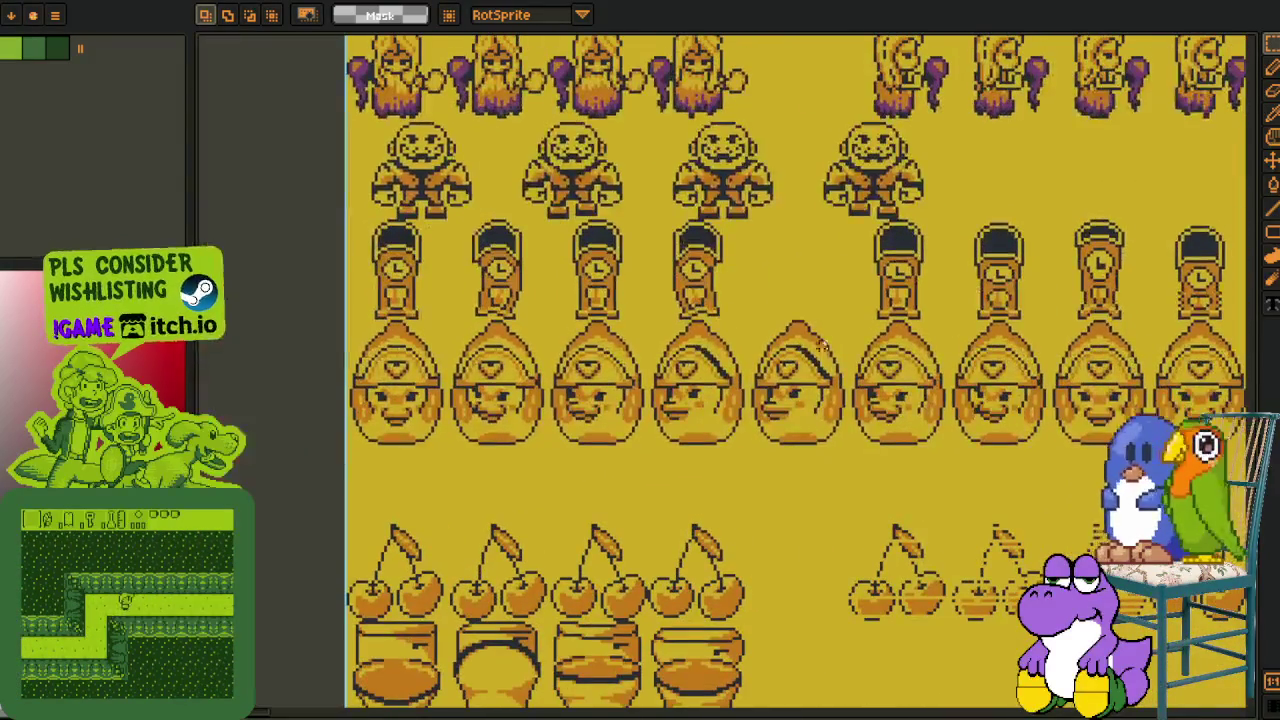
# Select the full clock row and pan across the sheet to review five clocks above the egg-shaped sprites
pyautogui.moveTo(777, 204); pyautogui.dragTo(350, 335)
pyautogui.scroll(3, 600, 300)
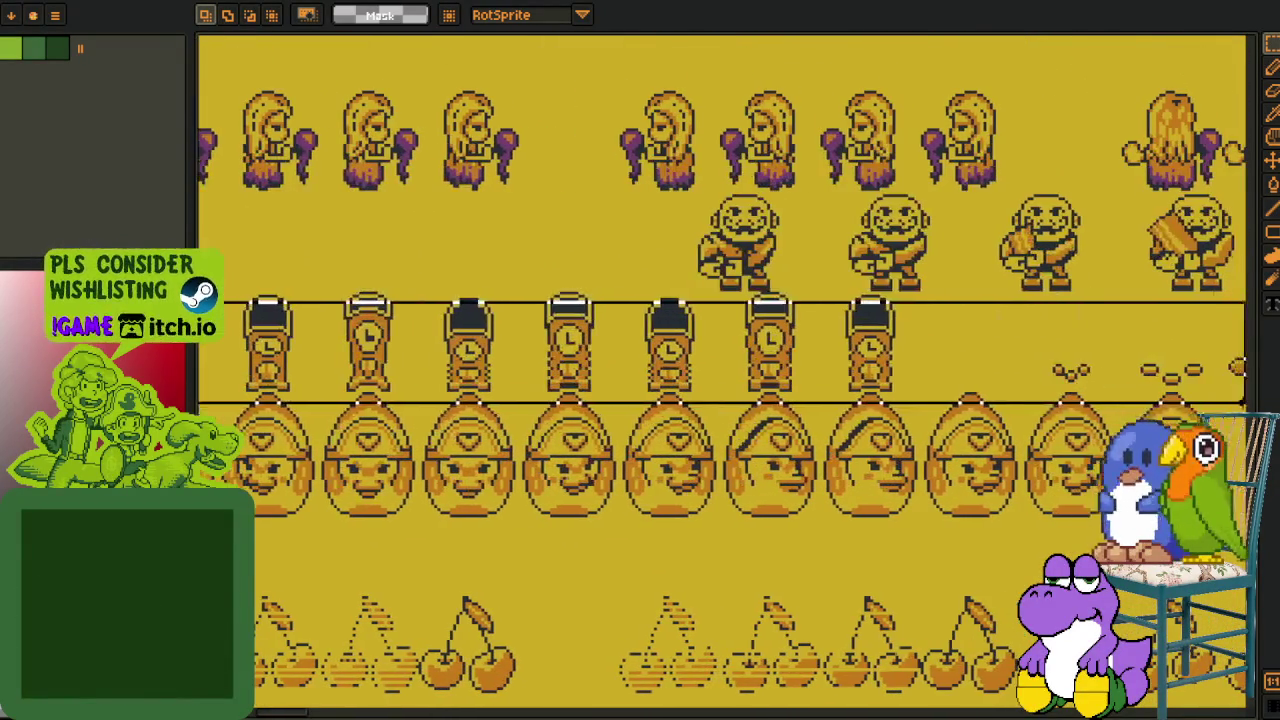
pyautogui.hscroll(5, 905, 418)
pyautogui.hscroll(5, 490, 445)
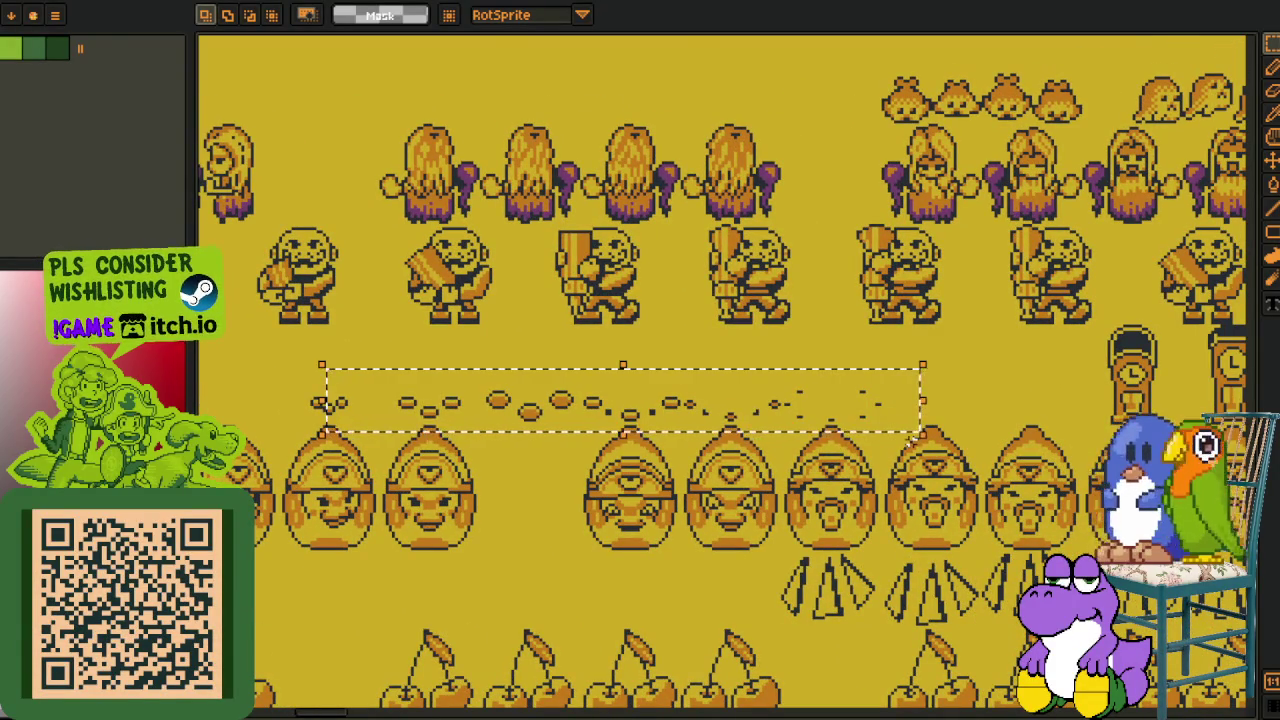
pyautogui.moveTo(969, 452); pyautogui.dragTo(1000, 437)
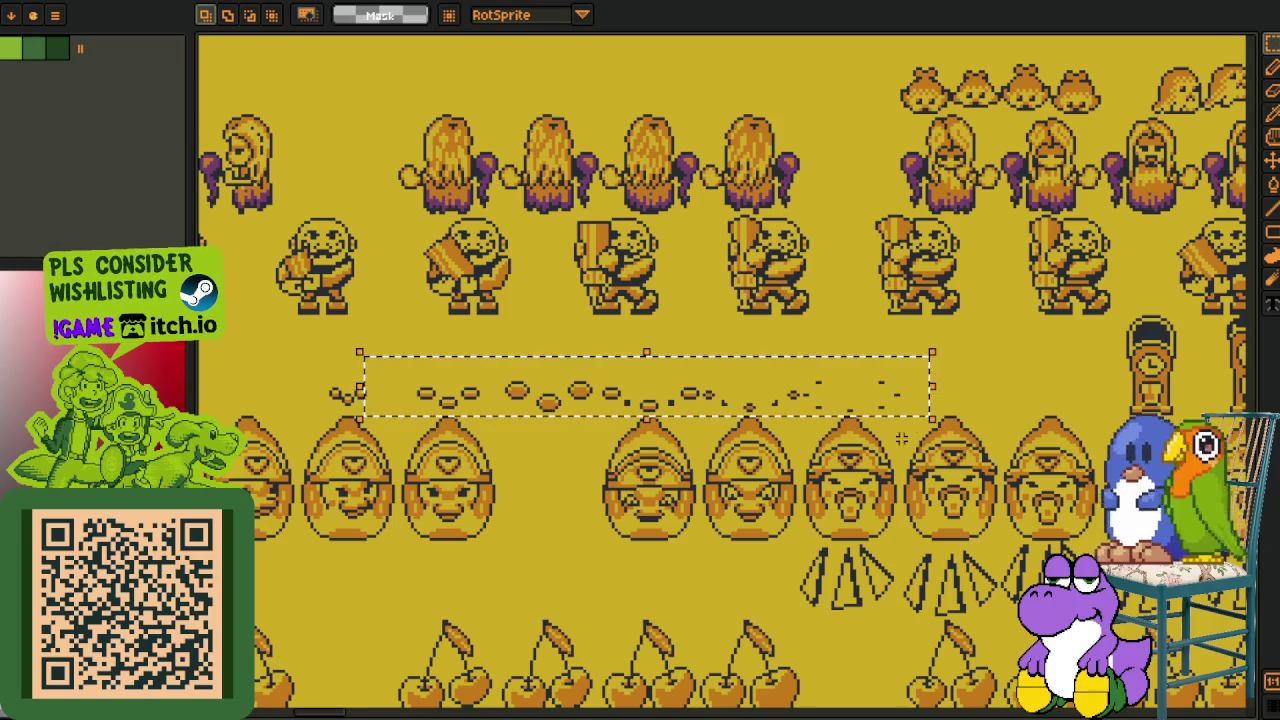
pyautogui.scroll(-1, 1030, 483)
pyautogui.scroll(-2, 1030, 483)
pyautogui.scroll(-2, 700, 450)
pyautogui.scroll(-1, 352, 410)
pyautogui.moveTo(352, 410); pyautogui.dragTo(810, 422)
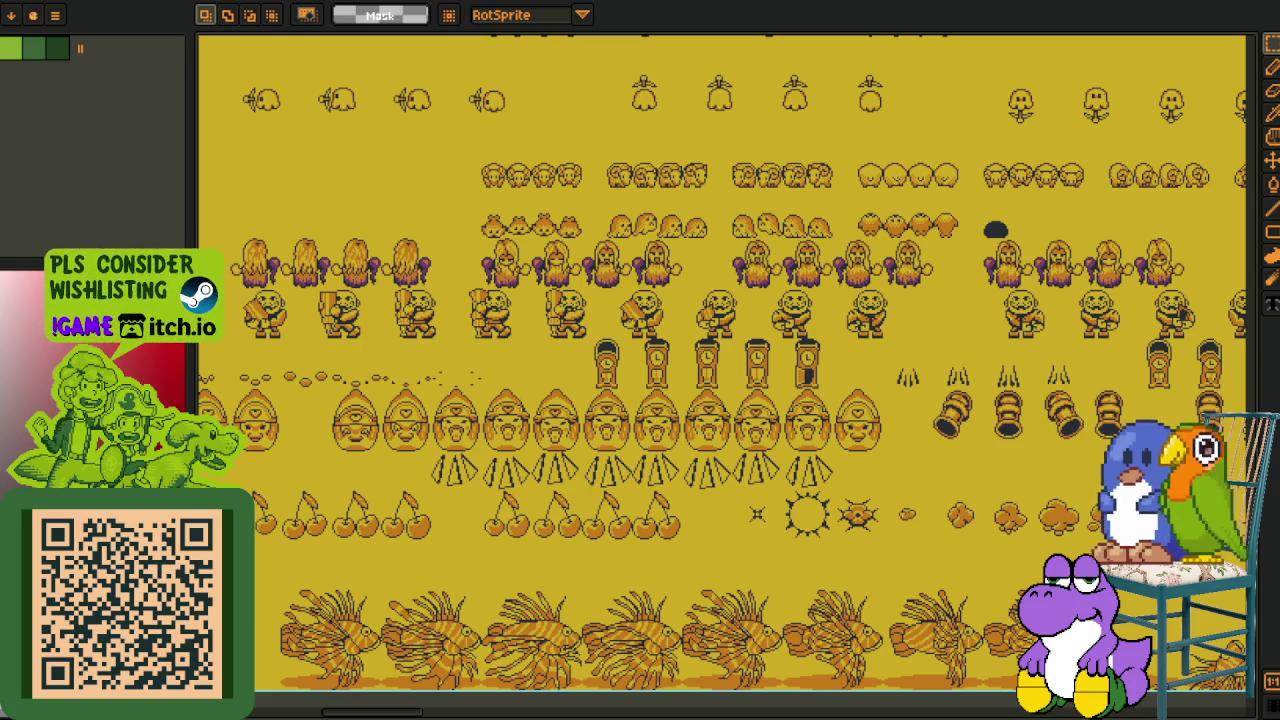
pyautogui.scroll(1, 857, 410)
pyautogui.moveTo(725, 402)
pyautogui.mouseDown()
pyautogui.moveTo(631, 445)
pyautogui.moveTo(675, 468)
pyautogui.mouseUp()
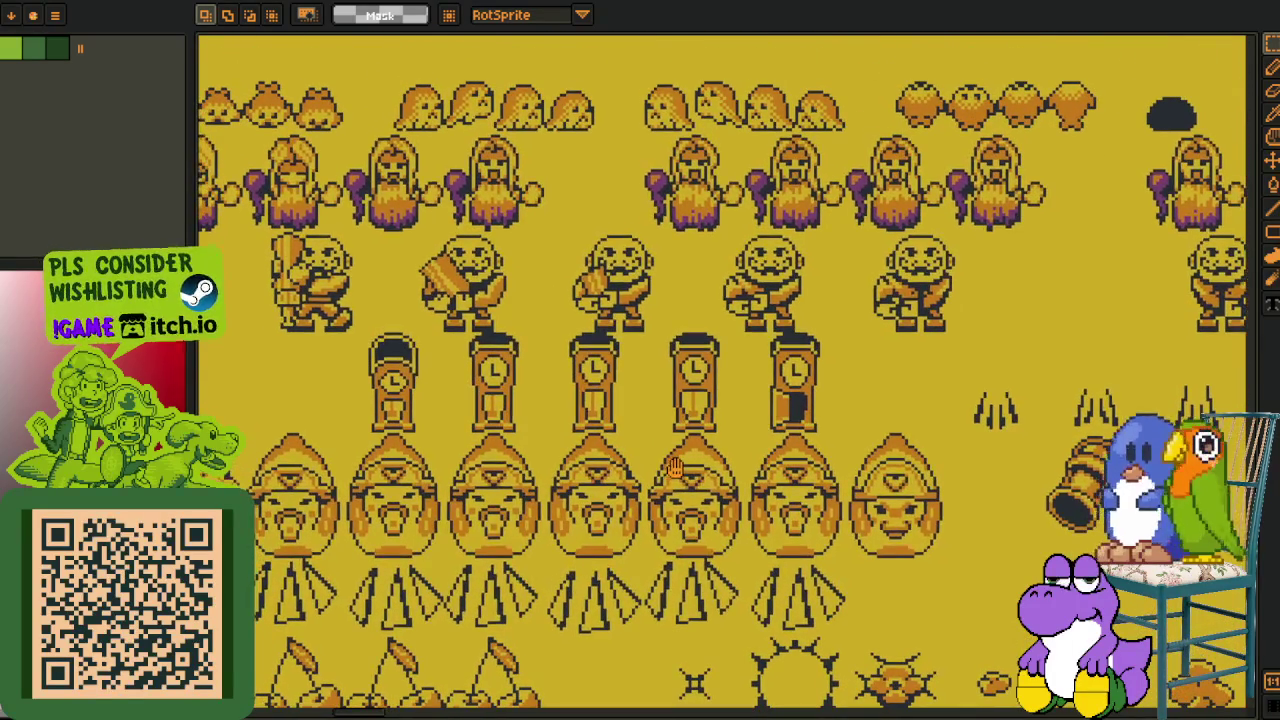
# Select the five-clock row and drag it into alignment above the helmeted faces
pyautogui.scroll(-1, 675, 468)
pyautogui.scroll(-2, 600, 430)
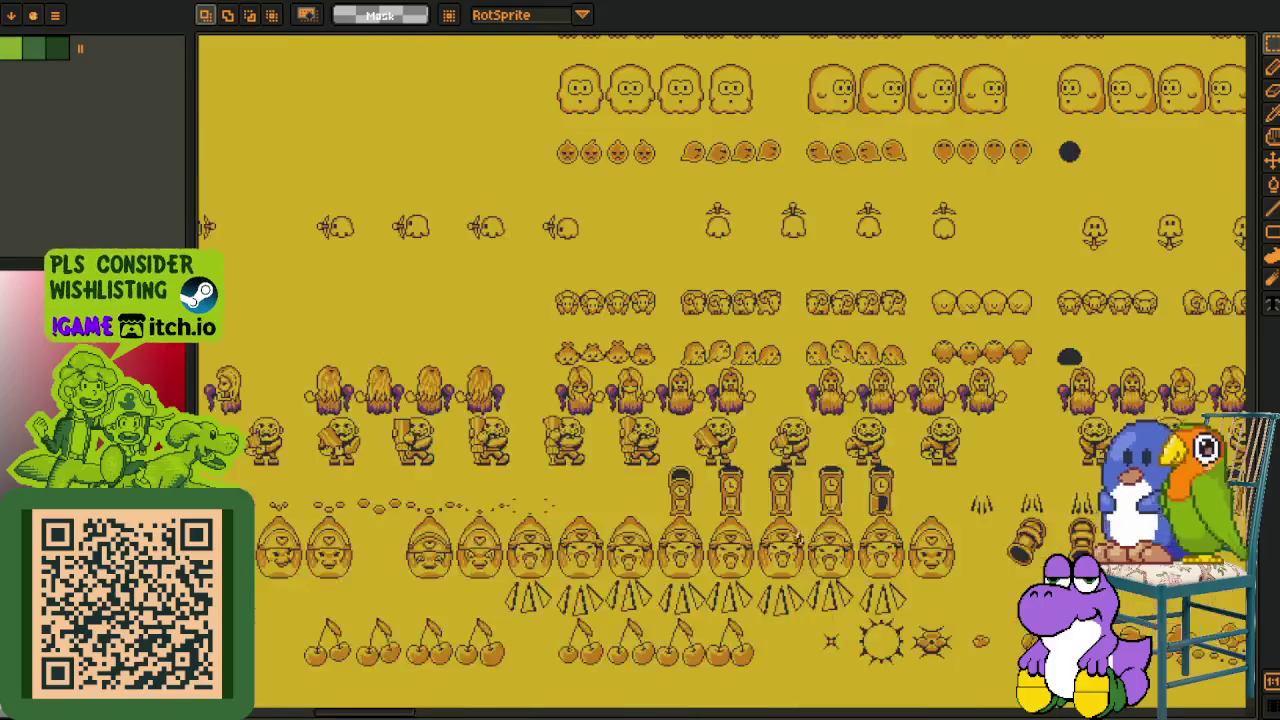
pyautogui.scroll(-2, 491, 371)
pyautogui.scroll(-1, 491, 371)
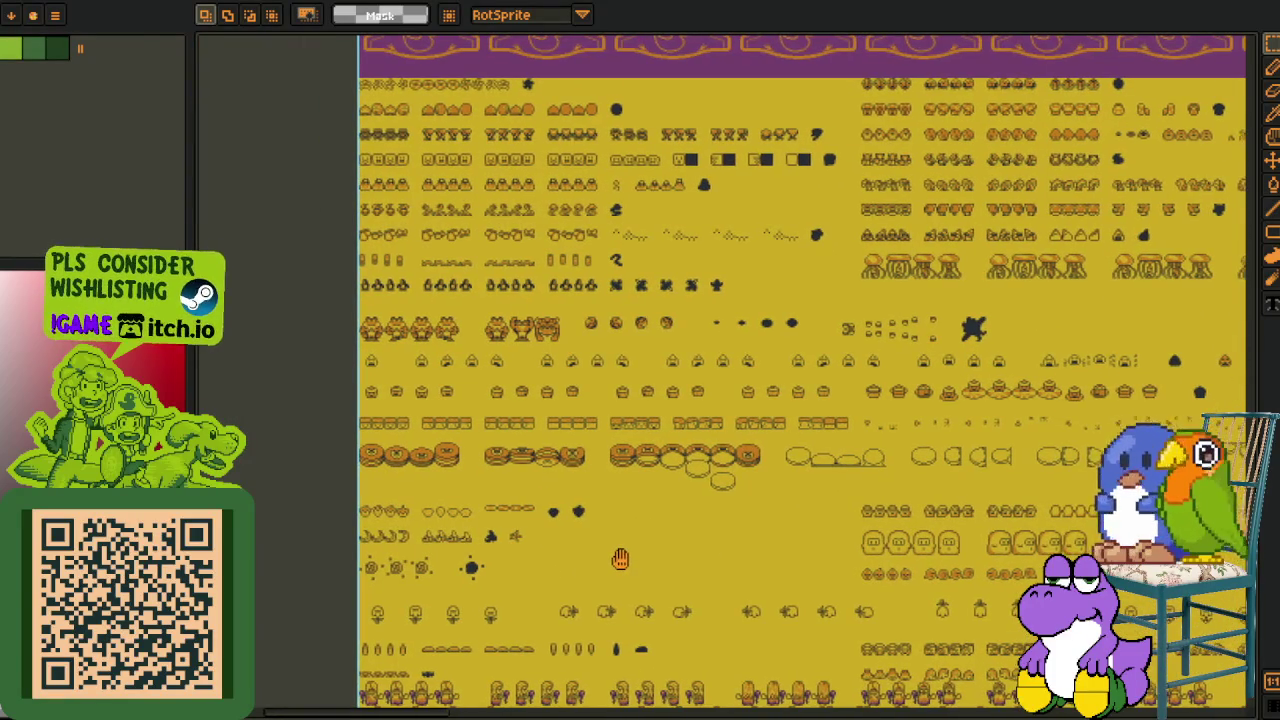
pyautogui.moveTo(470, 376); pyautogui.dragTo(462, 374)
pyautogui.scroll(1, 462, 374)
pyautogui.scroll(1, 480, 400)
pyautogui.scroll(1, 536, 457)
pyautogui.moveTo(536, 550)
pyautogui.mouseDown()
pyautogui.moveTo(523, 386)
pyautogui.moveTo(438, 362)
pyautogui.mouseUp()
pyautogui.scroll(1, 438, 362)
pyautogui.scroll(1, 432, 312)
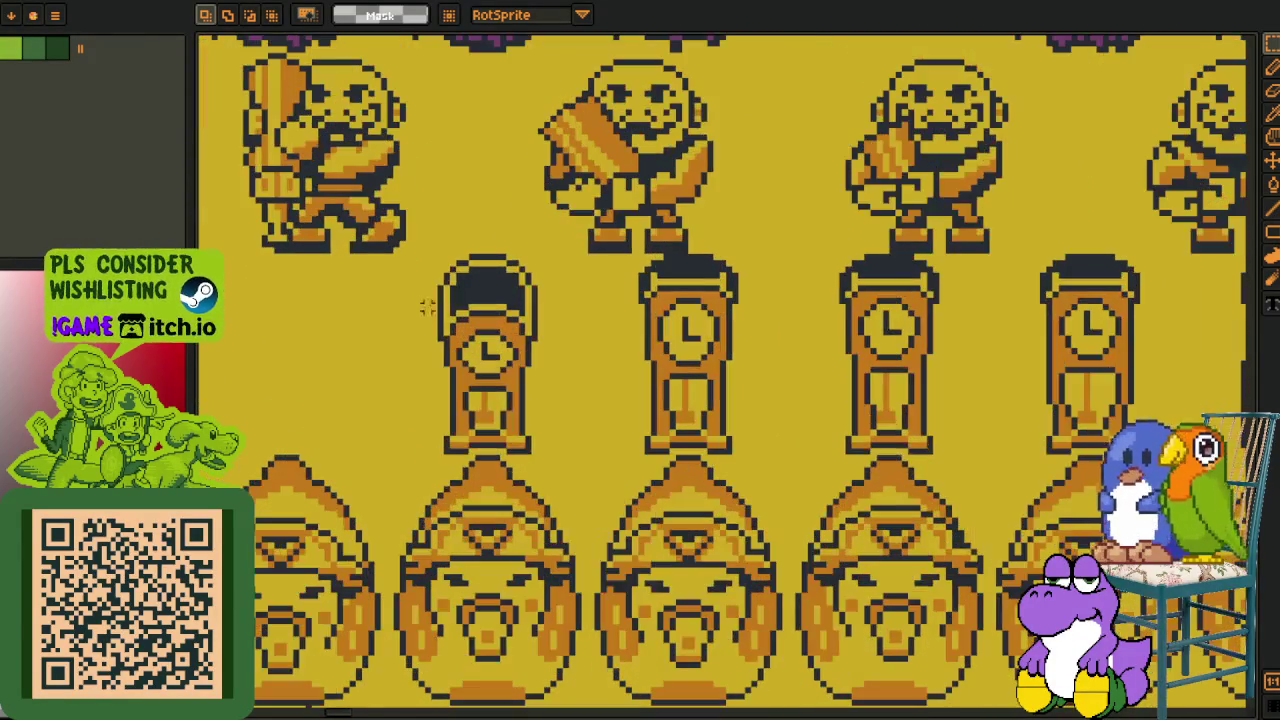
pyautogui.moveTo(433, 237); pyautogui.dragTo(1244, 457)
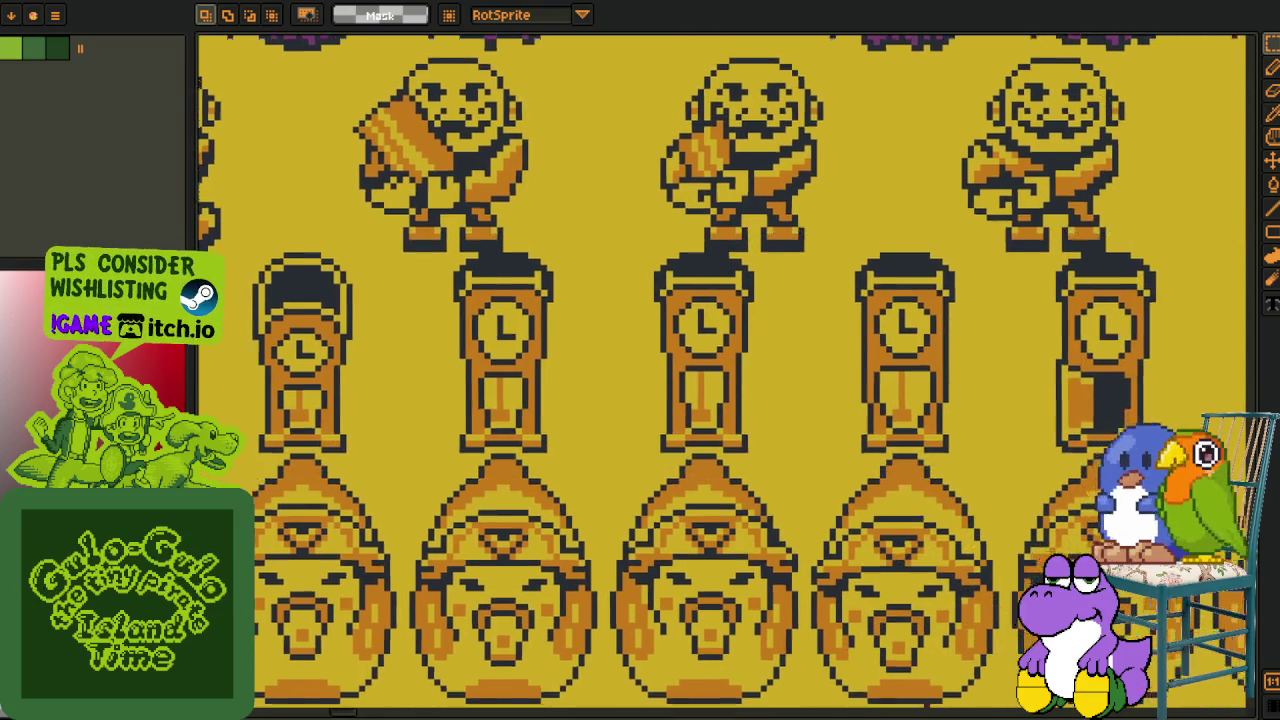
pyautogui.moveTo(1085, 230); pyautogui.dragTo(660, 200)
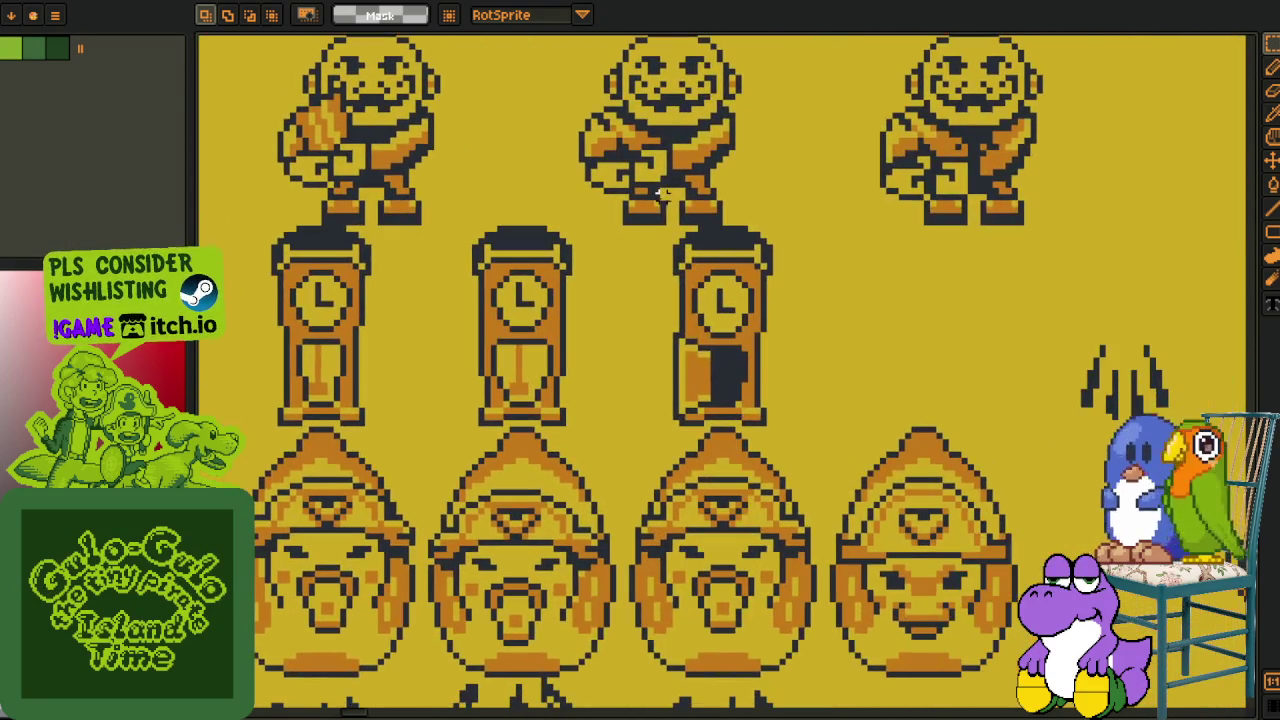
# Marquee all the flame sprites and shift them left to sit above the barrel row
pyautogui.moveTo(913, 403); pyautogui.dragTo(500, 306)
pyautogui.moveTo(466, 234)
pyautogui.mouseDown()
pyautogui.moveTo(1055, 365)
pyautogui.moveTo(1012, 365)
pyautogui.mouseUp()
pyautogui.scroll(-1, 483, 359)
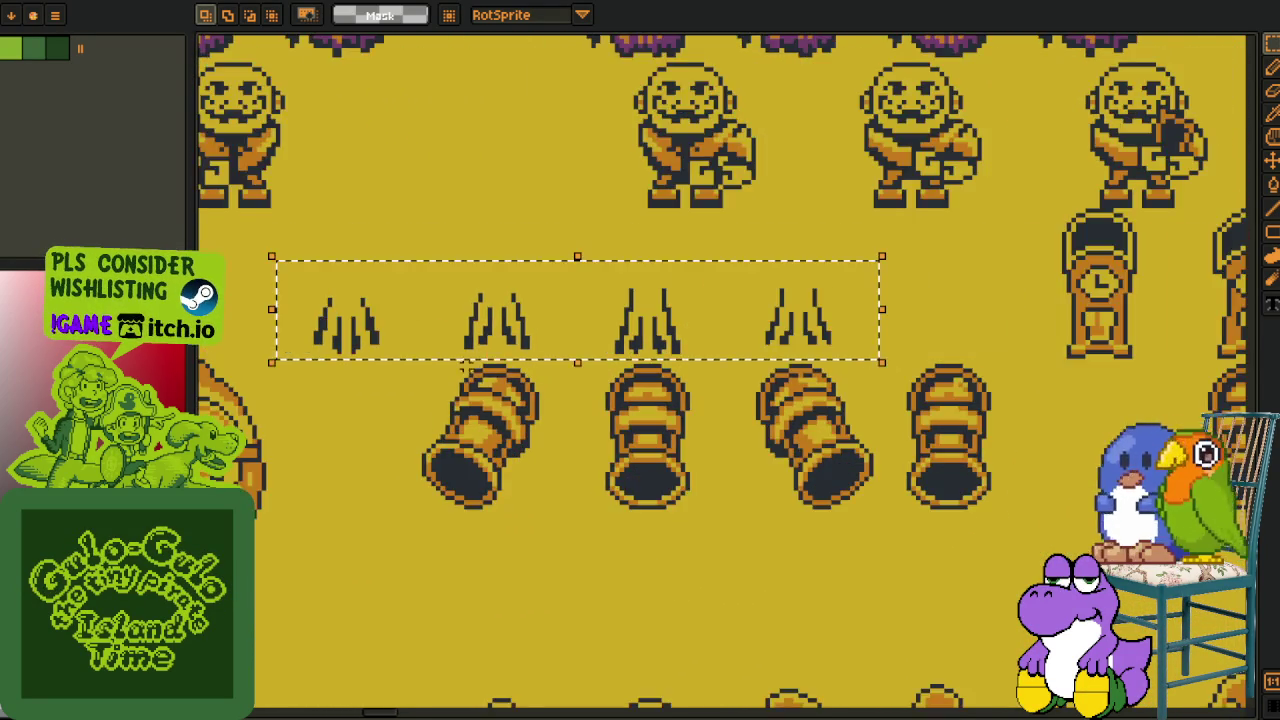
pyautogui.moveTo(300, 370); pyautogui.dragTo(709, 393)
pyautogui.scroll(1, 412, 392)
pyautogui.scroll(-1, 412, 392)
pyautogui.scroll(-2, 412, 392)
pyautogui.moveTo(850, 385); pyautogui.dragTo(746, 380)
pyautogui.scroll(2, 746, 380)
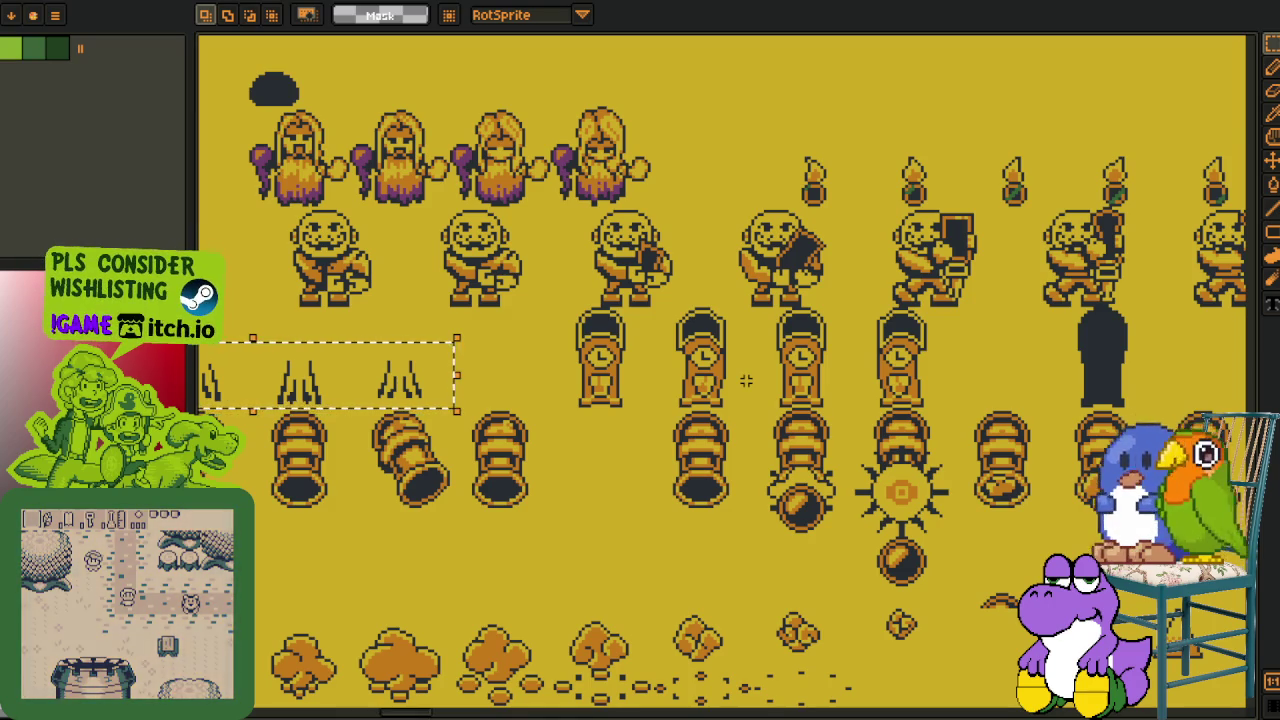
# Reselect the row of five clocks and check the upper-left sprite rows
pyautogui.scroll(-2, 745, 380)
pyautogui.scroll(-2, 412, 452)
pyautogui.scroll(2, 412, 452)
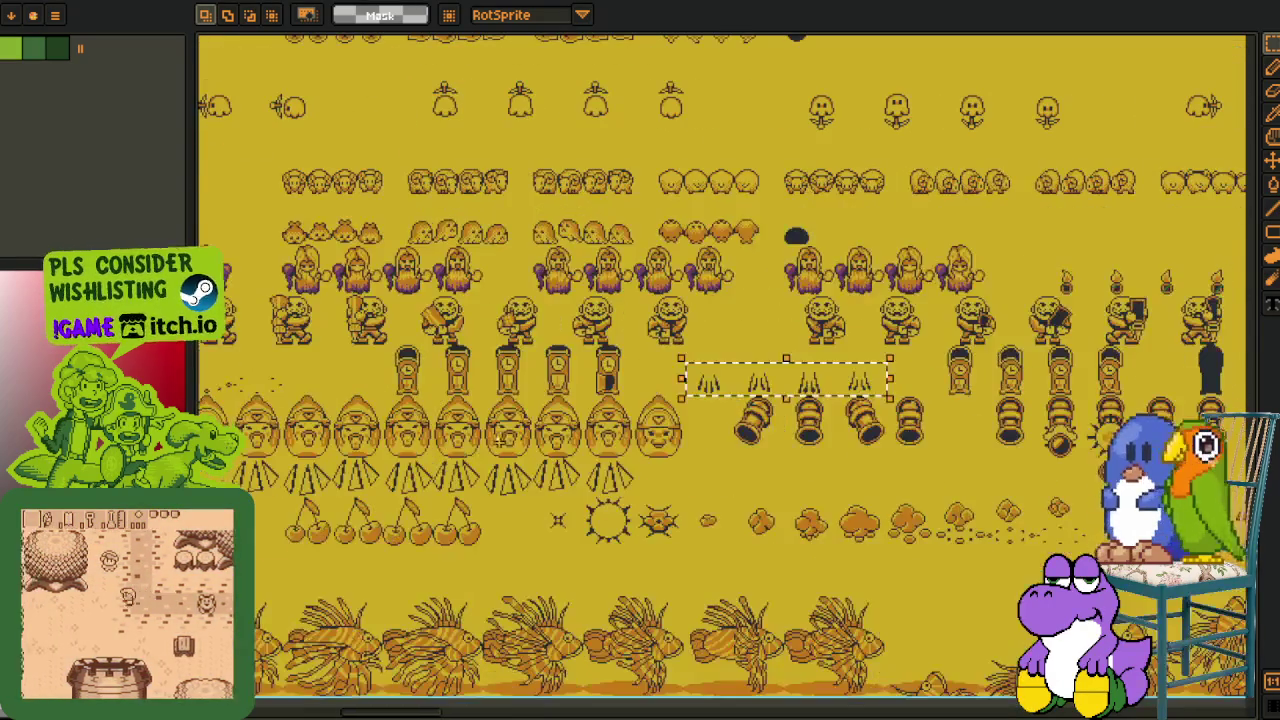
pyautogui.scroll(1, 565, 400)
pyautogui.scroll(1, 565, 400)
pyautogui.scroll(1, 565, 400)
pyautogui.moveTo(336, 308); pyautogui.dragTo(1032, 440)
pyautogui.scroll(-1, 974, 403)
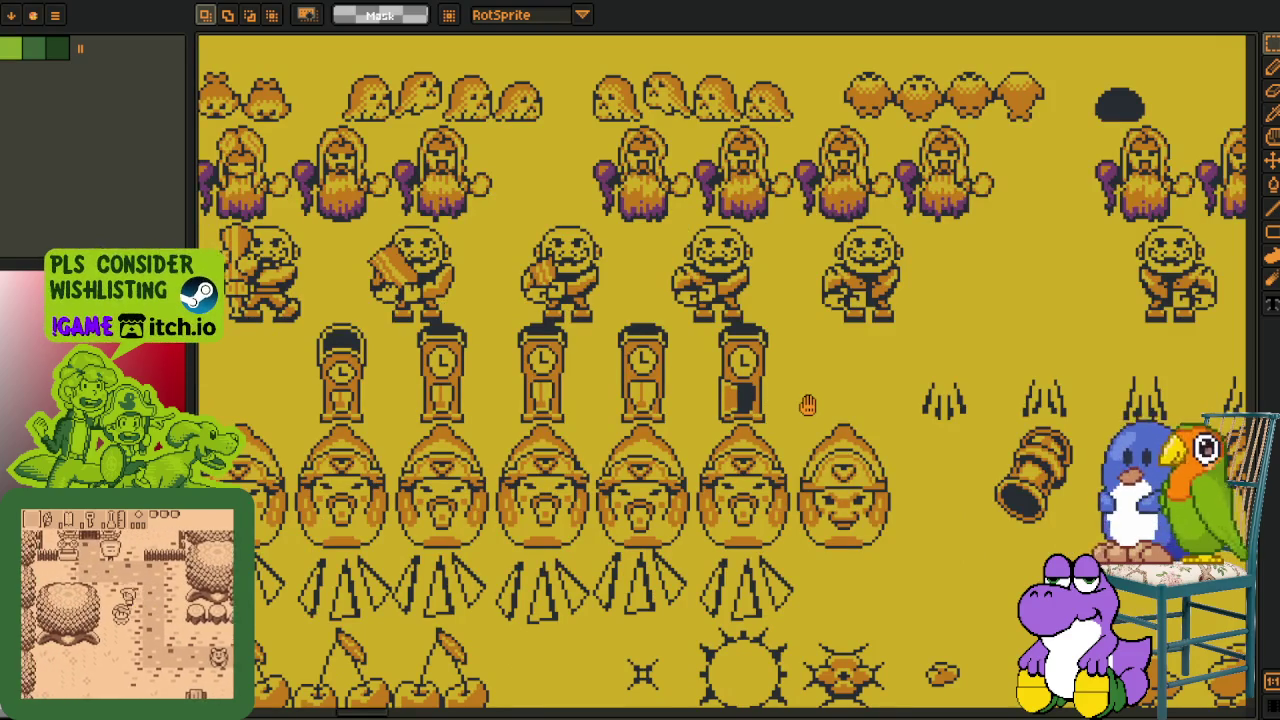
pyautogui.moveTo(807, 404); pyautogui.dragTo(764, 363)
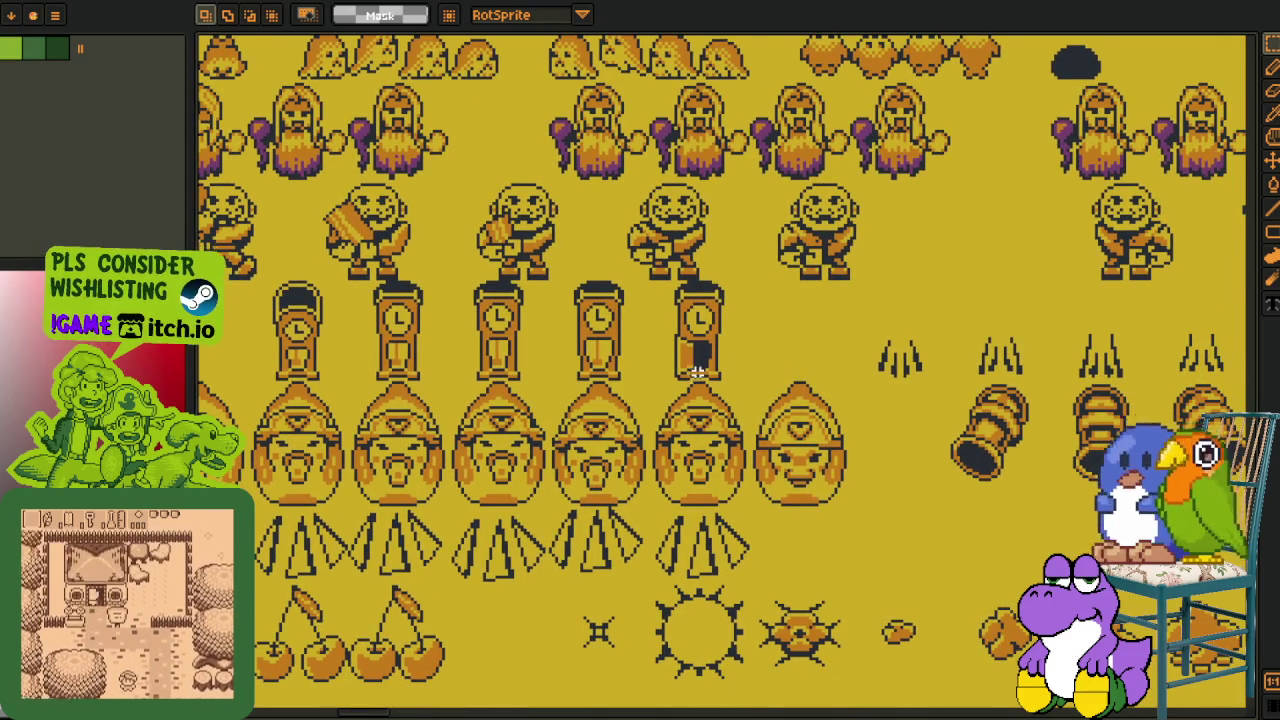
pyautogui.scroll(-3, 707, 362)
pyautogui.scroll(3, 468, 534)
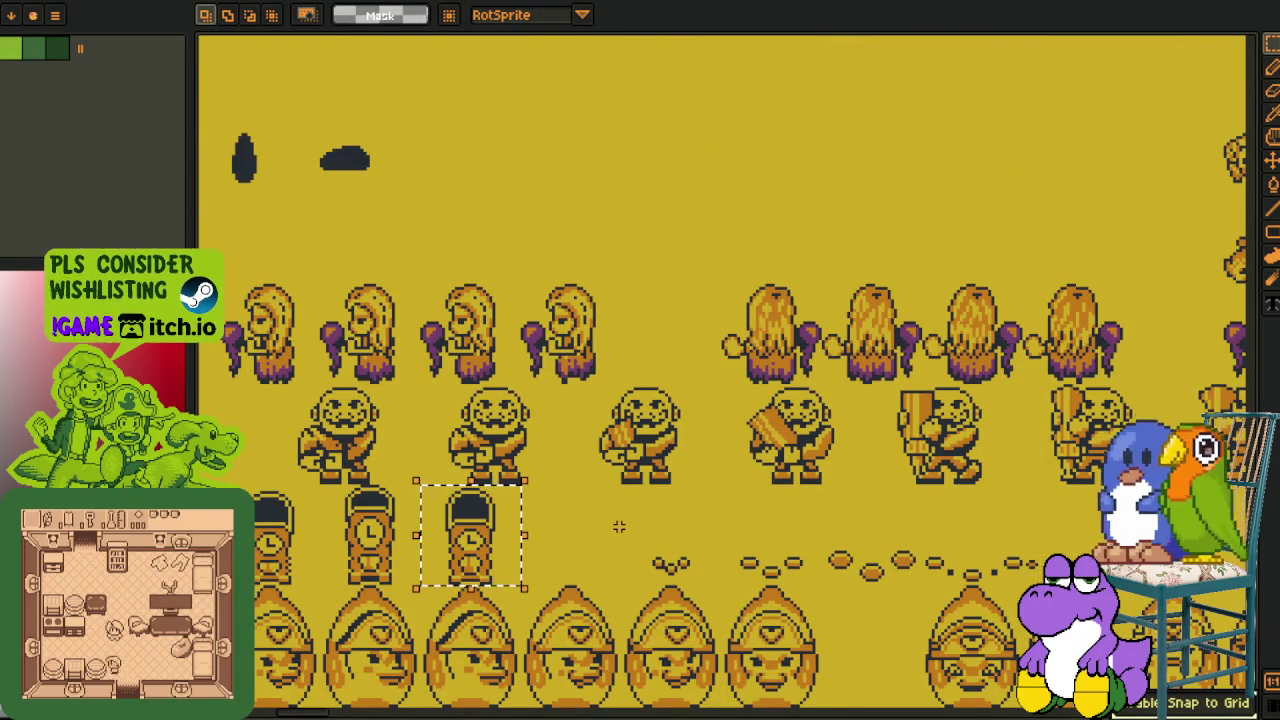
# Cut the chosen clock from the sheet and bring the Studio room mock-up into view
pyautogui.press('Tab')
pyautogui.press('Tab')
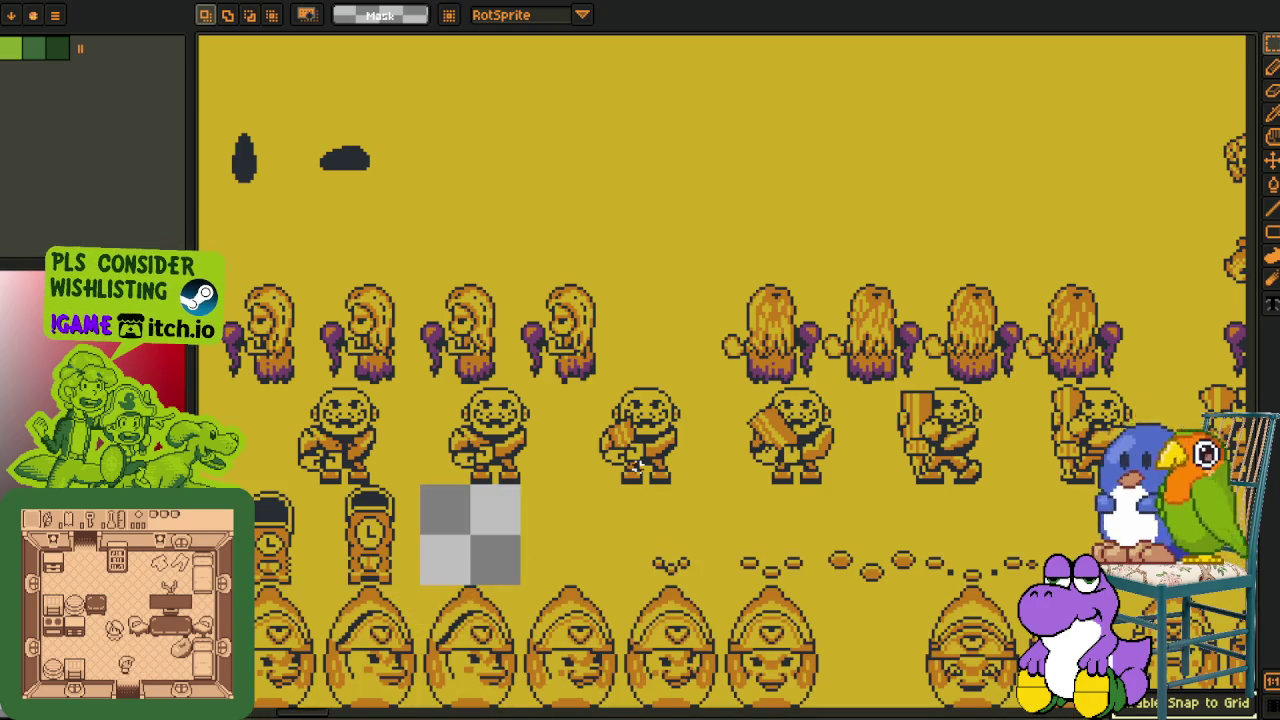
pyautogui.scroll(-3, 613, 332)
pyautogui.scroll(2, 613, 332)
pyautogui.scroll(2, 650, 380)
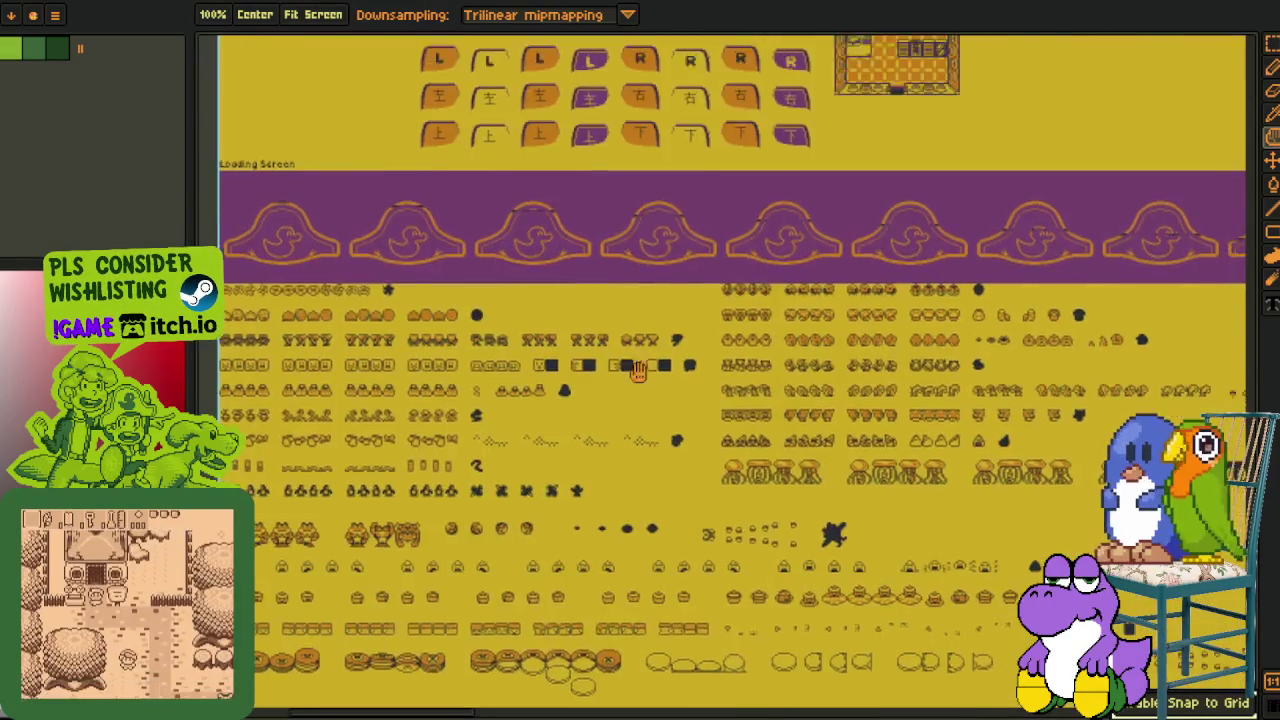
pyautogui.scroll(2, 700, 450)
pyautogui.scroll(1, 745, 515)
pyautogui.moveTo(745, 515); pyautogui.dragTo(614, 432)
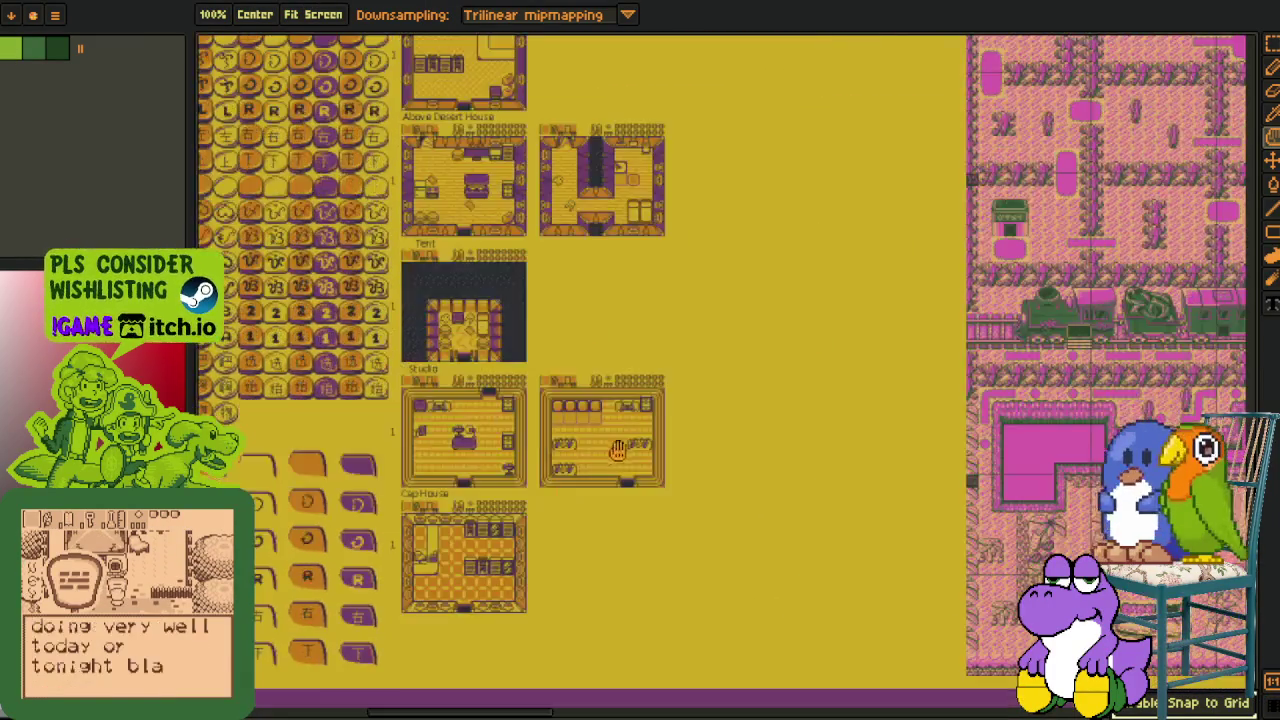
pyautogui.scroll(3, 614, 432)
# Add a new layer, paste the clock and place it after the three beds along the top wall
pyautogui.press('Tab')
pyautogui.rightClick(393, 716)
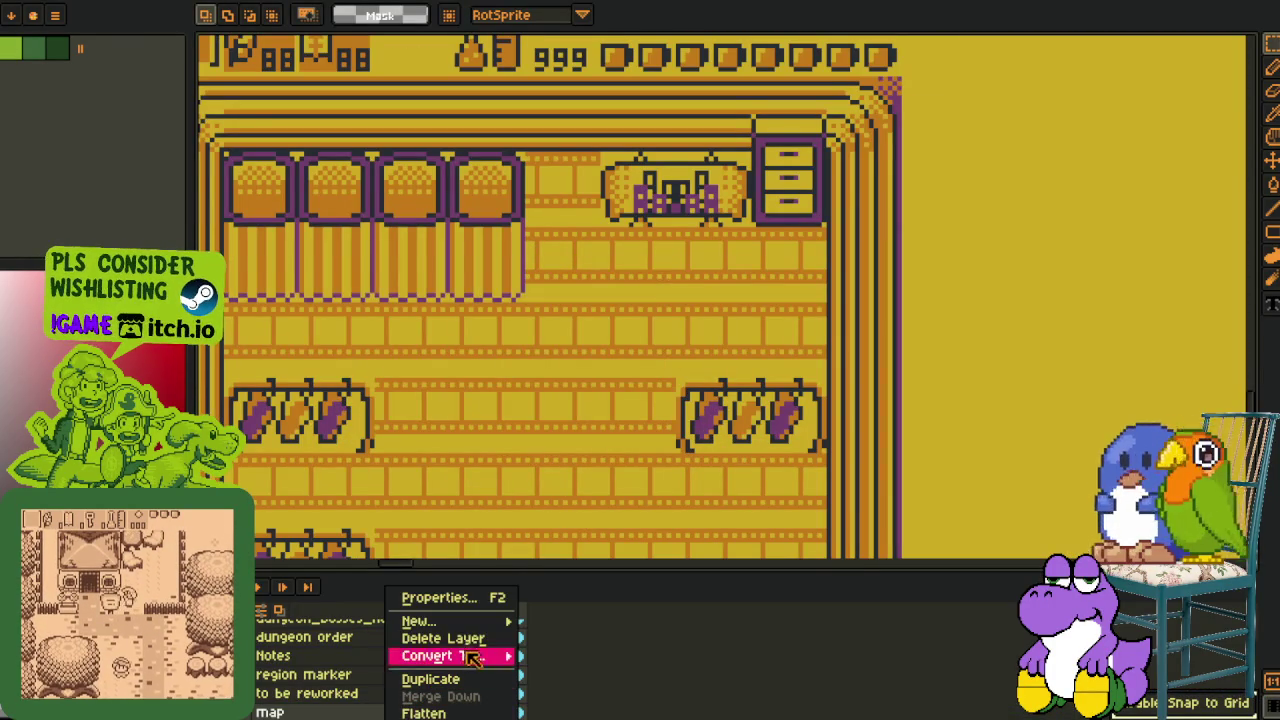
pyautogui.click(543, 617)
pyautogui.press('Tab')
pyautogui.hotkey('ctrl', 'v')
pyautogui.moveTo(754, 405)
pyautogui.mouseDown()
pyautogui.moveTo(634, 340)
pyautogui.moveTo(557, 264)
pyautogui.mouseUp()
pyautogui.press('Return')
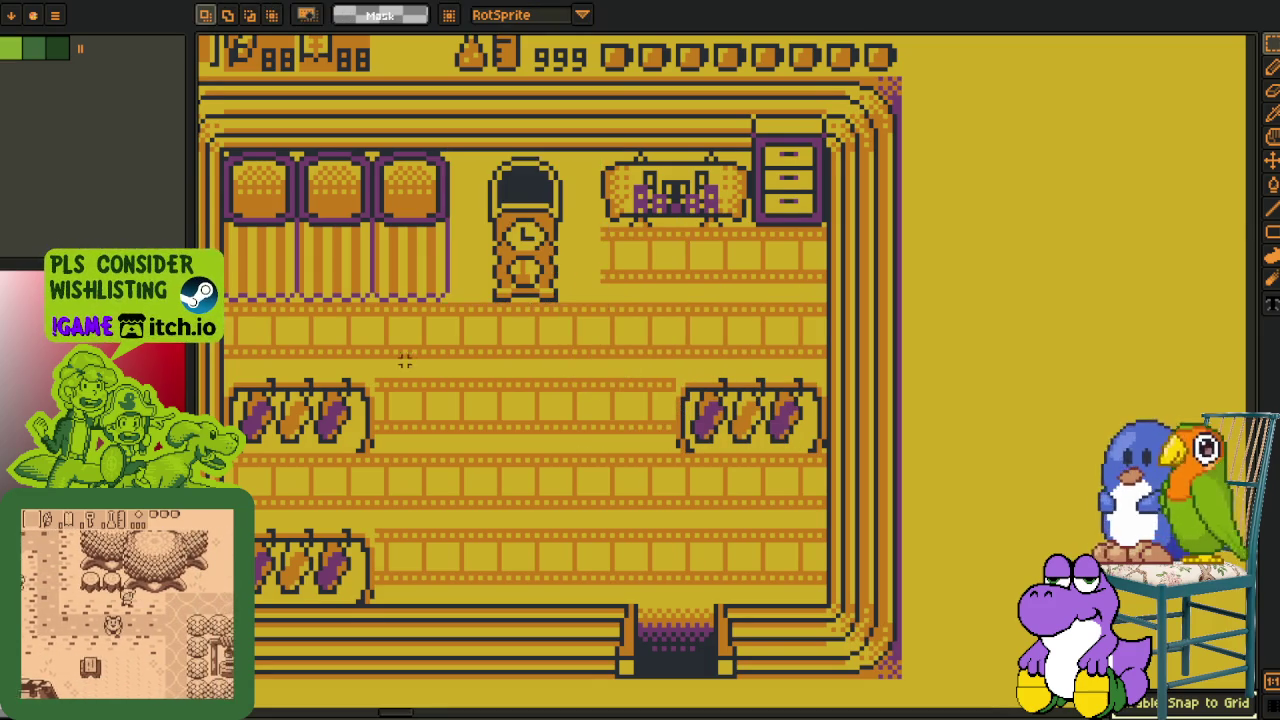
# Select the middle and lower shelves in the room mock-up
pyautogui.moveTo(370, 365); pyautogui.dragTo(460, 340)
pyautogui.moveTo(314, 285); pyautogui.dragTo(910, 580)
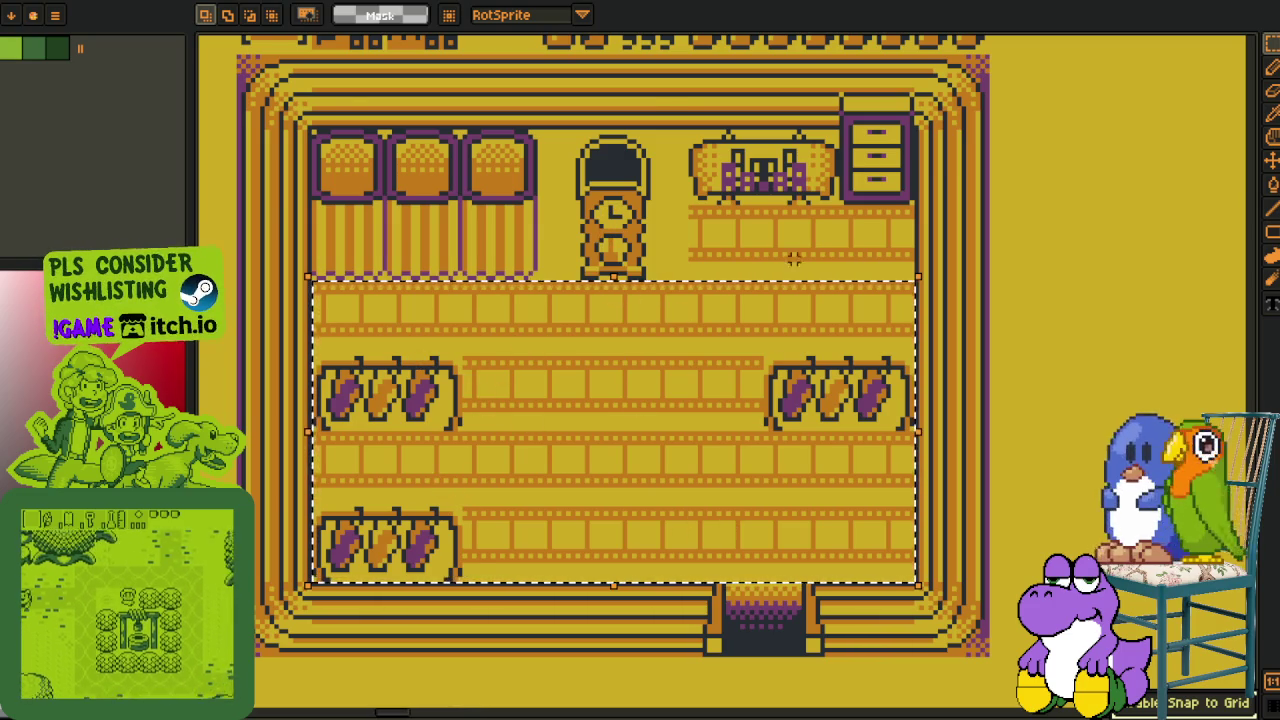
pyautogui.scroll(-3, 1027, 271)
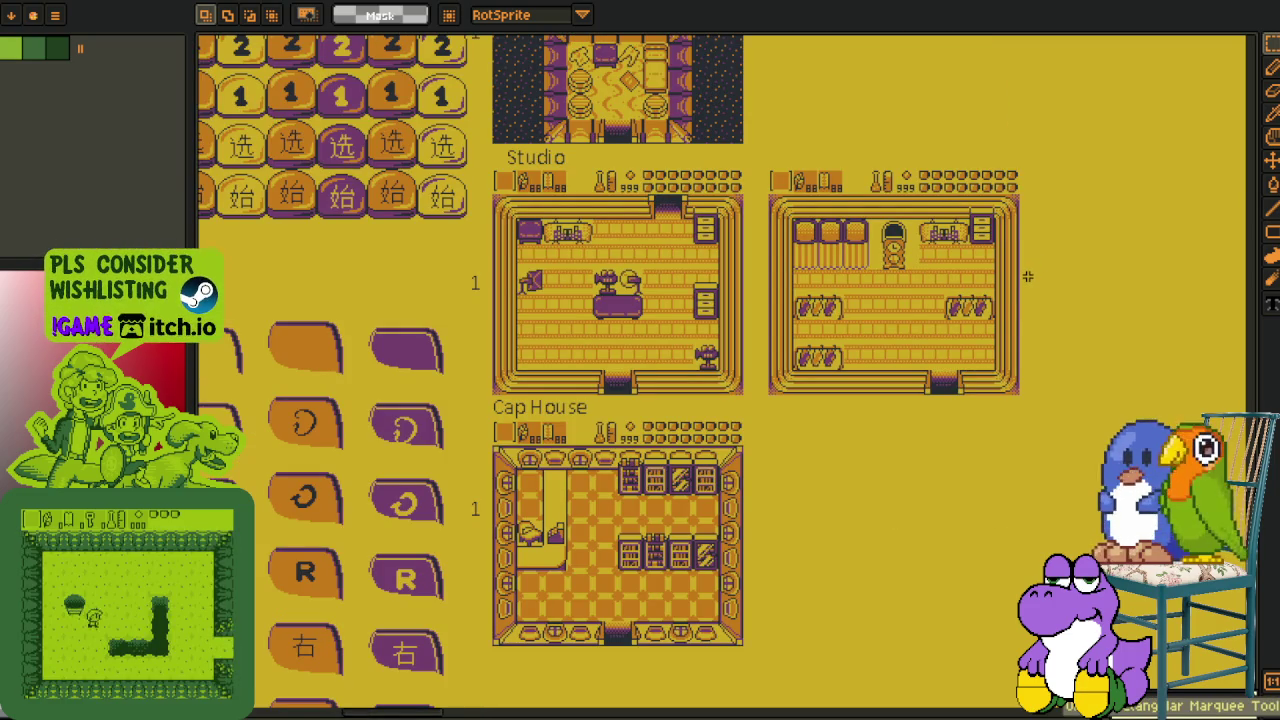
# Return to the sprite sheet and bring the clock and cannon rows into view
pyautogui.scroll(-2, 908, 402)
pyautogui.moveTo(894, 672)
pyautogui.mouseDown()
pyautogui.moveTo(714, 397)
pyautogui.moveTo(690, 120)
pyautogui.mouseUp()
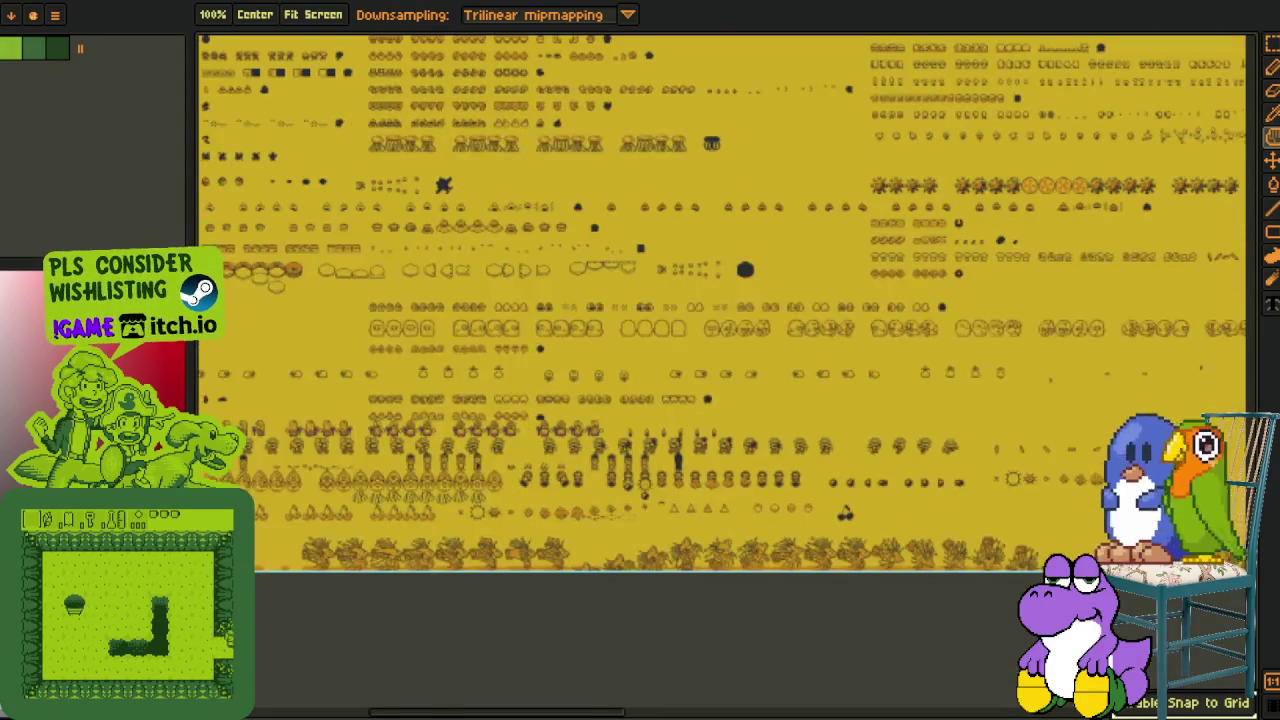
pyautogui.scroll(3, 530, 443)
pyautogui.scroll(-1, 528, 445)
pyautogui.moveTo(800, 565)
pyautogui.mouseDown()
pyautogui.moveTo(785, 358)
pyautogui.moveTo(652, 411)
pyautogui.moveTo(486, 407)
pyautogui.mouseUp()
pyautogui.scroll(1, 785, 358)
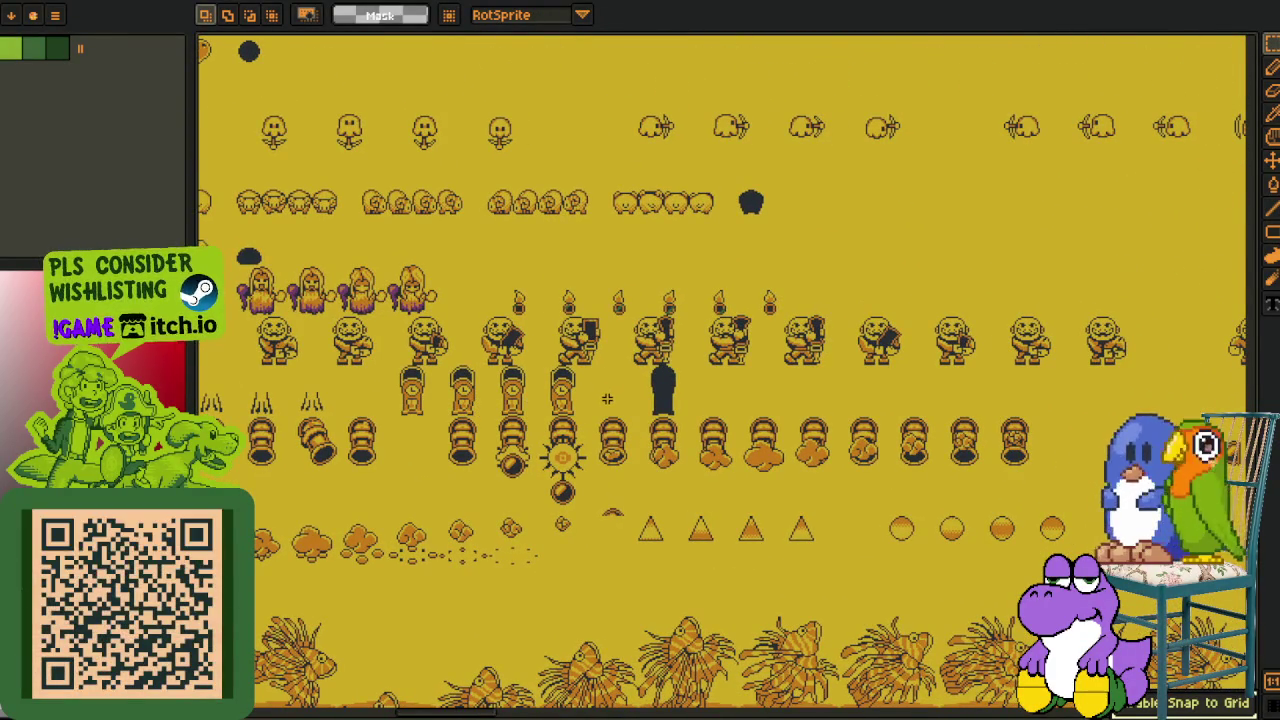
pyautogui.scroll(-1, 582, 389)
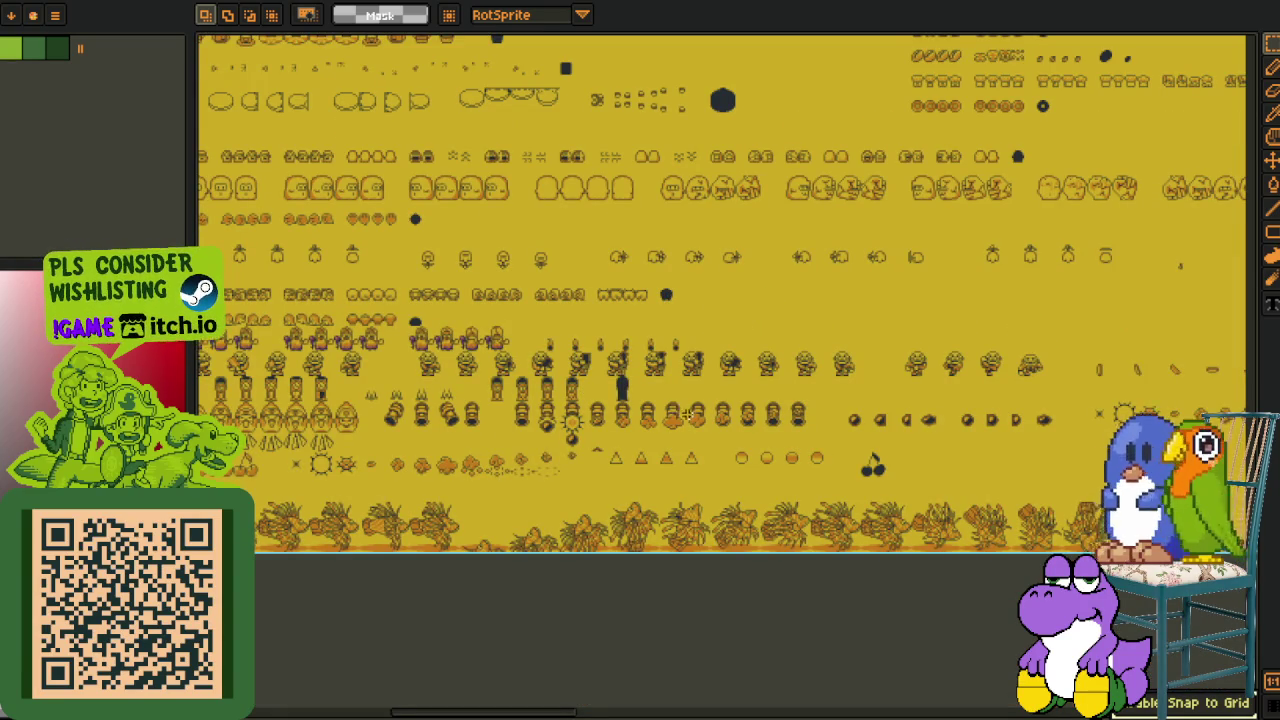
pyautogui.moveTo(687, 415); pyautogui.dragTo(603, 372)
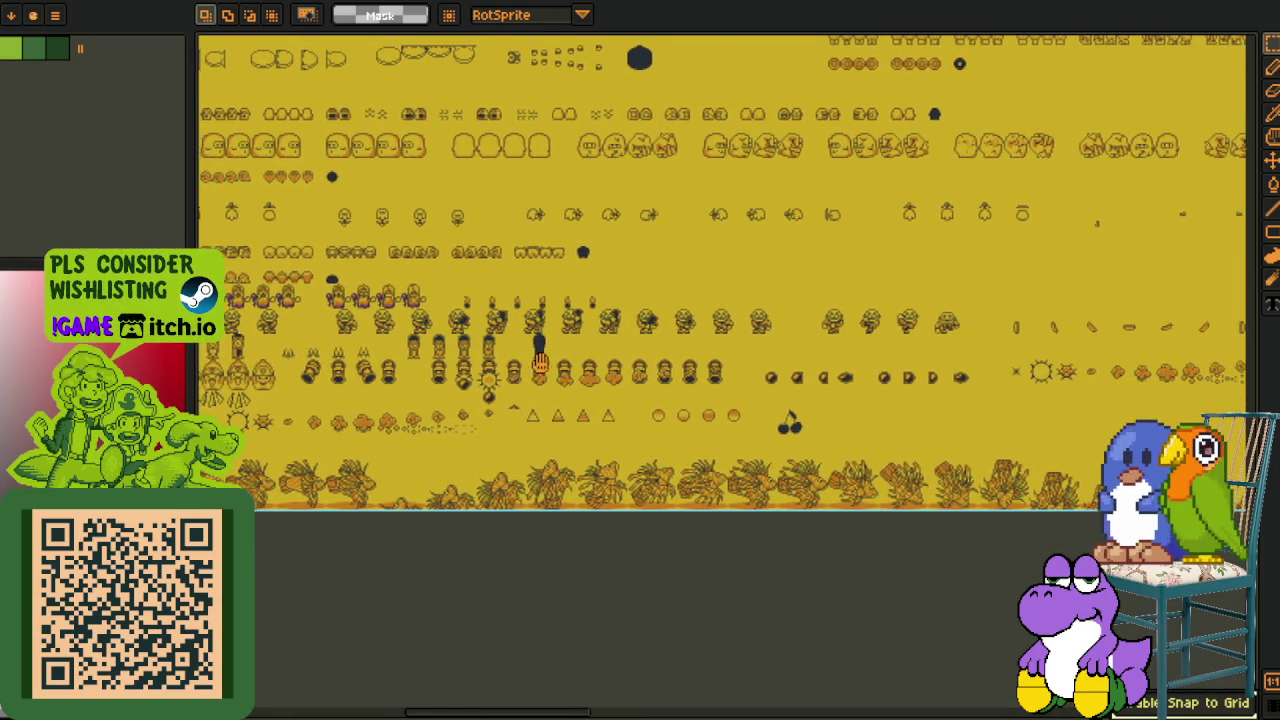
pyautogui.scroll(1, 457, 365)
pyautogui.scroll(1, 457, 365)
pyautogui.moveTo(525, 339); pyautogui.dragTo(593, 385)
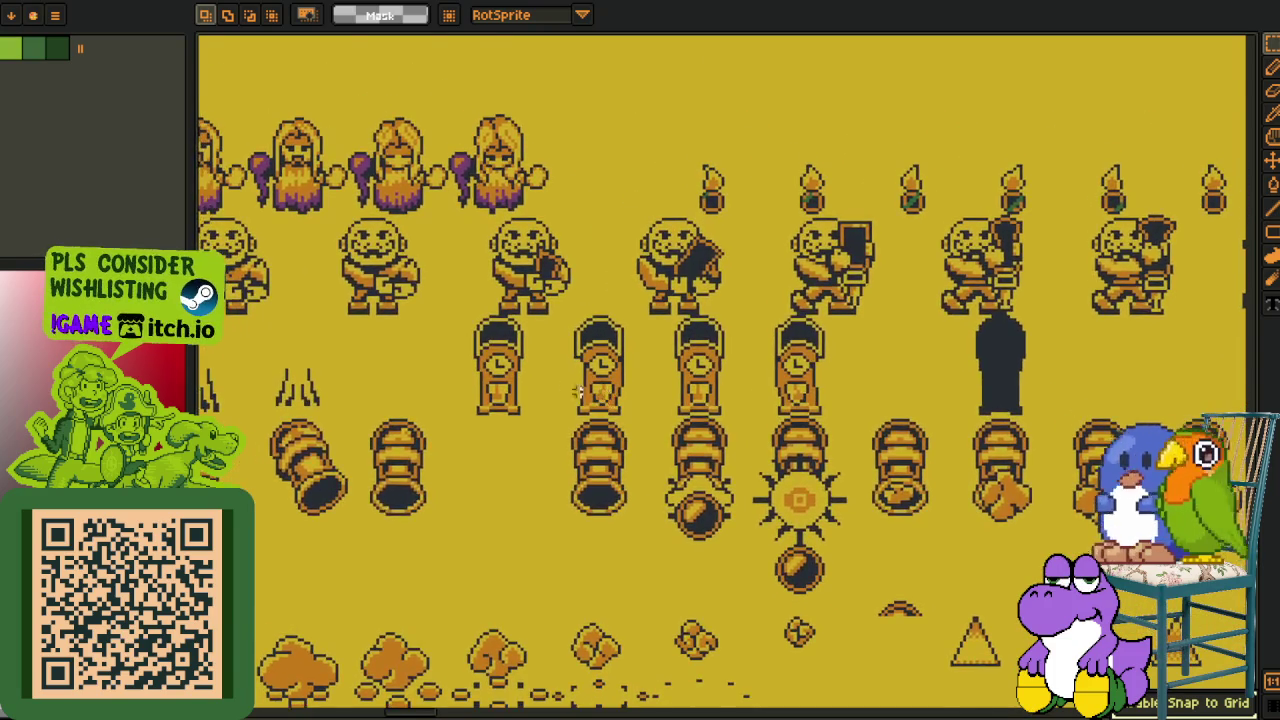
pyautogui.scroll(1, 510, 344)
# Start a marquee on the clock row and pan to the sheet's left edge
pyautogui.moveTo(990, 445); pyautogui.dragTo(1008, 440)
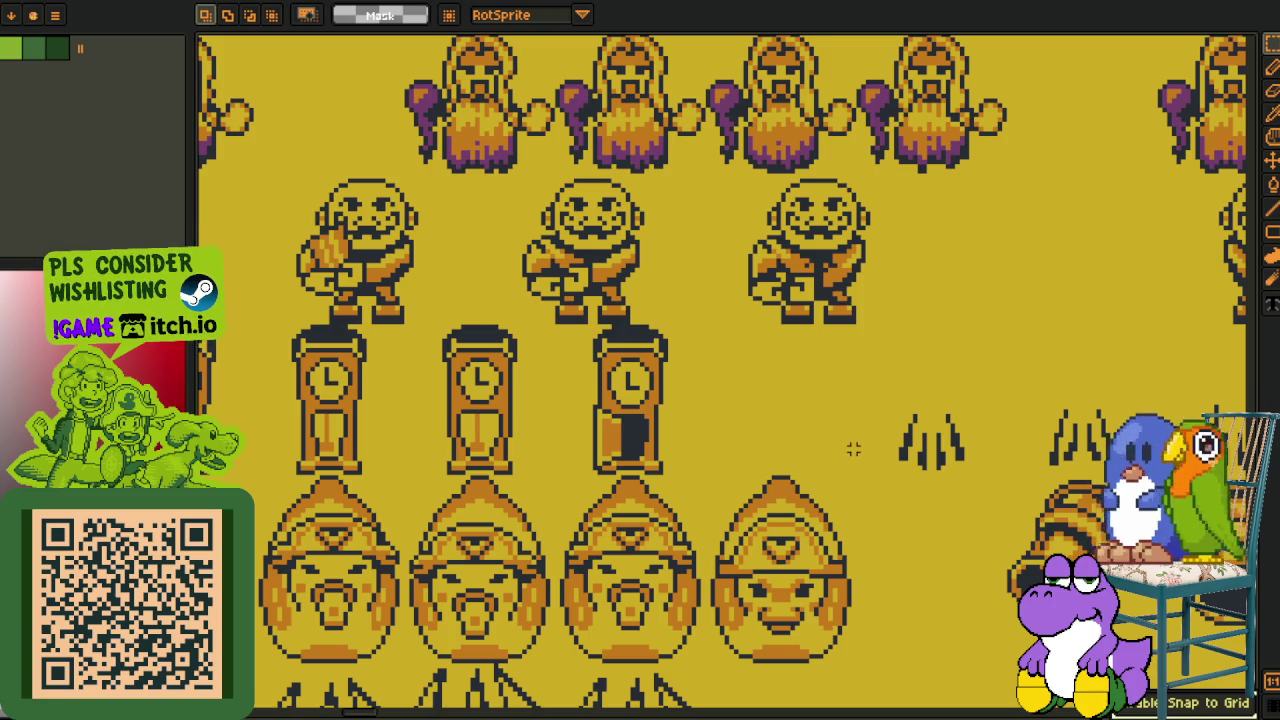
pyautogui.scroll(-2, 853, 449)
pyautogui.scroll(-2, 853, 449)
pyautogui.scroll(1, 414, 584)
pyautogui.scroll(1, 405, 482)
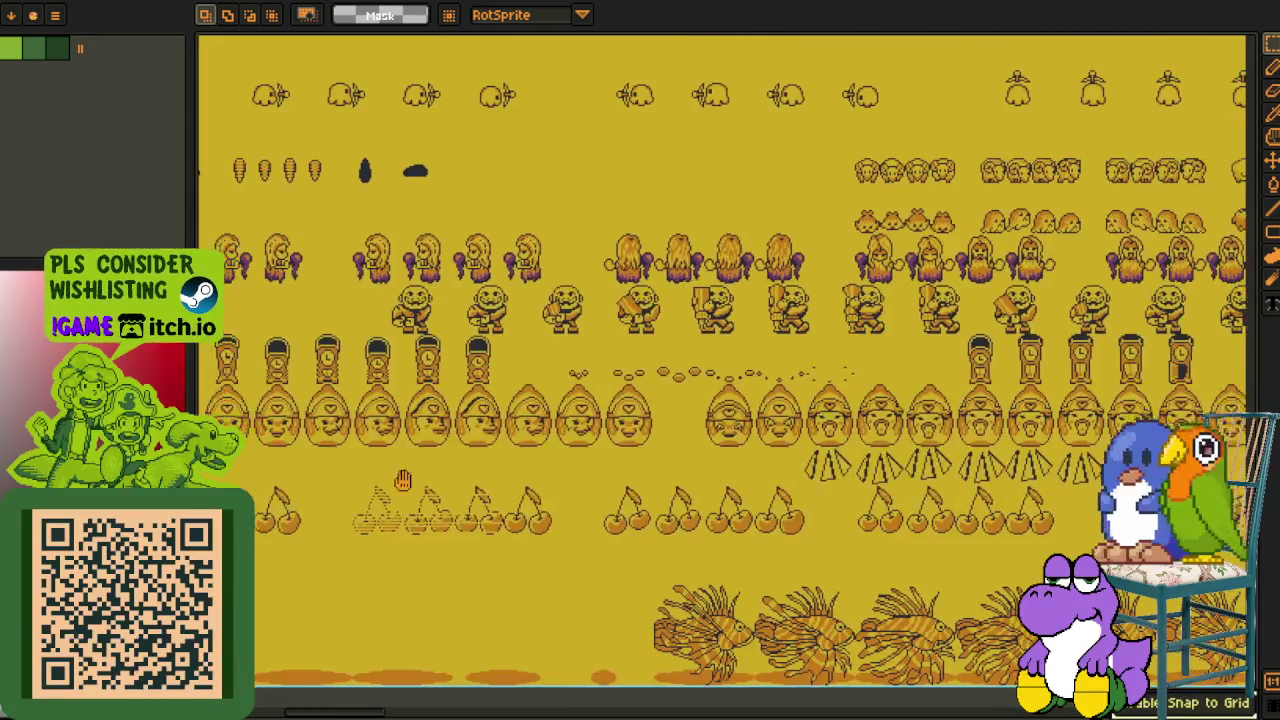
pyautogui.scroll(2, 405, 482)
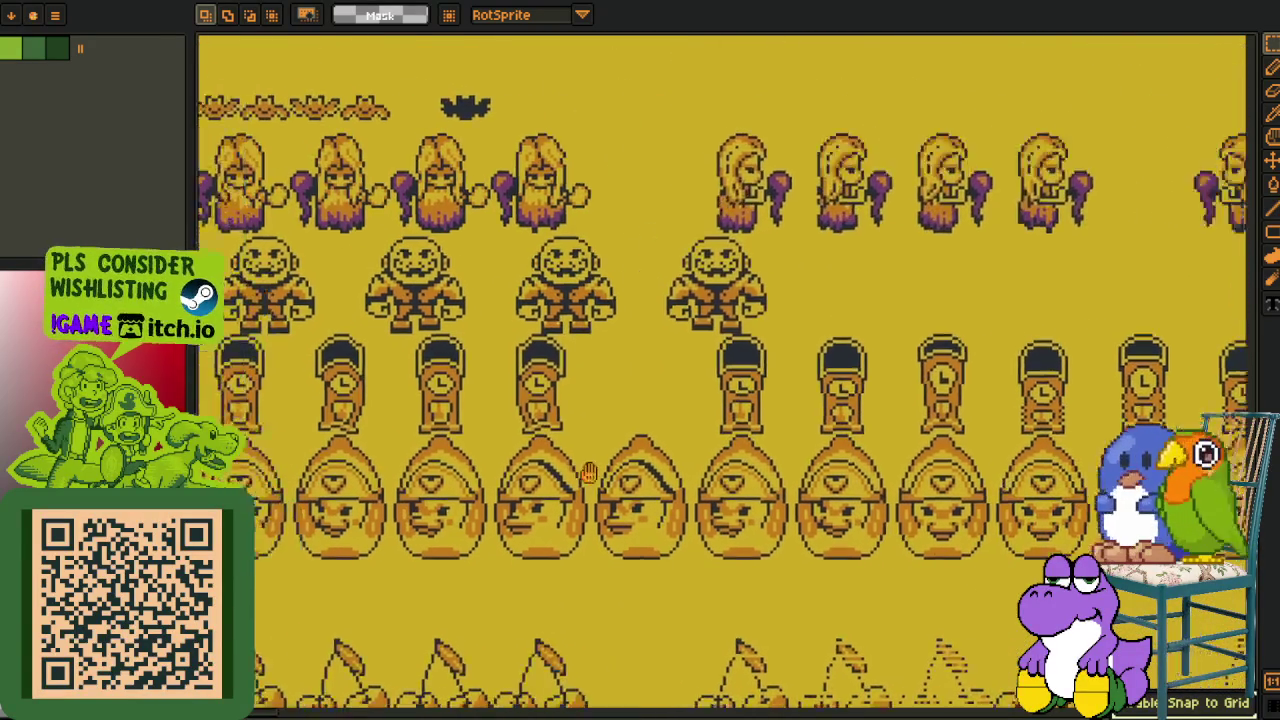
pyautogui.moveTo(589, 472); pyautogui.dragTo(784, 482)
pyautogui.hscroll(1, 397, 455)
pyautogui.hscroll(5, 245, 412)
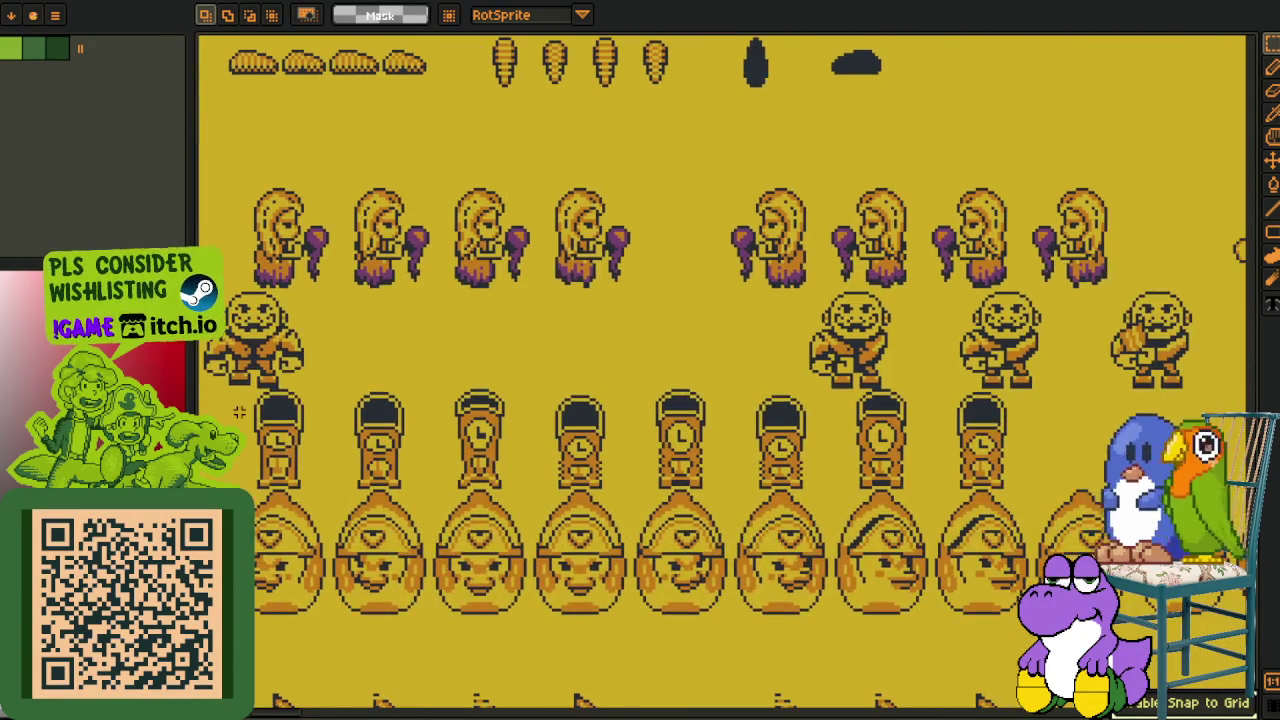
# Extend the marquee to enclose all four clocks above the barrel row
pyautogui.moveTo(1077, 450); pyautogui.dragTo(1077, 490)
pyautogui.hscroll(5, 618, 455)
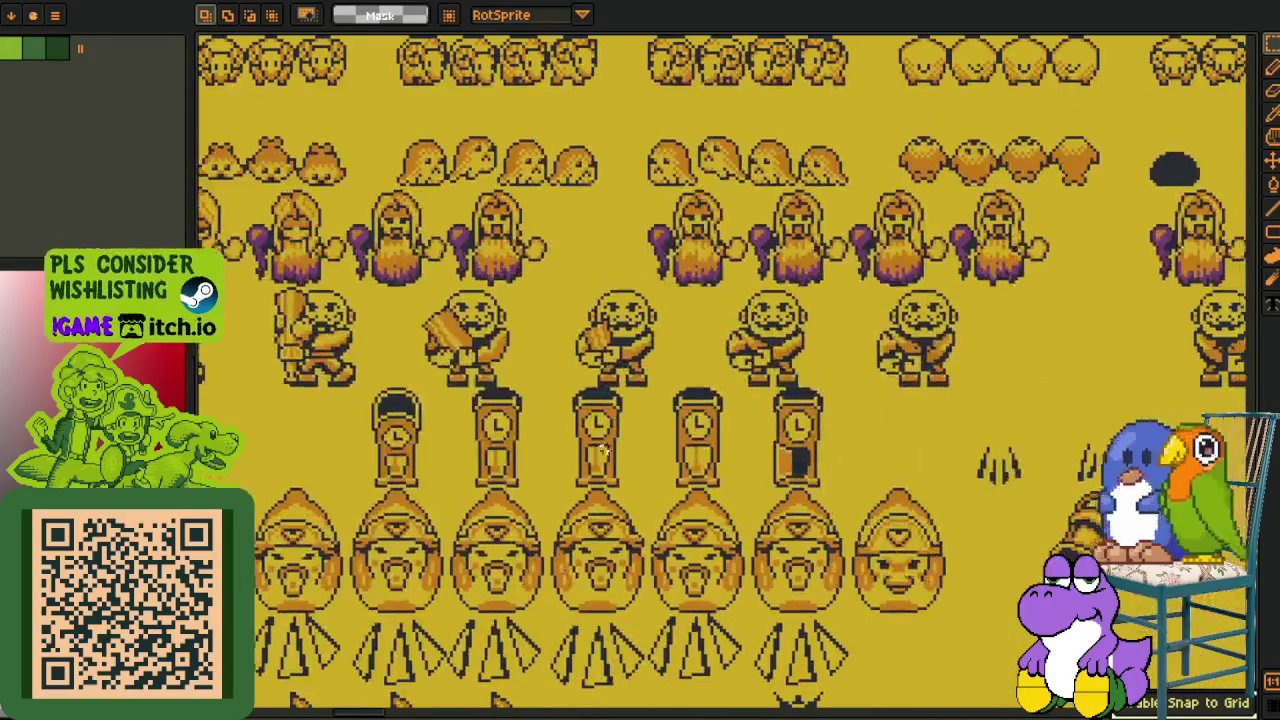
pyautogui.hscroll(1, 493, 486)
pyautogui.hscroll(5, 493, 486)
pyautogui.hscroll(5, 493, 486)
pyautogui.moveTo(502, 374); pyautogui.dragTo(929, 471)
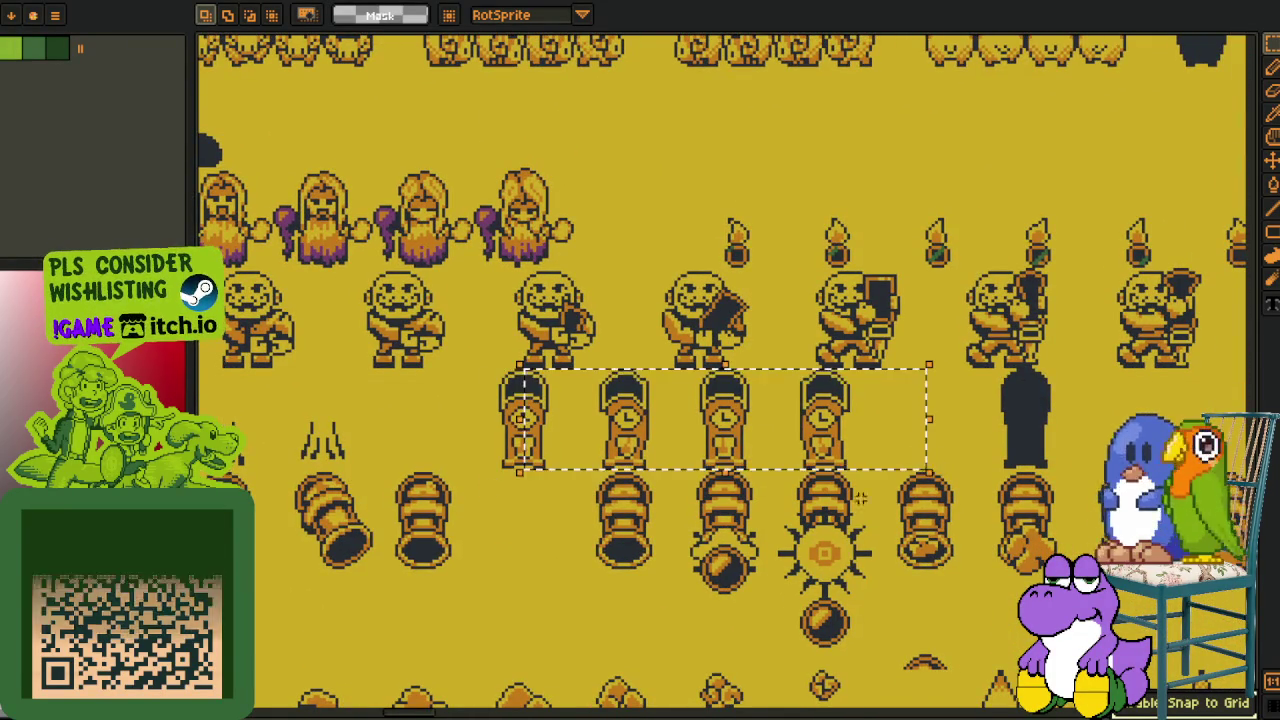
# Marquee-select the five grandfather clocks along the clock row, then clear the selection
pyautogui.scroll(-2, 641, 536)
pyautogui.moveTo(641, 536)
pyautogui.mouseDown()
pyautogui.moveTo(684, 513)
pyautogui.moveTo(835, 491)
pyautogui.mouseUp()
pyautogui.moveTo(520, 495); pyautogui.dragTo(800, 500)
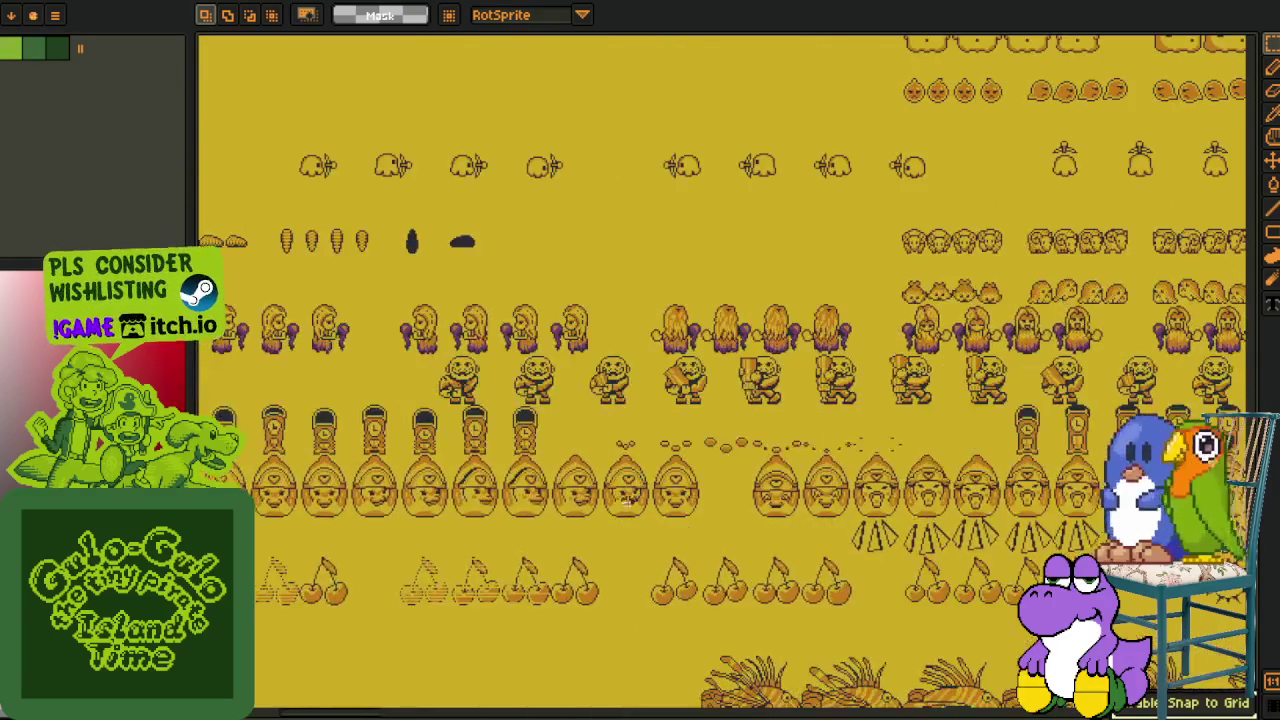
pyautogui.moveTo(416, 480); pyautogui.dragTo(930, 514)
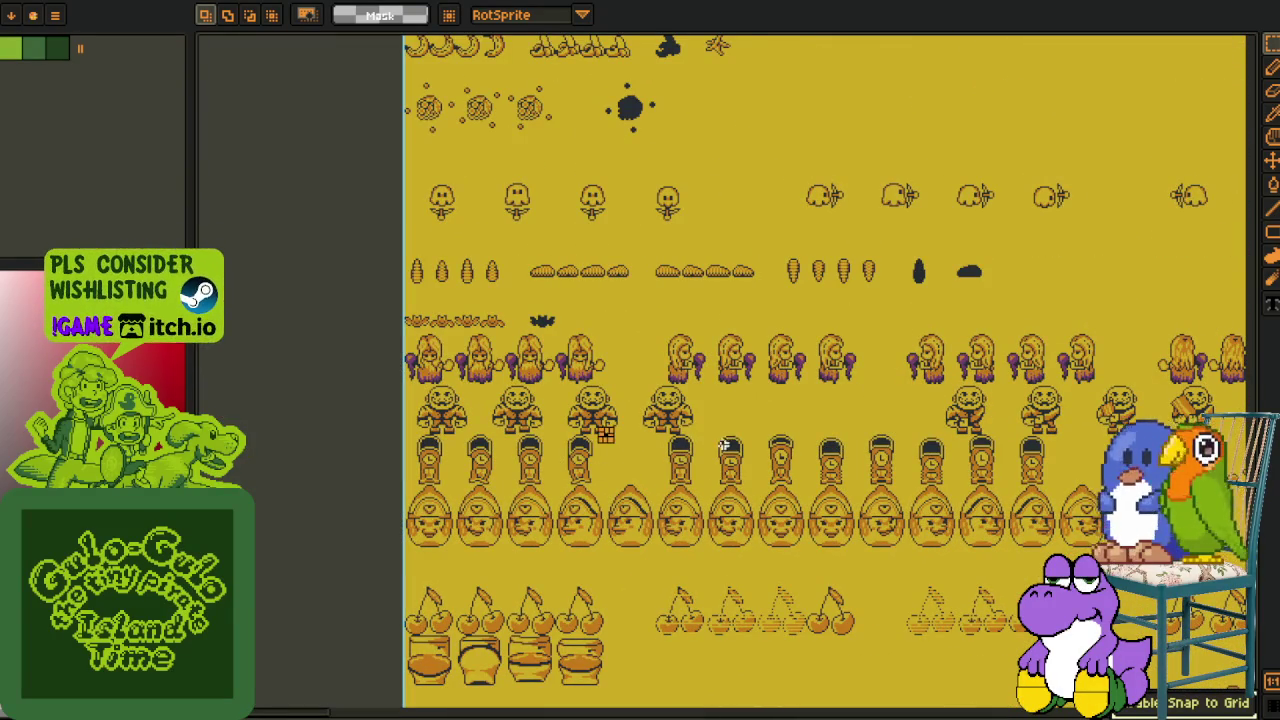
pyautogui.moveTo(1055, 490); pyautogui.dragTo(642, 488)
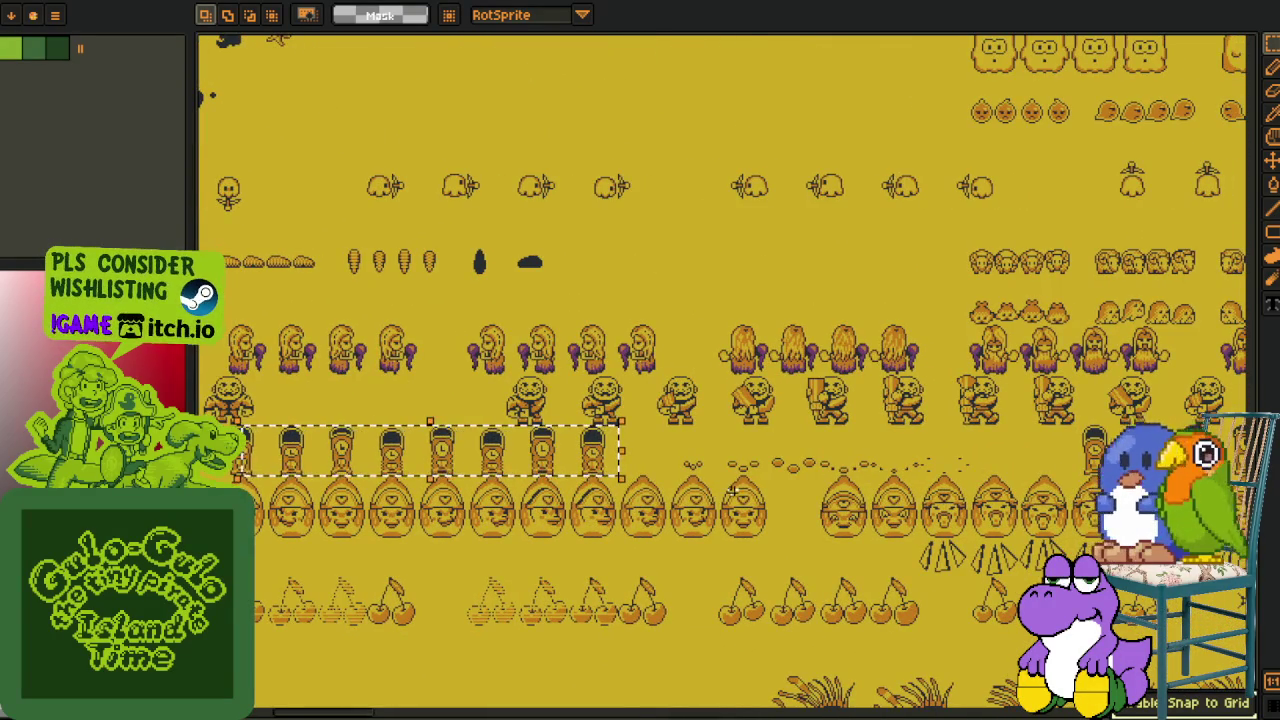
pyautogui.scroll(-1, 733, 490)
pyautogui.scroll(2, 378, 416)
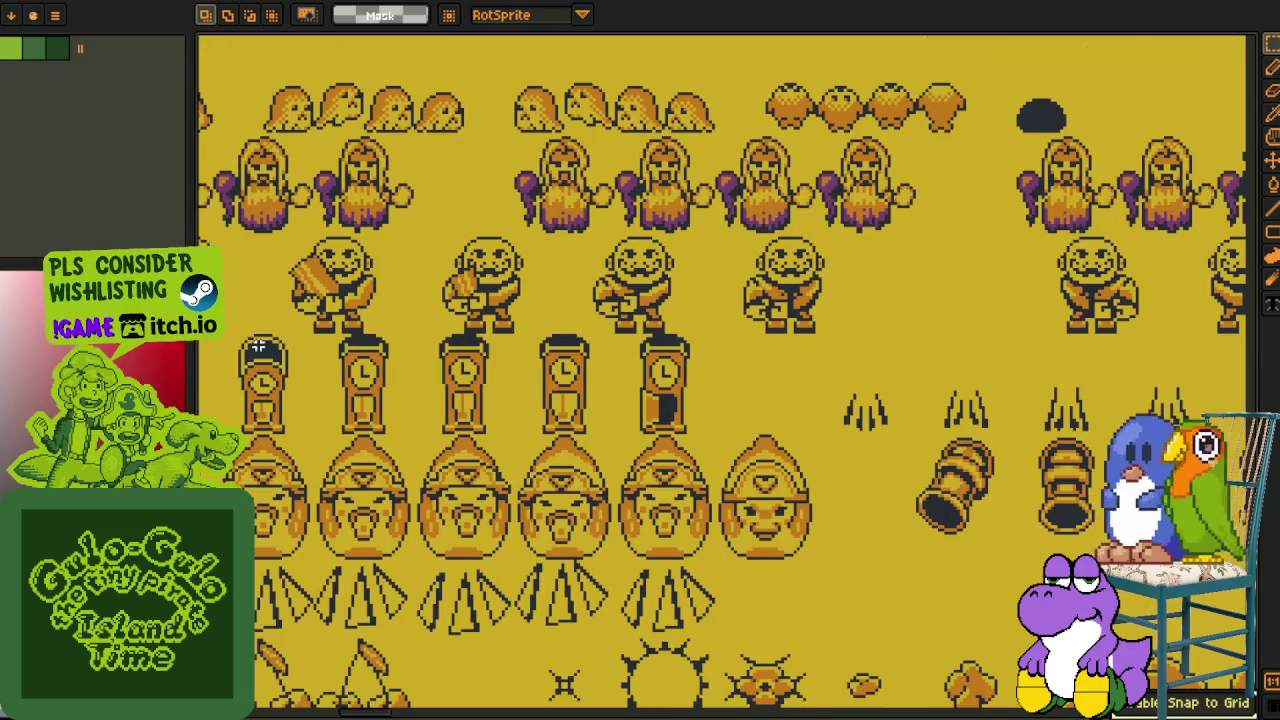
pyautogui.moveTo(775, 460); pyautogui.dragTo(1010, 437)
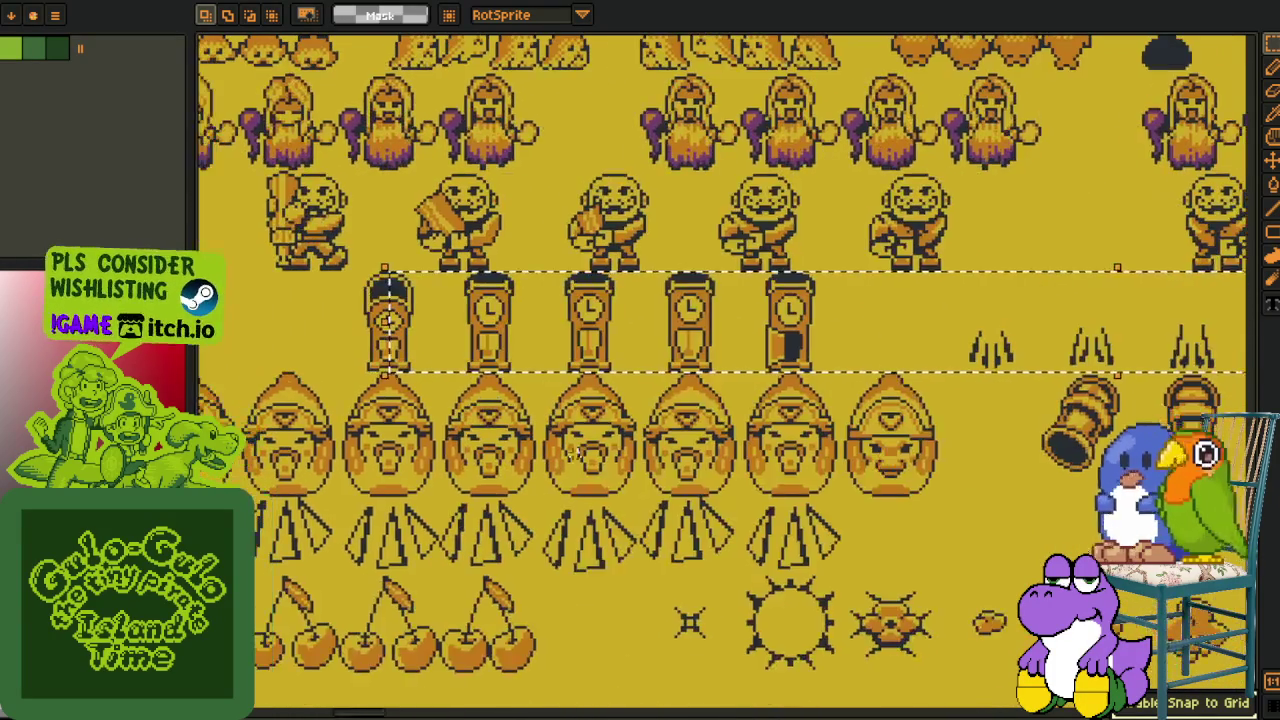
pyautogui.moveTo(1010, 437); pyautogui.dragTo(385, 270)
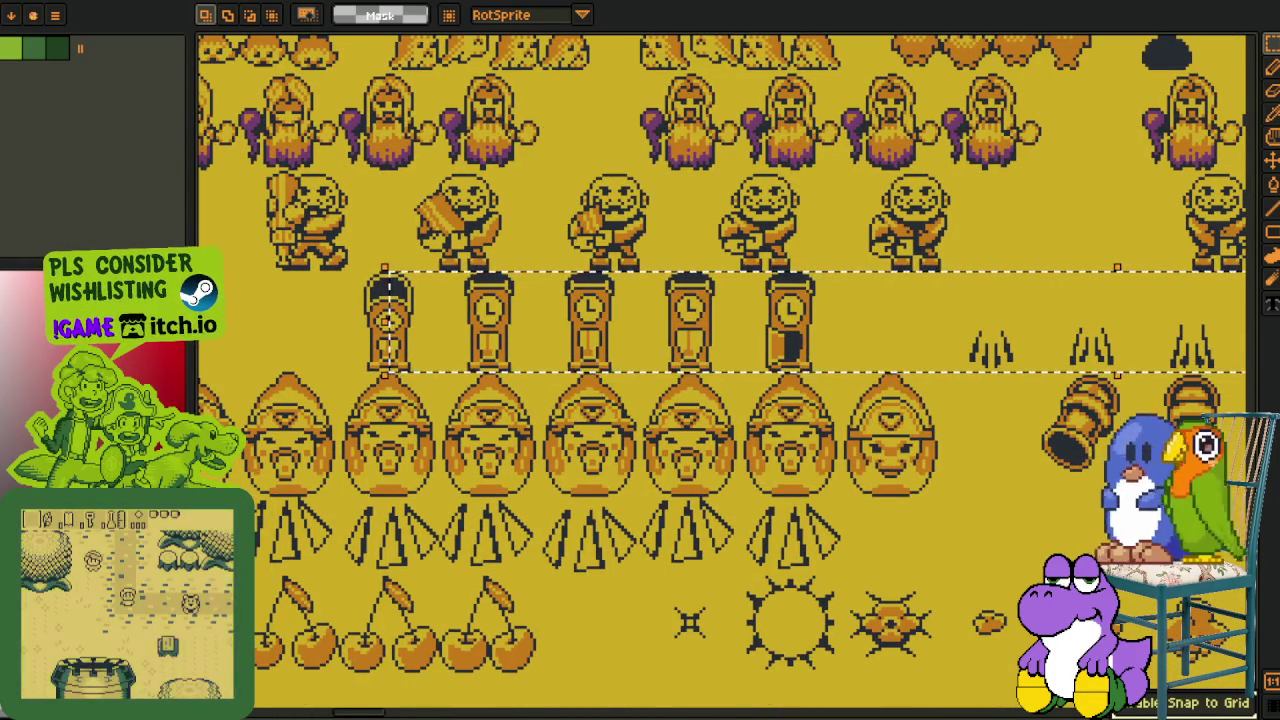
pyautogui.scroll(-2, 577, 548)
pyautogui.scroll(-1, 577, 548)
pyautogui.moveTo(473, 292)
pyautogui.mouseDown()
pyautogui.moveTo(668, 522)
pyautogui.moveTo(433, 240)
pyautogui.mouseUp()
pyautogui.scroll(3, 476, 402)
pyautogui.scroll(1, 476, 402)
pyautogui.click(473, 395)
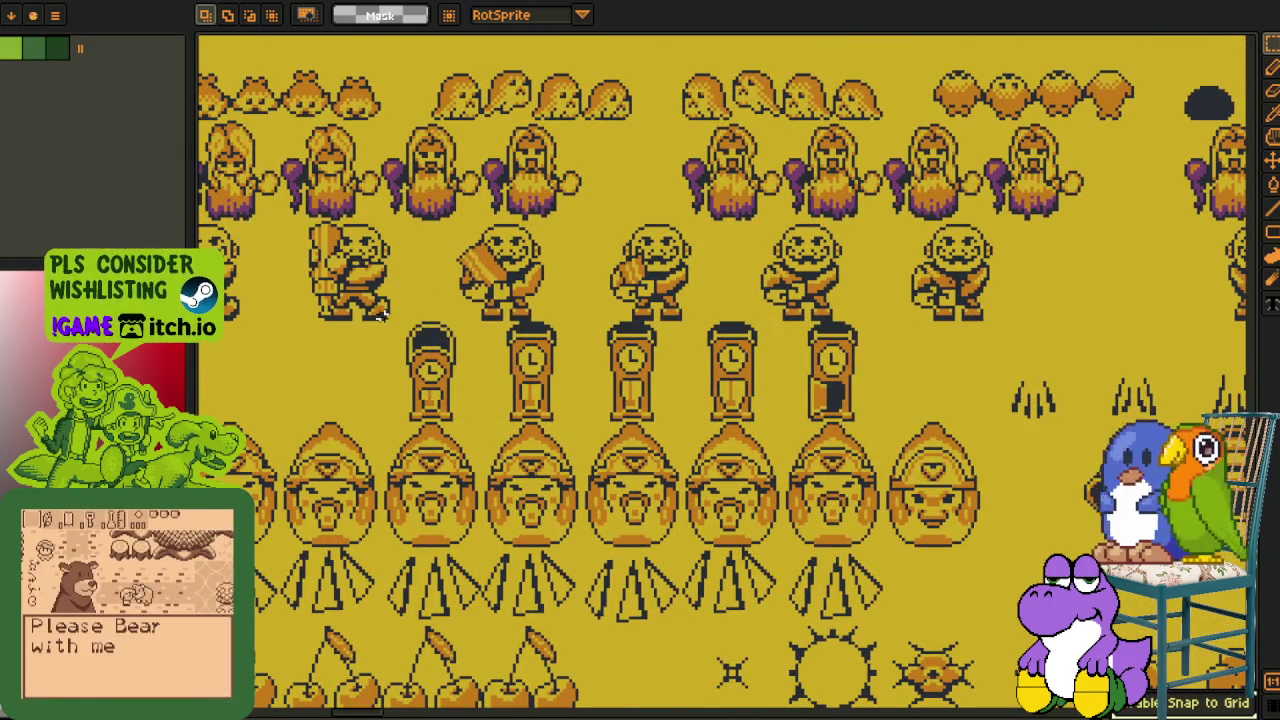
# Reselect the clock row, deselect it, and undo the stray change to restore five clocks
pyautogui.scroll(1, 385, 315)
pyautogui.moveTo(381, 323); pyautogui.dragTo(904, 468)
pyautogui.moveTo(1055, 468); pyautogui.dragTo(1055, 468)
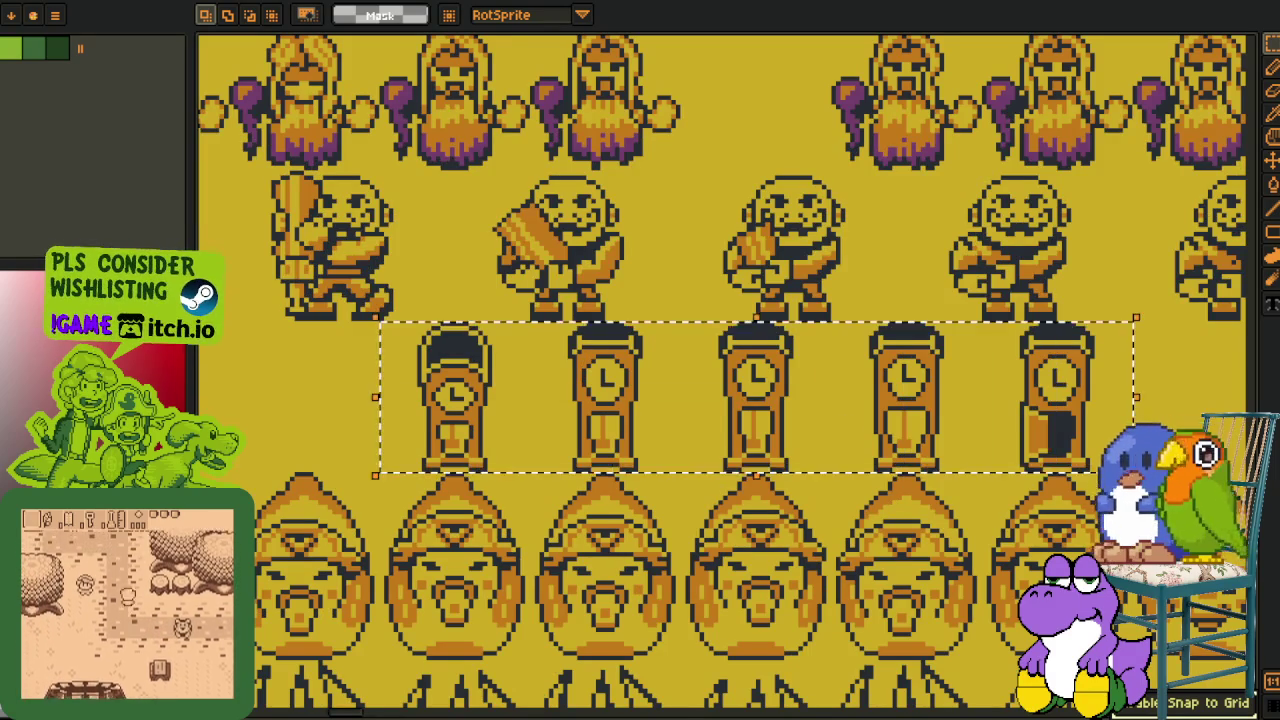
pyautogui.scroll(1, 755, 398)
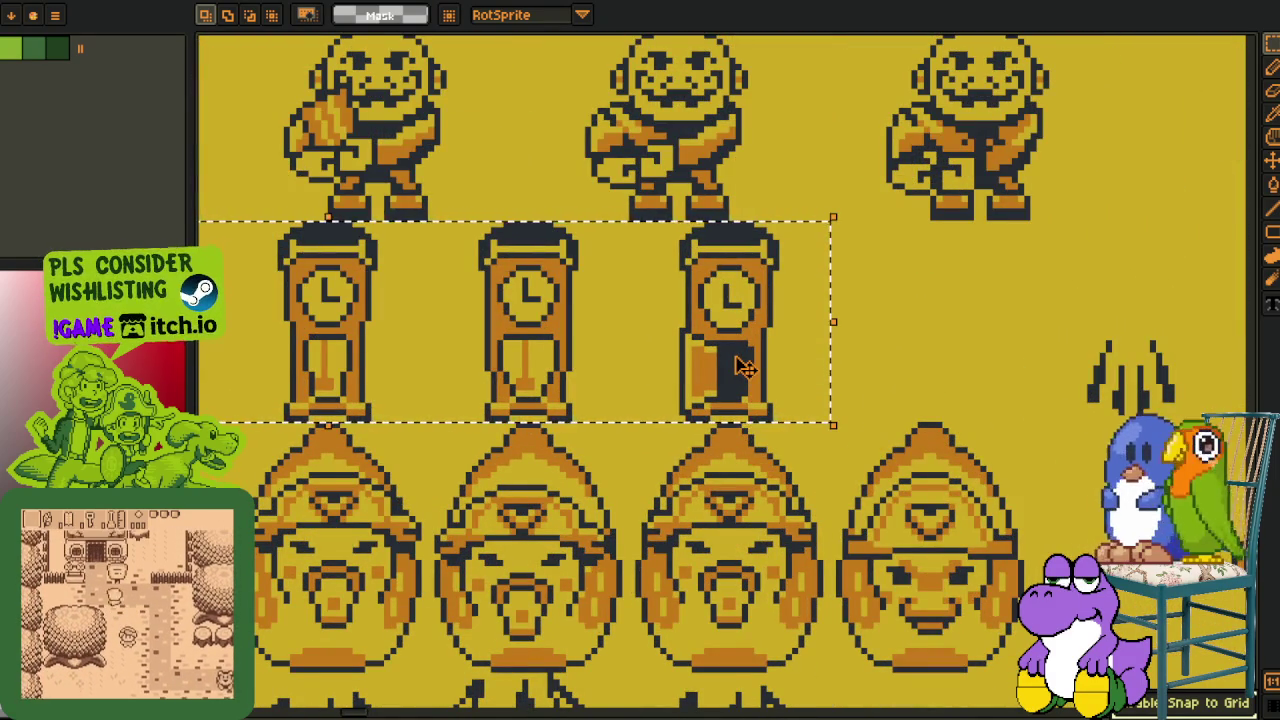
pyautogui.scroll(-1, 925, 354)
pyautogui.click(872, 380)
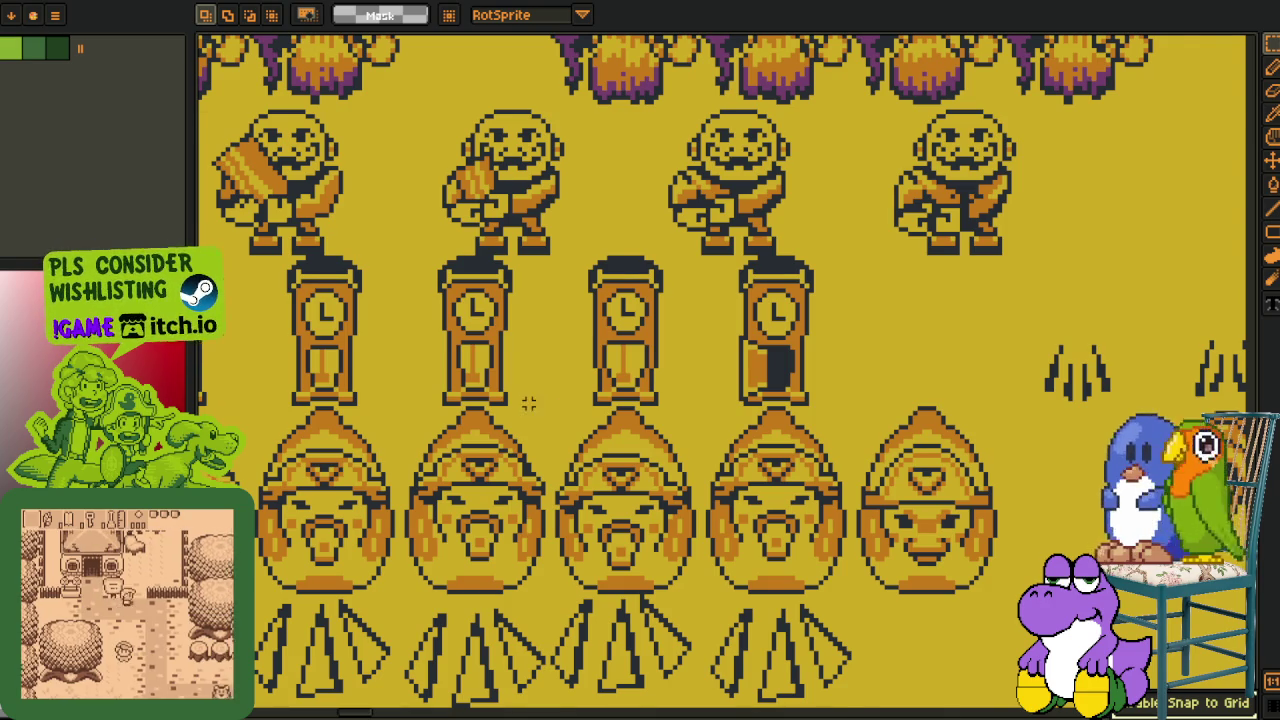
pyautogui.hotkey('ctrl', 'z')
pyautogui.hotkey('ctrl', 'z')
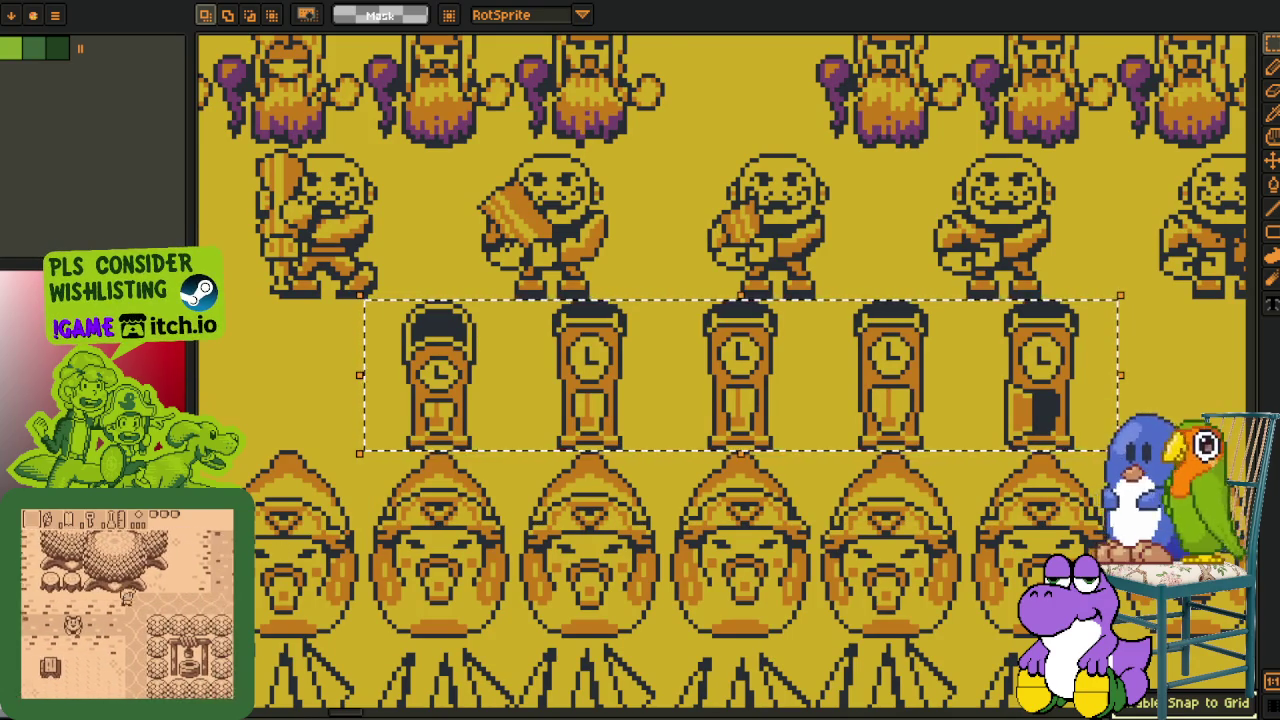
# Pan across the sheet to center the view on the tidied five-clock row
pyautogui.scroll(-2, 735, 468)
pyautogui.scroll(-1, 735, 468)
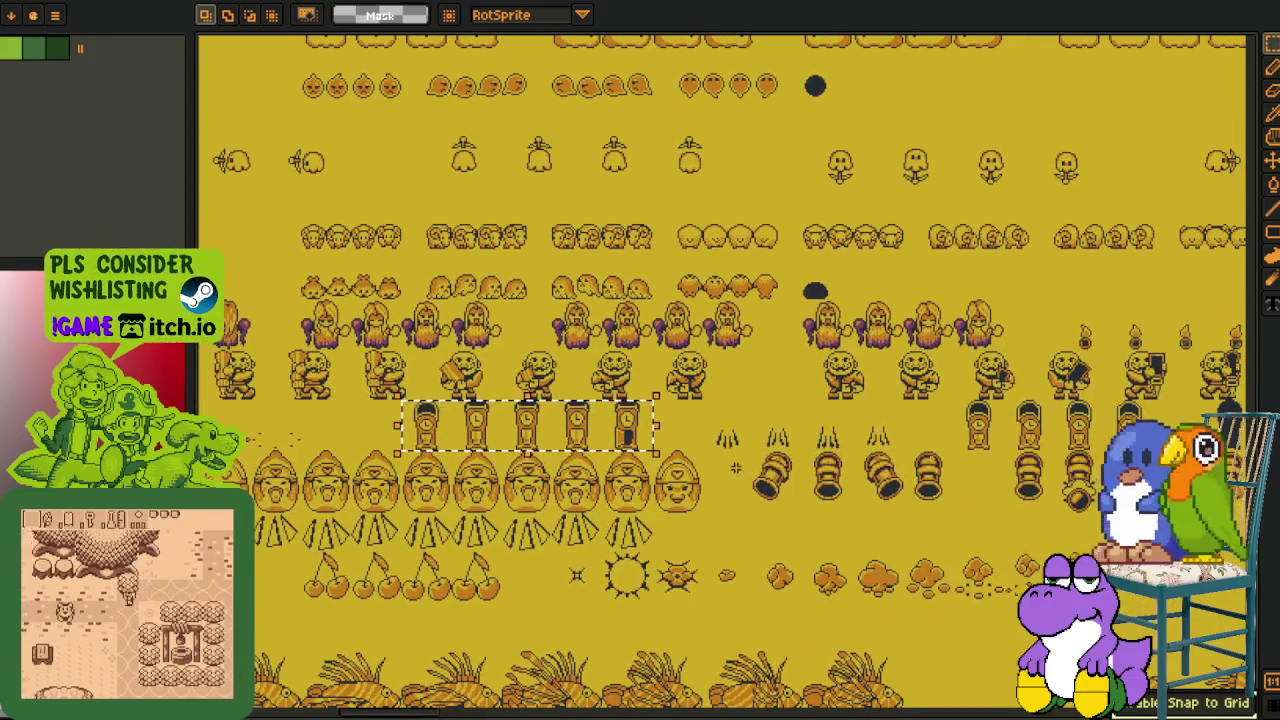
pyautogui.moveTo(626, 485); pyautogui.dragTo(700, 481)
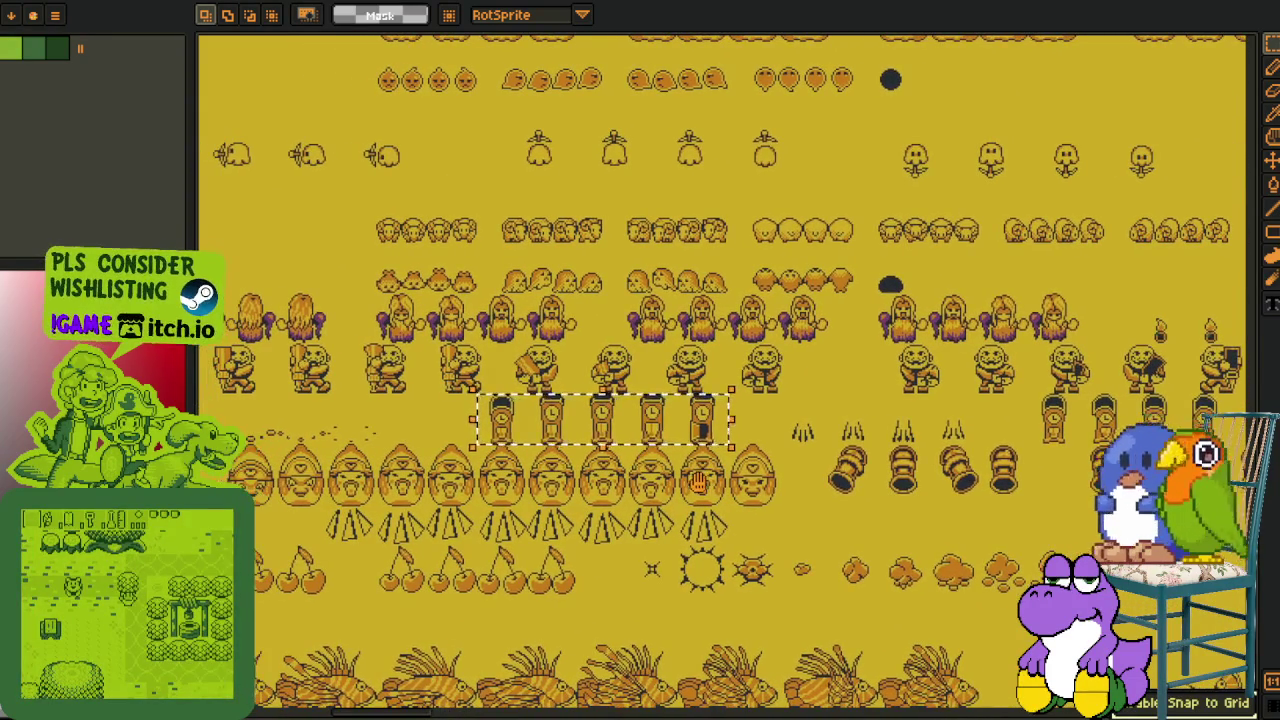
pyautogui.moveTo(698, 483)
pyautogui.mouseDown()
pyautogui.moveTo(333, 450)
pyautogui.moveTo(641, 472)
pyautogui.mouseUp()
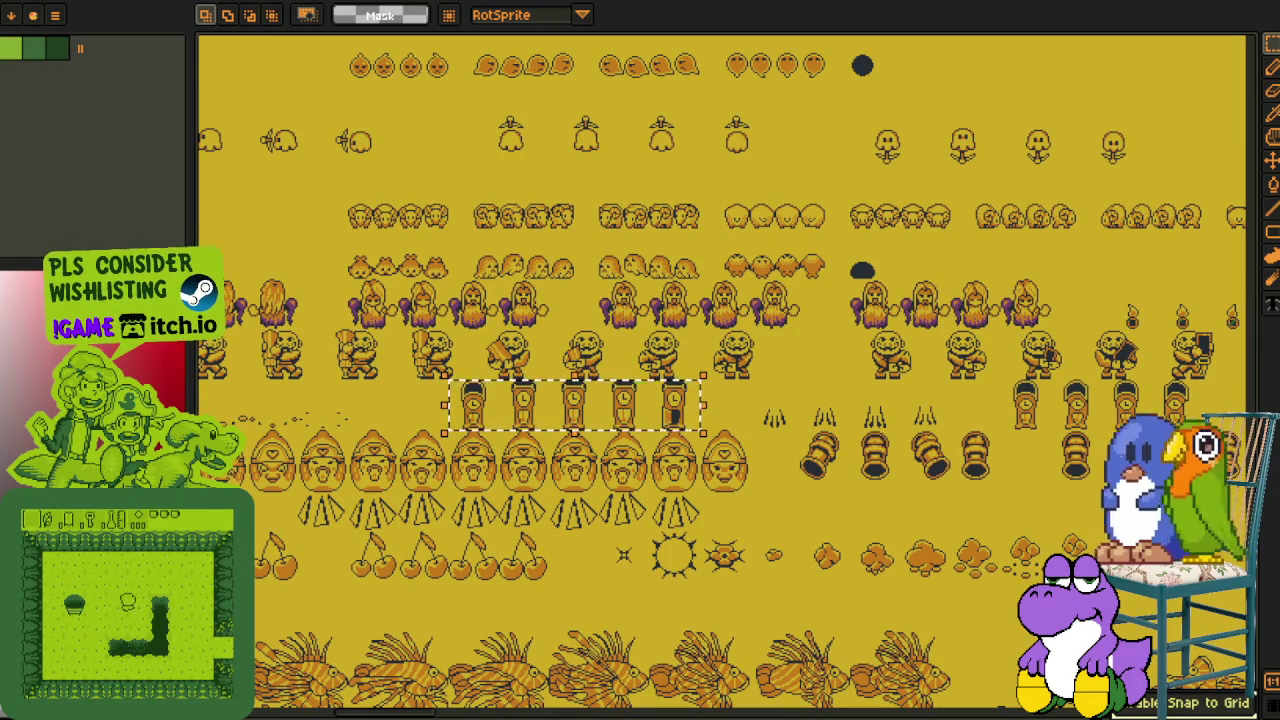
pyautogui.scroll(1, 580, 380)
pyautogui.scroll(1, 812, 345)
pyautogui.scroll(1, 812, 345)
pyautogui.scroll(1, 812, 345)
pyautogui.moveTo(812, 345); pyautogui.dragTo(1054, 400)
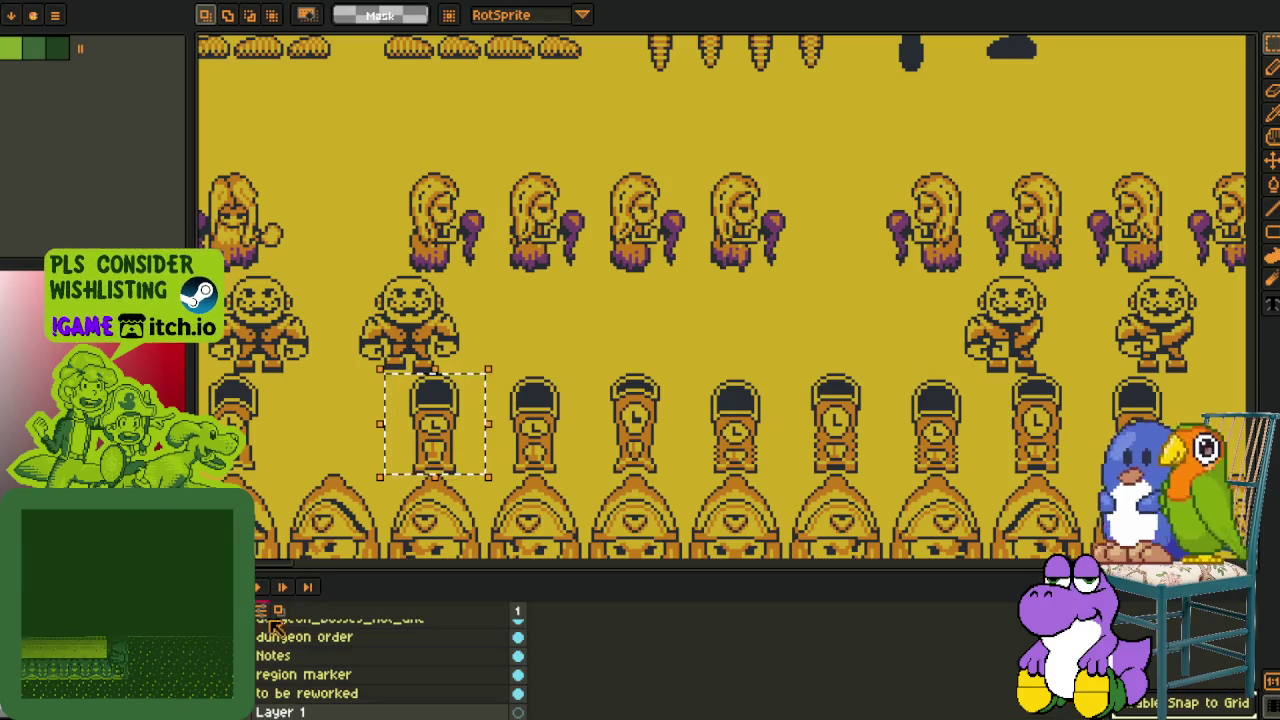
# Shift the selection one tile up and trial-erase the clock on the map layer, then undo
pyautogui.moveTo(455, 470); pyautogui.dragTo(455, 380)
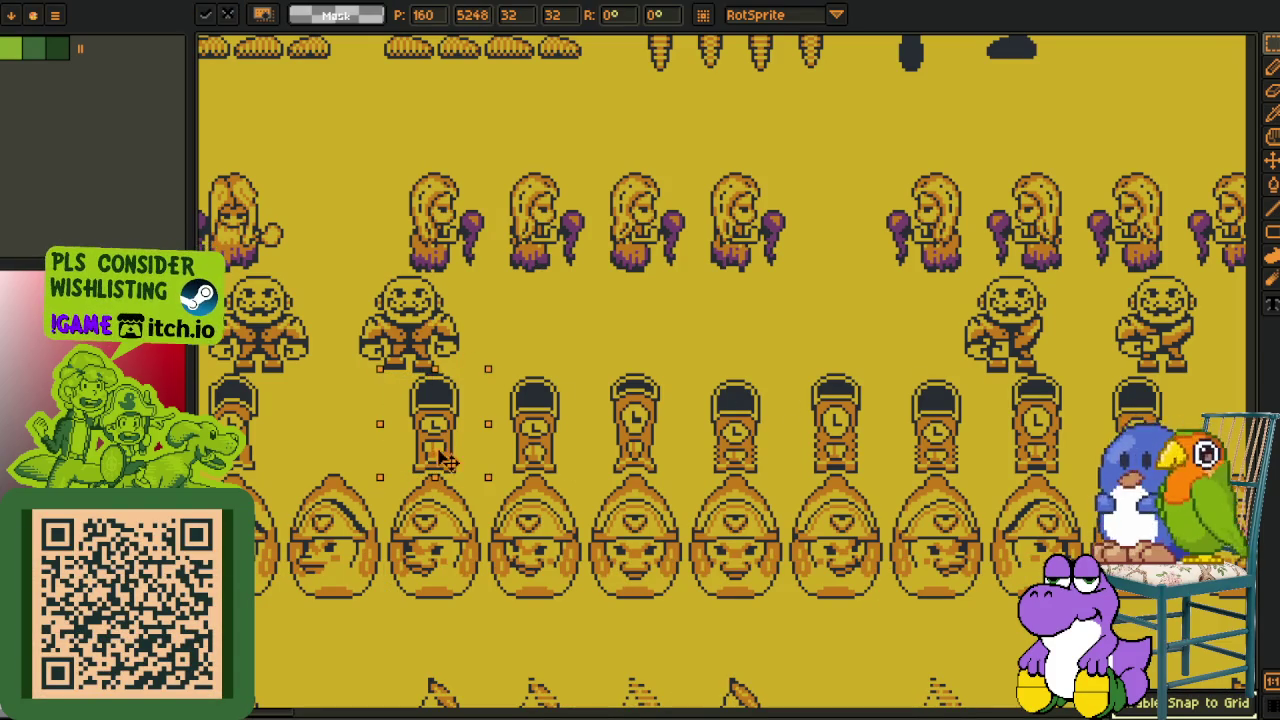
pyautogui.scroll(-1, 257, 700)
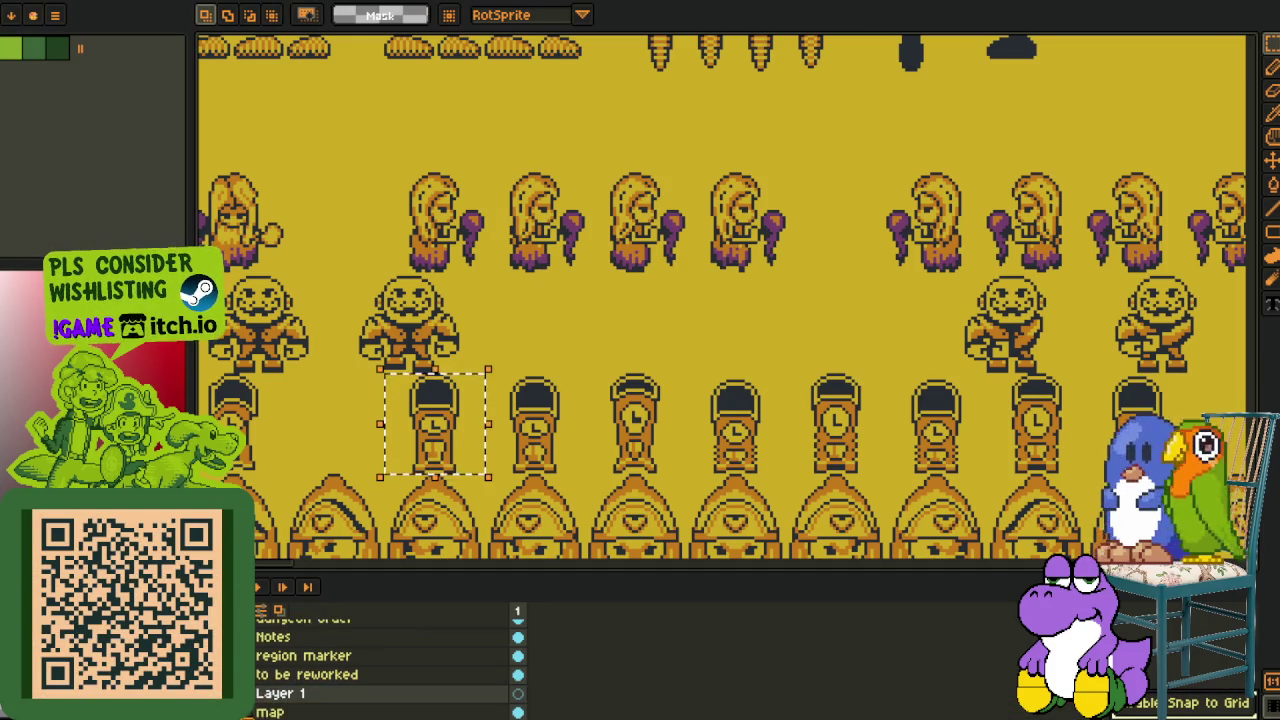
pyautogui.click(262, 693)
pyautogui.press('Delete')
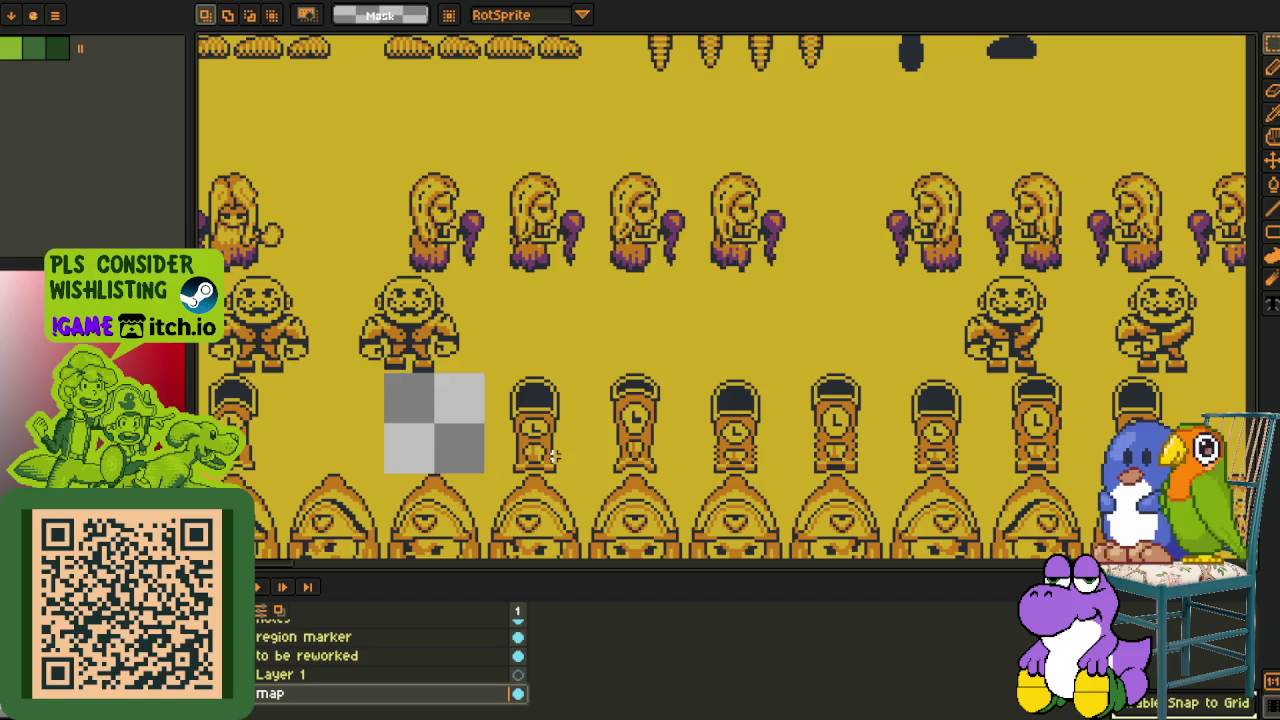
pyautogui.hotkey('ctrl', 'z')
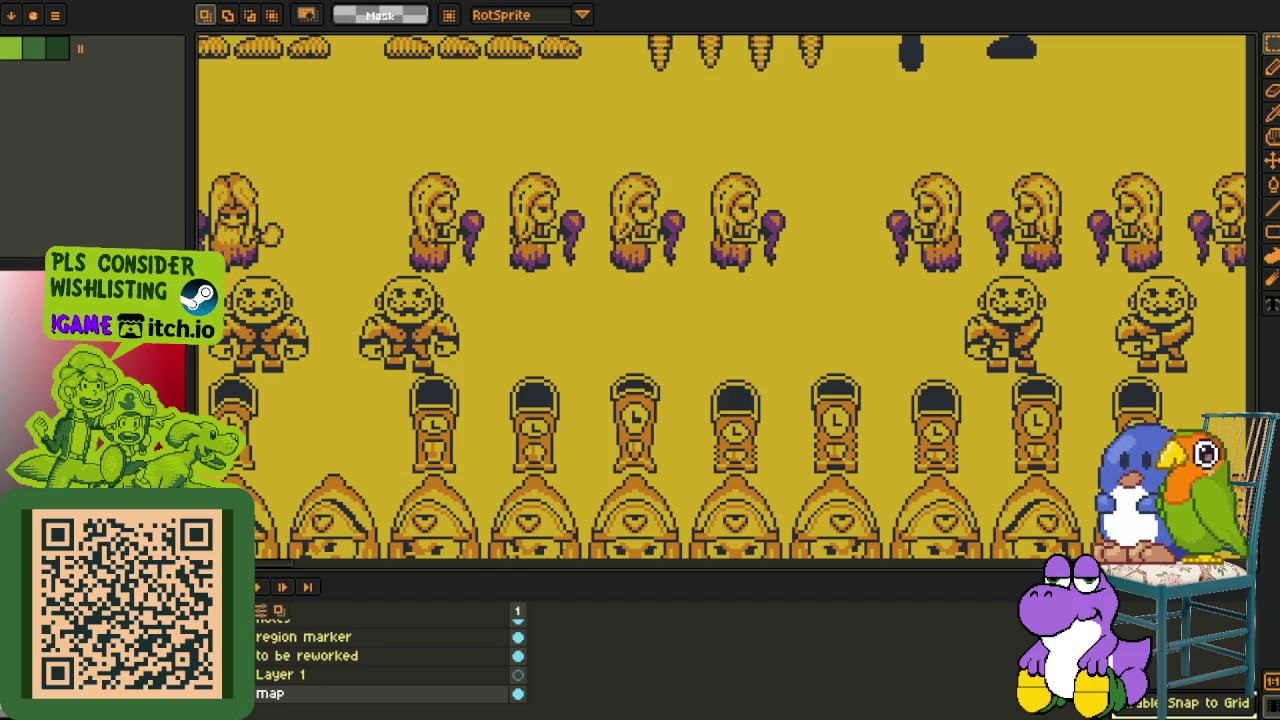
# Hide the timeline panel and bring the Studio room interior into view
pyautogui.scroll(-3, 448, 297)
pyautogui.scroll(2, 450, 400)
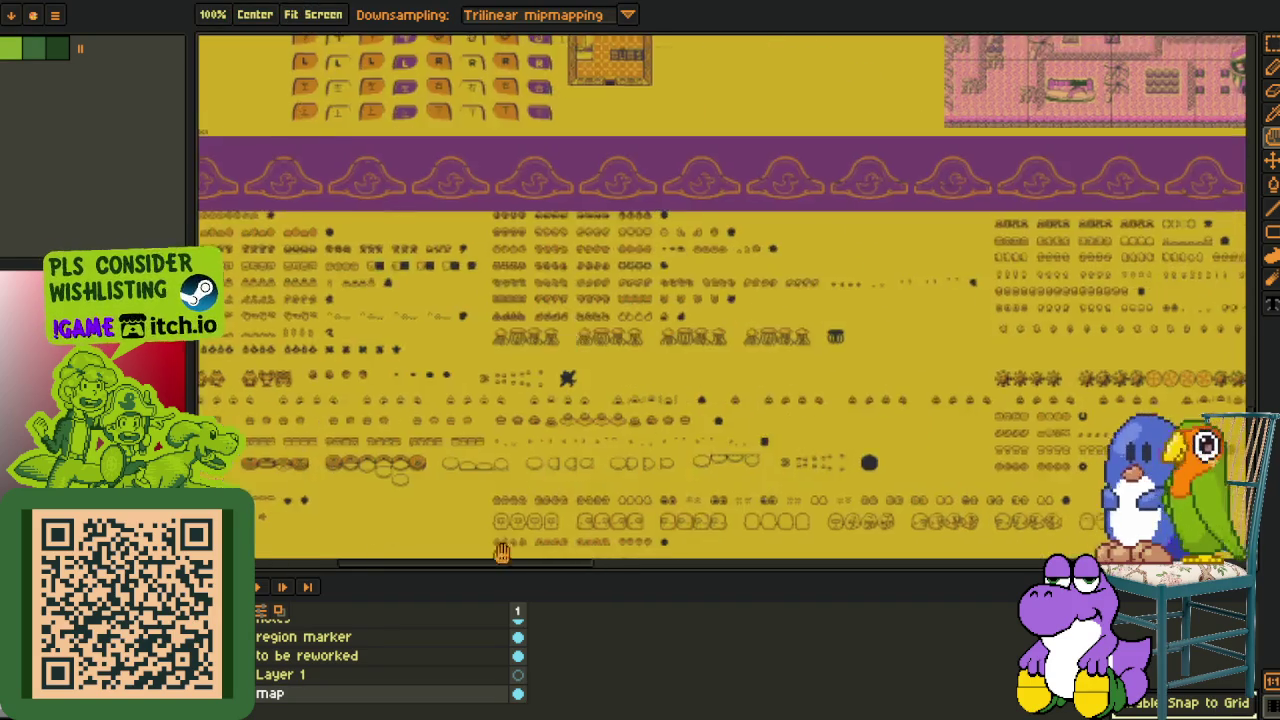
pyautogui.scroll(2, 453, 505)
pyautogui.moveTo(453, 505); pyautogui.dragTo(458, 657)
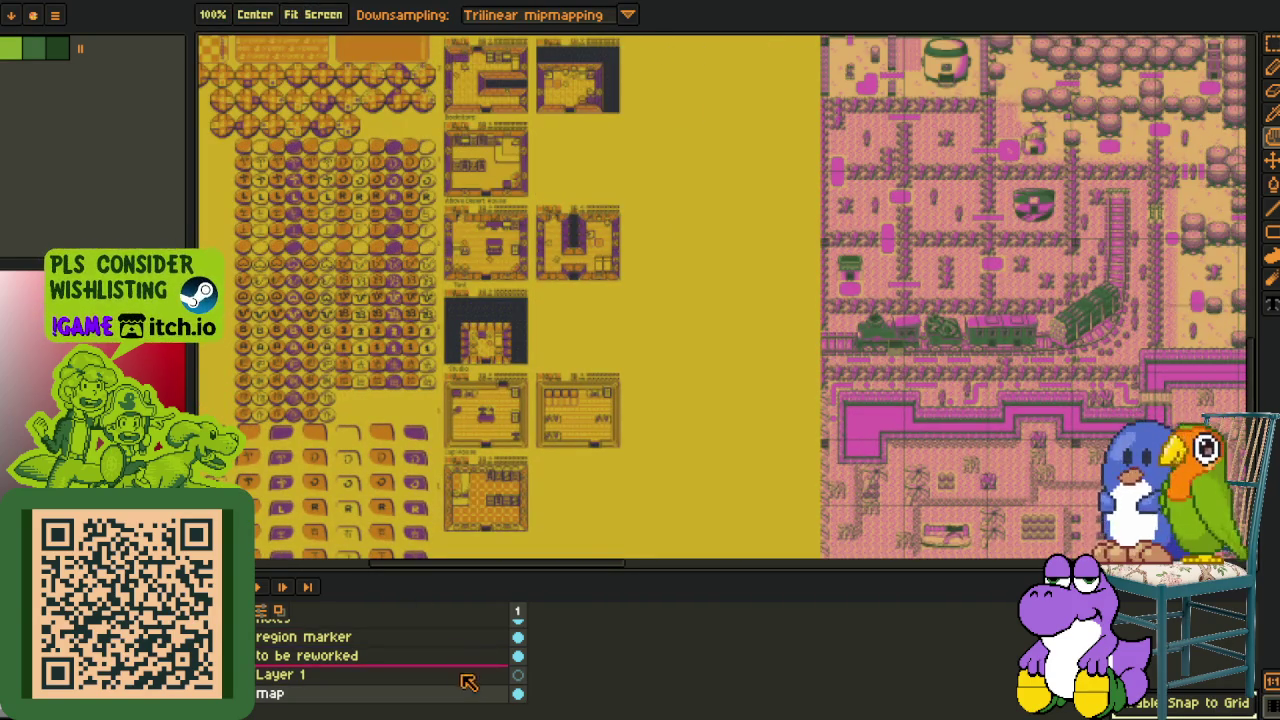
pyautogui.press('Tab')
pyautogui.scroll(1, 511, 395)
pyautogui.scroll(3, 511, 395)
pyautogui.scroll(2, 511, 395)
pyautogui.moveTo(520, 371); pyautogui.dragTo(580, 543)
pyautogui.scroll(-2, 600, 480)
# Paste the grandfather clock onto the Studio floor between the tripod lamp and table, and commit it
pyautogui.hotkey('ctrl', 'v')
pyautogui.moveTo(716, 411)
pyautogui.mouseDown()
pyautogui.moveTo(517, 565)
pyautogui.moveTo(735, 340)
pyautogui.moveTo(440, 340)
pyautogui.moveTo(398, 490)
pyautogui.mouseUp()
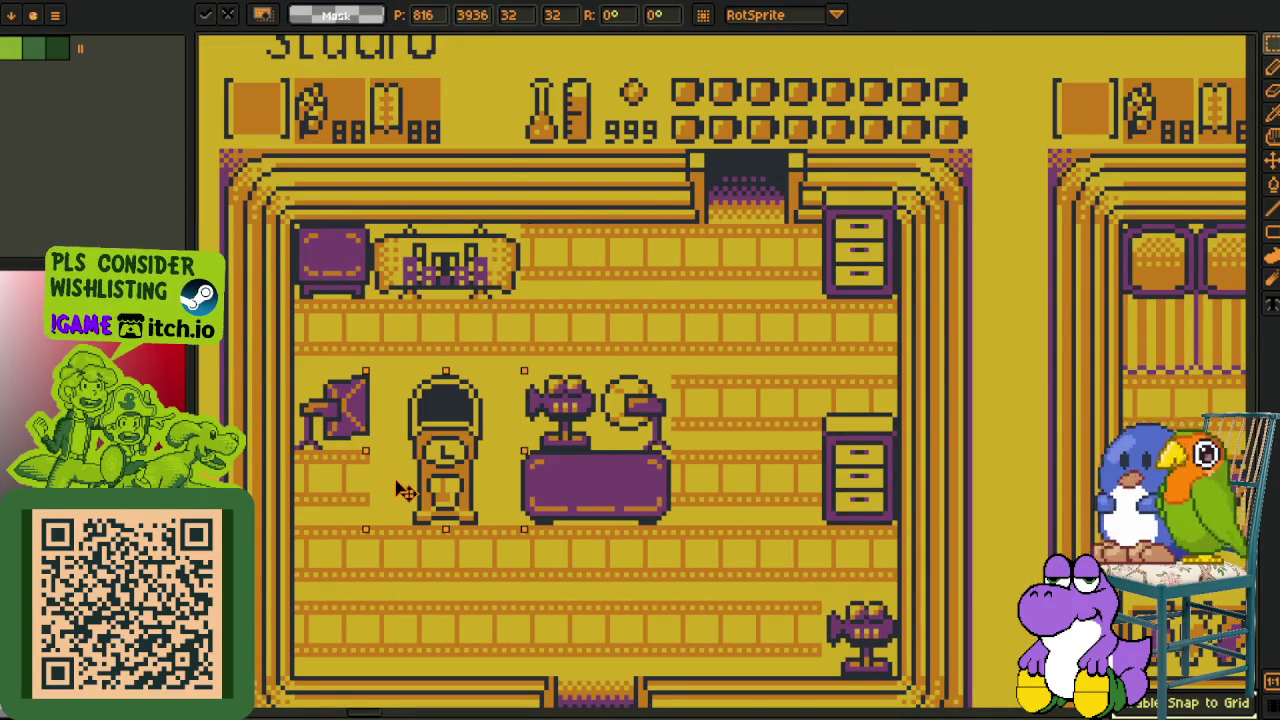
pyautogui.scroll(-3, 610, 400)
pyautogui.scroll(-2, 630, 399)
pyautogui.press('Return')
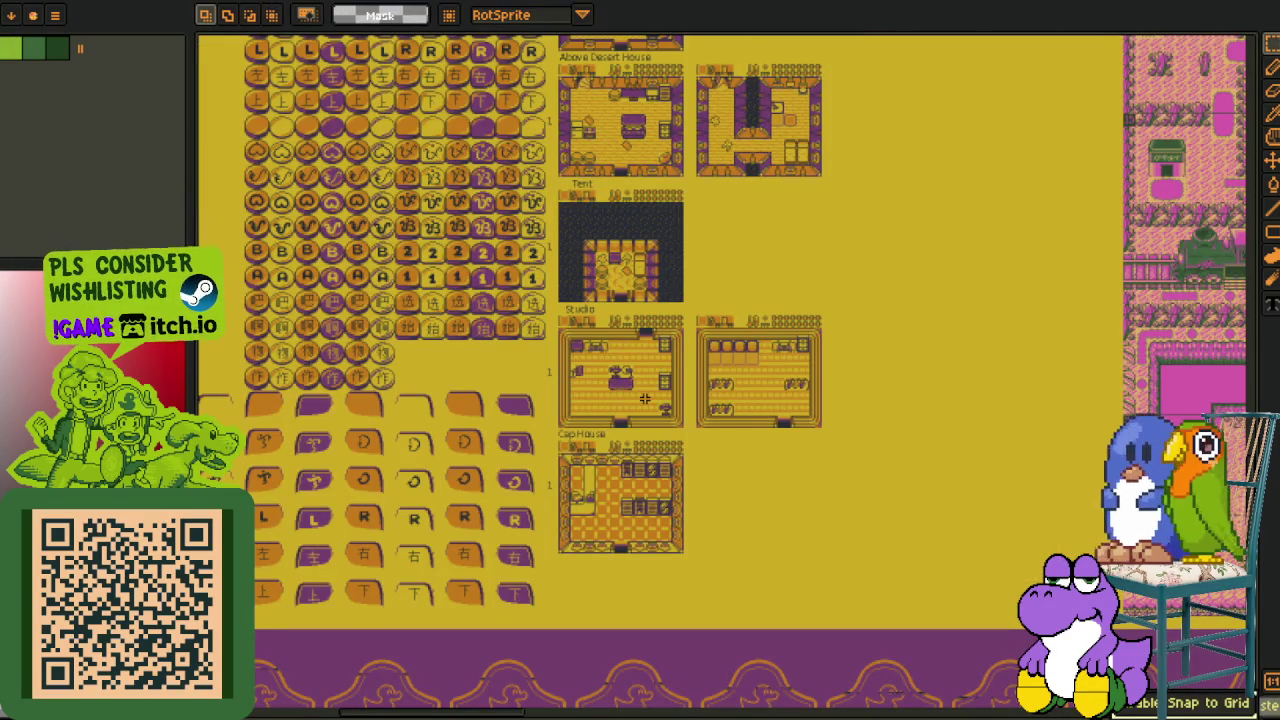
pyautogui.scroll(-2, 645, 398)
pyautogui.moveTo(350, 700); pyautogui.dragTo(515, 450)
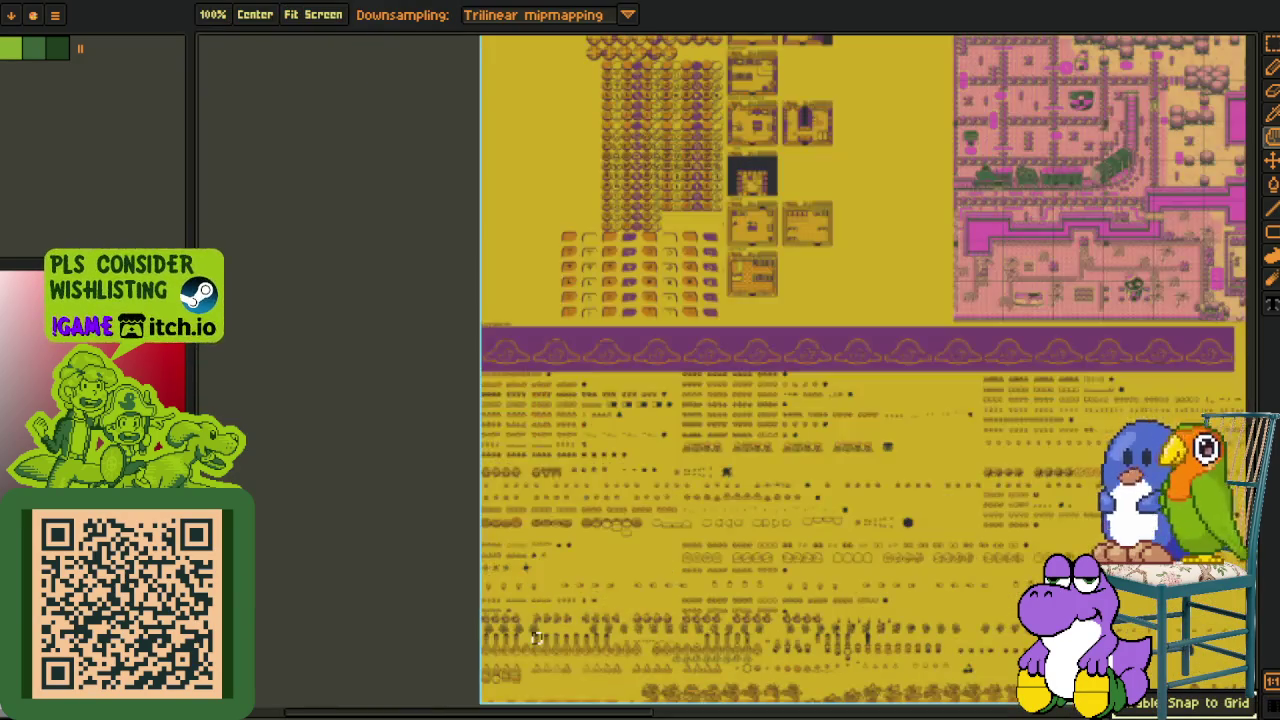
# Survey the lower sprite rows and the pink map across the sheet
pyautogui.scroll(2, 550, 660)
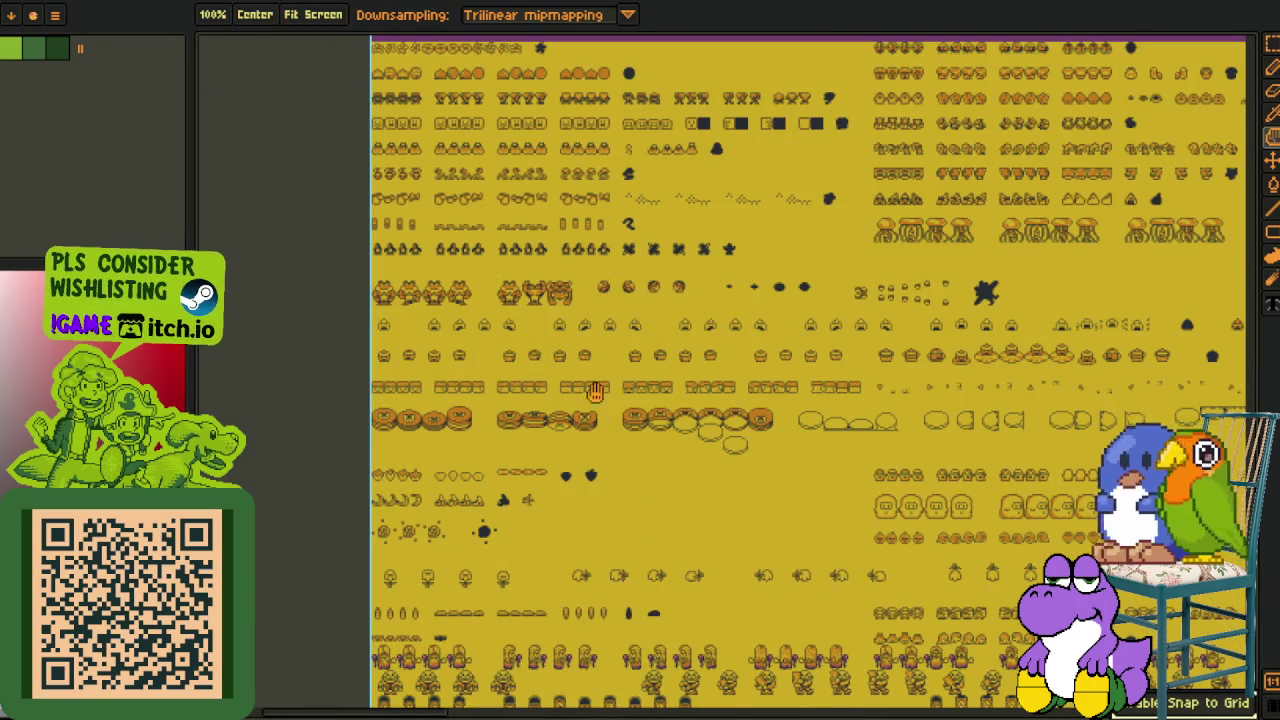
pyautogui.moveTo(510, 690); pyautogui.dragTo(591, 449)
pyautogui.scroll(-2, 765, 445)
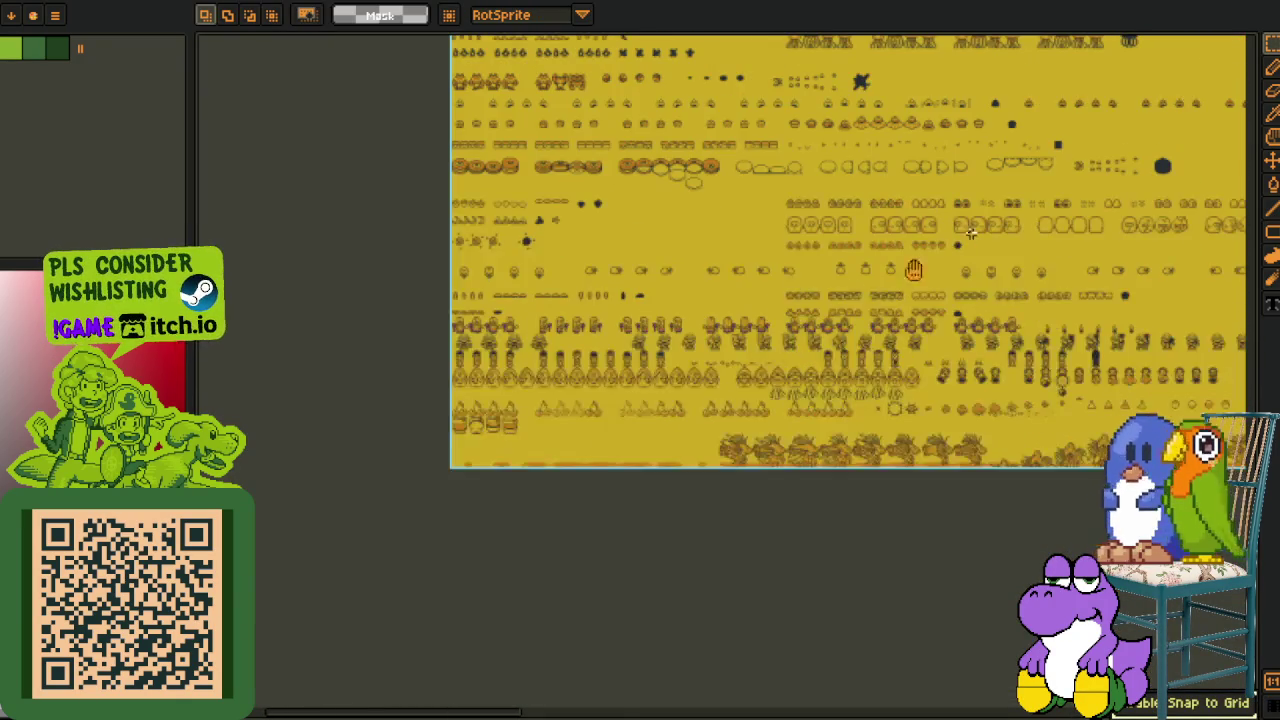
pyautogui.scroll(2, 765, 445)
pyautogui.moveTo(765, 260); pyautogui.dragTo(765, 445)
pyautogui.scroll(5, 765, 445)
pyautogui.scroll(5, 765, 445)
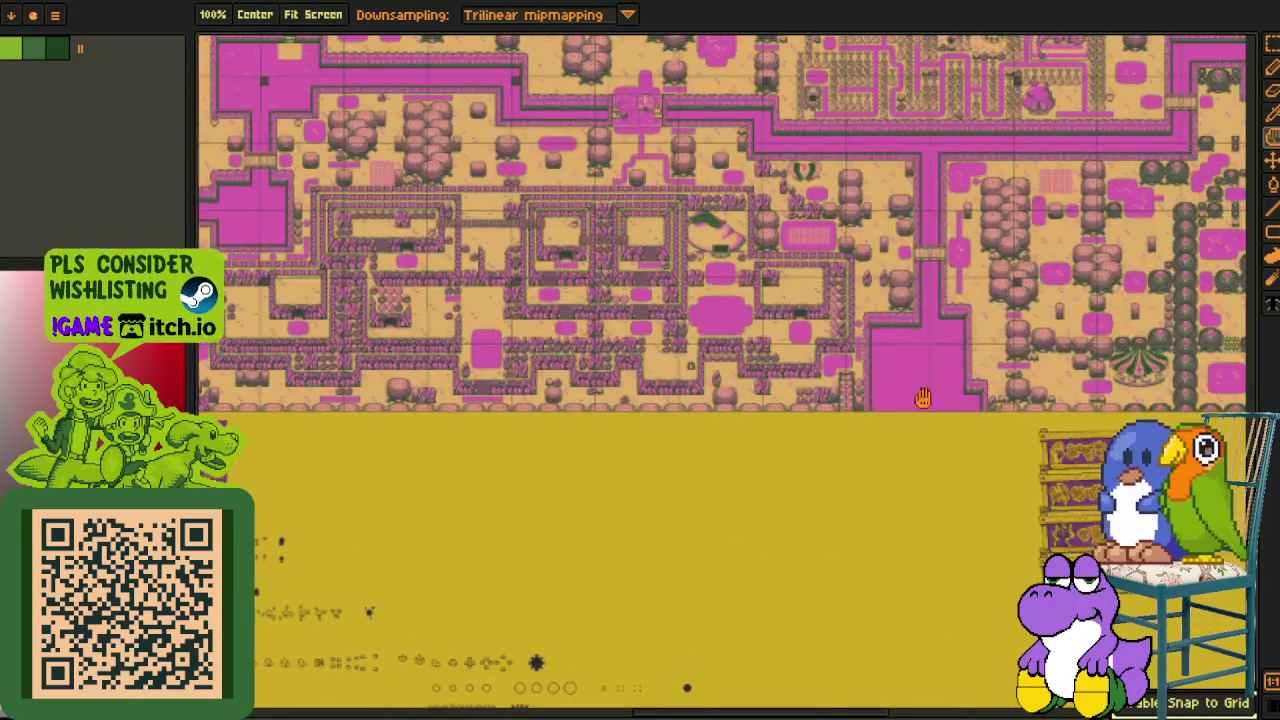
pyautogui.scroll(5, 765, 445)
pyautogui.hscroll(10, 791, 443)
pyautogui.hscroll(10, 791, 443)
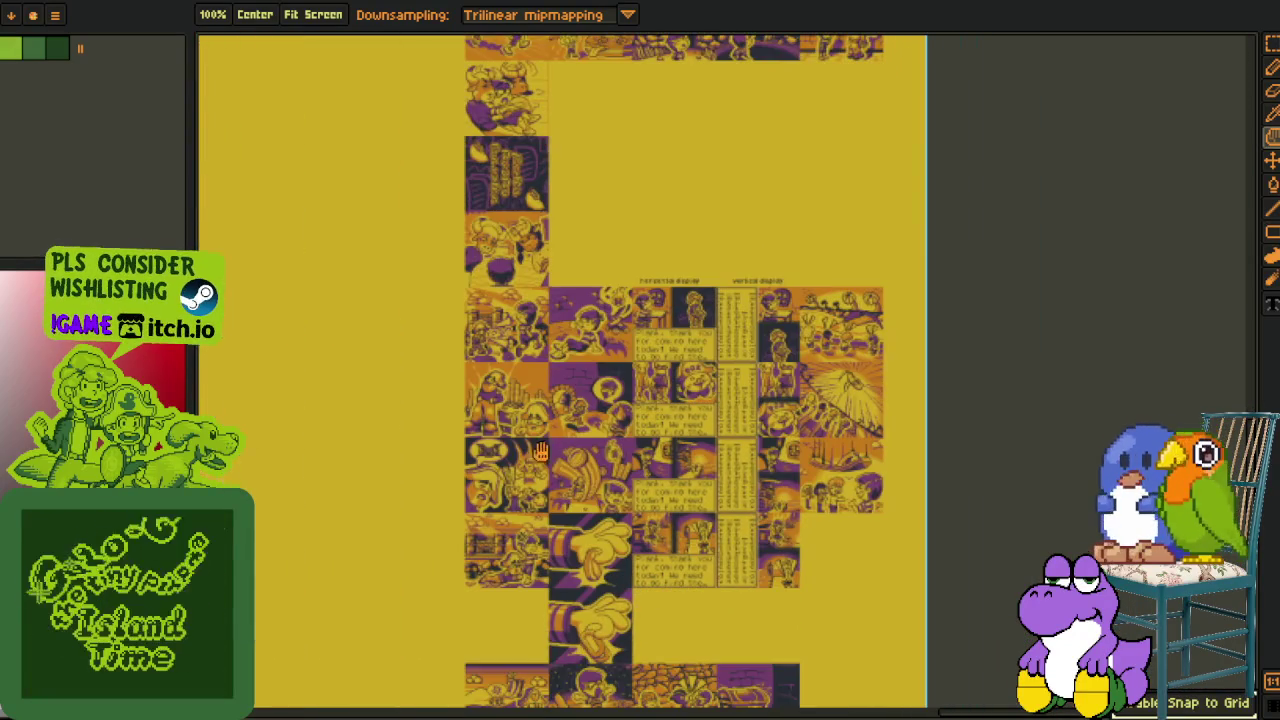
pyautogui.scroll(5, 525, 452)
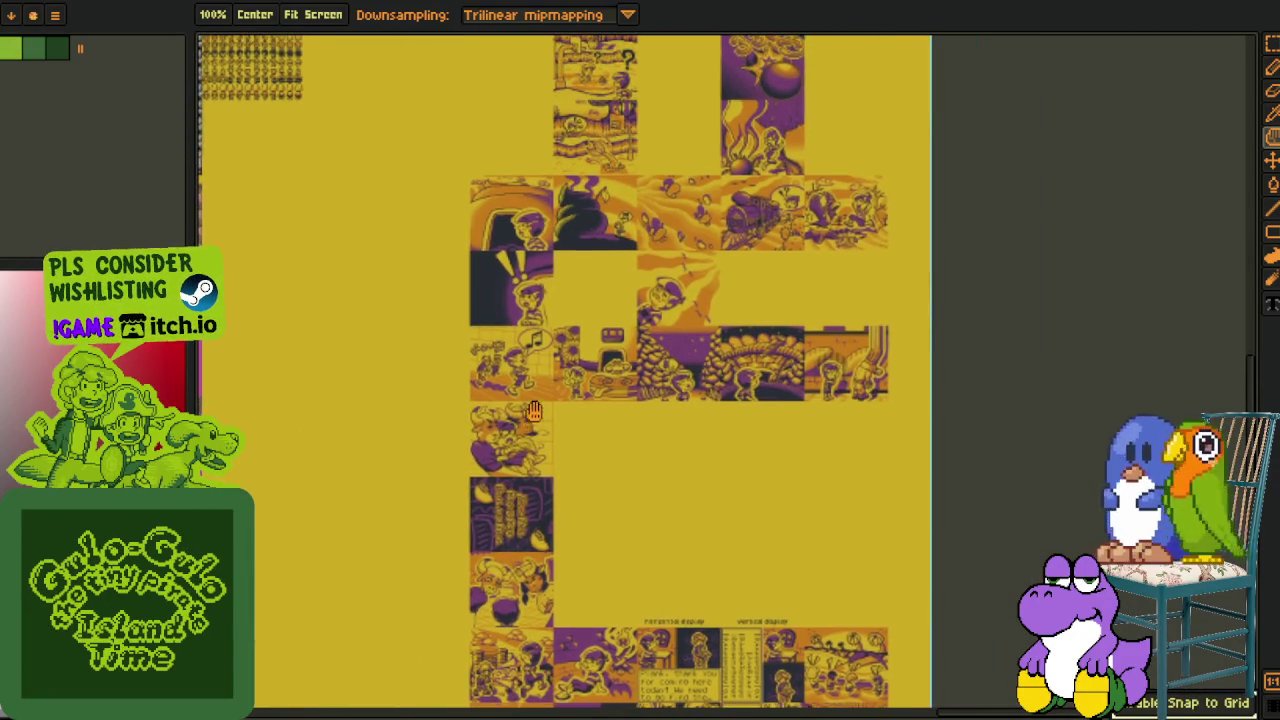
pyautogui.scroll(-4, 546, 510)
pyautogui.scroll(5, 546, 510)
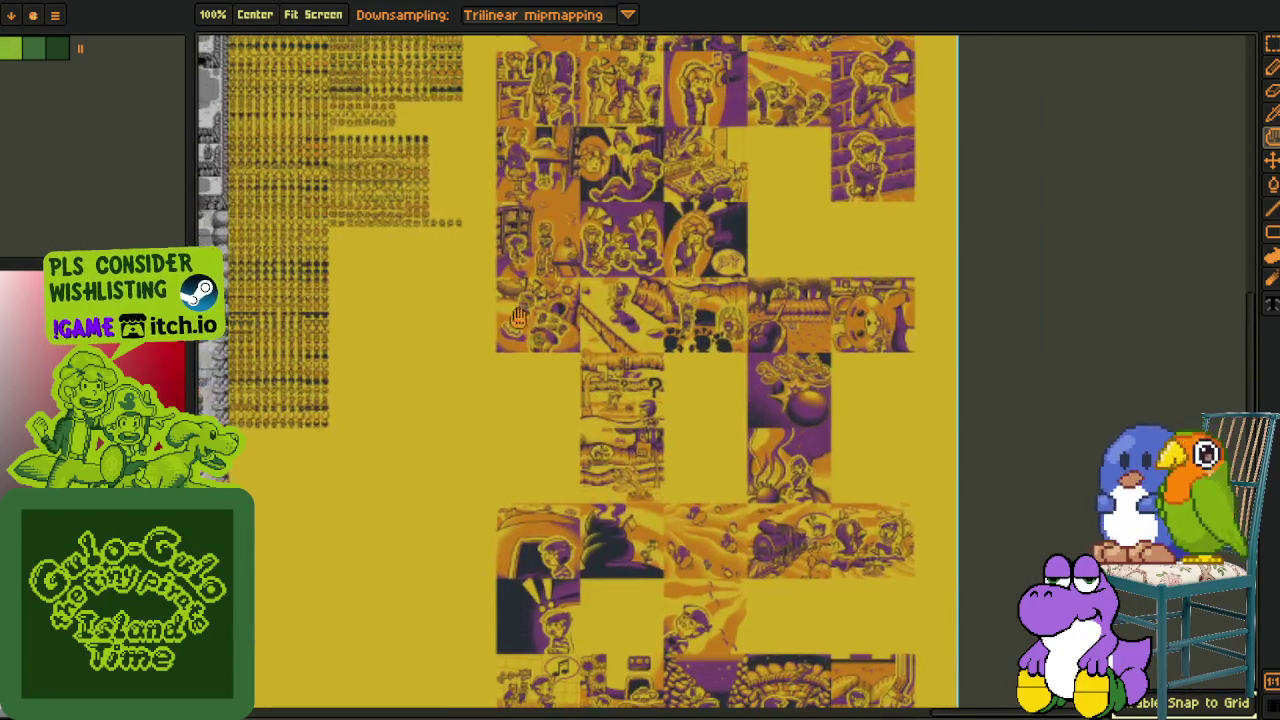
# Marquee-select the tree panel in the comic art, then zoom in on the small ghost sprite rows
pyautogui.press('m')
pyautogui.scroll(5, 515, 278)
pyautogui.moveTo(702, 462); pyautogui.dragTo(814, 543)
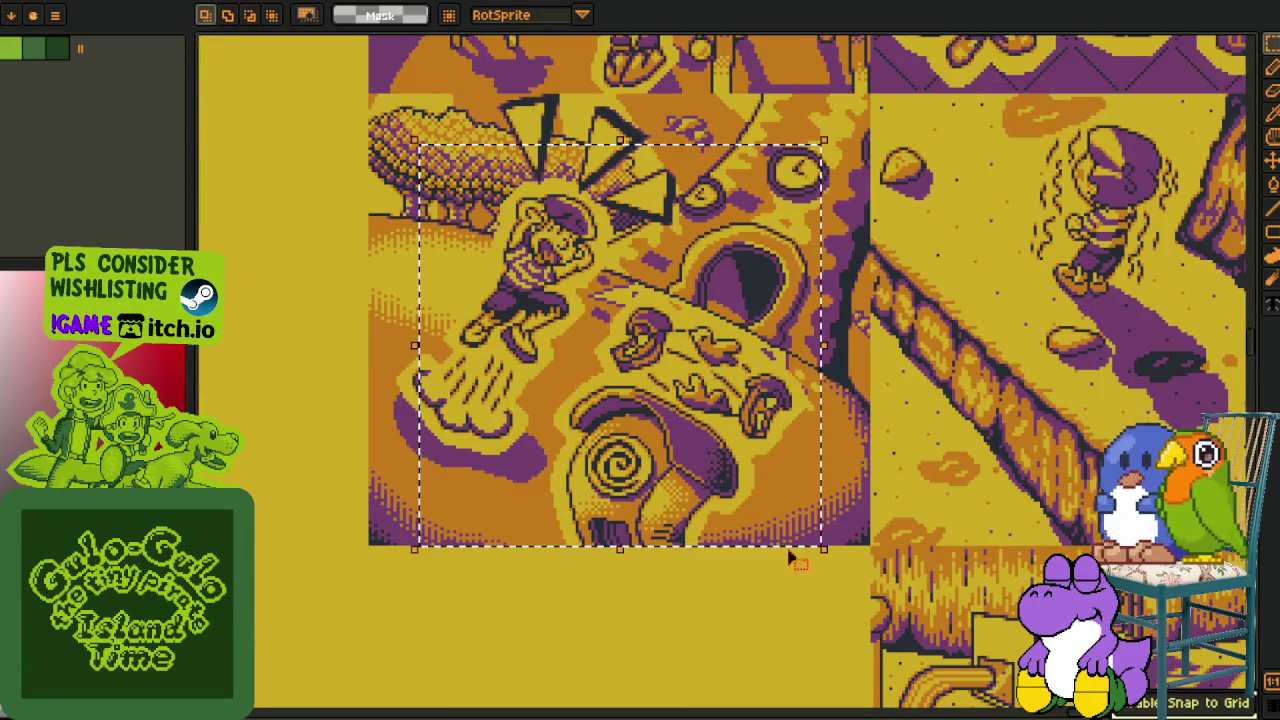
pyautogui.scroll(2, 712, 455)
pyautogui.scroll(-5, 712, 455)
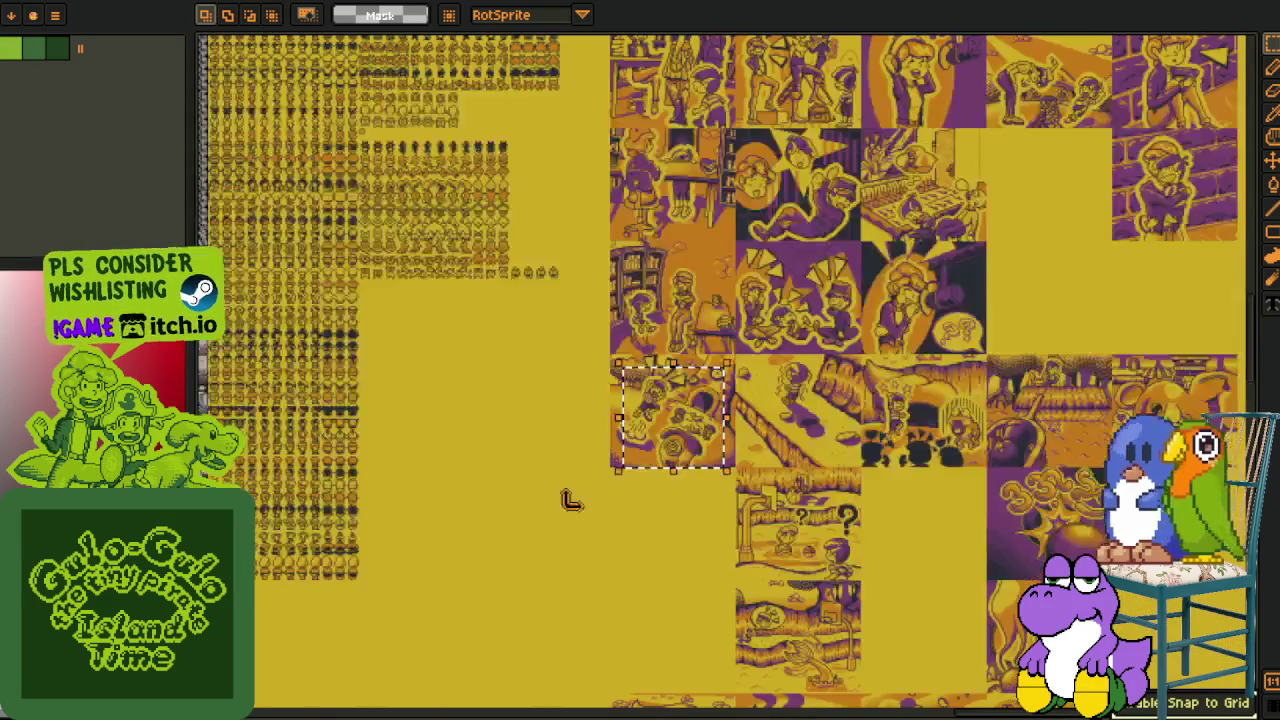
pyautogui.hscroll(-3, 497, 570)
pyautogui.scroll(2, 497, 570)
pyautogui.scroll(2, 383, 567)
pyautogui.scroll(-2, 383, 567)
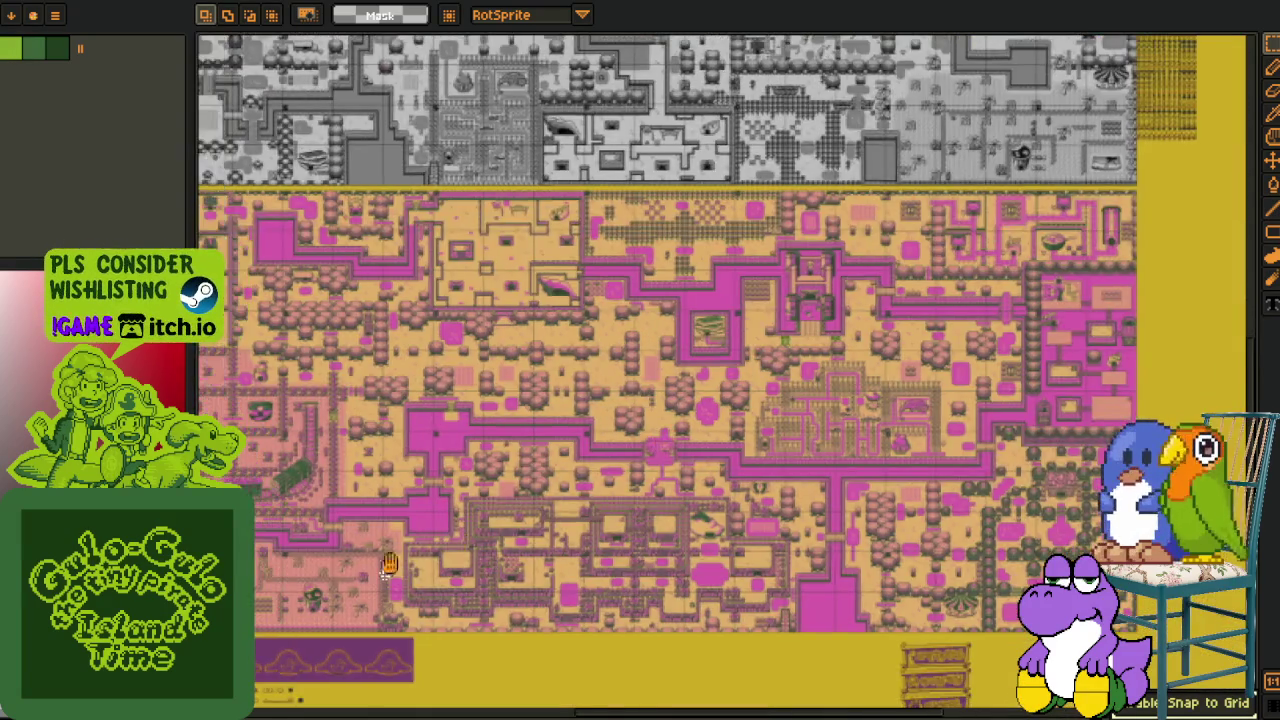
pyautogui.hscroll(-5, 450, 550)
pyautogui.scroll(-3, 516, 530)
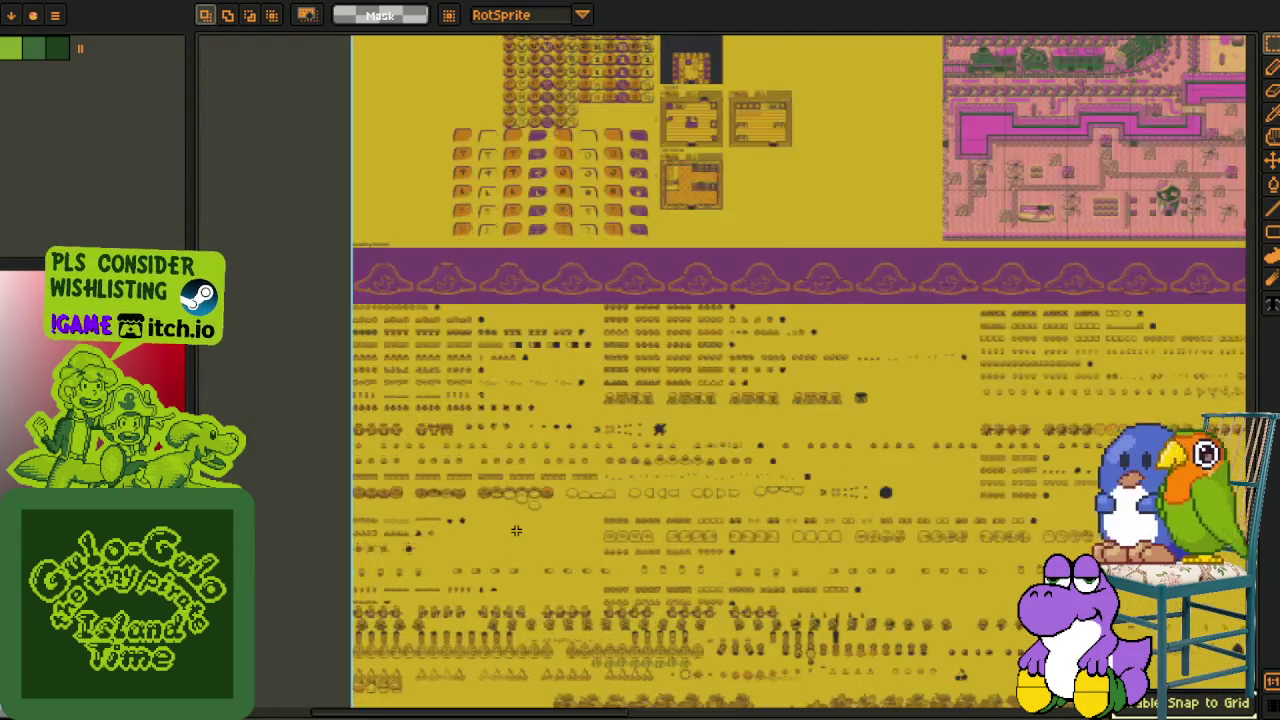
pyautogui.scroll(2, 516, 530)
pyautogui.moveTo(535, 410); pyautogui.dragTo(496, 365)
pyautogui.scroll(3, 496, 365)
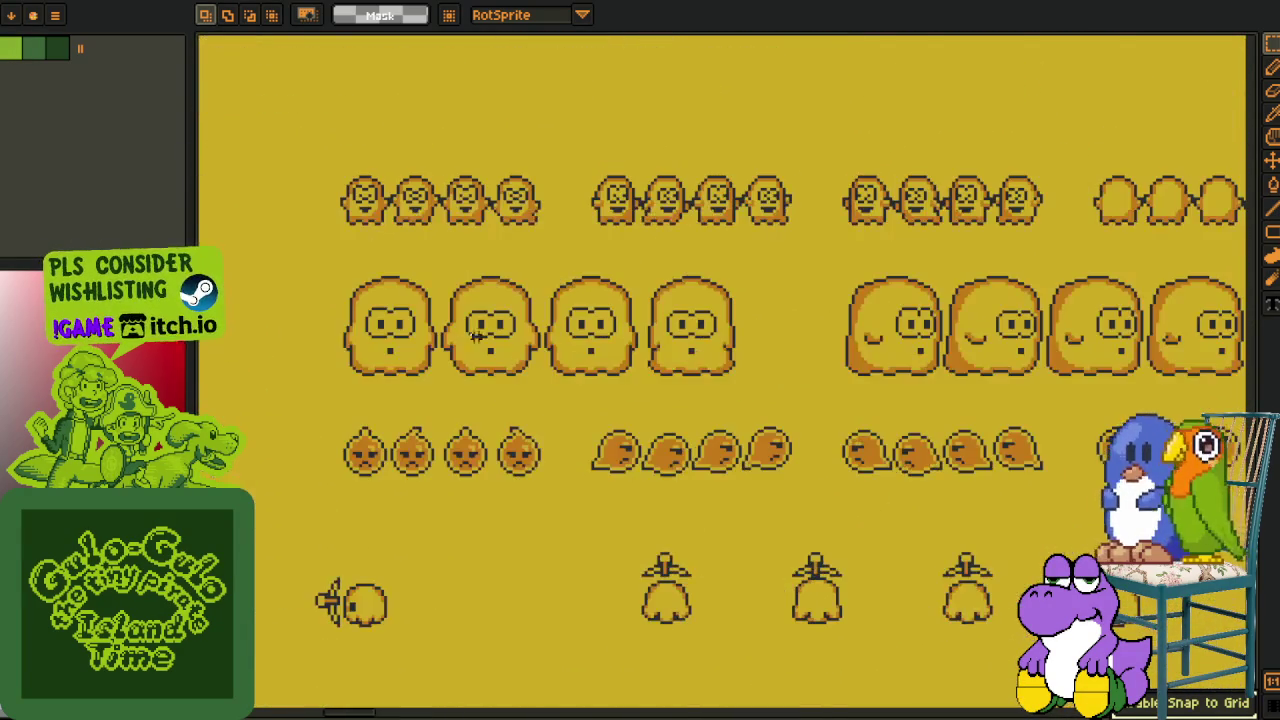
pyautogui.scroll(1, 357, 251)
pyautogui.moveTo(371, 215)
pyautogui.mouseDown()
pyautogui.moveTo(670, 436)
pyautogui.moveTo(1045, 441)
pyautogui.moveTo(965, 447)
pyautogui.mouseUp()
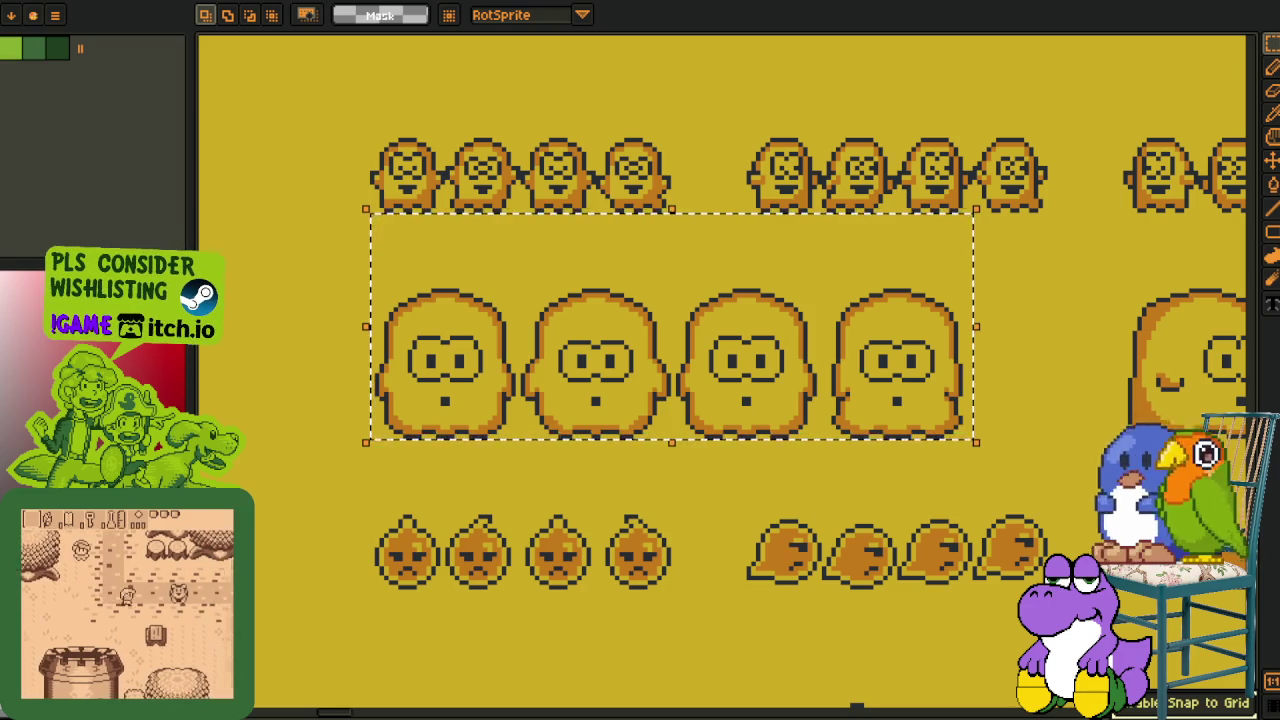
pyautogui.moveTo(435, 438); pyautogui.dragTo(391, 508)
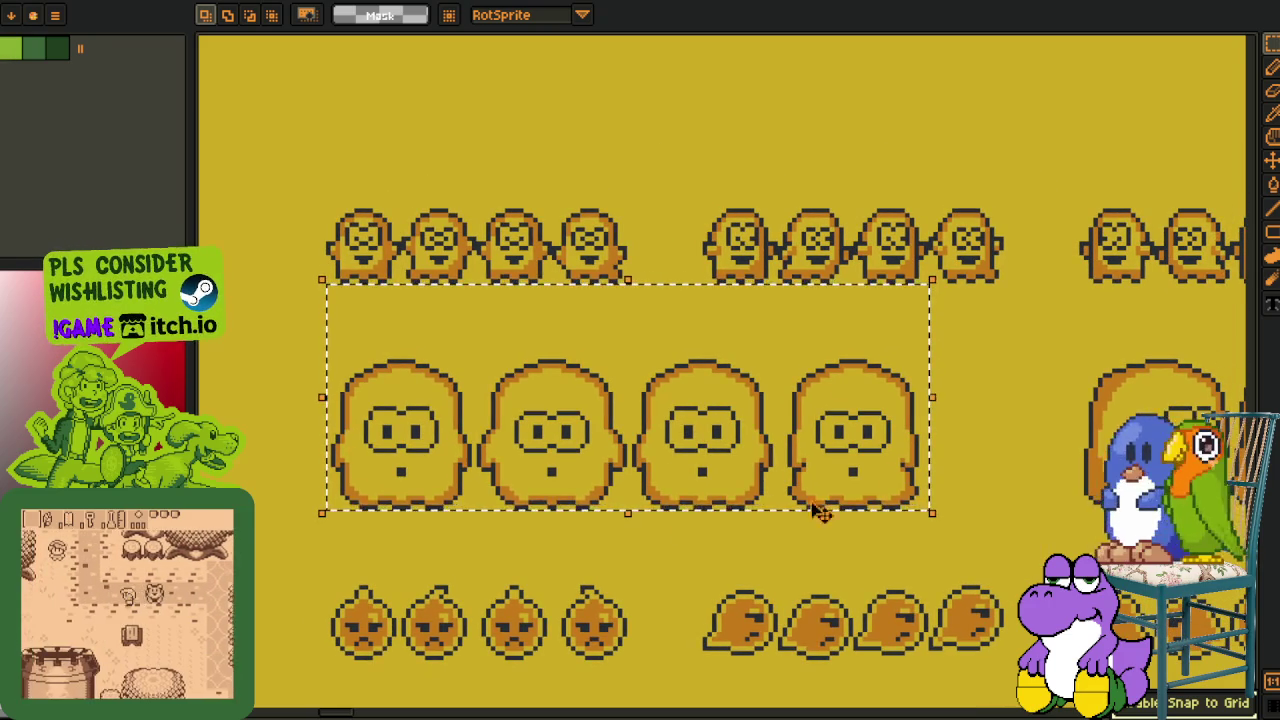
pyautogui.hotkey('ctrl', 'd')
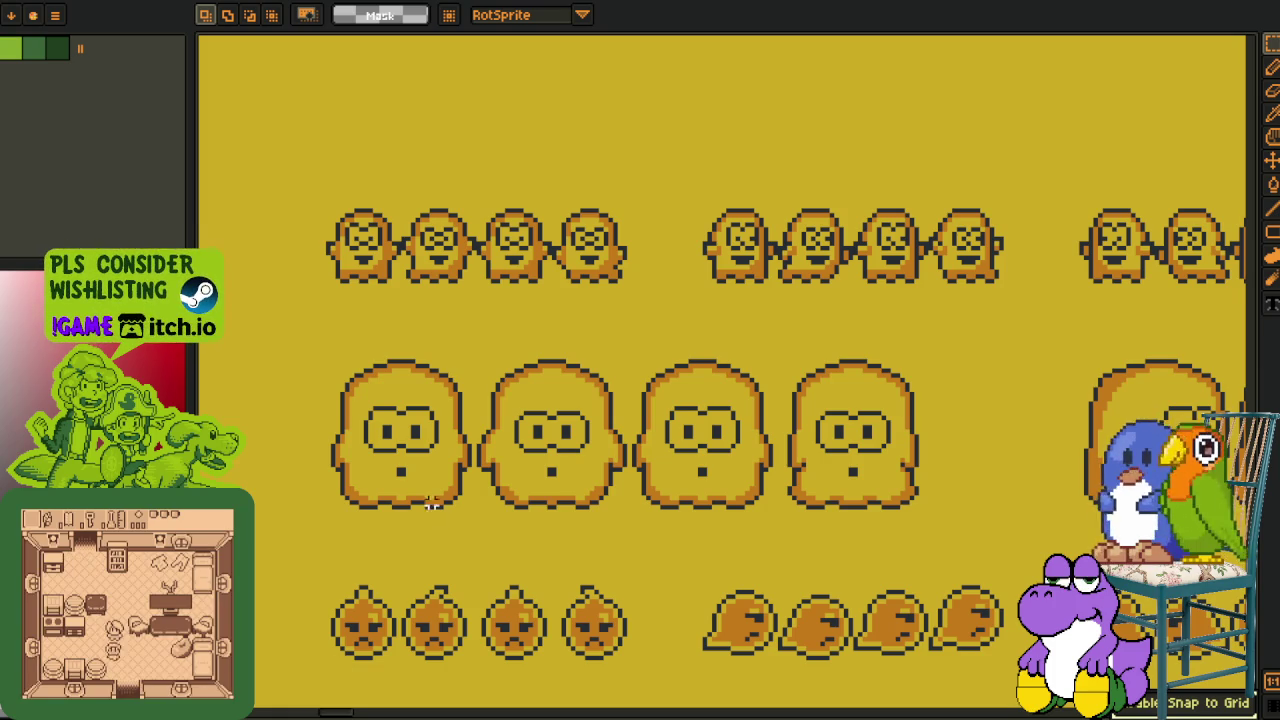
pyautogui.moveTo(405, 472); pyautogui.dragTo(413, 464)
pyautogui.moveTo(328, 346); pyautogui.dragTo(940, 505)
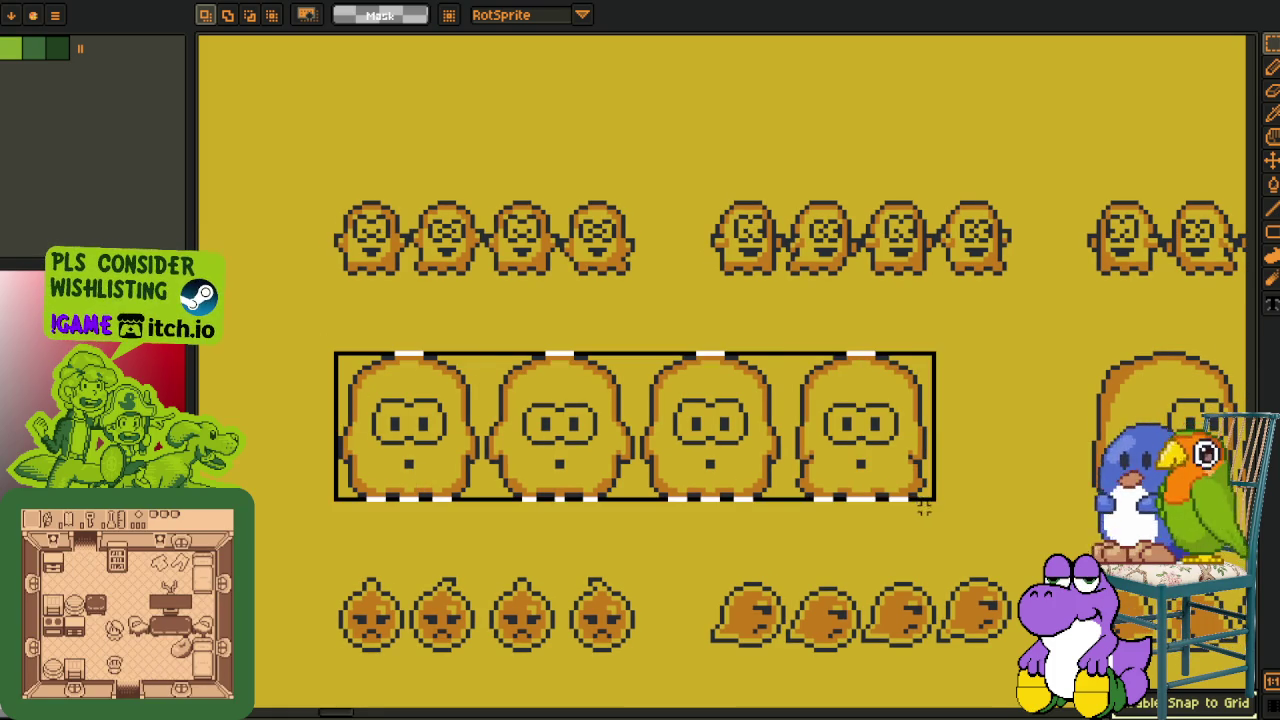
pyautogui.scroll(1, 460, 478)
pyautogui.moveTo(443, 449); pyautogui.dragTo(514, 480)
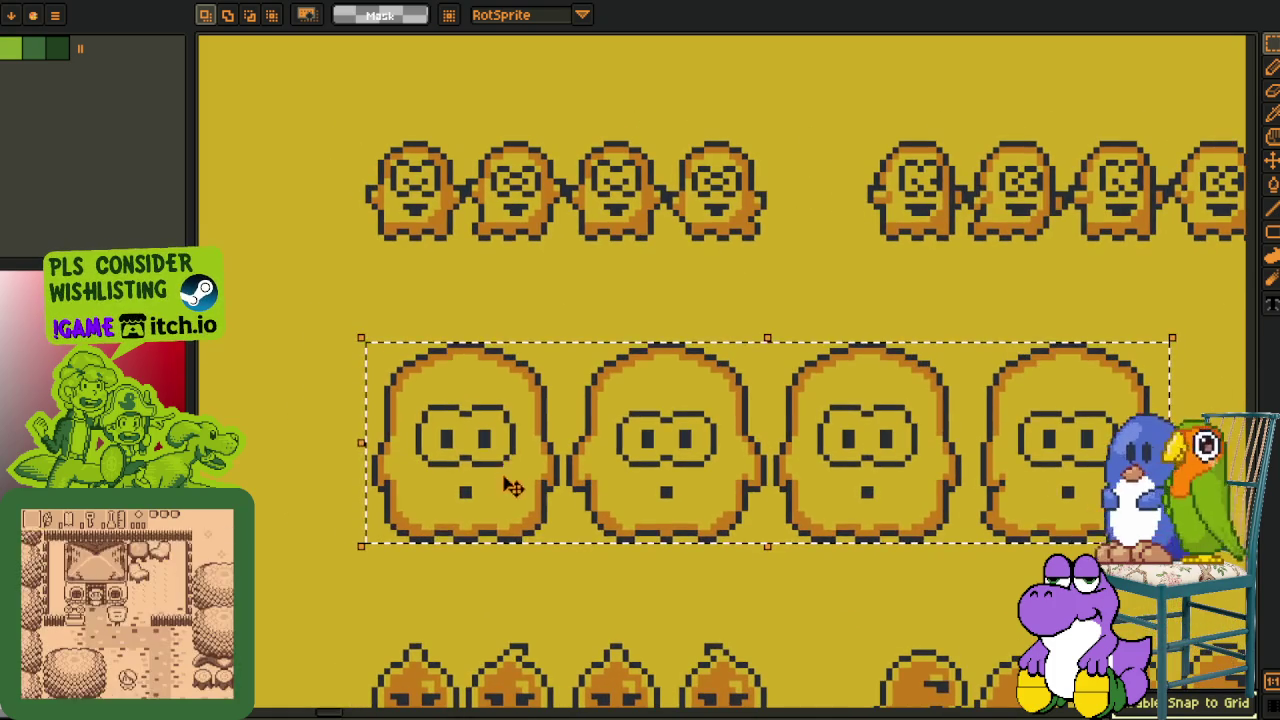
pyautogui.scroll(-2, 580, 442)
pyautogui.scroll(-1, 583, 455)
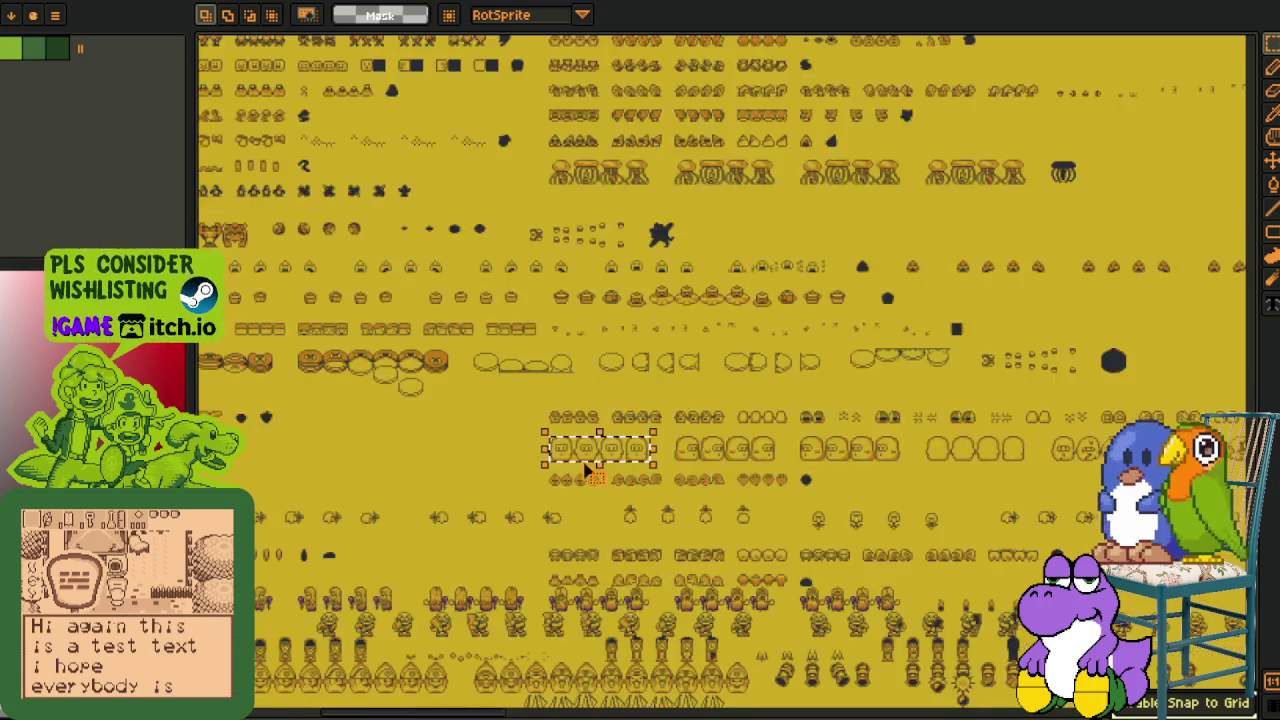
pyautogui.scroll(1, 584, 465)
pyautogui.scroll(1, 530, 377)
pyautogui.scroll(1, 480, 333)
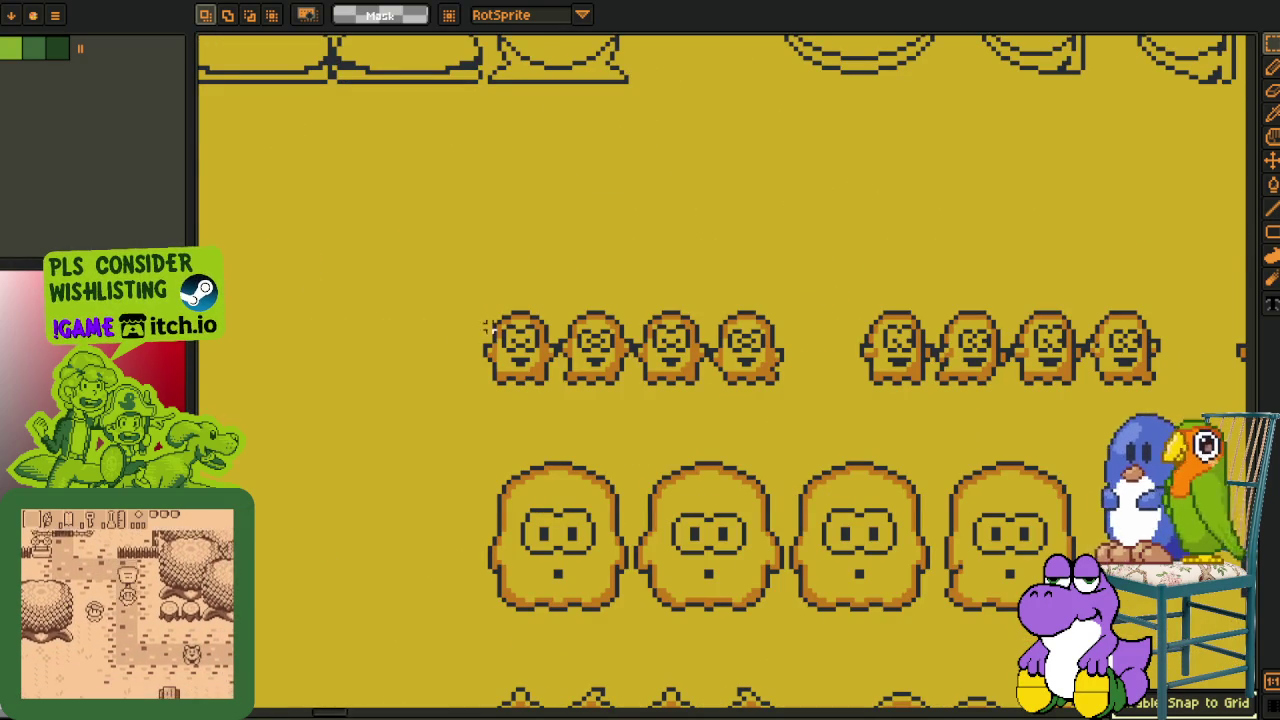
pyautogui.moveTo(494, 458); pyautogui.dragTo(714, 612)
pyautogui.moveTo(466, 289); pyautogui.dragTo(979, 401)
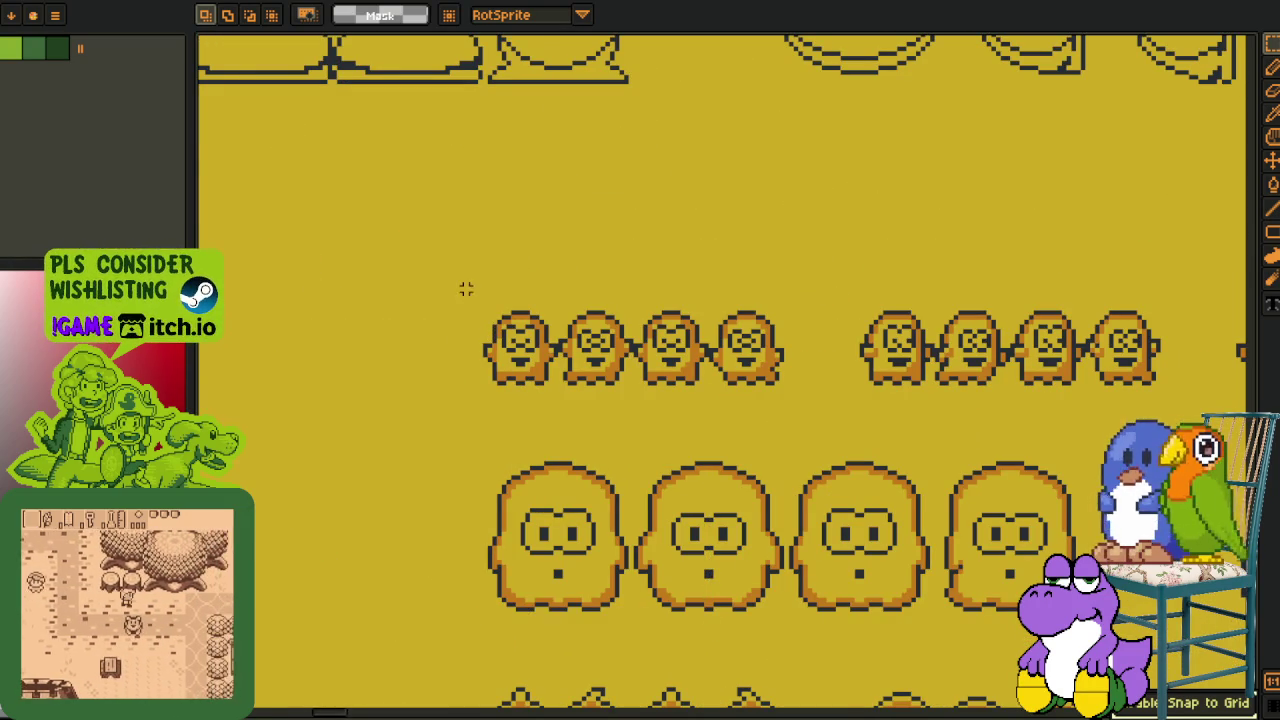
pyautogui.scroll(-2, 979, 401)
pyautogui.scroll(2, 535, 318)
pyautogui.scroll(1, 535, 318)
pyautogui.moveTo(491, 320); pyautogui.dragTo(1100, 400)
pyautogui.scroll(-2, 894, 417)
pyautogui.moveTo(635, 460)
pyautogui.mouseDown()
pyautogui.moveTo(725, 470)
pyautogui.moveTo(523, 444)
pyautogui.mouseUp()
pyautogui.scroll(1, 725, 470)
pyautogui.scroll(-1, 725, 470)
pyautogui.scroll(1, 523, 444)
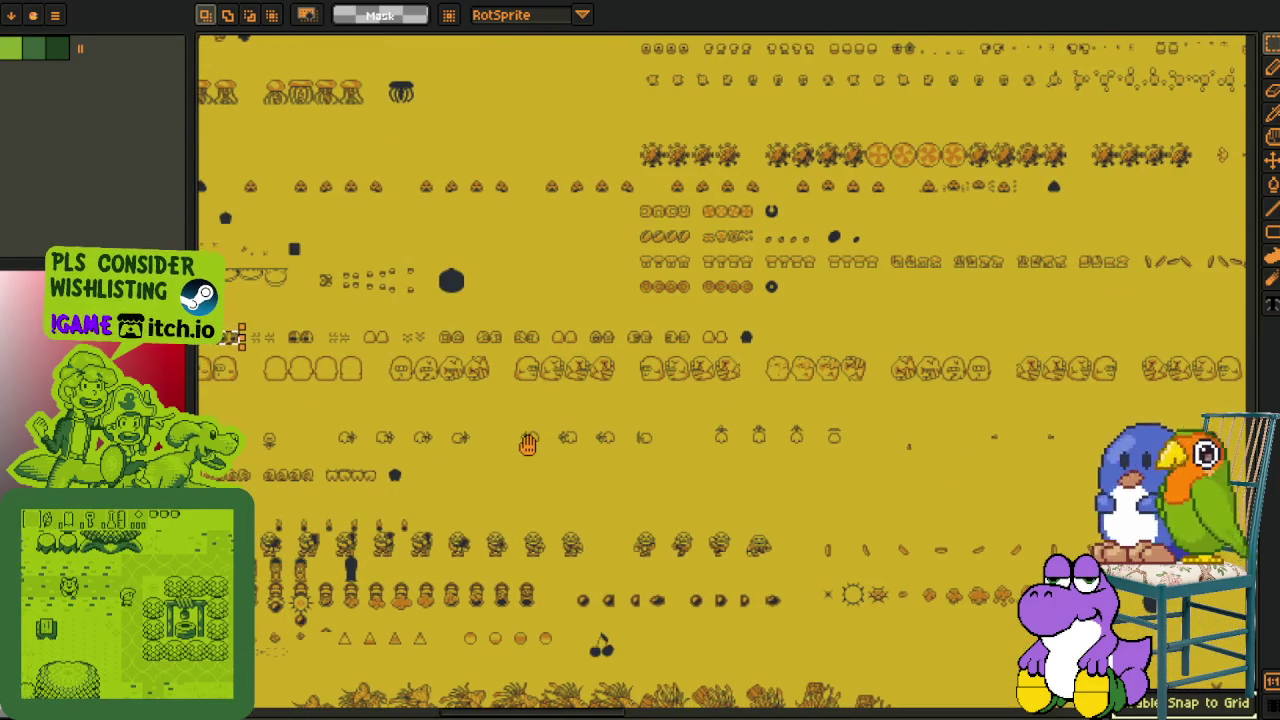
pyautogui.moveTo(623, 437); pyautogui.dragTo(698, 437)
pyautogui.moveTo(874, 393); pyautogui.dragTo(1150, 367)
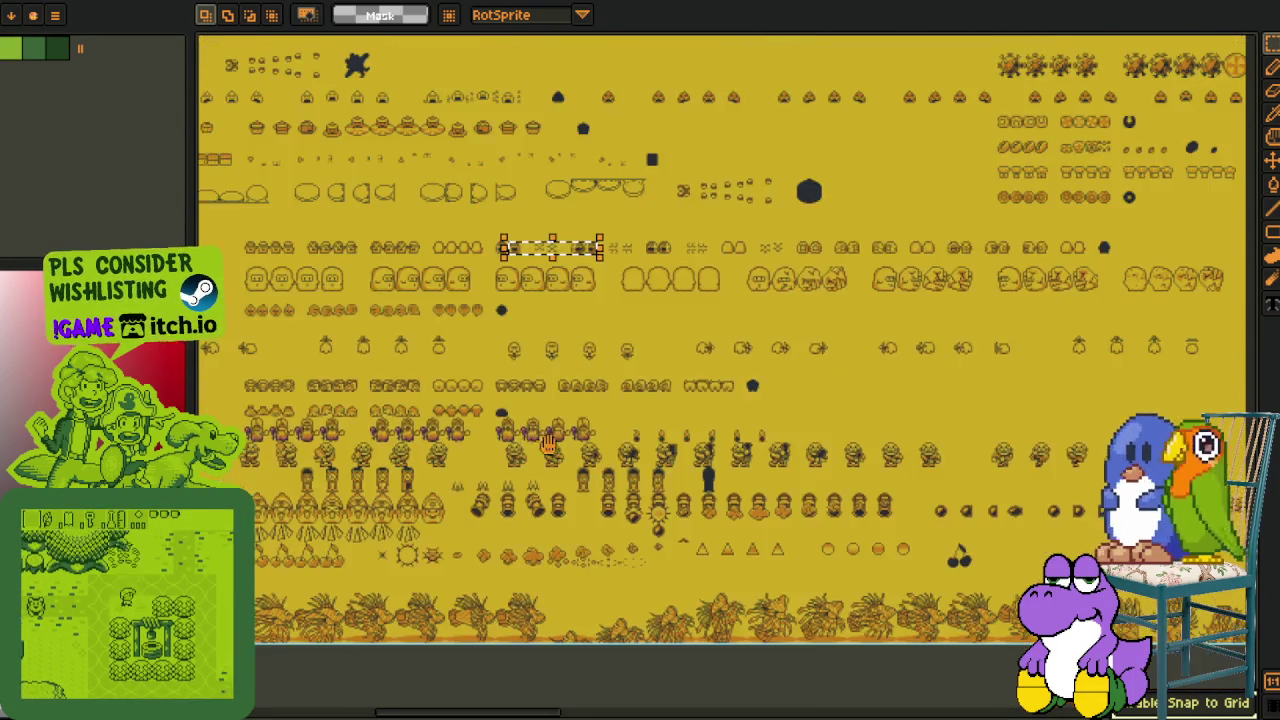
pyautogui.scroll(2, 414, 371)
pyautogui.scroll(1, 565, 533)
pyautogui.moveTo(565, 533); pyautogui.dragTo(622, 685)
pyautogui.scroll(1, 488, 353)
pyautogui.moveTo(486, 277); pyautogui.dragTo(655, 425)
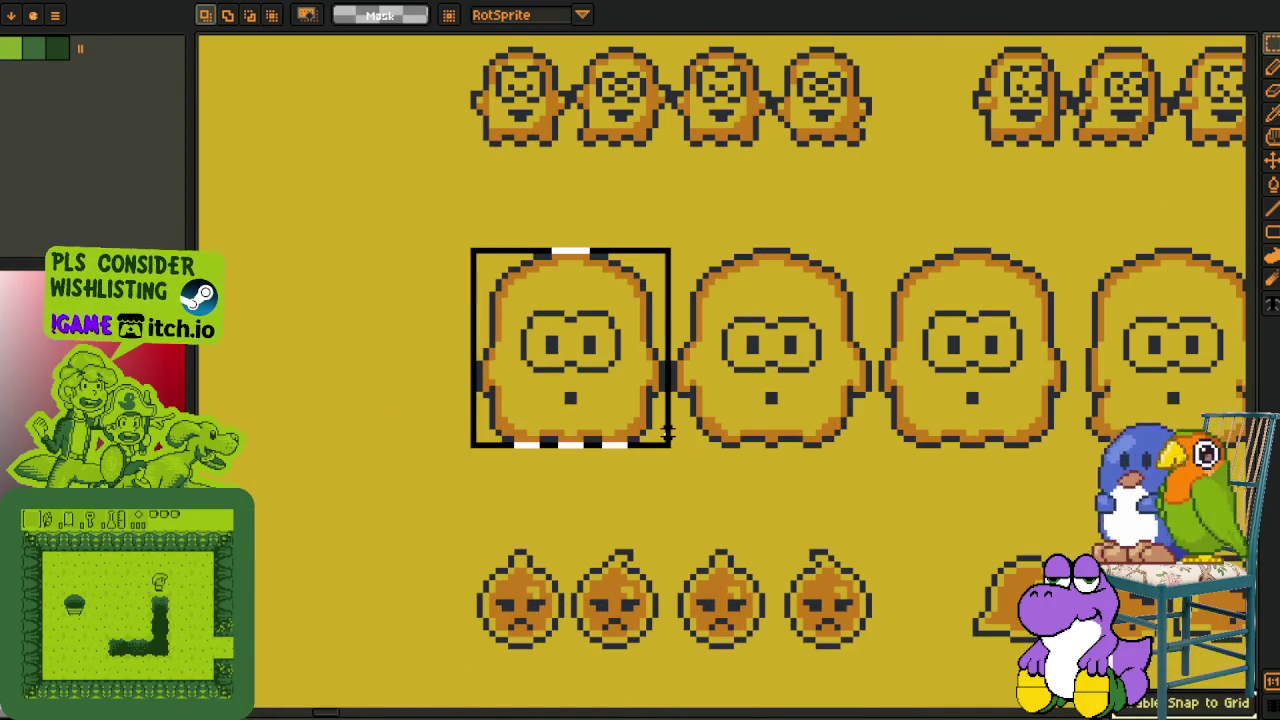
pyautogui.scroll(-3, 530, 398)
pyautogui.moveTo(540, 650); pyautogui.dragTo(600, 420)
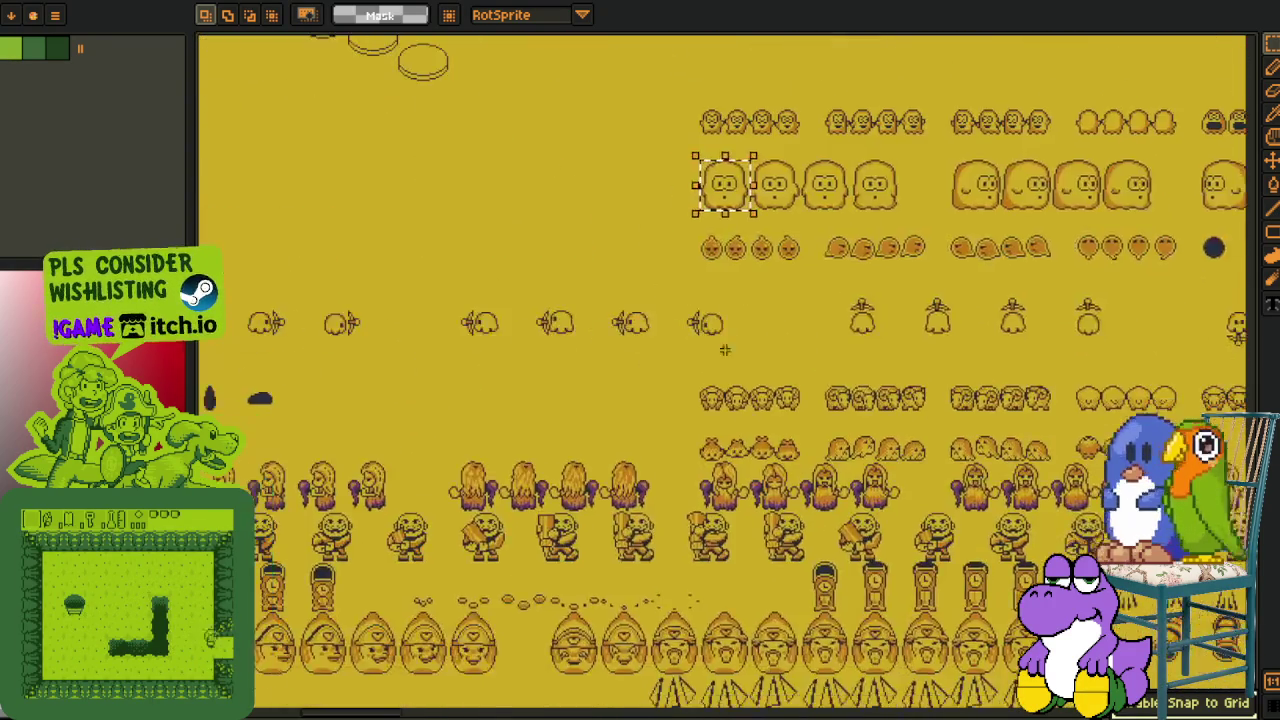
pyautogui.moveTo(620, 640)
pyautogui.mouseDown()
pyautogui.moveTo(624, 481)
pyautogui.moveTo(858, 715)
pyautogui.mouseUp()
pyautogui.scroll(2, 450, 400)
pyautogui.moveTo(418, 312)
pyautogui.mouseDown()
pyautogui.moveTo(875, 466)
pyautogui.moveTo(520, 500)
pyautogui.mouseUp()
pyautogui.scroll(-3, 897, 471)
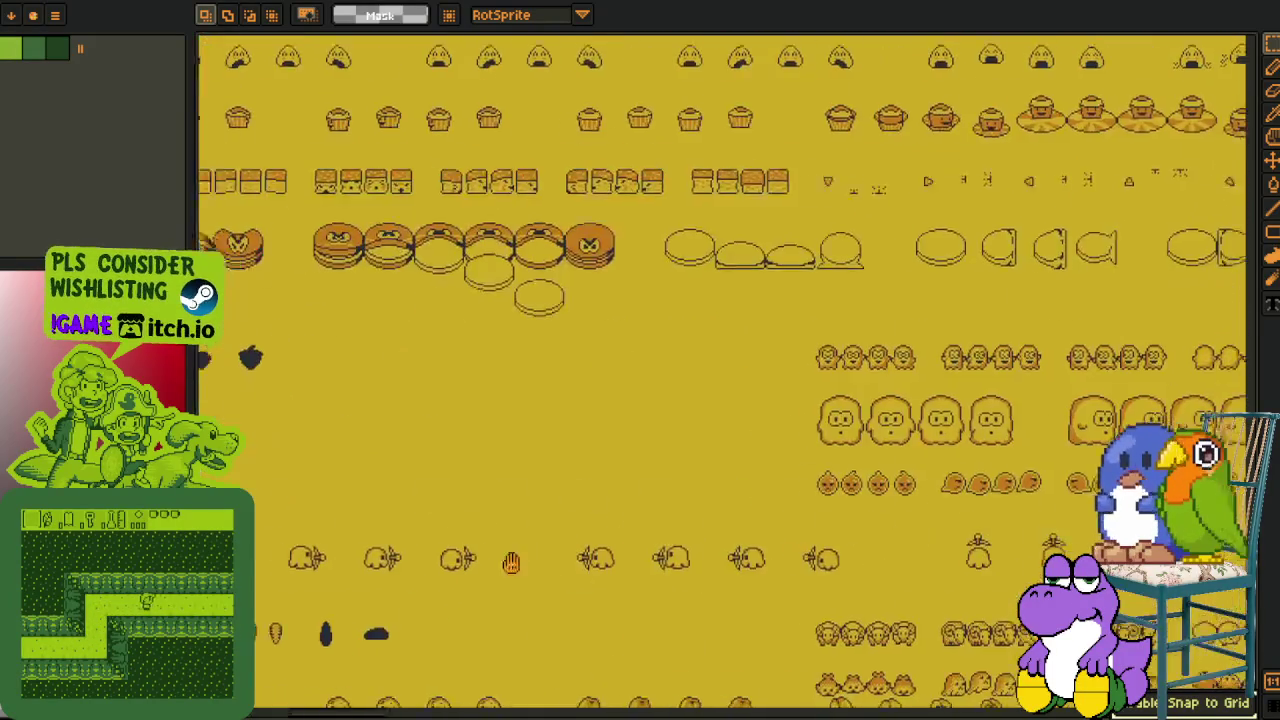
pyautogui.scroll(3, 620, 400)
pyautogui.moveTo(478, 340); pyautogui.dragTo(684, 546)
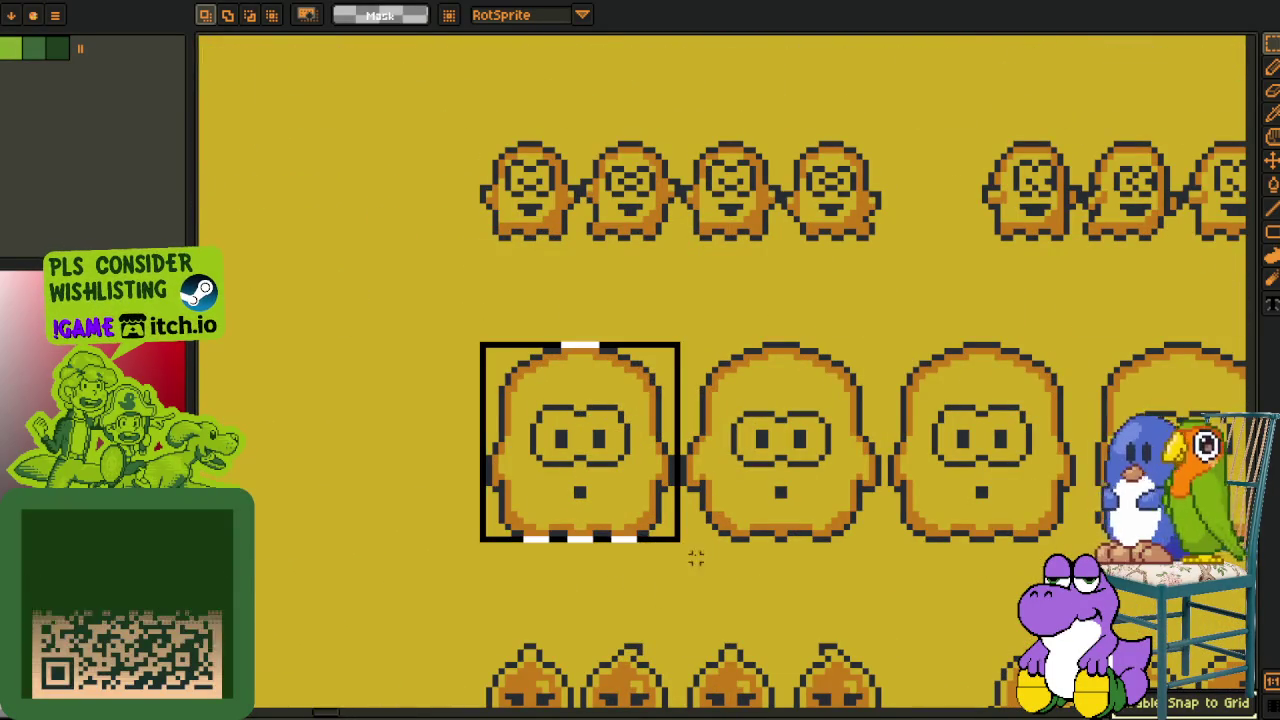
pyautogui.scroll(-5, 745, 519)
pyautogui.moveTo(745, 519); pyautogui.dragTo(707, 343)
pyautogui.scroll(-2, 707, 343)
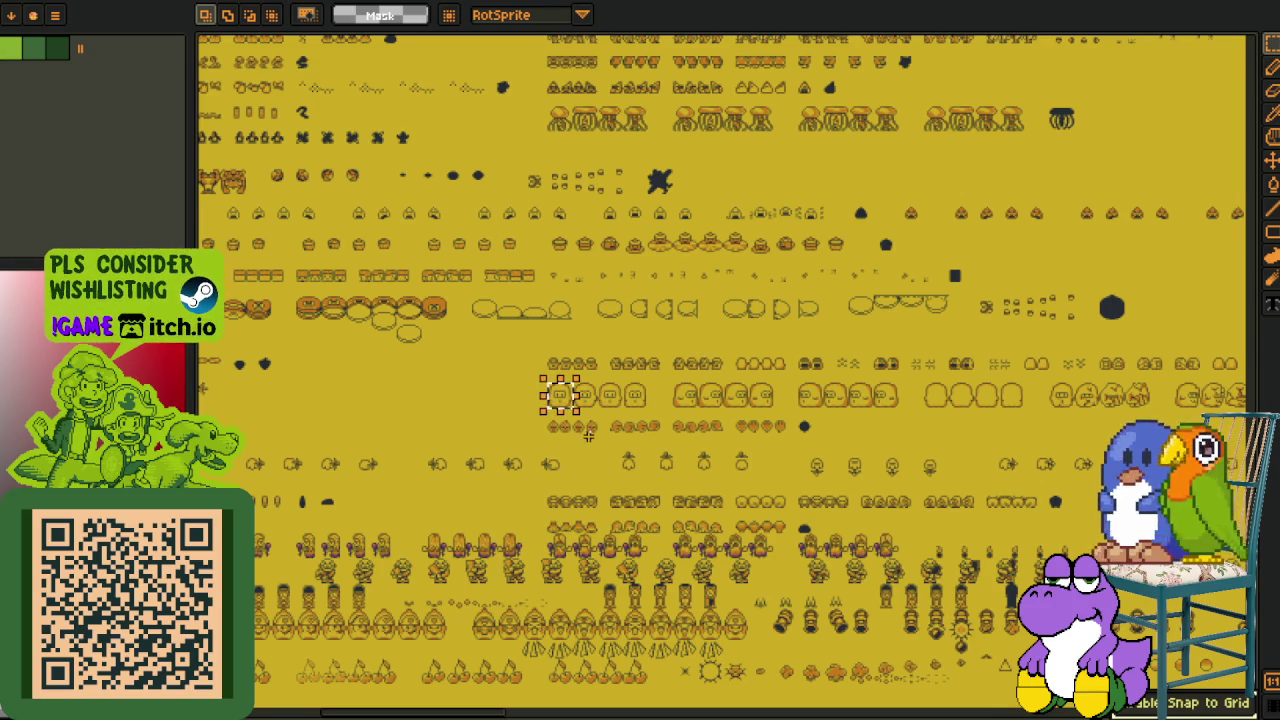
pyautogui.scroll(4, 572, 428)
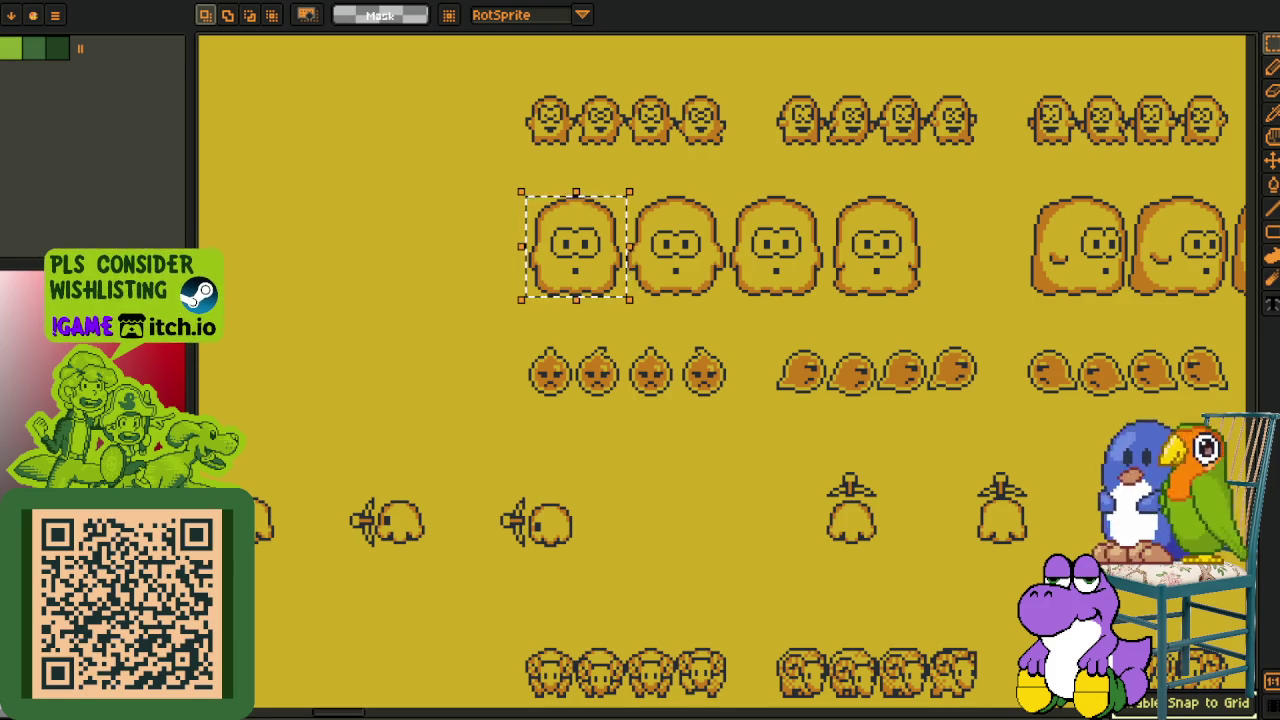
pyautogui.moveTo(393, 535); pyautogui.dragTo(273, 630)
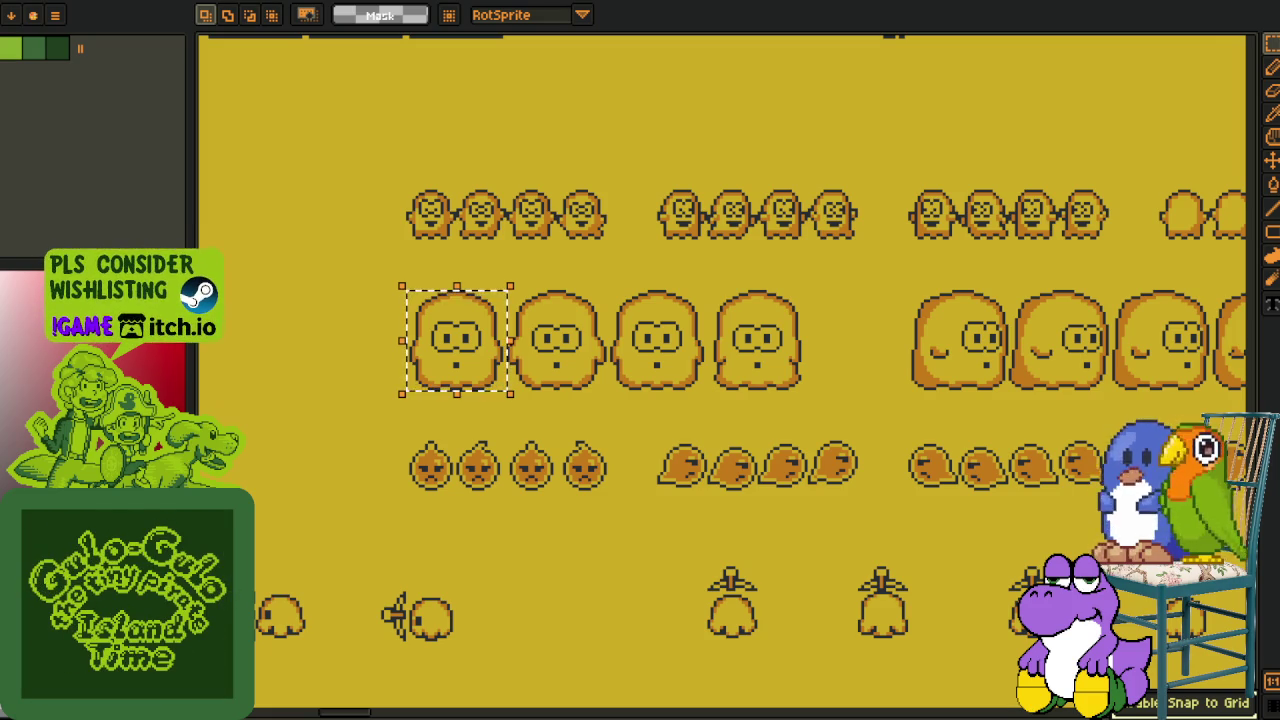
pyautogui.scroll(1, 370, 420)
pyautogui.scroll(1, 370, 420)
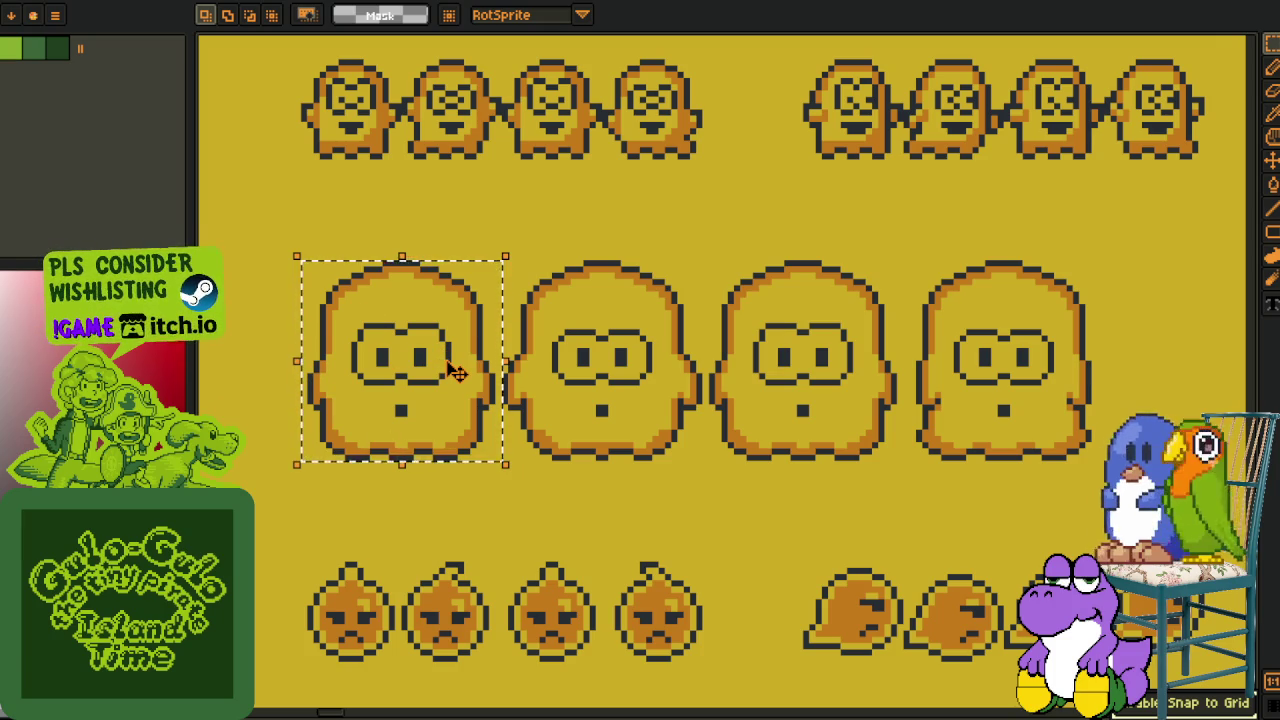
pyautogui.scroll(-2, 453, 372)
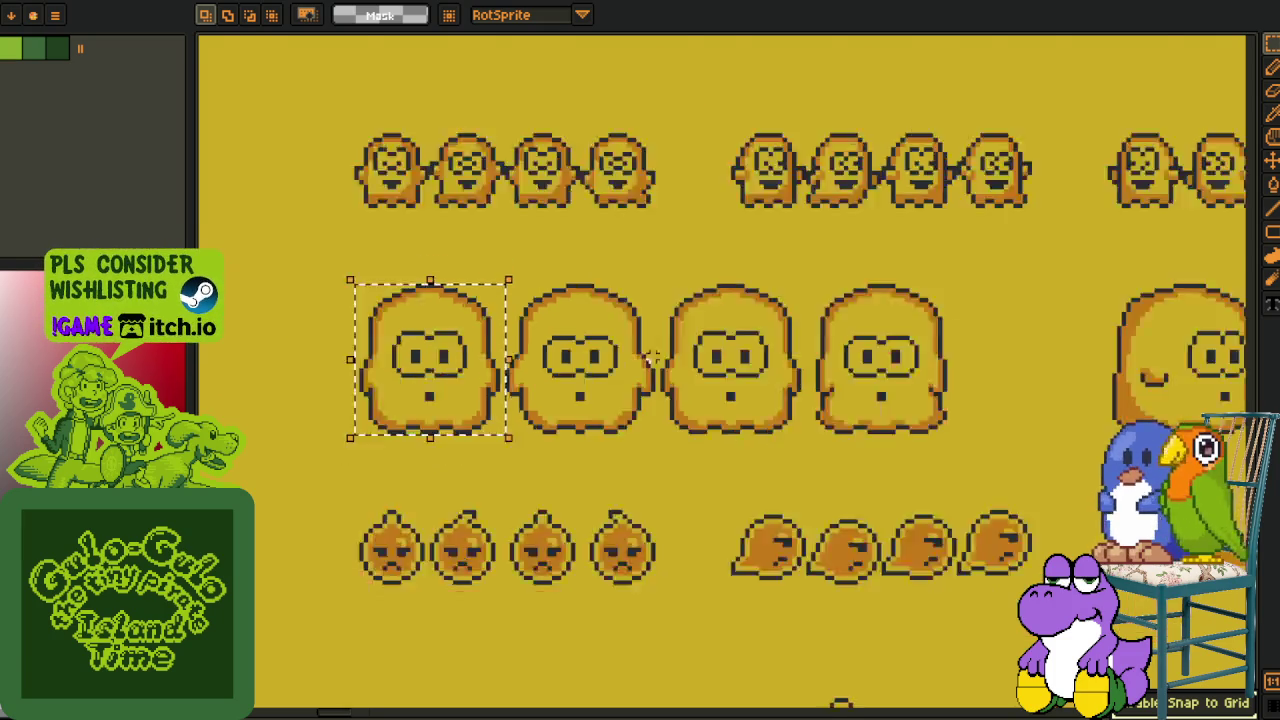
pyautogui.scroll(-2, 430, 372)
pyautogui.hscroll(5, 318, 479)
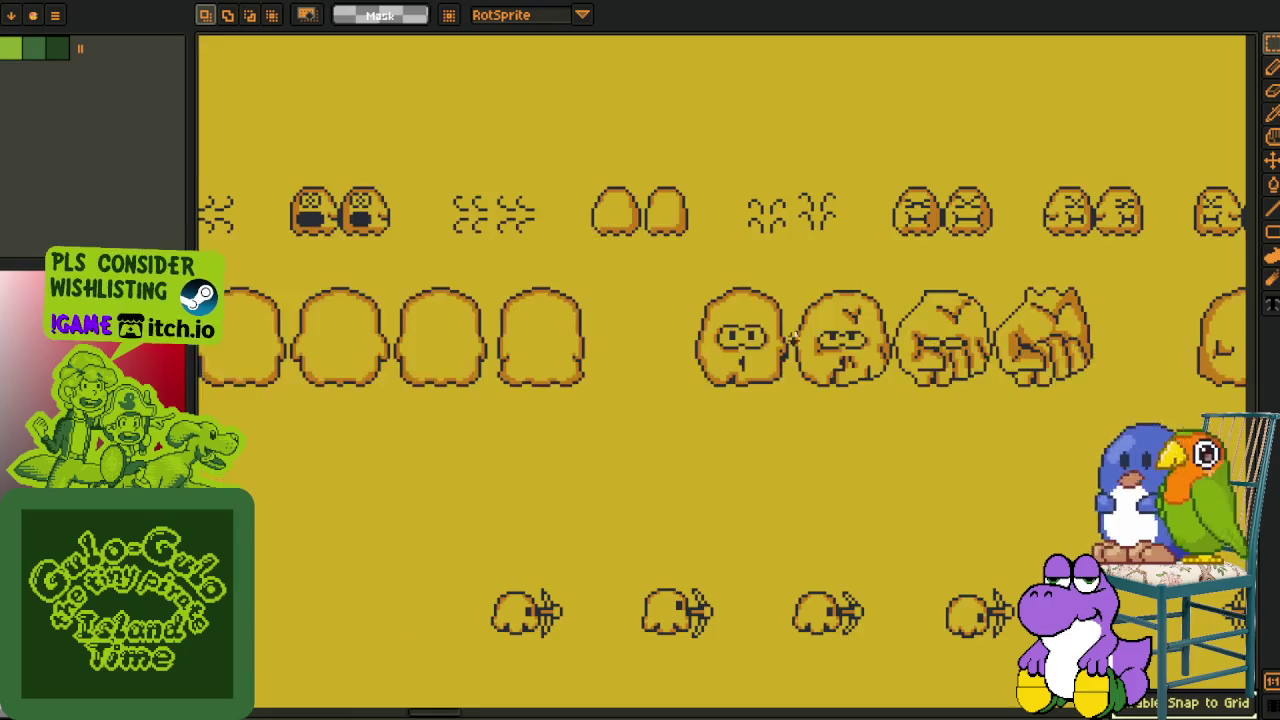
# Select the four crumpling ghost frames to inspect them
pyautogui.scroll(1, 500, 370)
pyautogui.moveTo(240, 332); pyautogui.dragTo(814, 443)
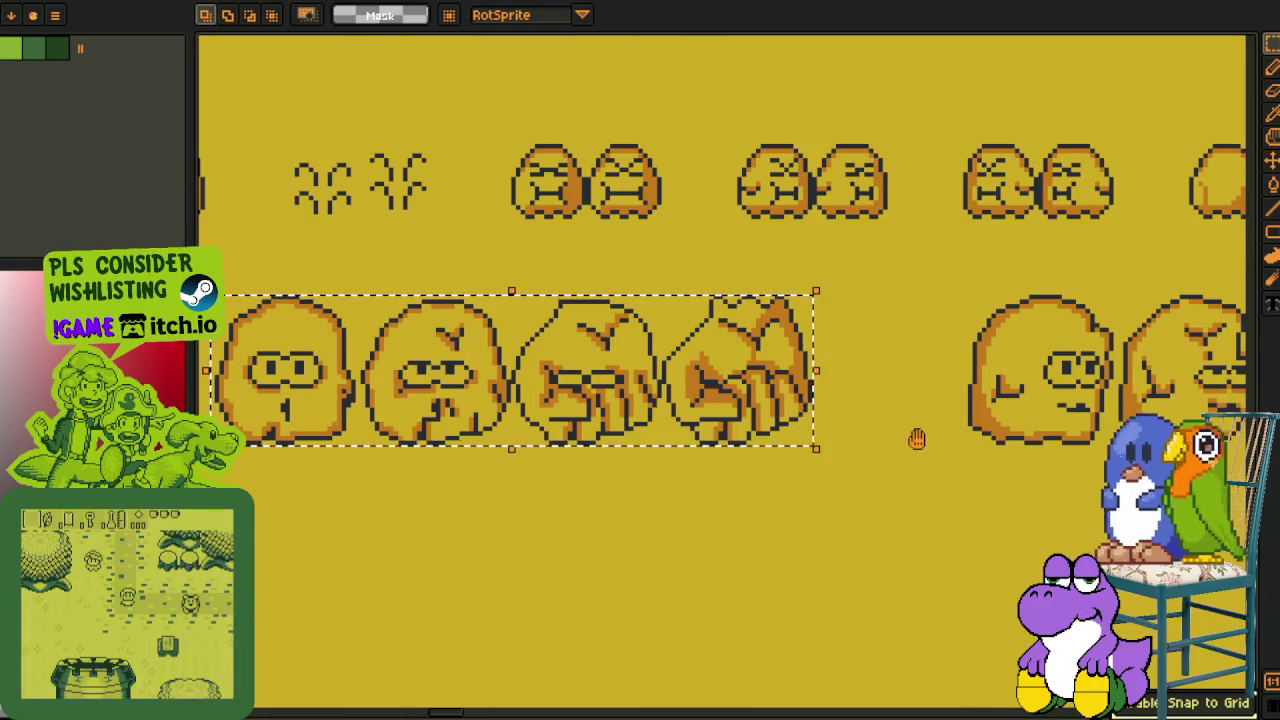
pyautogui.hscroll(5, 917, 437)
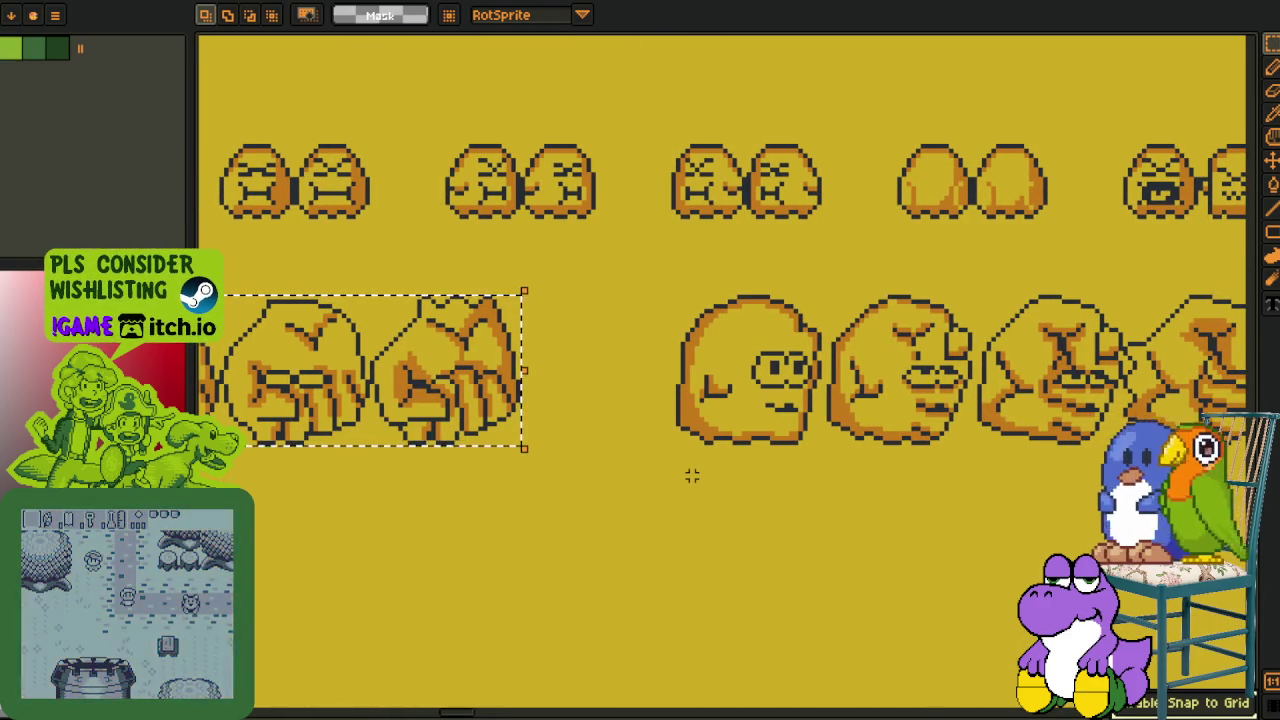
pyautogui.scroll(-1, 692, 476)
pyautogui.scroll(-2, 703, 474)
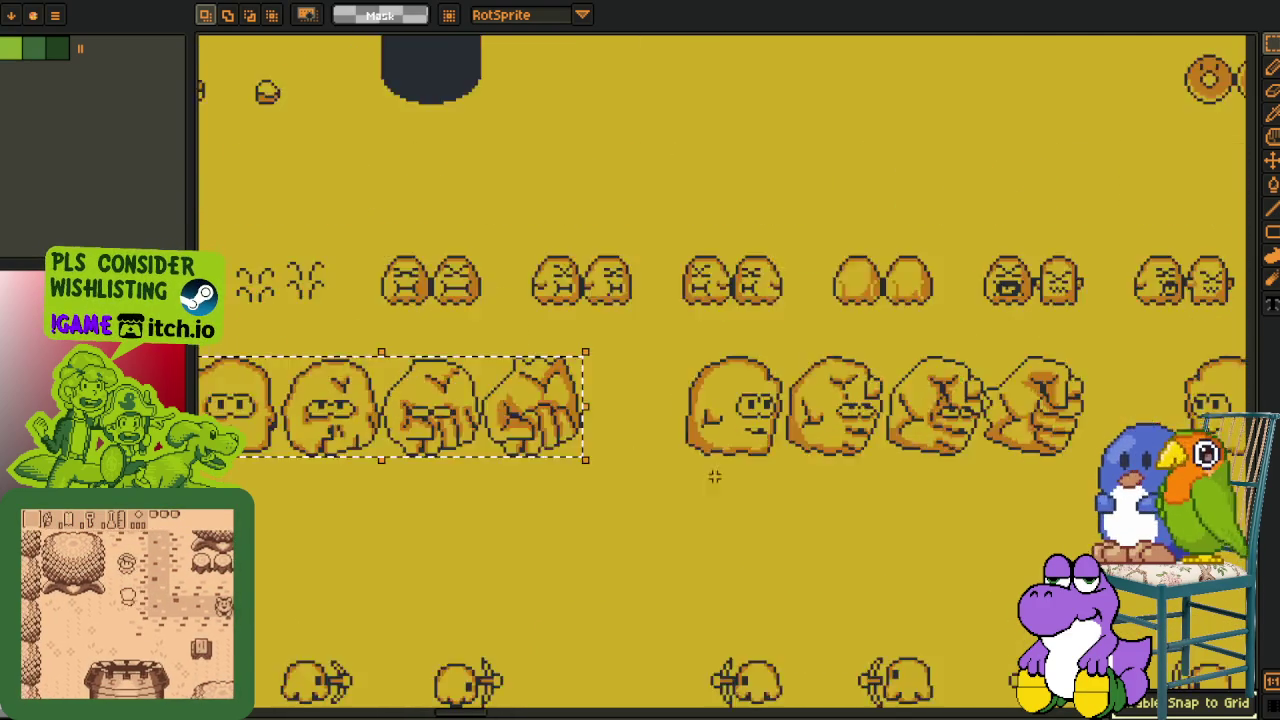
pyautogui.scroll(1, 800, 470)
pyautogui.hscroll(3, 840, 461)
pyautogui.hscroll(3, 780, 420)
pyautogui.scroll(3, 724, 364)
# Select the row of rock-pile sprites, then deselect it
pyautogui.moveTo(397, 150); pyautogui.dragTo(1139, 558)
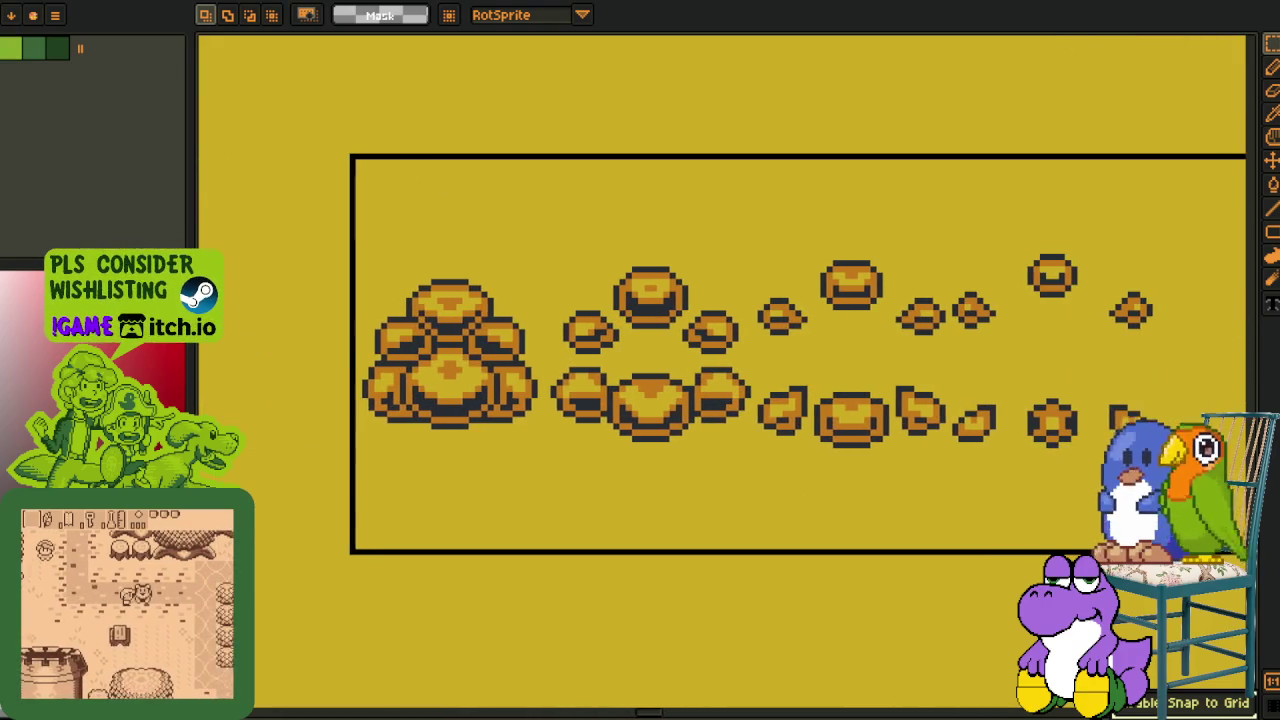
pyautogui.scroll(-1, 930, 462)
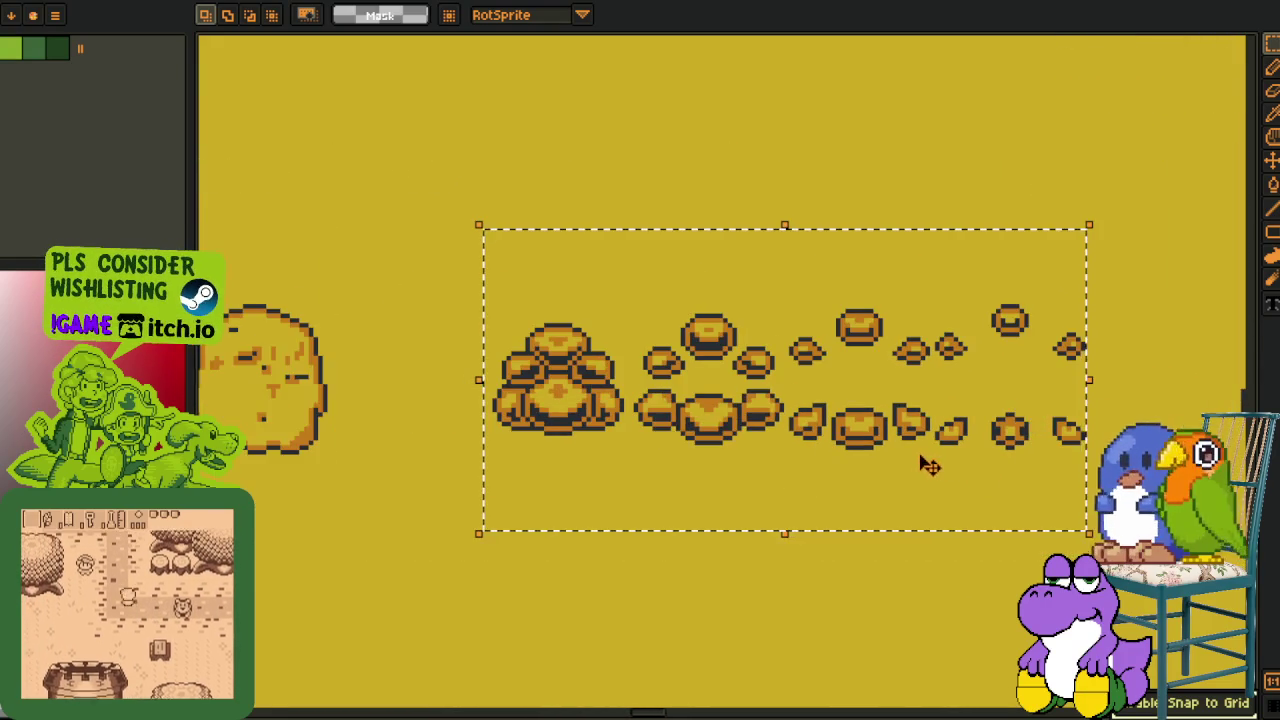
pyautogui.hscroll(3, 829, 449)
pyautogui.scroll(-1, 487, 410)
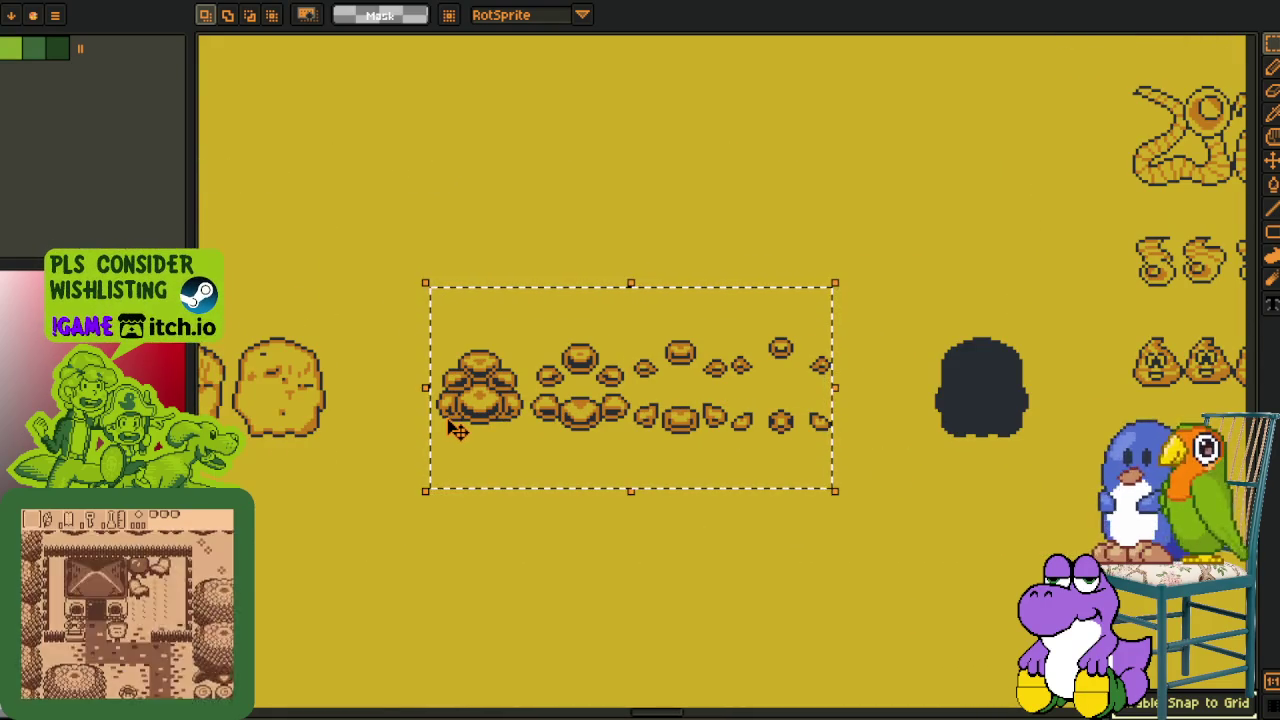
pyautogui.click(424, 413)
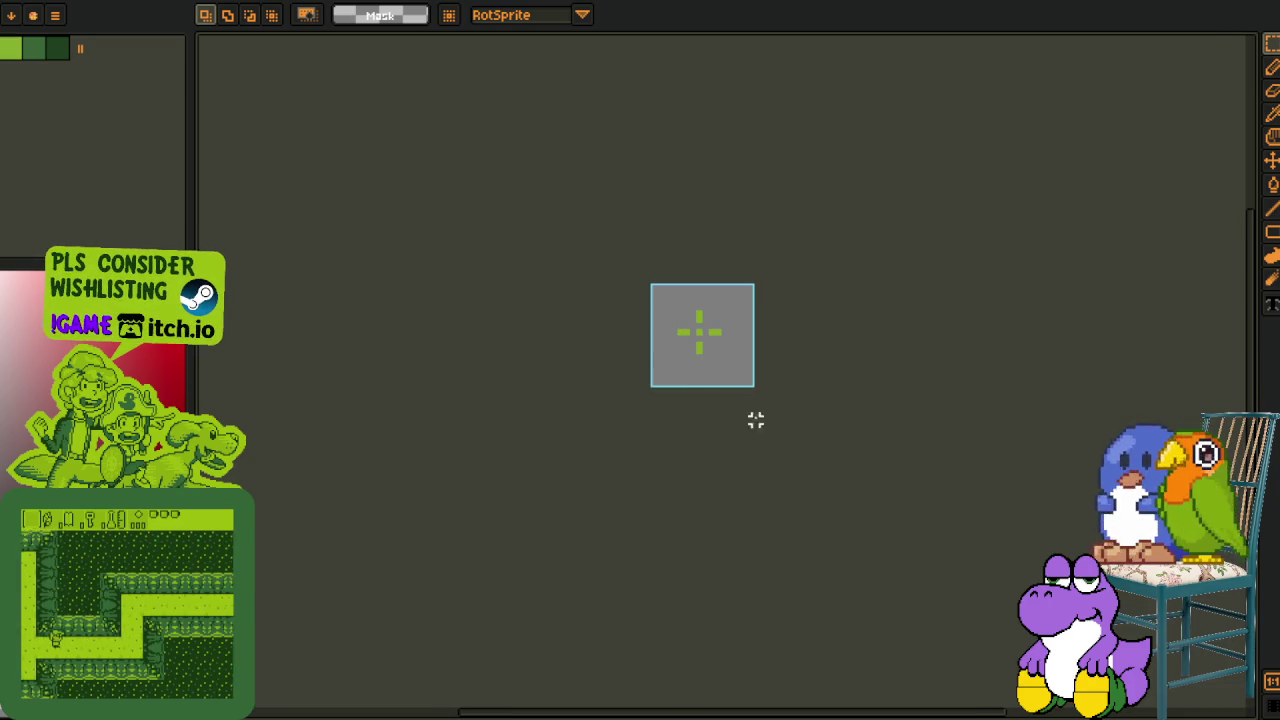
# Play the flame sprite animation, then the ghost sprite animation, to check them
pyautogui.click(538, 626)
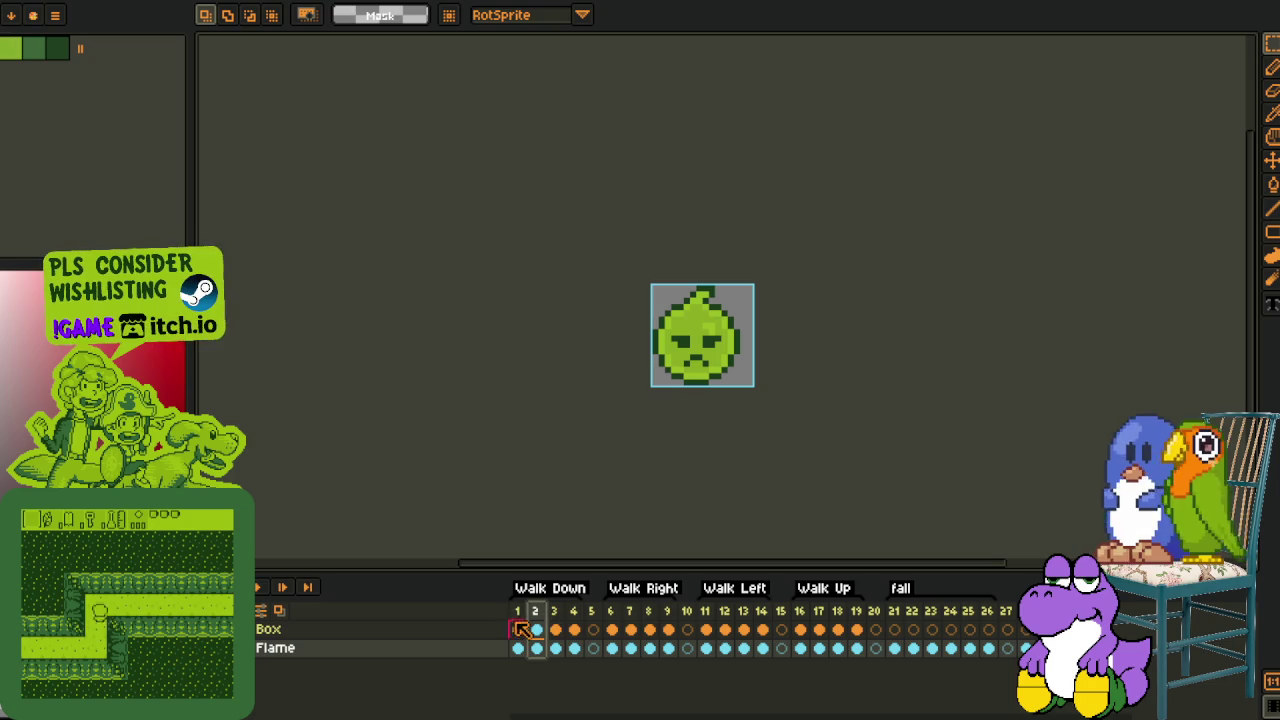
pyautogui.click(259, 587)
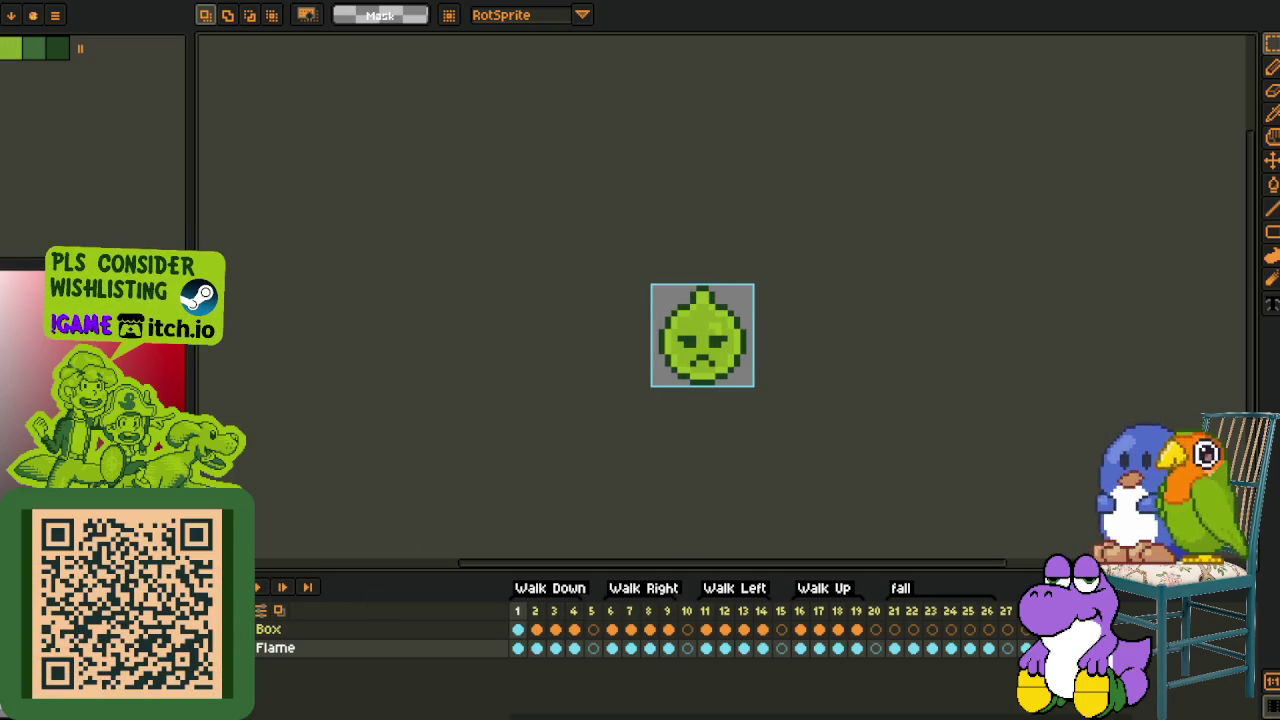
pyautogui.scroll(2, 734, 340)
pyautogui.scroll(1, 734, 340)
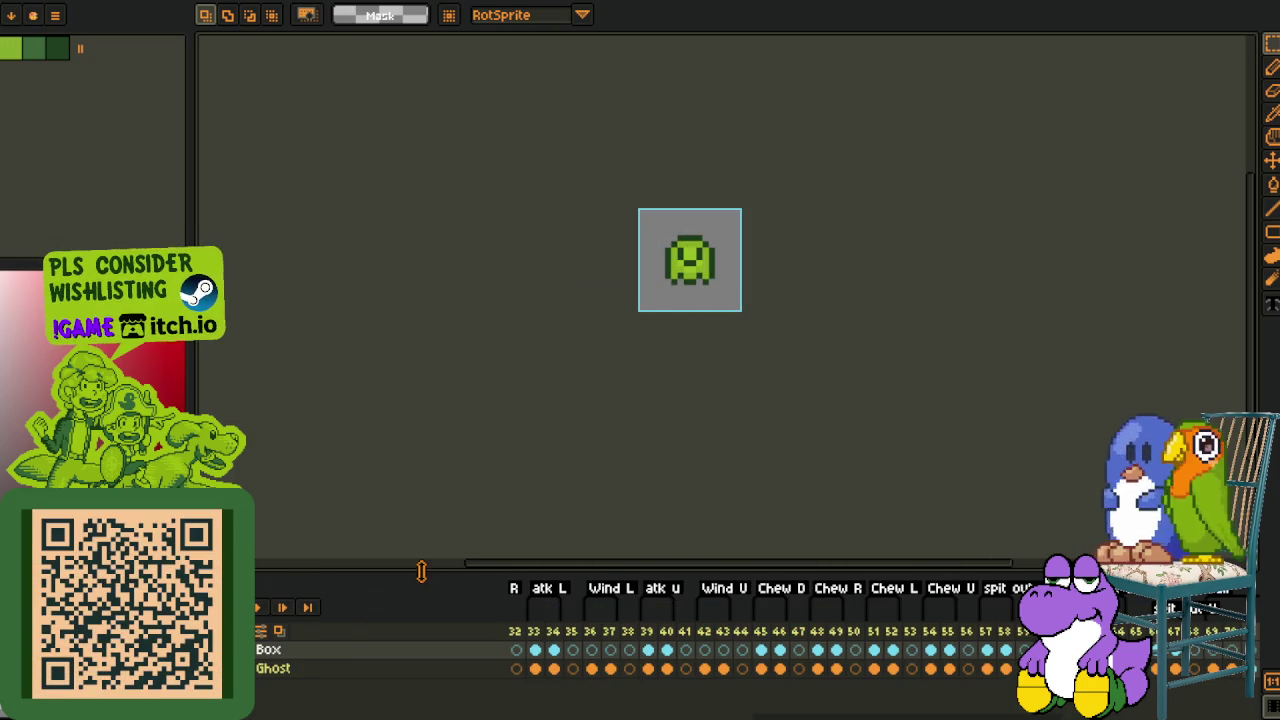
pyautogui.click(268, 612)
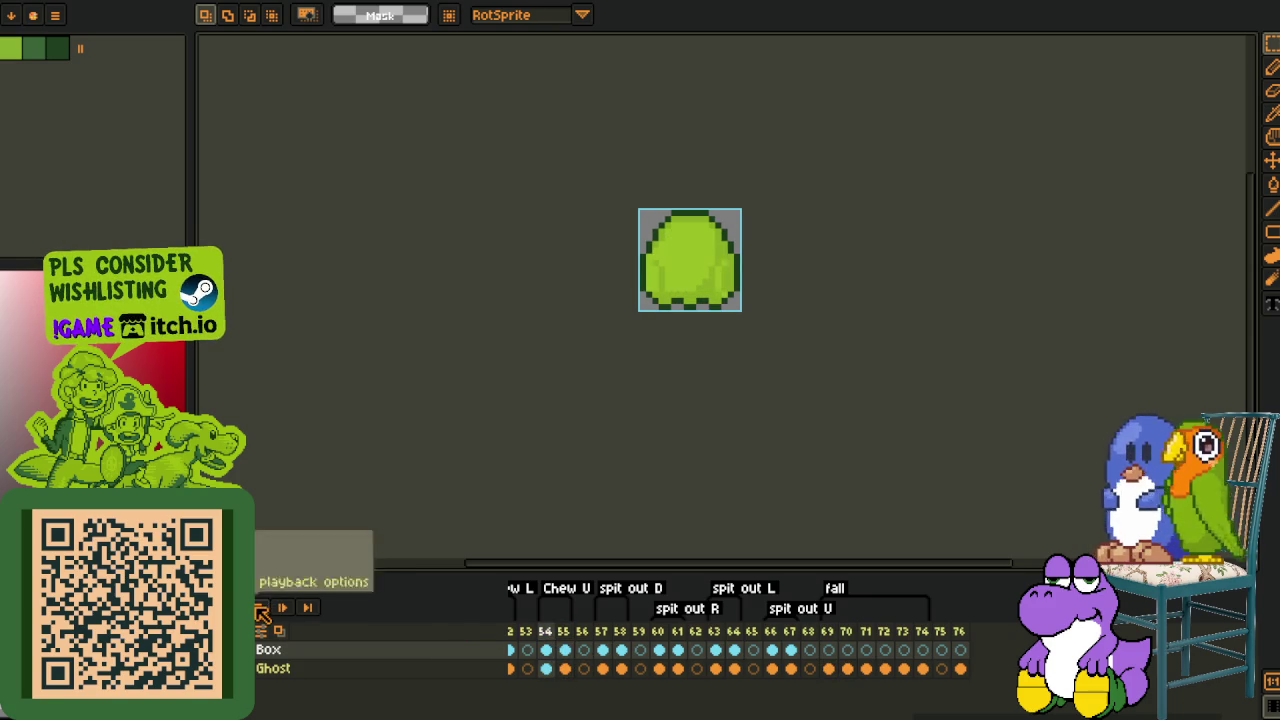
pyautogui.press('i')
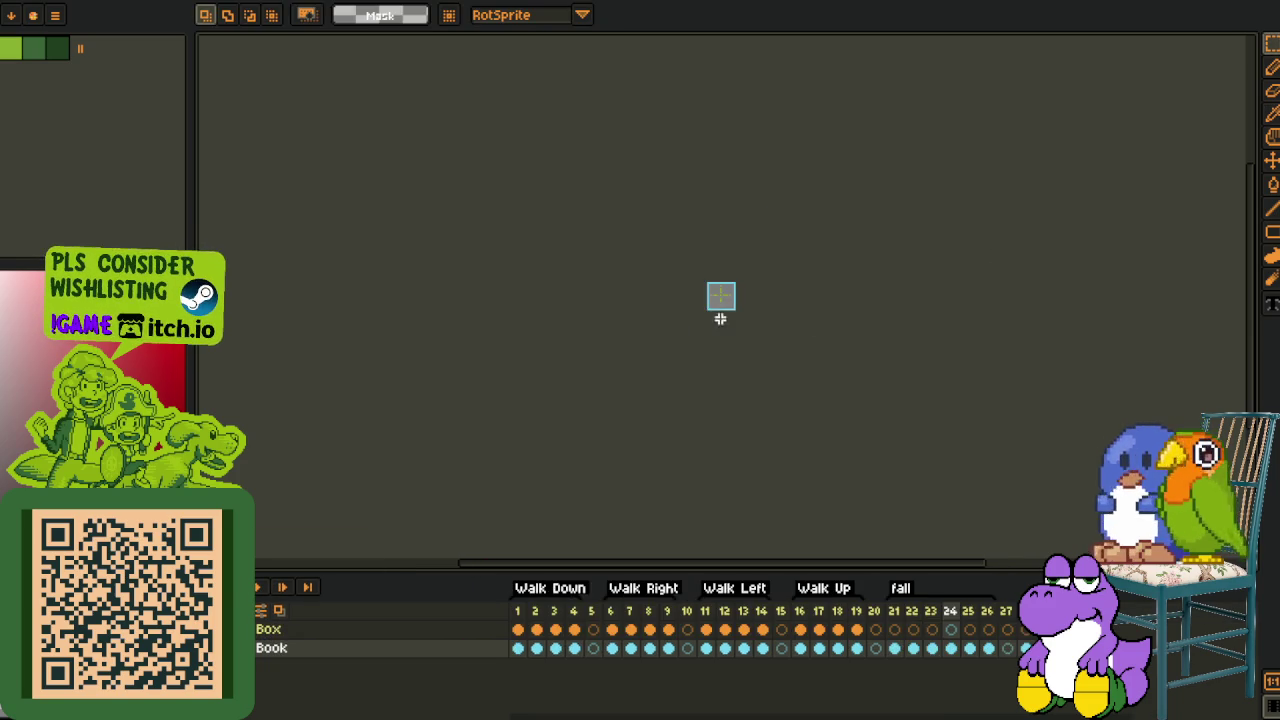
# View frame 3 of the Book sprite, then step through the Bear Ghost frames
pyautogui.click(556, 633)
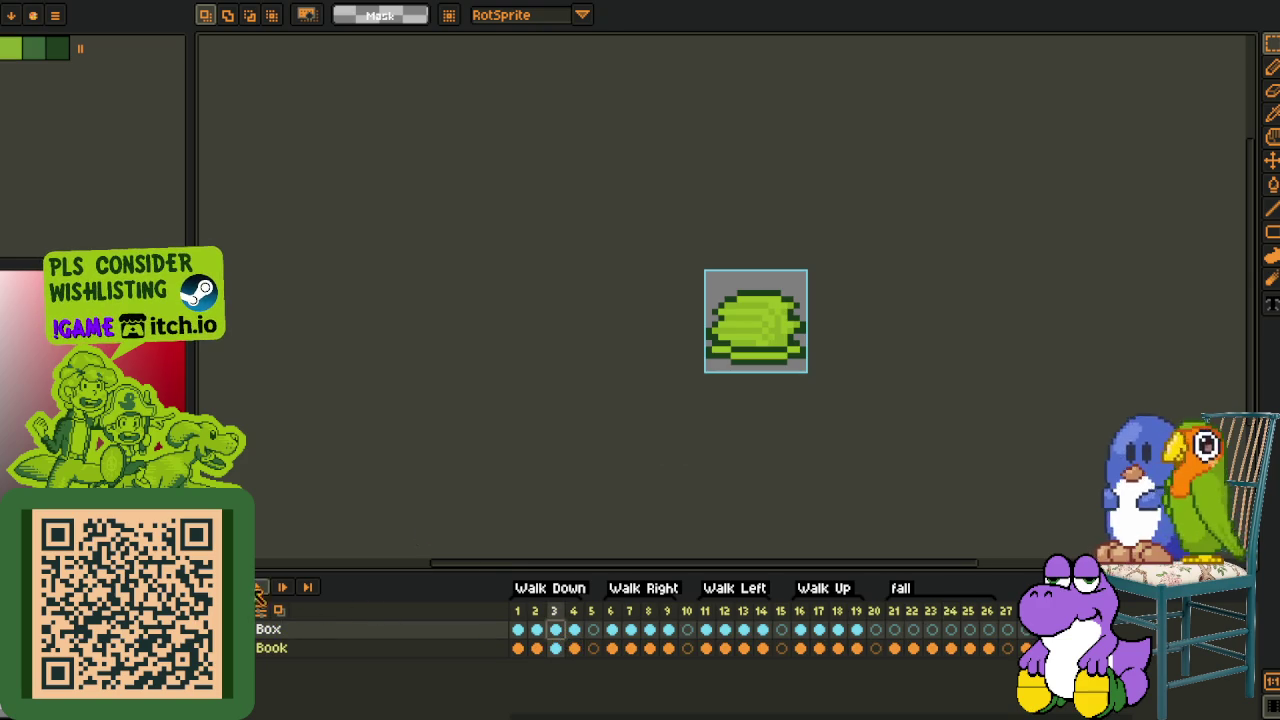
pyautogui.press('i')
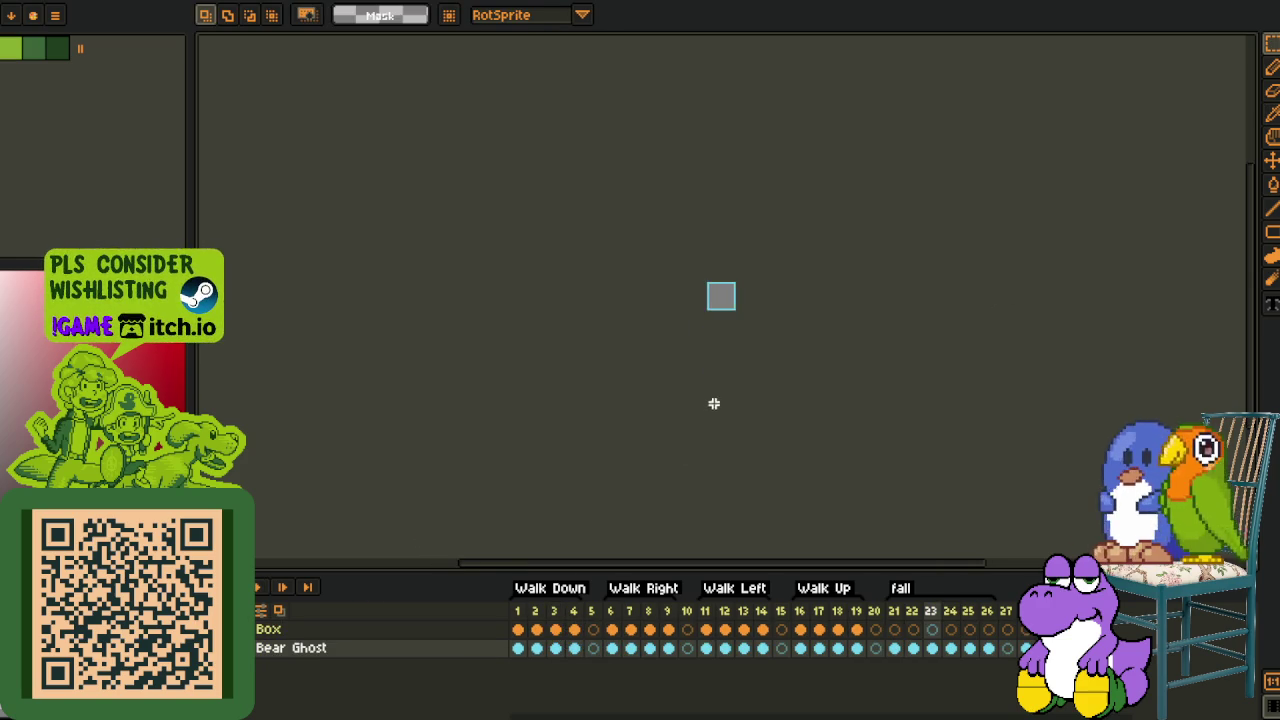
pyautogui.click(493, 629)
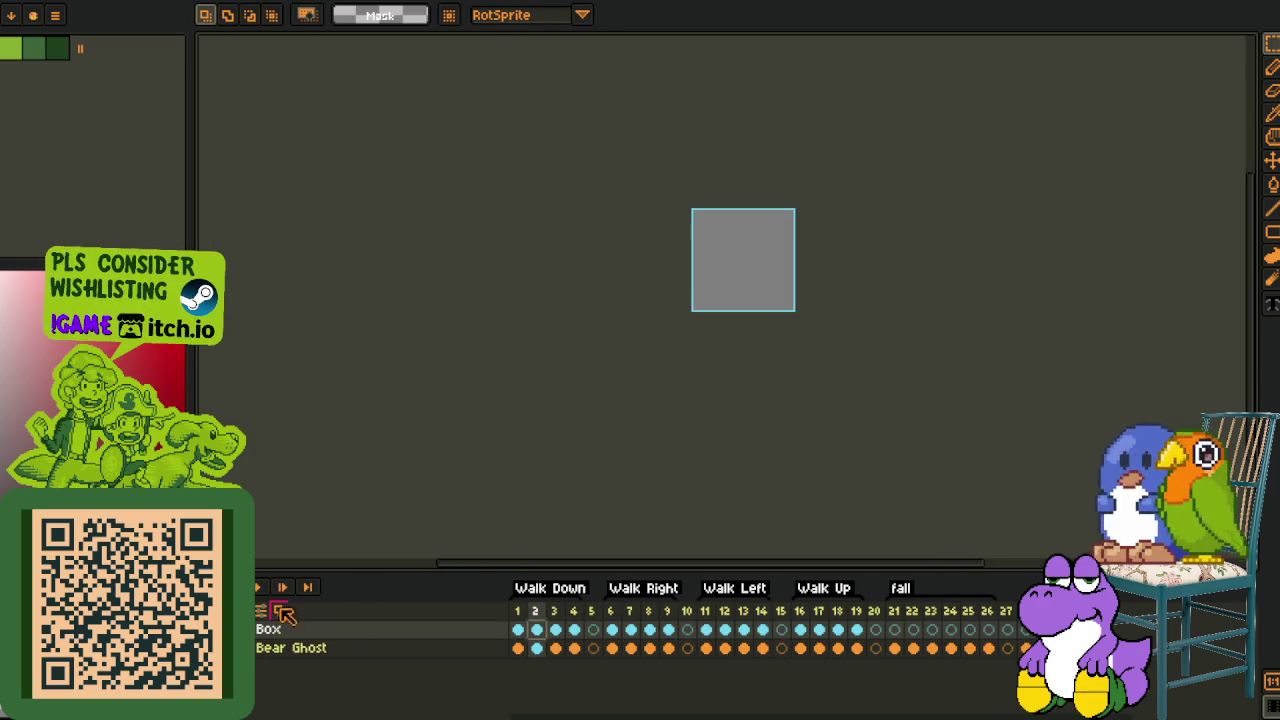
pyautogui.click(262, 592)
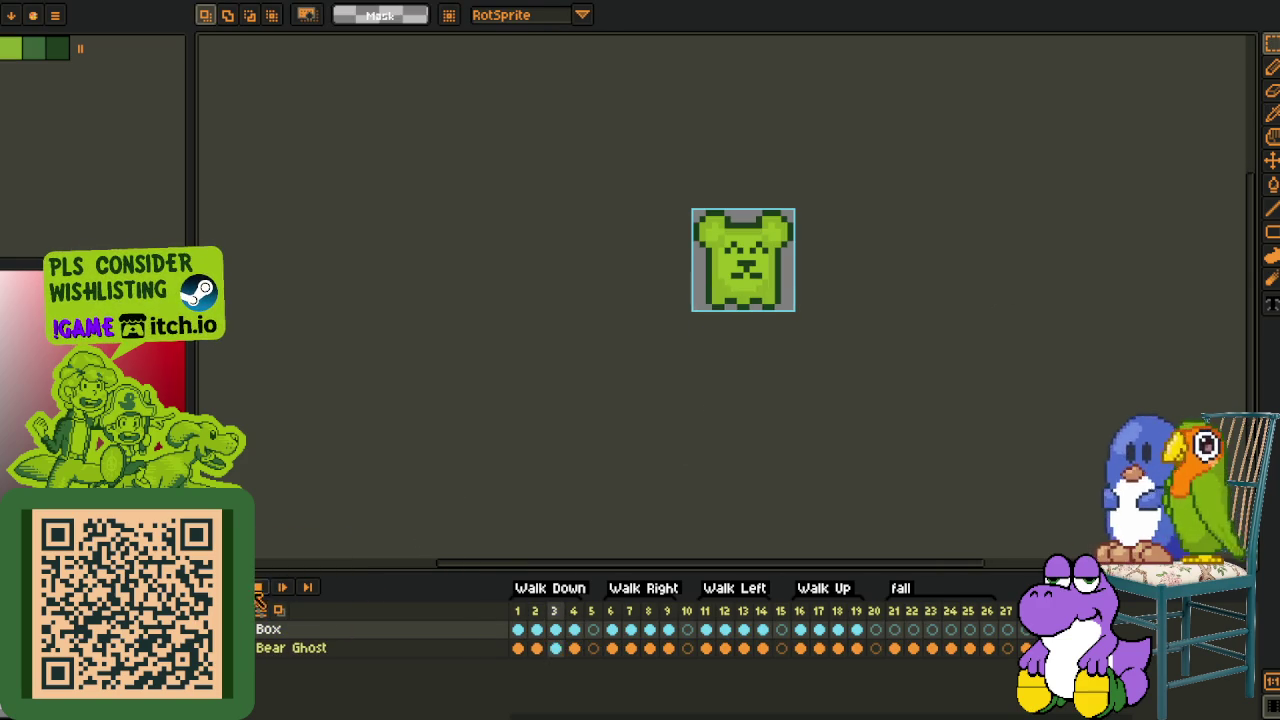
pyautogui.press('o')
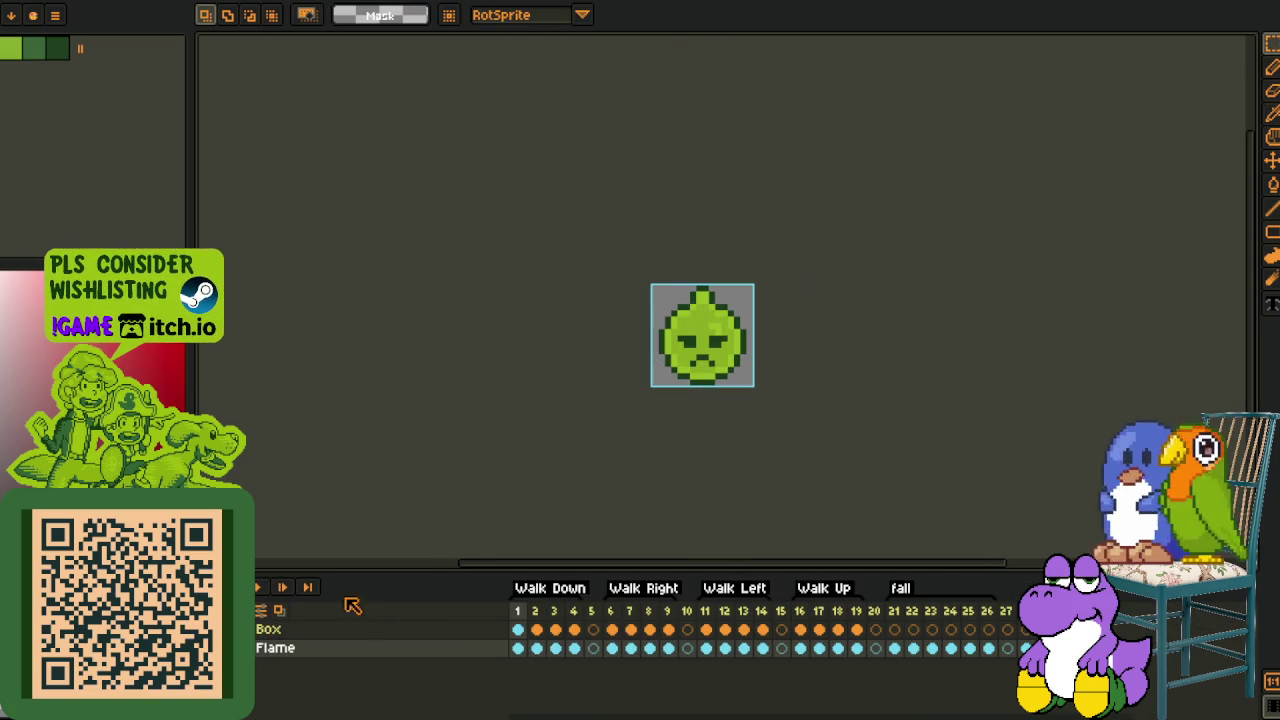
# Play the flame animation to around frame 12, then start the ghost's Transform animation
pyautogui.click(268, 587)
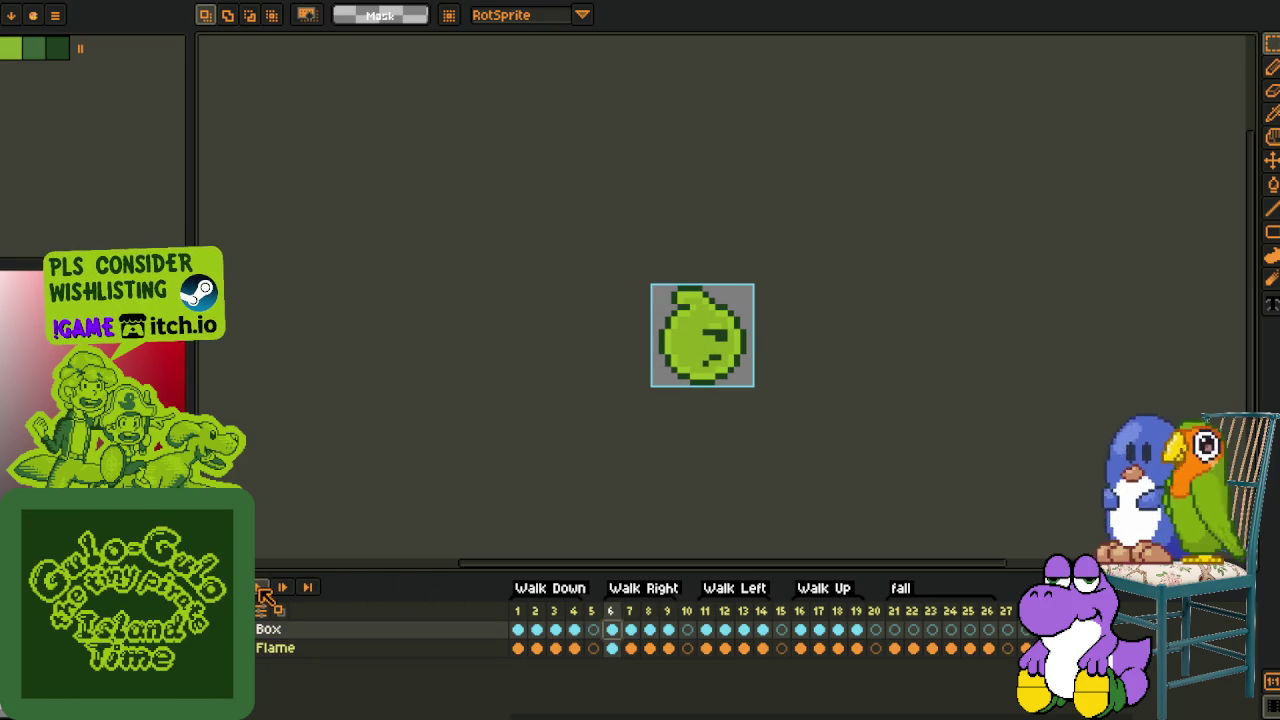
pyautogui.click(733, 630)
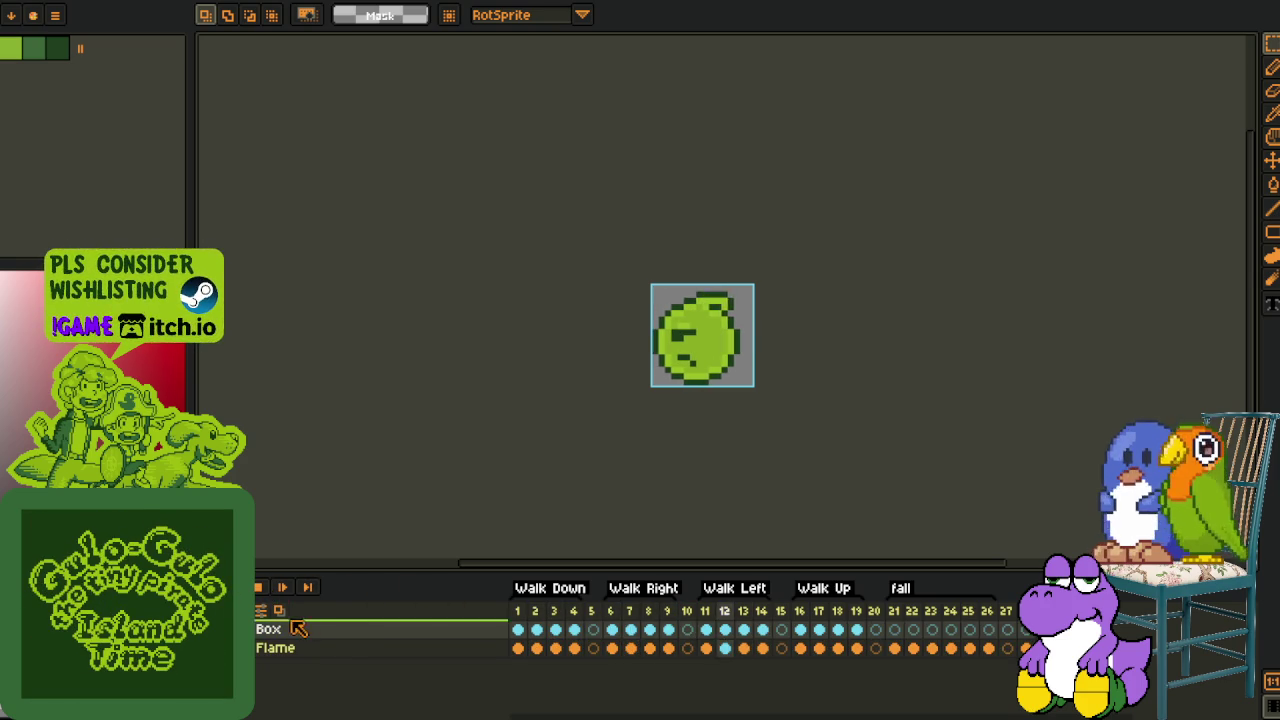
pyautogui.click(766, 1)
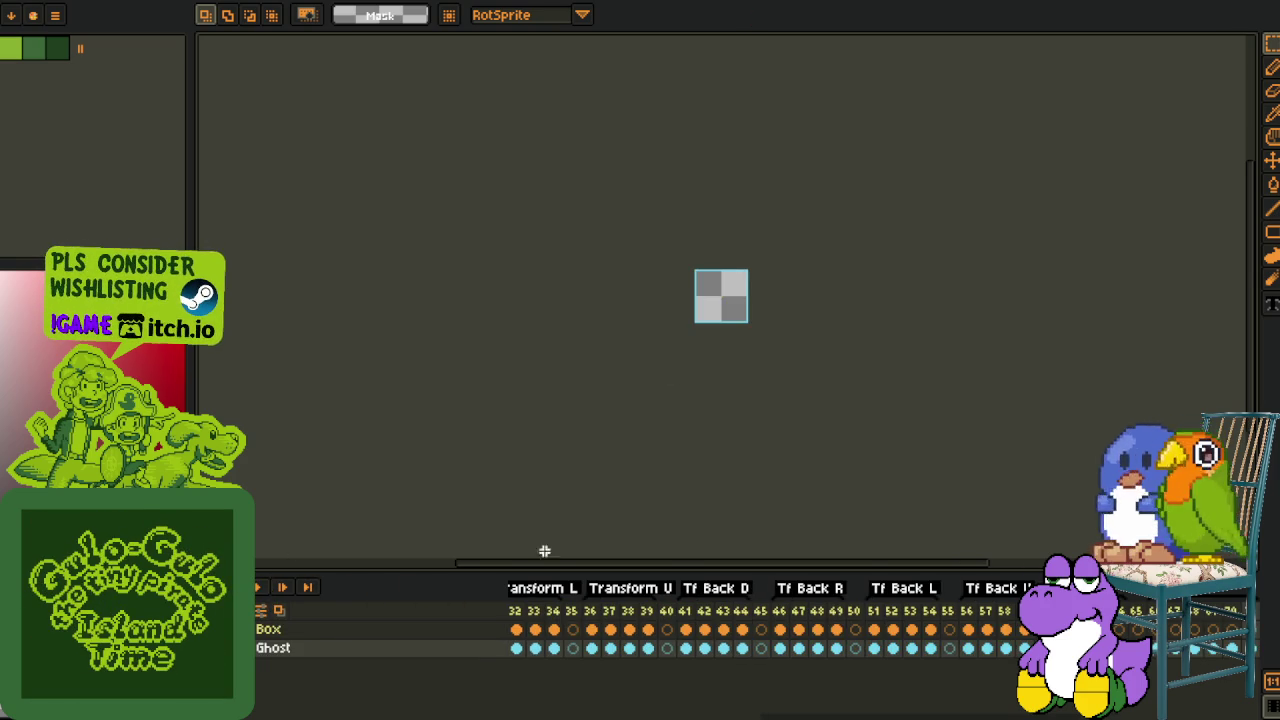
pyautogui.scroll(1, 655, 427)
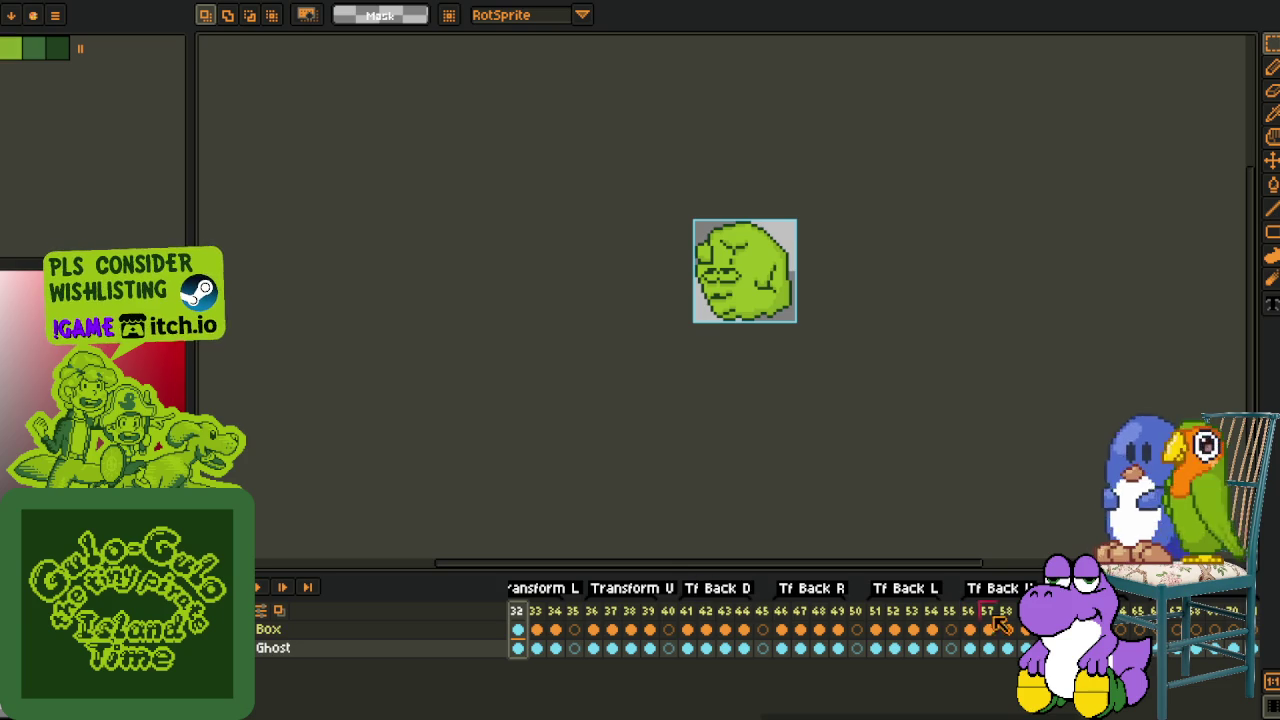
pyautogui.press('Return')
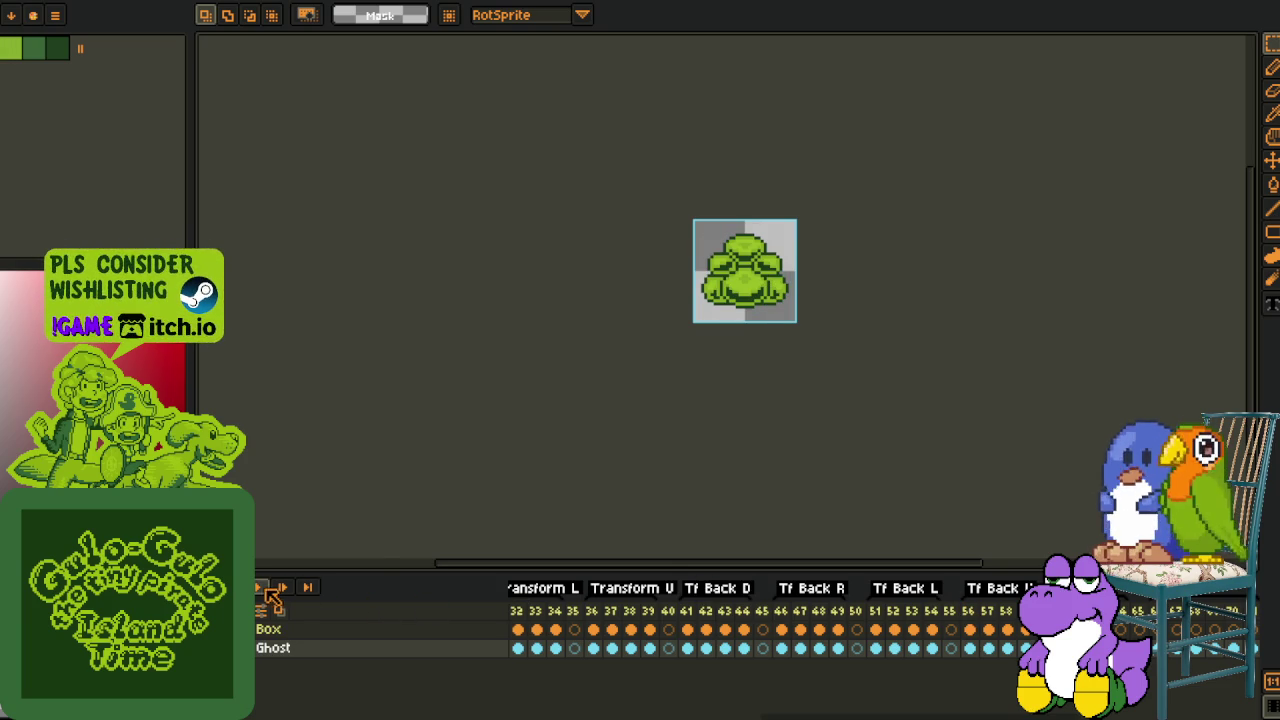
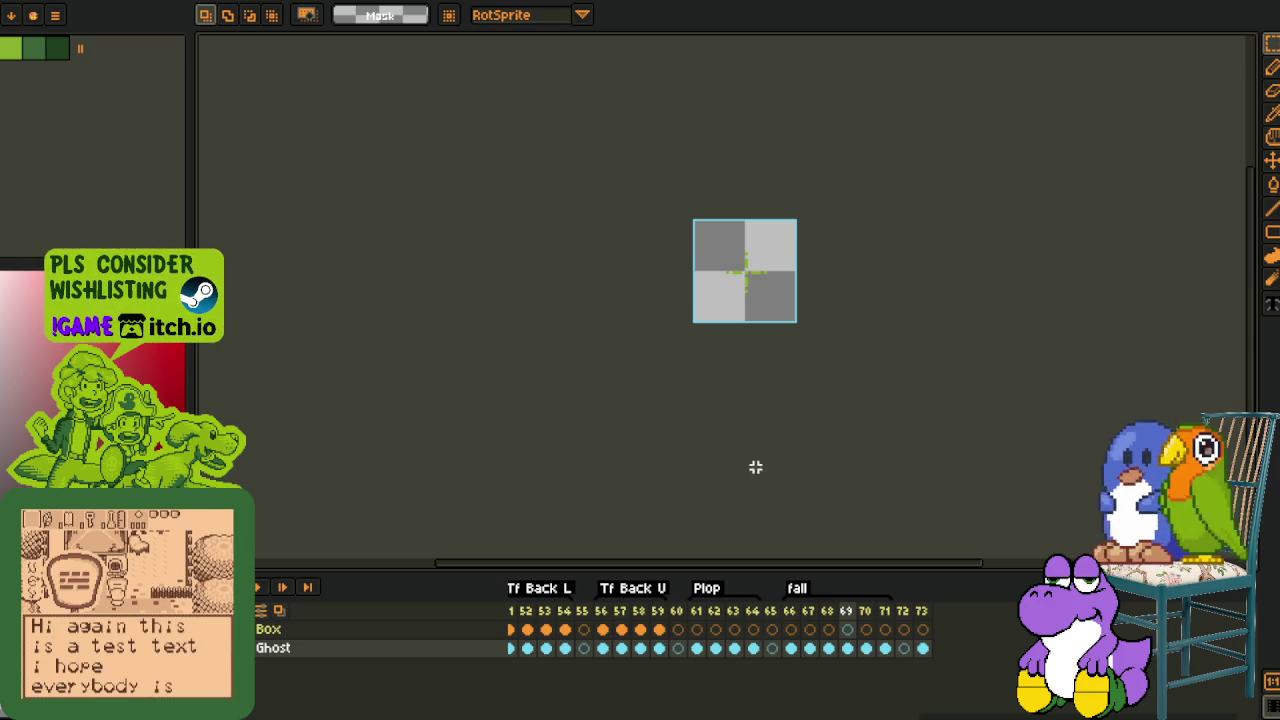
# Check ghost frames 52, 61 and 1, then switch to the yellow sprite sheet document
pyautogui.click(527, 630)
pyautogui.click(697, 648)
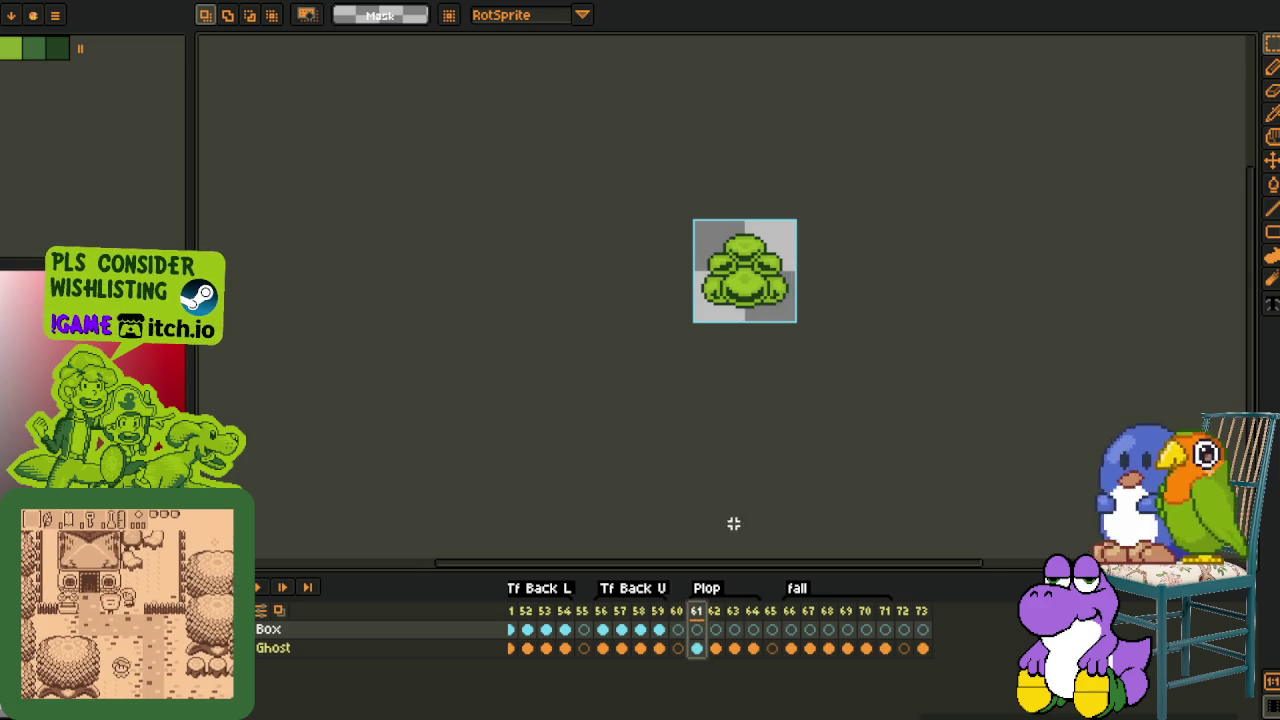
pyautogui.scroll(2, 722, 429)
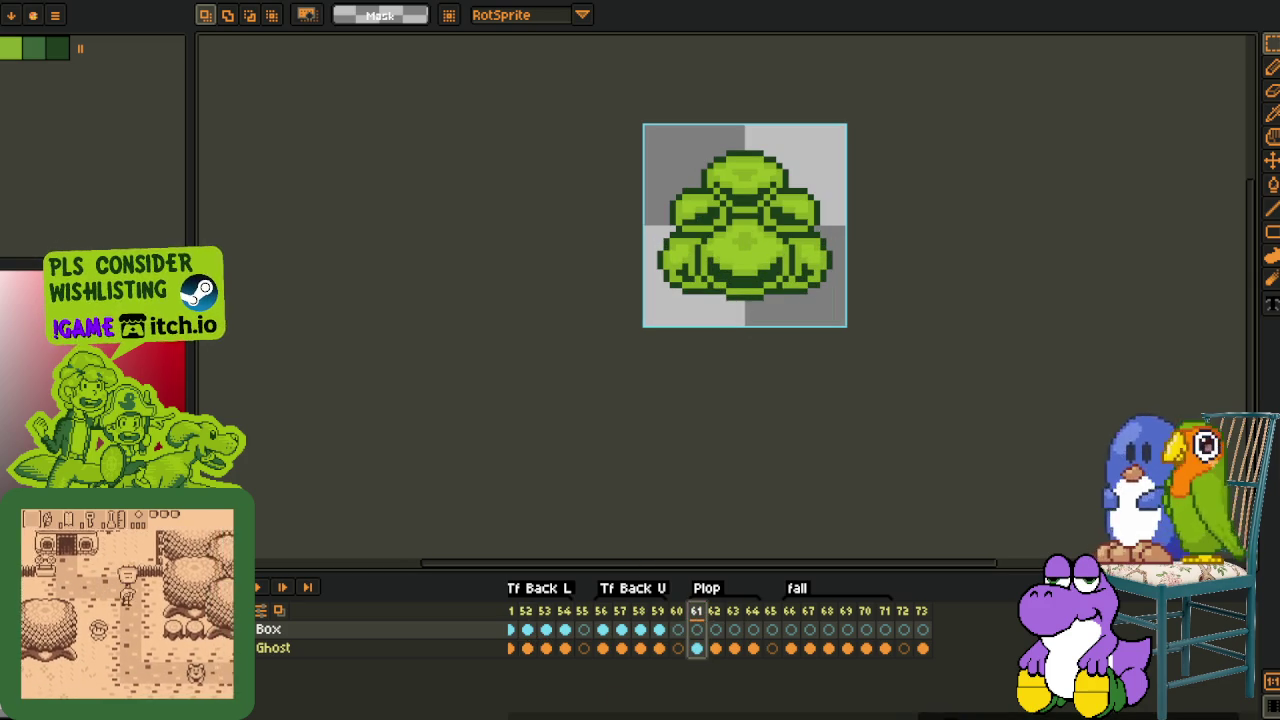
pyautogui.moveTo(943, 715); pyautogui.dragTo(530, 716)
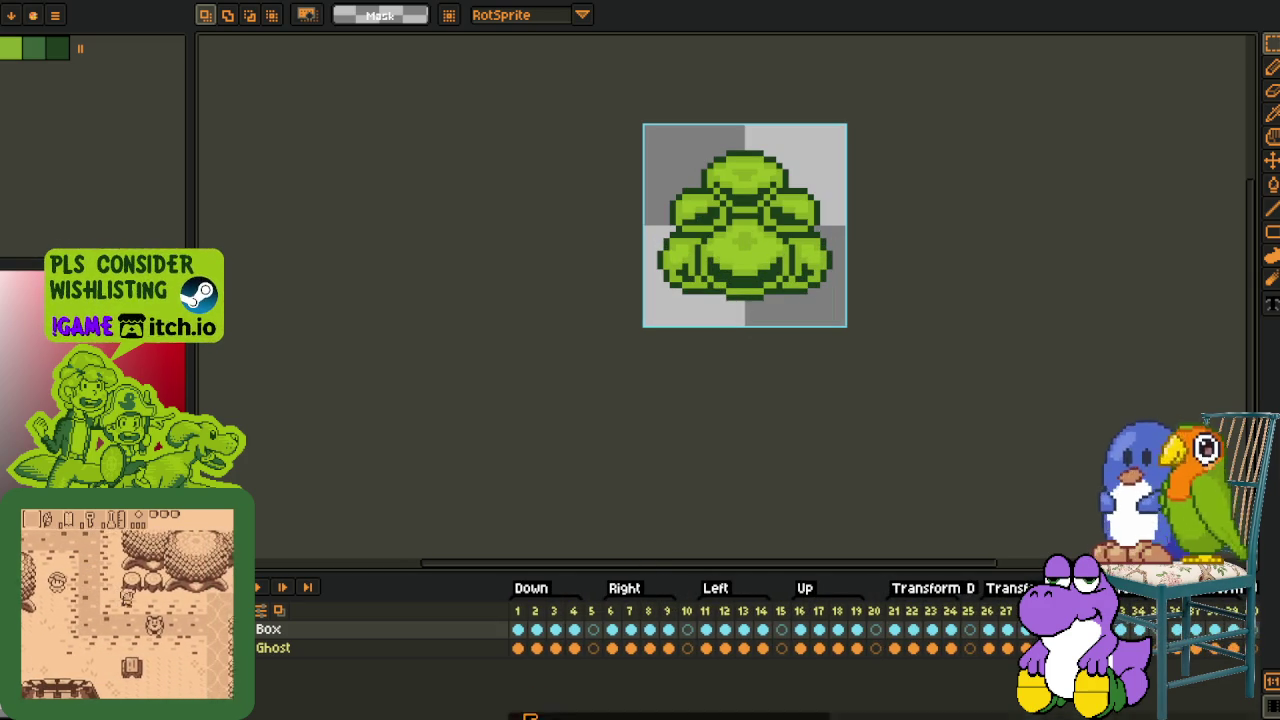
pyautogui.click(517, 629)
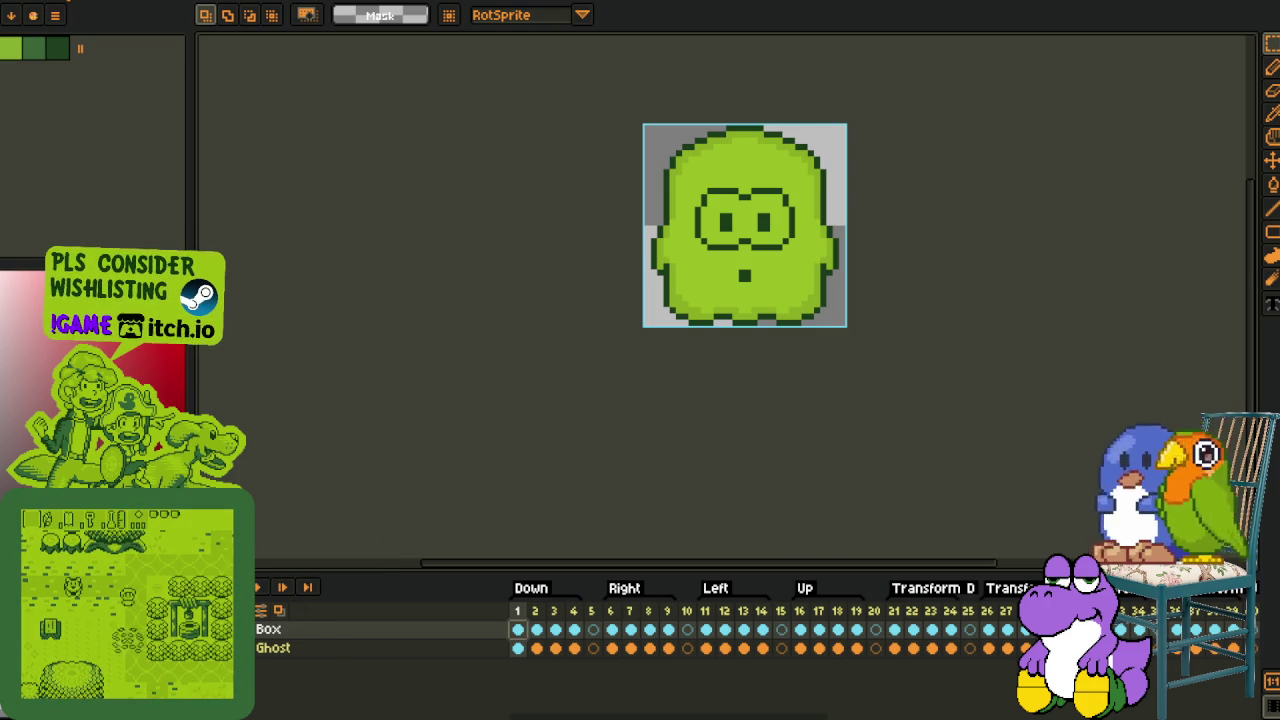
pyautogui.hotkey('ctrl', 'Tab')
pyautogui.hotkey('ctrl', 'Tab')
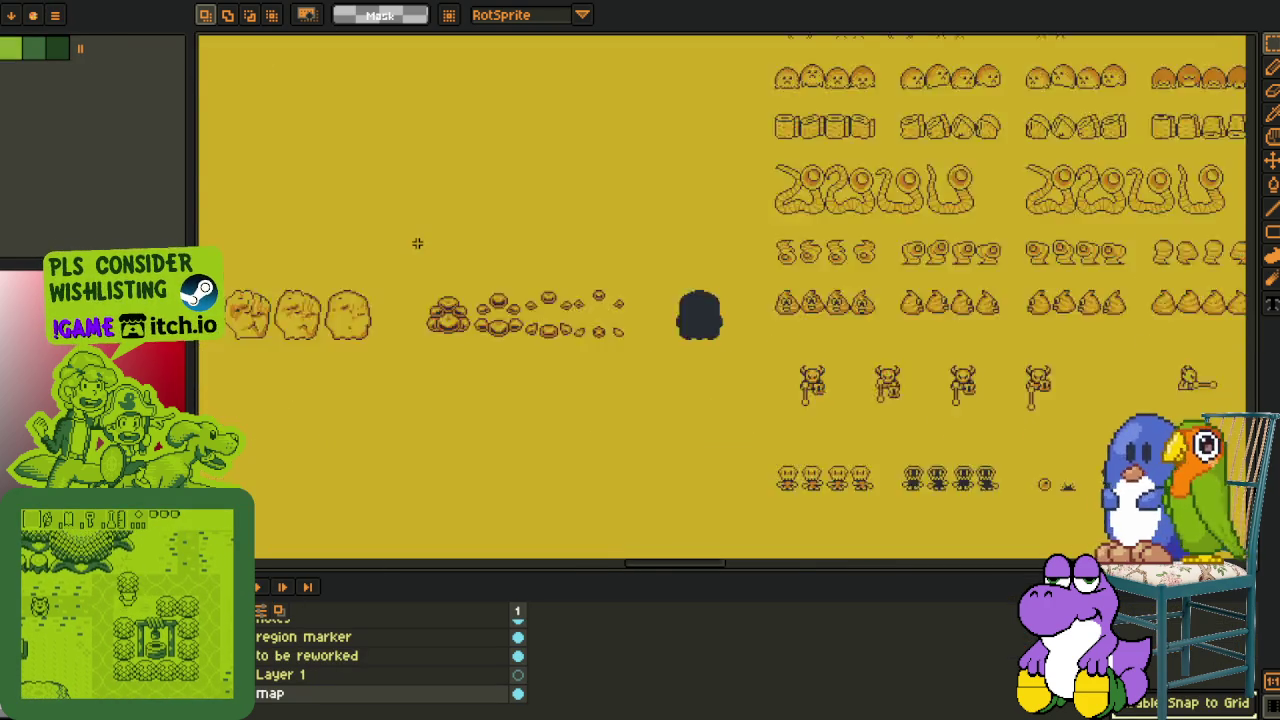
# Scan the sprite sheet's lower rows and select the row of clock sprites
pyautogui.scroll(-3, 417, 243)
pyautogui.scroll(-2, 417, 243)
pyautogui.moveTo(434, 235); pyautogui.dragTo(434, 335)
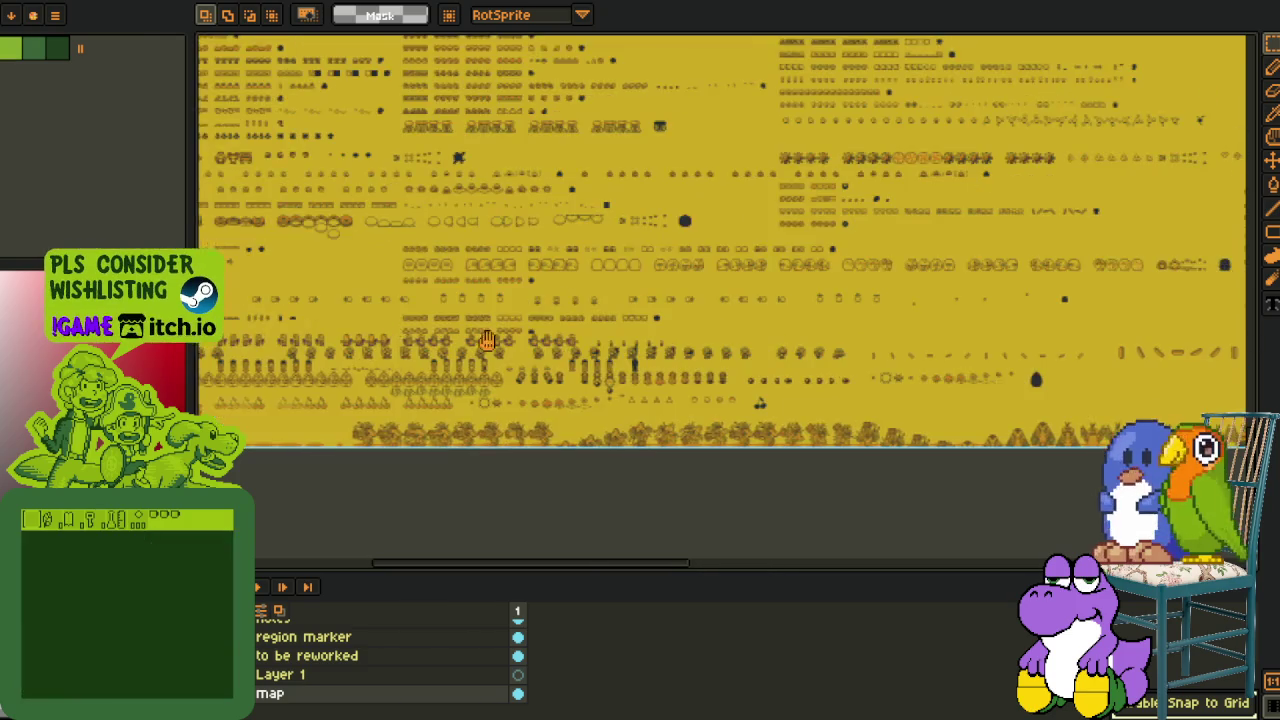
pyautogui.scroll(3, 796, 317)
pyautogui.scroll(1, 796, 317)
pyautogui.scroll(1, 796, 317)
pyautogui.hscroll(-2, 343, 320)
pyautogui.hscroll(-2, 343, 320)
pyautogui.hscroll(-2, 343, 300)
pyautogui.hscroll(-1, 345, 283)
pyautogui.moveTo(343, 280); pyautogui.dragTo(1000, 427)
# Select the two large ghost sprites on the left of the sheet
pyautogui.scroll(-3, 940, 258)
pyautogui.scroll(1, 940, 258)
pyautogui.scroll(2, 391, 262)
pyautogui.scroll(1, 391, 262)
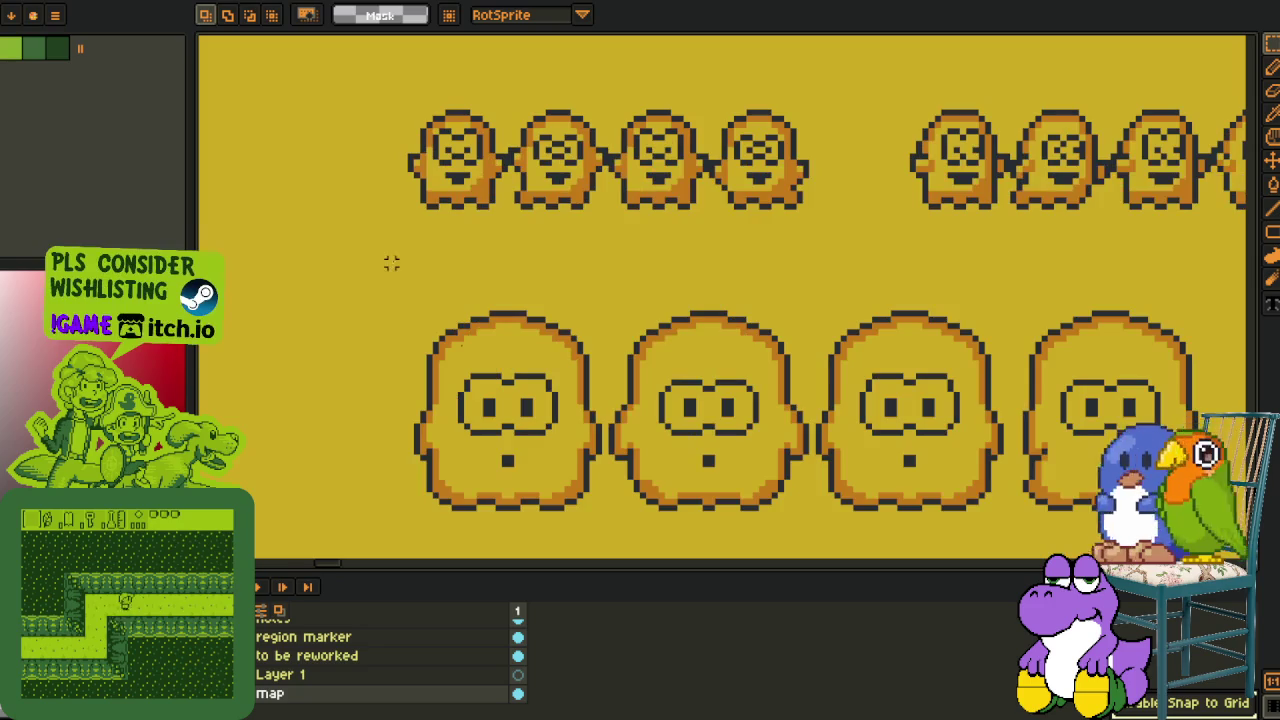
pyautogui.moveTo(391, 262); pyautogui.dragTo(862, 534)
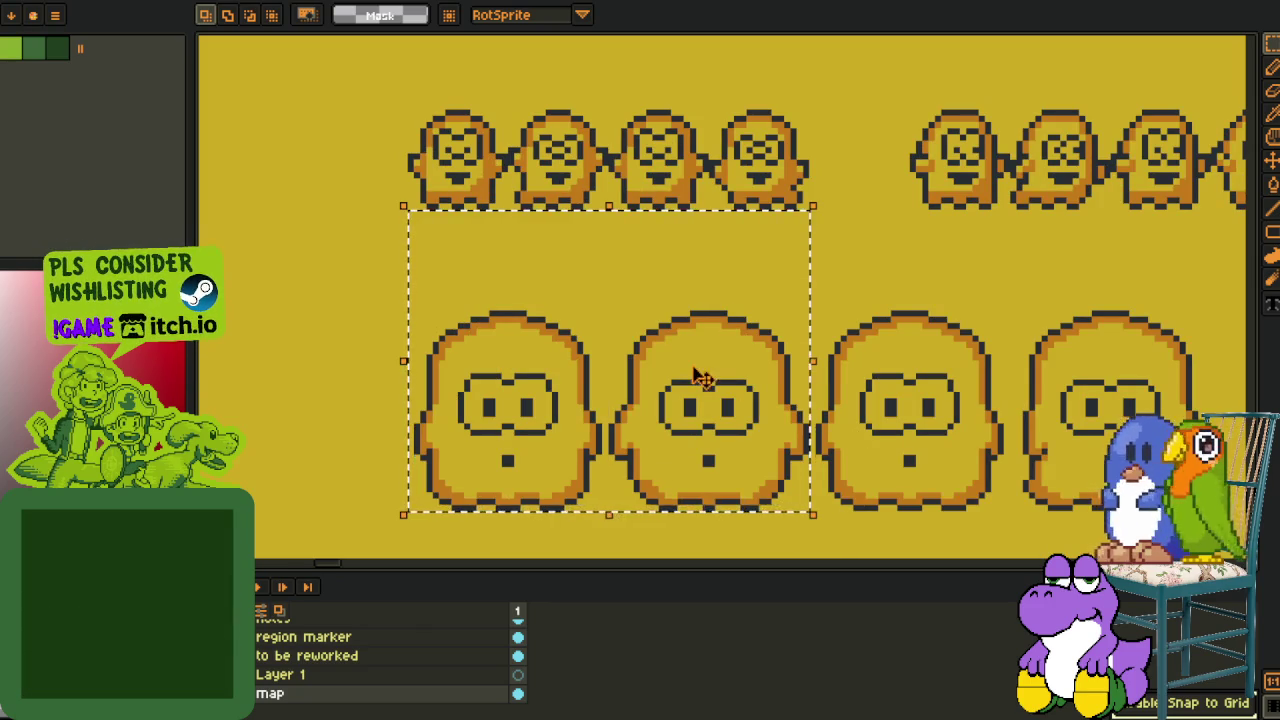
# Select a strip of clock and goblin sprites, then return to the ghost animation
pyautogui.scroll(-1, 640, 348)
pyautogui.scroll(-2, 533, 450)
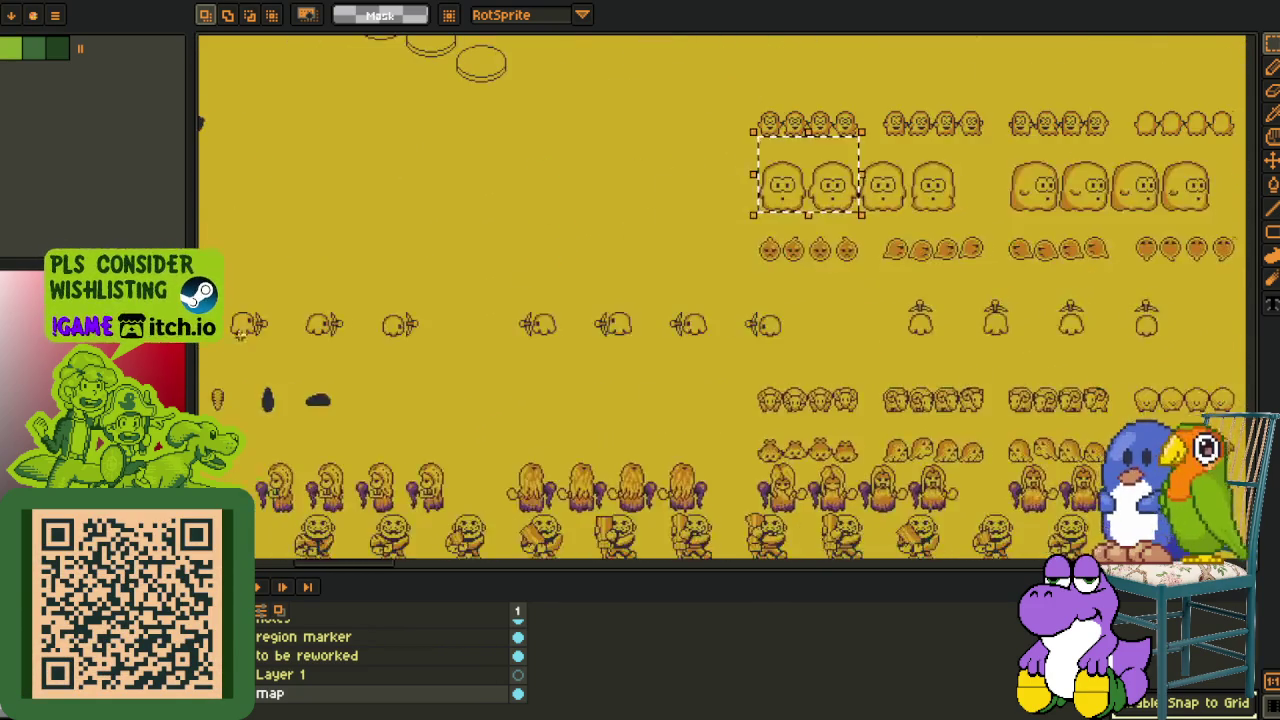
pyautogui.scroll(2, 405, 372)
pyautogui.scroll(2, 408, 369)
pyautogui.moveTo(386, 300); pyautogui.dragTo(766, 380)
pyautogui.hotkey('ctrl', 'Tab')
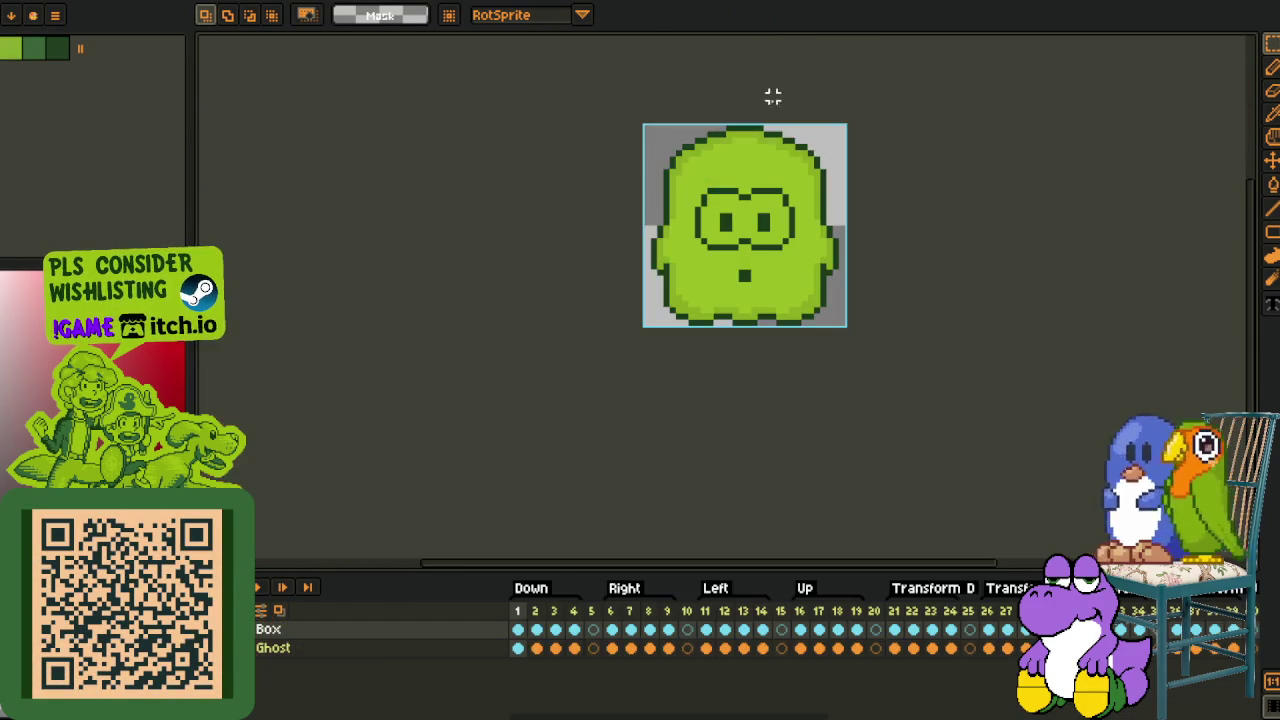
# Review the ghost's Transform frame 36, the front-facing face frame and a later empty frame
pyautogui.moveTo(766, 69); pyautogui.dragTo(414, 254)
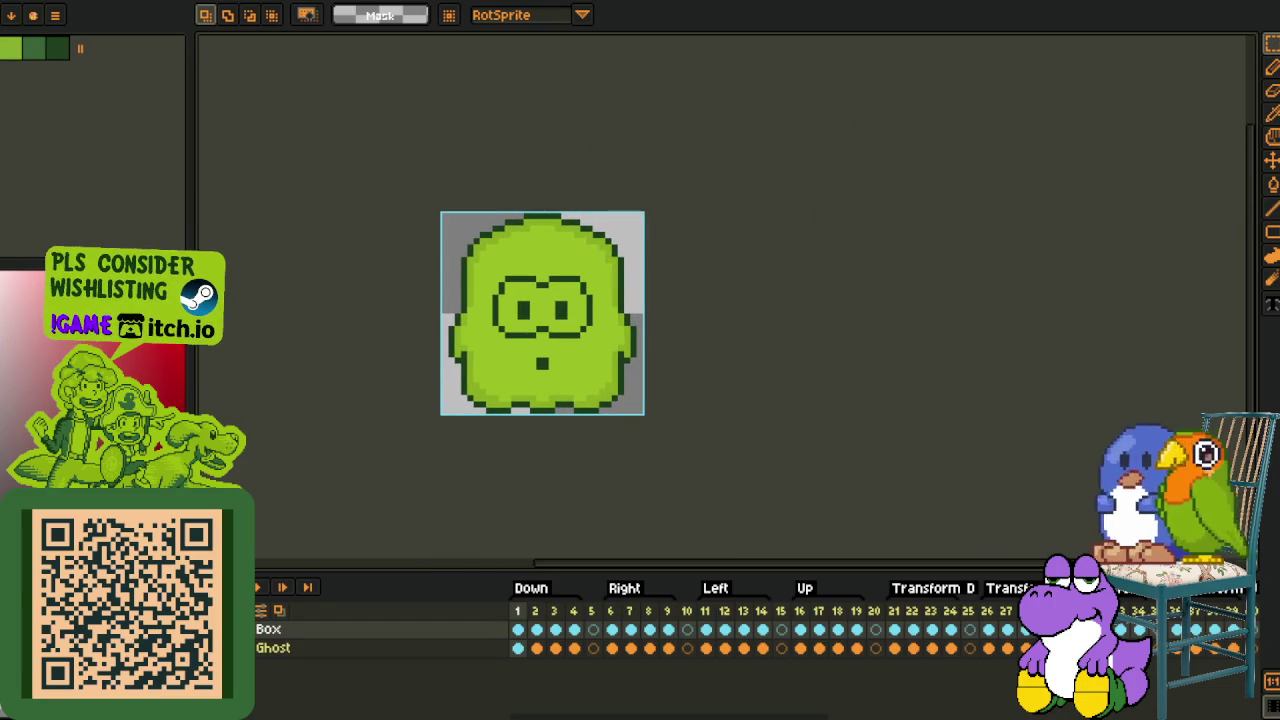
pyautogui.click(1186, 611)
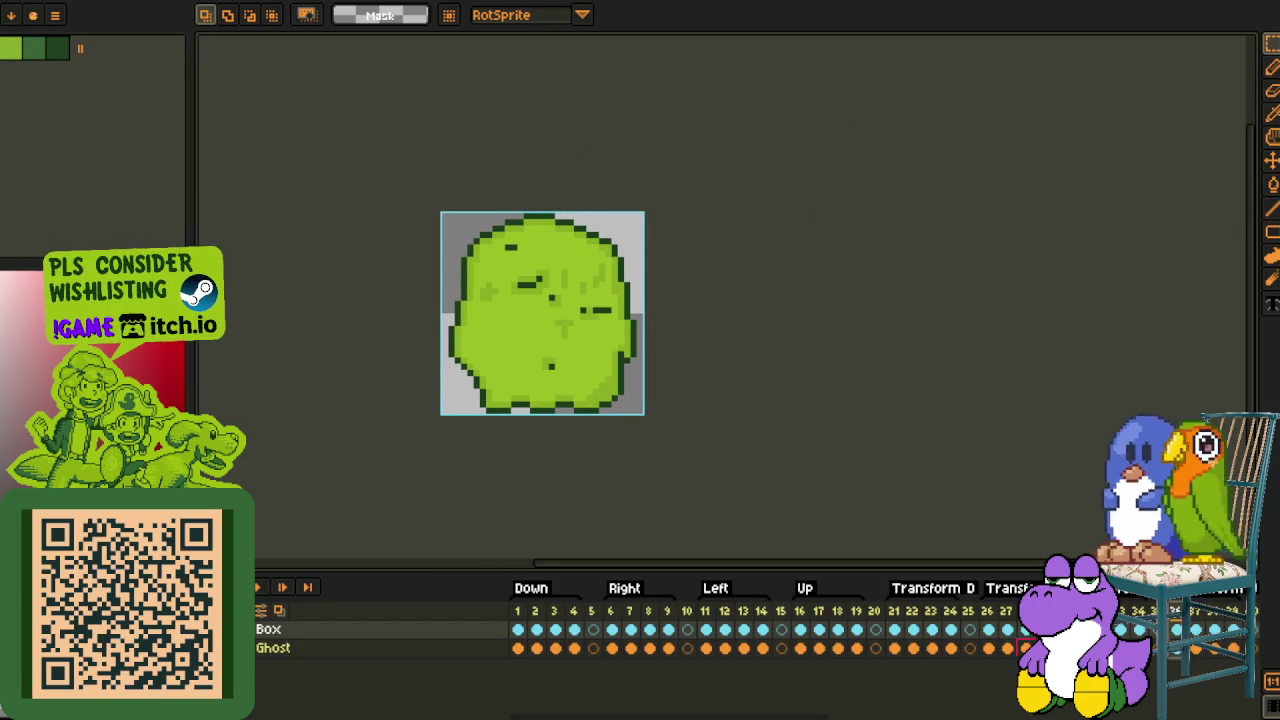
pyautogui.moveTo(800, 712); pyautogui.dragTo(960, 715)
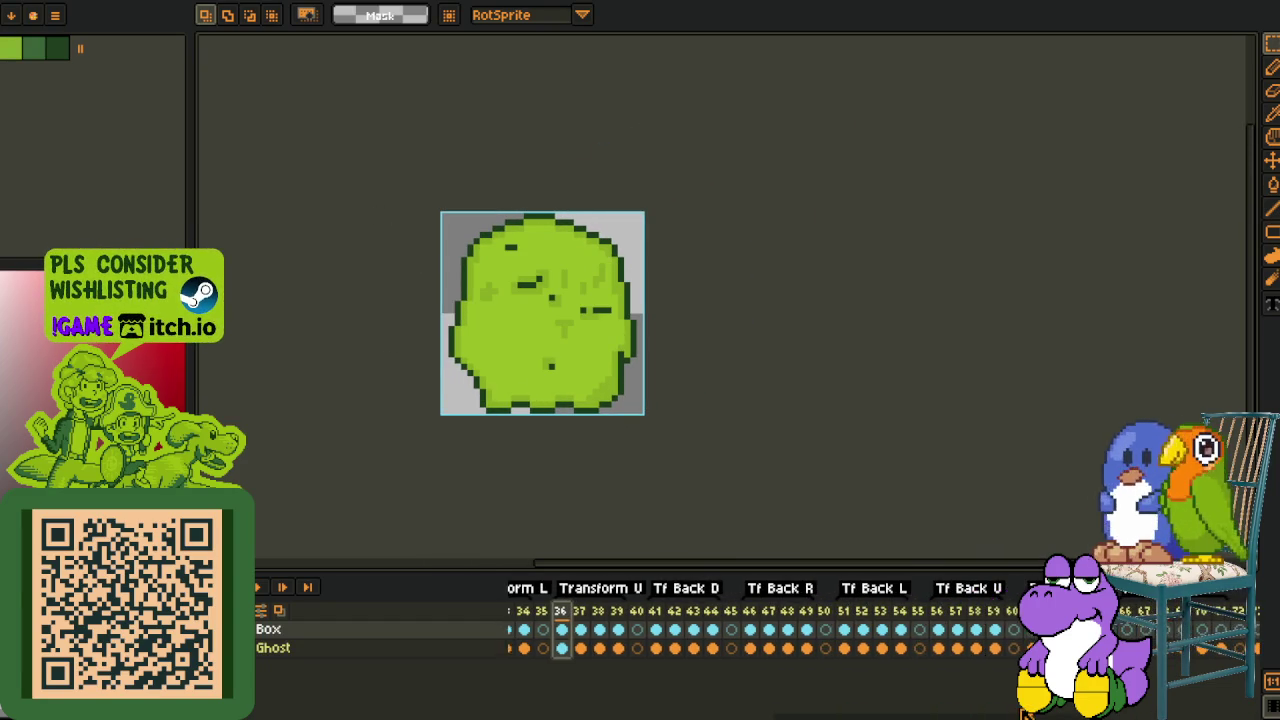
pyautogui.click(1123, 629)
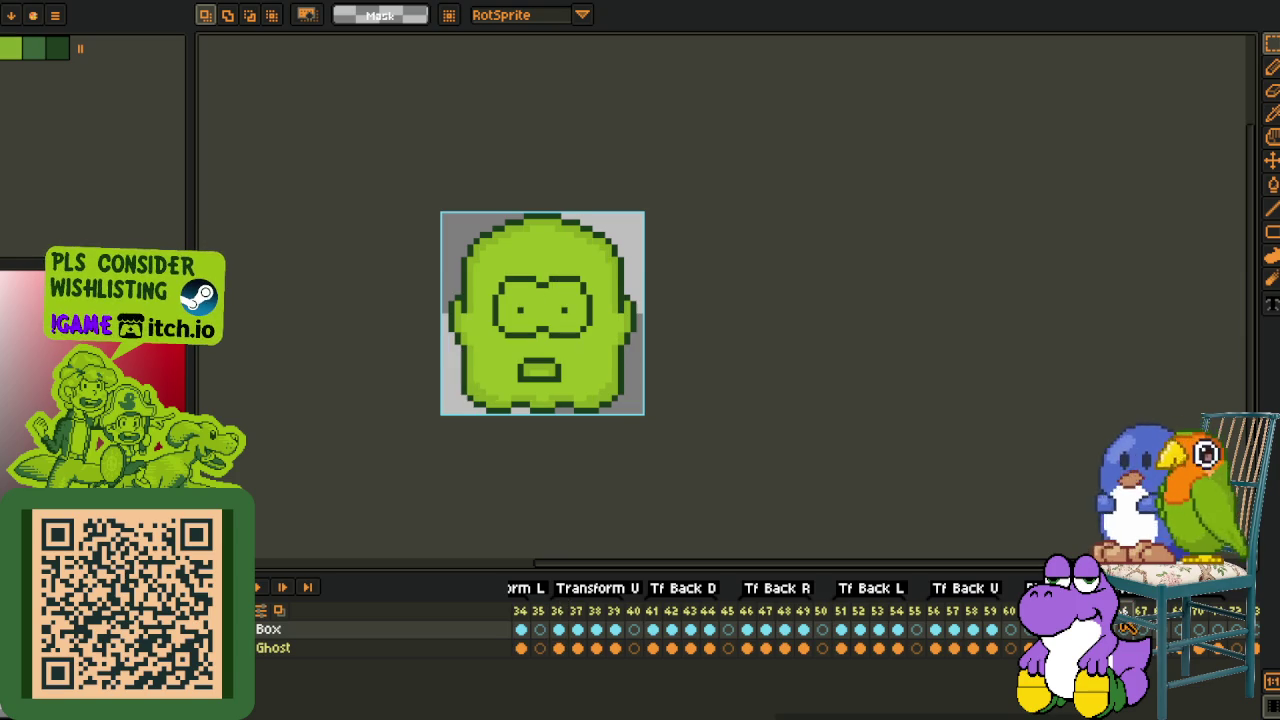
pyautogui.click(261, 589)
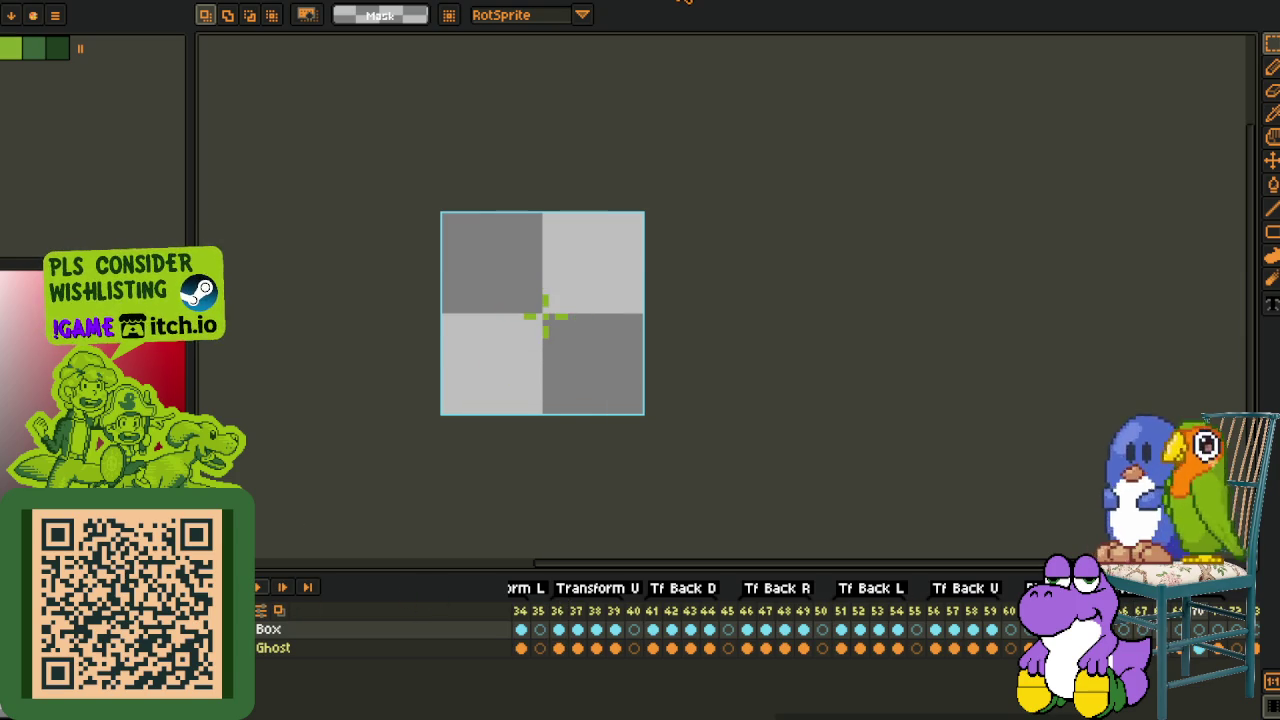
# Play the Bear Ghost from frame 22 and the ghost's fall animation from frame 69
pyautogui.click(683, 2)
pyautogui.click(910, 610)
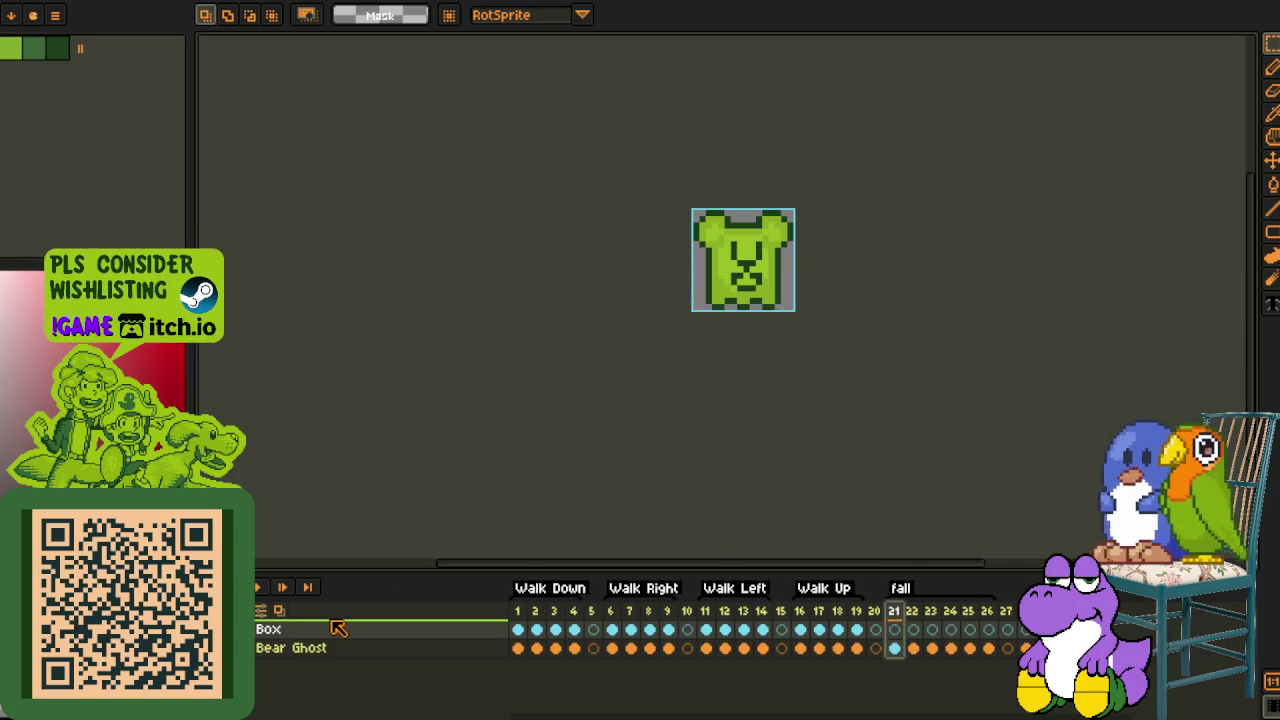
pyautogui.click(258, 588)
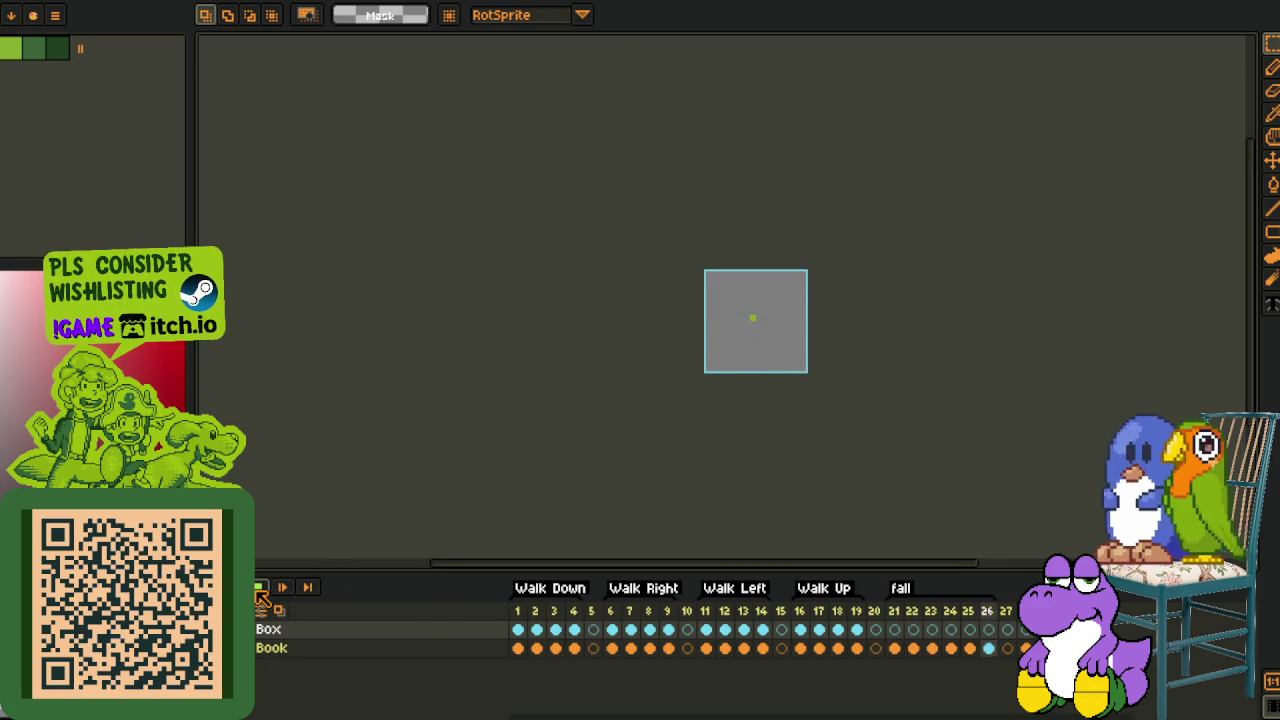
pyautogui.click(838, 633)
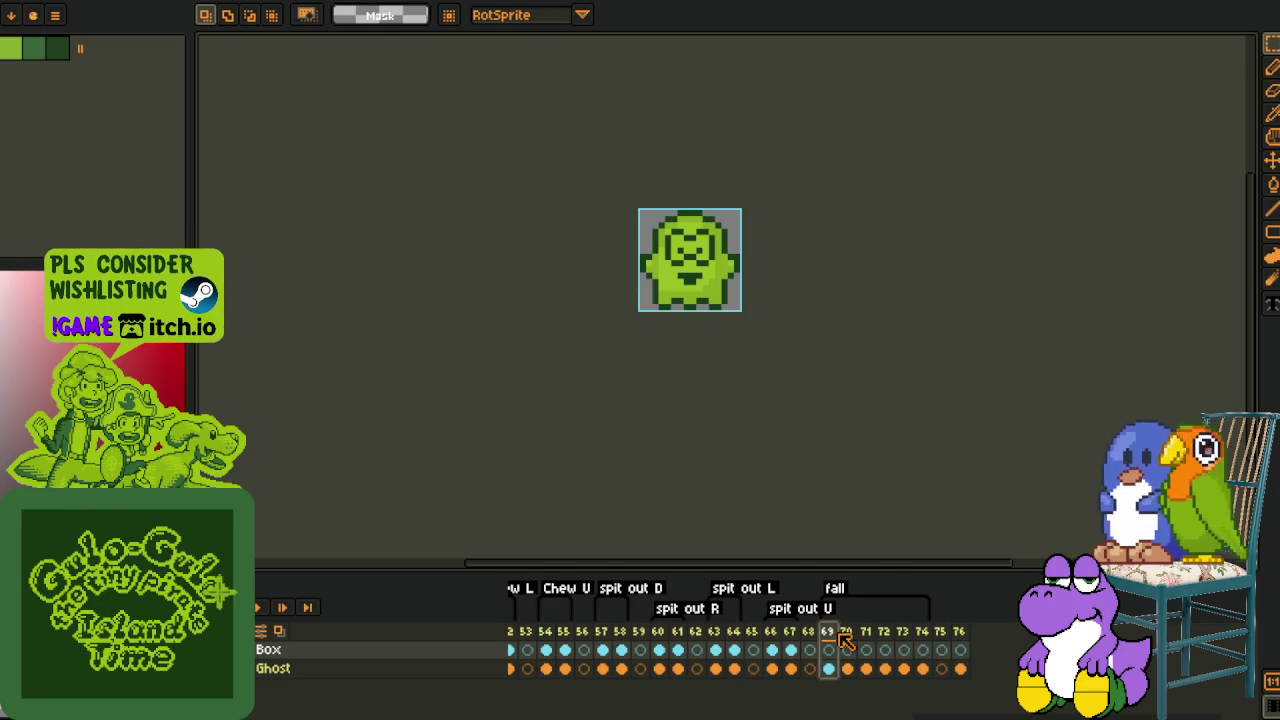
pyautogui.click(266, 606)
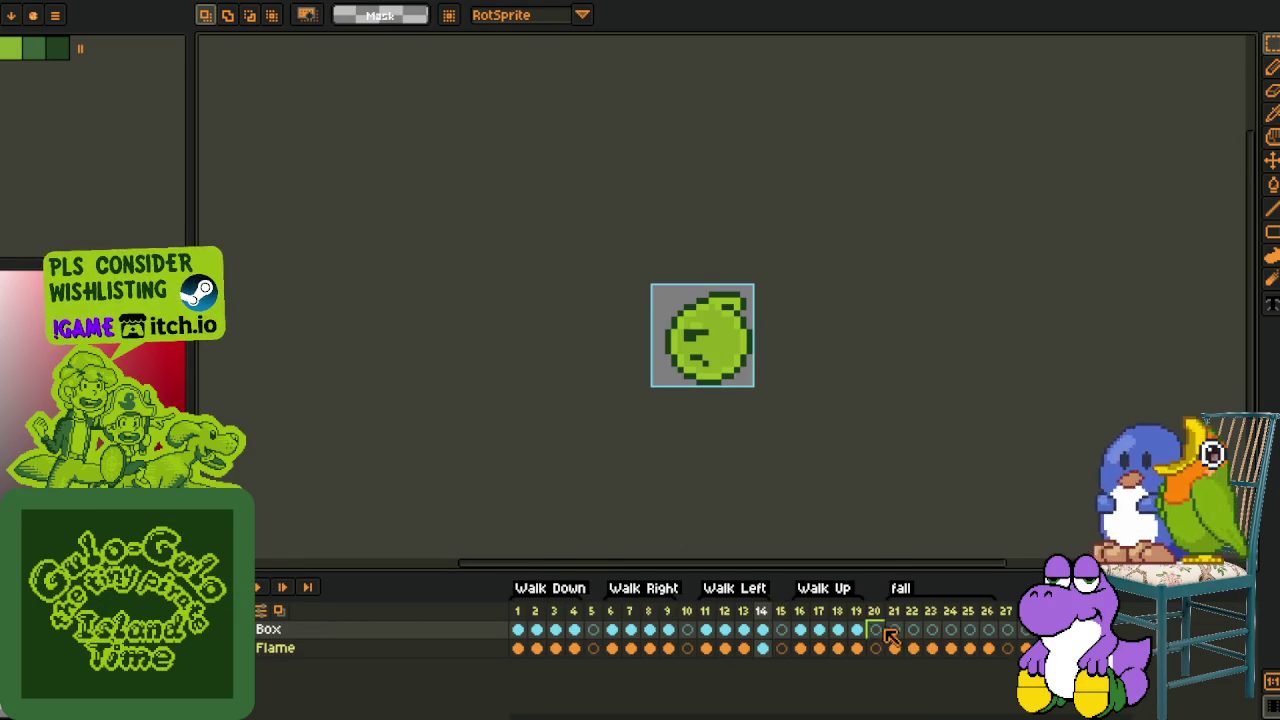
# Play the Flame sprite's animation starting at frame 21
pyautogui.click(896, 622)
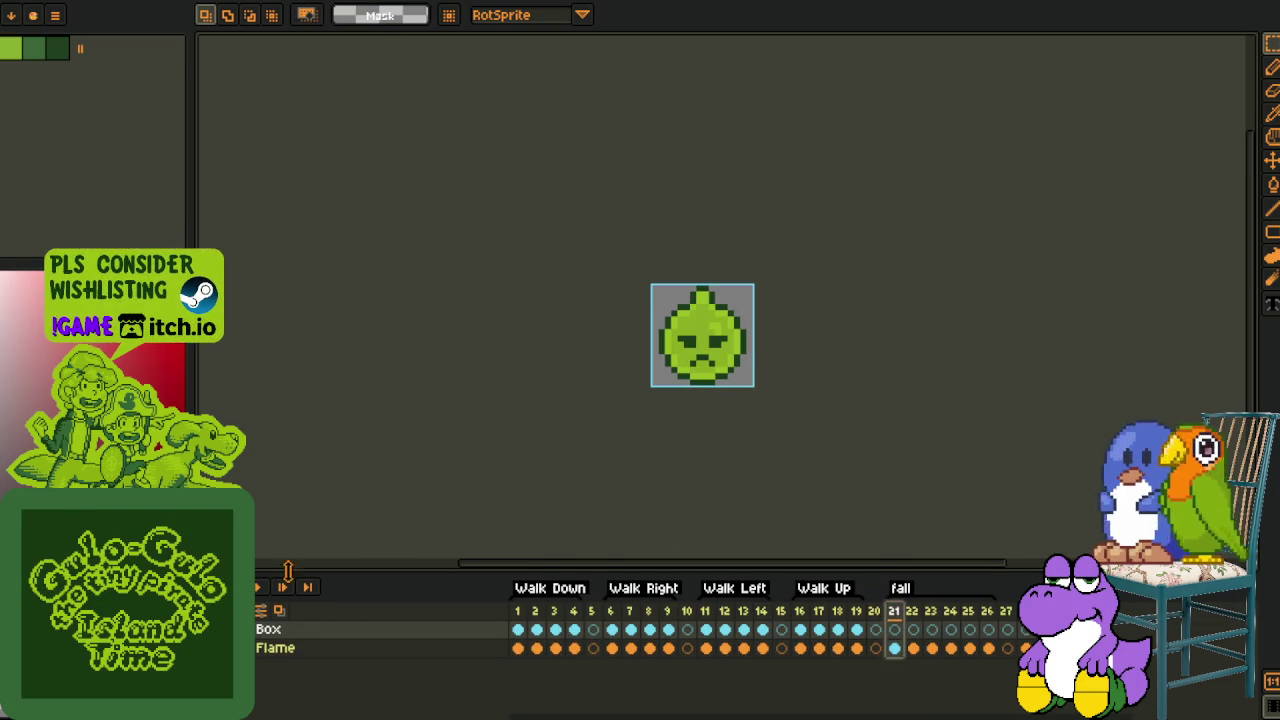
pyautogui.click(266, 606)
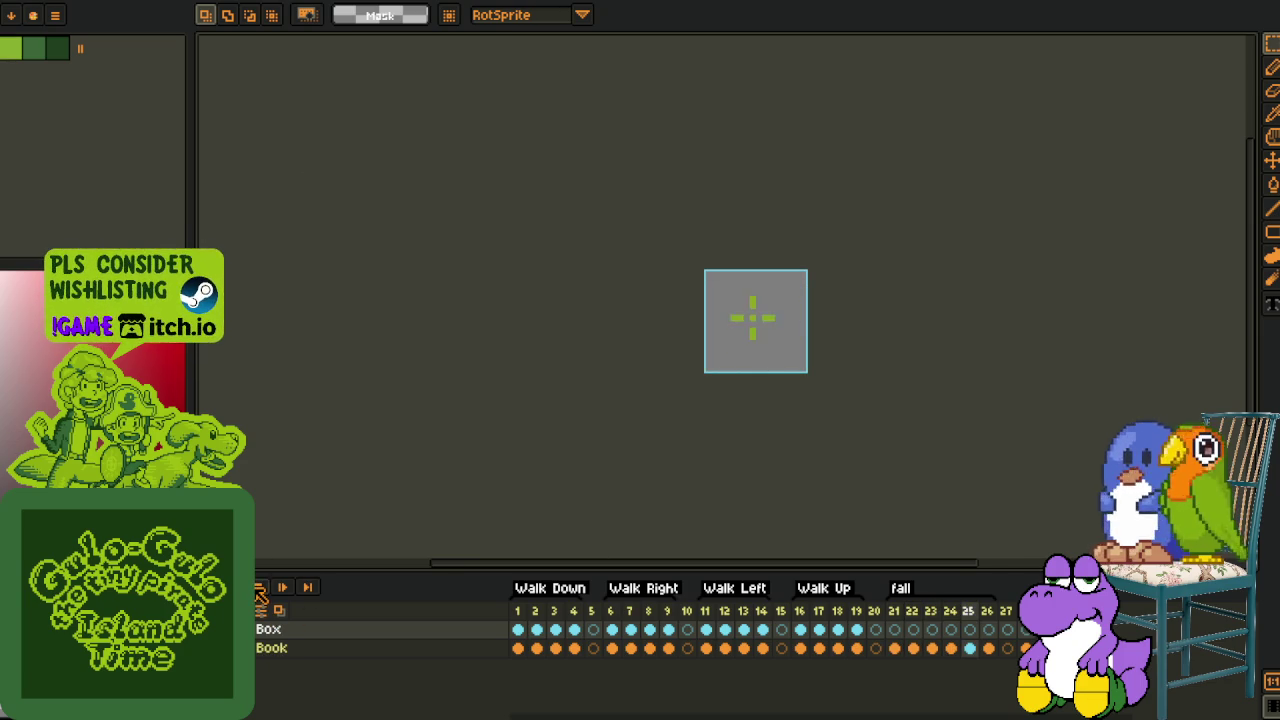
pyautogui.moveTo(270, 647); pyautogui.dragTo(266, 690)
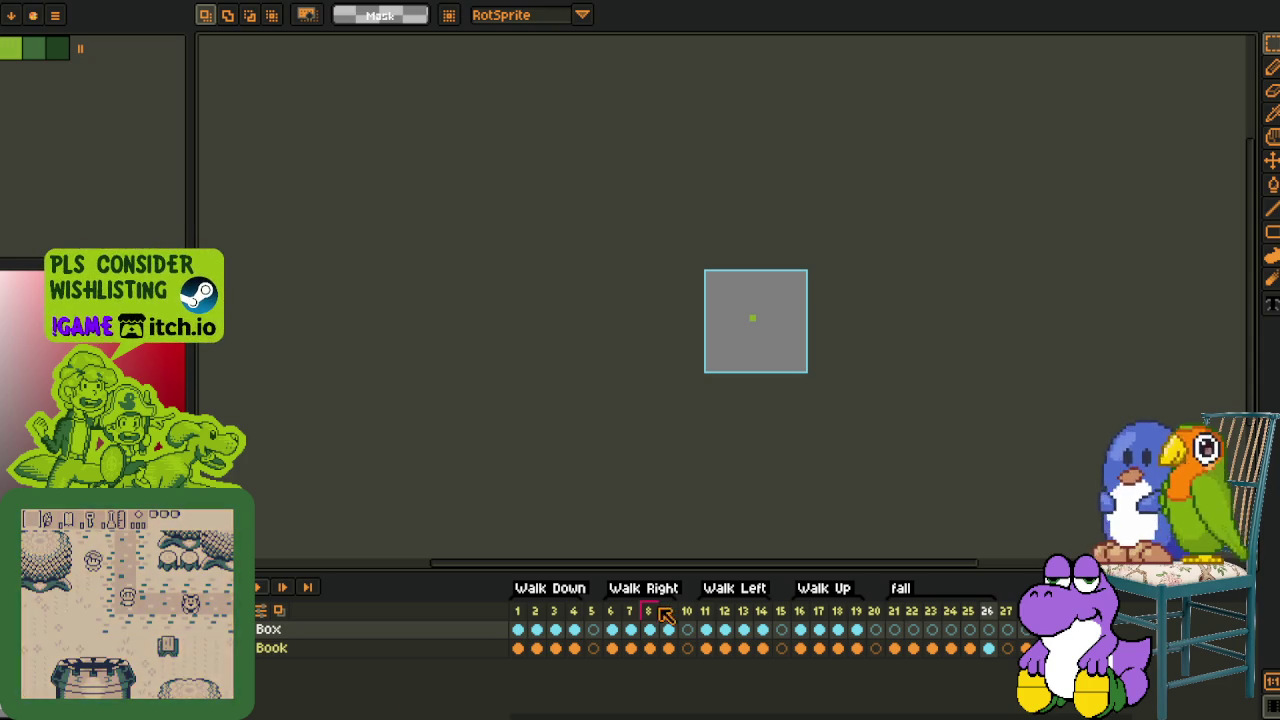
# Play the book's fall animation from frame 21, then the Bear Ghost animation, including in reverse
pyautogui.click(893, 611)
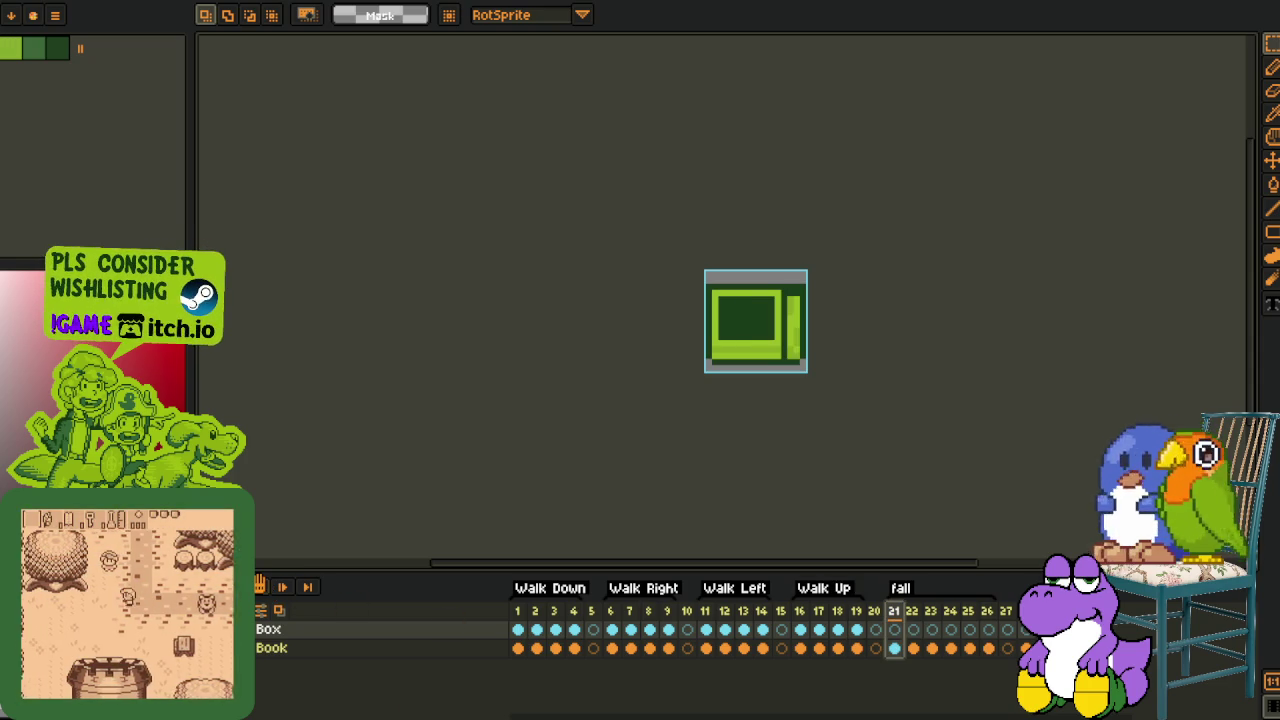
pyautogui.click(282, 587)
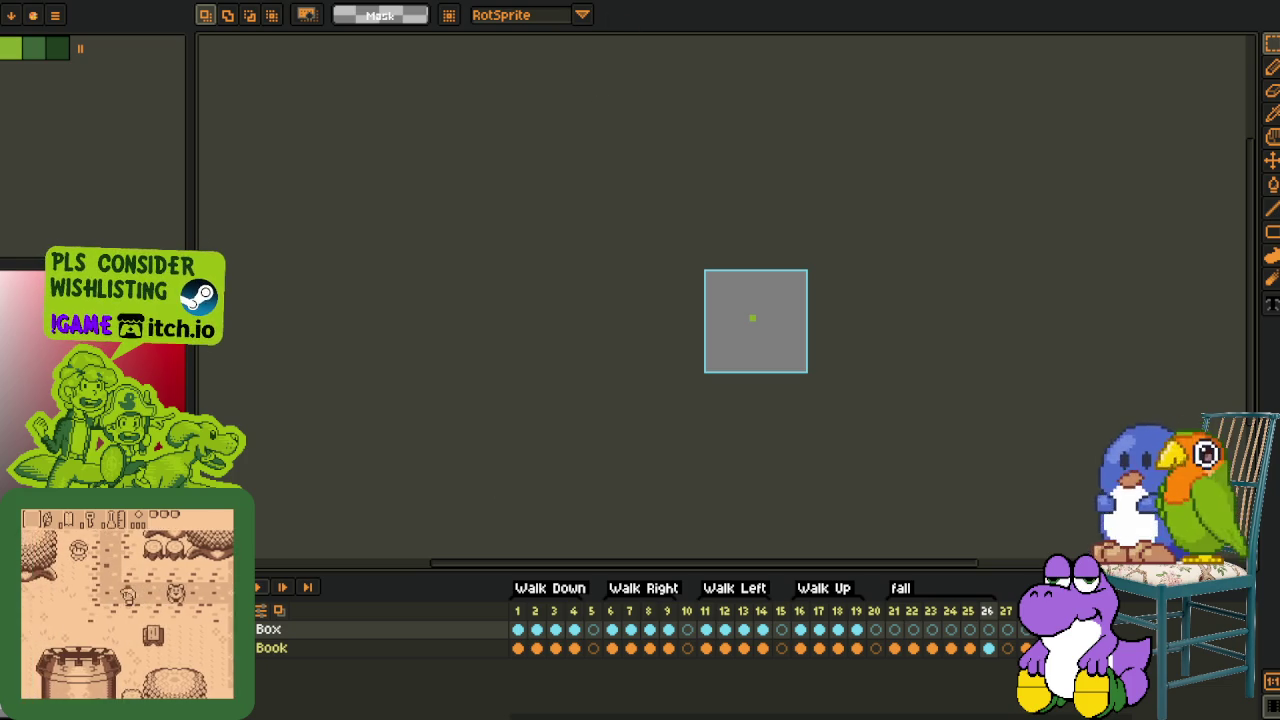
pyautogui.click(912, 611)
pyautogui.click(262, 590)
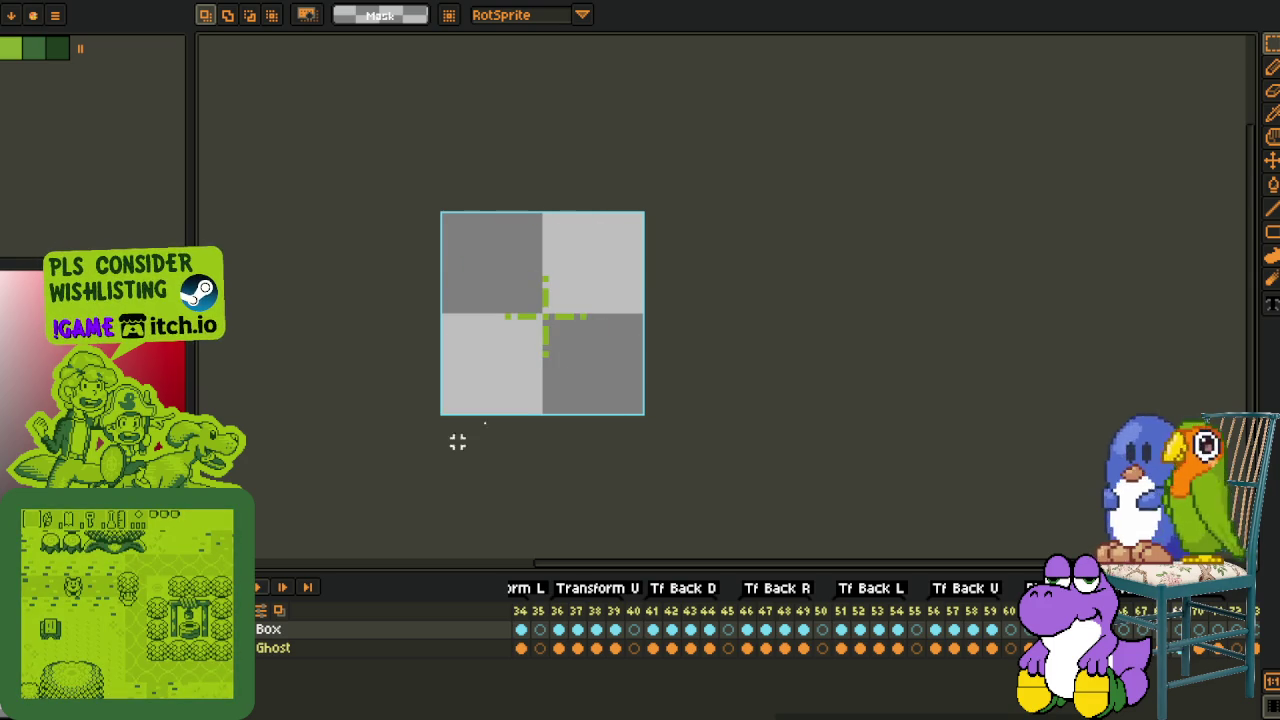
pyautogui.click(662, 4)
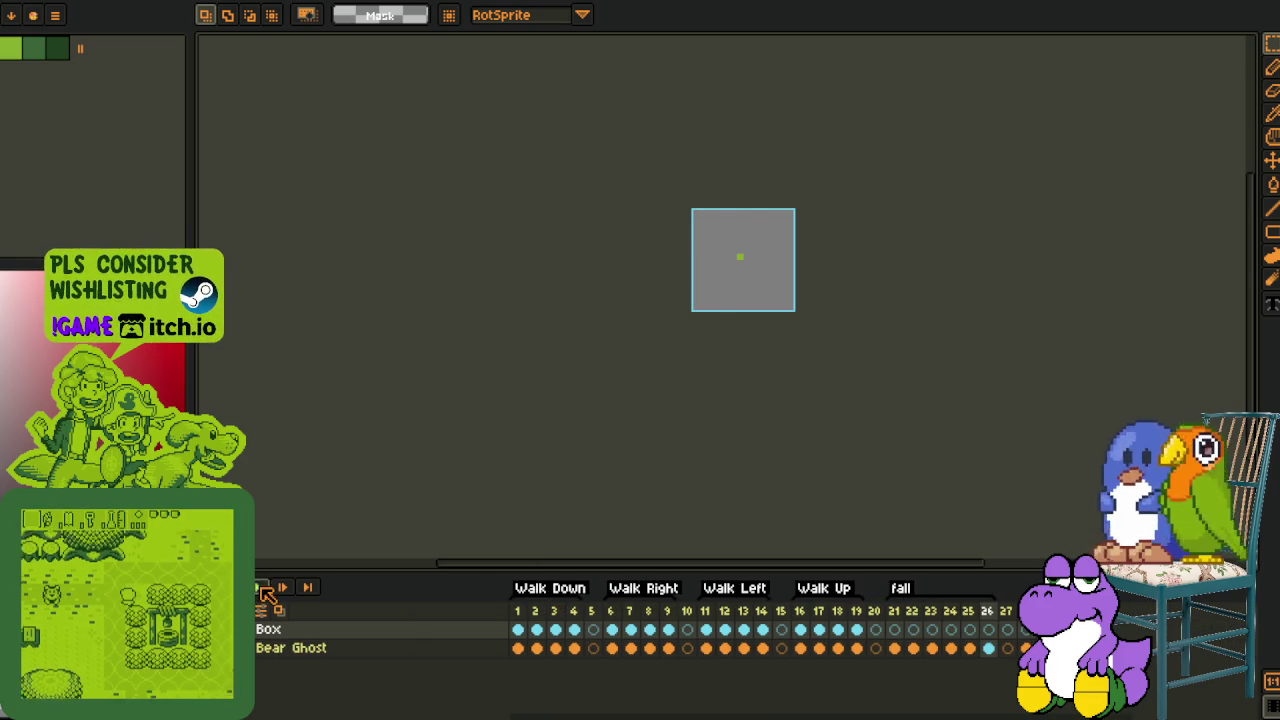
pyautogui.click(258, 587)
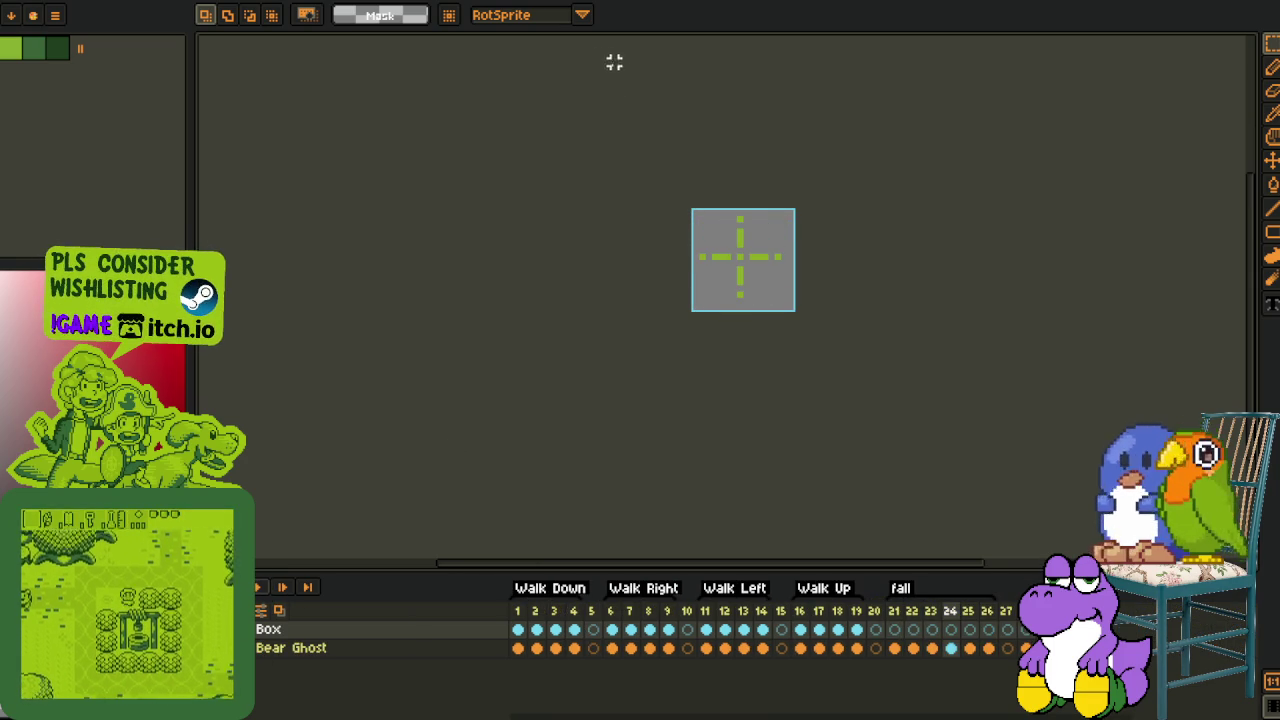
# Replay the Book animation from frame 21, stop it, and switch to the yellow sprite sheet
pyautogui.click(626, 4)
pyautogui.click(258, 587)
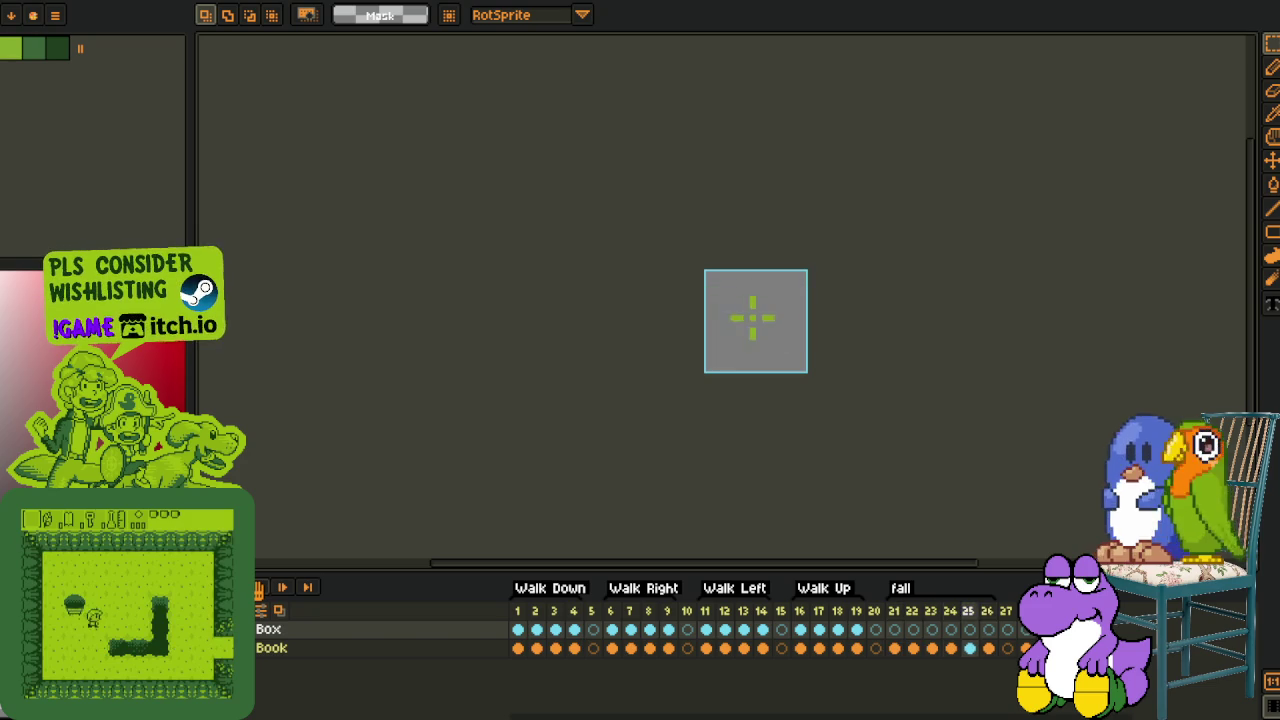
pyautogui.click(258, 587)
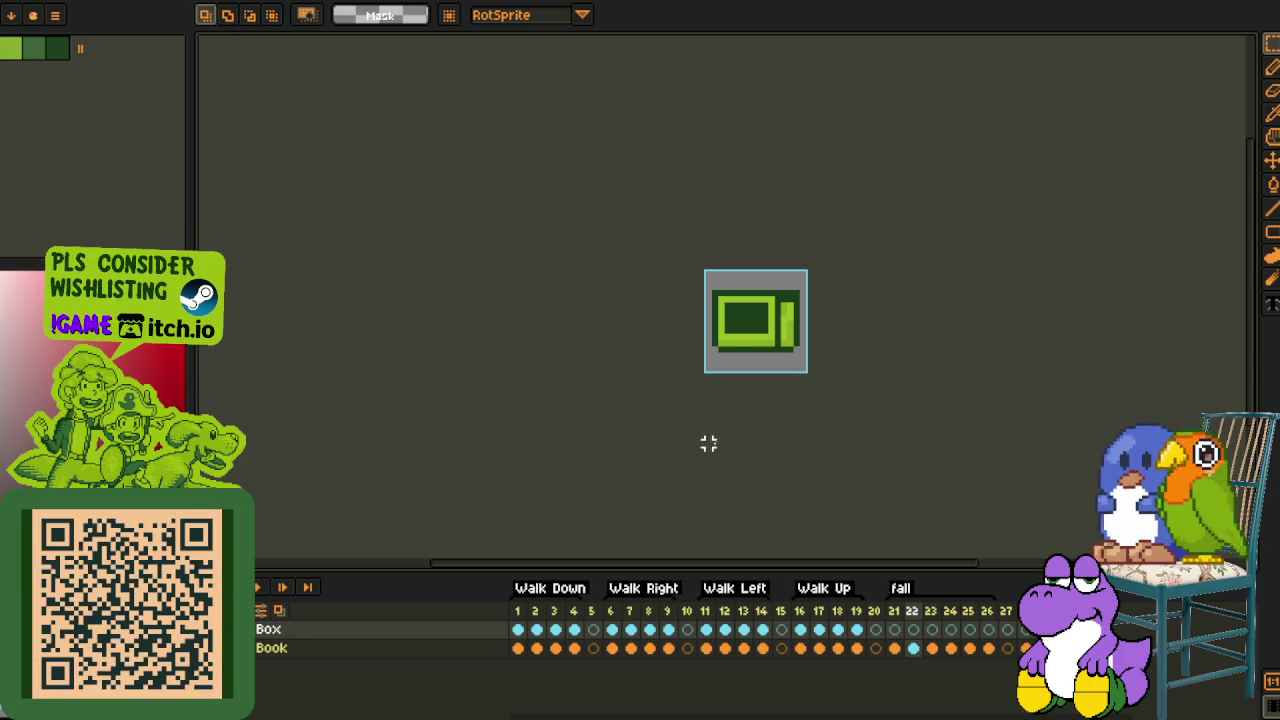
pyautogui.click(893, 611)
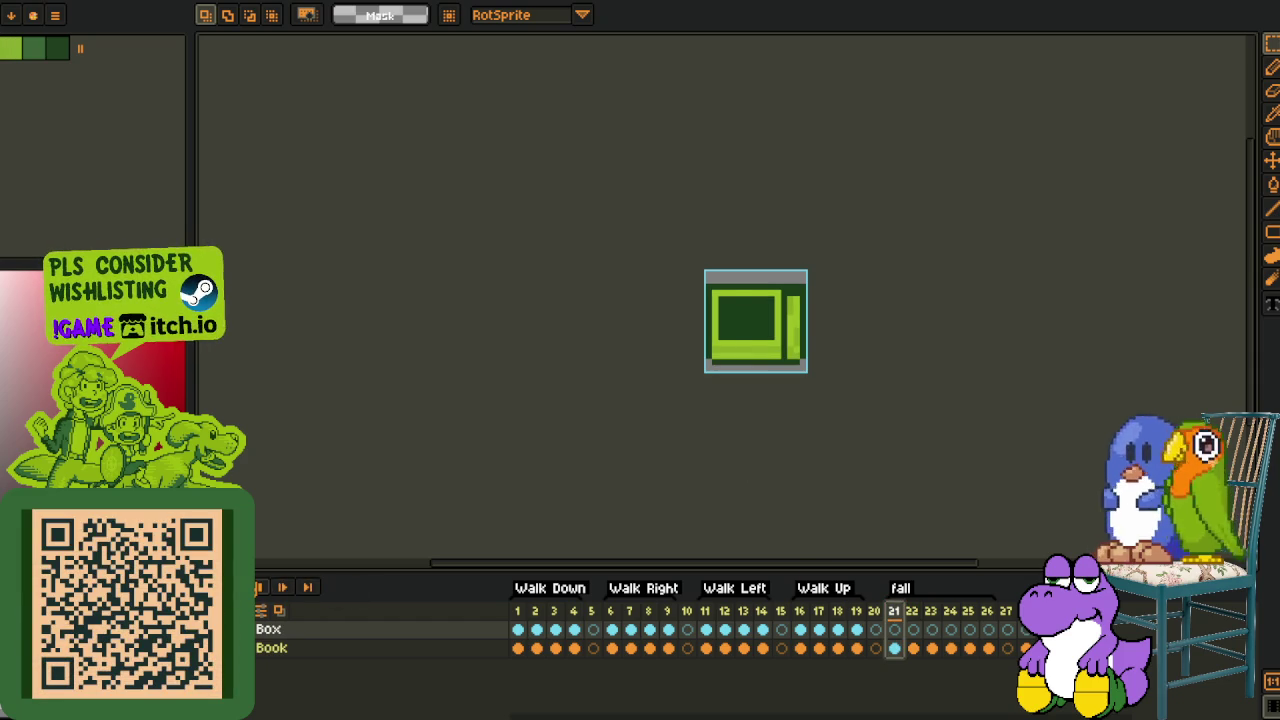
pyautogui.click(258, 587)
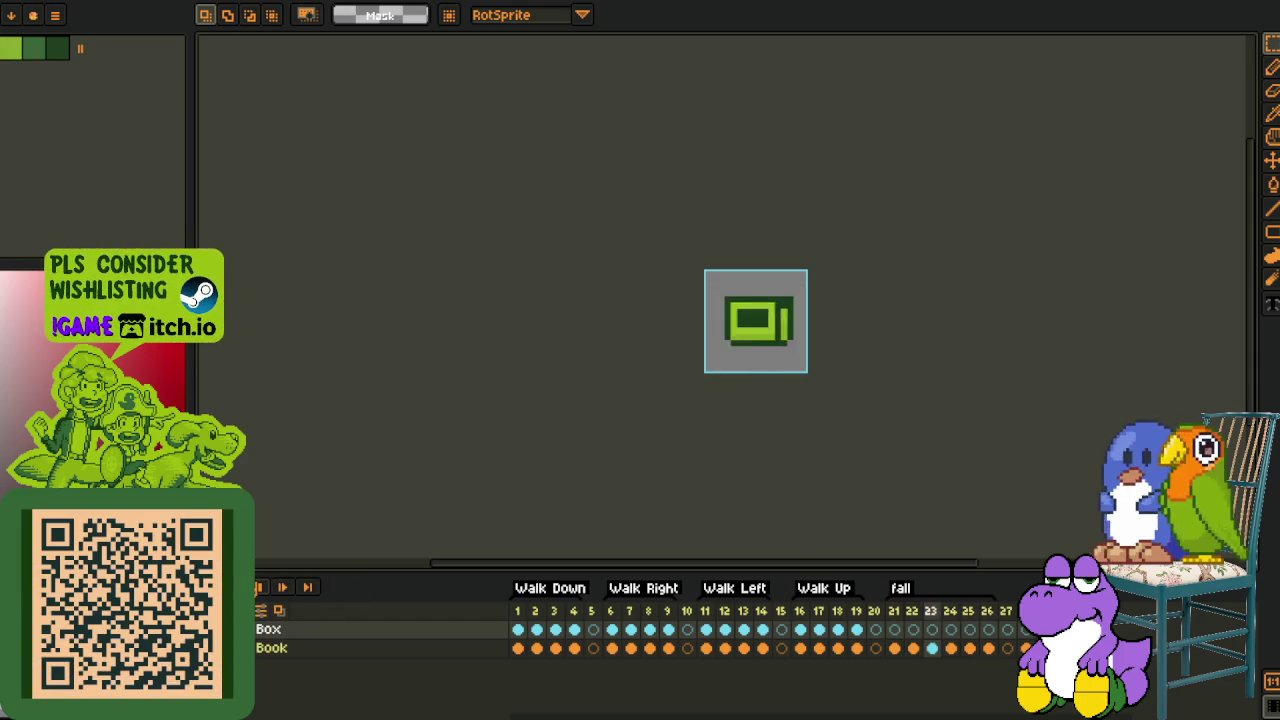
pyautogui.click(258, 587)
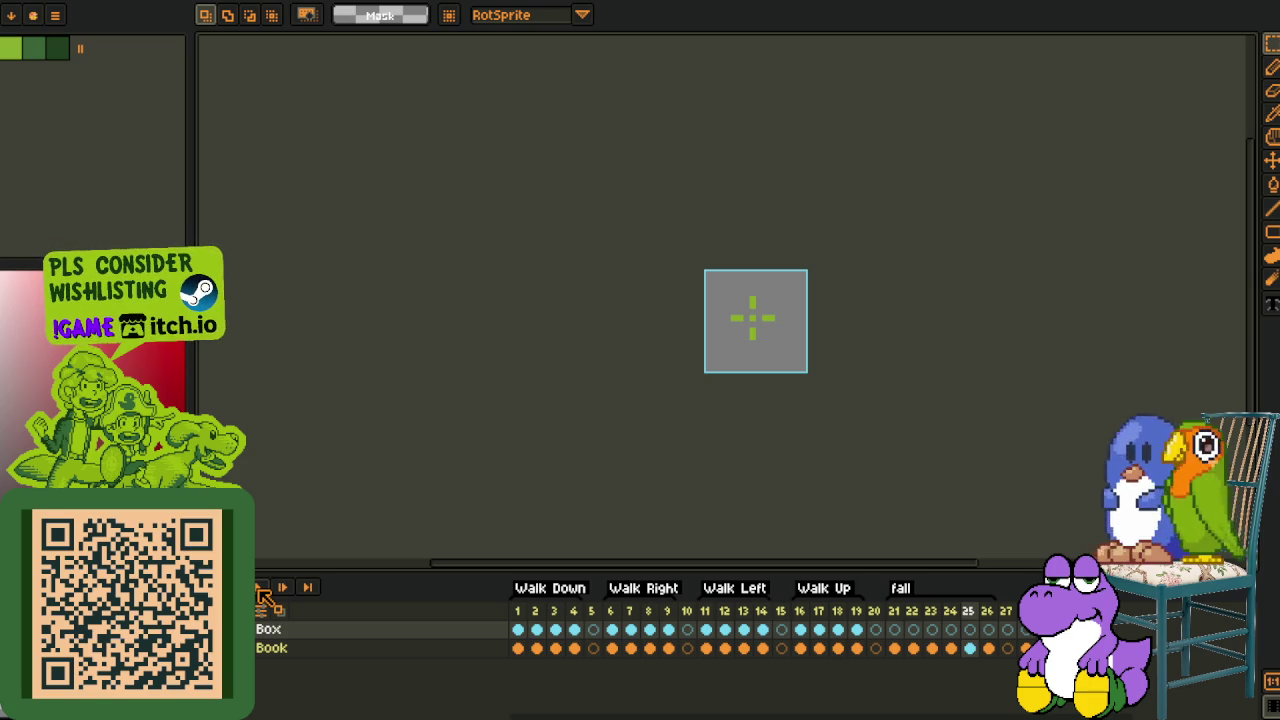
pyautogui.click(260, 588)
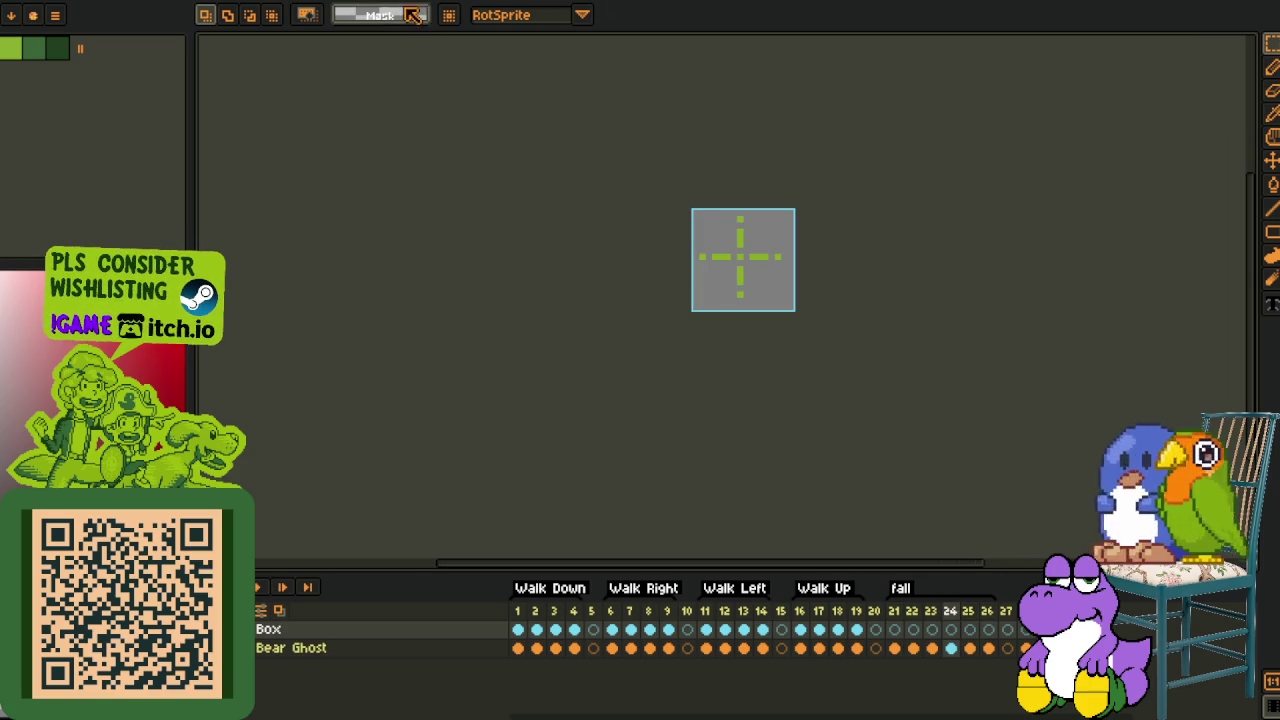
pyautogui.hotkey('ctrl', 'Tab')
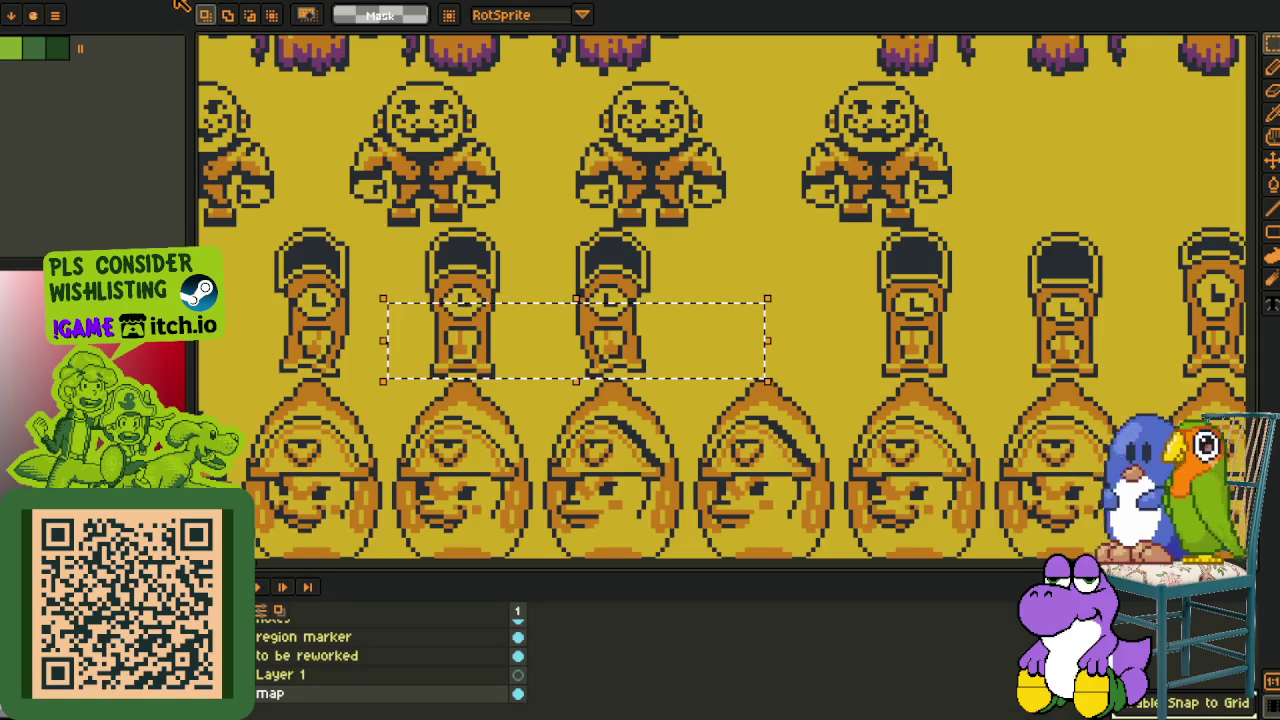
# Zoom in and out on the yellow sprite sheet
pyautogui.scroll(-2, 600, 380)
pyautogui.scroll(1, 614, 380)
pyautogui.scroll(-2, 614, 380)
pyautogui.scroll(1, 600, 380)
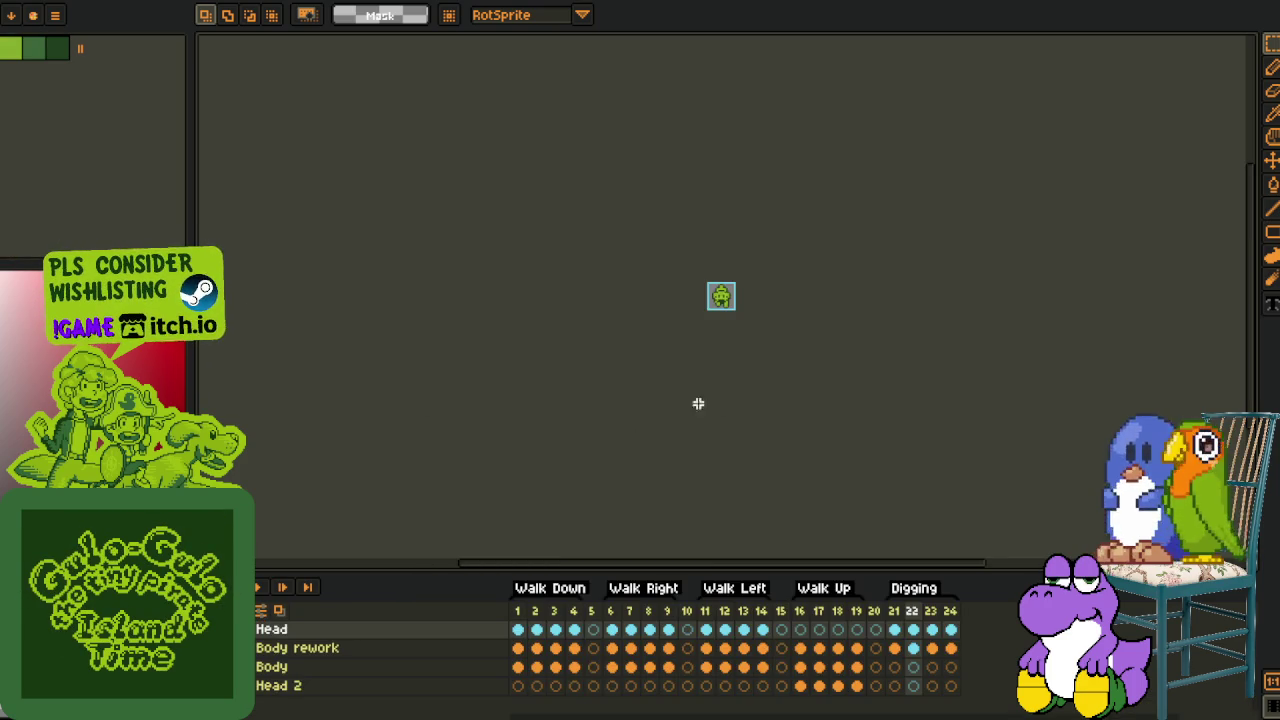
# Add empty frames after frame 20 and move them to the end of the puppy timeline
pyautogui.click(876, 612)
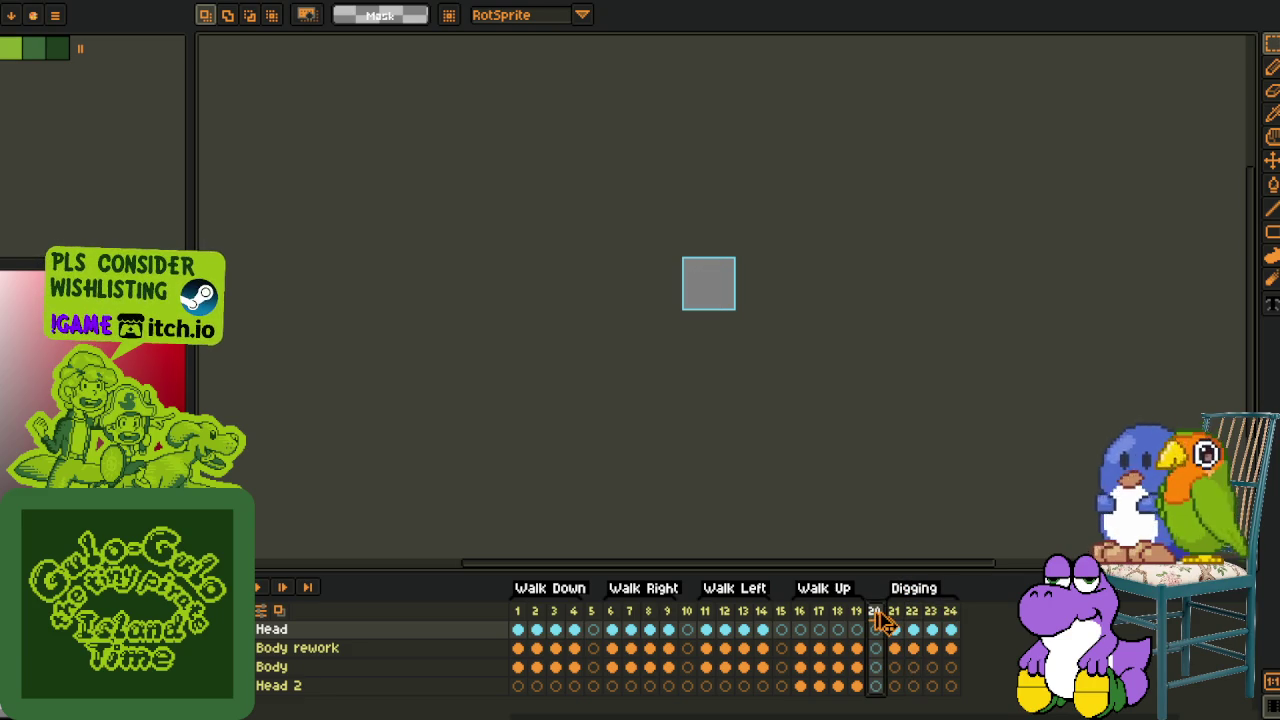
pyautogui.hotkey('alt', 'n')
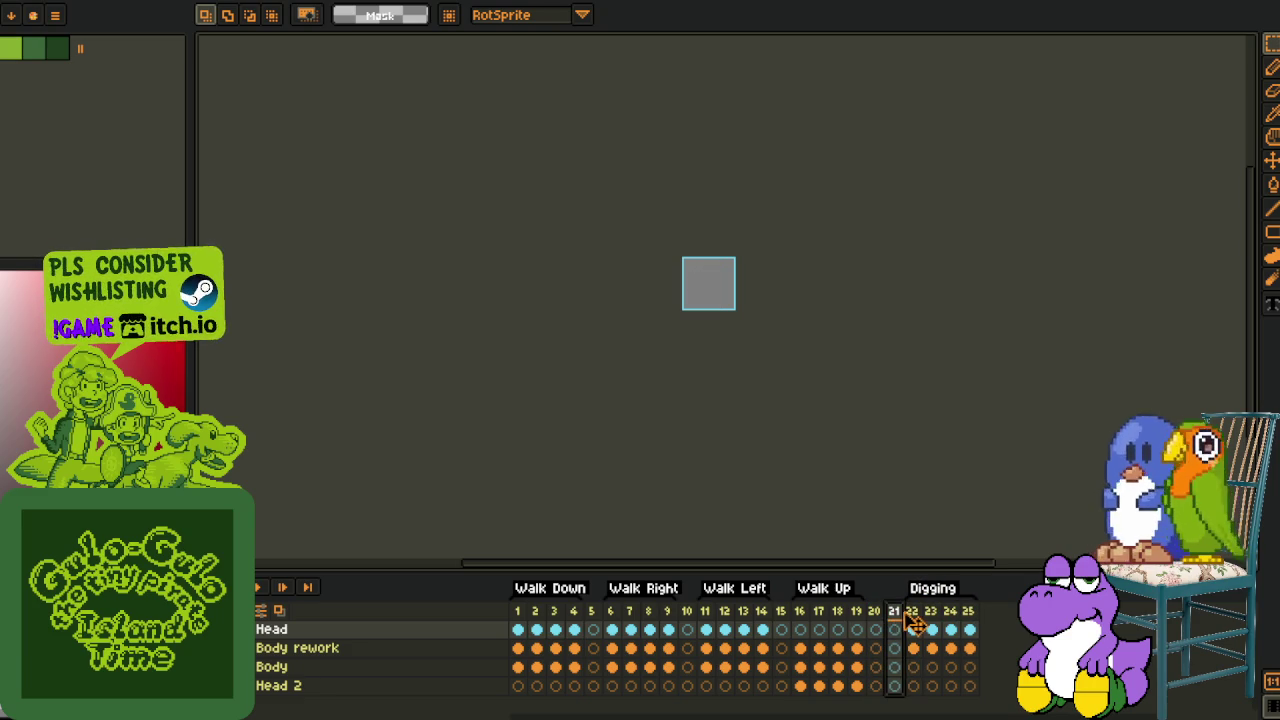
pyautogui.moveTo(894, 611); pyautogui.dragTo(985, 612)
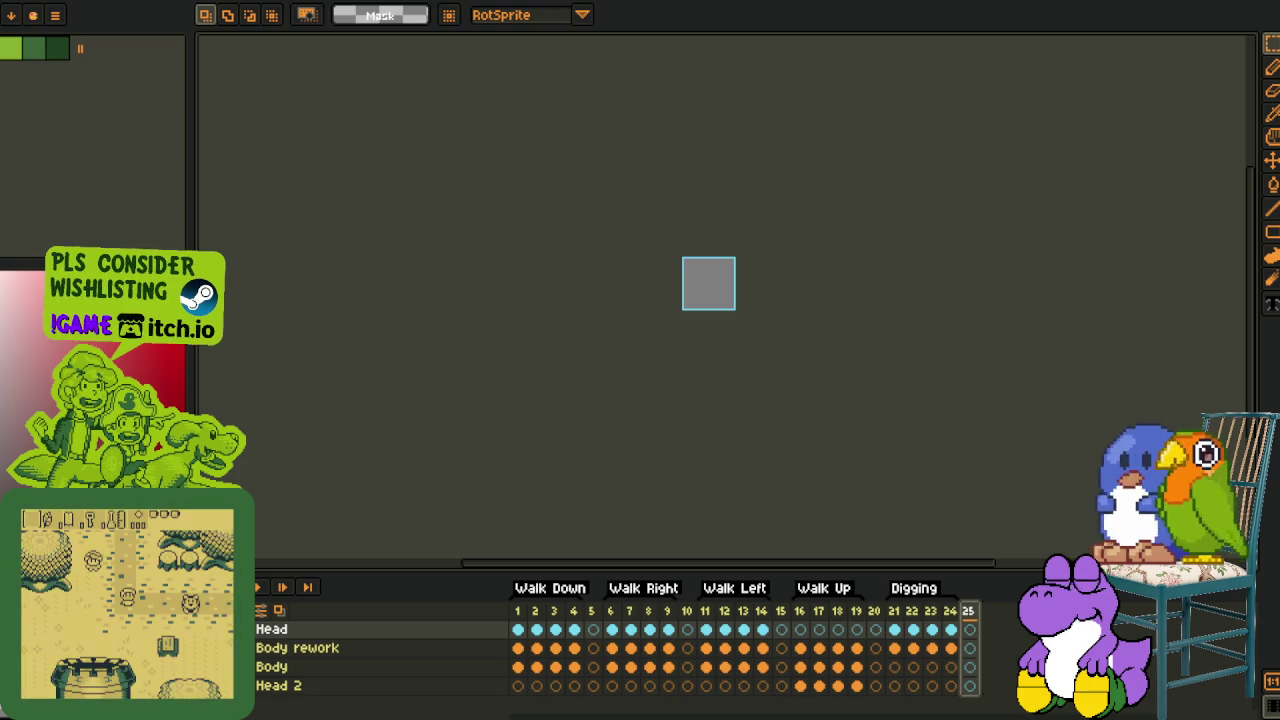
pyautogui.hotkey('alt', 'n')
pyautogui.hotkey('alt', 'n')
pyautogui.hotkey('alt', 'n')
pyautogui.hotkey('alt', 'n')
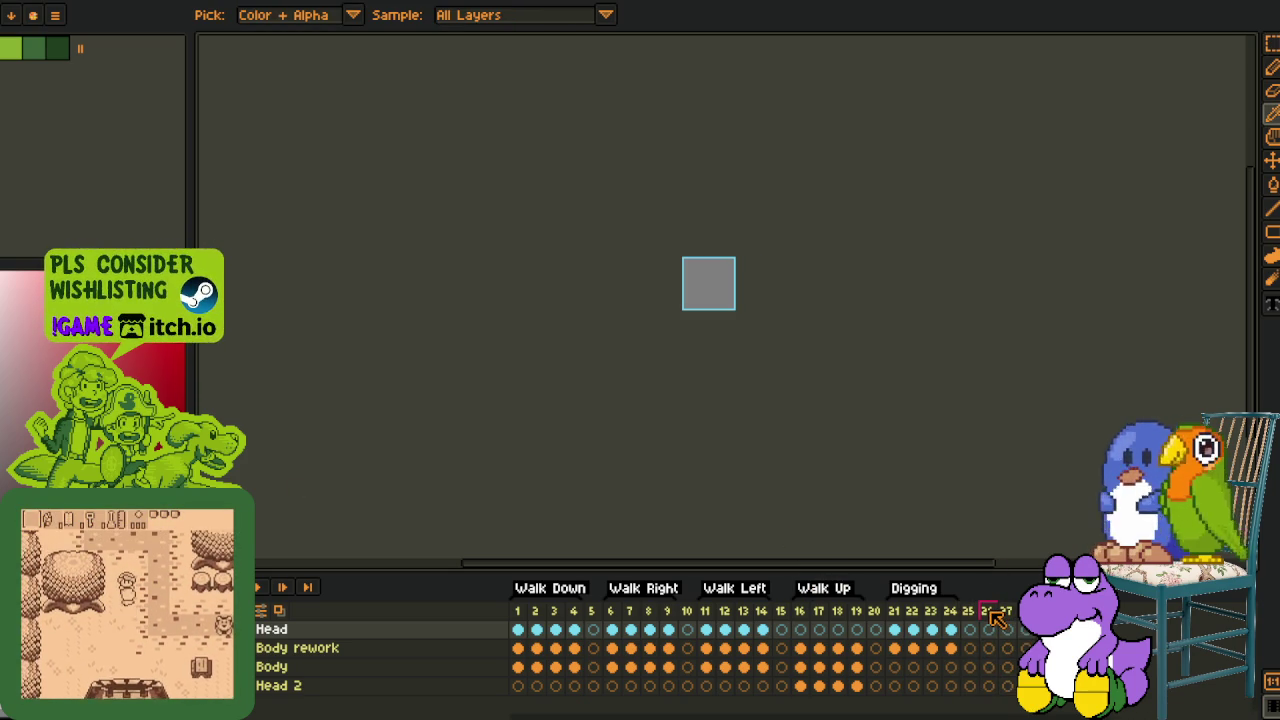
# Switch to the Box and Book sprite, stop playback and step through its fall frames
pyautogui.hotkey('ctrl', 'Tab')
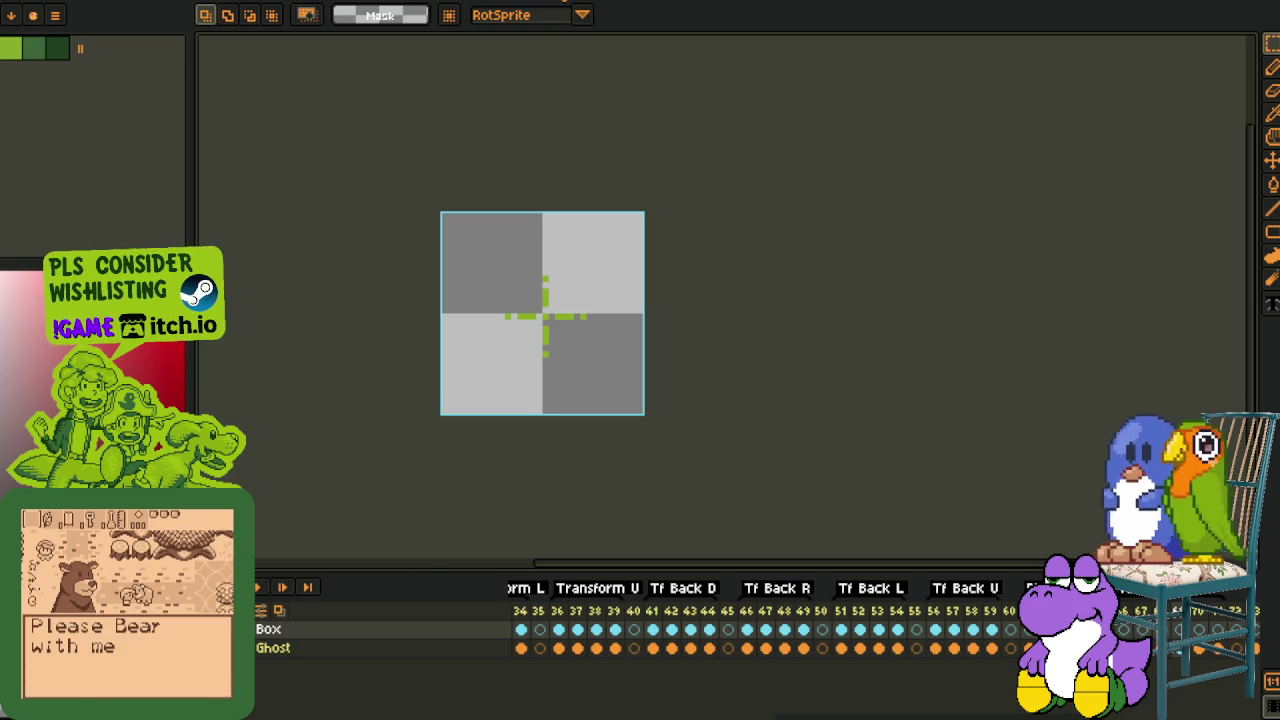
pyautogui.hotkey('ctrl', 'Tab')
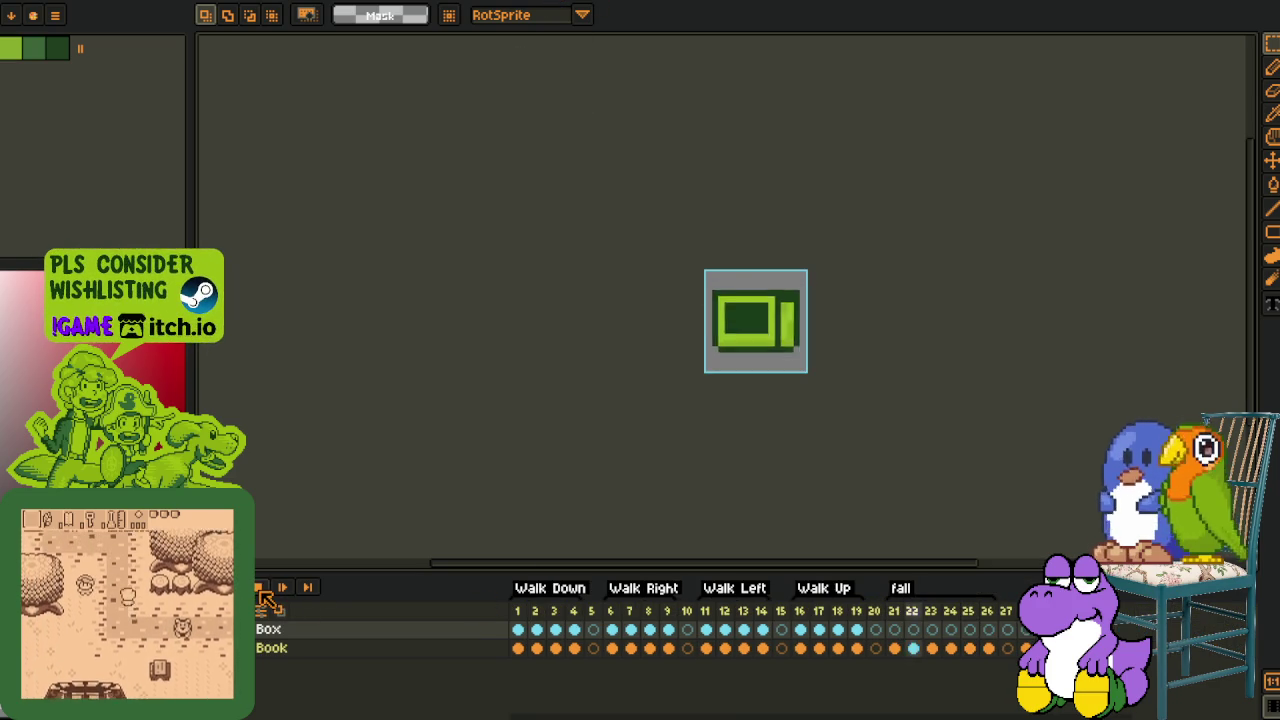
pyautogui.click(260, 589)
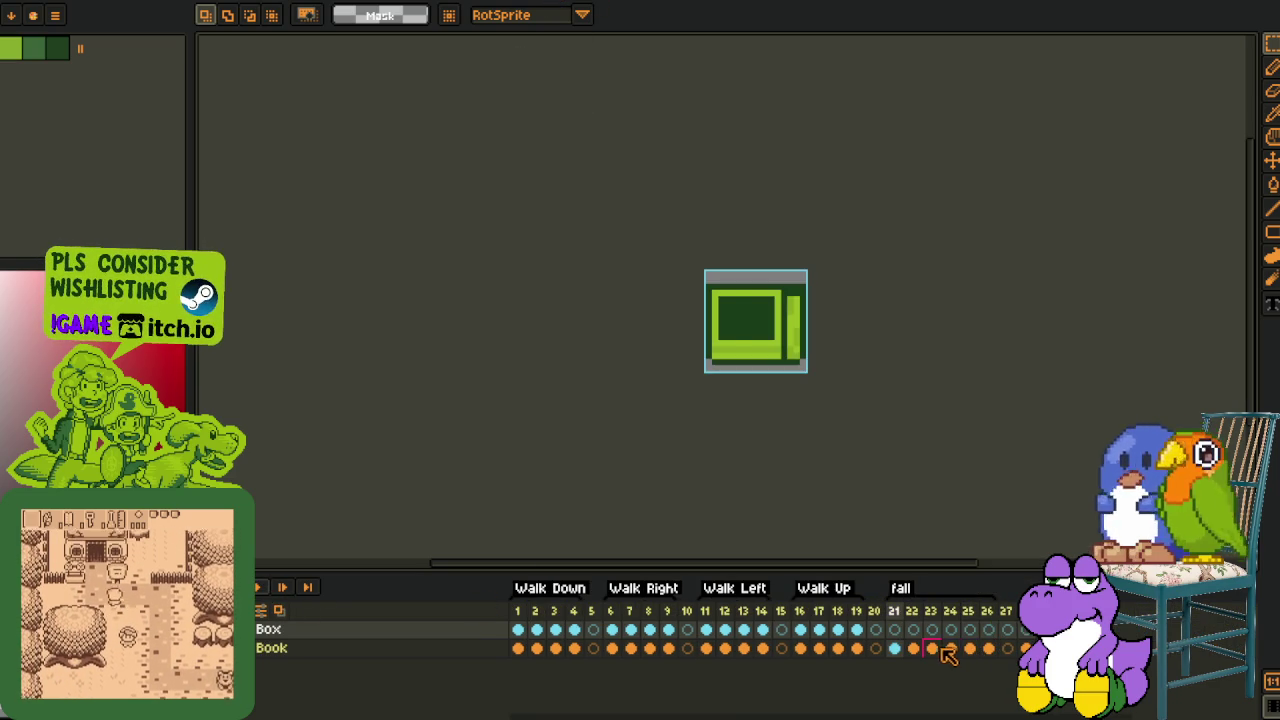
pyautogui.press('Right')
pyautogui.press('Right')
pyautogui.press('Right')
pyautogui.press('Right')
pyautogui.press('Right')
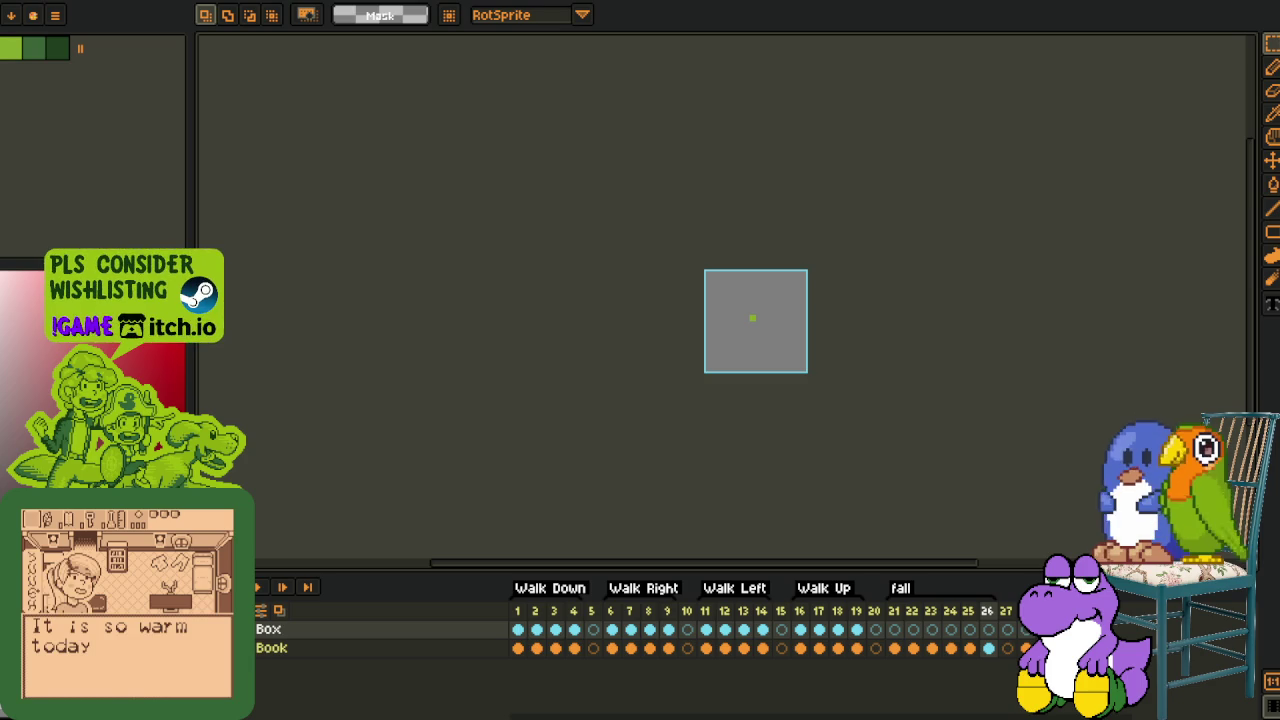
# Select the puppy sprite's frame 26 onward and tag those frames 'fall'
pyautogui.moveTo(902, 650); pyautogui.dragTo(988, 648)
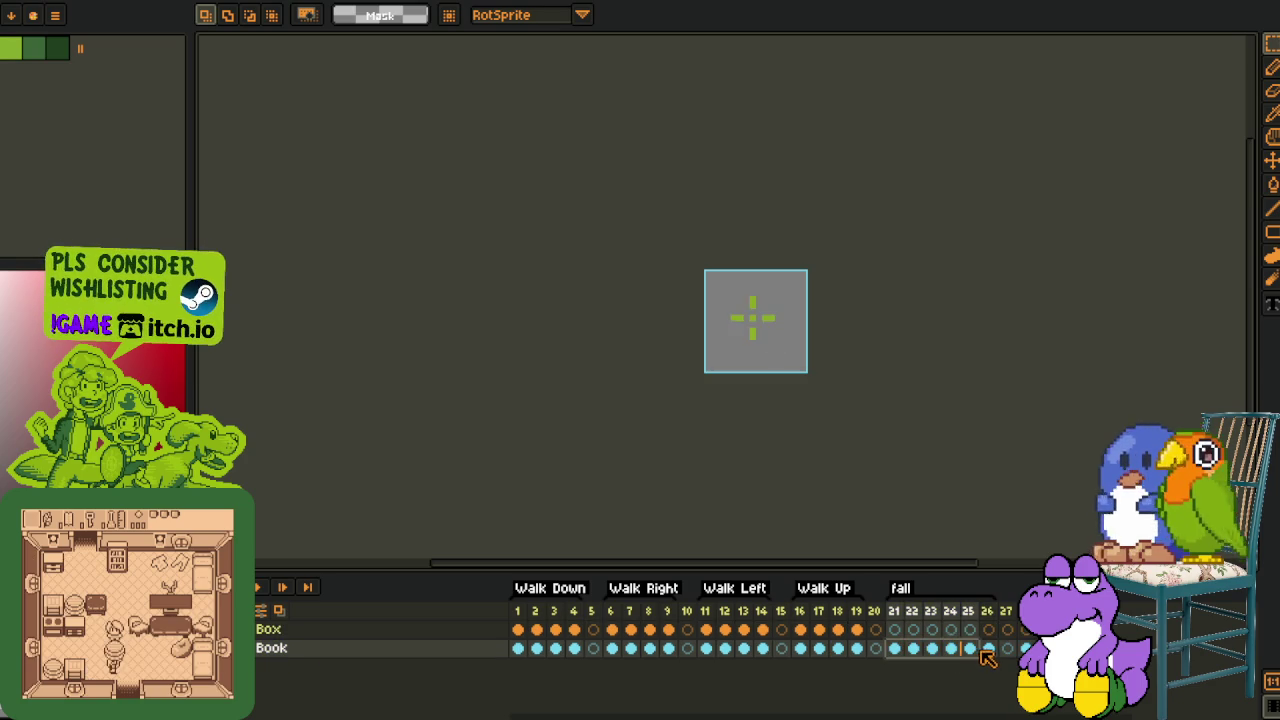
pyautogui.click(884, 5)
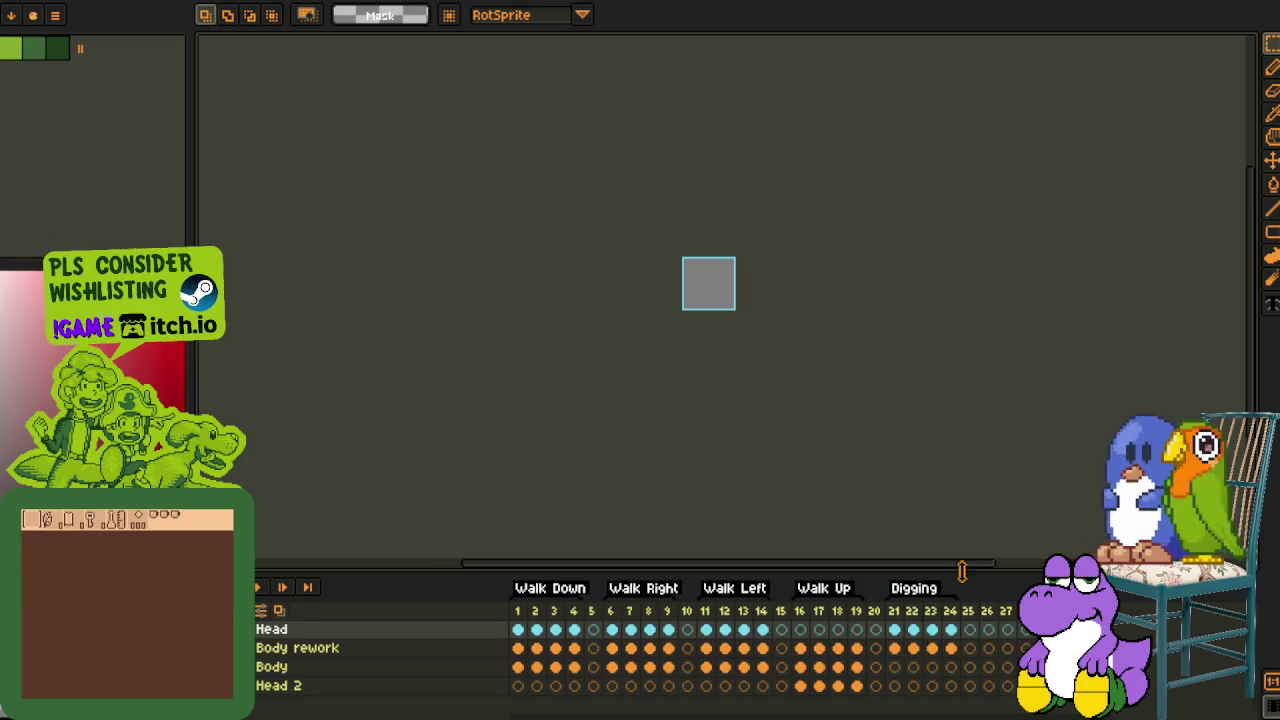
pyautogui.click(990, 687)
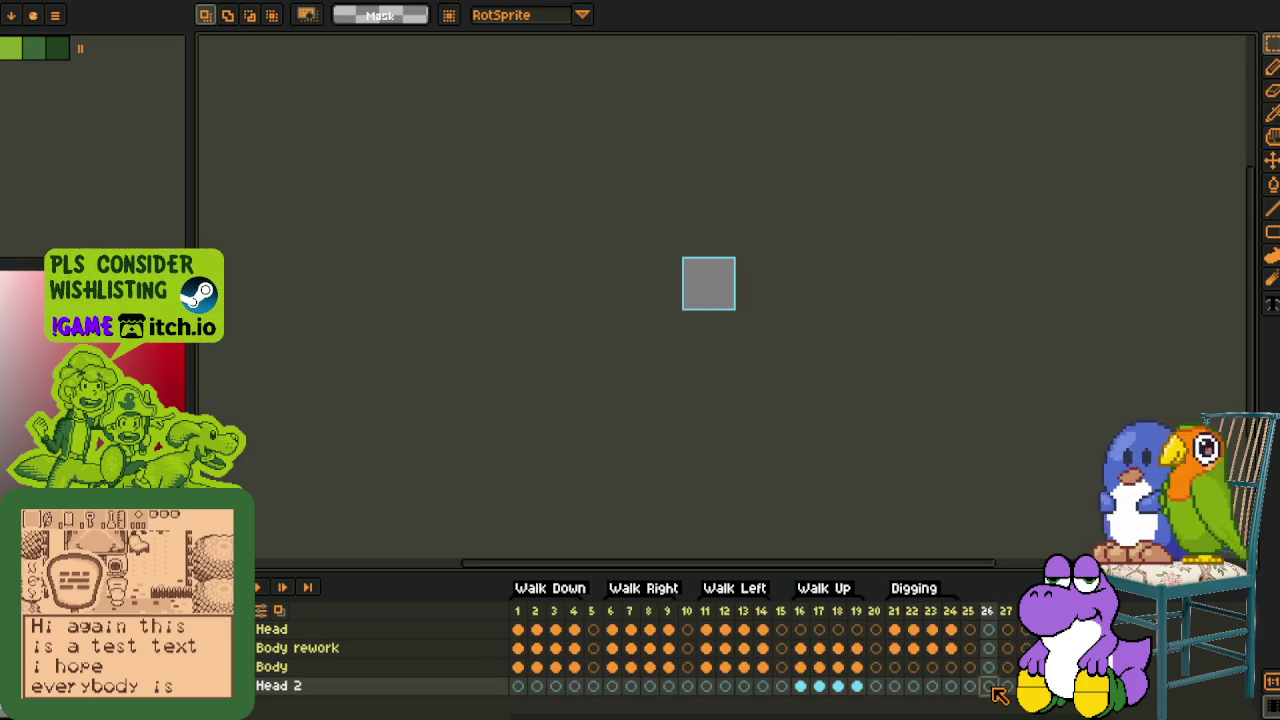
pyautogui.click(987, 611)
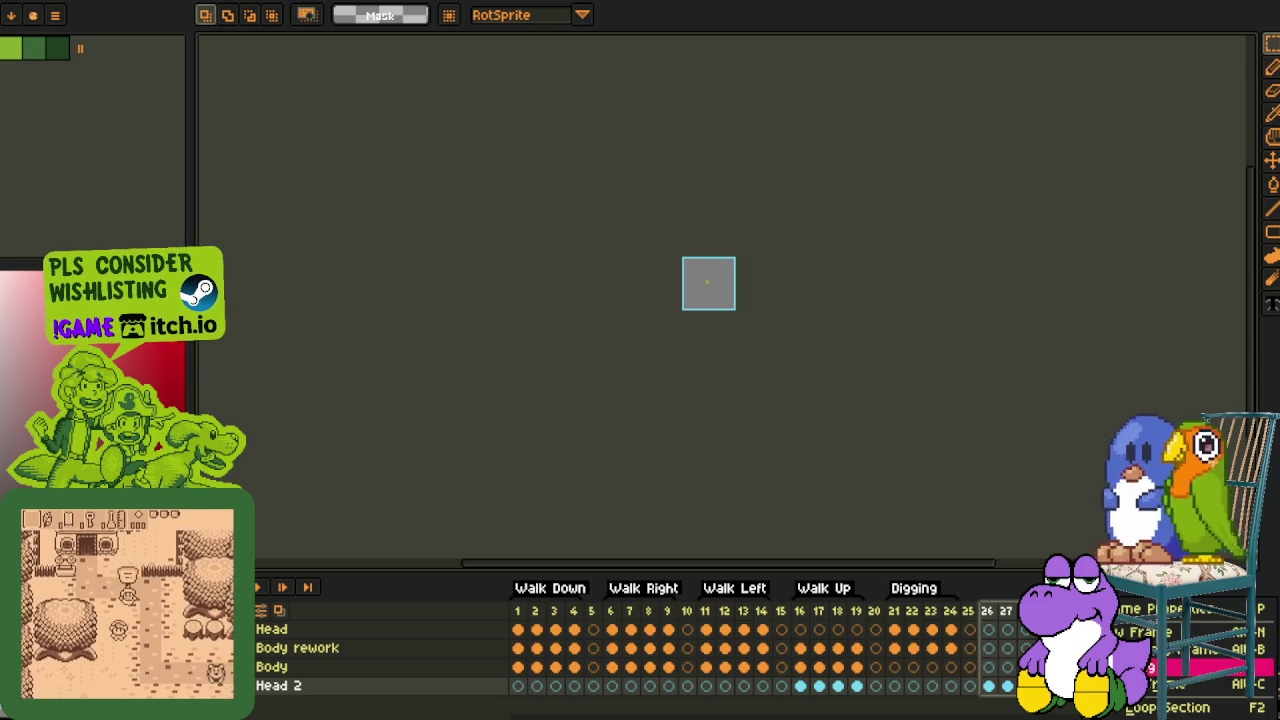
pyautogui.press('Return')
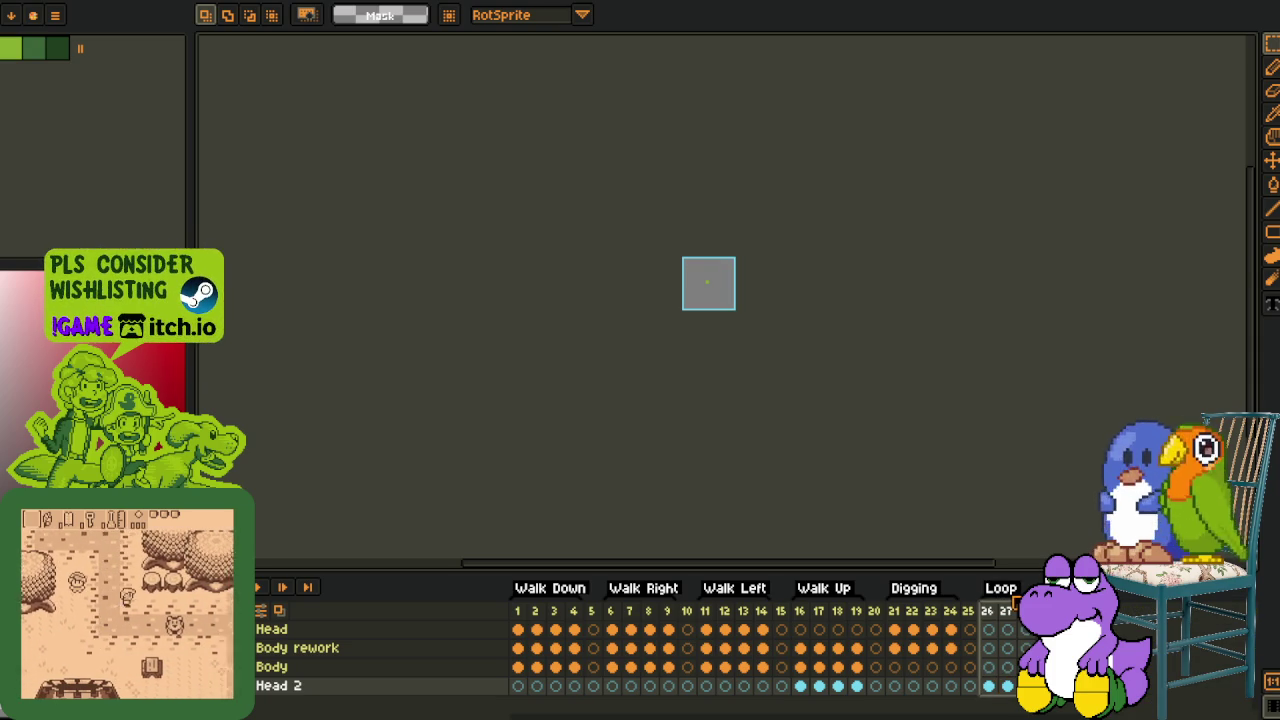
pyautogui.doubleClick(1001, 589)
pyautogui.write('fa')
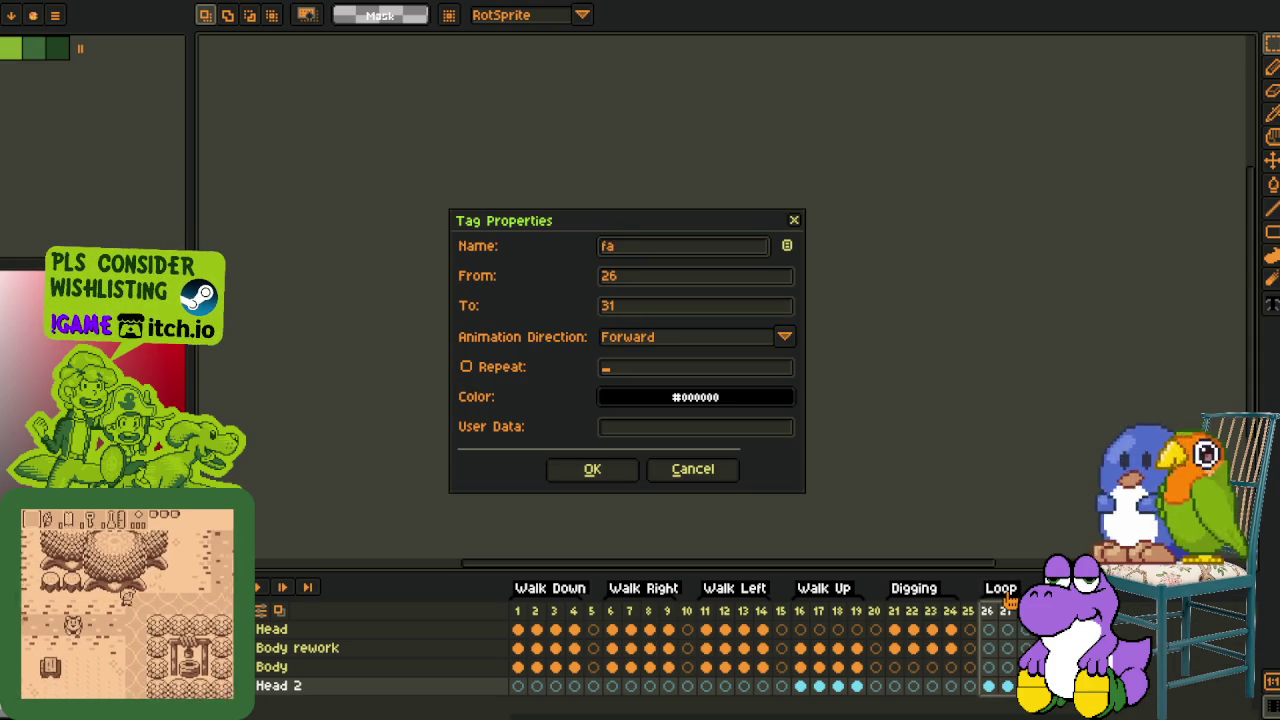
pyautogui.write('ll')
pyautogui.press('Return')
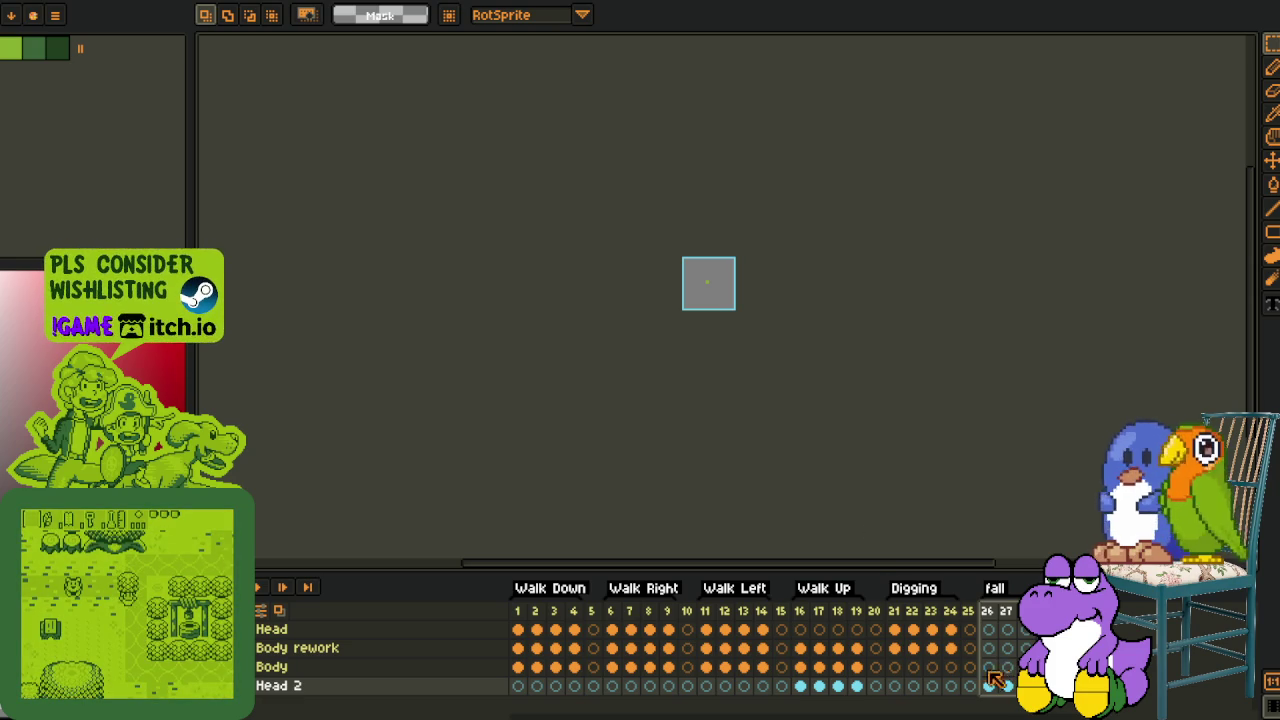
# Add a new layer above Head 2 and paste the green book graphic into it
pyautogui.rightClick(410, 690)
pyautogui.moveTo(445, 621)
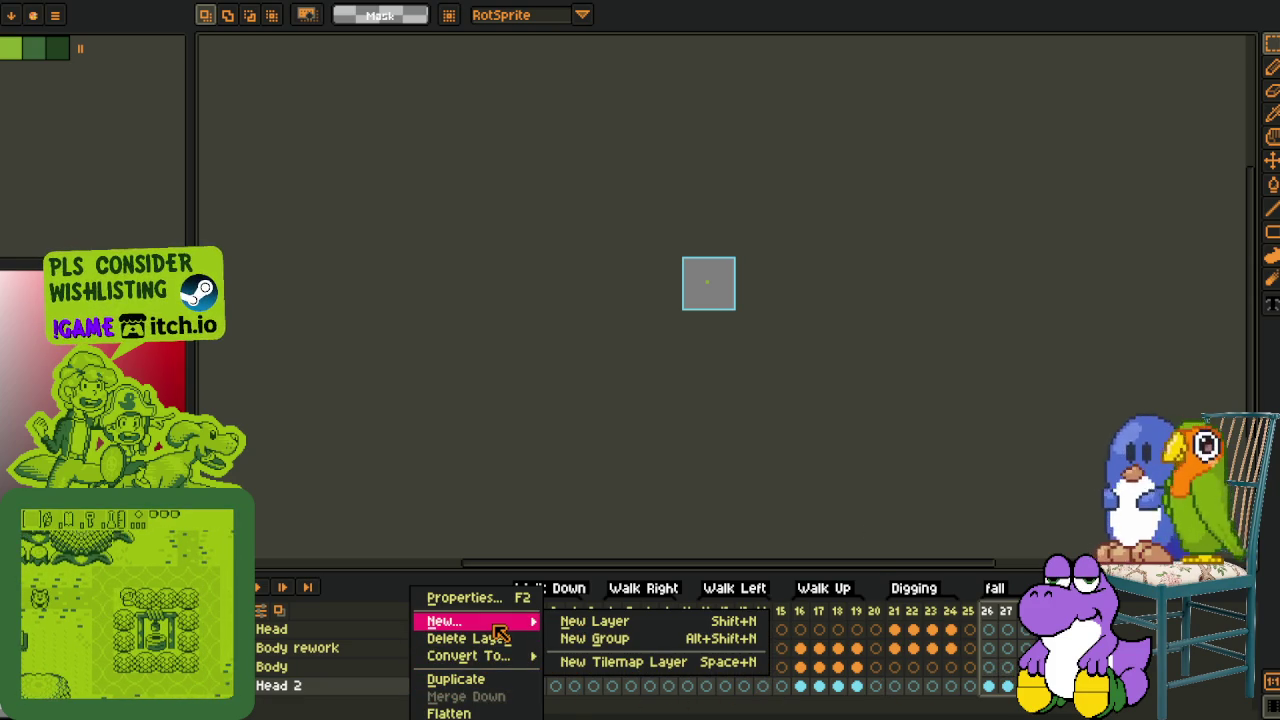
pyautogui.click(590, 621)
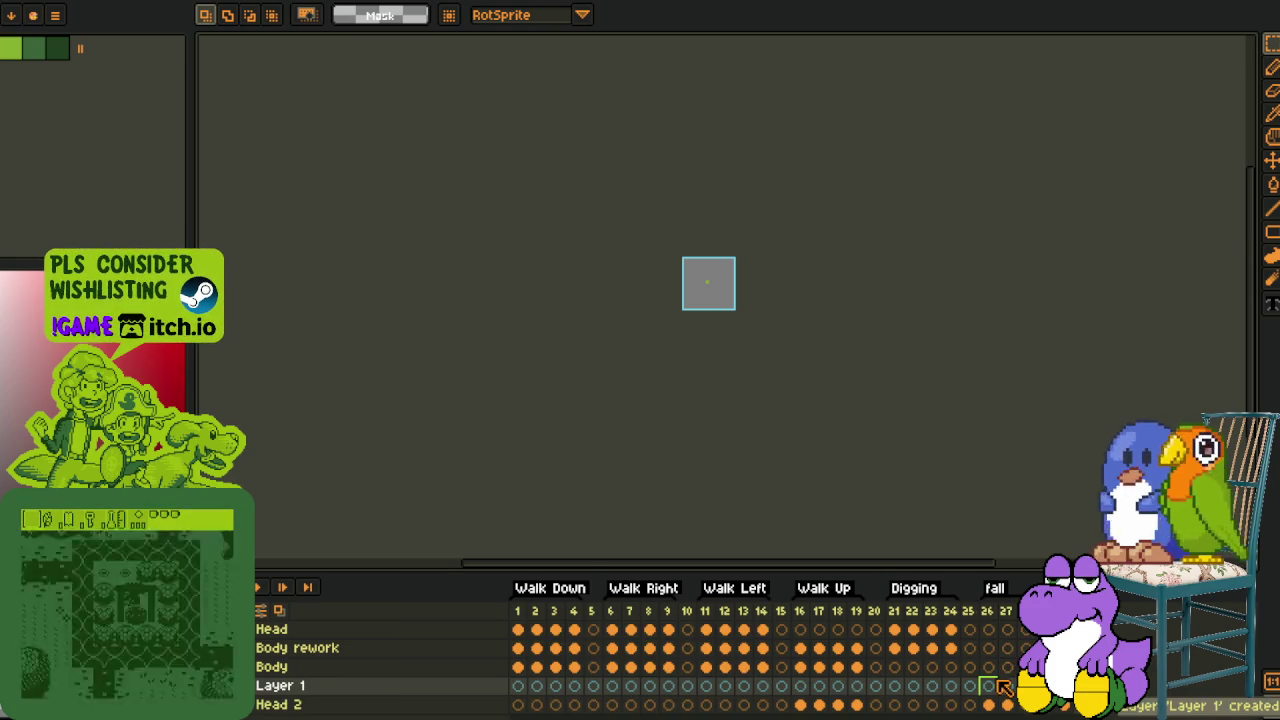
pyautogui.hotkey('ctrl', 'v')
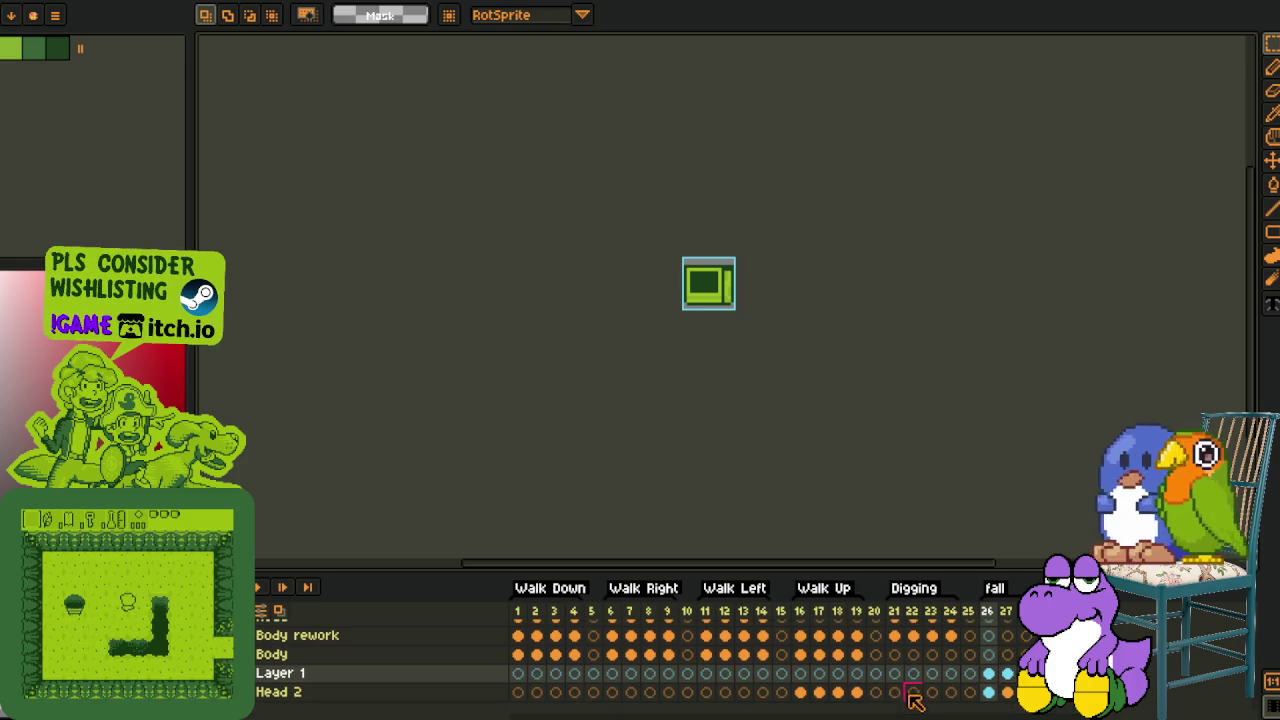
pyautogui.click(1000, 692)
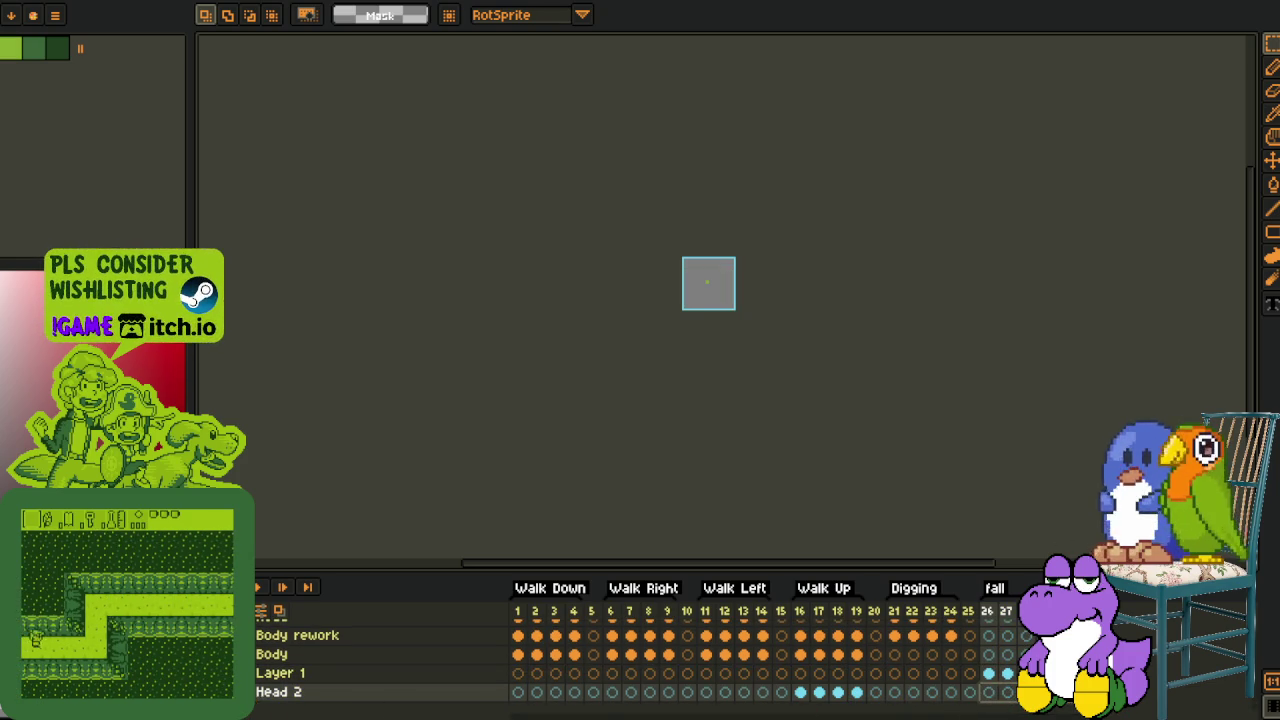
# Rename the new layer 'fall' and save the puppy sprite
pyautogui.doubleClick(280, 673)
pyautogui.write('fa')
pyautogui.press('BackSpace')
pyautogui.press('Return')
pyautogui.hotkey('ctrl', 's')
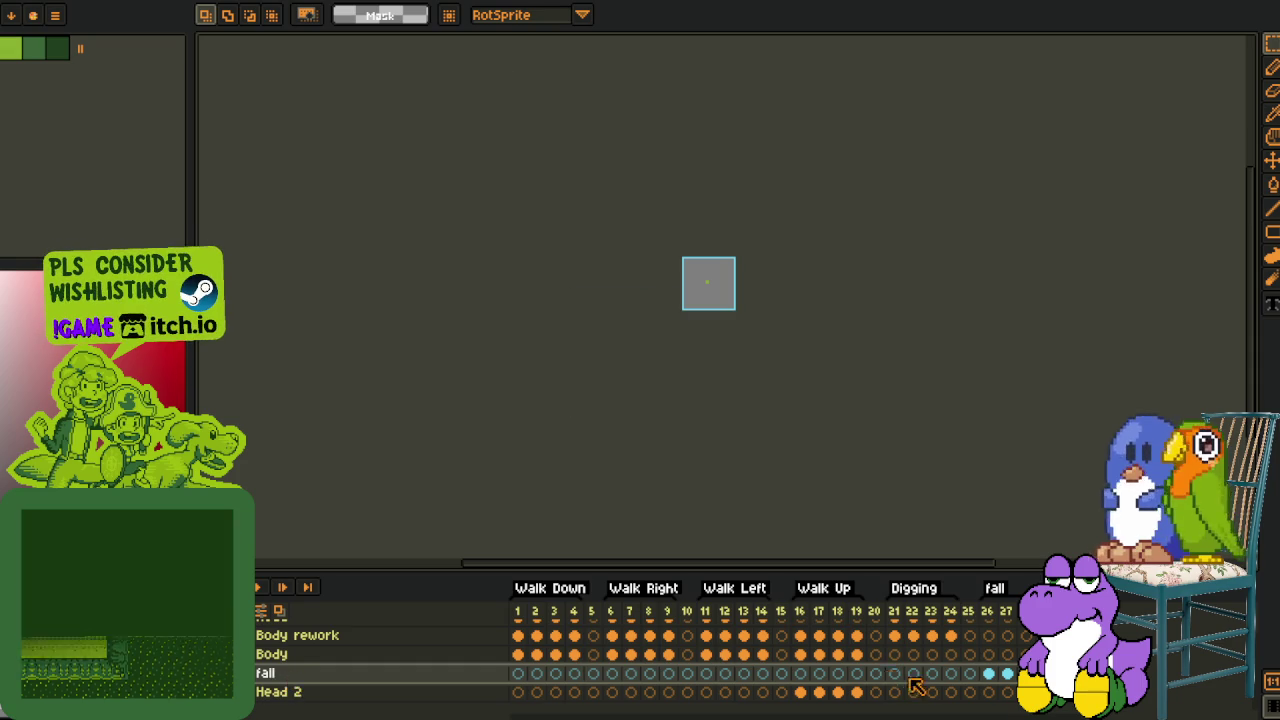
# Check the fall layer's frame 26 cel and add another new layer
pyautogui.click(992, 677)
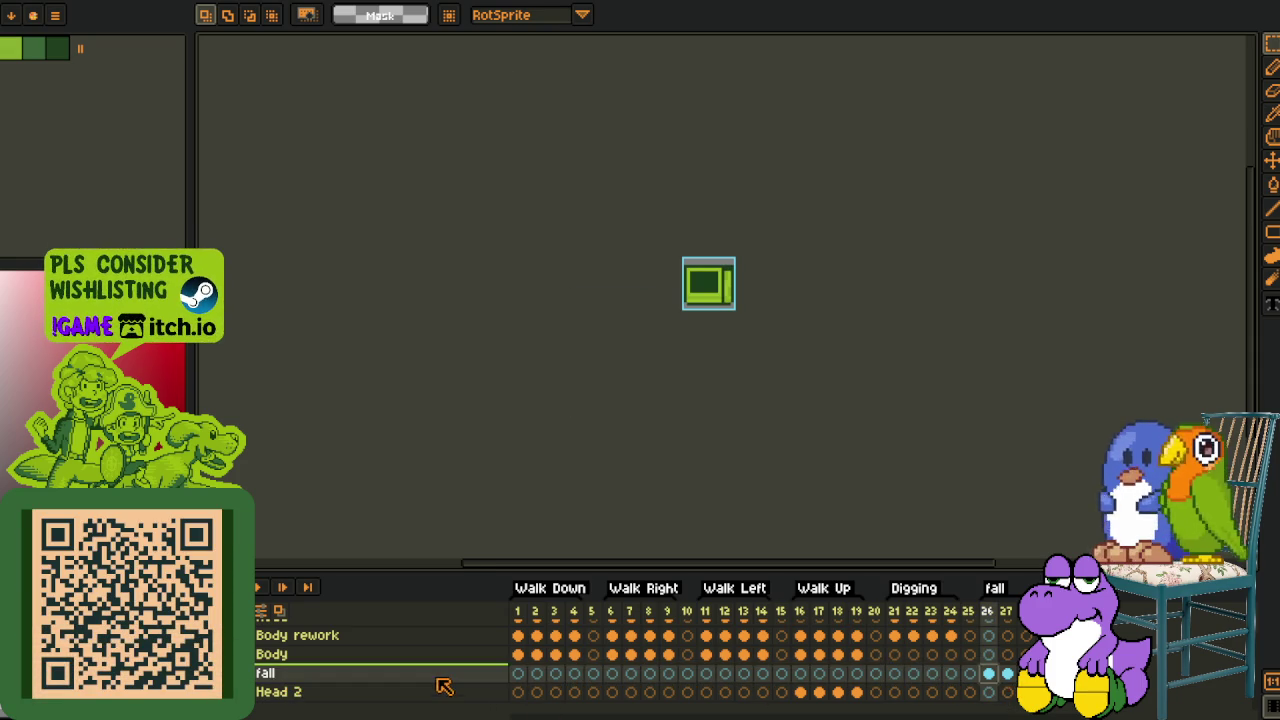
pyautogui.rightClick(437, 683)
pyautogui.click(614, 617)
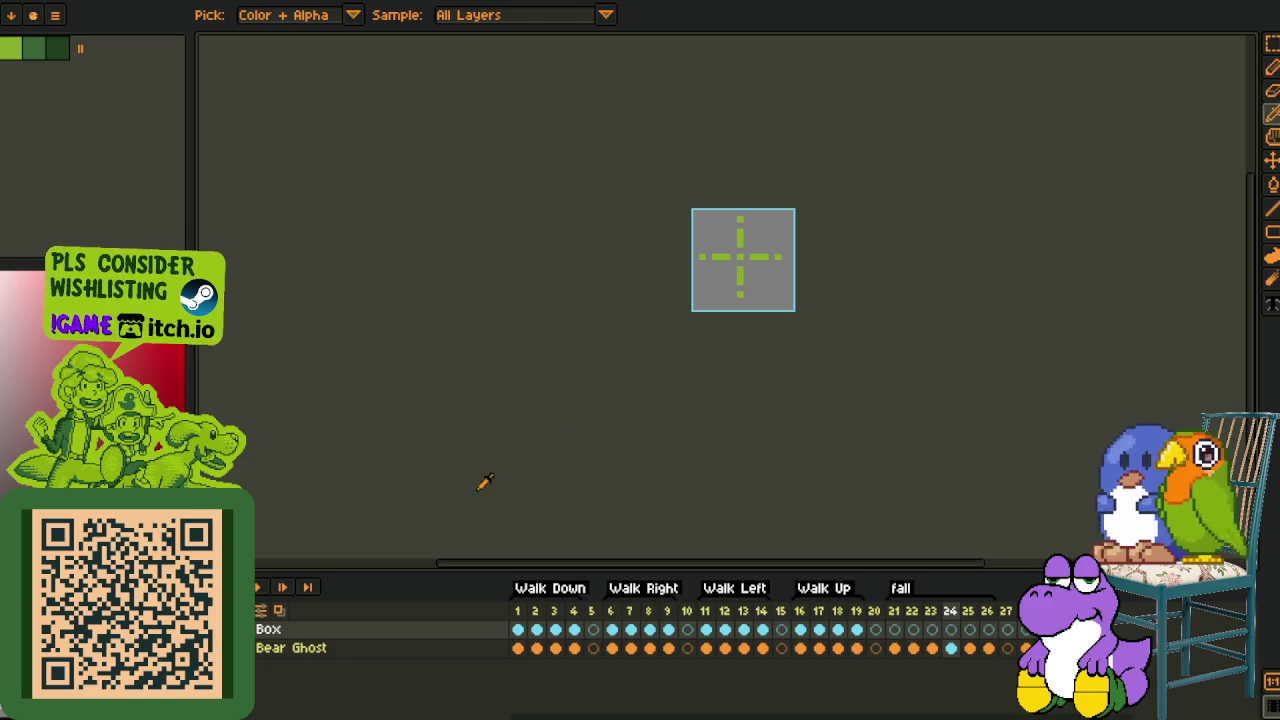
# Try clearing the first and third strip cells with rectangle selections, undoing each
pyautogui.press('m')
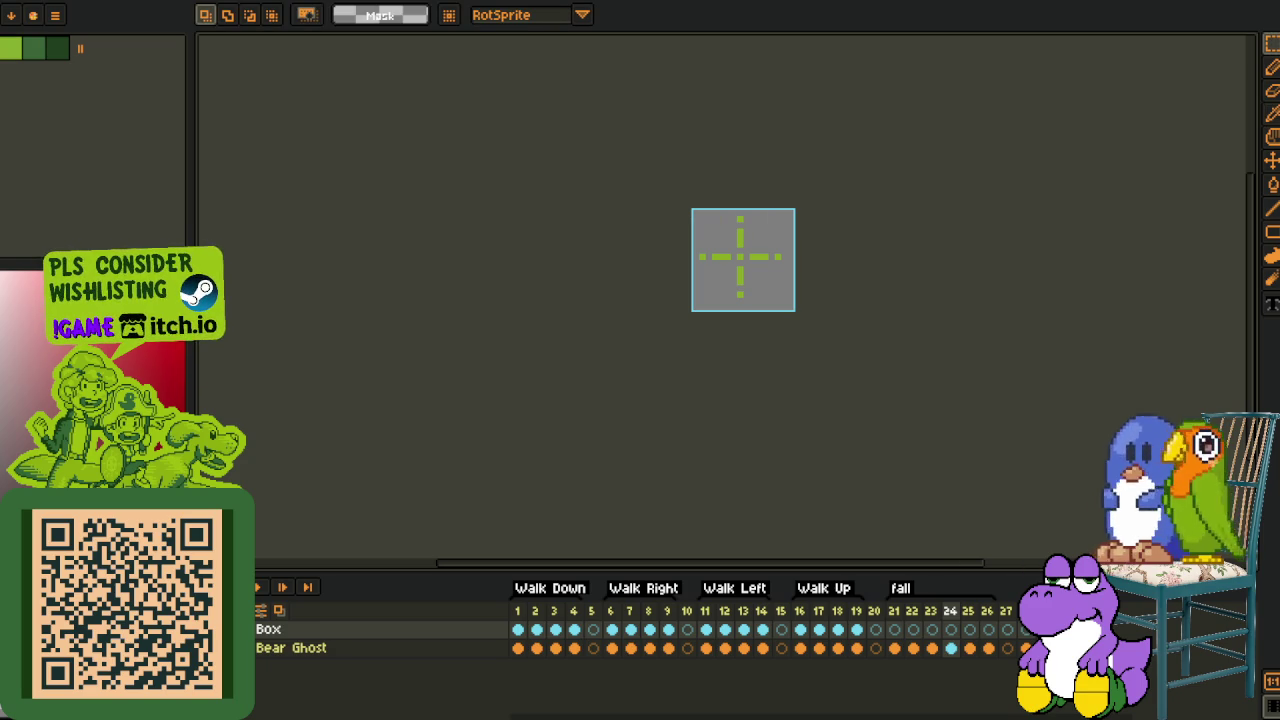
pyautogui.scroll(4, 577, 300)
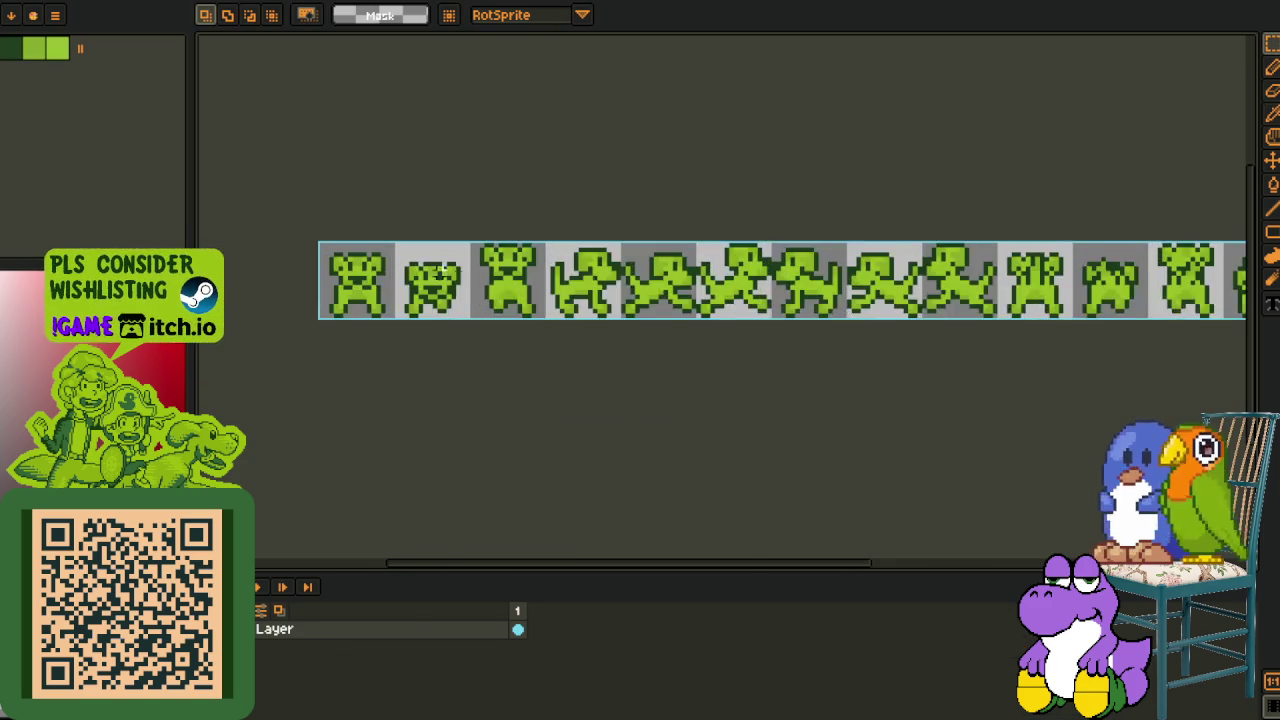
pyautogui.moveTo(292, 220); pyautogui.dragTo(416, 342)
pyautogui.press('Delete')
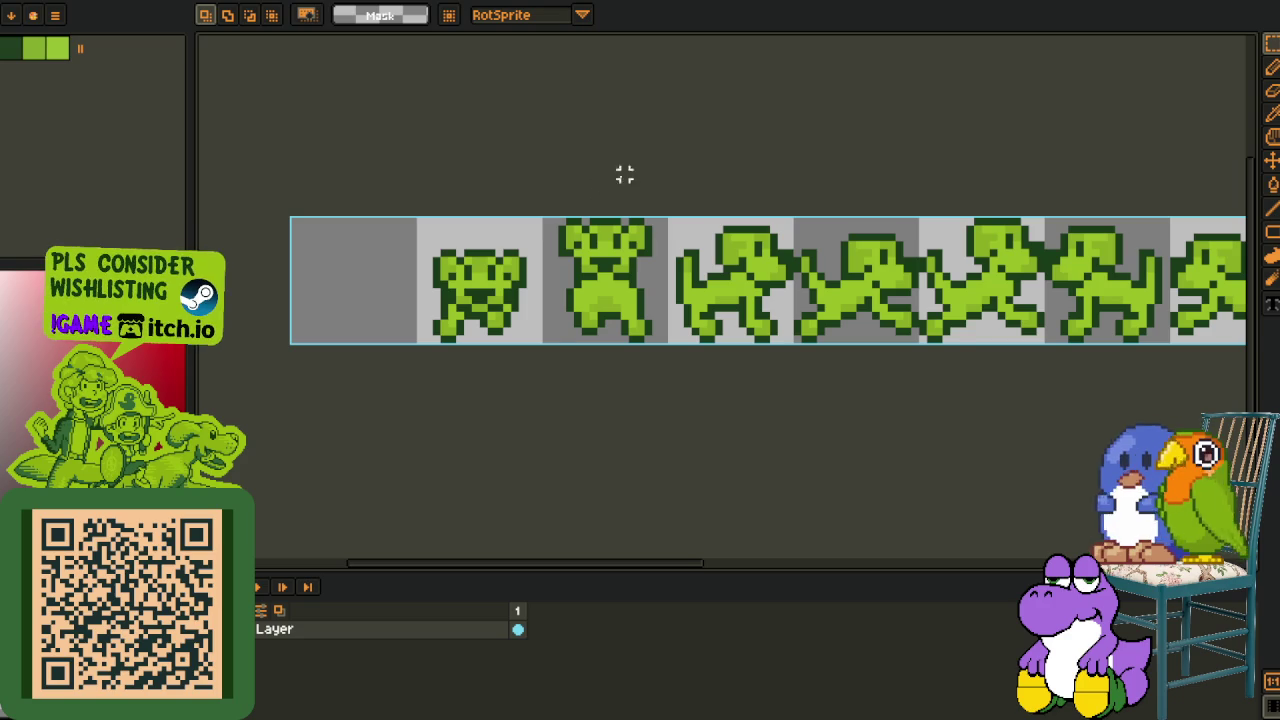
pyautogui.hotkey('ctrl', 'z')
pyautogui.click(607, 298)
pyautogui.moveTo(607, 298); pyautogui.dragTo(614, 306)
pyautogui.press('Delete')
pyautogui.hotkey('ctrl', 'z')
pyautogui.hotkey('ctrl', 'z')
# Paste the puppy sprite into frame 26 of the puppy animation
pyautogui.click(905, 2)
pyautogui.press('m')
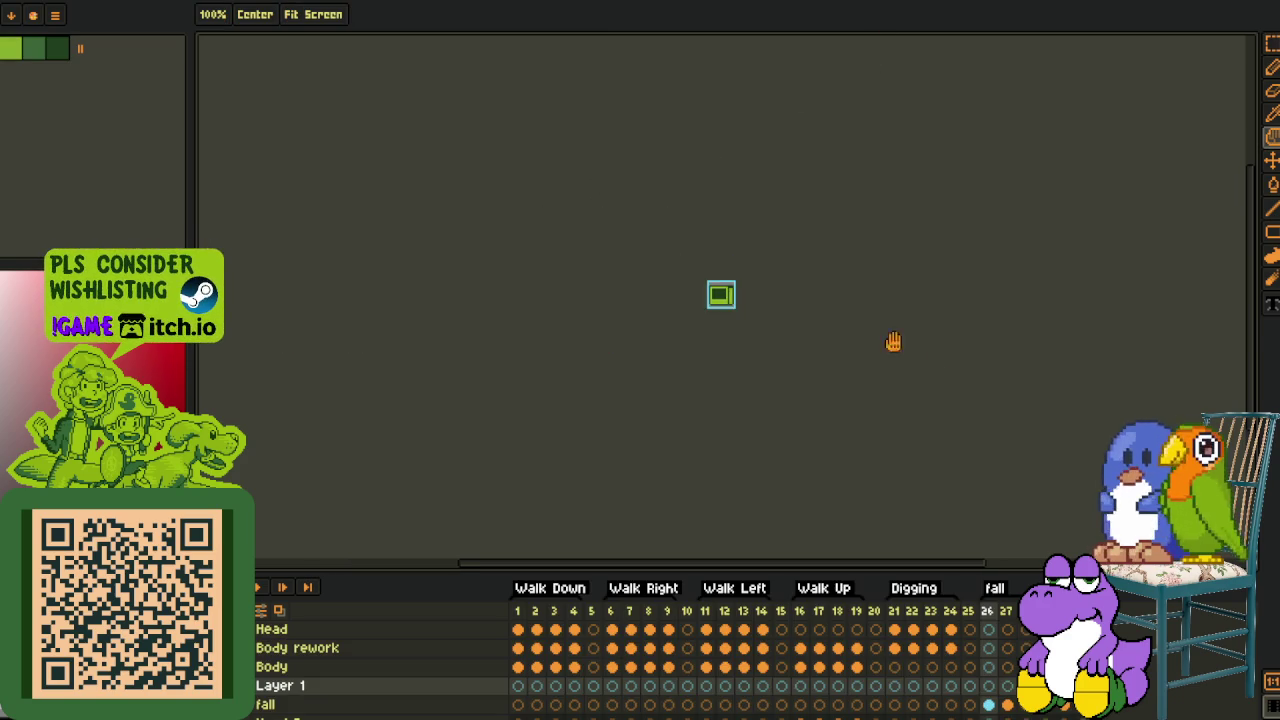
pyautogui.press('r')
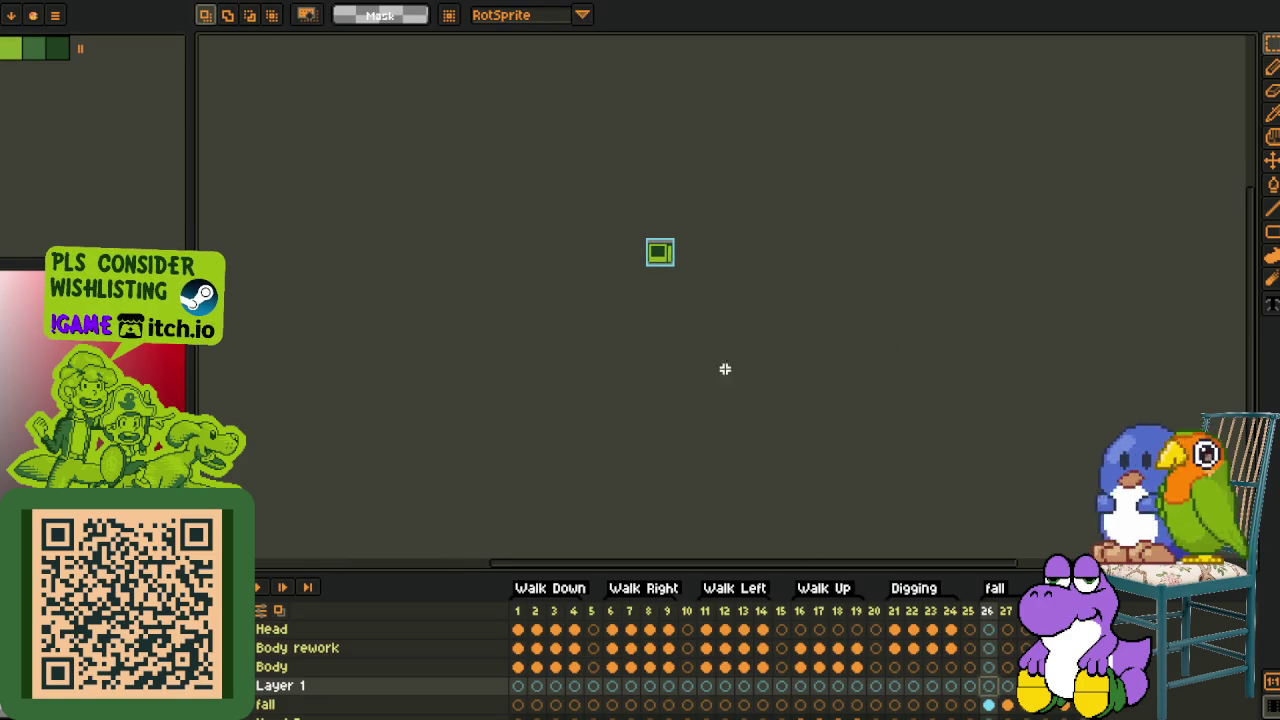
pyautogui.scroll(3, 671, 265)
pyautogui.hotkey('ctrl', 'v')
pyautogui.press('Return')
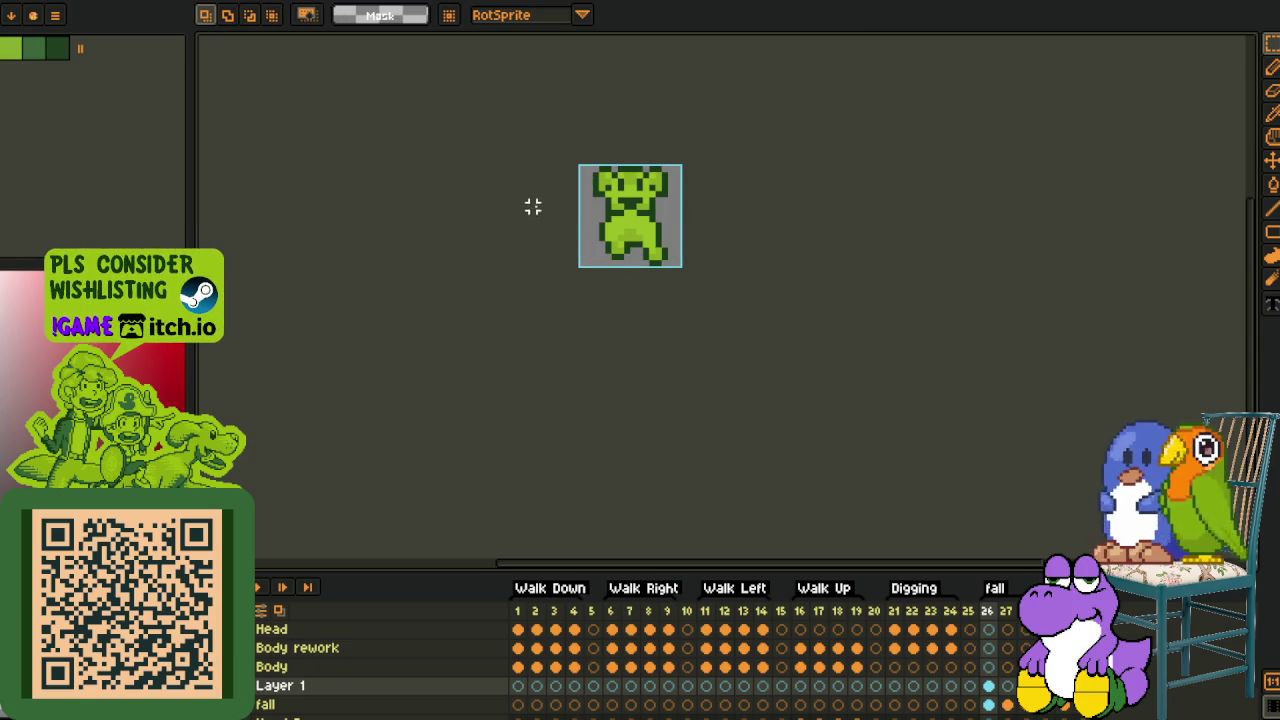
pyautogui.press('m')
pyautogui.scroll(2, 651, 201)
# Copy the strip's first puppy frame and paste it over frame 26's cleared sprite
pyautogui.hotkey('ctrl', 'Tab')
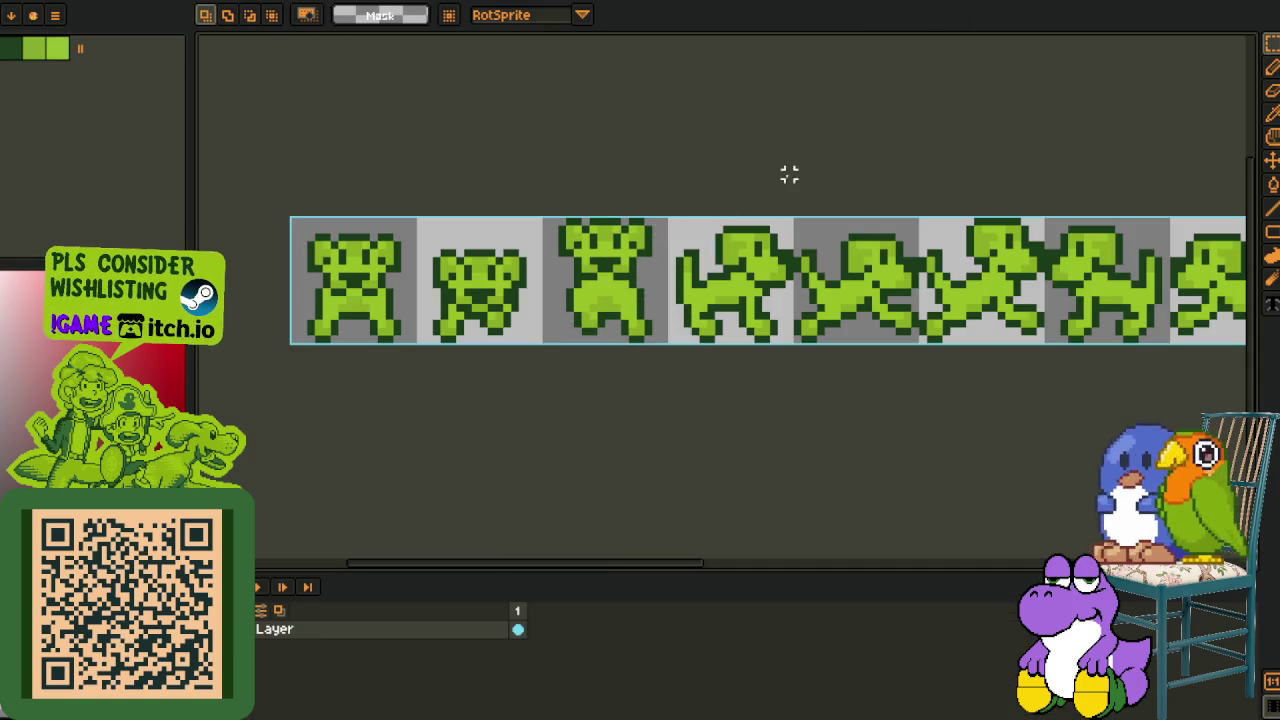
pyautogui.moveTo(362, 278); pyautogui.dragTo(372, 290)
pyautogui.scroll(-2, 546, 180)
pyautogui.scroll(-1, 546, 200)
pyautogui.scroll(1, 549, 193)
pyautogui.hotkey('ctrl', 'x')
pyautogui.hotkey('ctrl', 'z')
pyautogui.hotkey('ctrl', 'Tab')
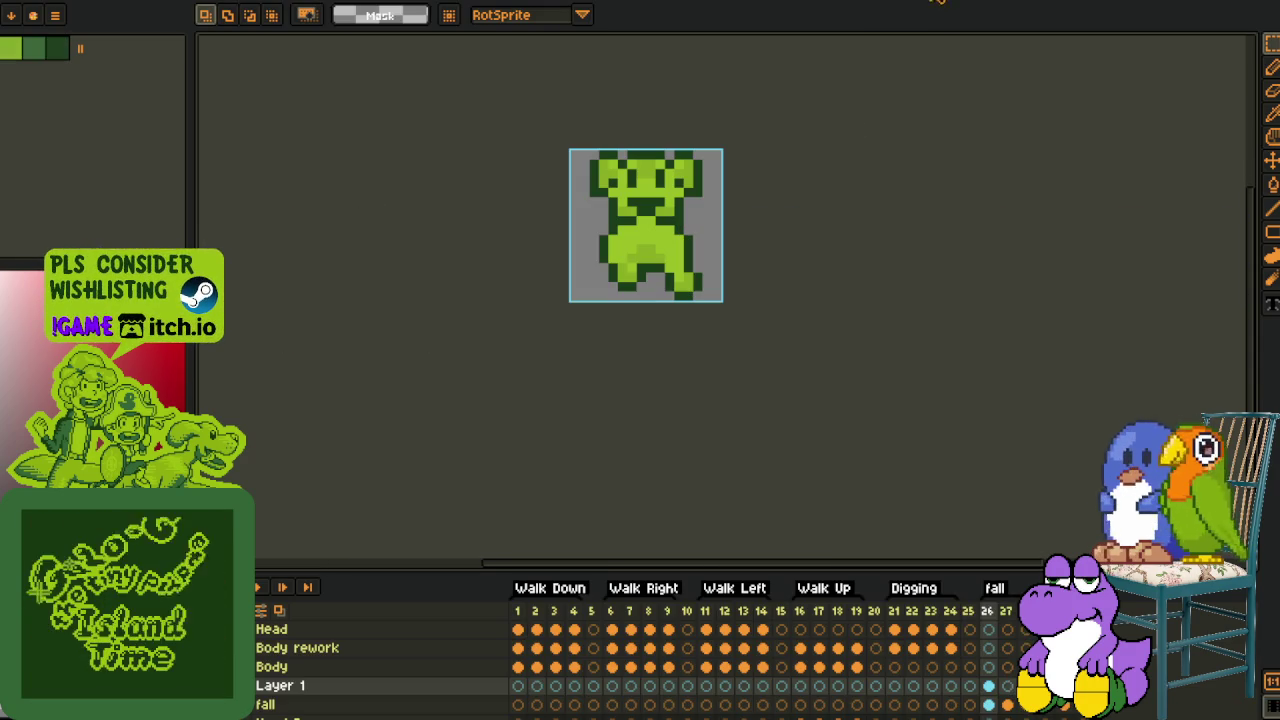
pyautogui.press('Delete')
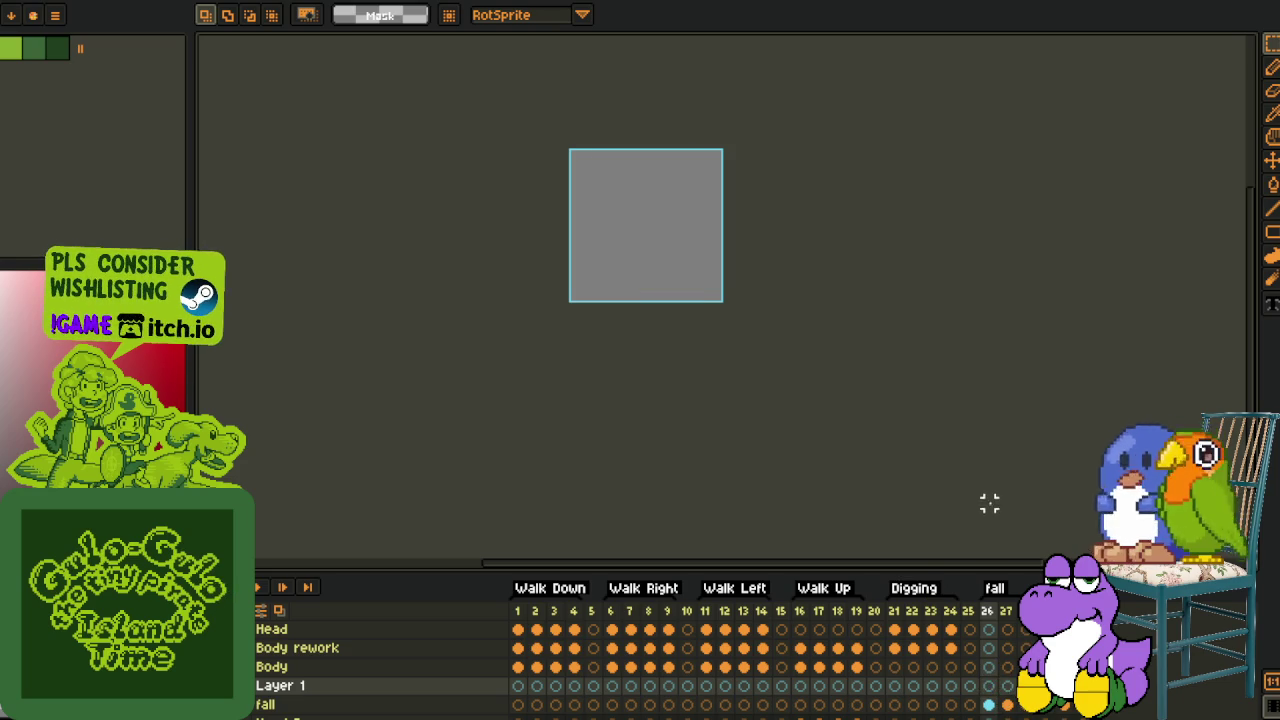
pyautogui.hotkey('ctrl', 'v')
pyautogui.click(980, 465)
pyautogui.scroll(1, 712, 266)
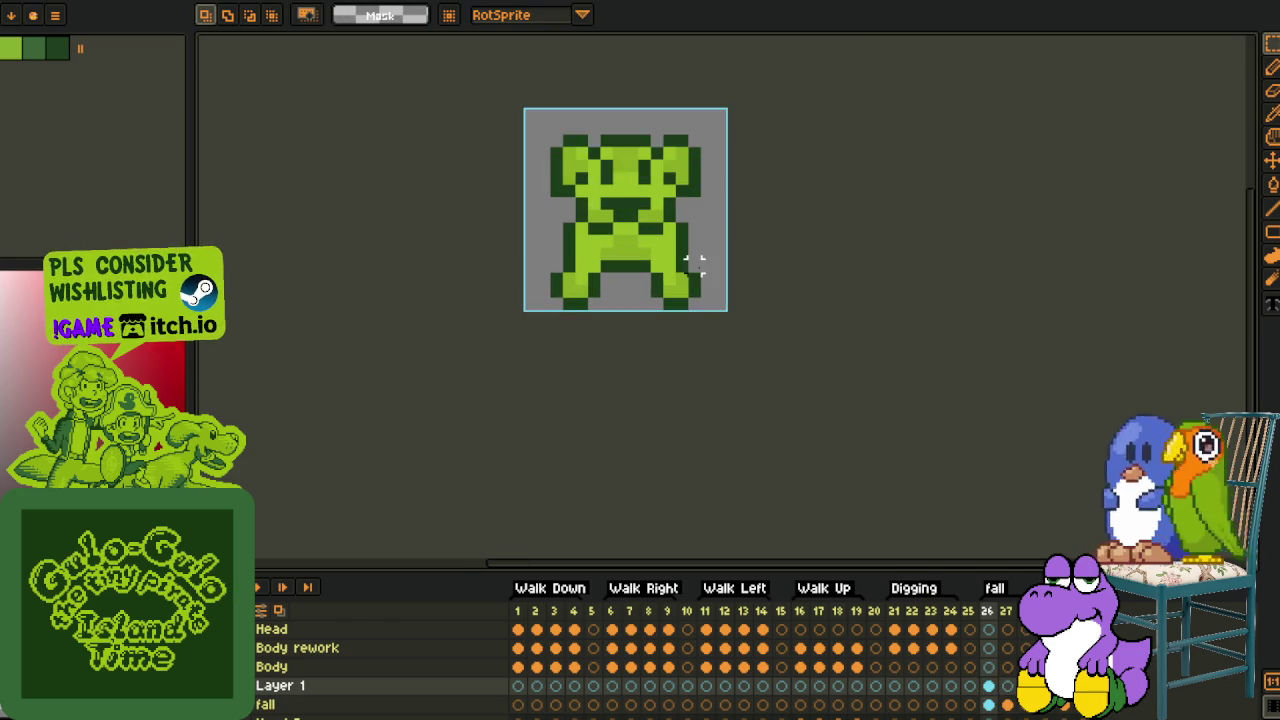
pyautogui.moveTo(690, 263); pyautogui.dragTo(706, 363)
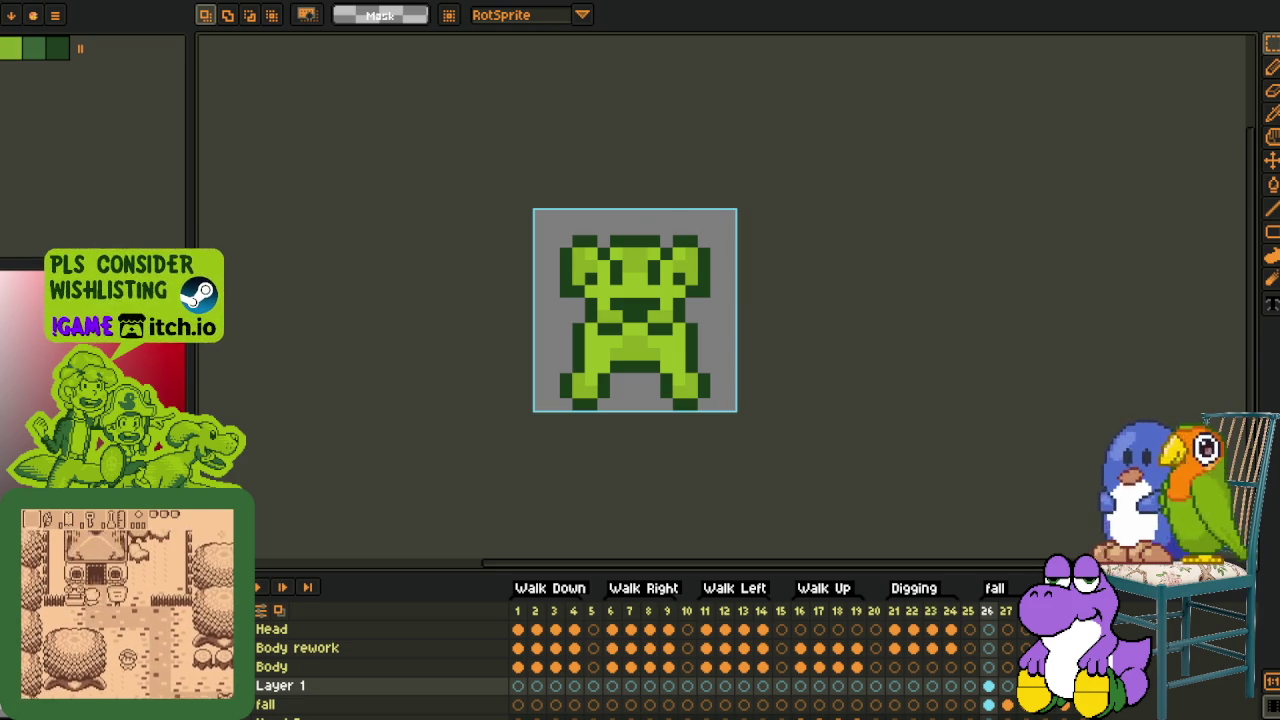
pyautogui.hotkey('ctrl', 'Tab')
pyautogui.scroll(2, 765, 413)
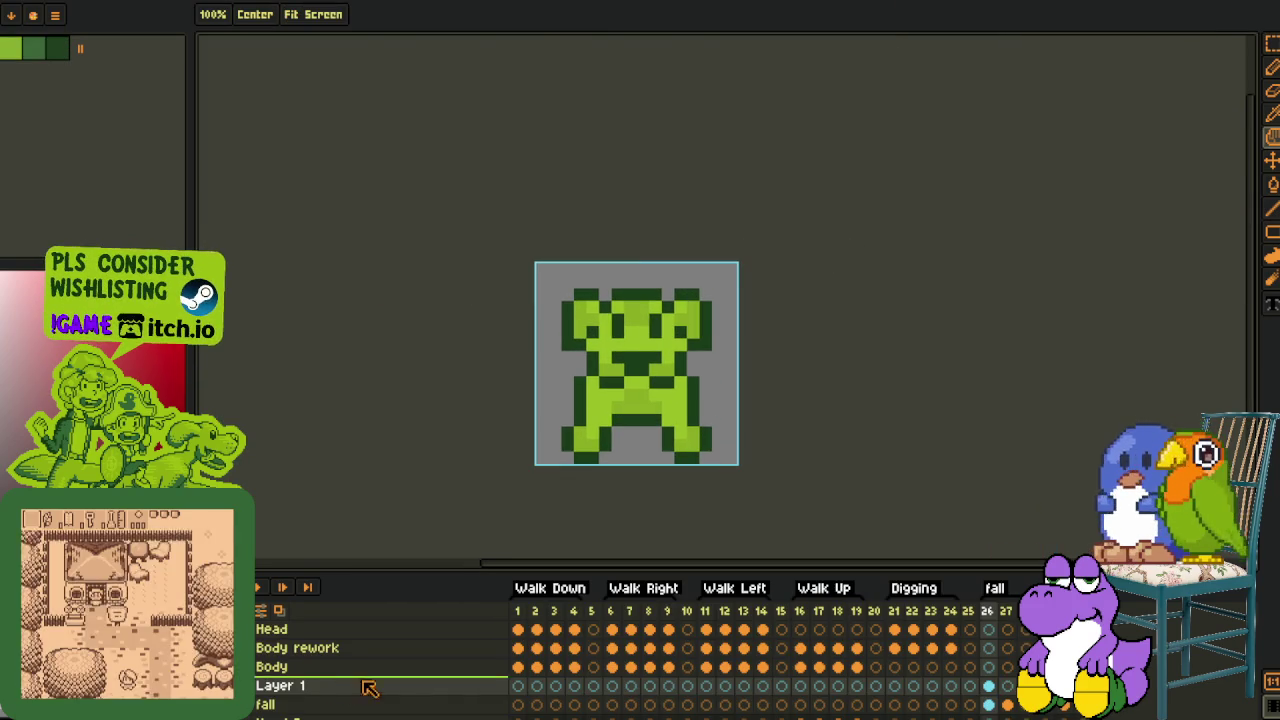
pyautogui.press('m')
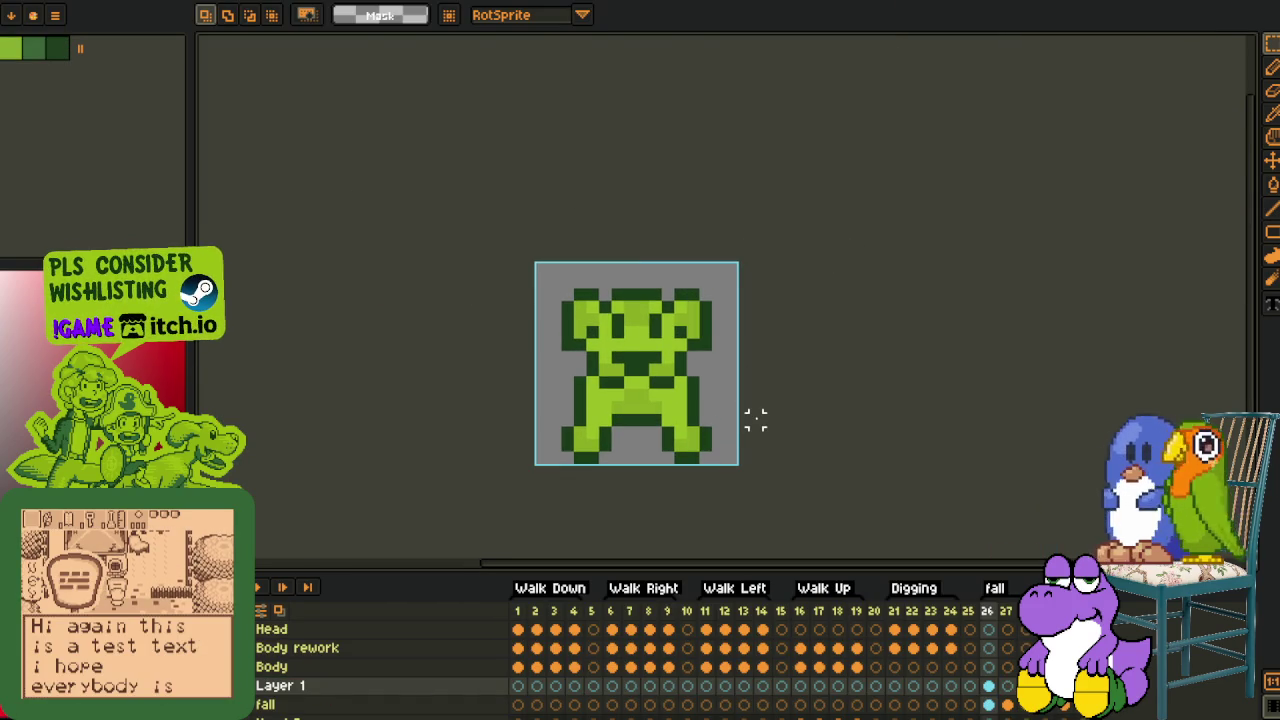
# Replace the puppy frame's grey background colour with red
pyautogui.press('i')
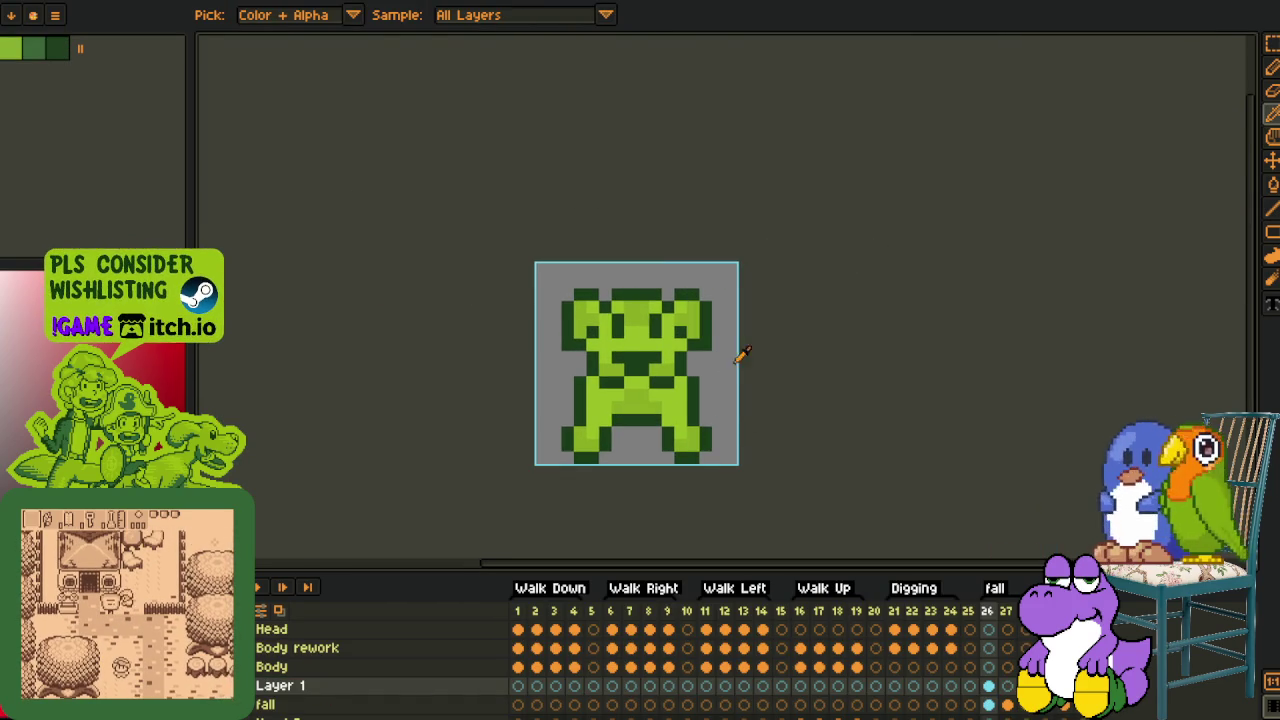
pyautogui.hotkey('shift', 'r')
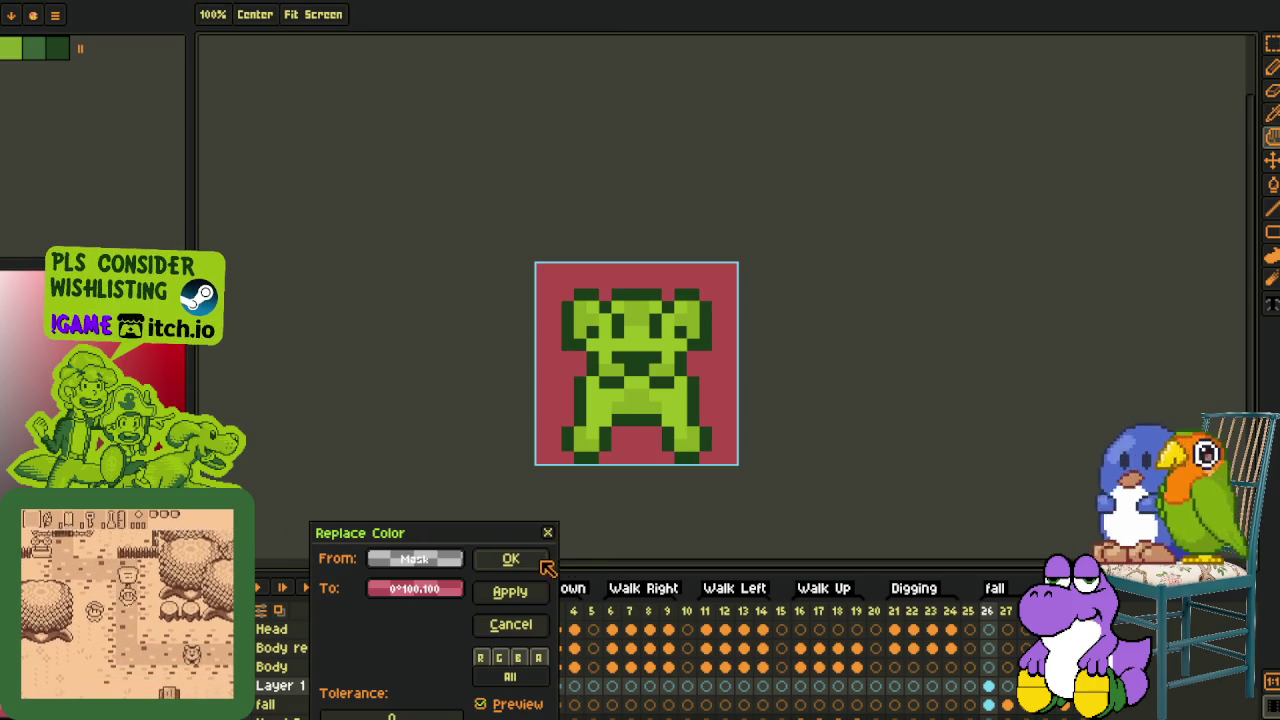
pyautogui.click(536, 562)
pyautogui.press('m')
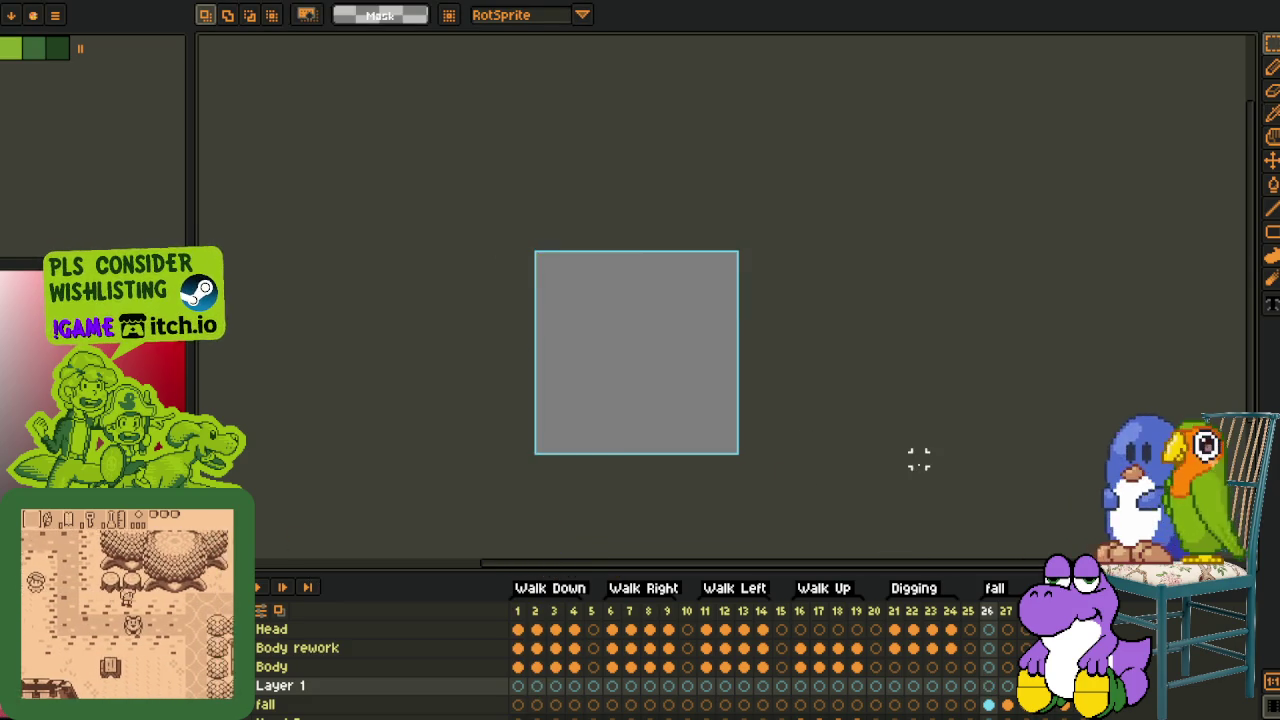
# Check another animation frame with the timeline hidden, then switch to the Bear Ghost sprite
pyautogui.click(978, 706)
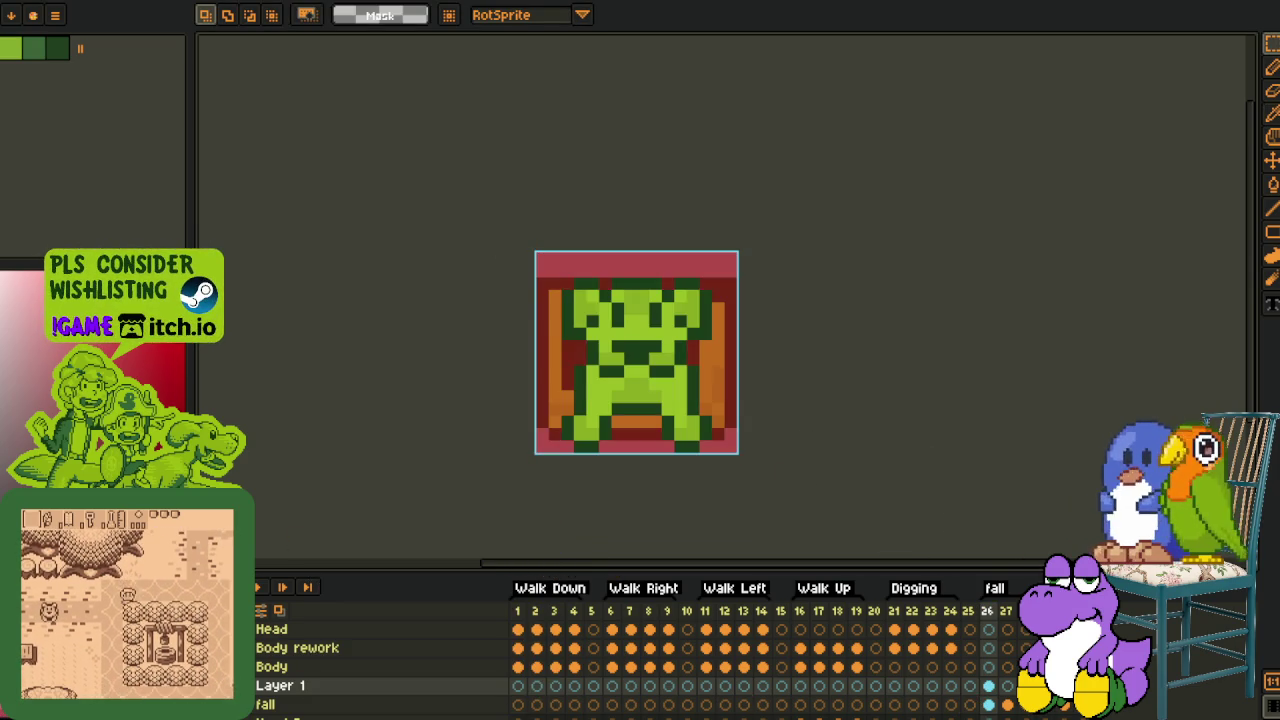
pyautogui.press('Tab')
pyautogui.scroll(1, 725, 392)
pyautogui.scroll(-1, 775, 392)
pyautogui.press('Tab')
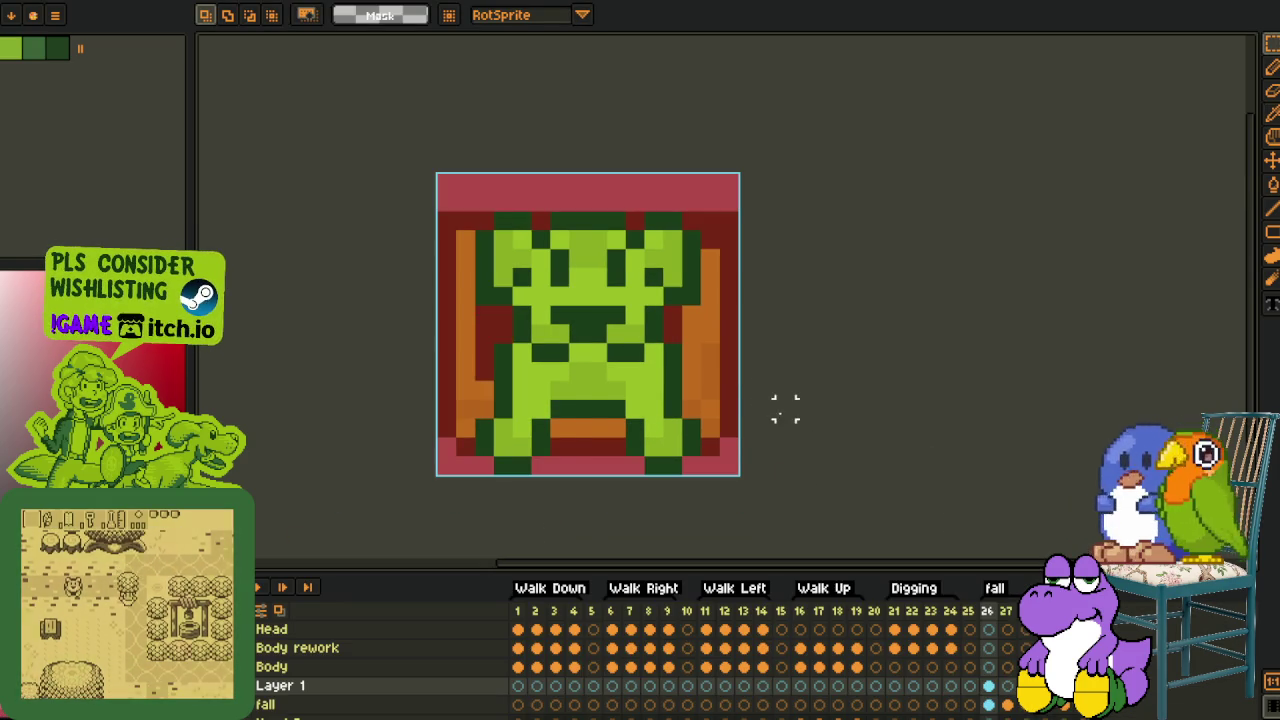
pyautogui.scroll(-1, 786, 406)
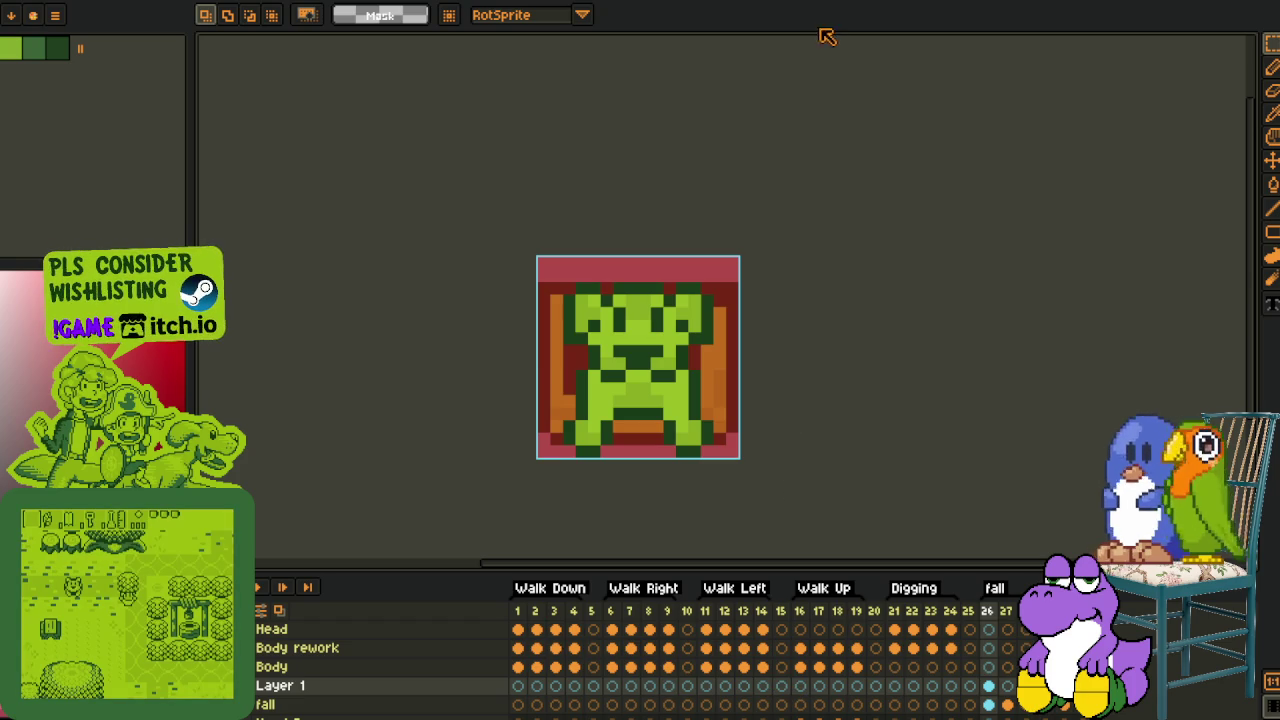
pyautogui.hotkey('ctrl', 'Tab')
pyautogui.hotkey('ctrl', 'Tab')
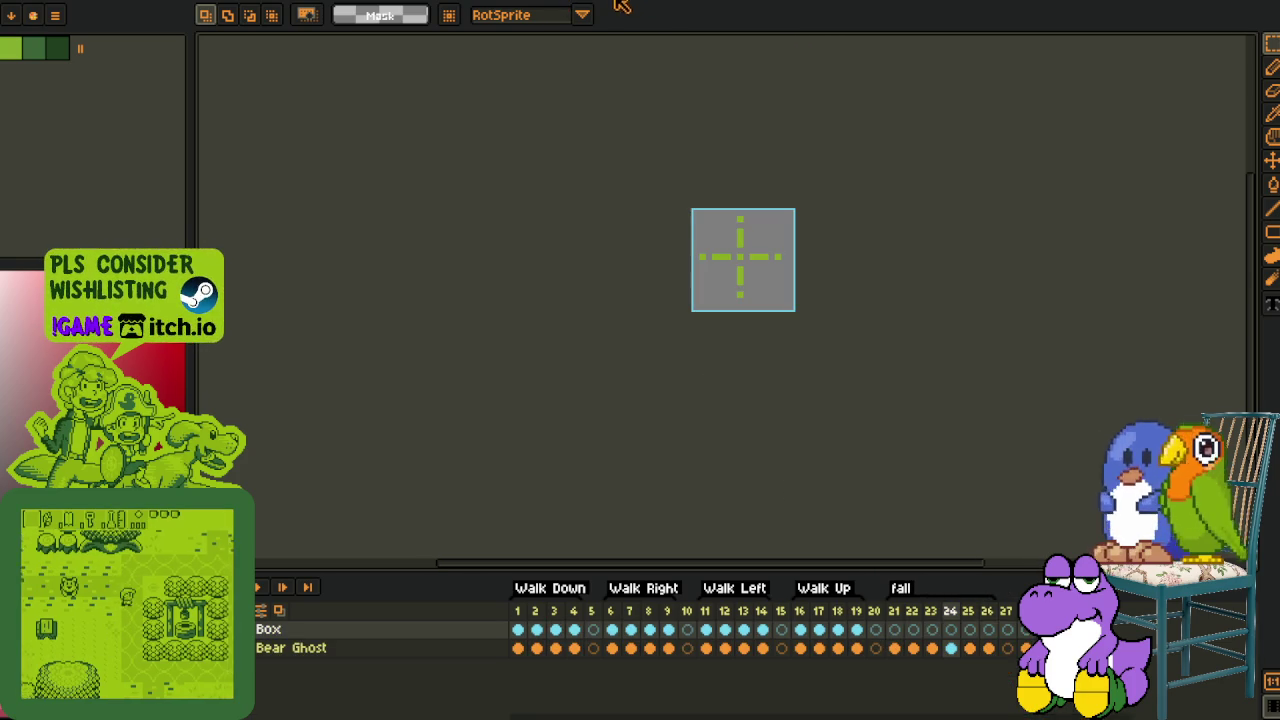
# Compare frames 1 and 21 and place the Bear Ghost document beside the puppy canvas
pyautogui.click(518, 610)
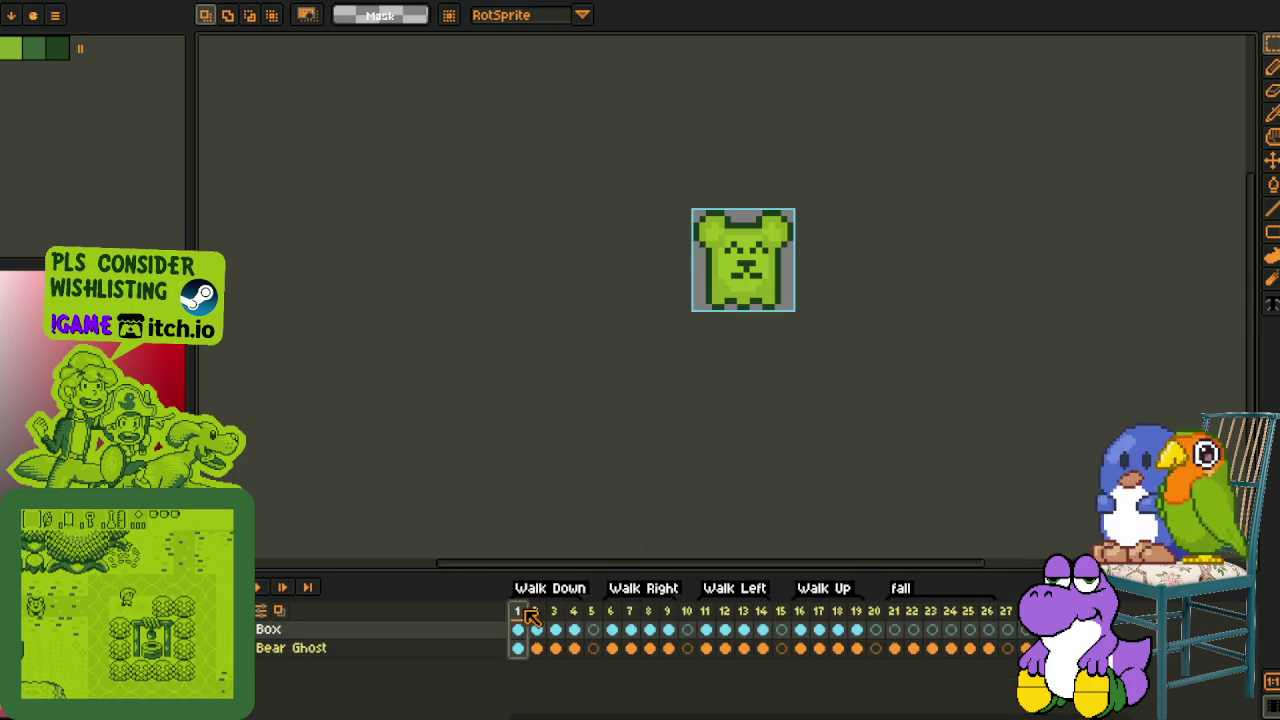
pyautogui.click(897, 614)
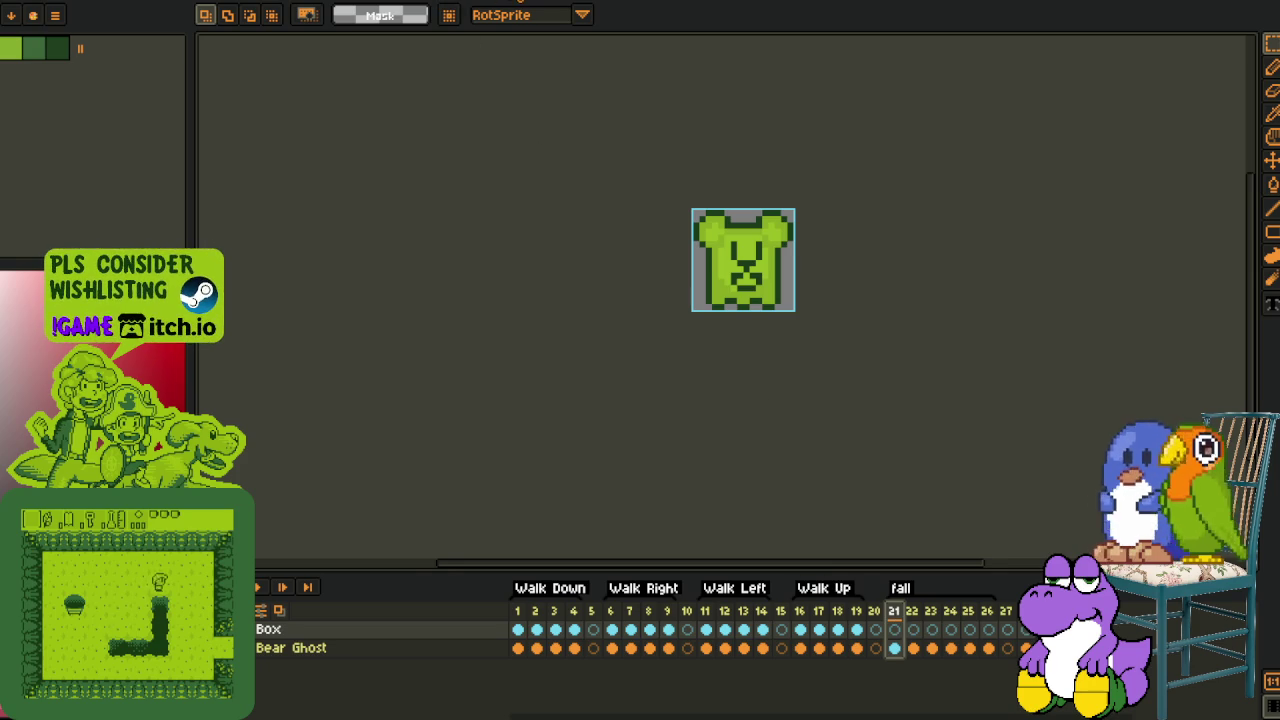
pyautogui.hotkey('ctrl', 'Tab')
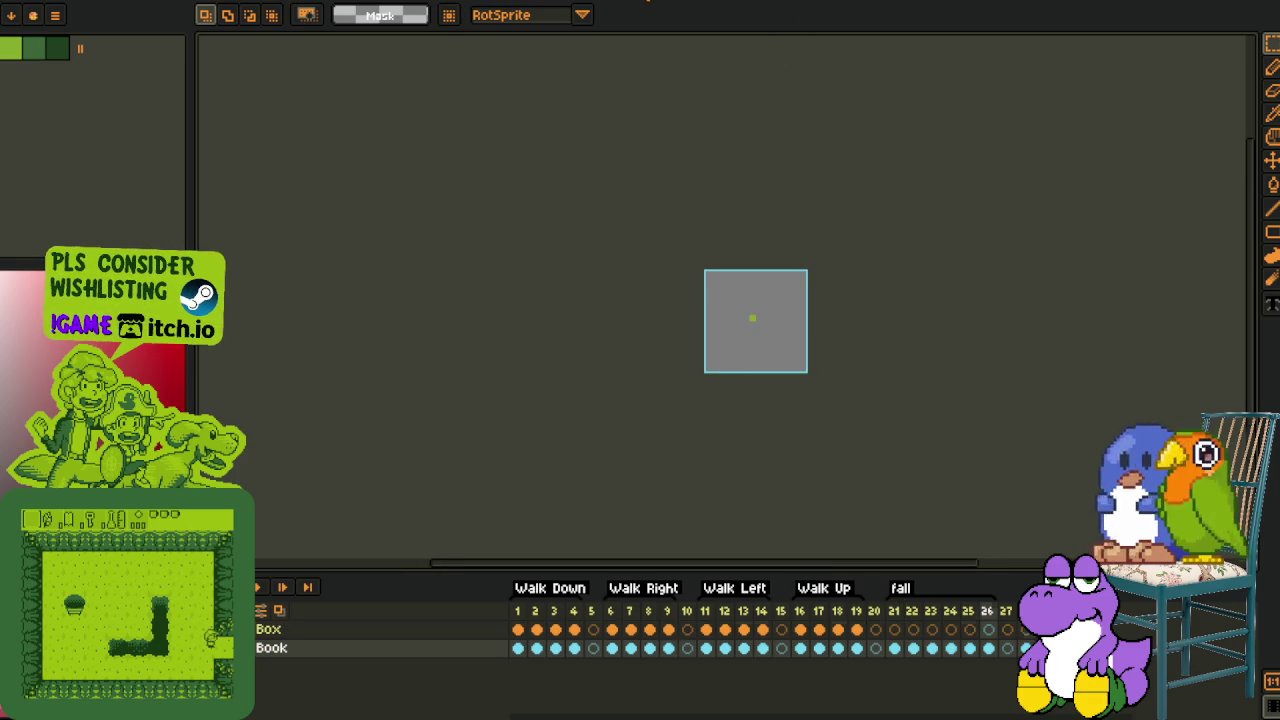
pyautogui.hotkey('ctrl', 'Tab')
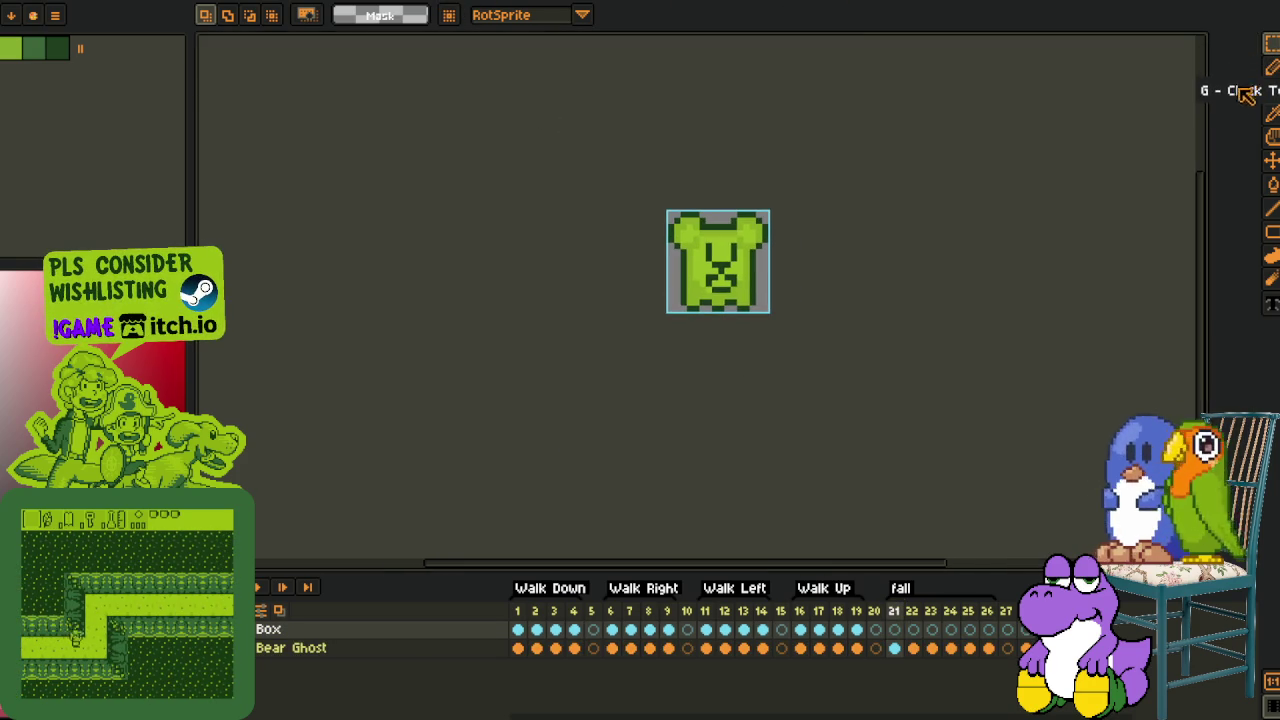
pyautogui.moveTo(1249, 92); pyautogui.dragTo(963, 357)
pyautogui.scroll(2, 586, 429)
pyautogui.press('Tab')
pyautogui.moveTo(634, 337); pyautogui.dragTo(619, 405)
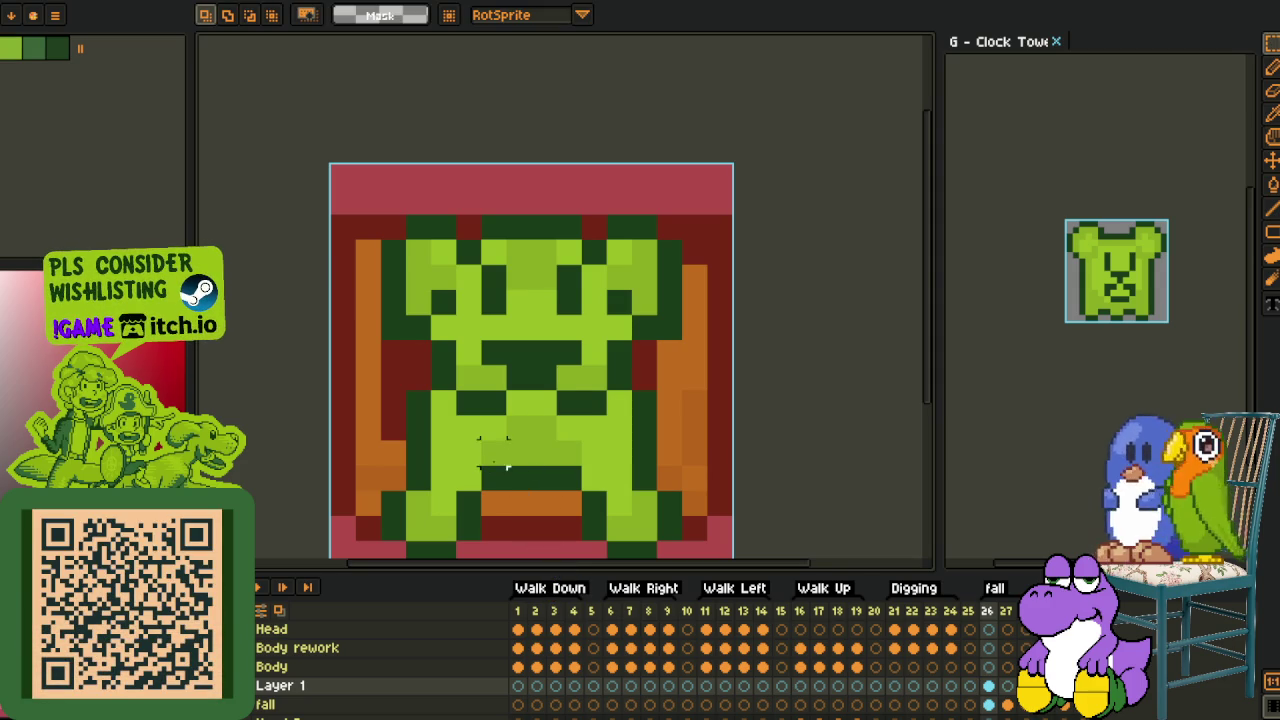
# Pick the puppy's light green, paint a test pixel near the feet, and undo it
pyautogui.press('i')
pyautogui.click(488, 402)
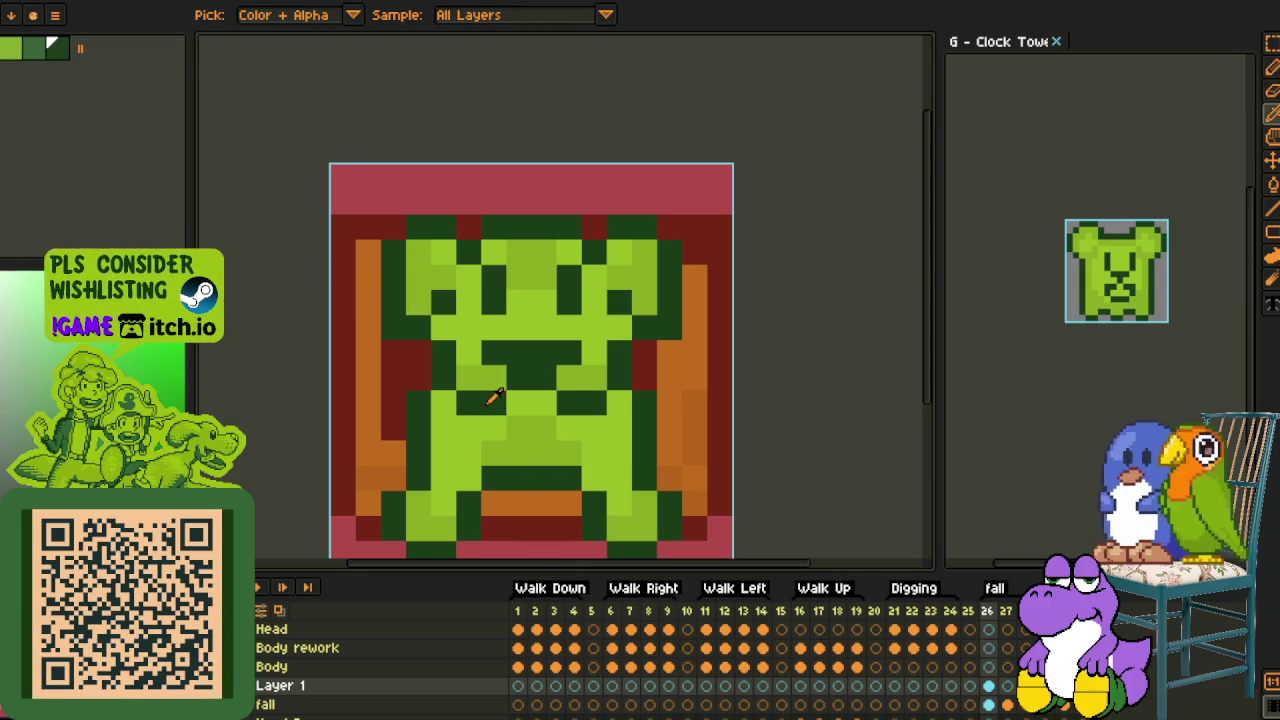
pyautogui.press('b')
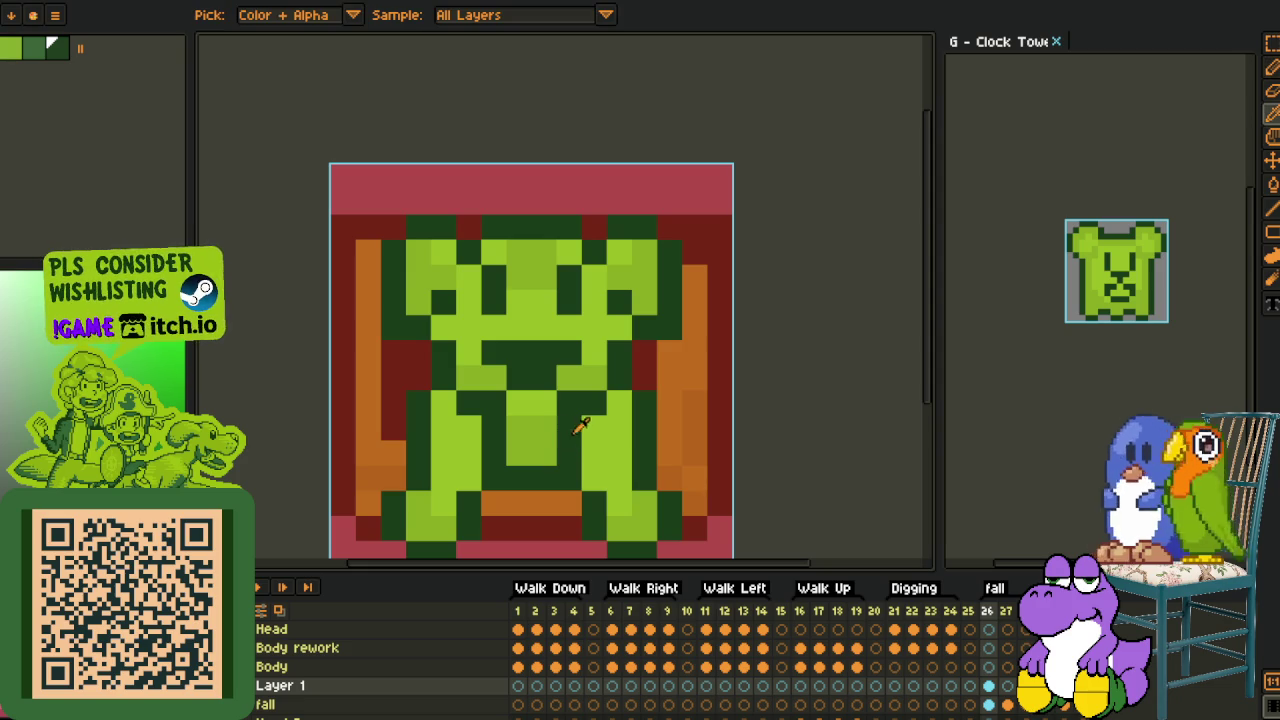
pyautogui.click(490, 500)
pyautogui.hotkey('ctrl', 'z')
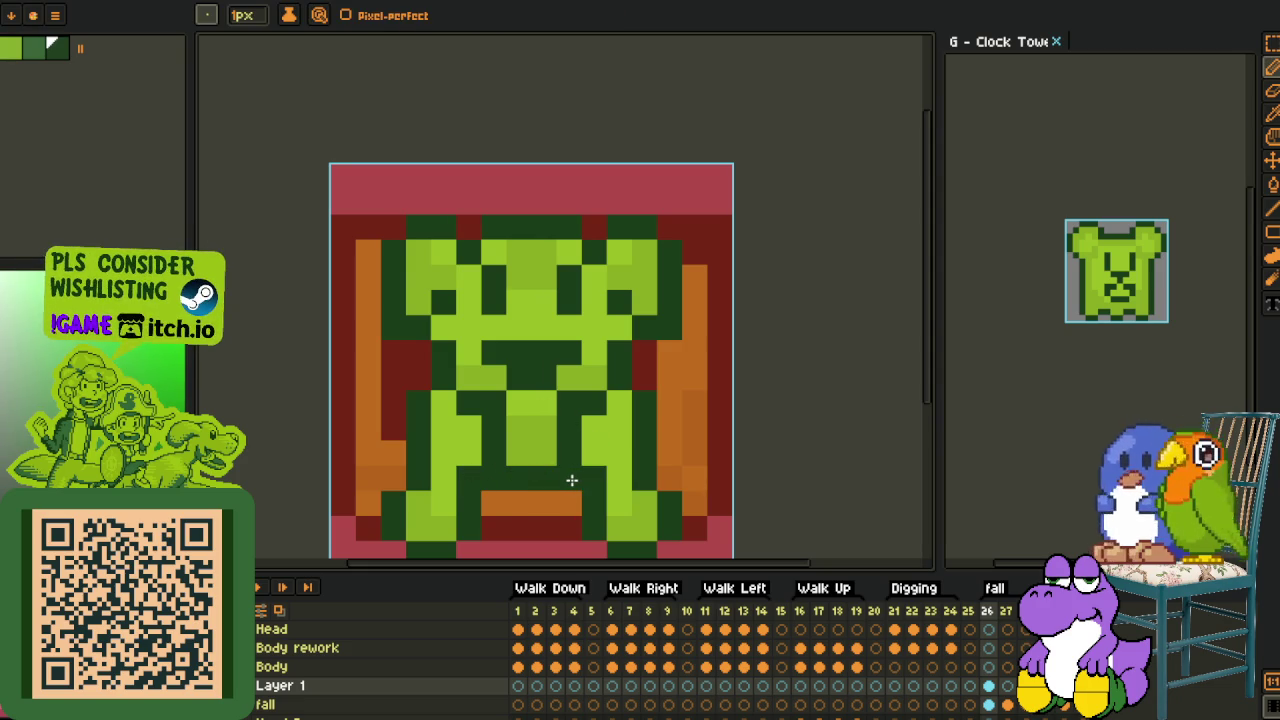
# Touch up dark and light green pixels on the puppy's head, undoing the last stroke
pyautogui.keyDown('alt'); pyautogui.click(571, 481); pyautogui.keyUp('alt')
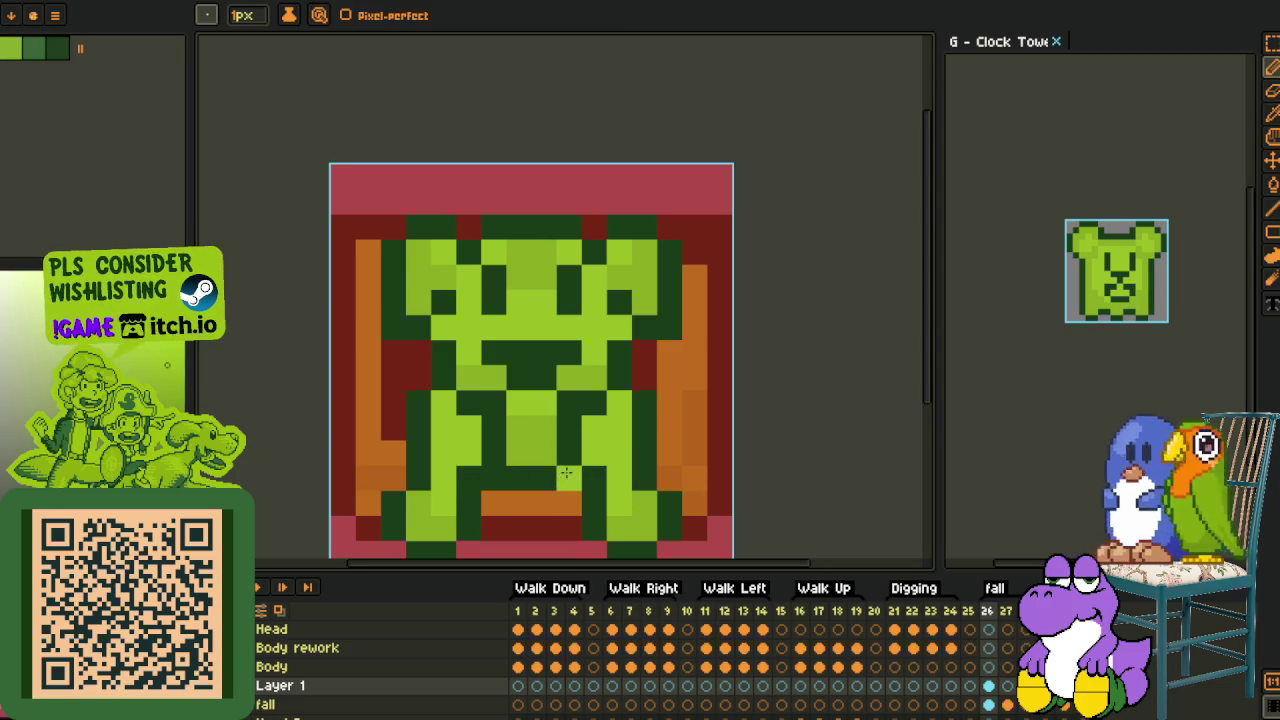
pyautogui.scroll(-1, 492, 480)
pyautogui.scroll(1, 527, 378)
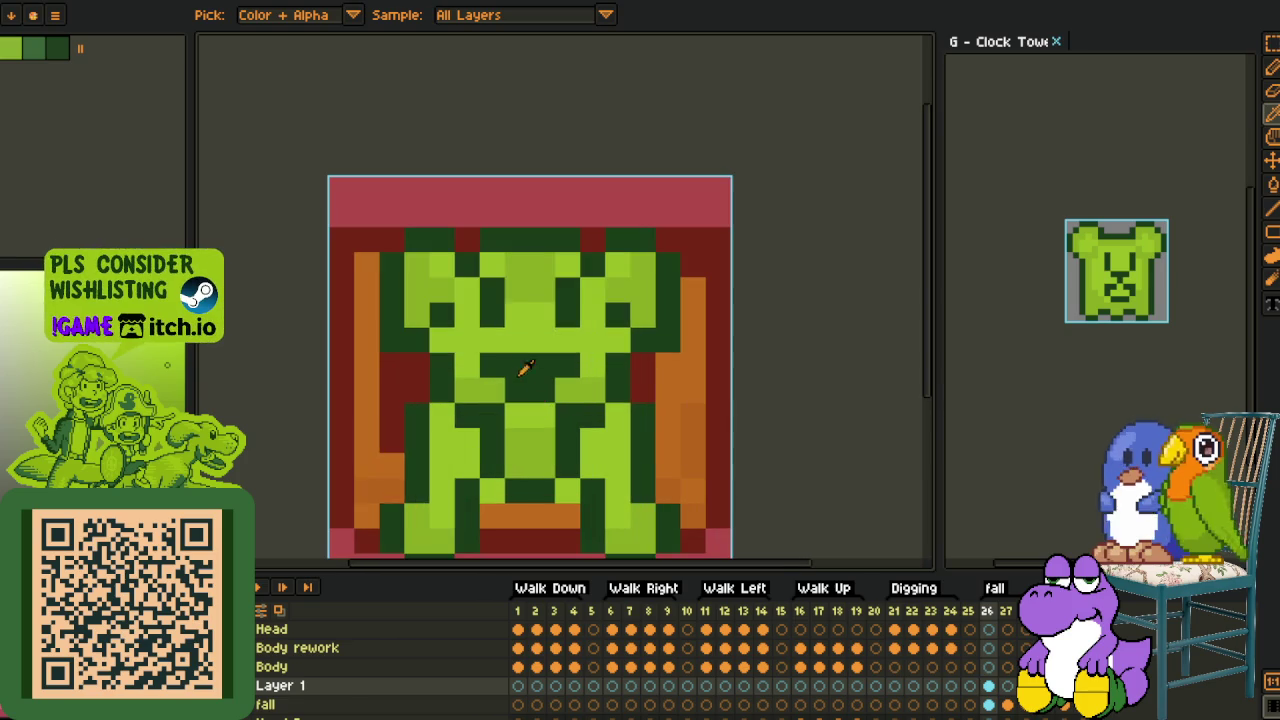
pyautogui.keyDown('alt'); pyautogui.click(491, 291); pyautogui.keyUp('alt')
pyautogui.click(467, 315)
pyautogui.click(546, 298)
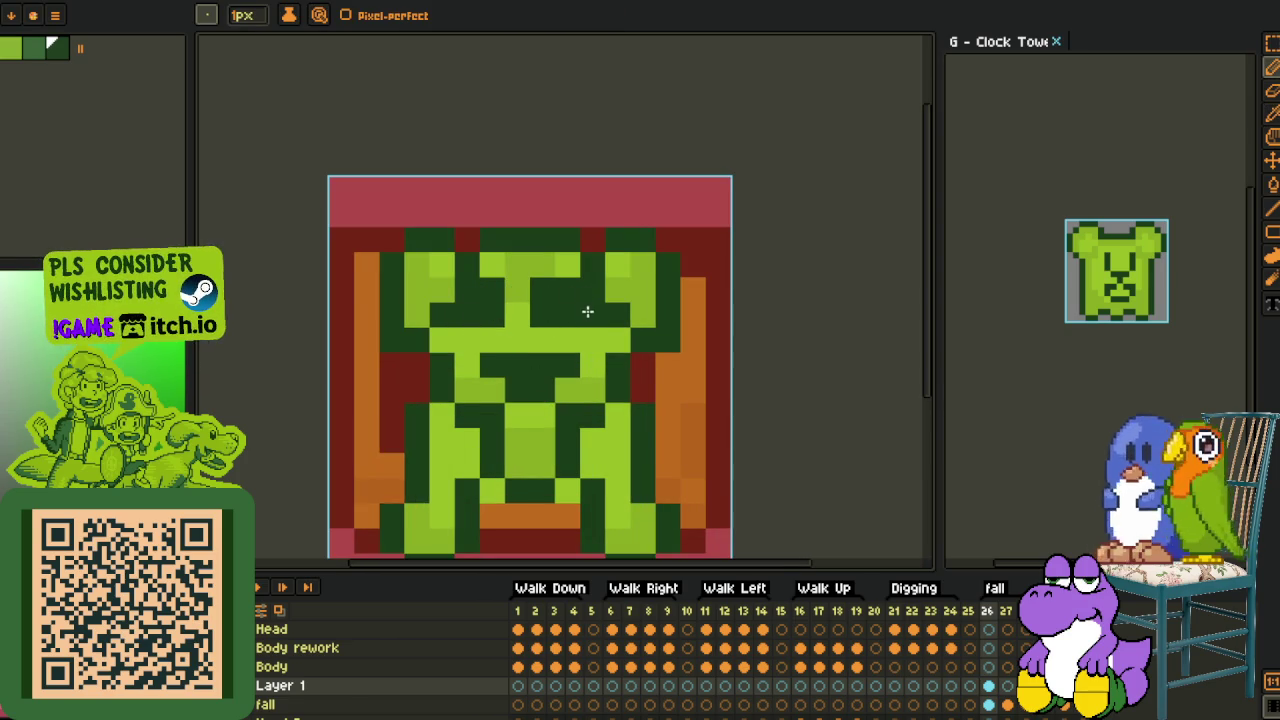
pyautogui.keyDown('alt'); pyautogui.click(517, 318); pyautogui.keyUp('alt')
pyautogui.moveTo(542, 292); pyautogui.dragTo(542, 317)
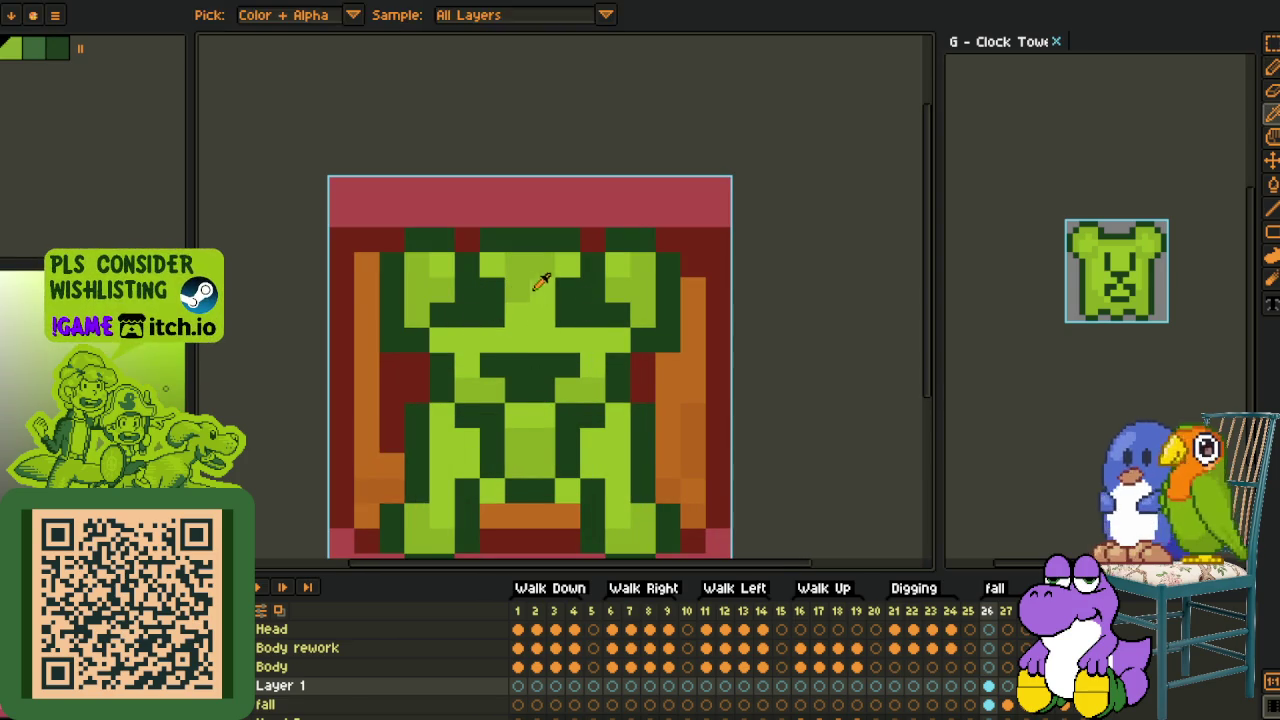
pyautogui.scroll(-2, 590, 292)
pyautogui.scroll(-1, 600, 293)
pyautogui.scroll(1, 615, 294)
pyautogui.scroll(1, 628, 295)
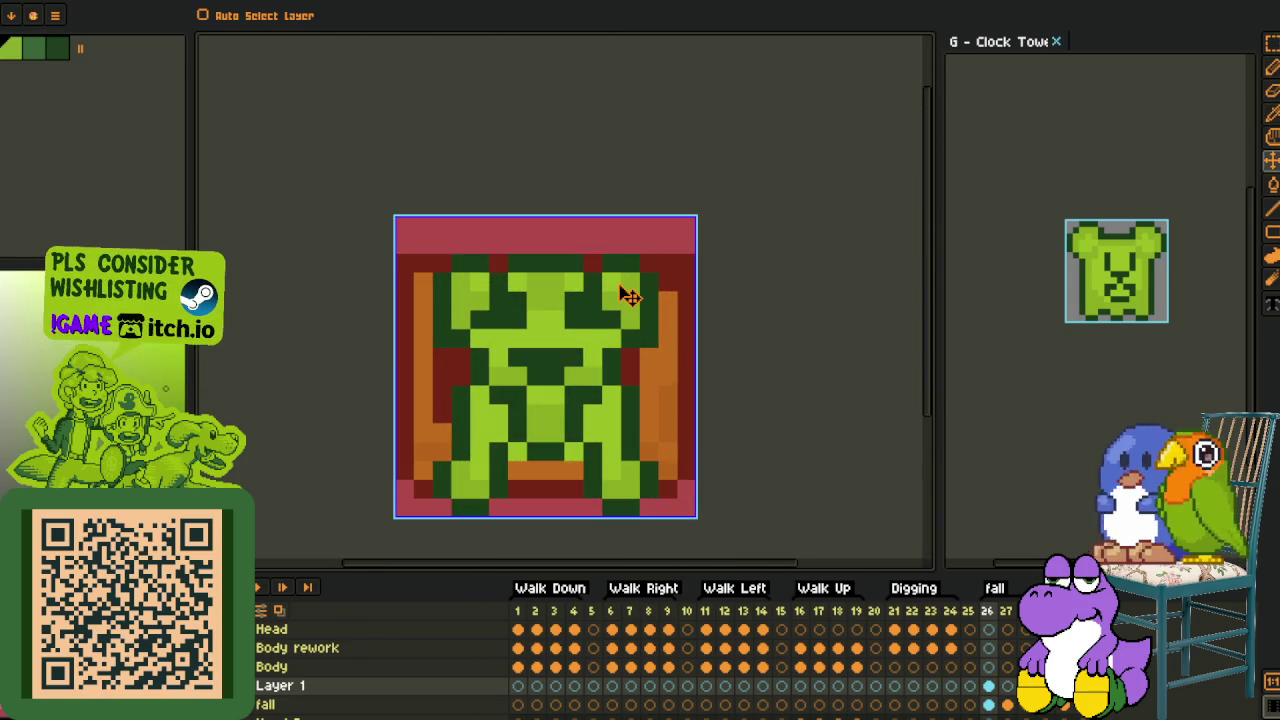
pyautogui.hotkey('ctrl', 'z')
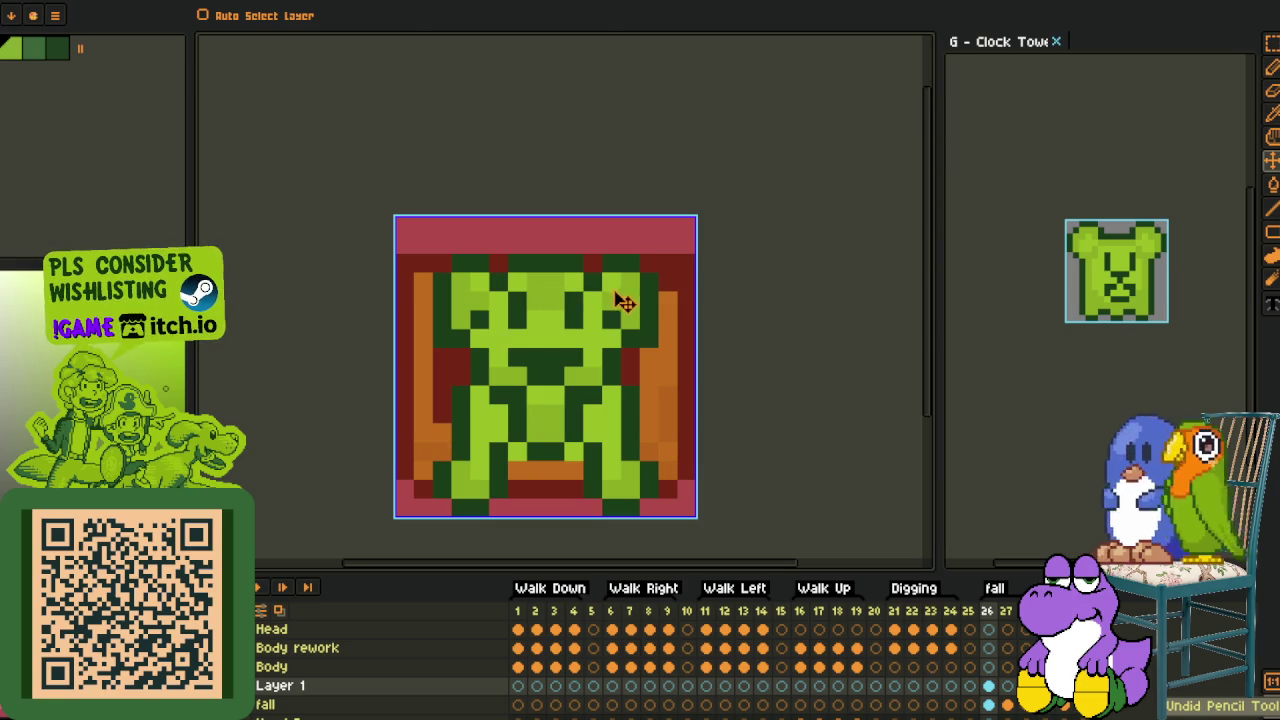
# Clear the pink strip across the top and try marquee selections around the puppy's head
pyautogui.press('i')
pyautogui.press('m')
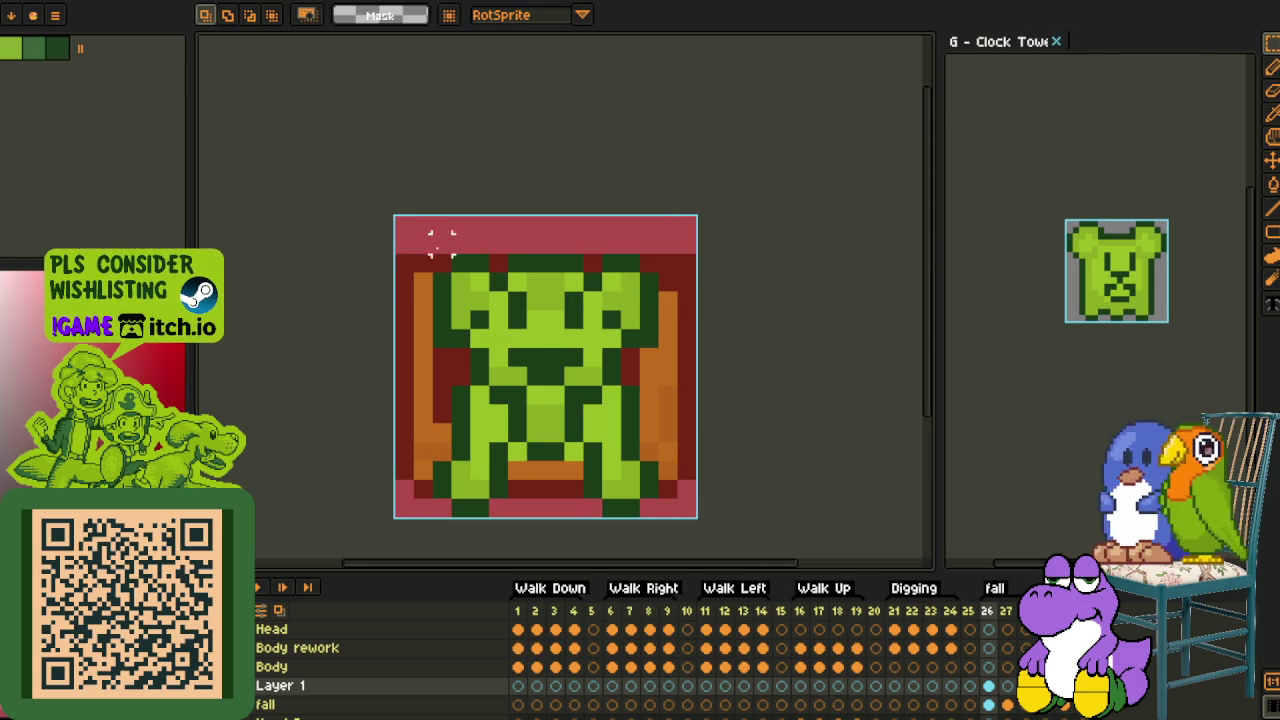
pyautogui.press('Delete')
pyautogui.moveTo(432, 255)
pyautogui.mouseDown()
pyautogui.moveTo(668, 320)
pyautogui.moveTo(680, 383)
pyautogui.mouseUp()
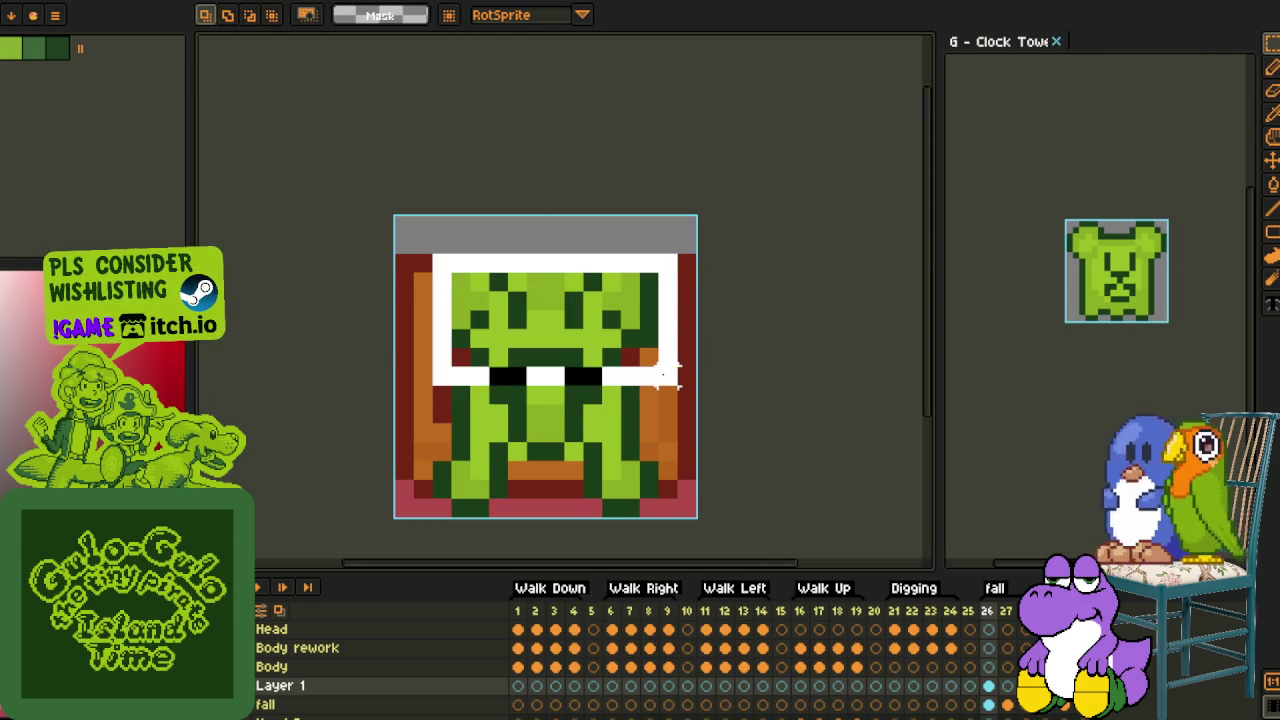
pyautogui.click(590, 370)
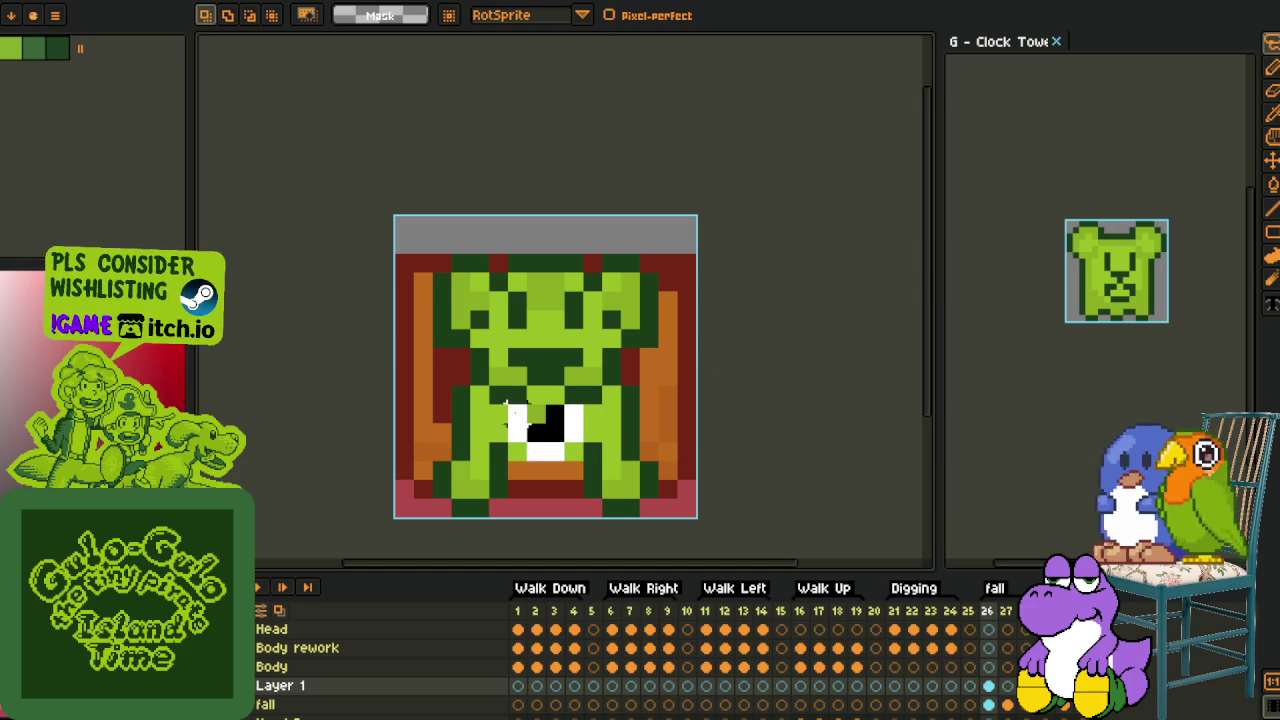
pyautogui.moveTo(432, 338)
pyautogui.mouseDown()
pyautogui.moveTo(505, 240)
pyautogui.moveTo(670, 300)
pyautogui.moveTo(606, 356)
pyautogui.mouseUp()
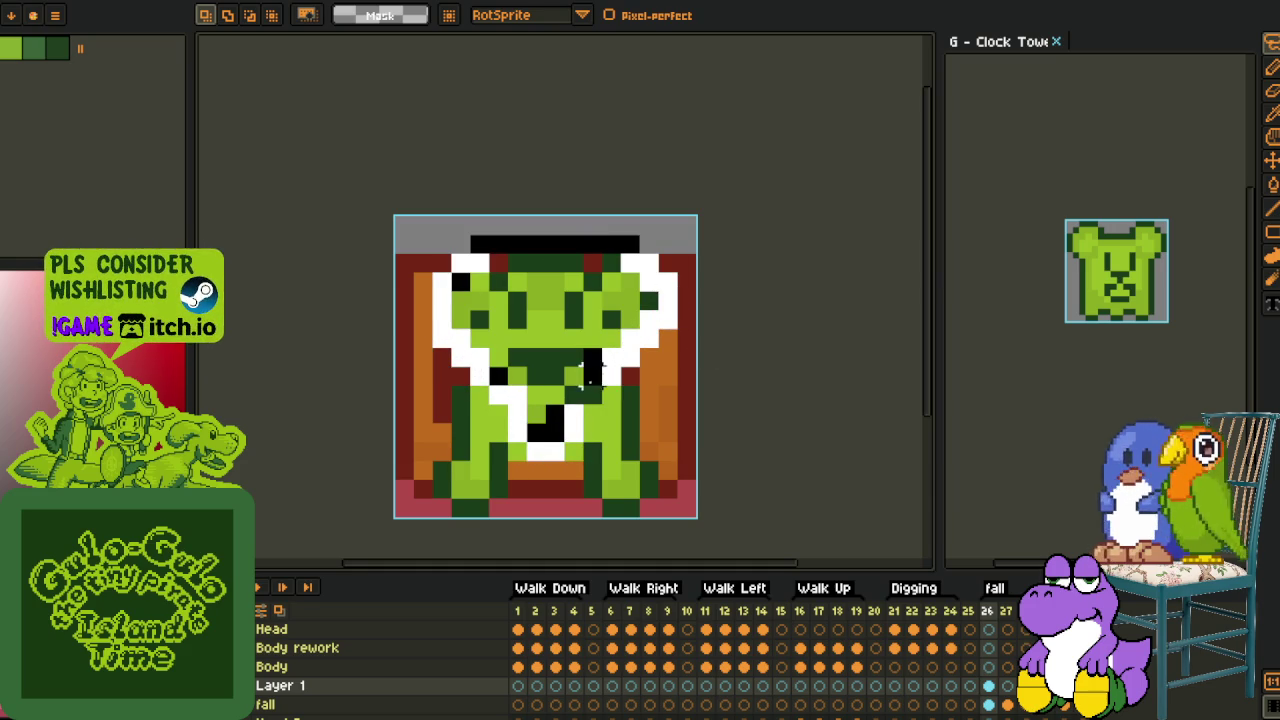
pyautogui.hotkey('ctrl', 'z')
# Undo back to a plain pink backdrop behind the puppy and sample its light green
pyautogui.hotkey('ctrl', 'd')
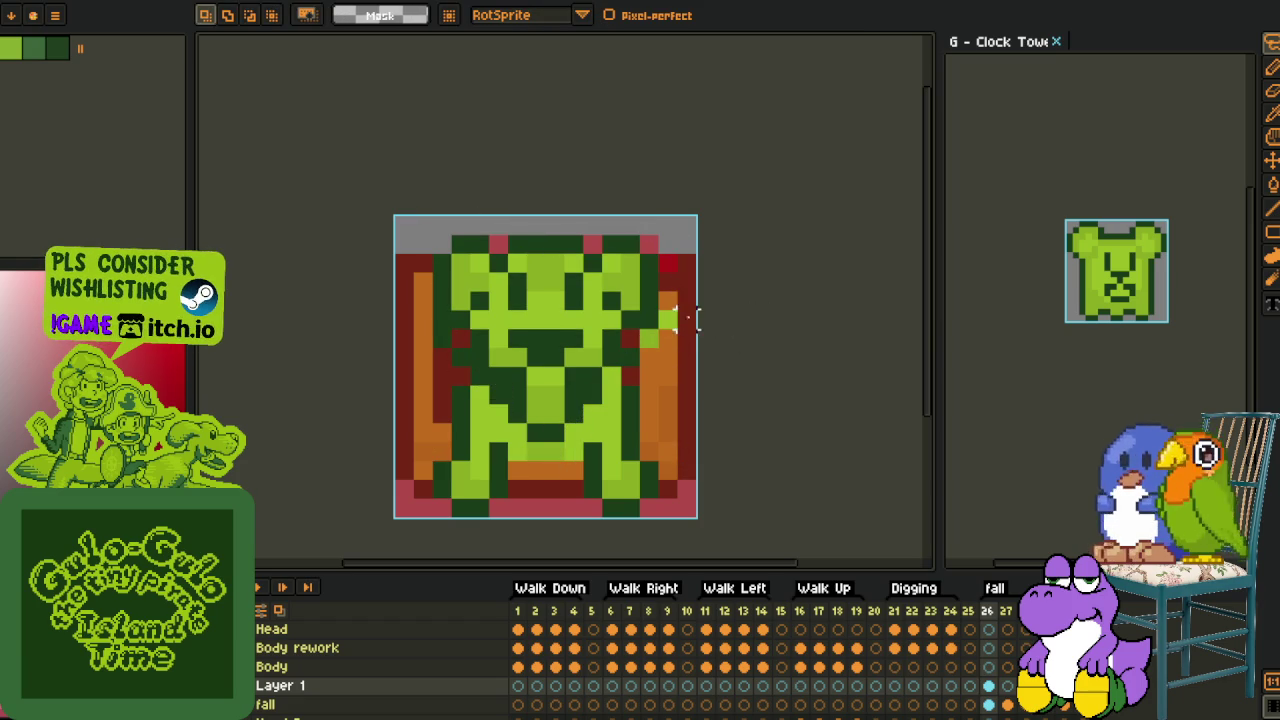
pyautogui.hotkey('ctrl', 'z')
pyautogui.hotkey('ctrl', 'z')
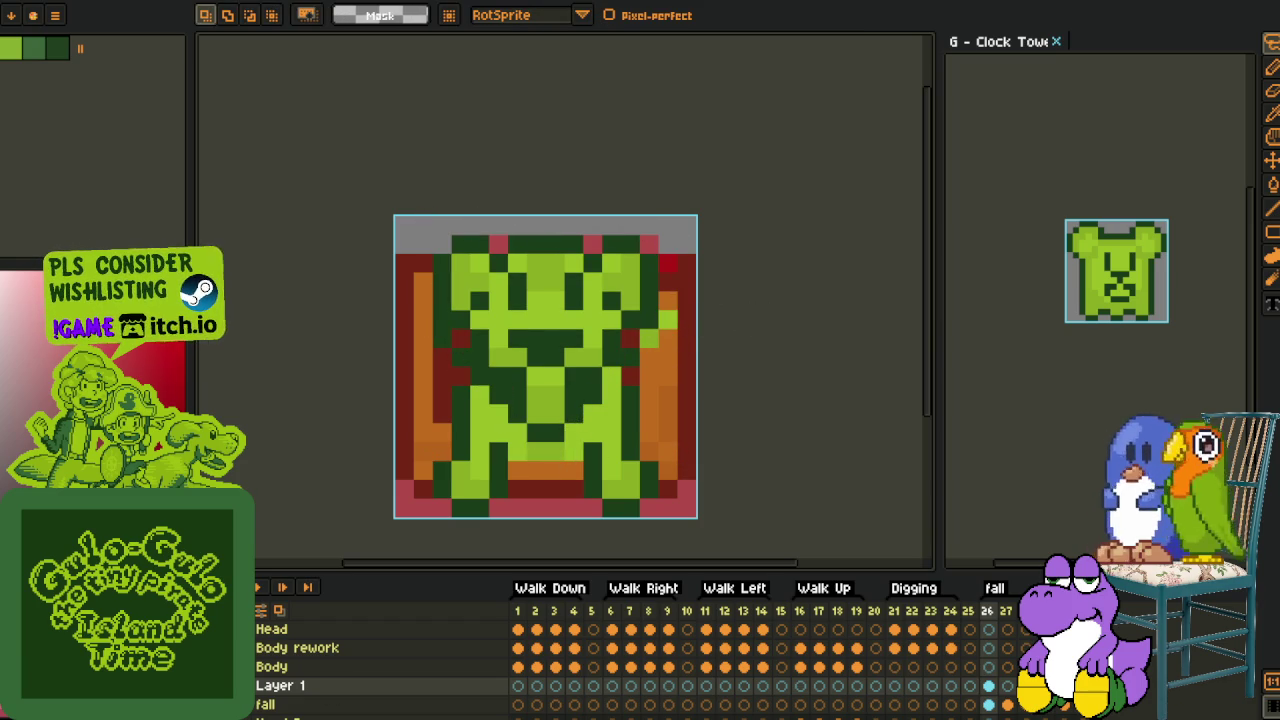
pyautogui.hotkey('ctrl', 'z')
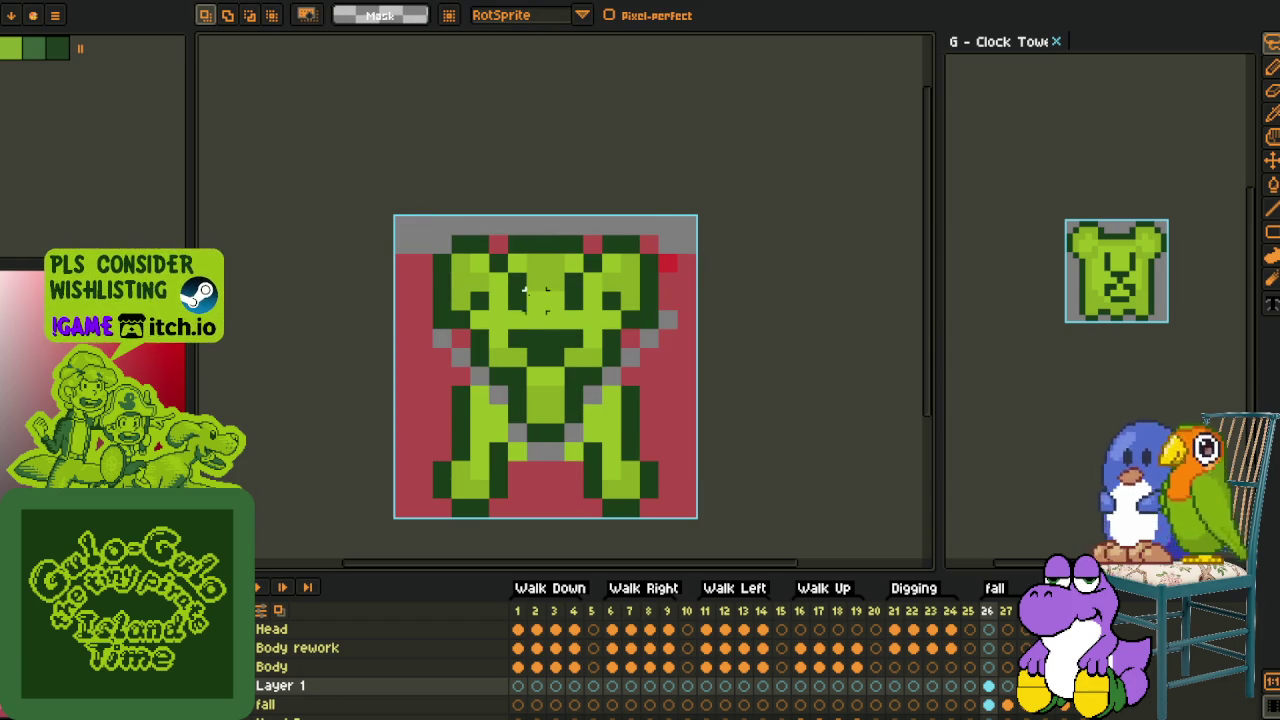
pyautogui.press('i')
pyautogui.click(577, 449)
# Repaint four pixels near the puppy's legs light green
pyautogui.press('b')
pyautogui.click(518, 453)
pyautogui.click(537, 453)
pyautogui.click(594, 415)
pyautogui.click(624, 393)
# Select the puppy's head area with the rectangular marquee
pyautogui.press('i')
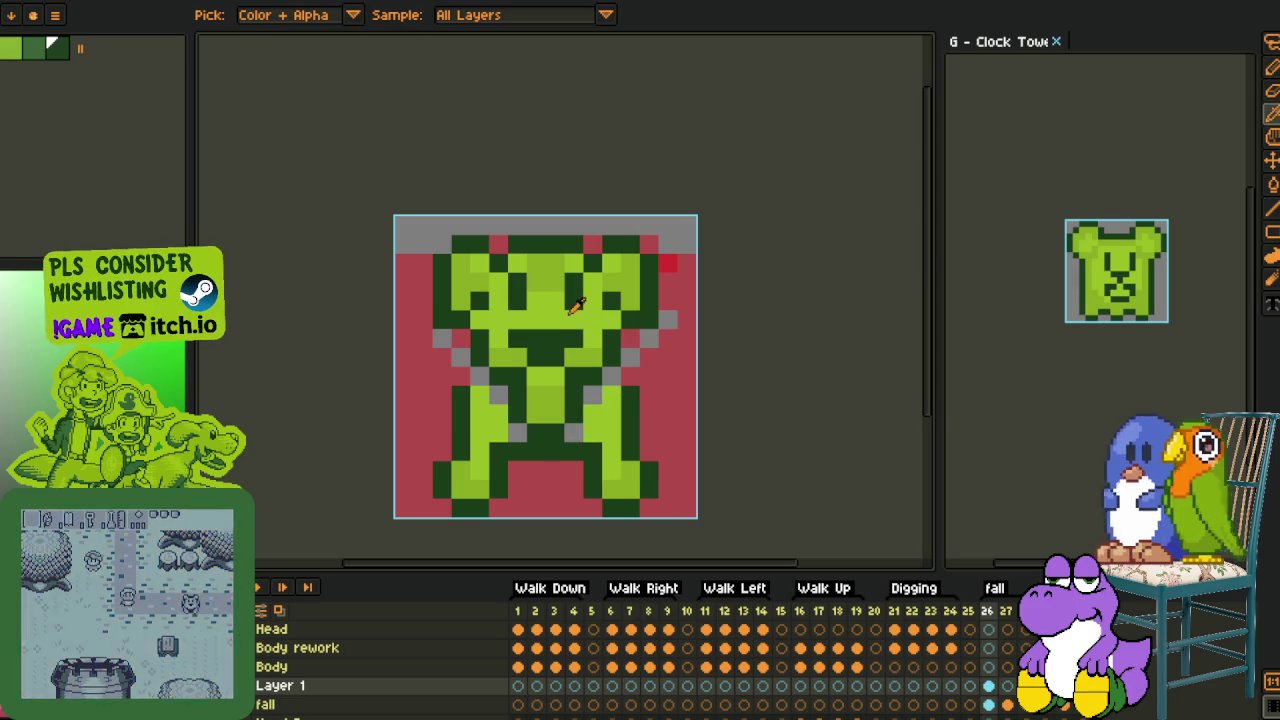
pyautogui.press('m')
pyautogui.moveTo(414, 218); pyautogui.dragTo(659, 311)
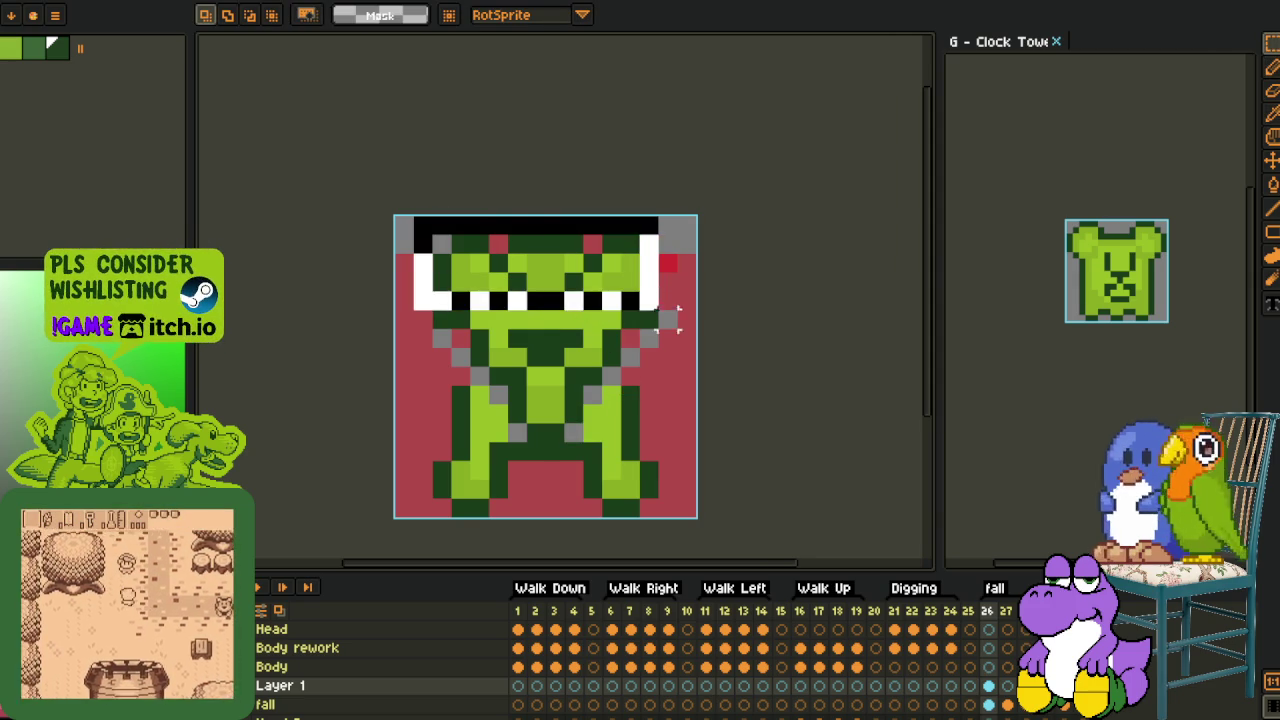
pyautogui.click(723, 396)
pyautogui.press('i')
pyautogui.scroll(2, 588, 270)
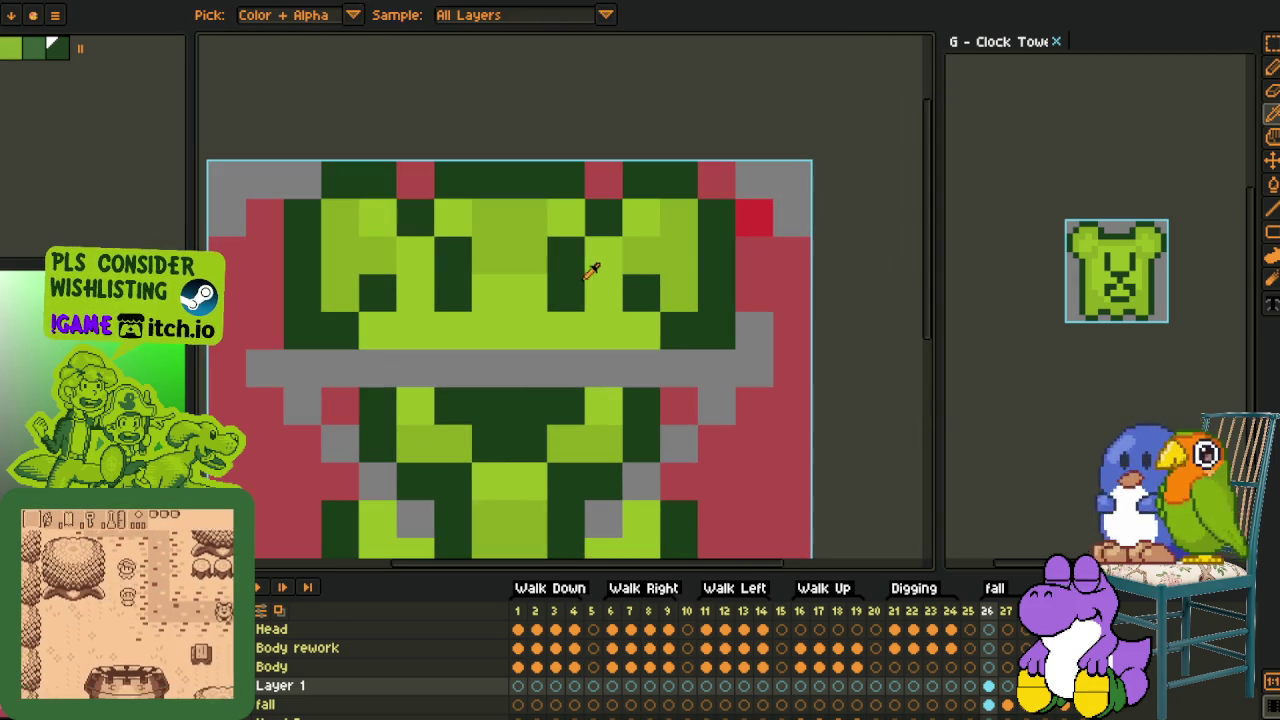
pyautogui.scroll(-2, 484, 338)
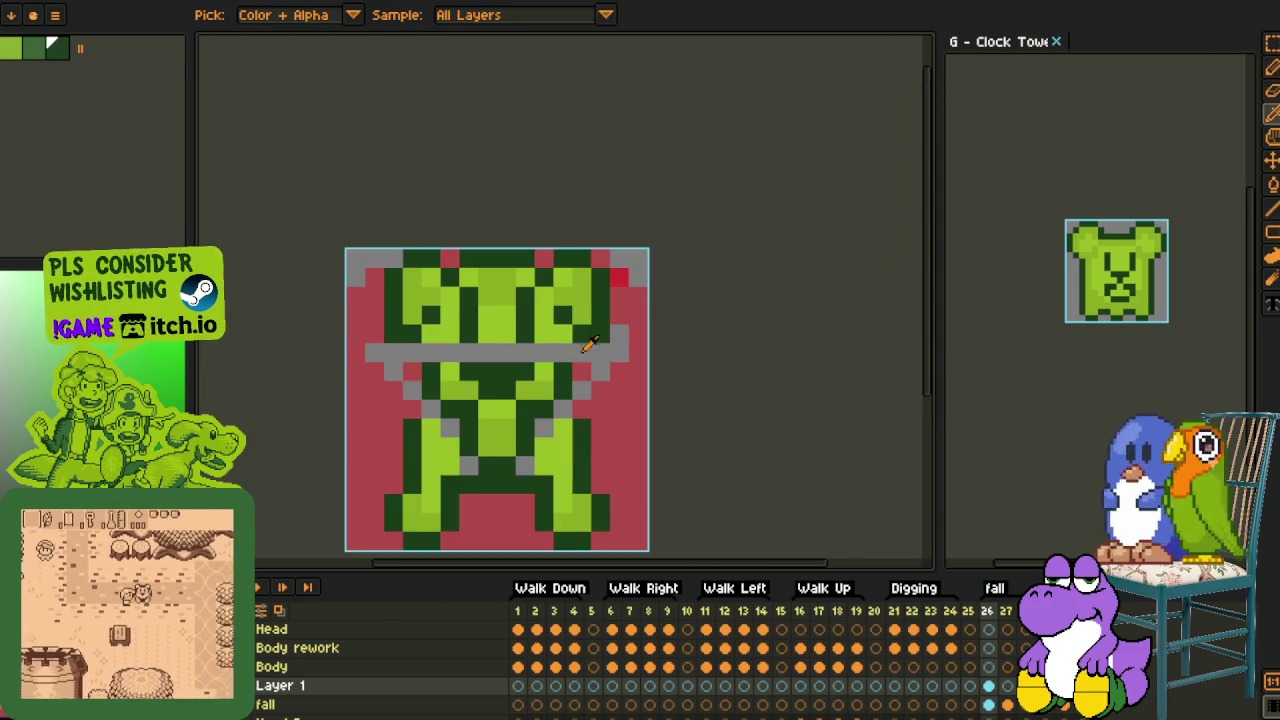
pyautogui.scroll(1, 585, 345)
# Use Replace Color to turn the bright red and grey pixels into the normal red background
pyautogui.press('b')
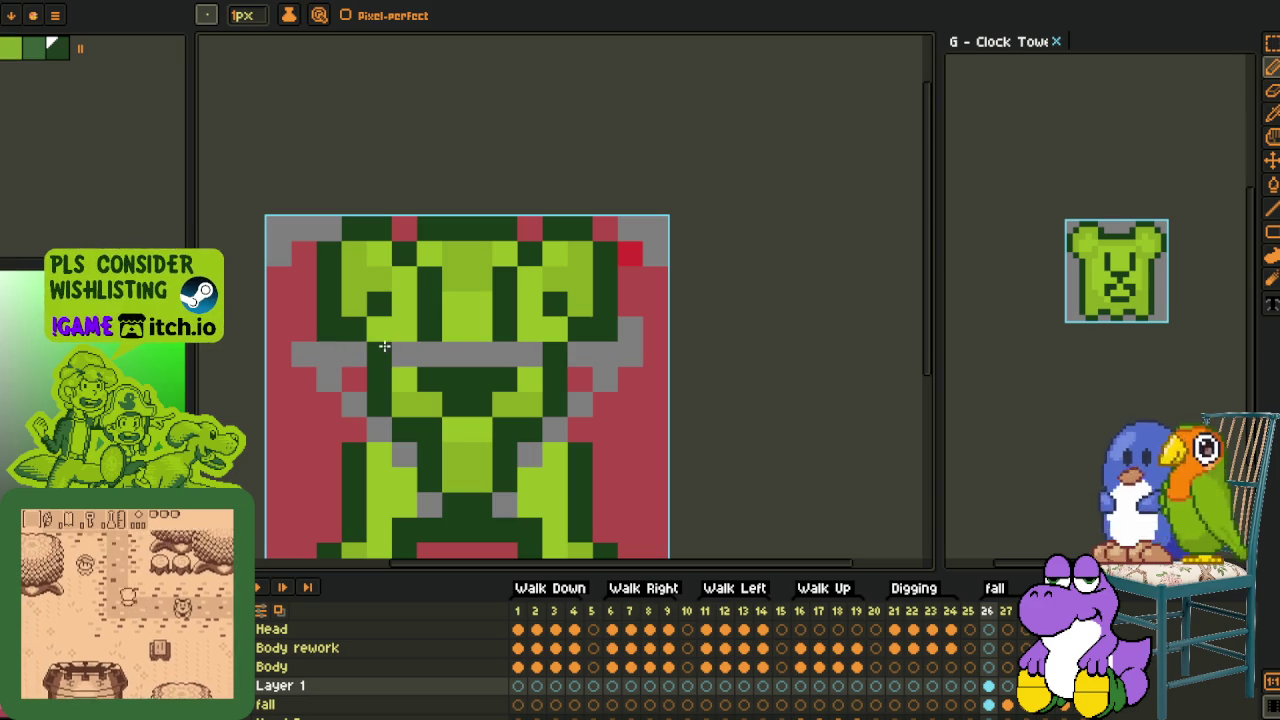
pyautogui.press('i')
pyautogui.click(644, 366)
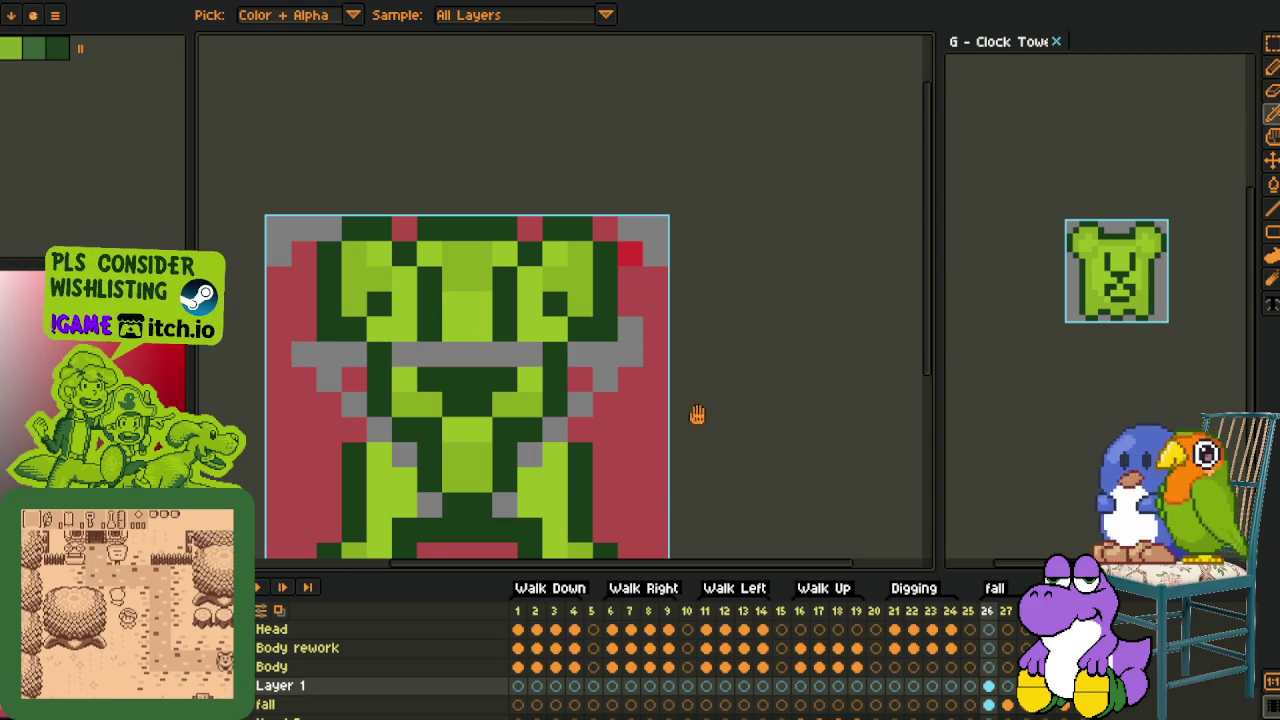
pyautogui.hotkey('shift', 'r')
pyautogui.click(514, 557)
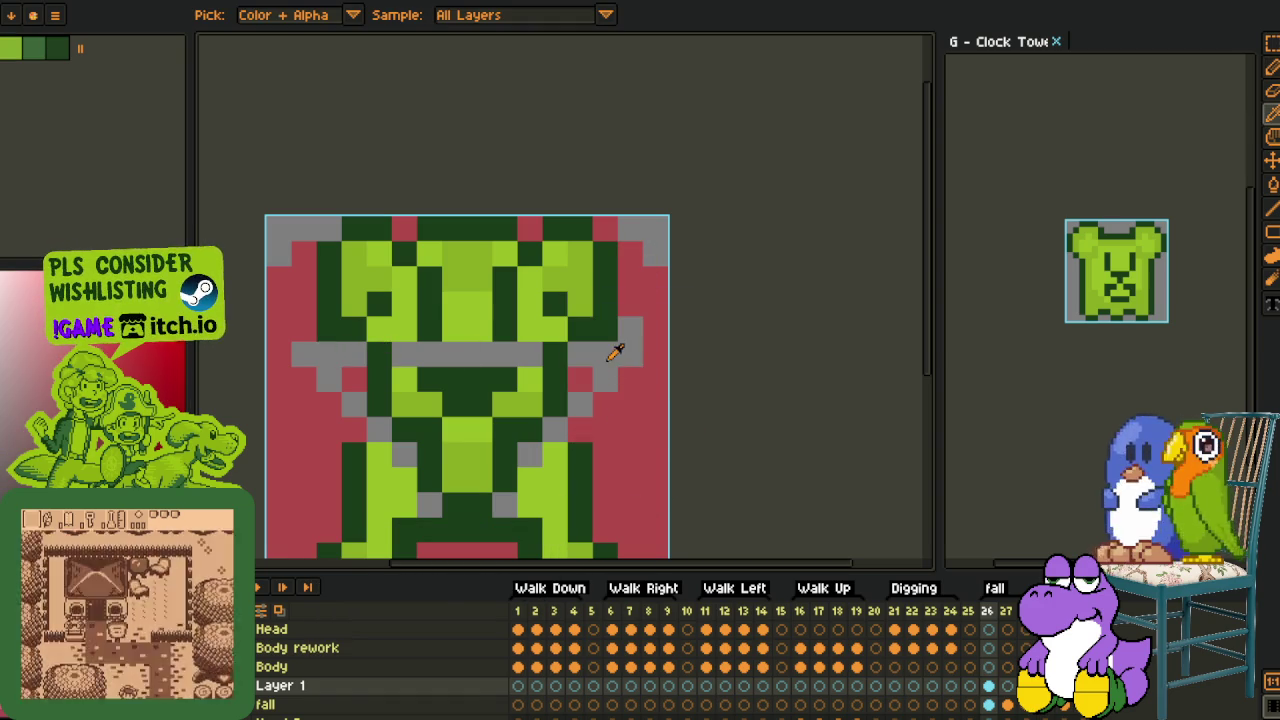
pyautogui.click(614, 352)
pyautogui.hotkey('shift', 'r')
pyautogui.click(509, 560)
# Paint the red gaps by the left leg, the feet and across the body light green
pyautogui.press('Tab')
pyautogui.scroll(-3, 662, 340)
pyautogui.scroll(2, 603, 393)
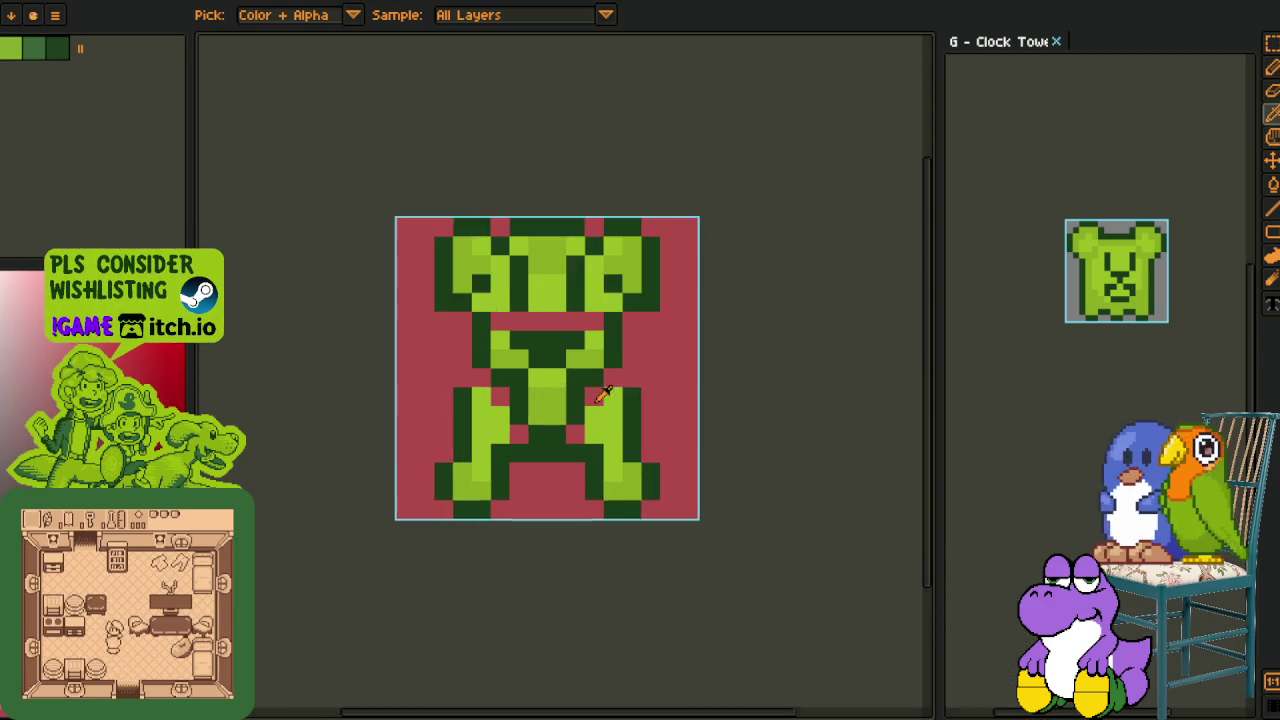
pyautogui.scroll(1, 603, 393)
pyautogui.press('b')
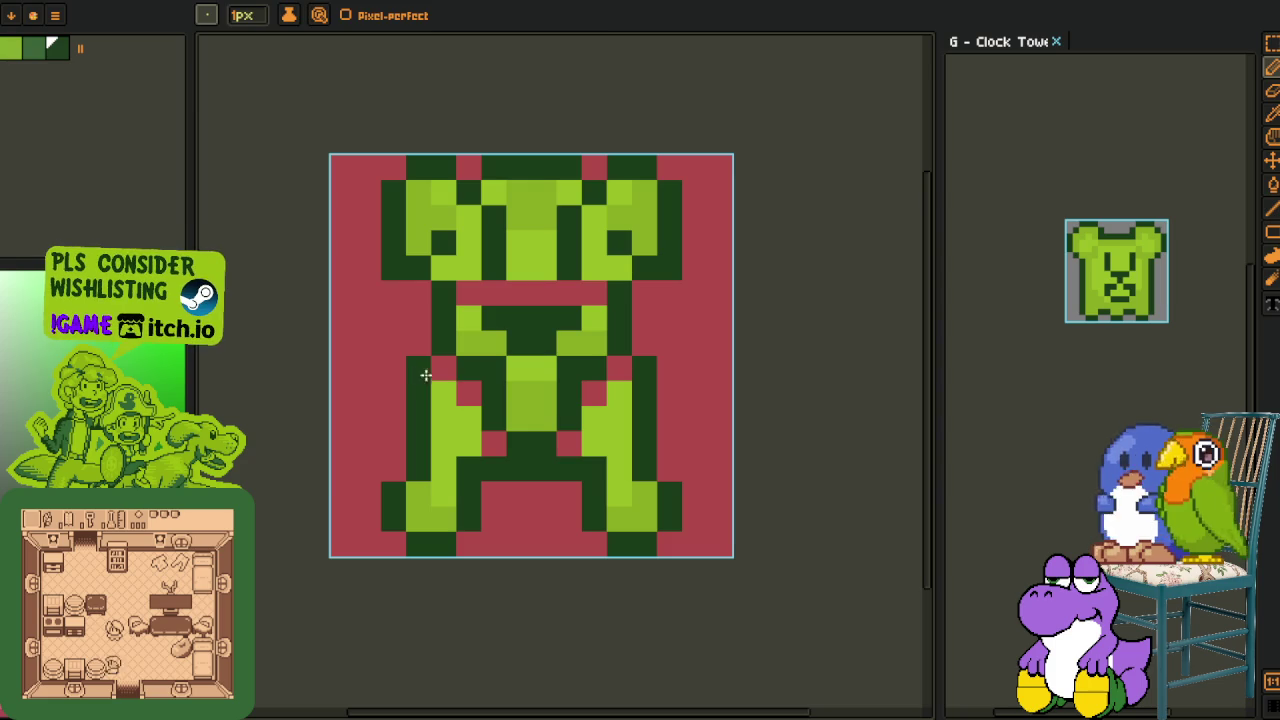
pyautogui.keyDown('alt'); pyautogui.click(443, 366); pyautogui.keyUp('alt')
pyautogui.moveTo(443, 367); pyautogui.dragTo(468, 392)
pyautogui.keyDown('alt'); pyautogui.click(459, 385); pyautogui.keyUp('alt')
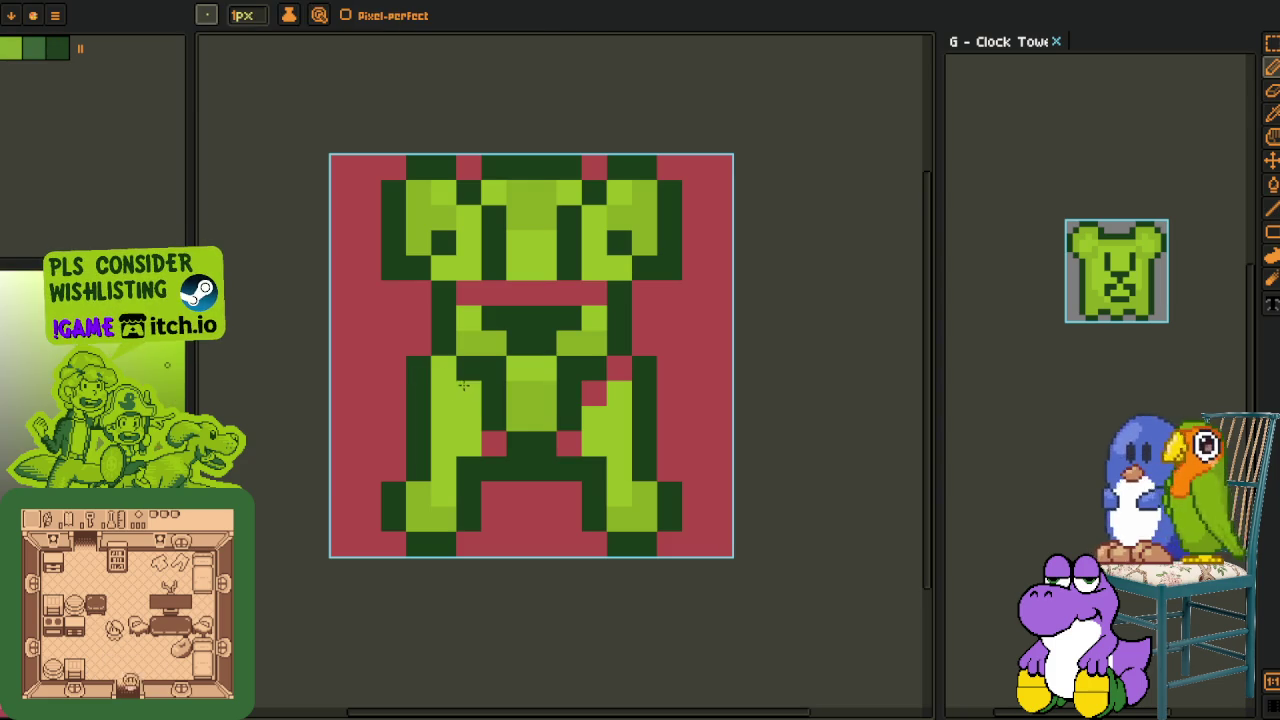
pyautogui.click(490, 439)
pyautogui.click(567, 442)
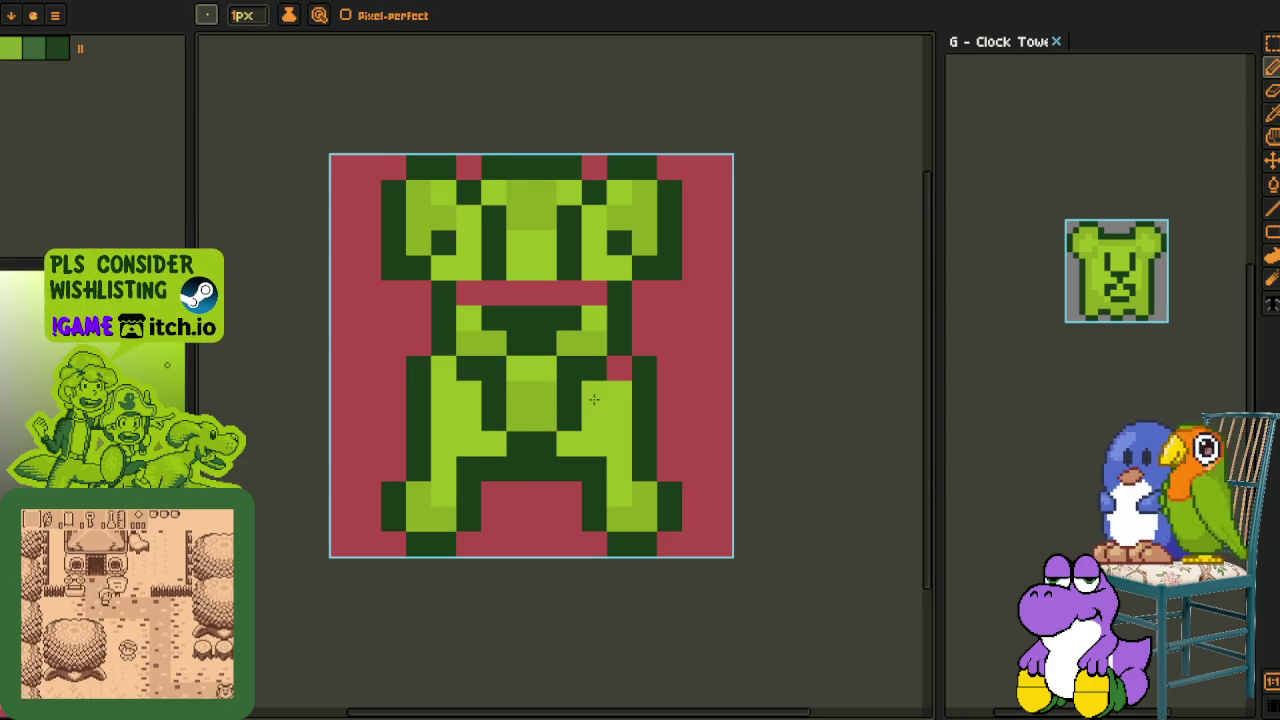
pyautogui.keyDown('alt'); pyautogui.click(595, 314); pyautogui.keyUp('alt')
pyautogui.moveTo(590, 292); pyautogui.dragTo(491, 292)
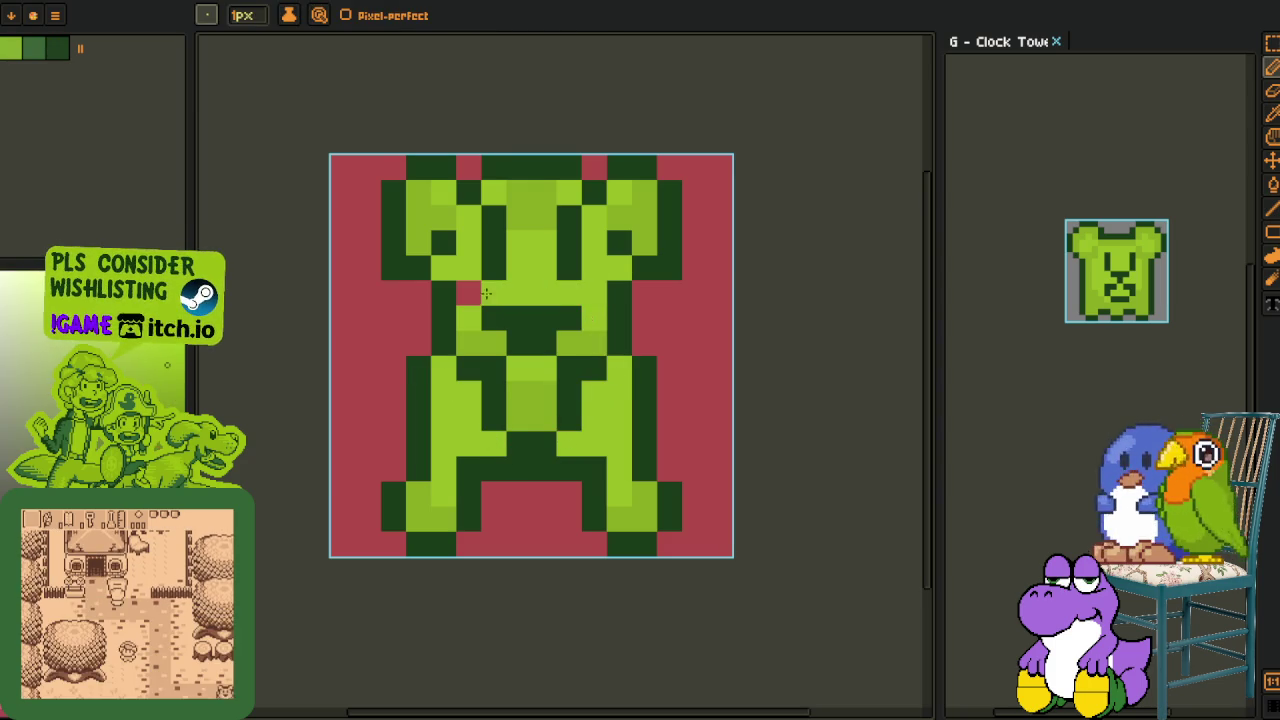
# Darken two face pixels into a dark green bar and adjust the face, undoing the last stroke
pyautogui.keyDown('alt'); pyautogui.click(500, 268); pyautogui.keyUp('alt')
pyautogui.moveTo(470, 242); pyautogui.dragTo(518, 242)
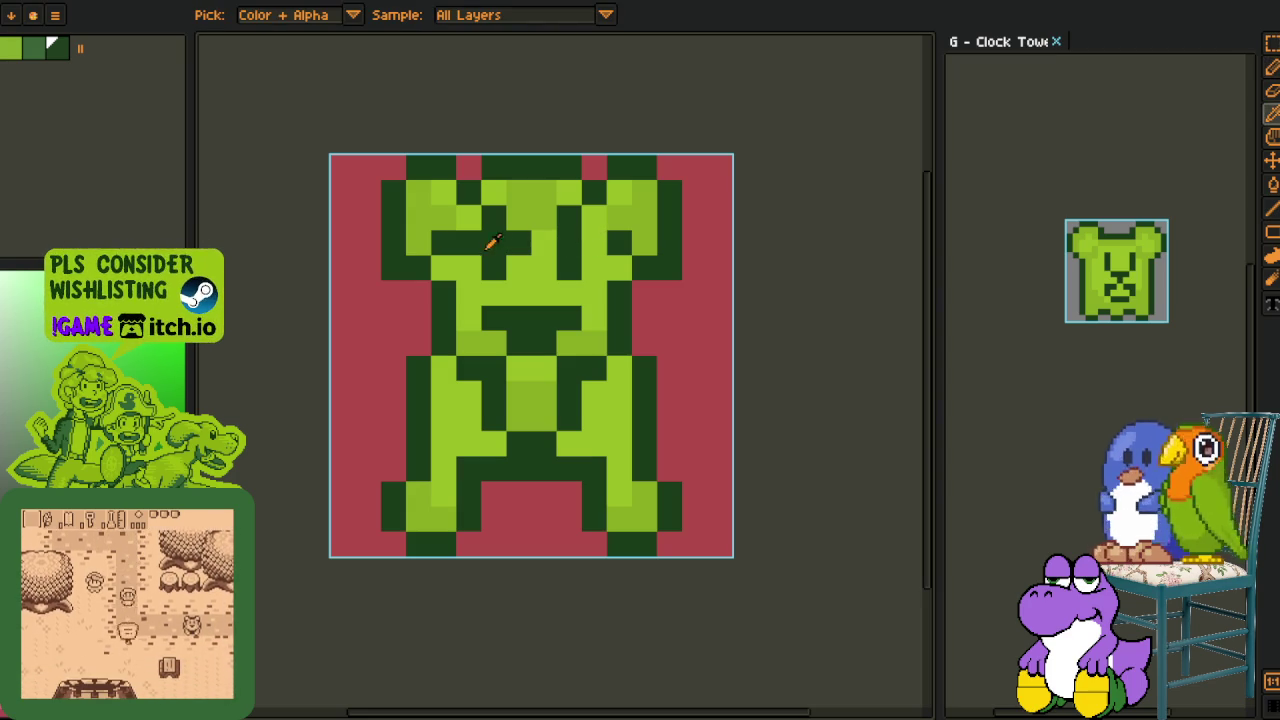
pyautogui.keyDown('alt'); pyautogui.click(529, 251); pyautogui.keyUp('alt')
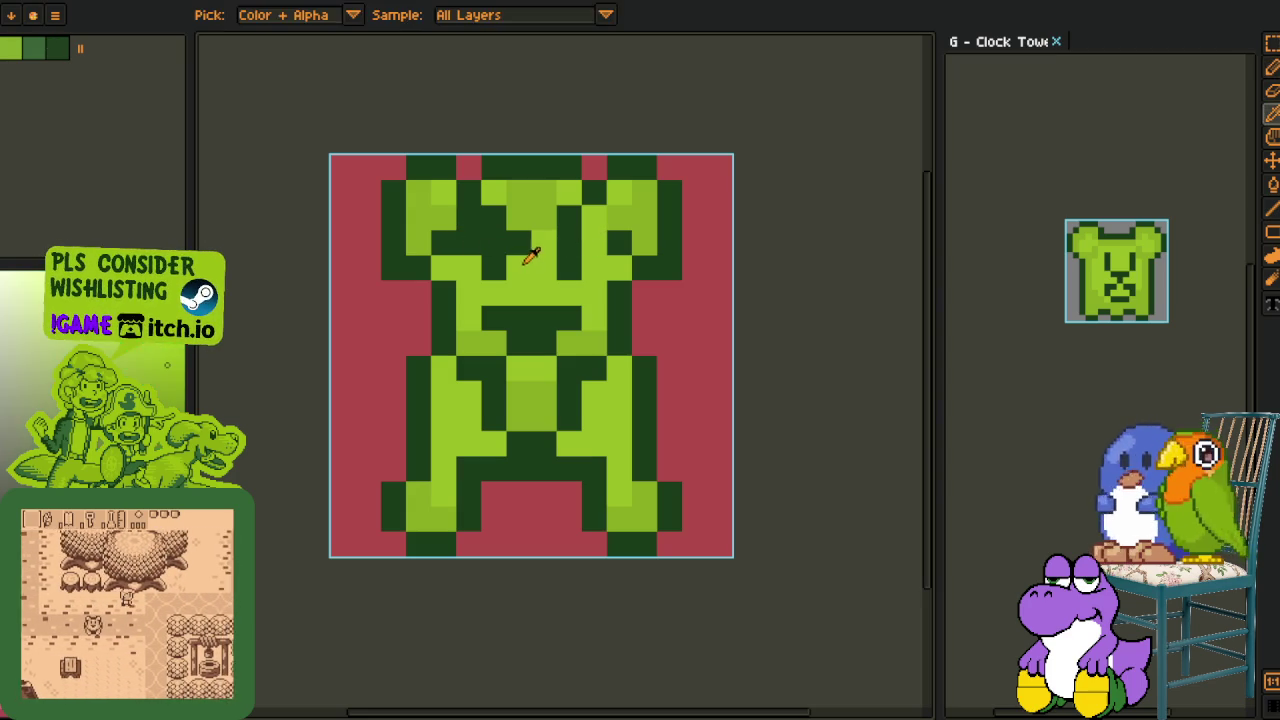
pyautogui.click(519, 249)
pyautogui.keyDown('alt'); pyautogui.click(593, 230); pyautogui.keyUp('alt')
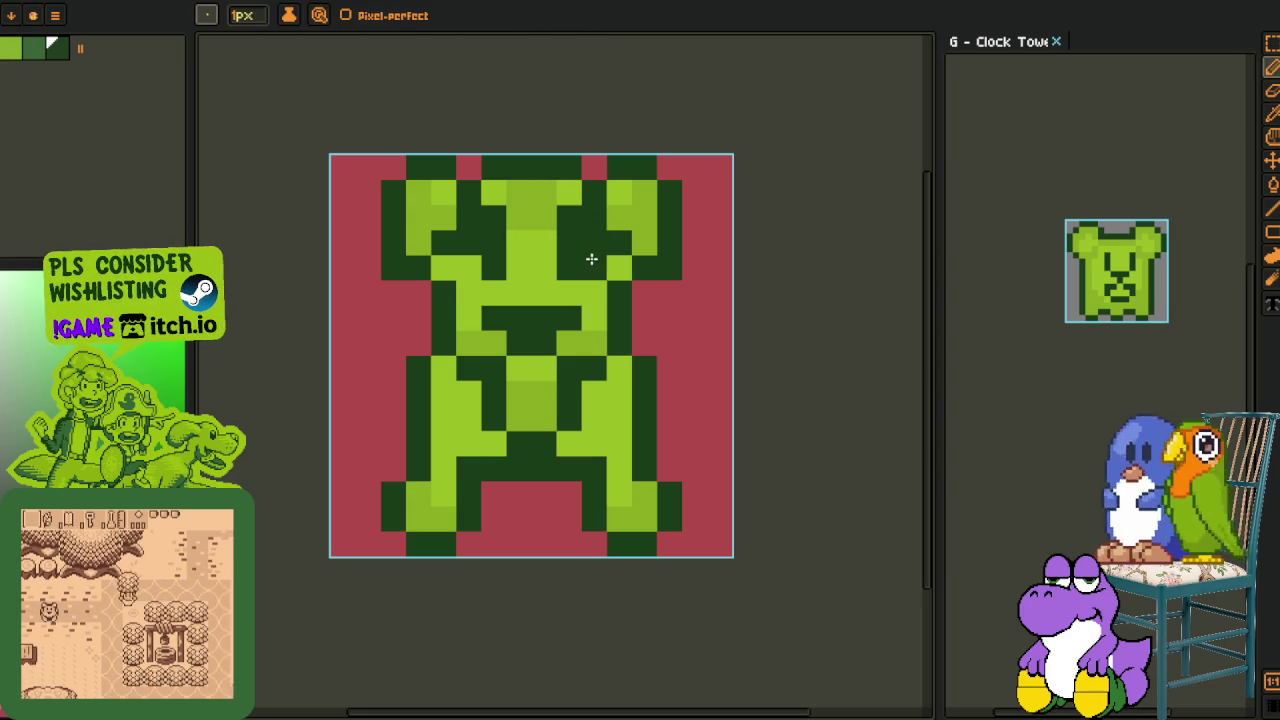
pyautogui.scroll(-5, 651, 307)
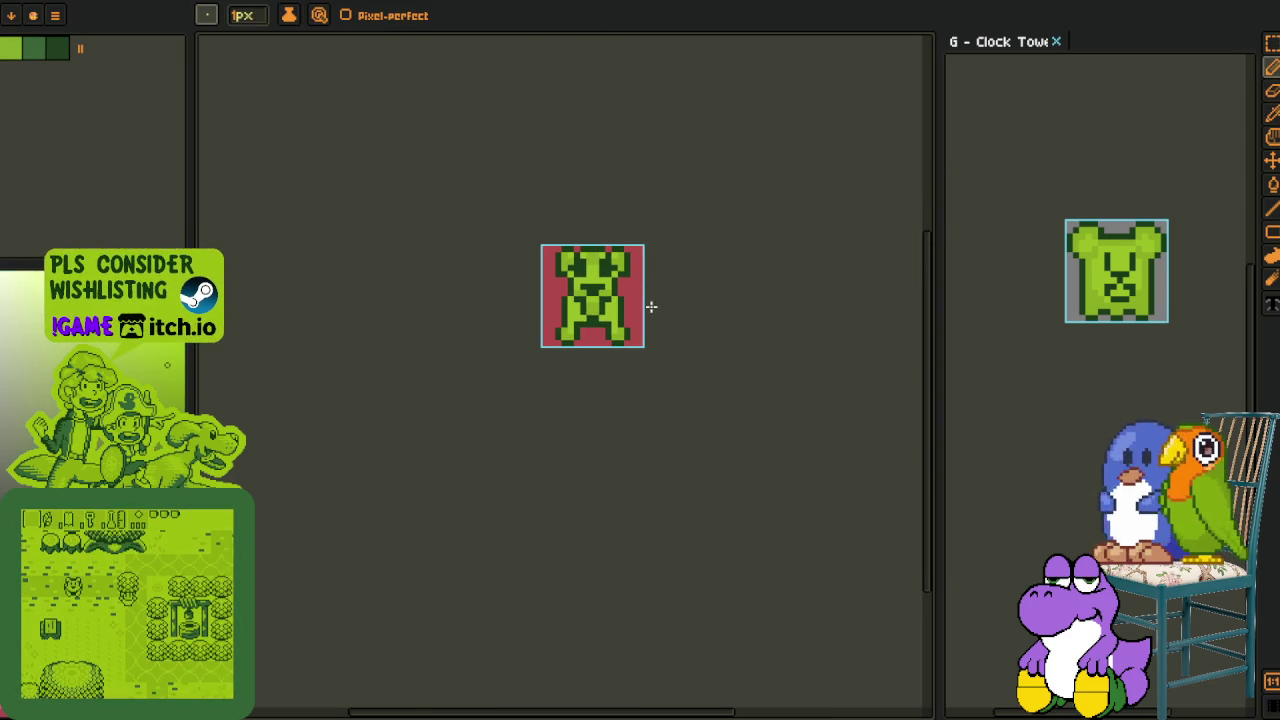
pyautogui.keyDown('alt'); pyautogui.click(668, 288); pyautogui.keyUp('alt')
pyautogui.press('Tab')
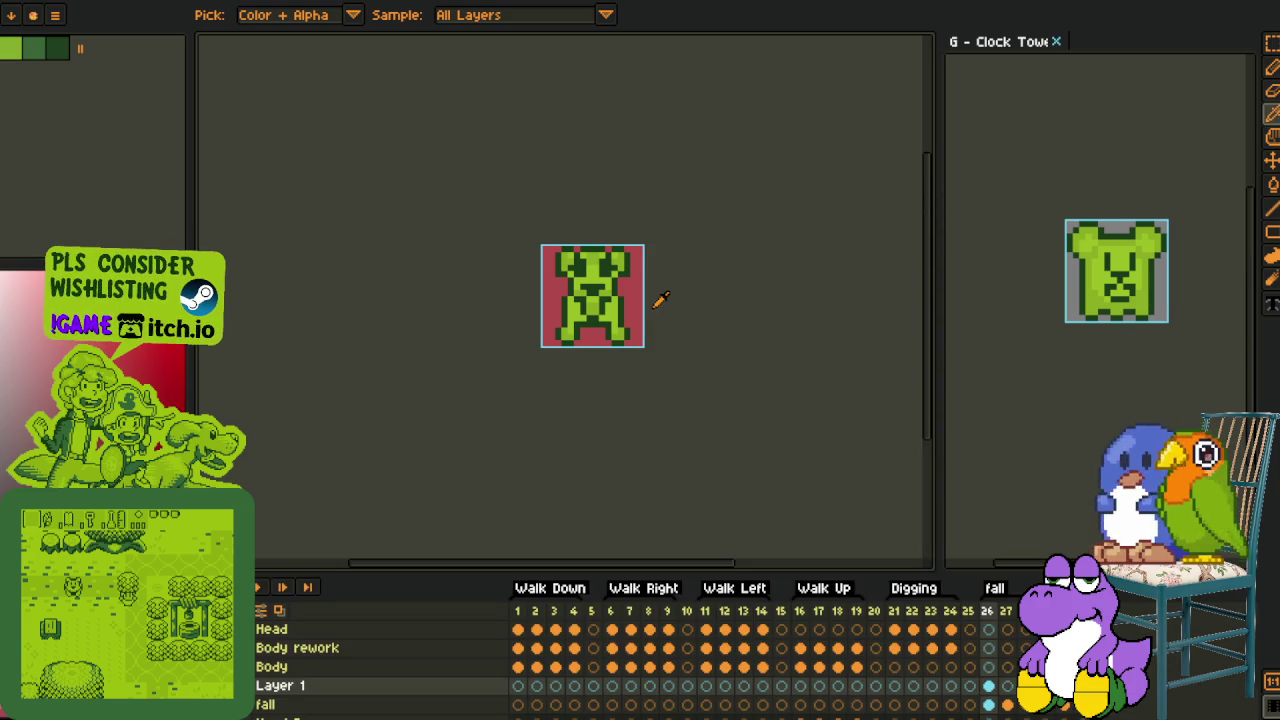
pyautogui.scroll(3, 655, 280)
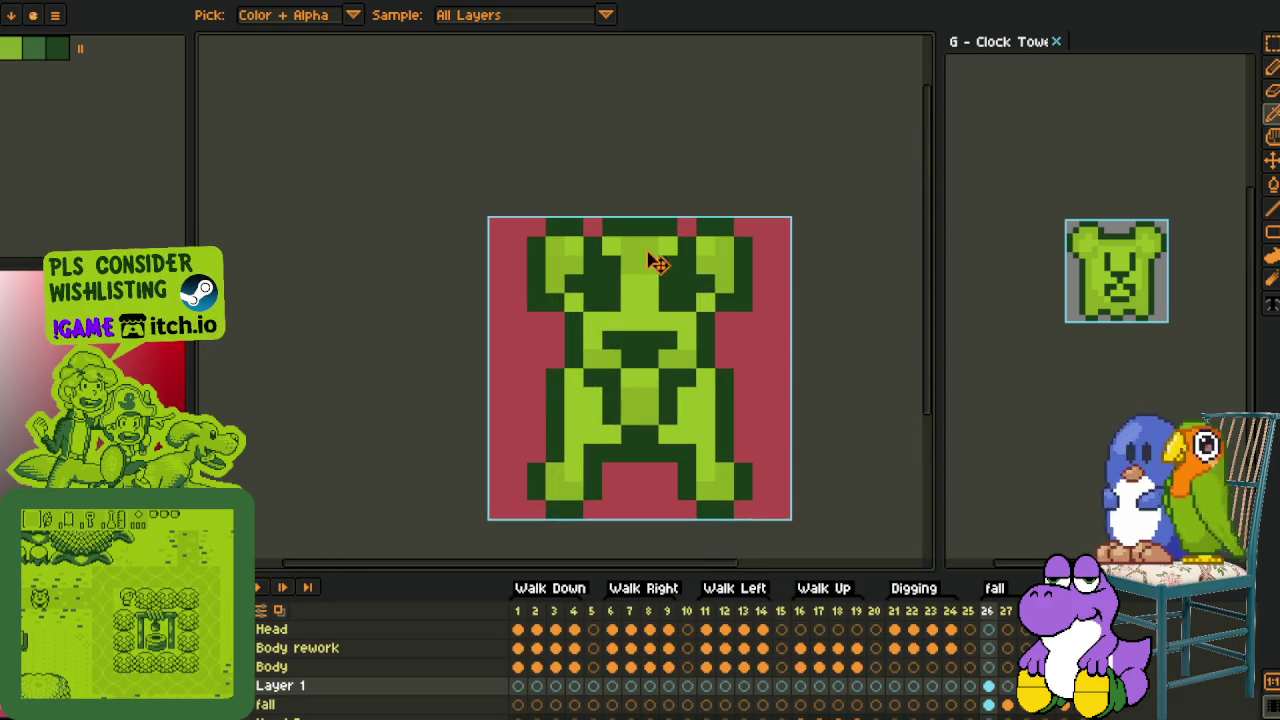
pyautogui.hotkey('ctrl', 'z')
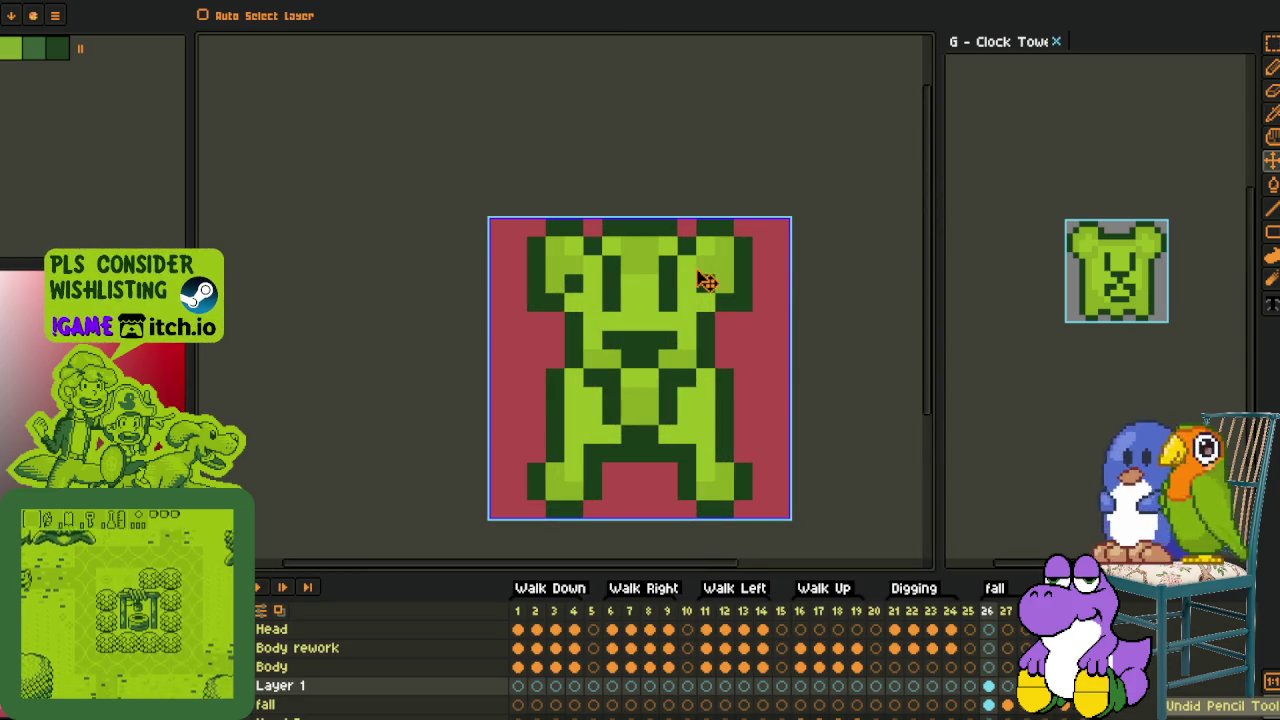
# Switch documents to view the exported strip of green frames
pyautogui.press('i')
pyautogui.scroll(-3, 720, 285)
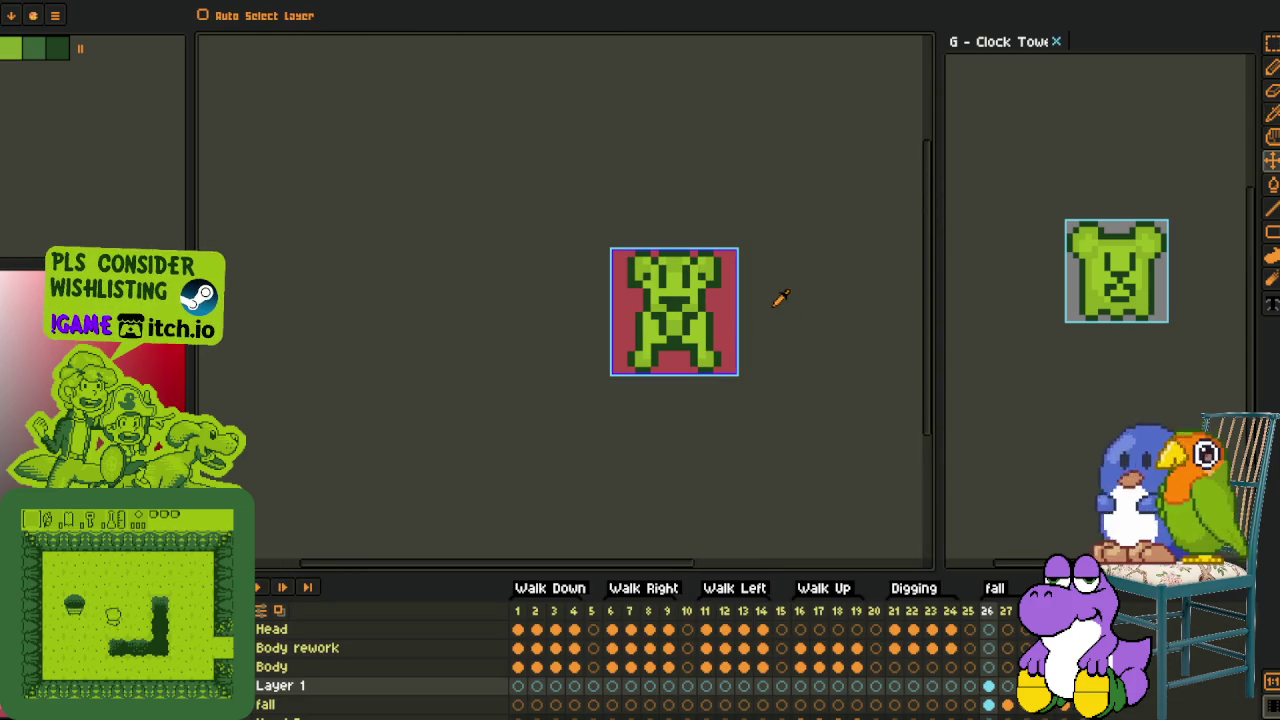
pyautogui.scroll(1, 716, 314)
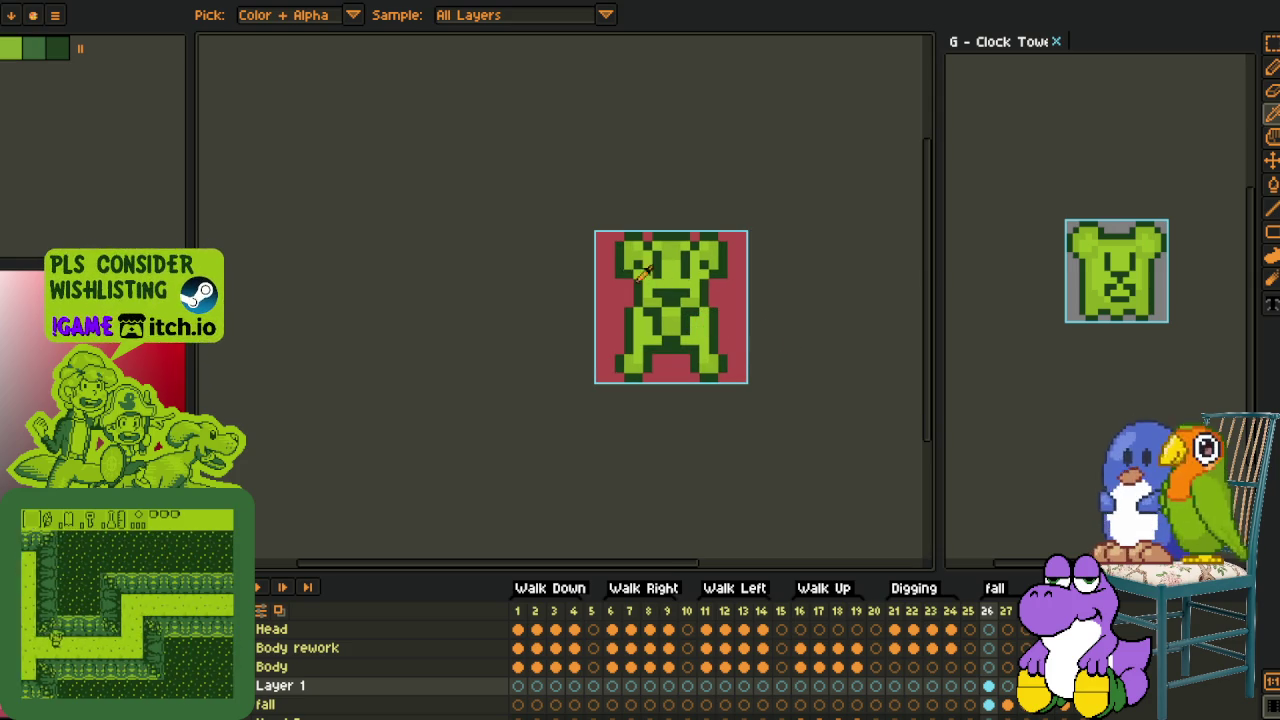
pyautogui.press('m')
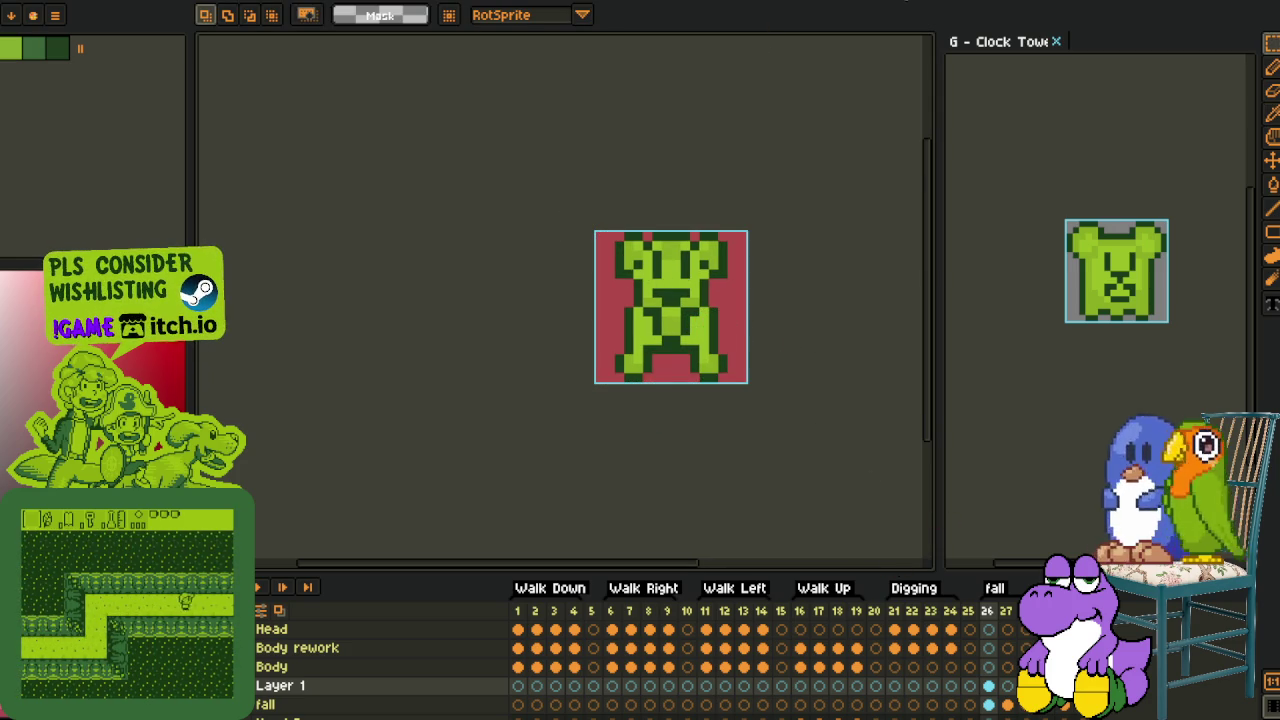
pyautogui.hotkey('ctrl', 'Tab')
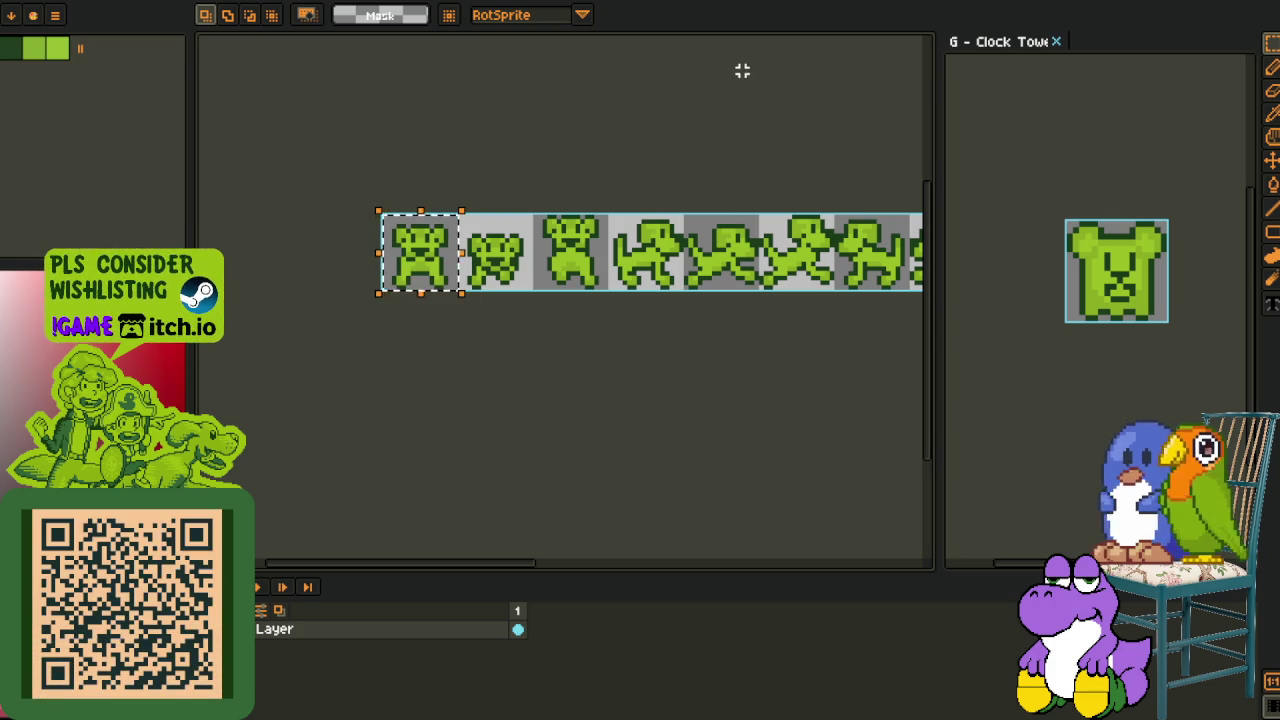
# Paste the bear sprite into empty frame 27 of the Bear Ghost document
pyautogui.hotkey('ctrl', 'Tab')
pyautogui.hotkey('ctrl', 'Tab')
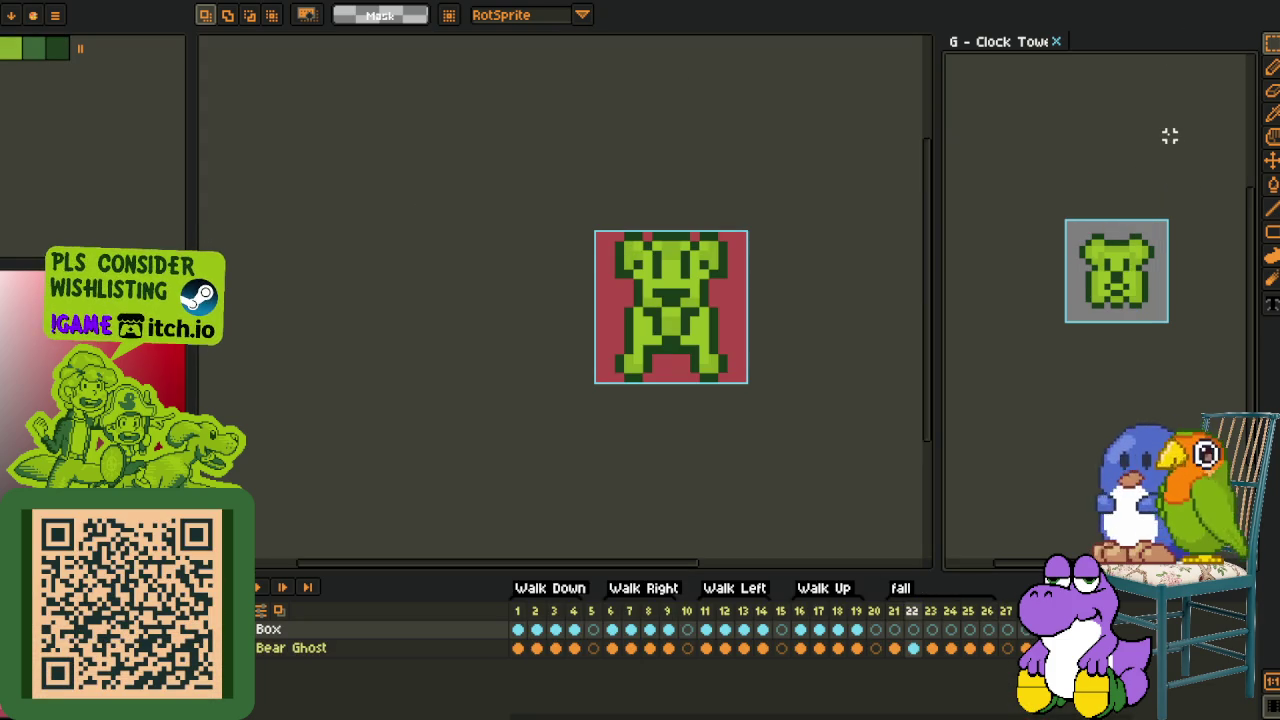
pyautogui.hotkey('ctrl', 'Tab')
pyautogui.click(1006, 688)
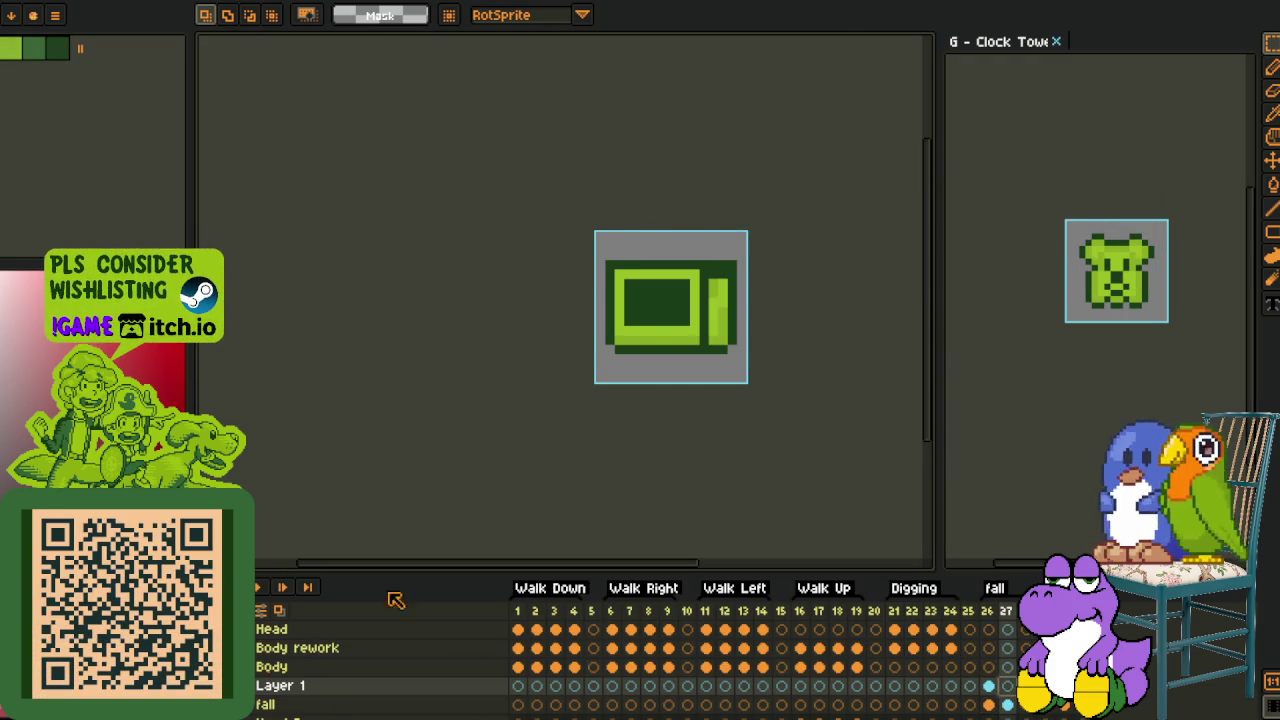
pyautogui.hotkey('ctrl', 'v')
pyautogui.scroll(1, 807, 358)
pyautogui.click(640, 452)
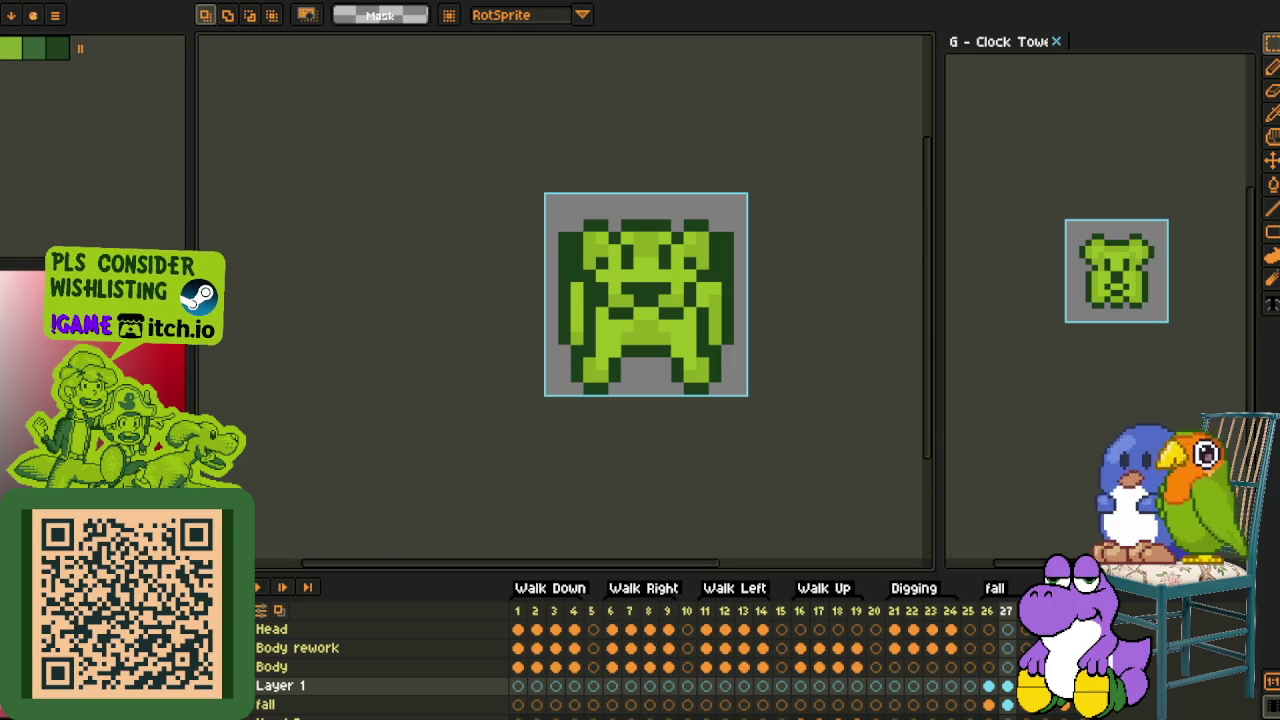
# Erase the strip along the sprite's top and the red columns on both sides
pyautogui.scroll(1, 540, 170)
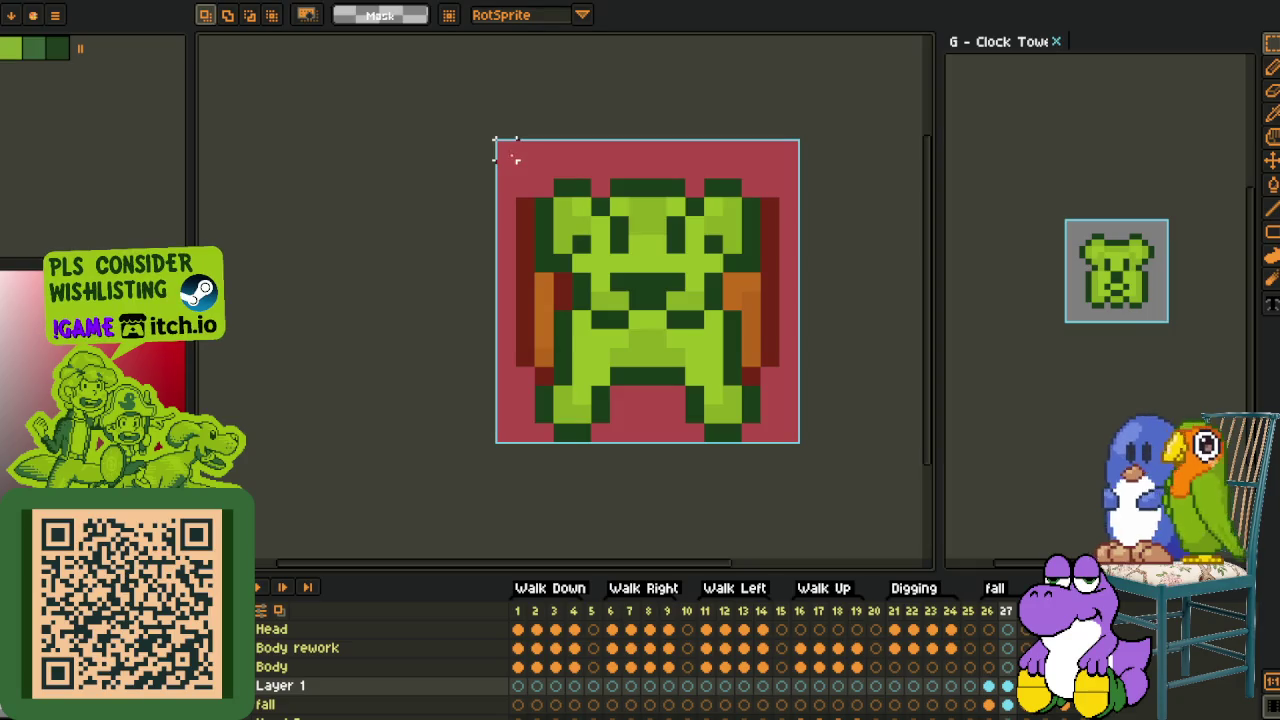
pyautogui.moveTo(513, 165); pyautogui.dragTo(798, 160)
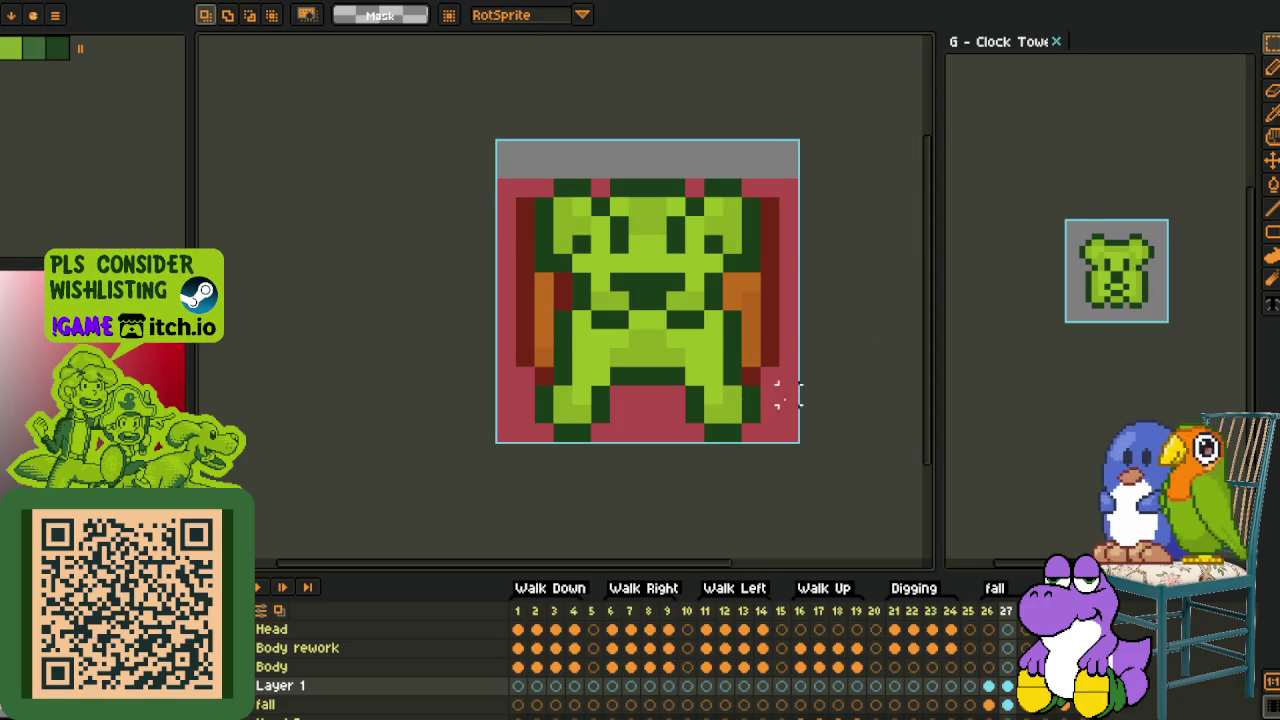
pyautogui.moveTo(524, 188); pyautogui.dragTo(520, 440)
pyautogui.moveTo(770, 188); pyautogui.dragTo(712, 435)
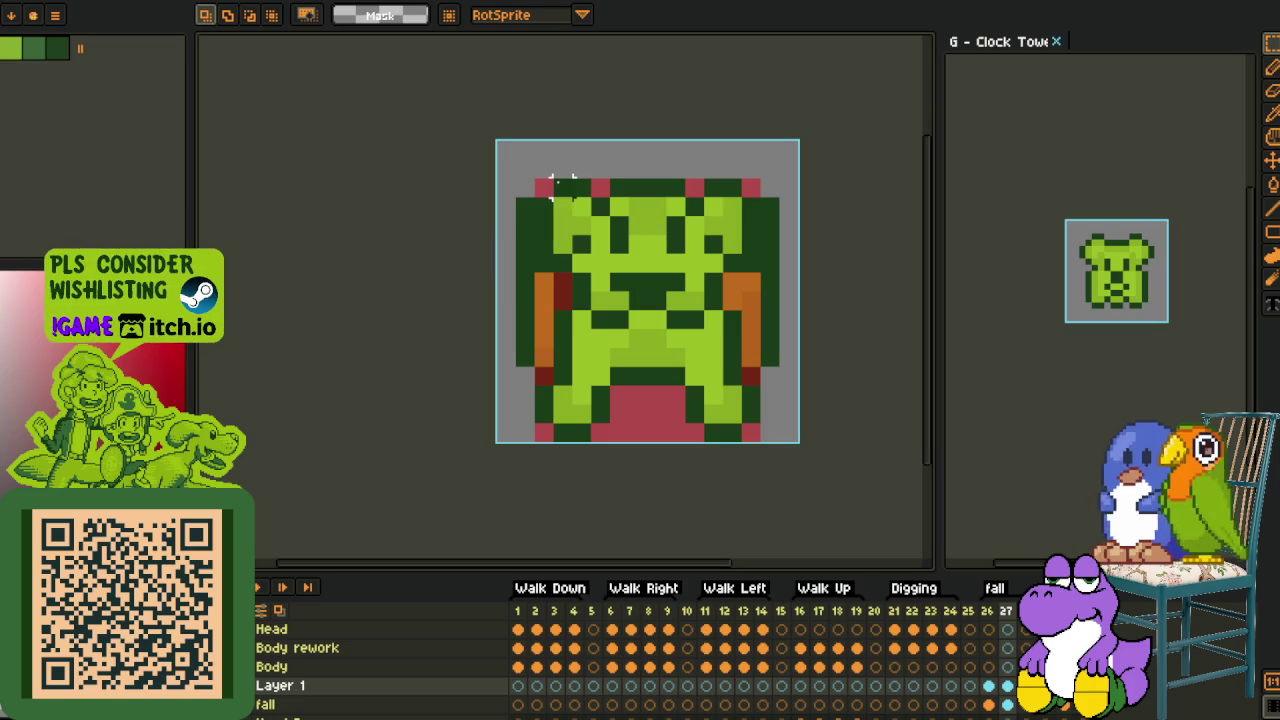
# Try stretching the sprite's central area wider, then undo the widening
pyautogui.moveTo(533, 178)
pyautogui.mouseDown()
pyautogui.moveTo(776, 457)
pyautogui.moveTo(740, 400)
pyautogui.mouseUp()
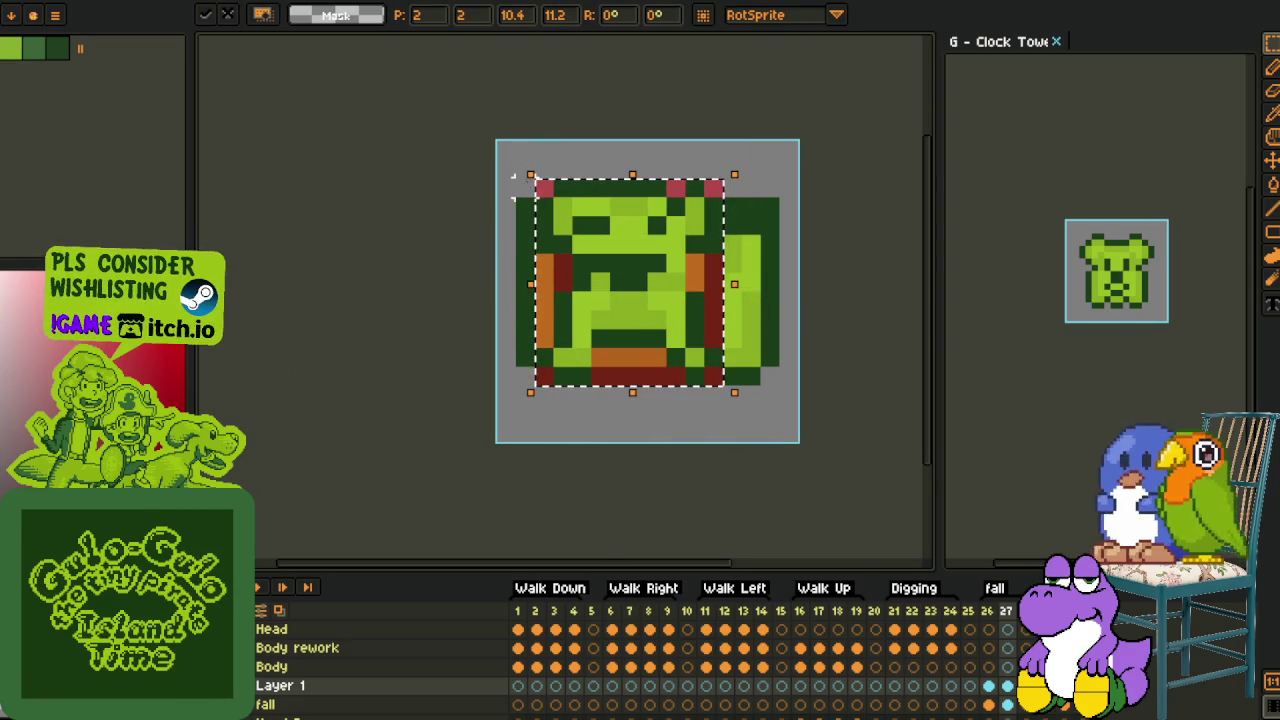
pyautogui.click(538, 180)
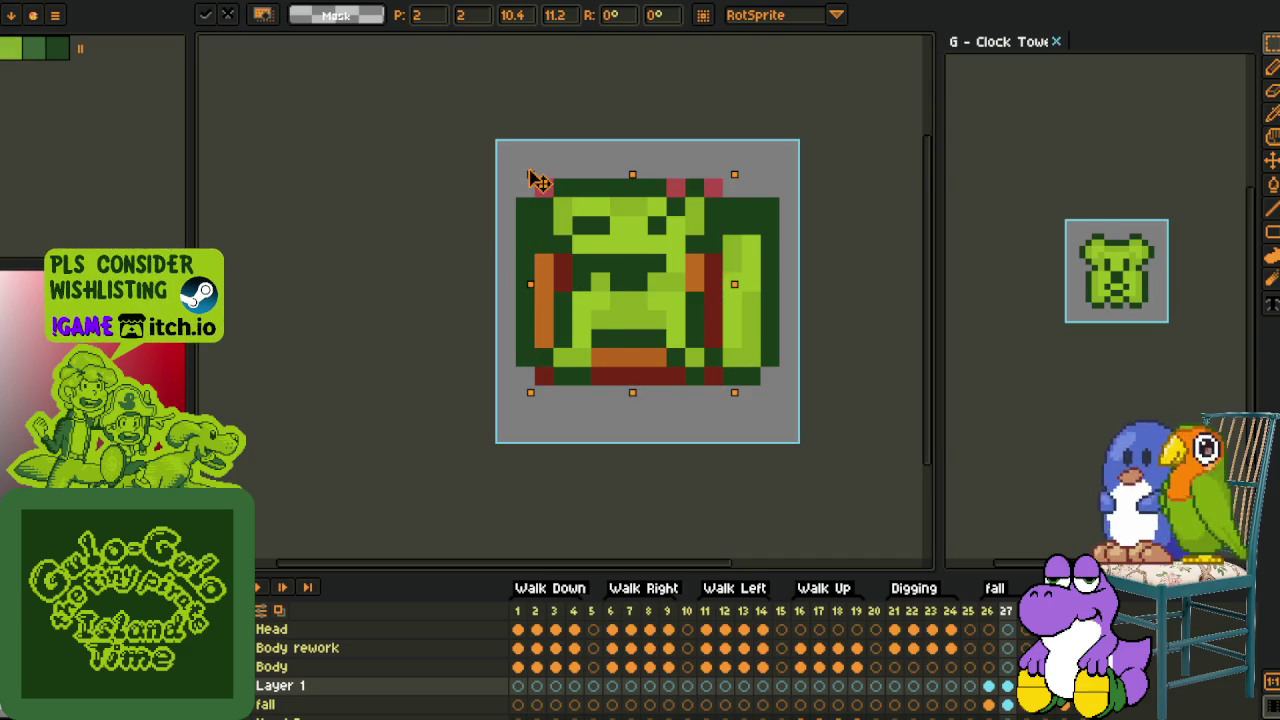
pyautogui.click(863, 186)
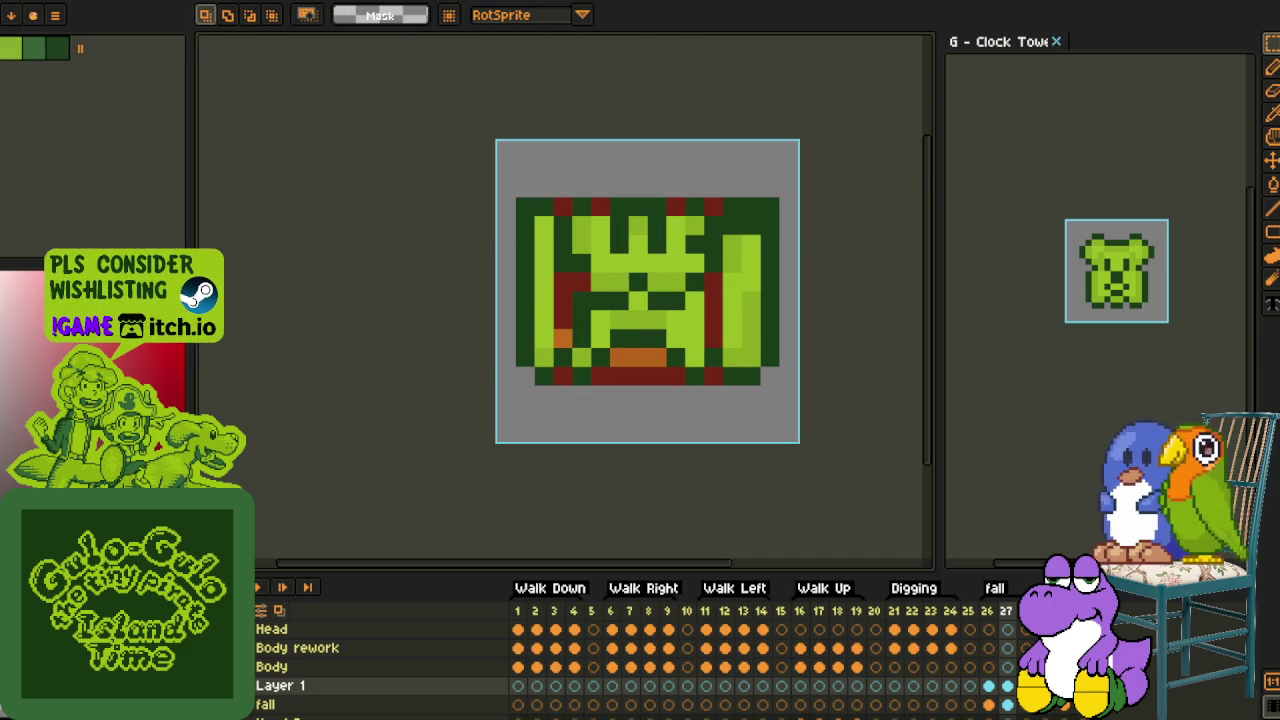
pyautogui.scroll(-2, 268, 640)
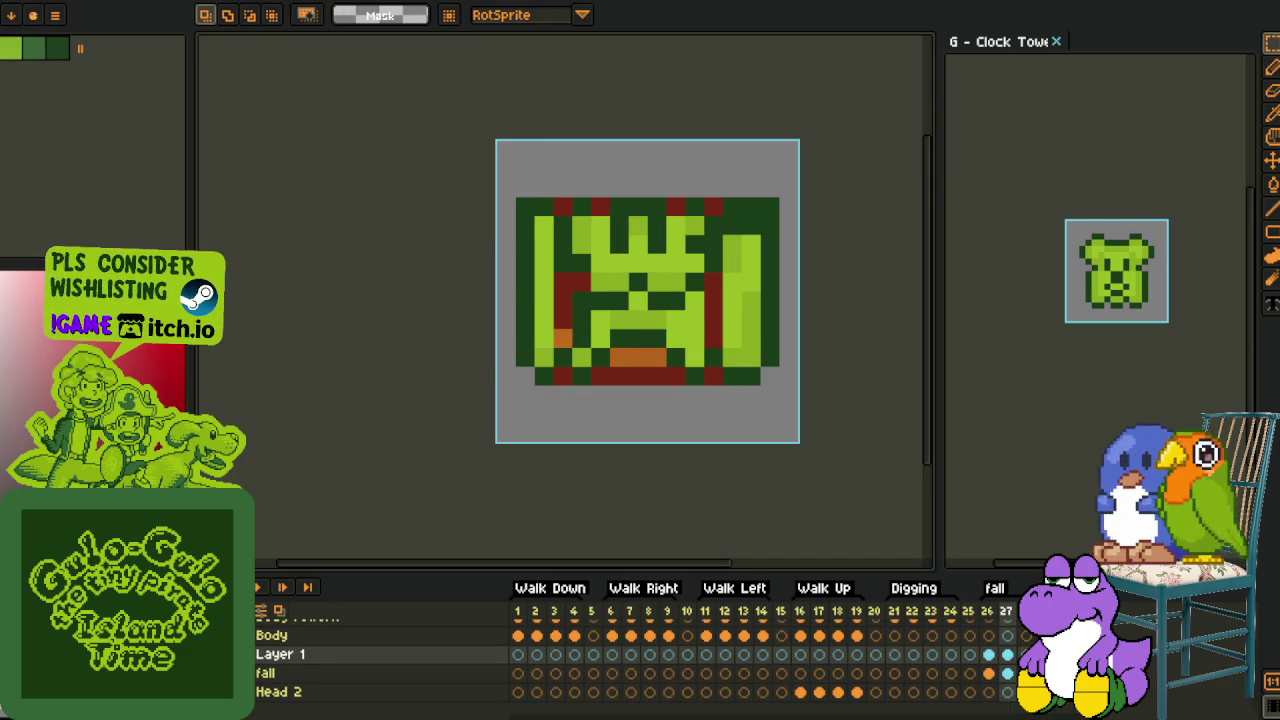
pyautogui.press('i')
pyautogui.hotkey('ctrl', 'z')
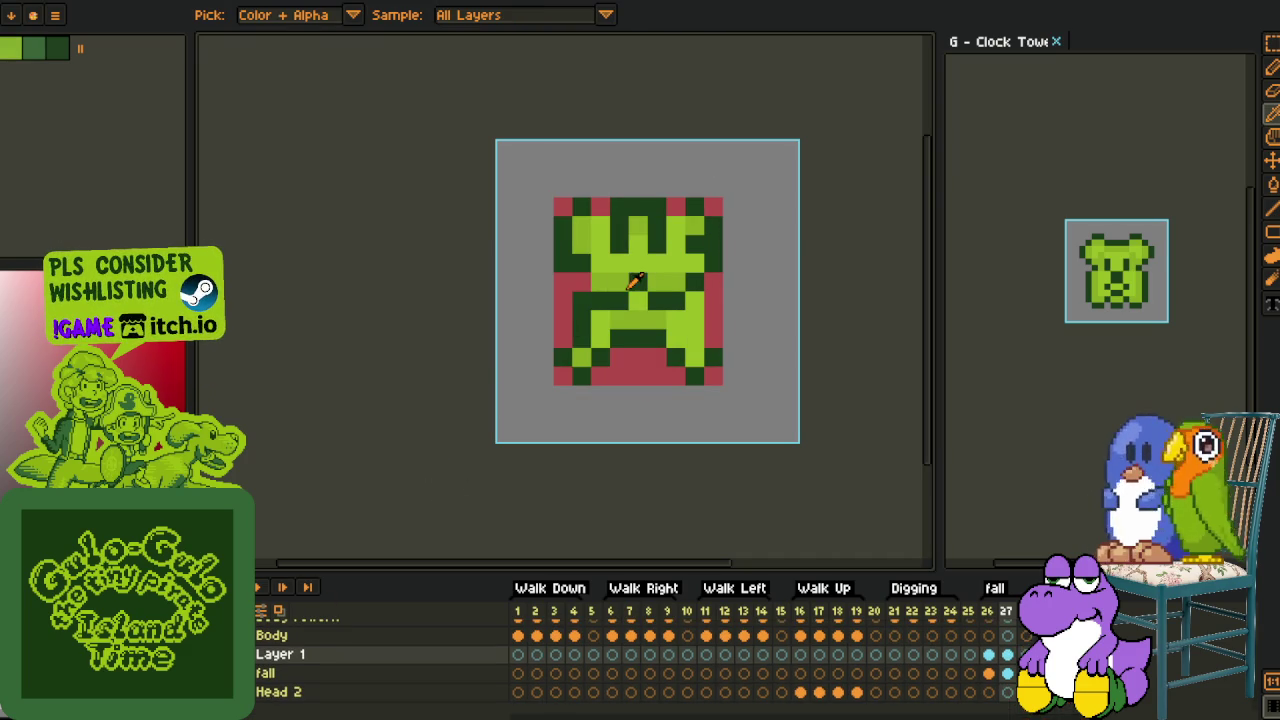
# Replace the transparent background with red
pyautogui.hotkey('shift', 'r')
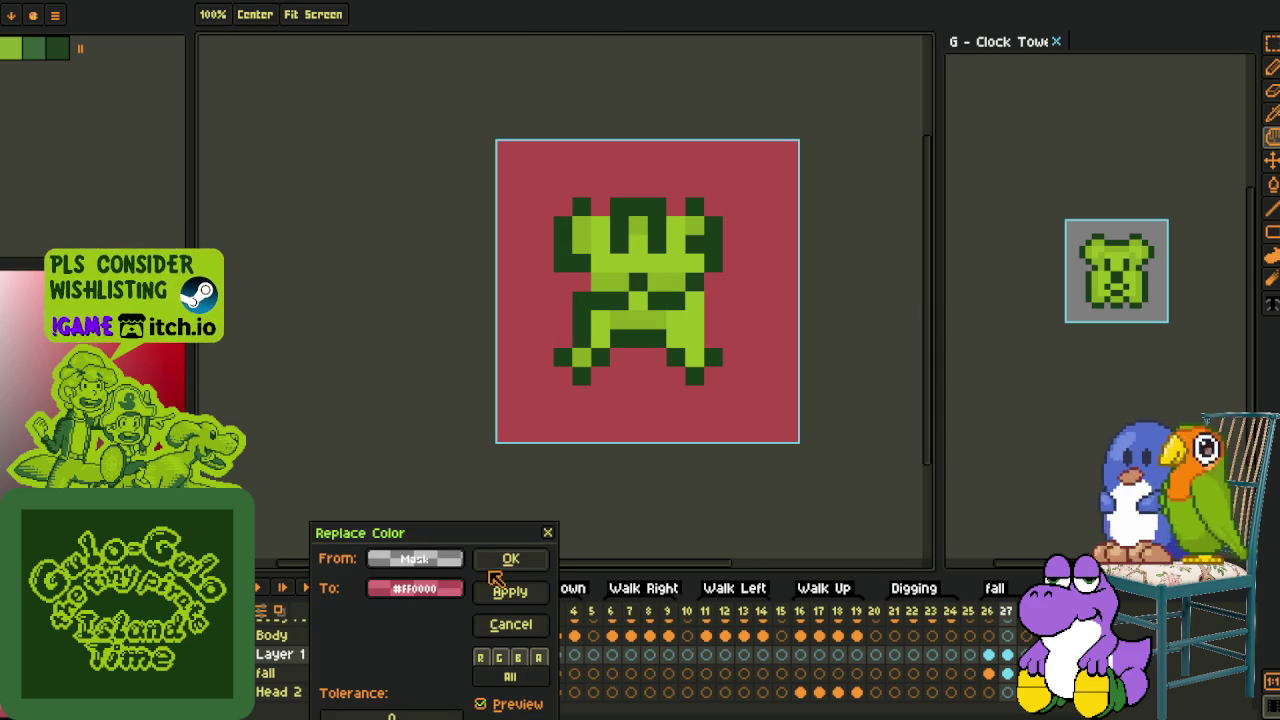
pyautogui.click(508, 560)
pyautogui.scroll(2, 622, 326)
# Fill the gaps in the left and top outline with dark green pixels
pyautogui.press('p')
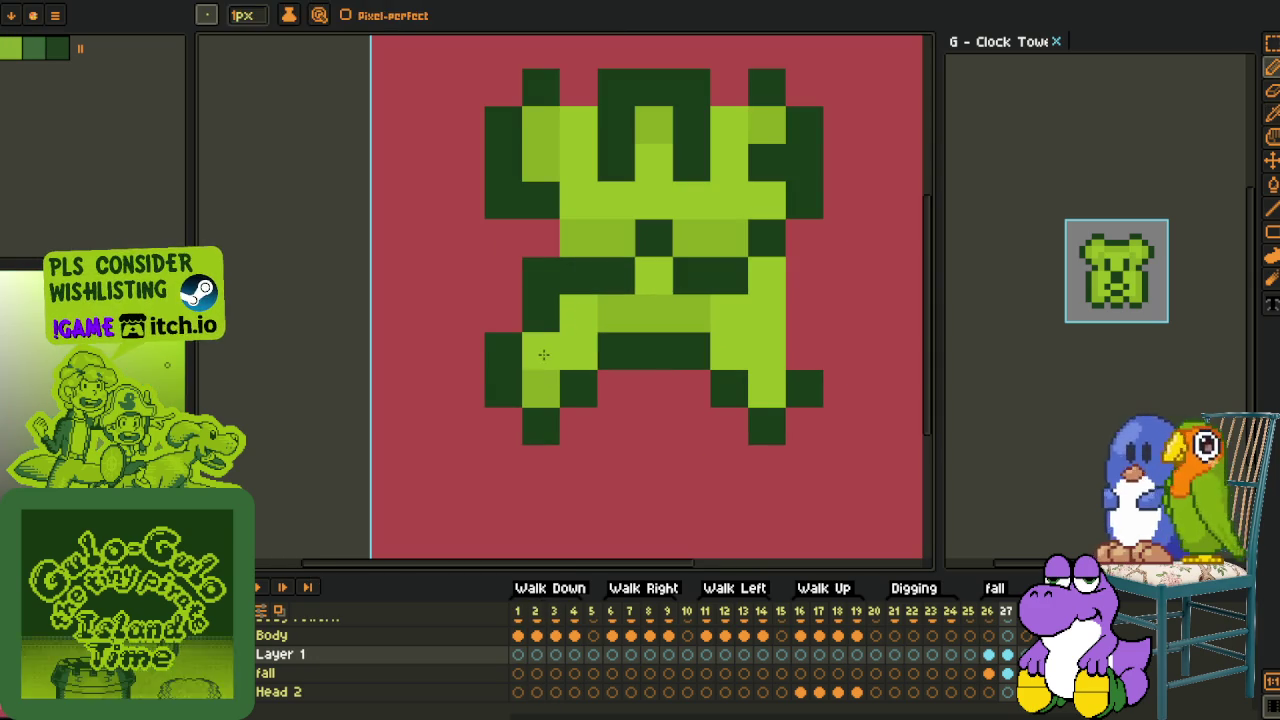
pyautogui.press('i')
pyautogui.scroll(-2, 637, 334)
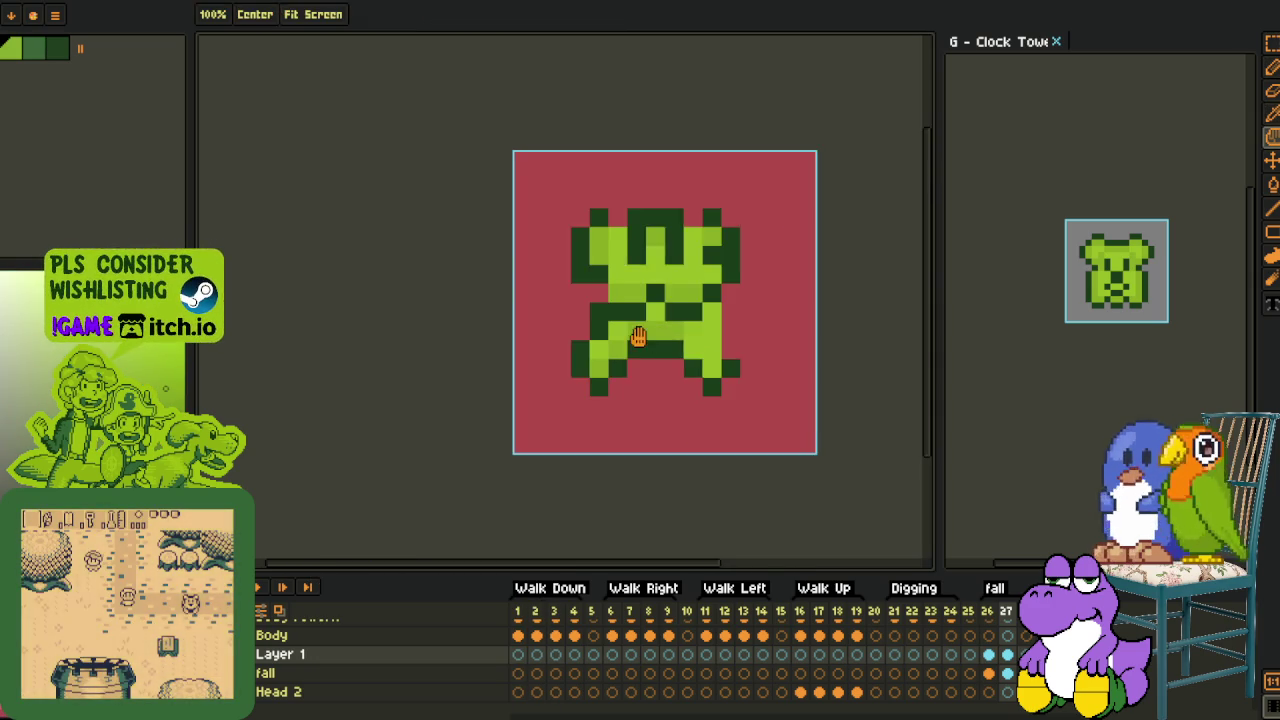
pyautogui.scroll(1, 579, 315)
pyautogui.press('p')
pyautogui.click(554, 308)
pyautogui.click(579, 206)
# Select one pixel column of the reference sprite with the rectangular marquee
pyautogui.press('i')
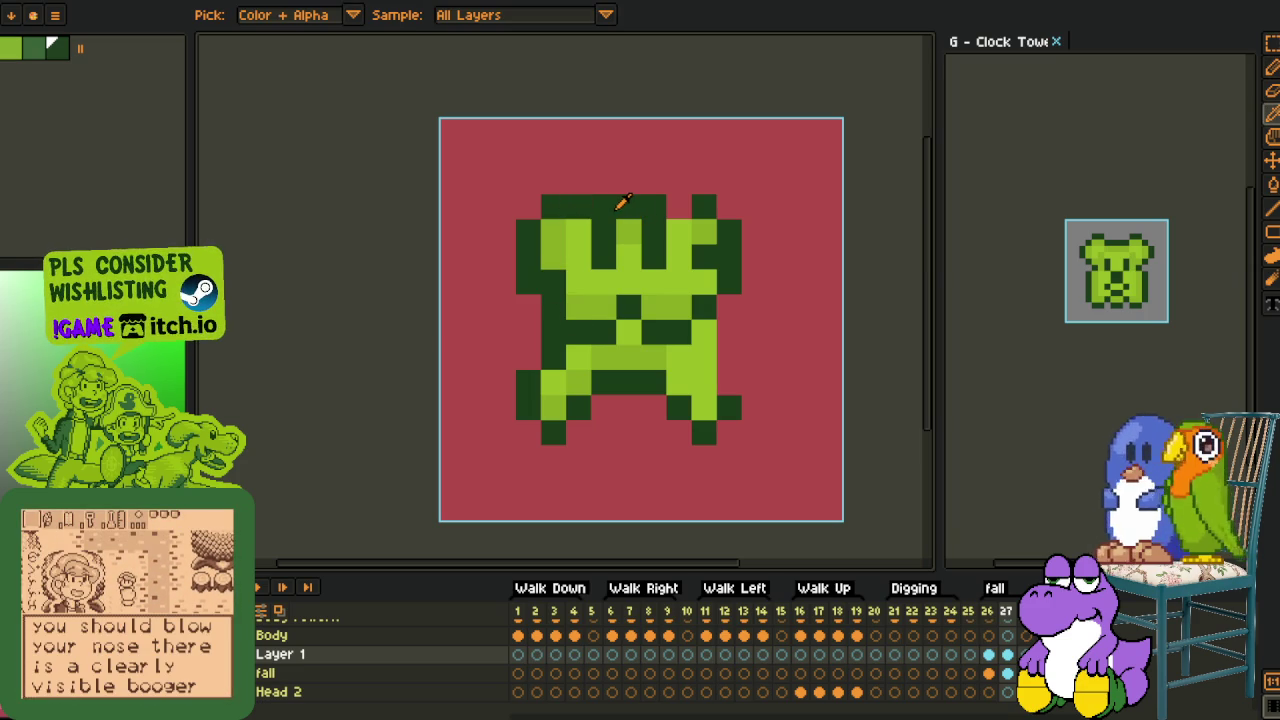
pyautogui.scroll(-2, 631, 211)
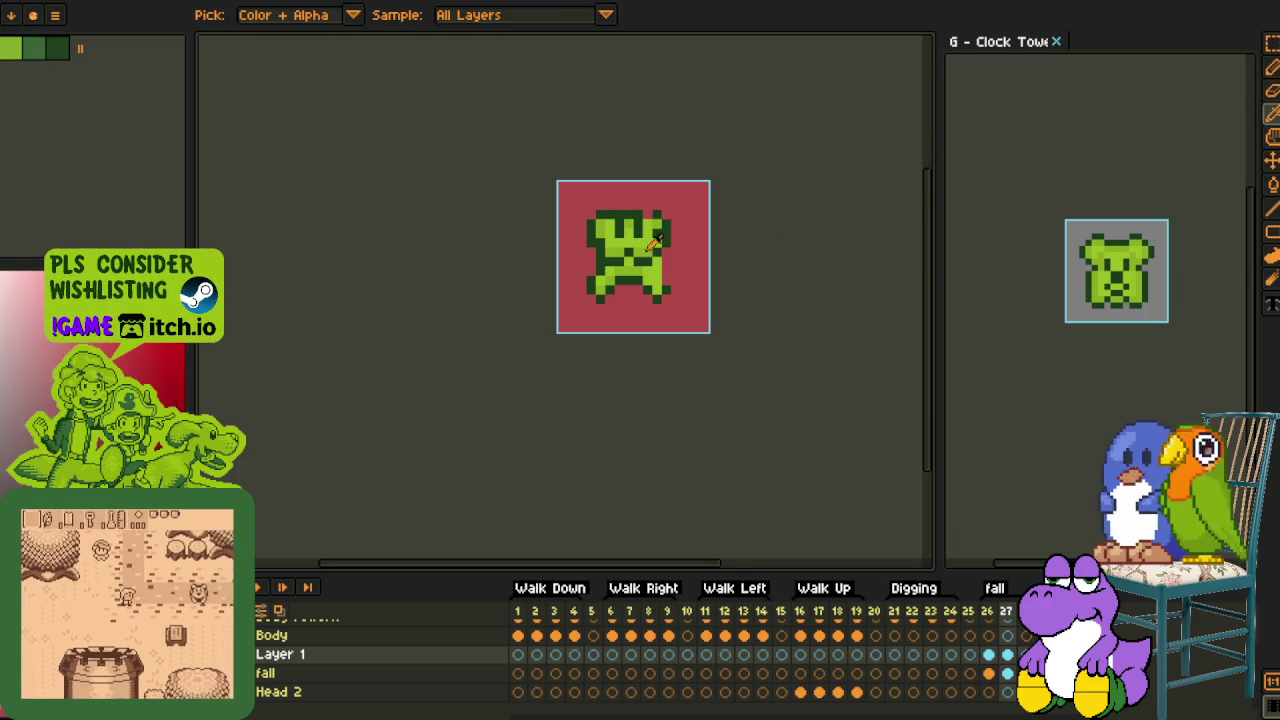
pyautogui.scroll(2, 638, 246)
pyautogui.scroll(-2, 571, 320)
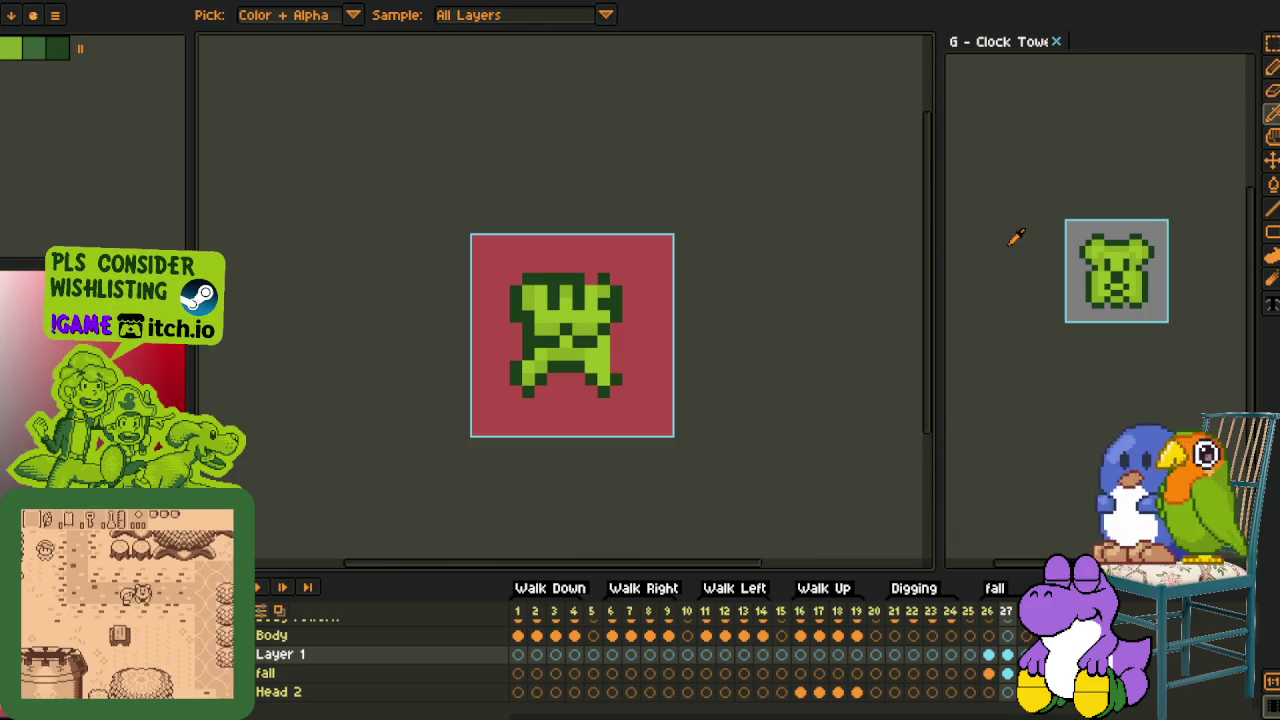
pyautogui.press('m')
pyautogui.scroll(2, 1122, 243)
pyautogui.scroll(2, 1122, 243)
pyautogui.moveTo(1030, 210); pyautogui.dragTo(1062, 517)
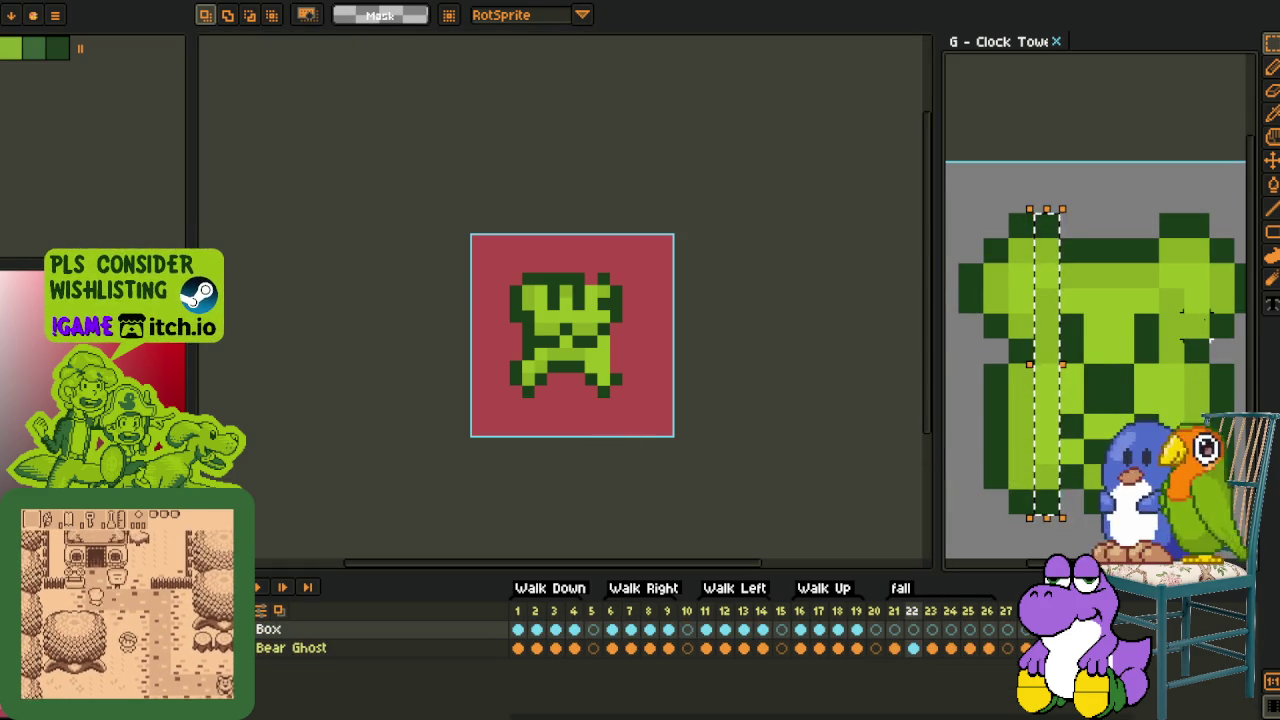
# Shift the sprite's bottom rows down one pixel and its top rows up one pixel
pyautogui.moveTo(1196, 322); pyautogui.dragTo(1180, 215)
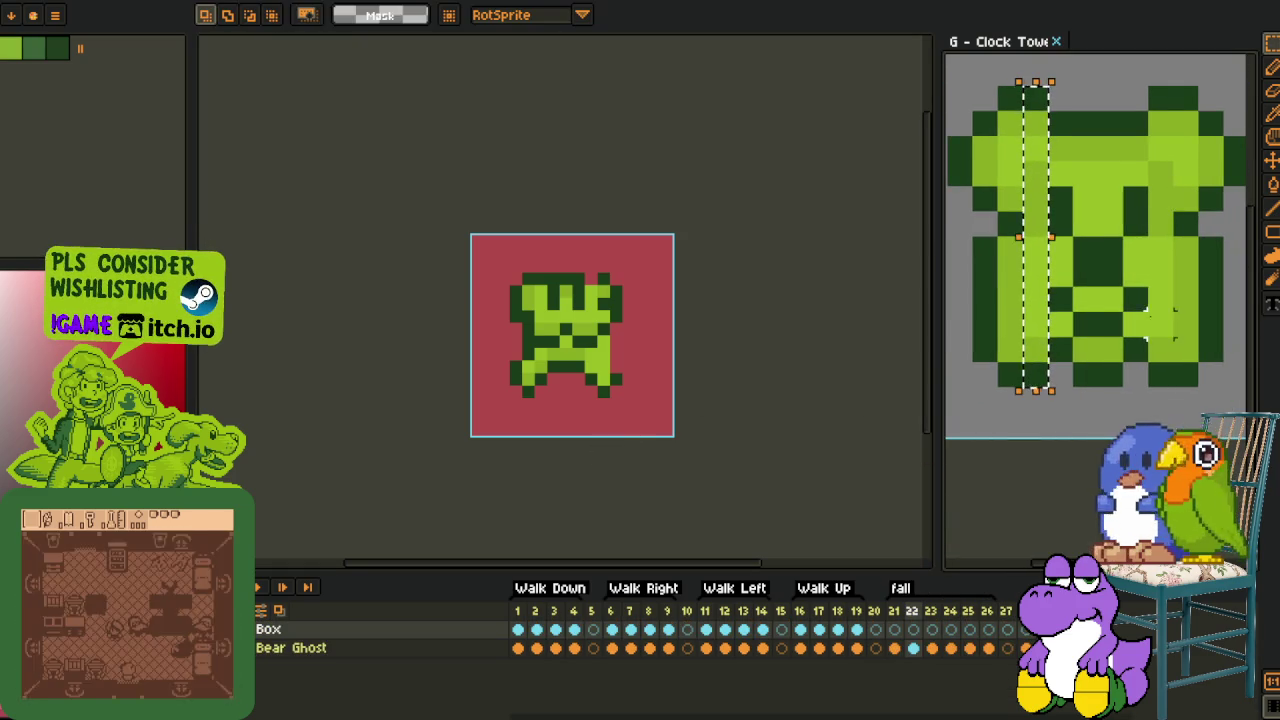
pyautogui.scroll(1, 476, 280)
pyautogui.moveTo(531, 250); pyautogui.dragTo(530, 444)
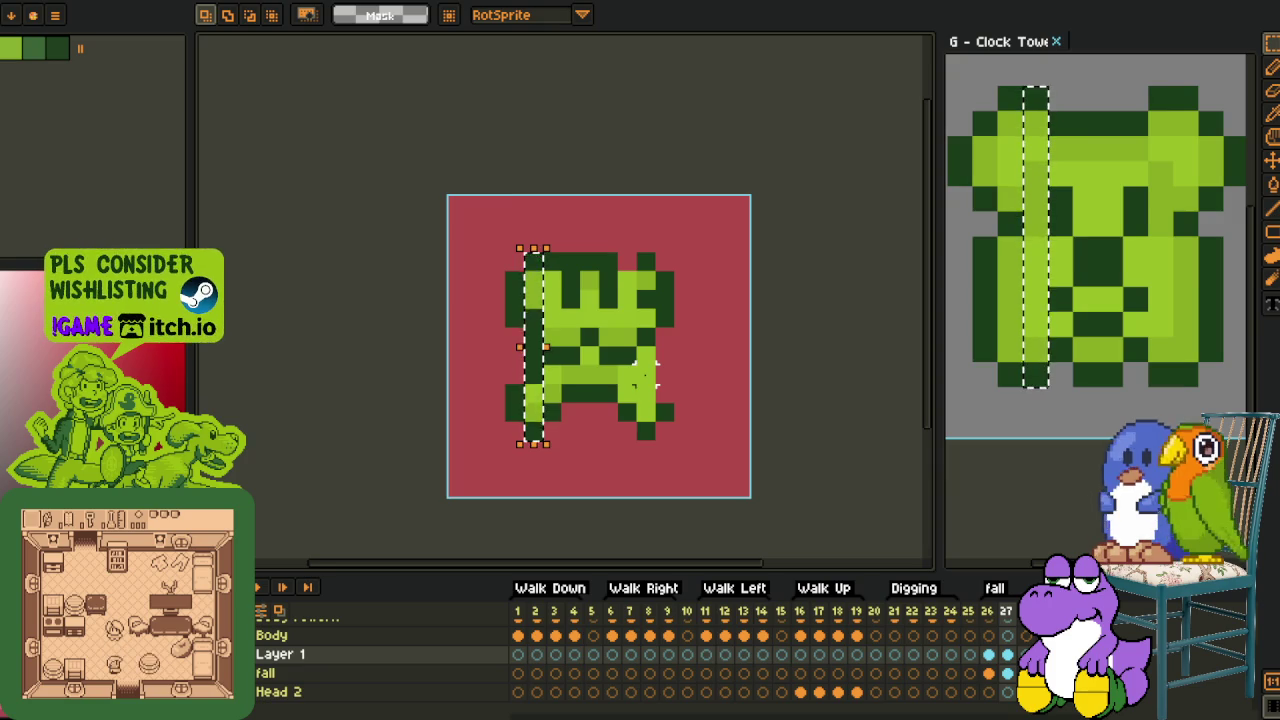
pyautogui.scroll(-1, 646, 374)
pyautogui.hotkey('ctrl', 'd')
pyautogui.scroll(2, 646, 374)
pyautogui.hscroll(2, 545, 309)
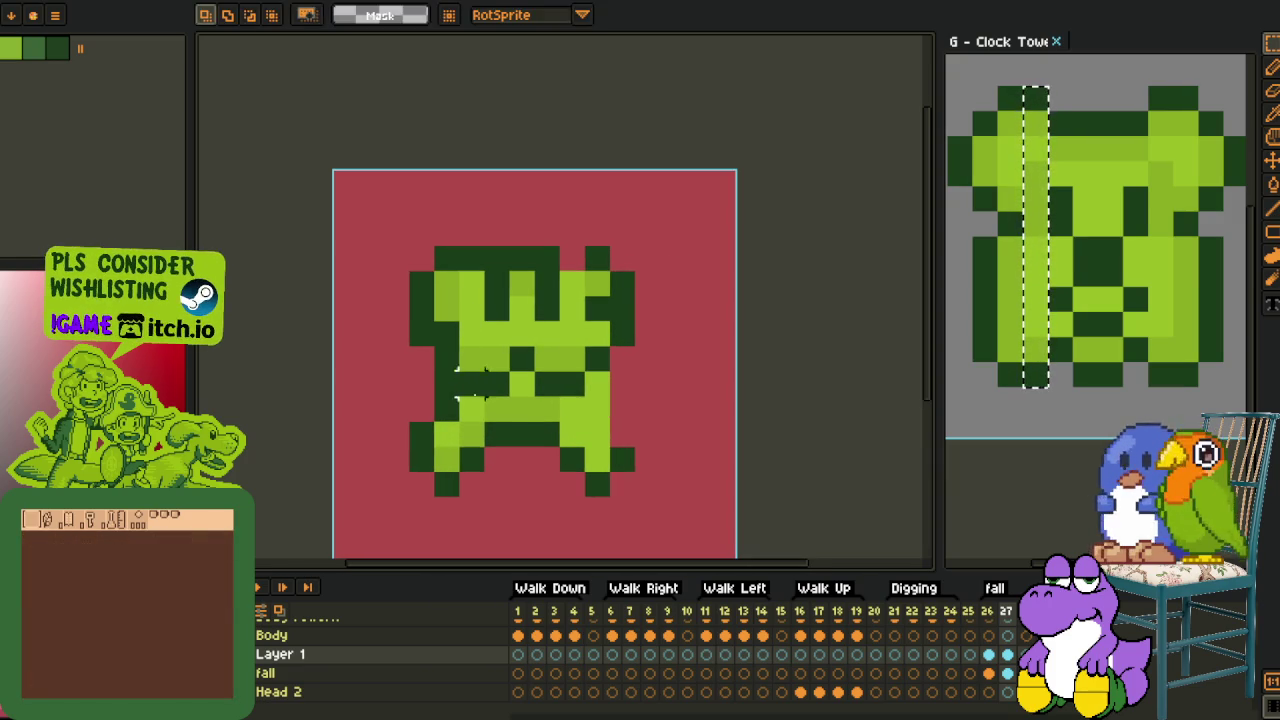
pyautogui.scroll(-2, 409, 360)
pyautogui.moveTo(362, 340); pyautogui.dragTo(612, 415)
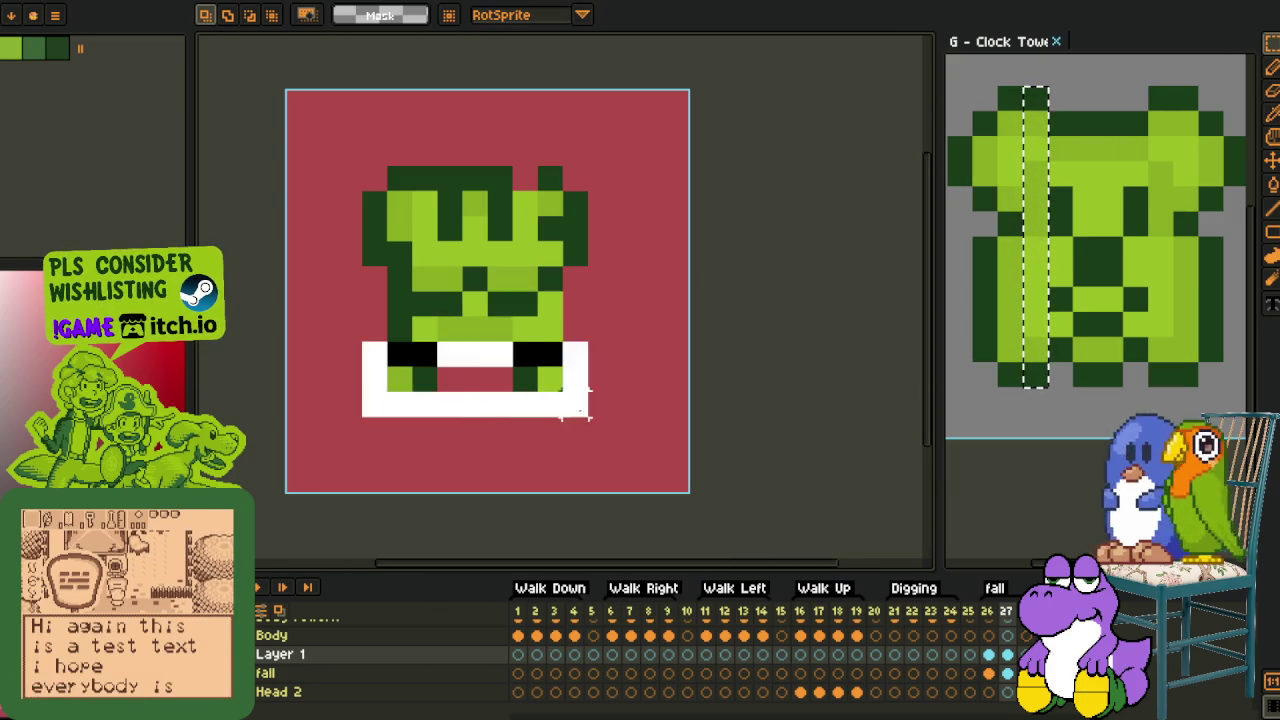
pyautogui.press('Down')
pyautogui.moveTo(423, 175)
pyautogui.mouseDown()
pyautogui.moveTo(486, 172)
pyautogui.moveTo(530, 145)
pyautogui.moveTo(497, 150)
pyautogui.mouseUp()
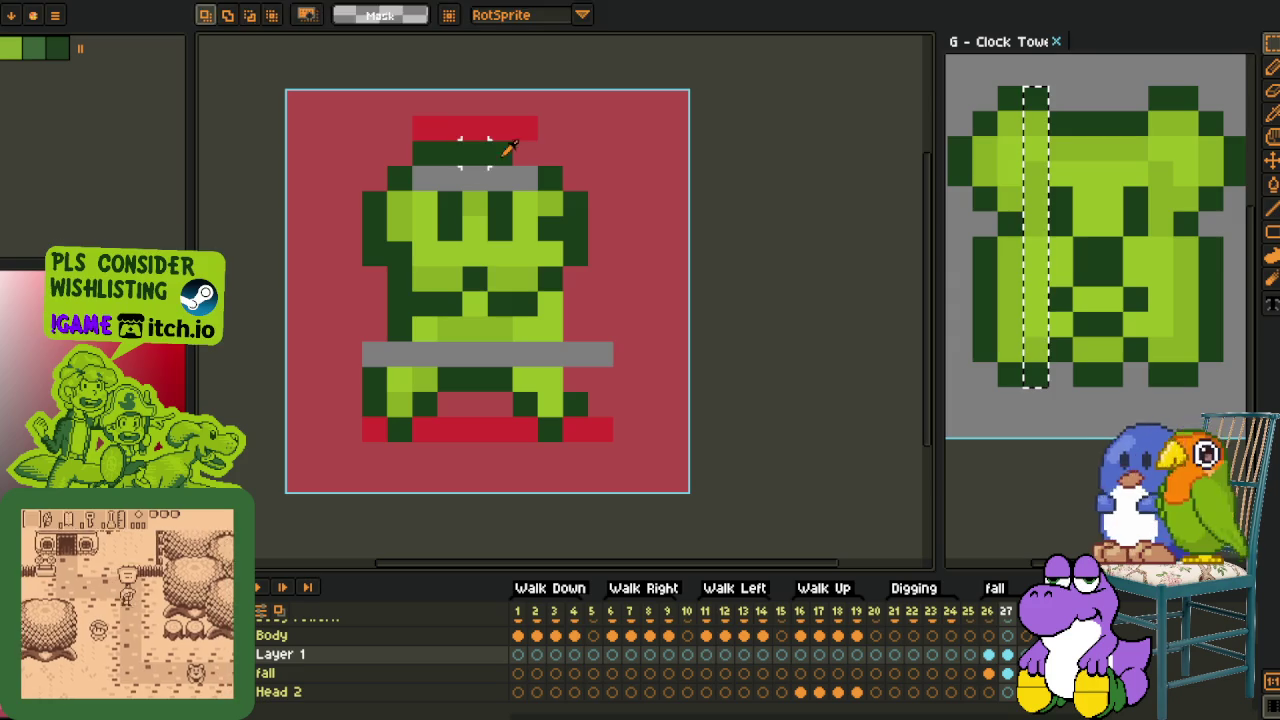
# Remove the pure red pixels from the sprite with colour replacement
pyautogui.press('o')
pyautogui.click(525, 122)
pyautogui.hotkey('shift', 'r')
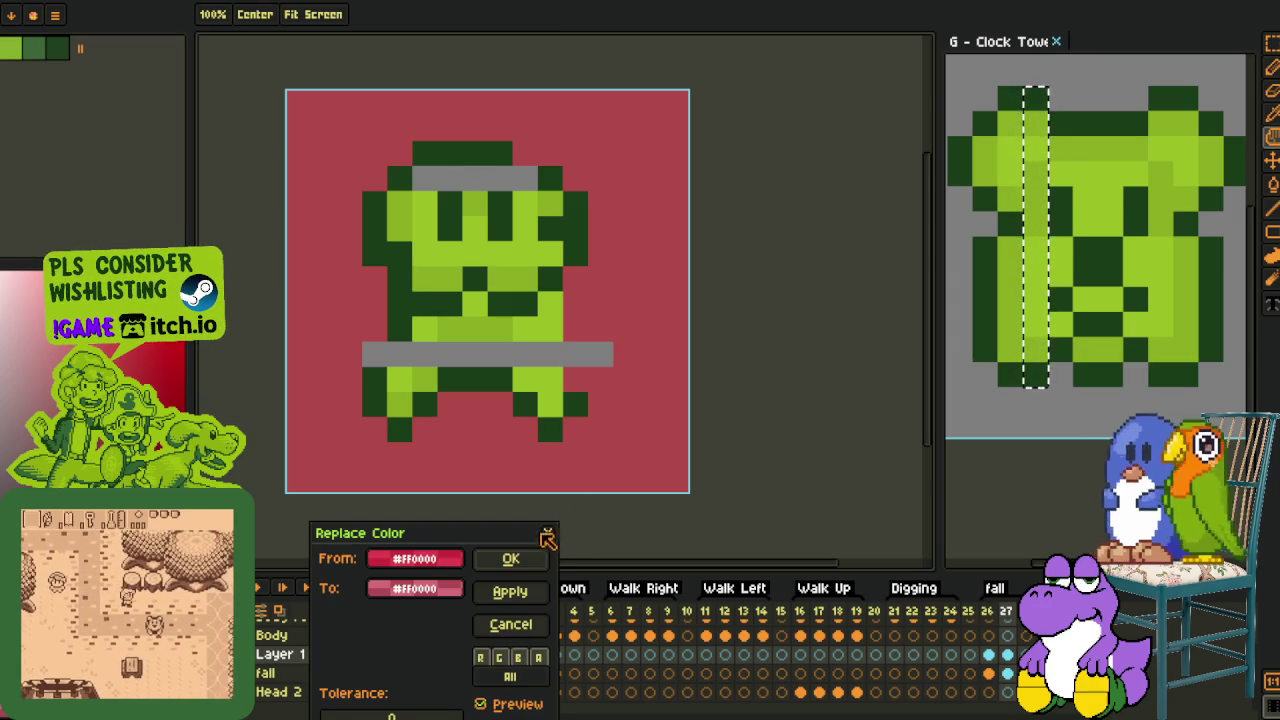
pyautogui.click(510, 558)
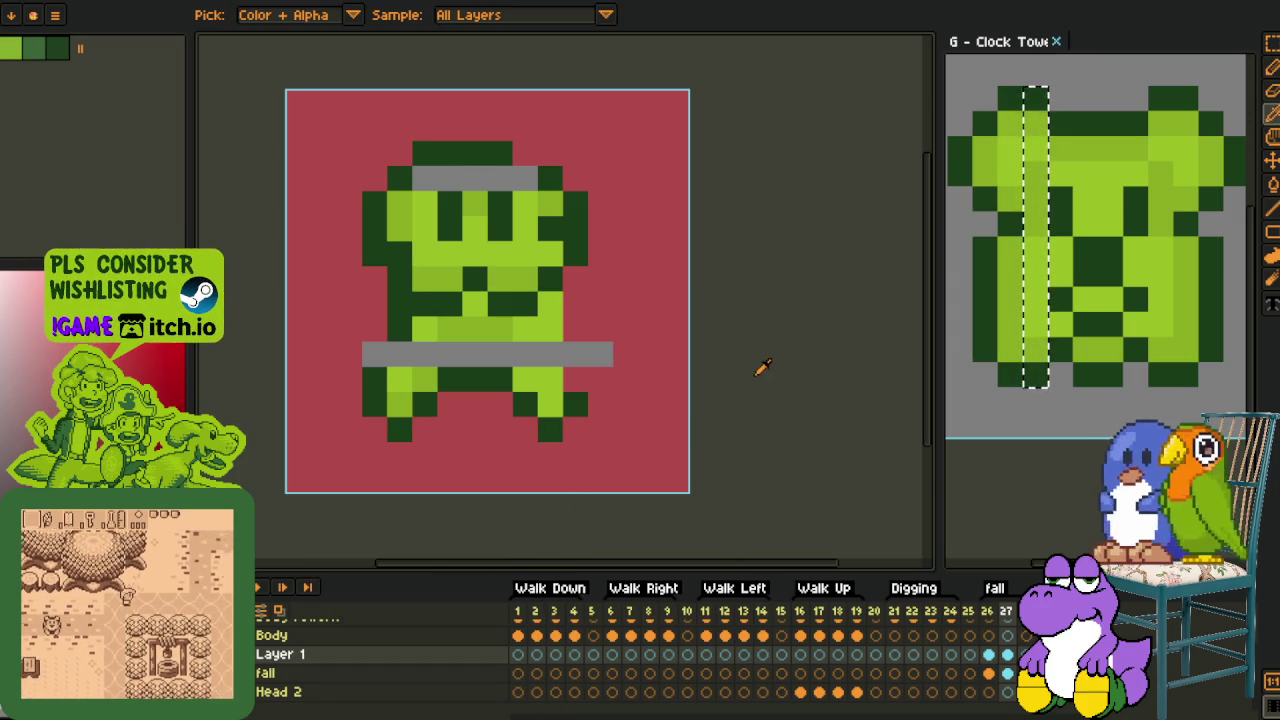
# Paint the grey band across the sprite's head light green with the Pencil
pyautogui.scroll(1, 427, 348)
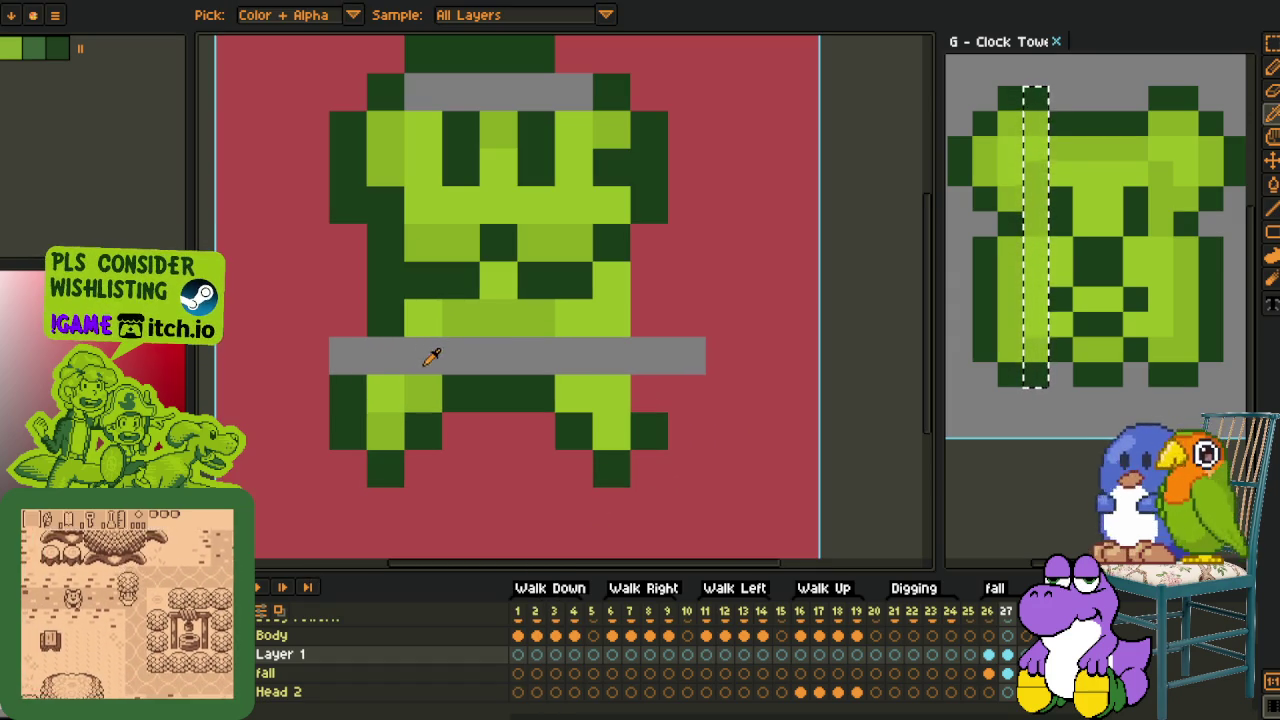
pyautogui.press('b')
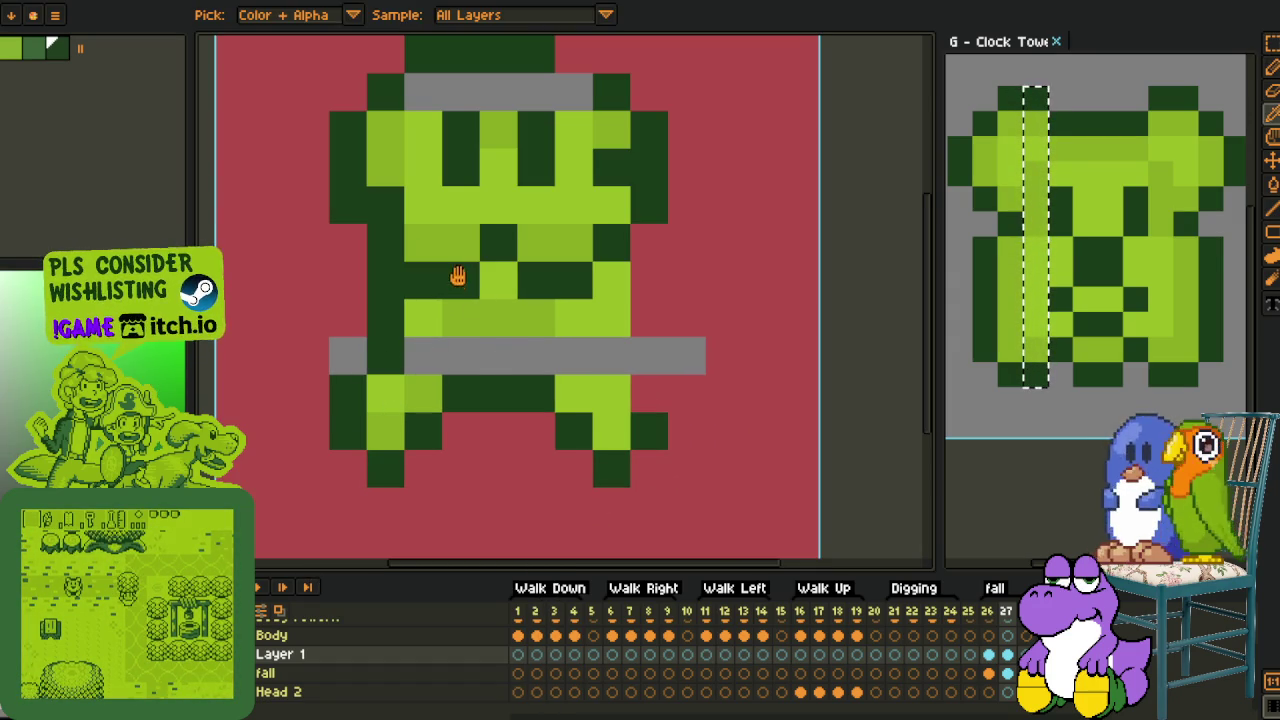
pyautogui.scroll(1, 457, 274)
pyautogui.scroll(1, 457, 286)
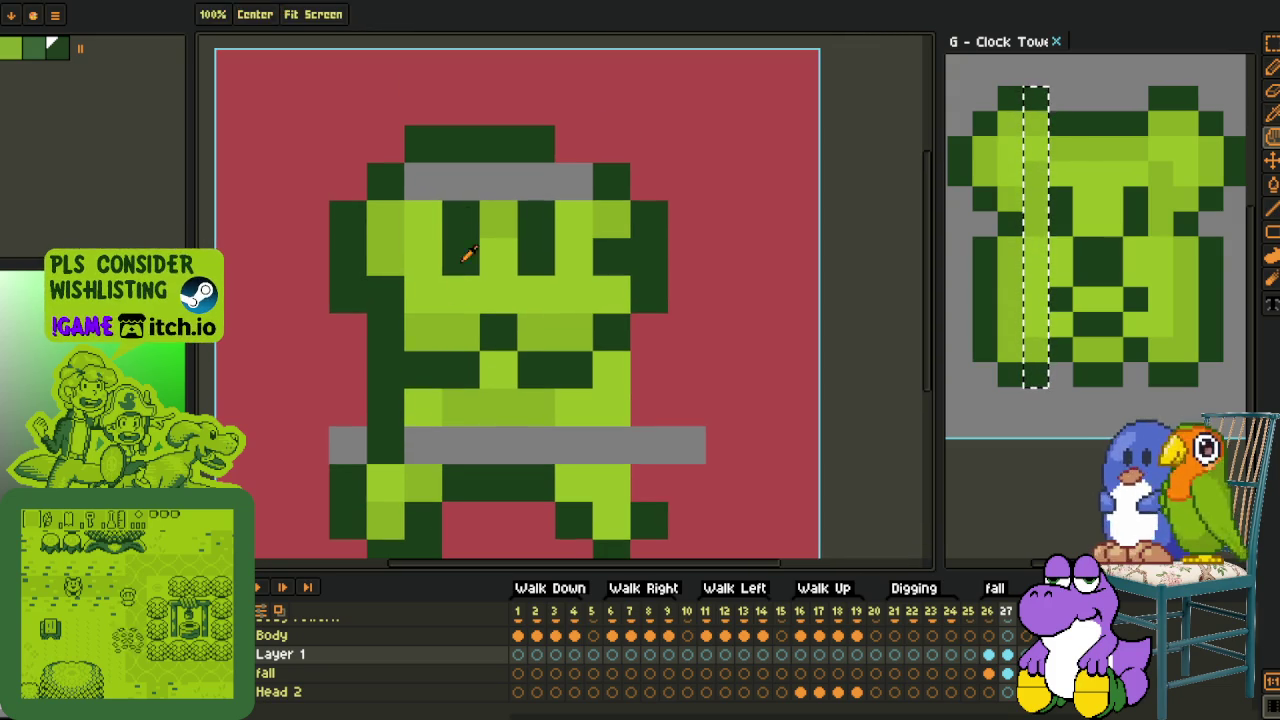
pyautogui.click(440, 180)
pyautogui.moveTo(442, 179); pyautogui.dragTo(590, 180)
# Paint the grey band pixels across the sprite's waist dark green
pyautogui.scroll(-4, 560, 200)
pyautogui.scroll(-1, 548, 238)
pyautogui.scroll(3, 548, 238)
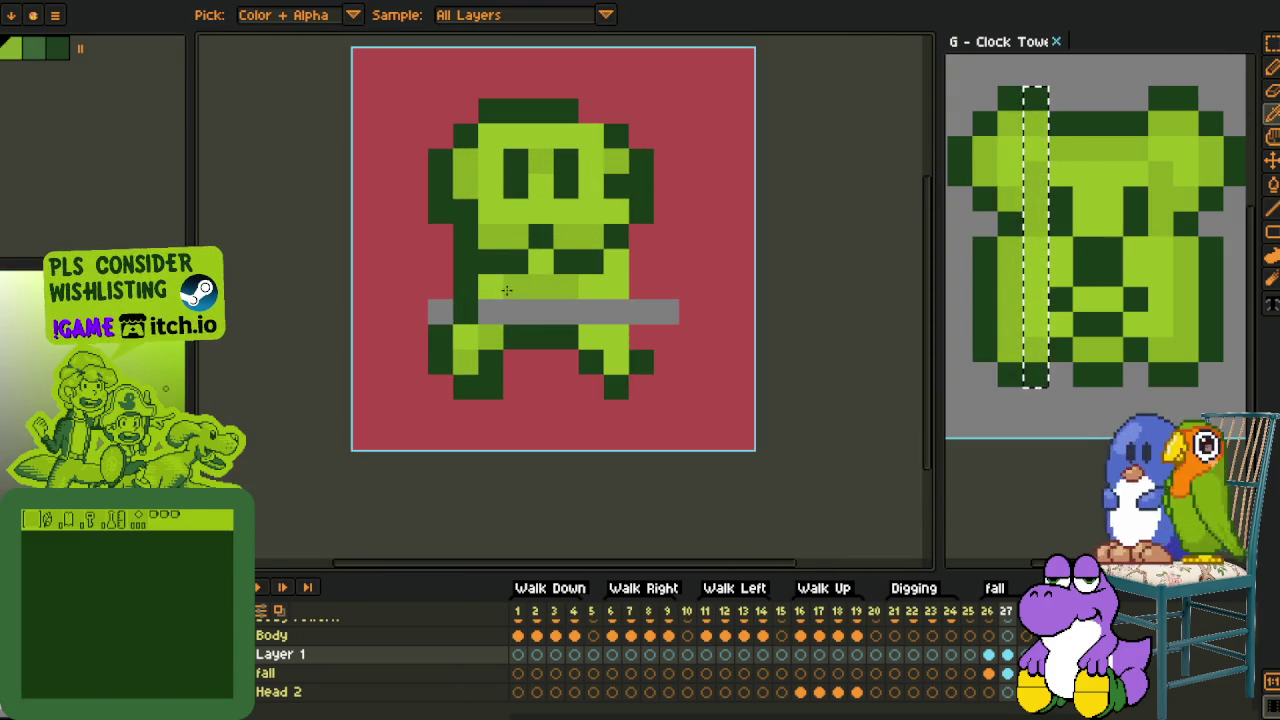
pyautogui.keyDown('alt'); pyautogui.click(514, 255); pyautogui.keyUp('alt')
pyautogui.click(540, 312)
pyautogui.click(556, 309)
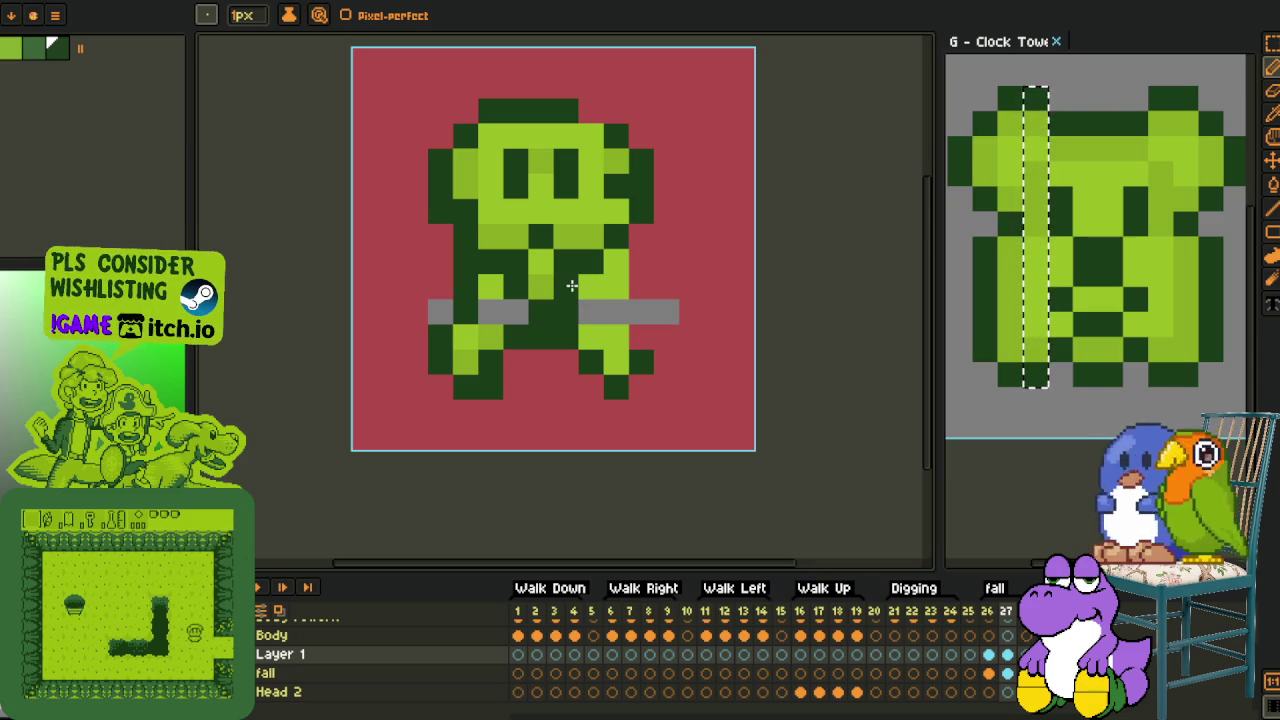
# Sample light green and paint the remaining grey waist-band pixels light green
pyautogui.press('alt')
pyautogui.keyDown('alt'); pyautogui.click(586, 284); pyautogui.keyUp('alt')
pyautogui.click(565, 312)
pyautogui.press('alt')
pyautogui.click(498, 308)
pyautogui.press('alt')
pyautogui.scroll(-3, 580, 370)
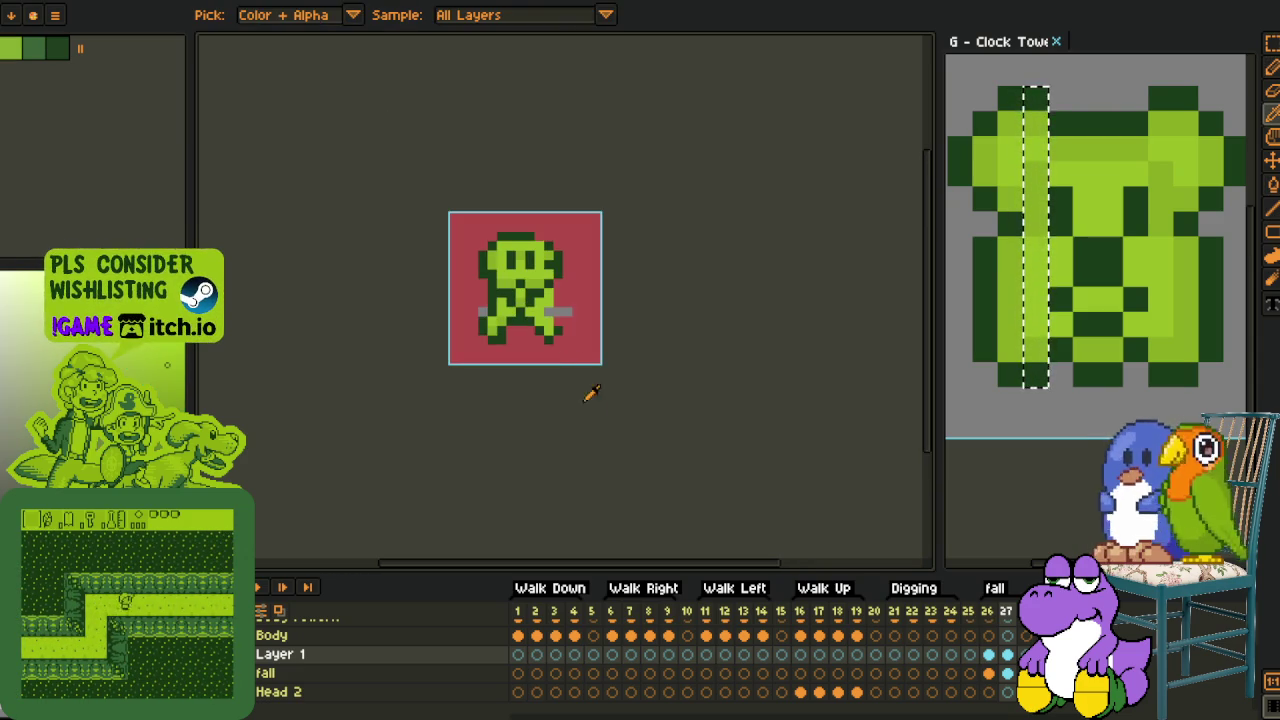
pyautogui.scroll(1, 556, 280)
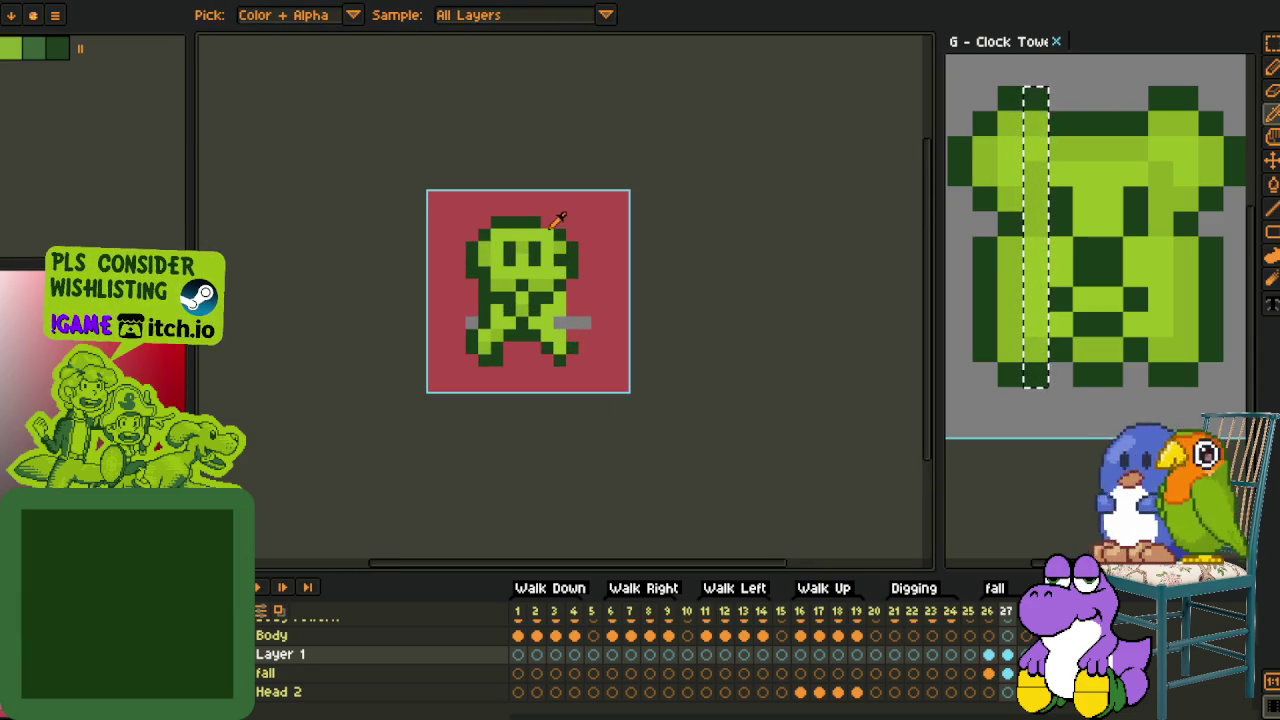
pyautogui.press('m')
pyautogui.scroll(1, 518, 203)
# Copy the sprite's left half, flip it horizontally and place it over the right half
pyautogui.moveTo(390, 160); pyautogui.dragTo(517, 537)
pyautogui.press('Delete')
pyautogui.hotkey('ctrl', 'z')
pyautogui.hotkey('ctrl', 'shift', 'd')
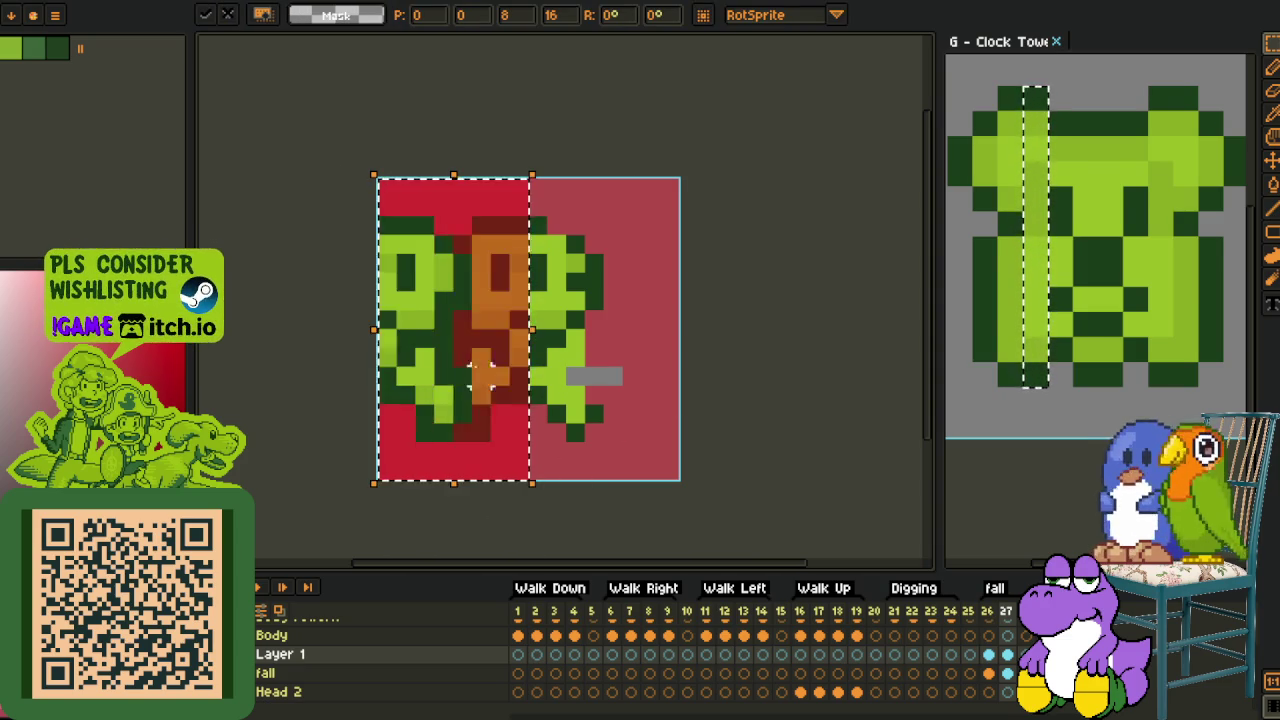
pyautogui.hotkey('ctrl', 'c')
pyautogui.hotkey('ctrl', 'v')
pyautogui.hotkey('shift', 'h')
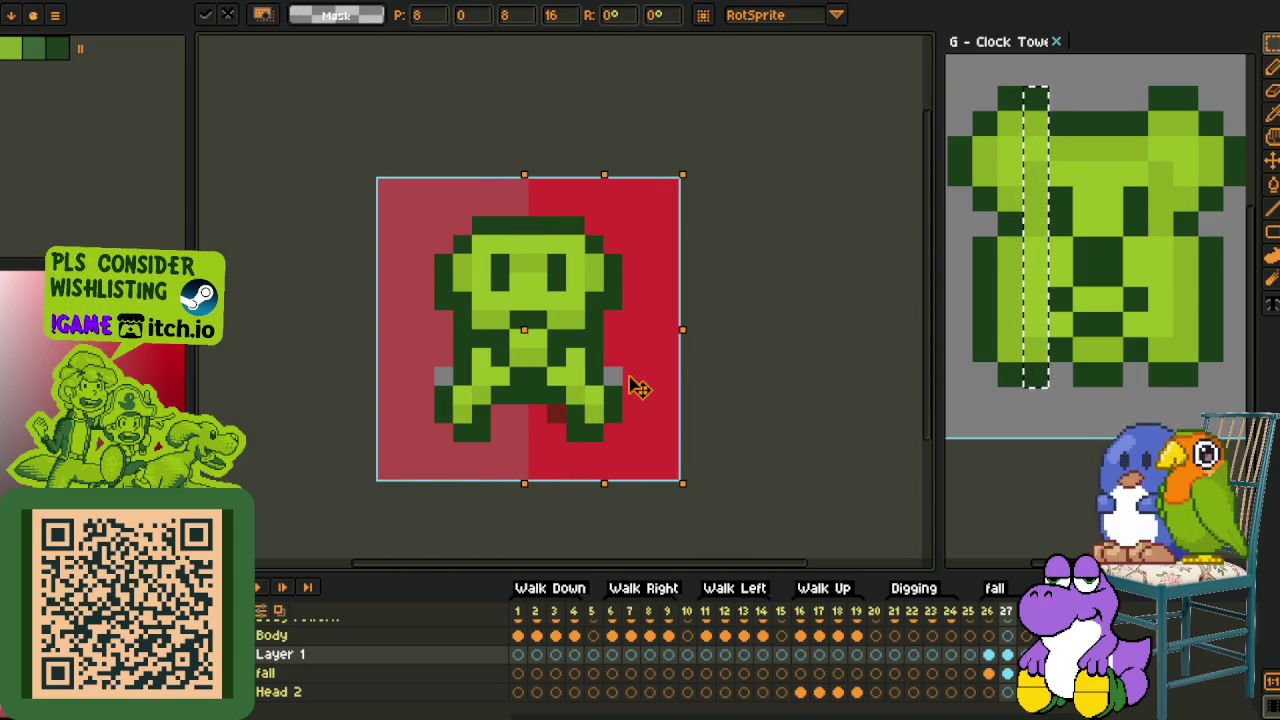
pyautogui.press('Return')
pyautogui.hotkey('ctrl', 'd')
# Run colour replacement three times to make the whole background crimson
pyautogui.press('i')
pyautogui.scroll(-1, 679, 315)
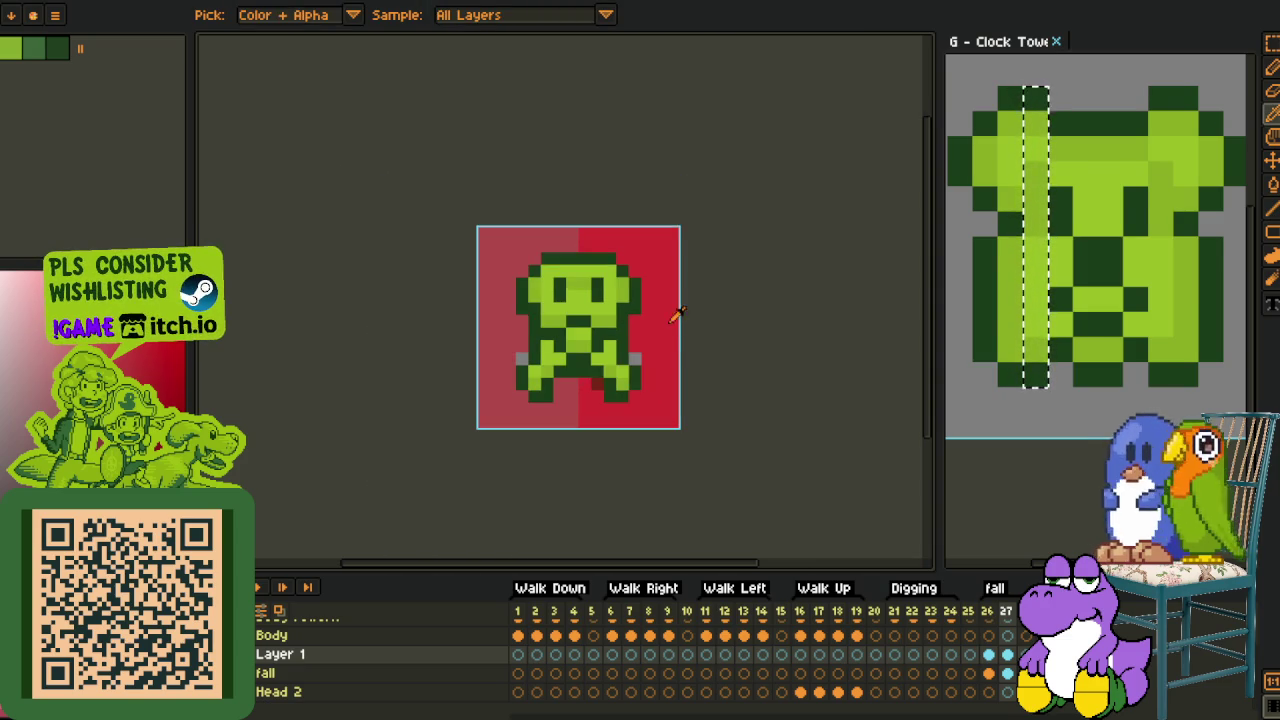
pyautogui.hotkey('shift', 'r')
pyautogui.click(515, 557)
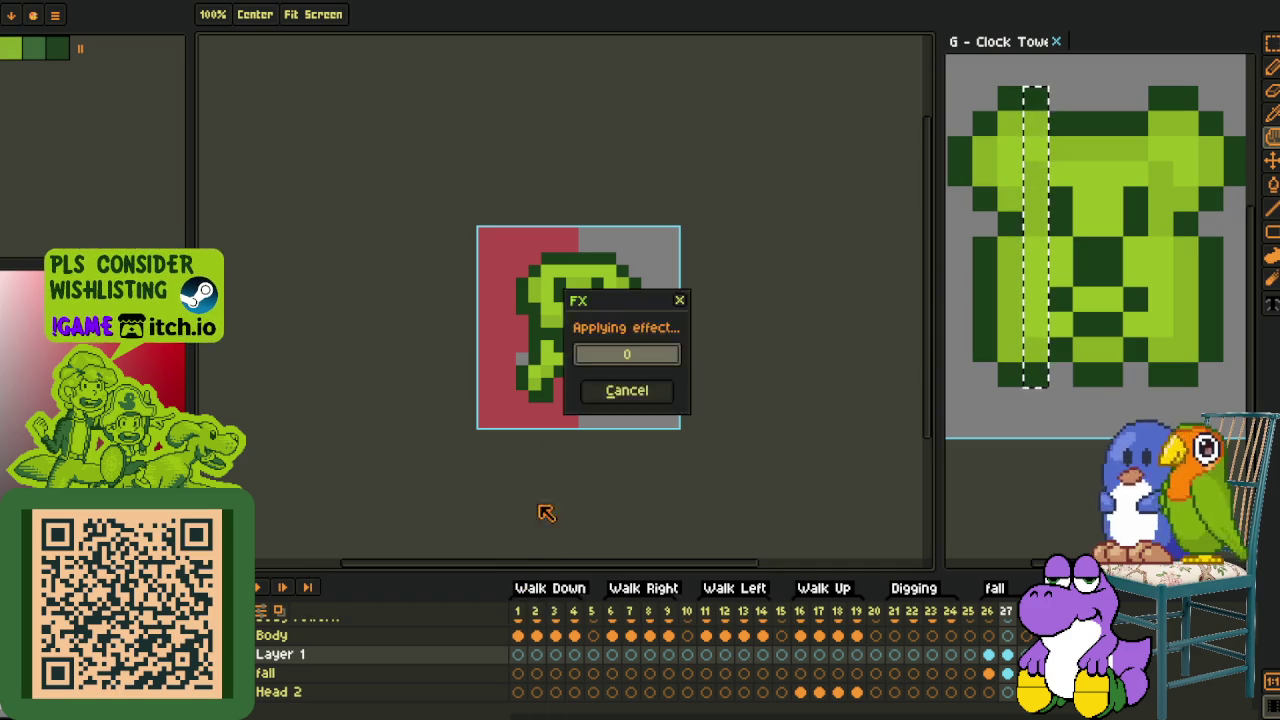
pyautogui.hotkey('shift', 'r')
pyautogui.click(528, 557)
pyautogui.hotkey('shift', 'r')
pyautogui.click(530, 557)
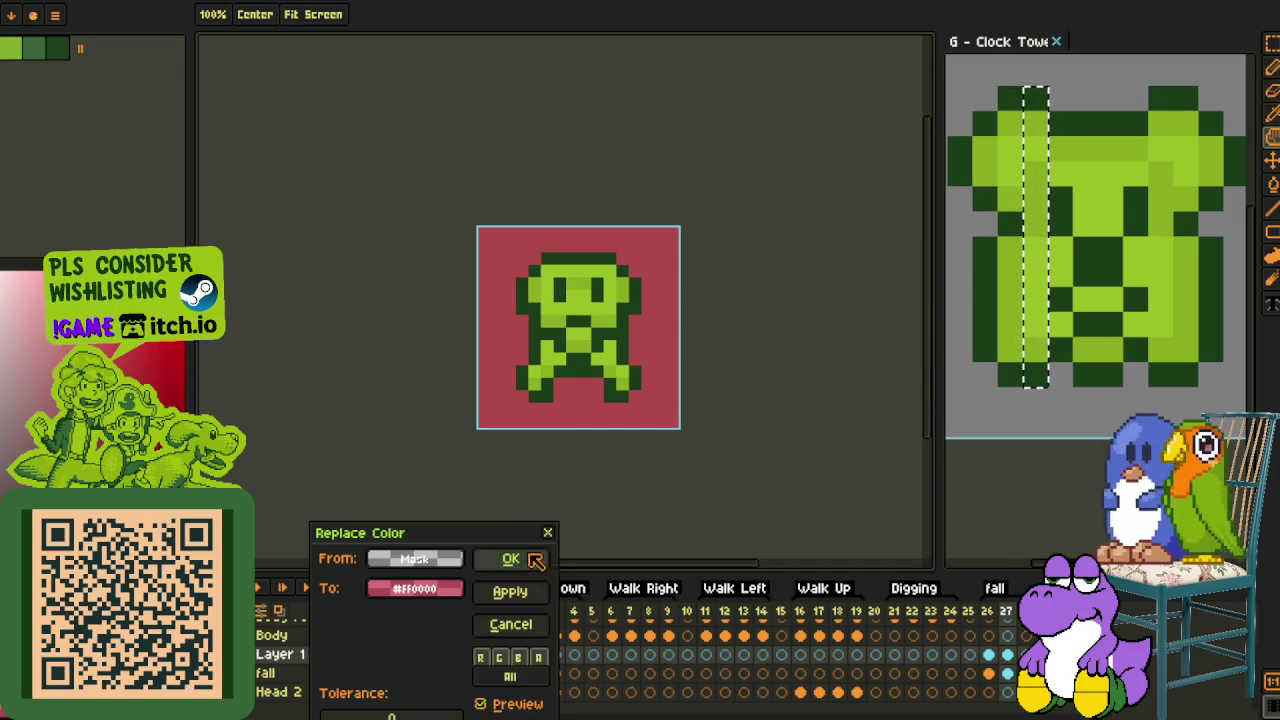
# Touch up the left edge dark green and the lower left, right arm and right leg light green
pyautogui.scroll(-1, 535, 495)
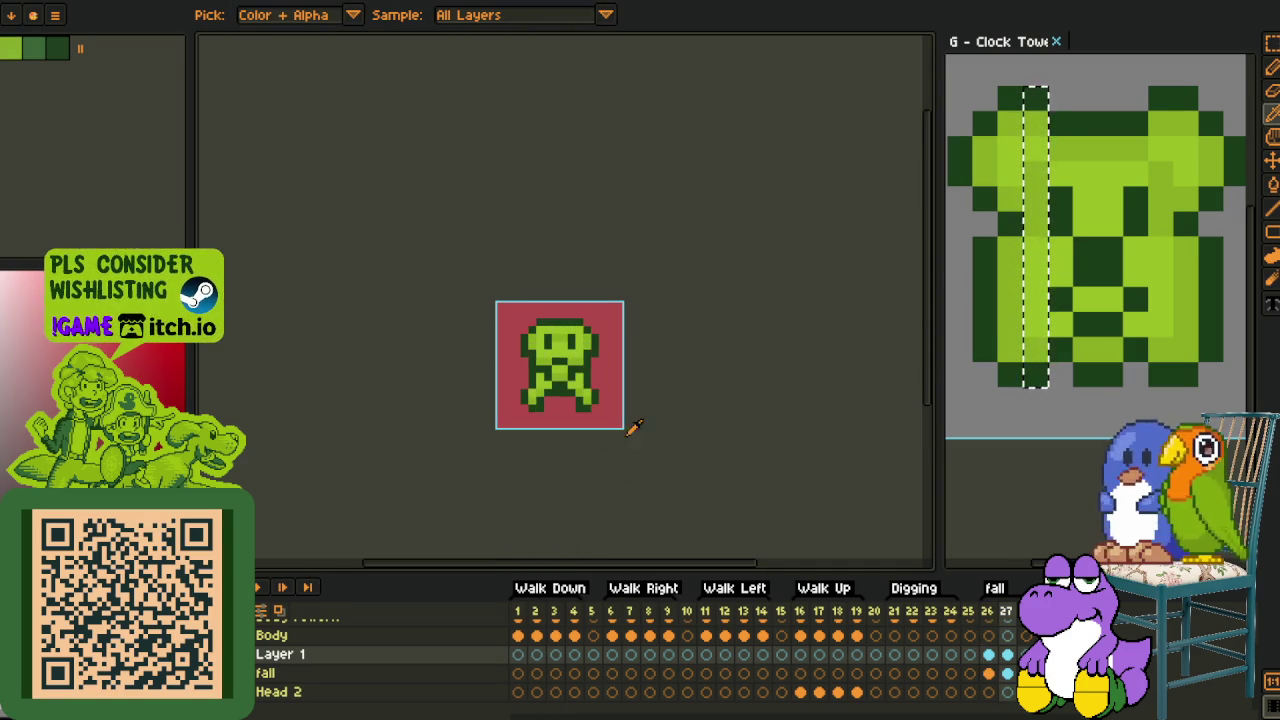
pyautogui.scroll(2, 584, 365)
pyautogui.keyDown('alt'); pyautogui.click(608, 380); pyautogui.keyUp('alt')
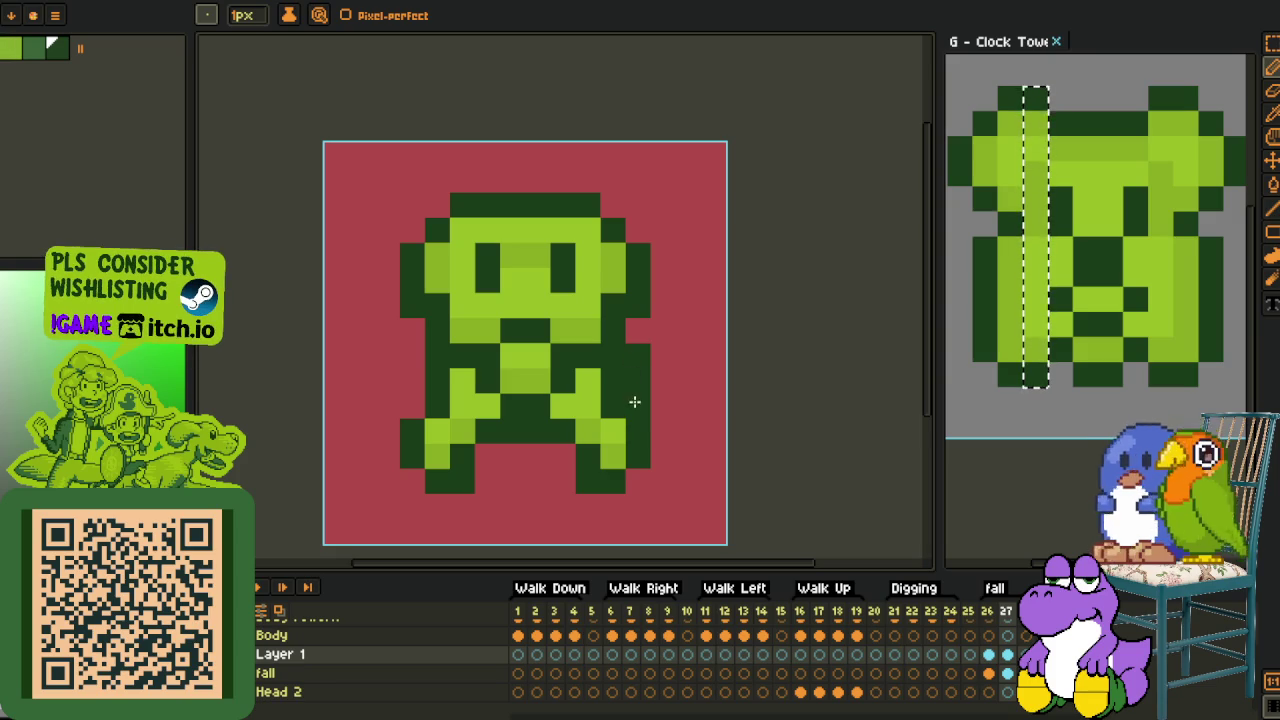
pyautogui.moveTo(416, 370); pyautogui.dragTo(414, 408)
pyautogui.keyDown('alt'); pyautogui.click(451, 371); pyautogui.keyUp('alt')
pyautogui.click(437, 405)
pyautogui.click(625, 375)
pyautogui.click(613, 406)
# Undo the latest pencil strokes and switch to the Bear Ghost sprite
pyautogui.scroll(-2, 630, 378)
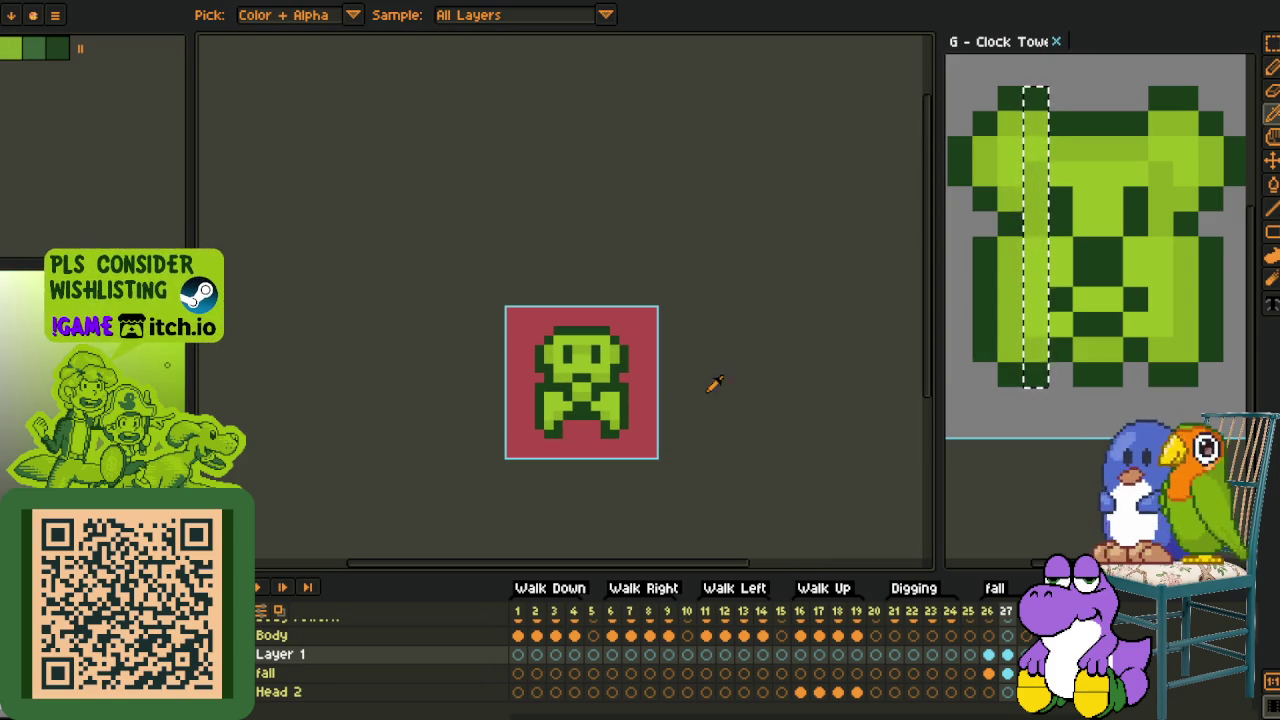
pyautogui.press('Left')
pyautogui.press('Right')
pyautogui.scroll(1, 660, 405)
pyautogui.scroll(1, 650, 415)
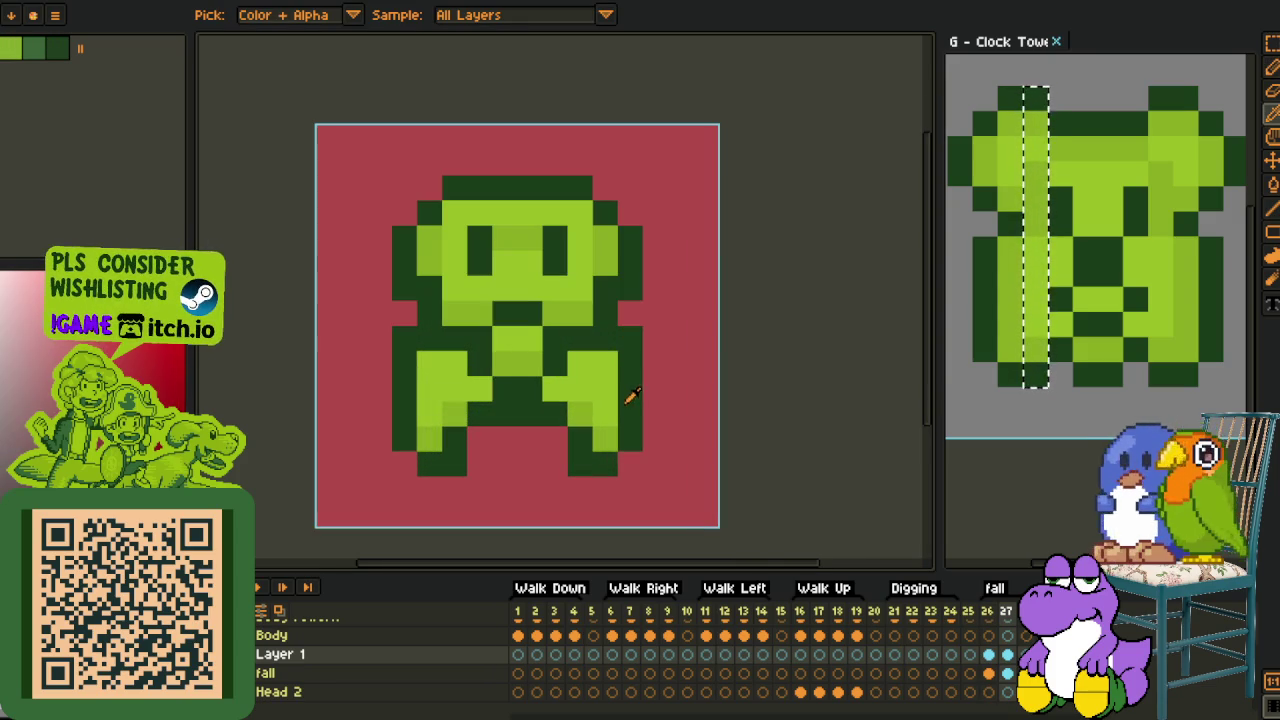
pyautogui.hotkey('ctrl', 'z')
pyautogui.hotkey('ctrl', 'z')
pyautogui.hotkey('ctrl', 'z')
pyautogui.scroll(-3, 648, 415)
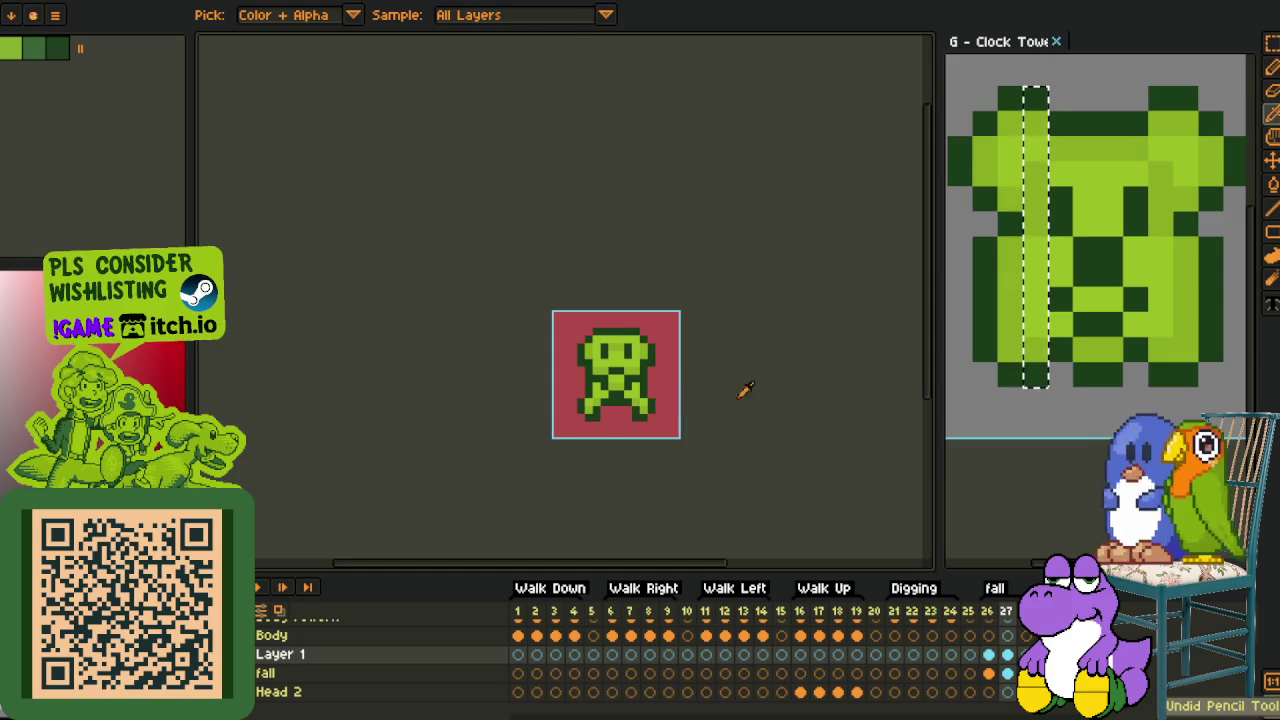
pyautogui.hotkey('ctrl', 'Tab')
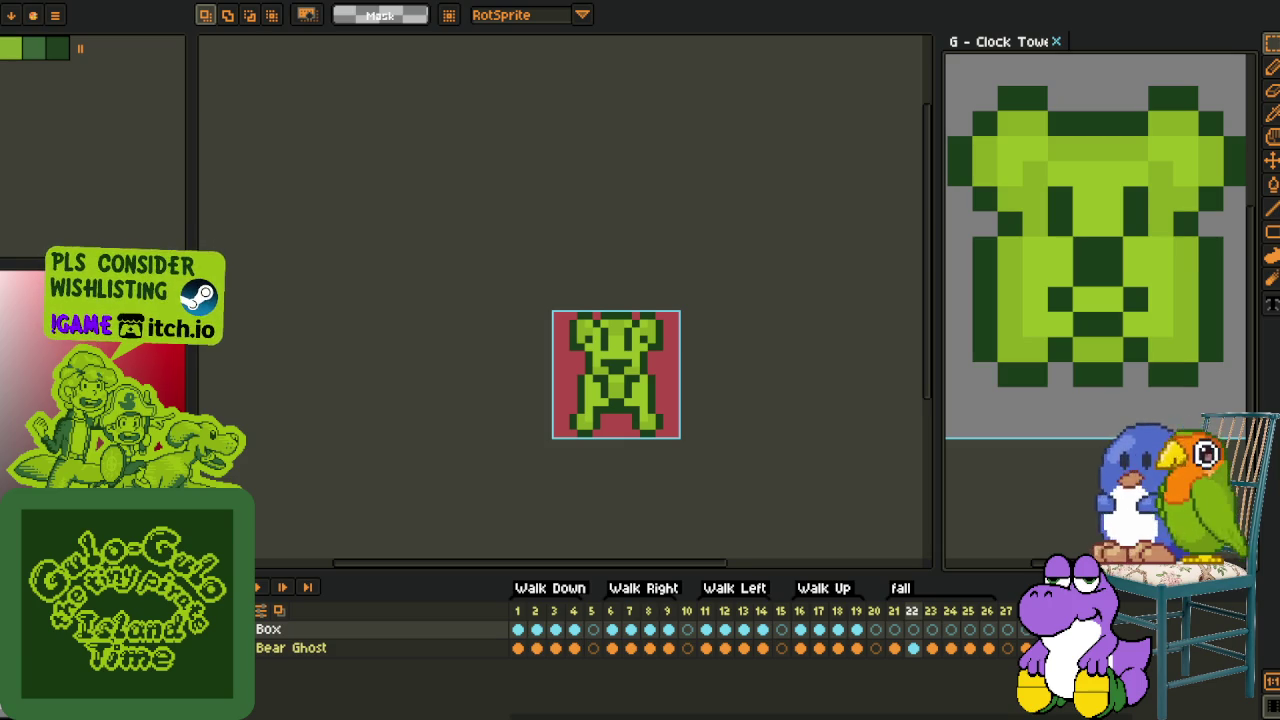
# Switch between the puppy and Bear Ghost sprites, checking Bear Ghost frame 23
pyautogui.hotkey('ctrl', 'Tab')
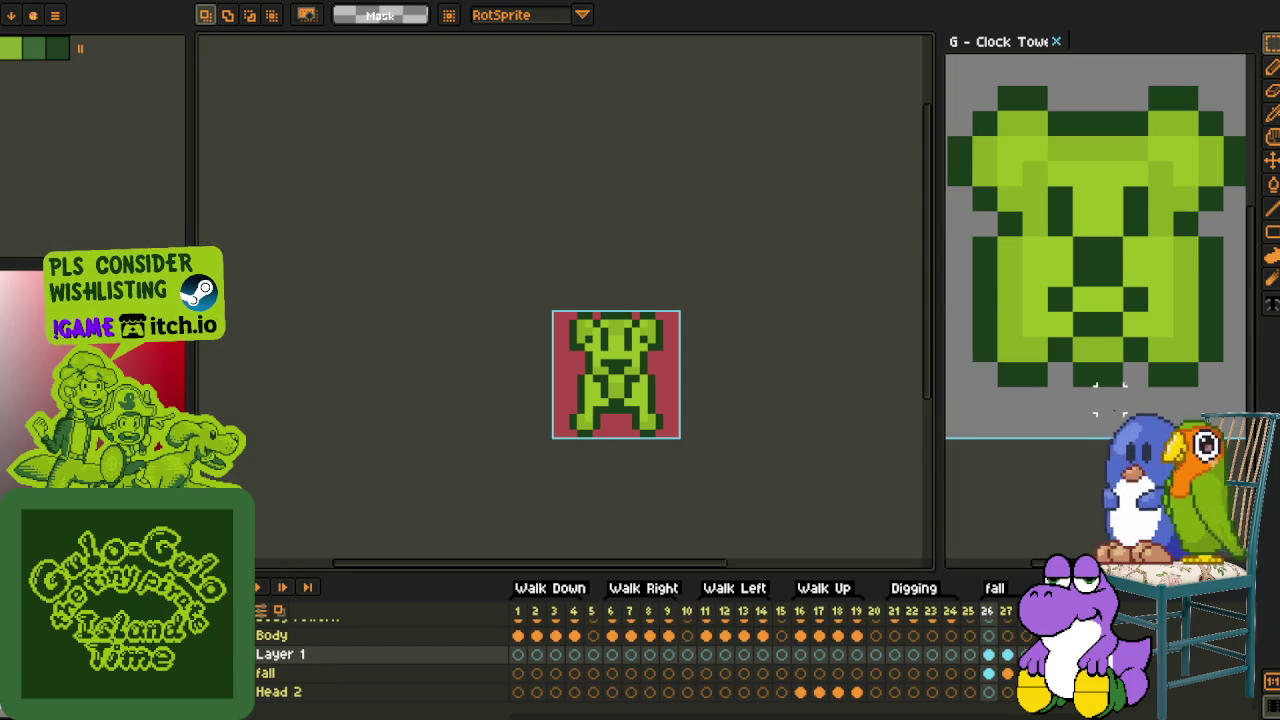
pyautogui.hotkey('ctrl', 'Tab')
pyautogui.press('.')
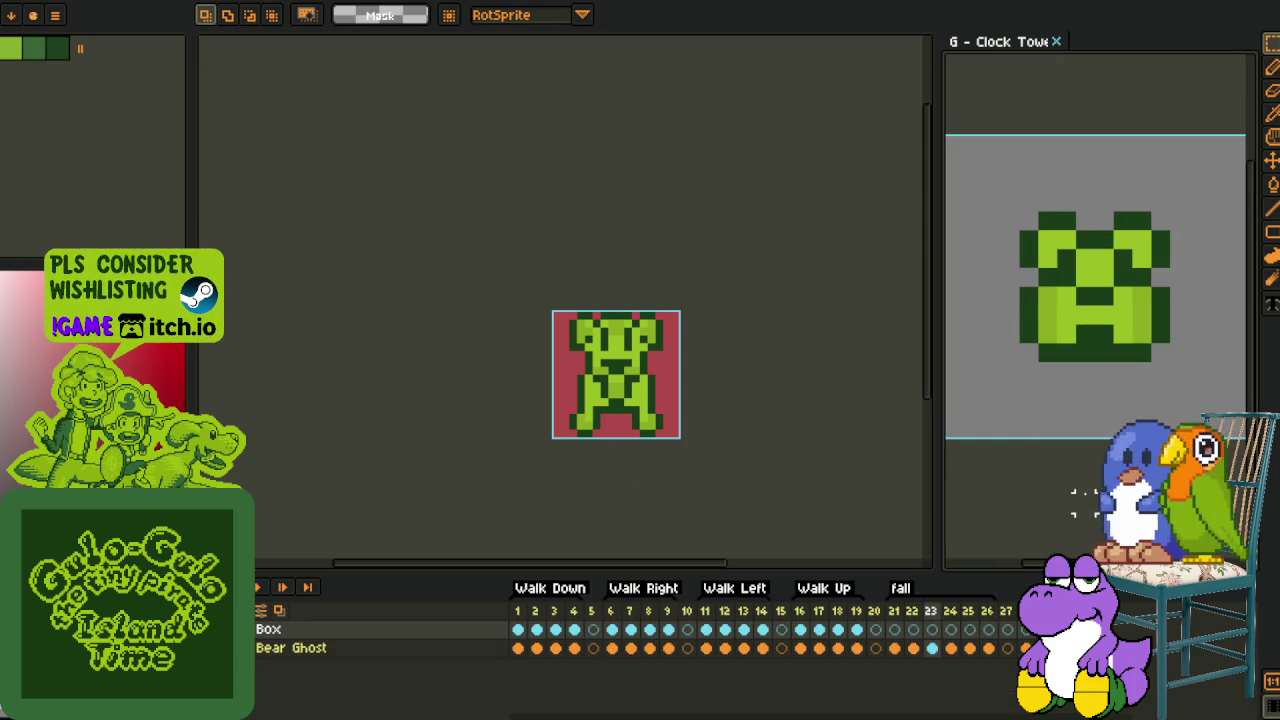
pyautogui.scroll(1, 1098, 260)
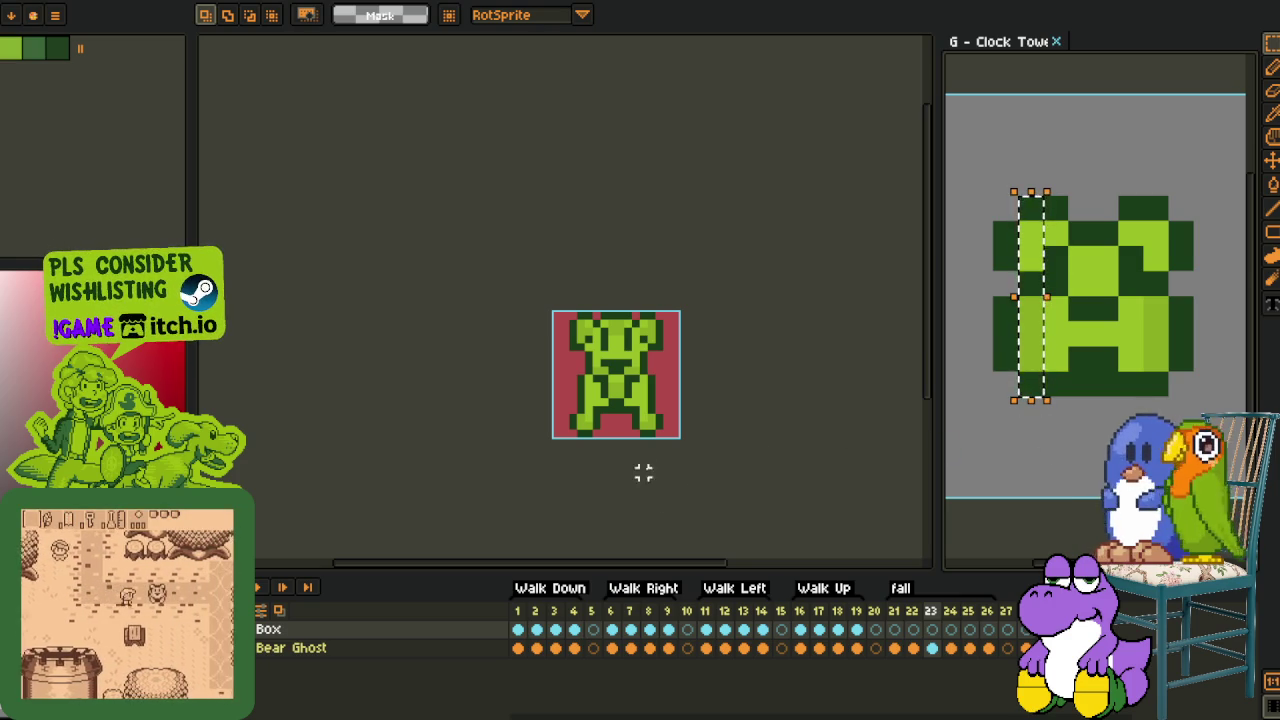
pyautogui.hotkey('ctrl', 'Tab')
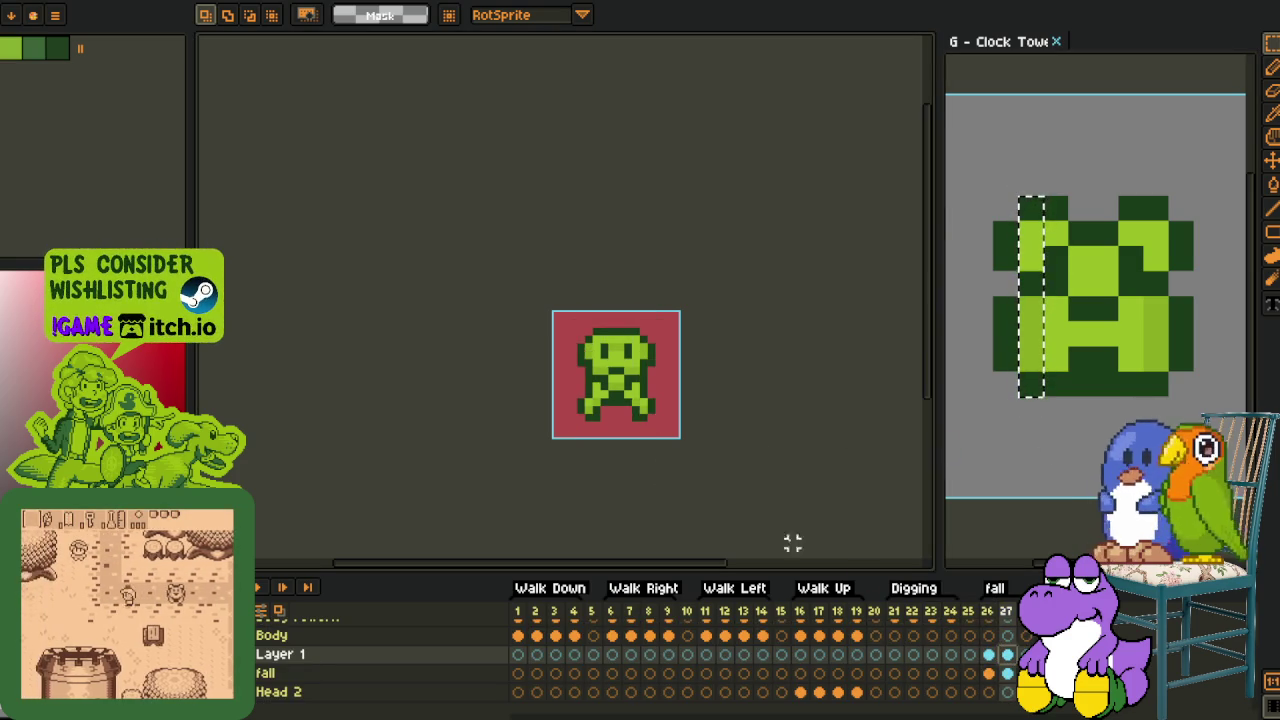
pyautogui.scroll(2, 571, 363)
# Select the Layer 1 cel at frame 26 and marquee the whole puppy figure
pyautogui.keyDown('shift'); pyautogui.click(988, 655); pyautogui.keyUp('shift')
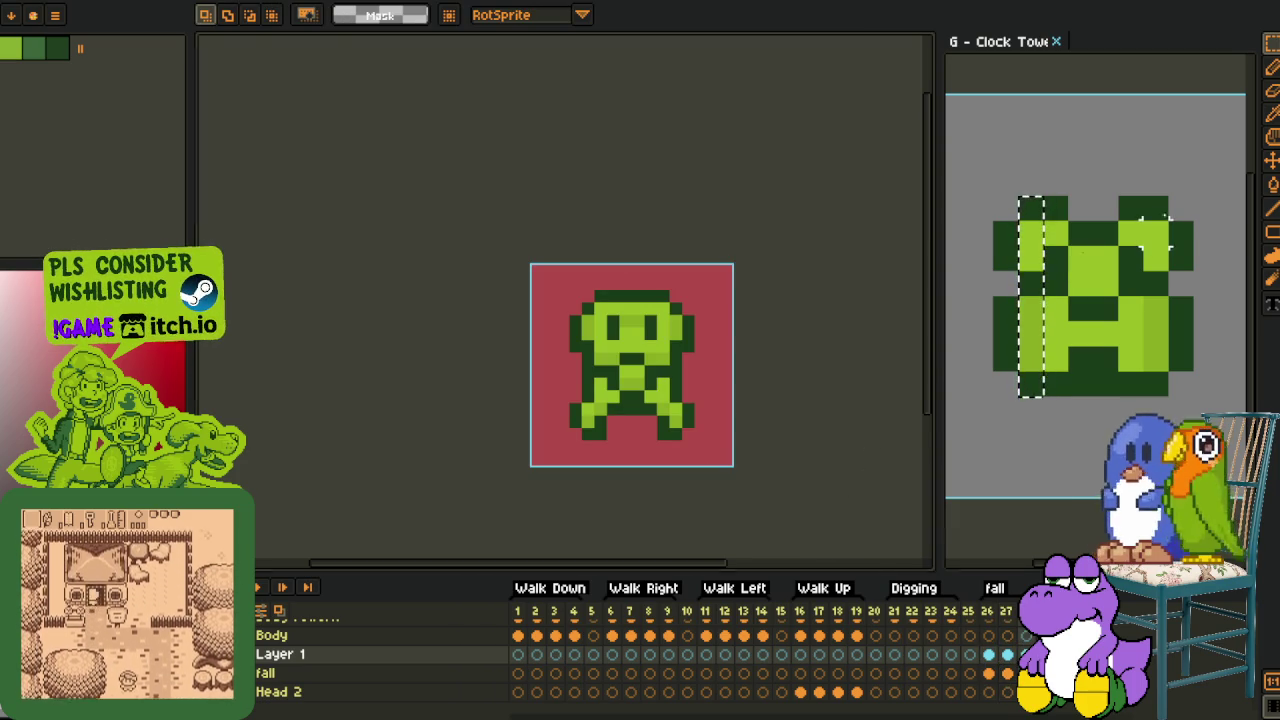
pyautogui.hotkey('ctrl', 'Tab')
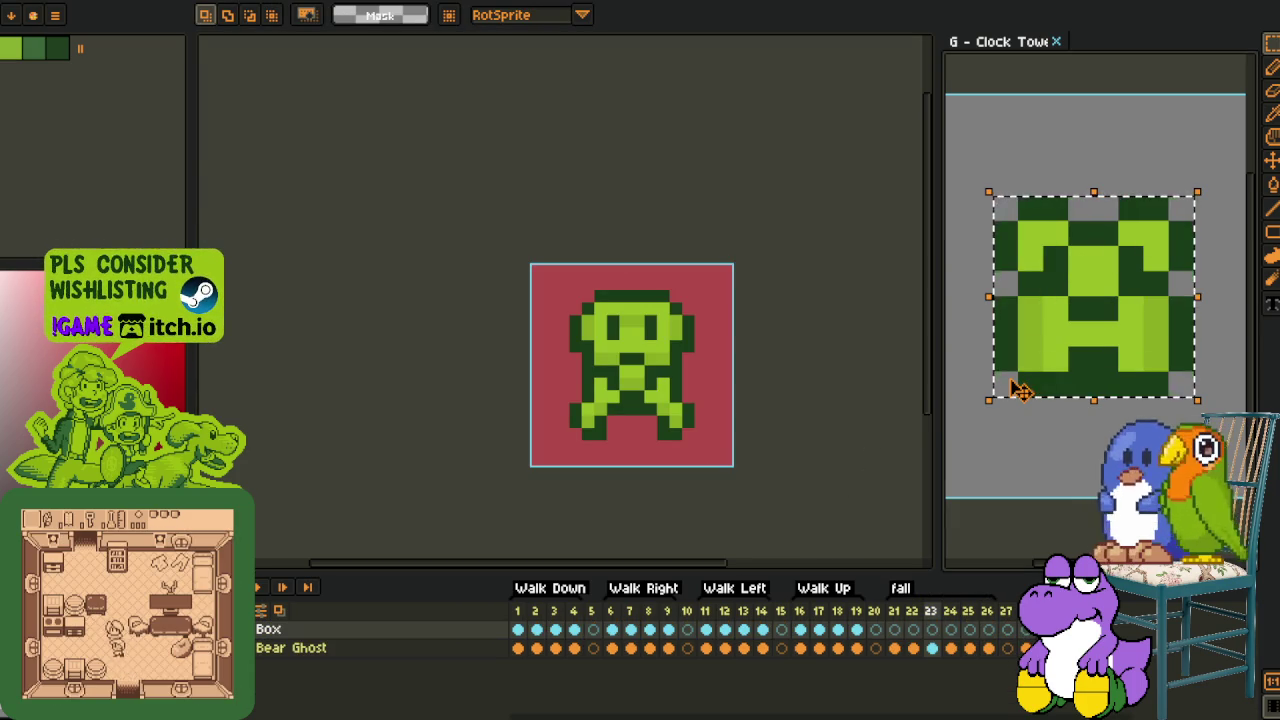
pyautogui.hotkey('ctrl', 'Tab')
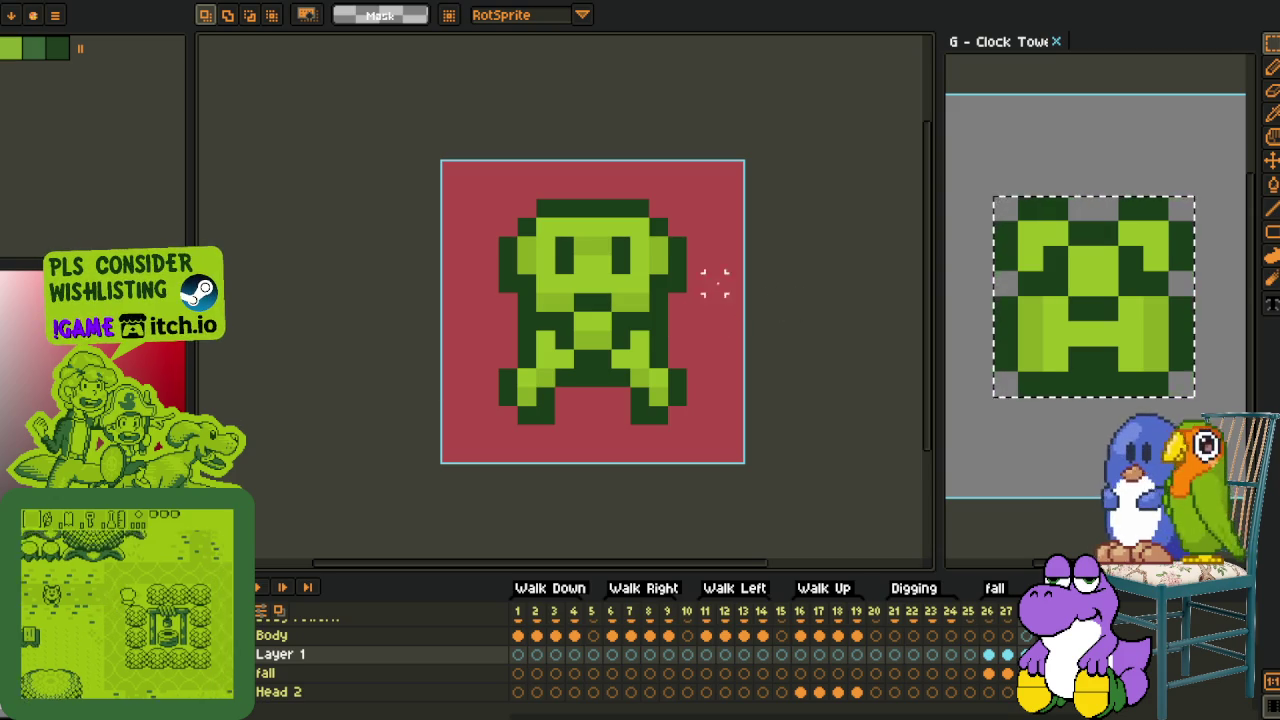
pyautogui.moveTo(677, 207); pyautogui.dragTo(505, 430)
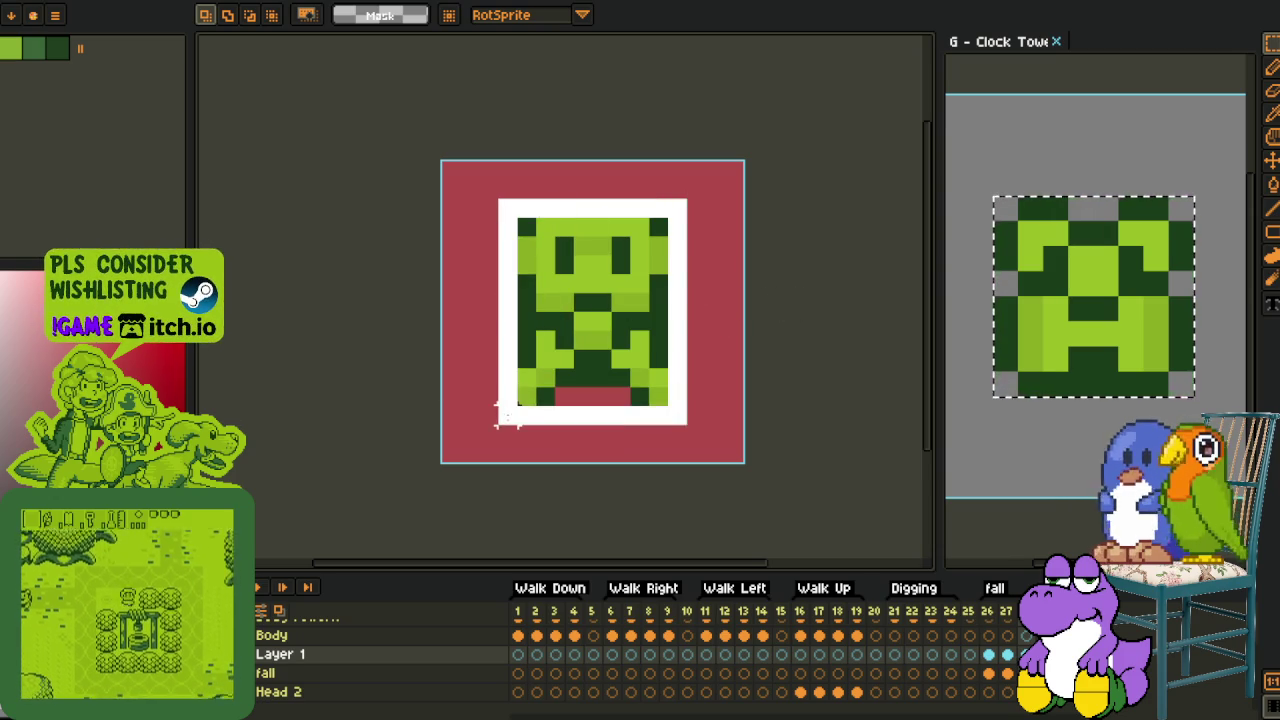
# Scale the selected figure down slightly and move it one pixel right and down
pyautogui.click(597, 420)
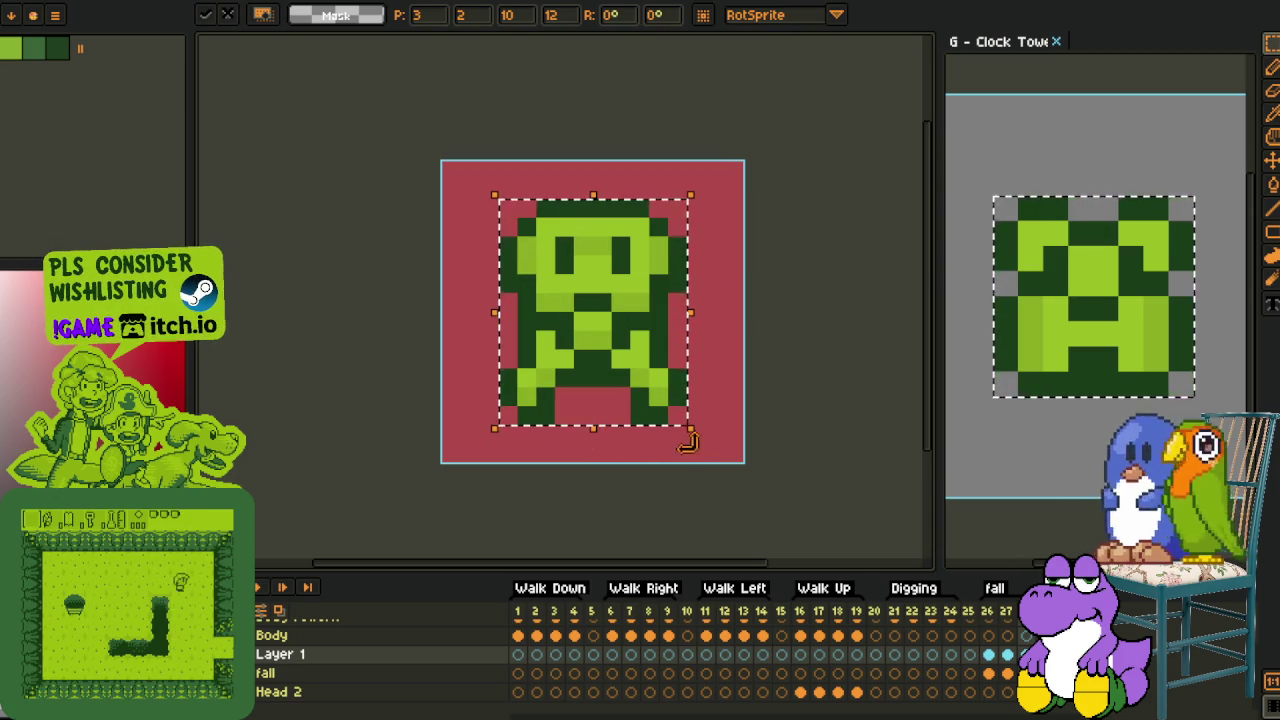
pyautogui.moveTo(697, 434); pyautogui.dragTo(664, 397)
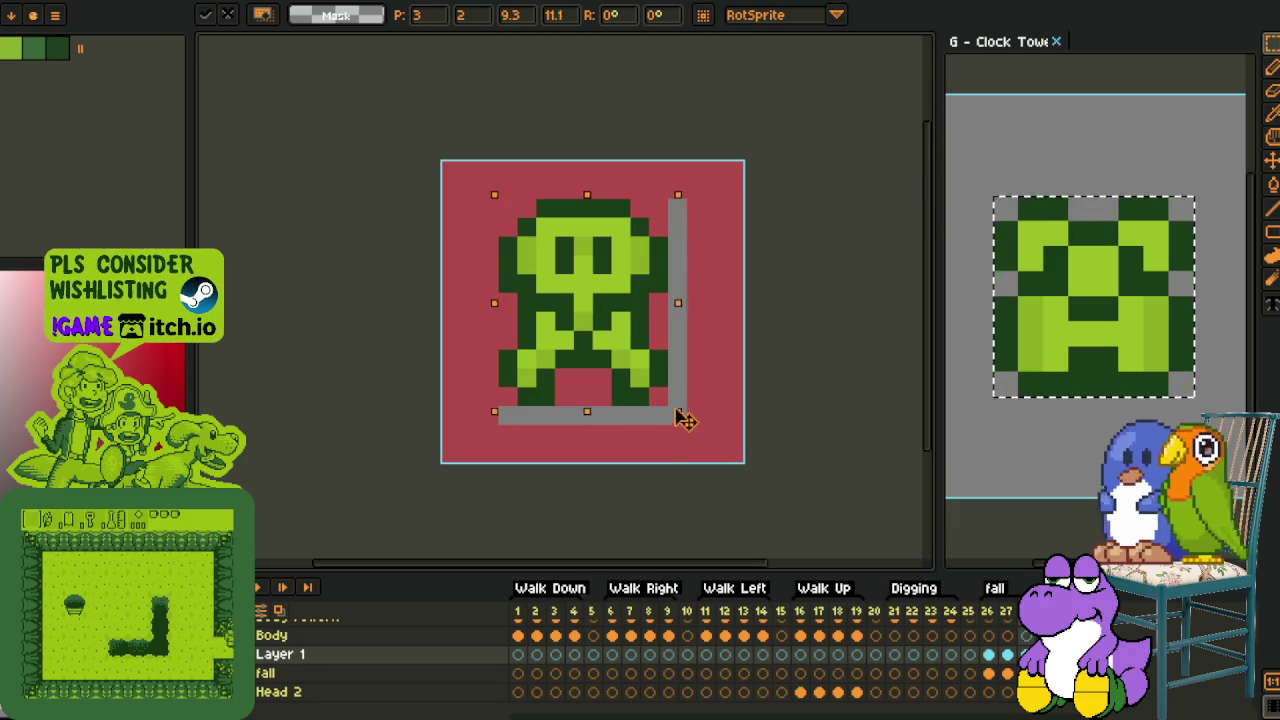
pyautogui.press('Right')
pyautogui.press('Down')
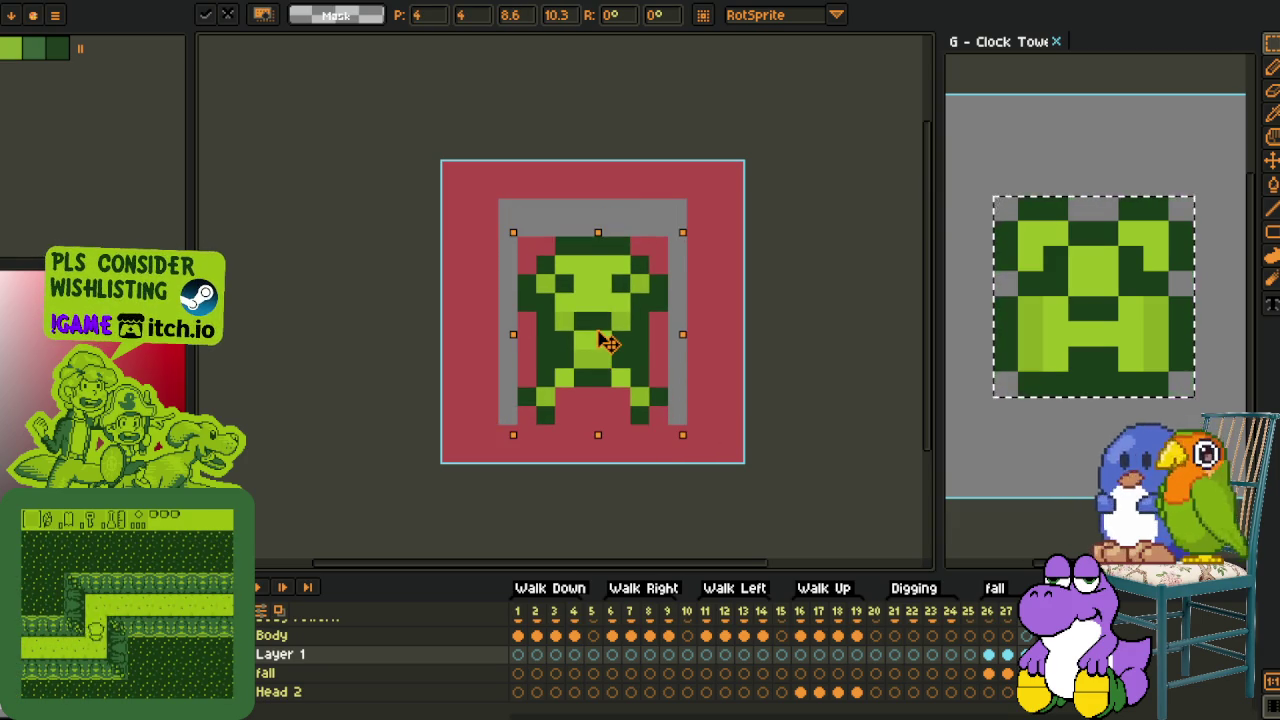
pyautogui.press('Return')
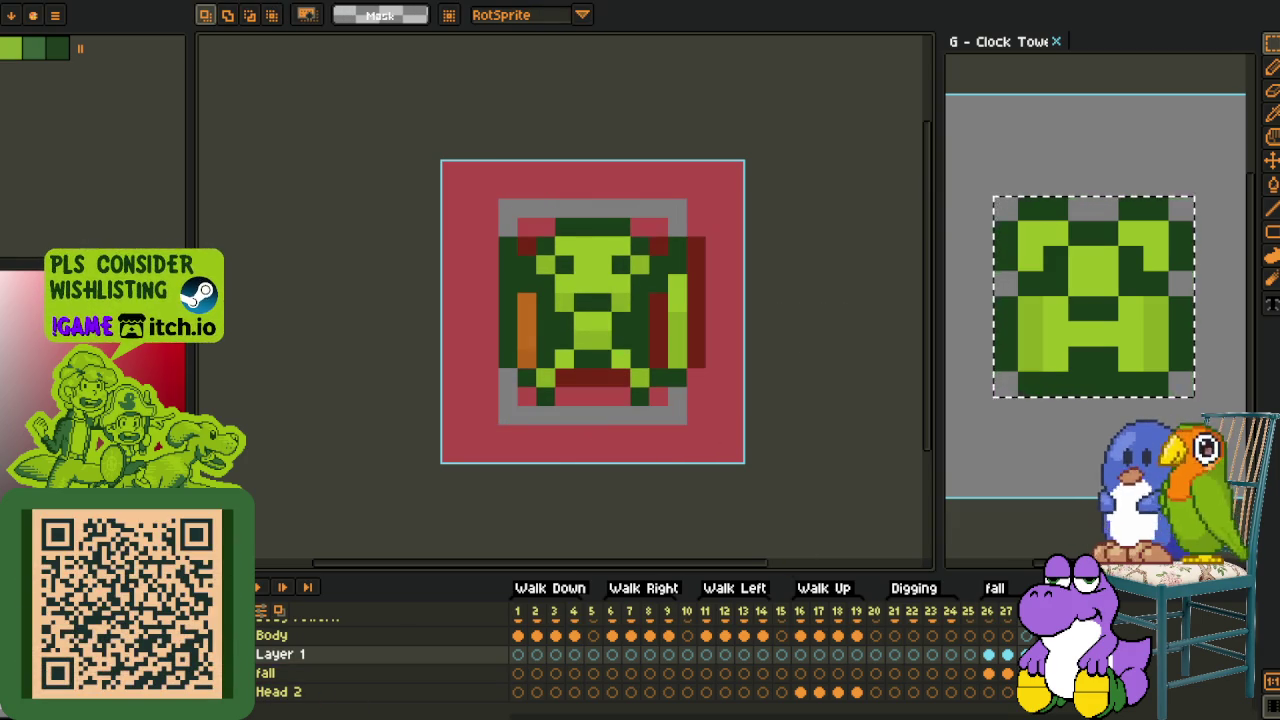
pyautogui.scroll(1, 674, 345)
# Replace the leftover grey border with red
pyautogui.press('i')
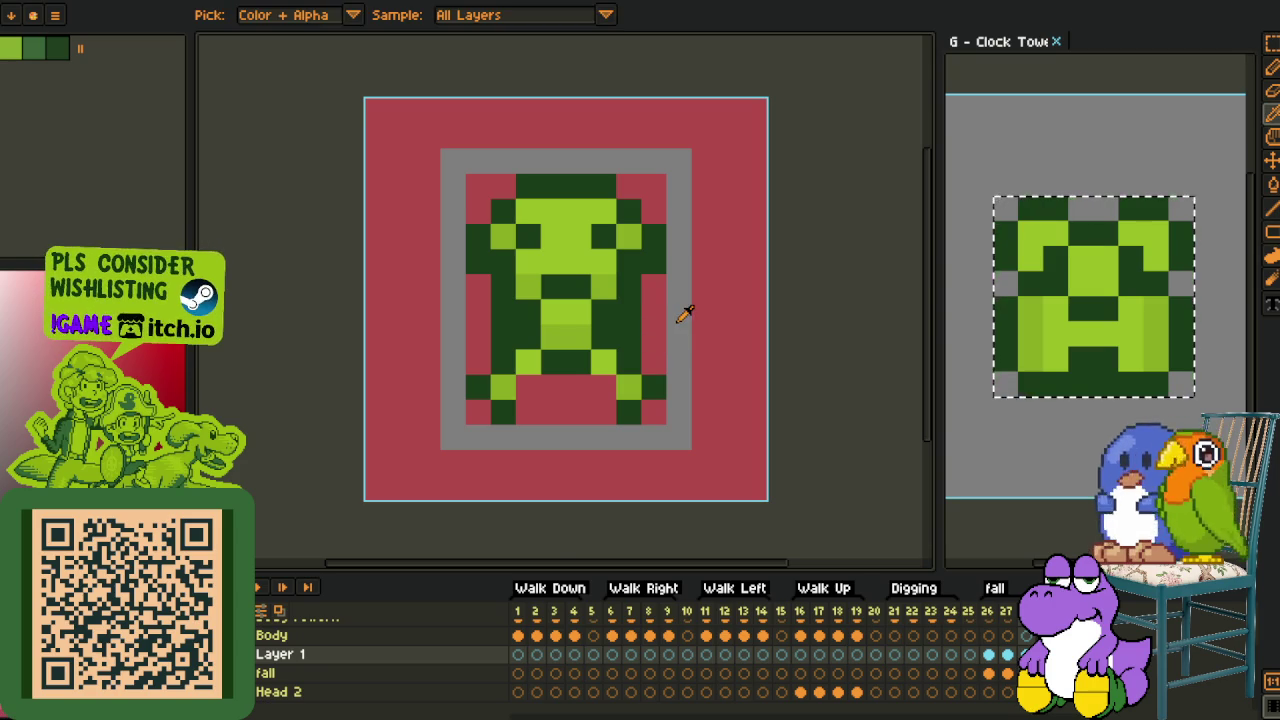
pyautogui.hotkey('ctrl', 'r')
pyautogui.click(528, 562)
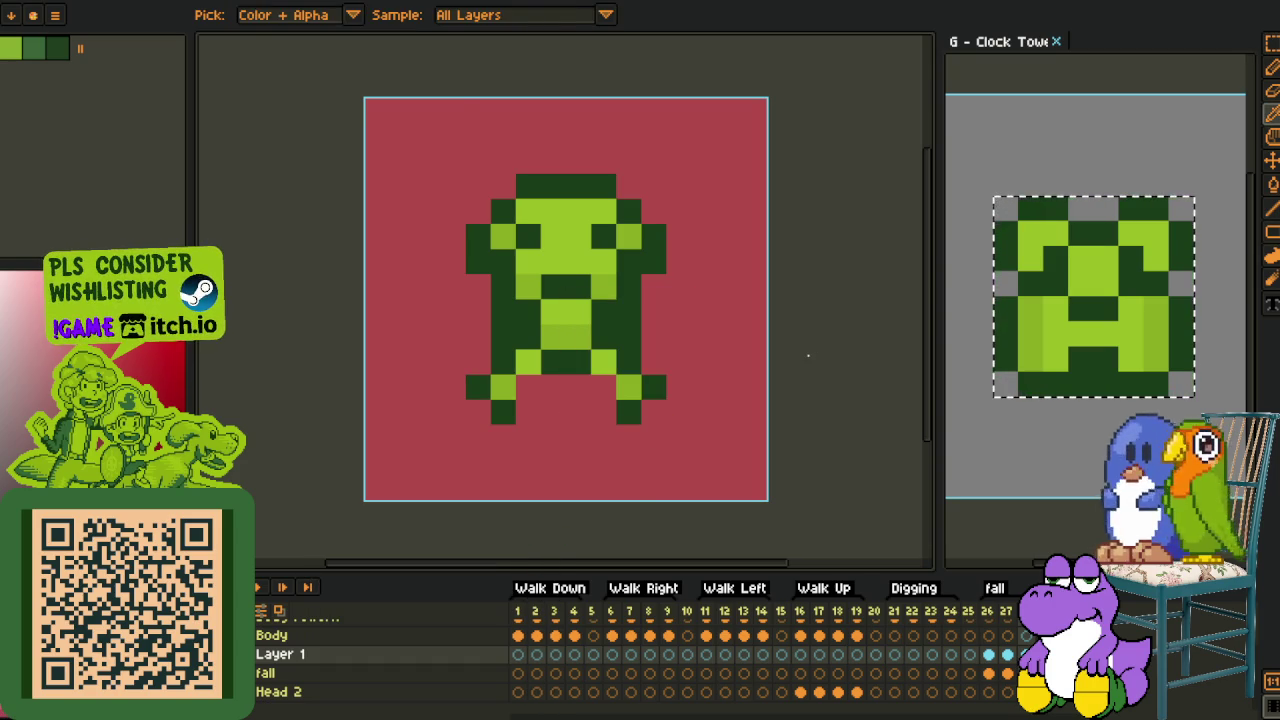
pyautogui.press('m')
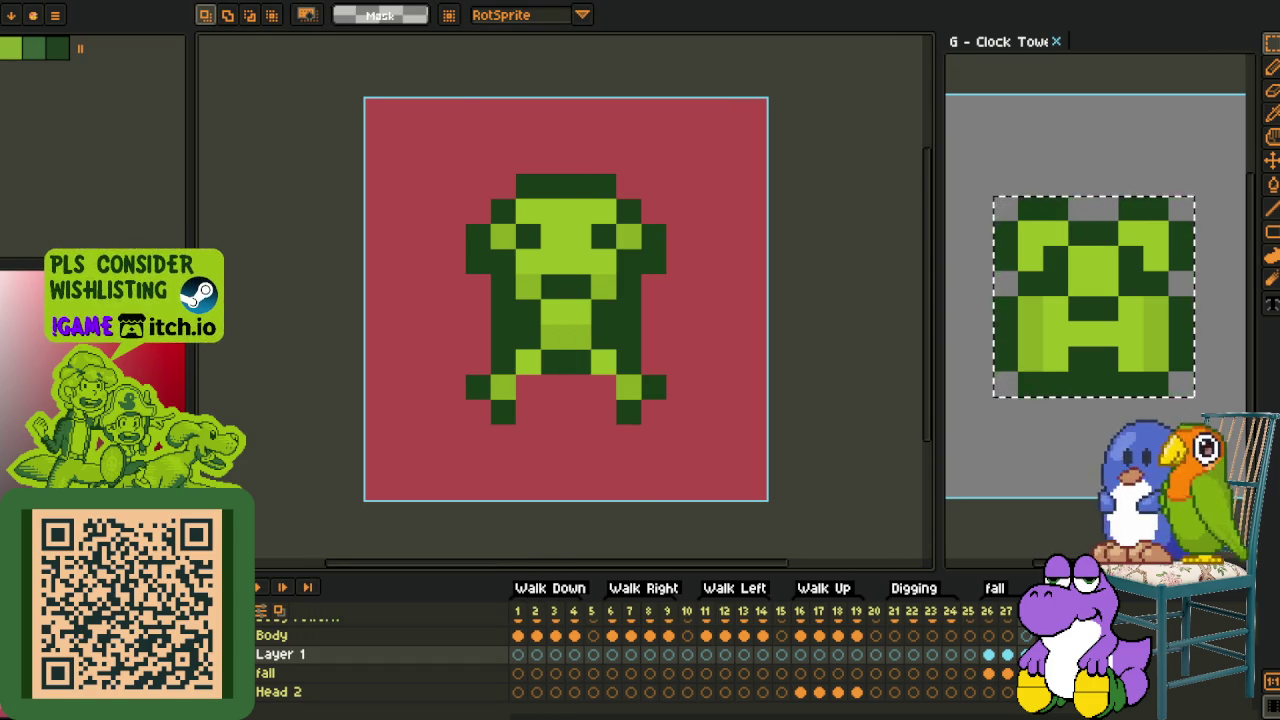
pyautogui.scroll(2, 567, 277)
# Repaint the left leg's red pixels dark green and the pixel beside it light green
pyautogui.press('i')
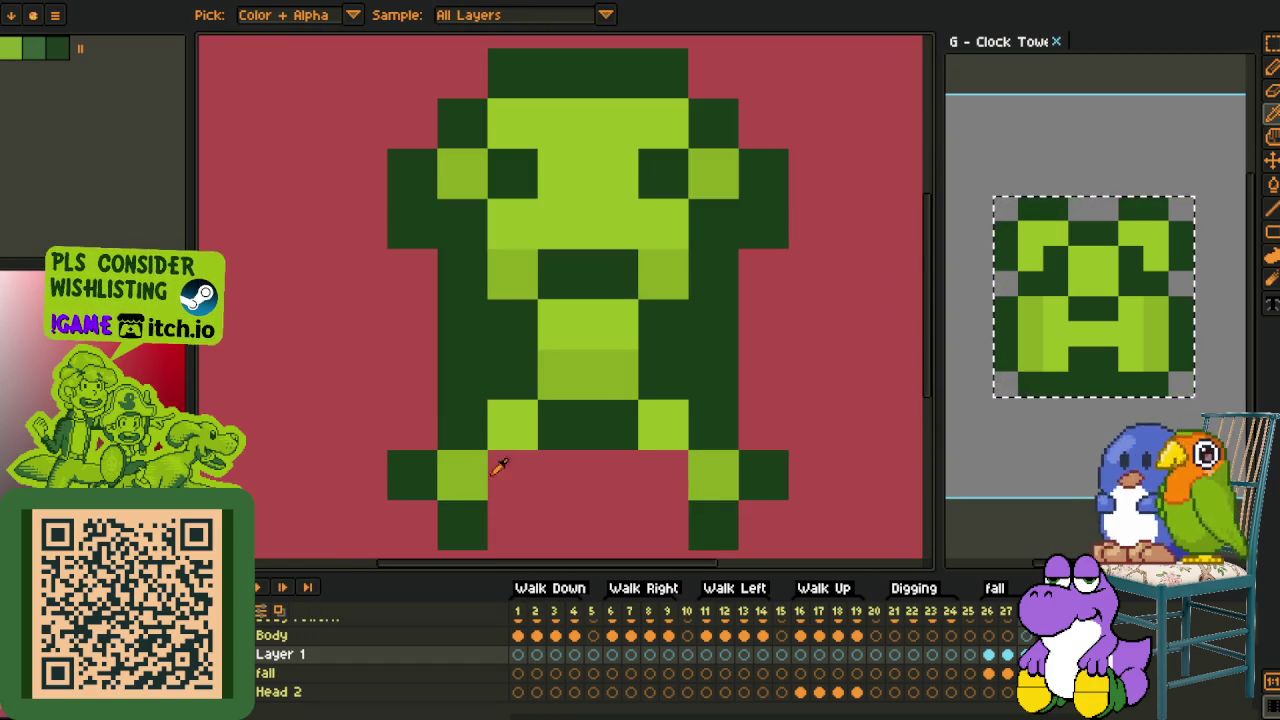
pyautogui.click(448, 446)
pyautogui.press('b')
pyautogui.click(426, 428)
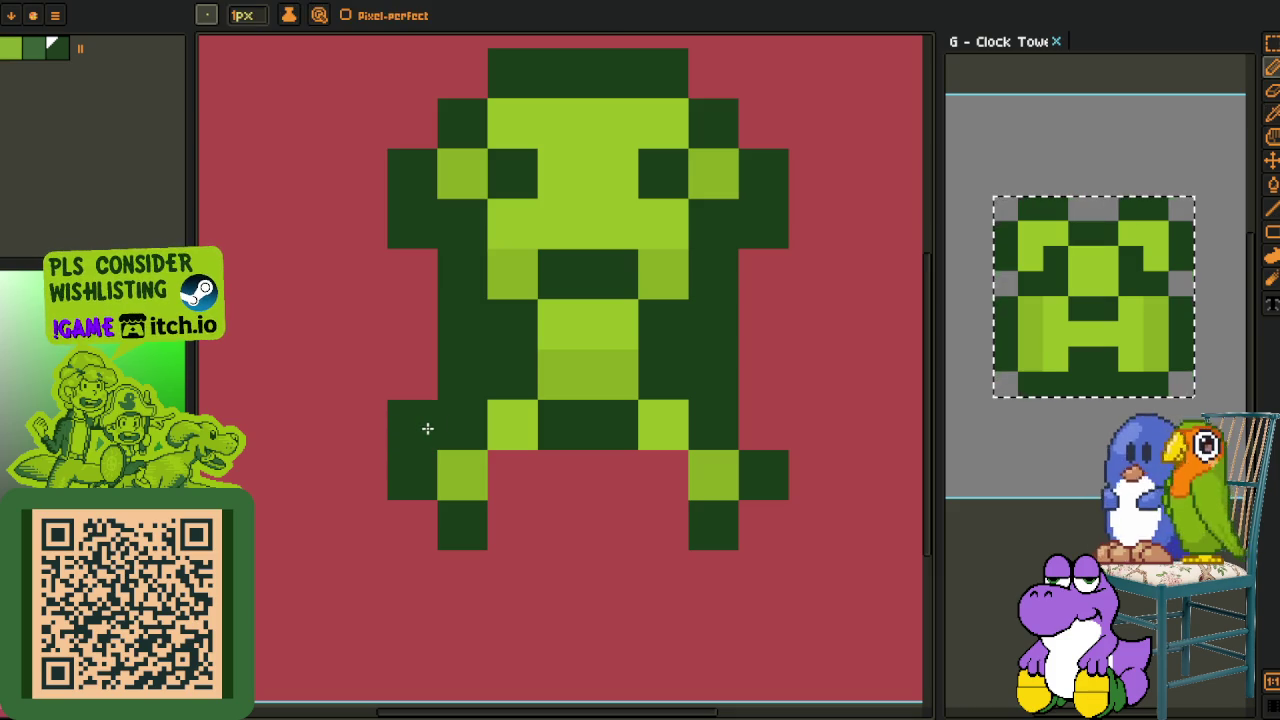
pyautogui.keyDown('alt'); pyautogui.click(468, 441); pyautogui.keyUp('alt')
pyautogui.press('i')
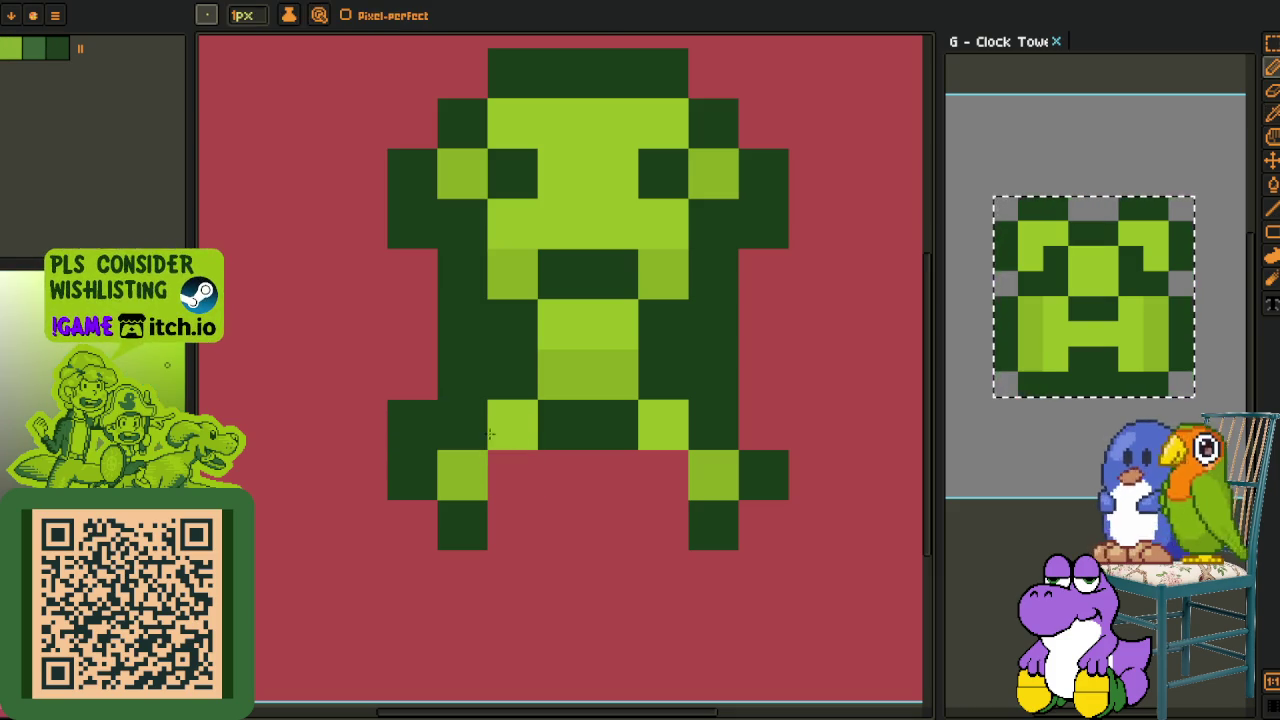
pyautogui.click(491, 433)
pyautogui.click(470, 425)
pyautogui.keyDown('alt'); pyautogui.click(478, 488); pyautogui.keyUp('alt')
pyautogui.click(470, 520)
pyautogui.hotkey('ctrl', 'z')
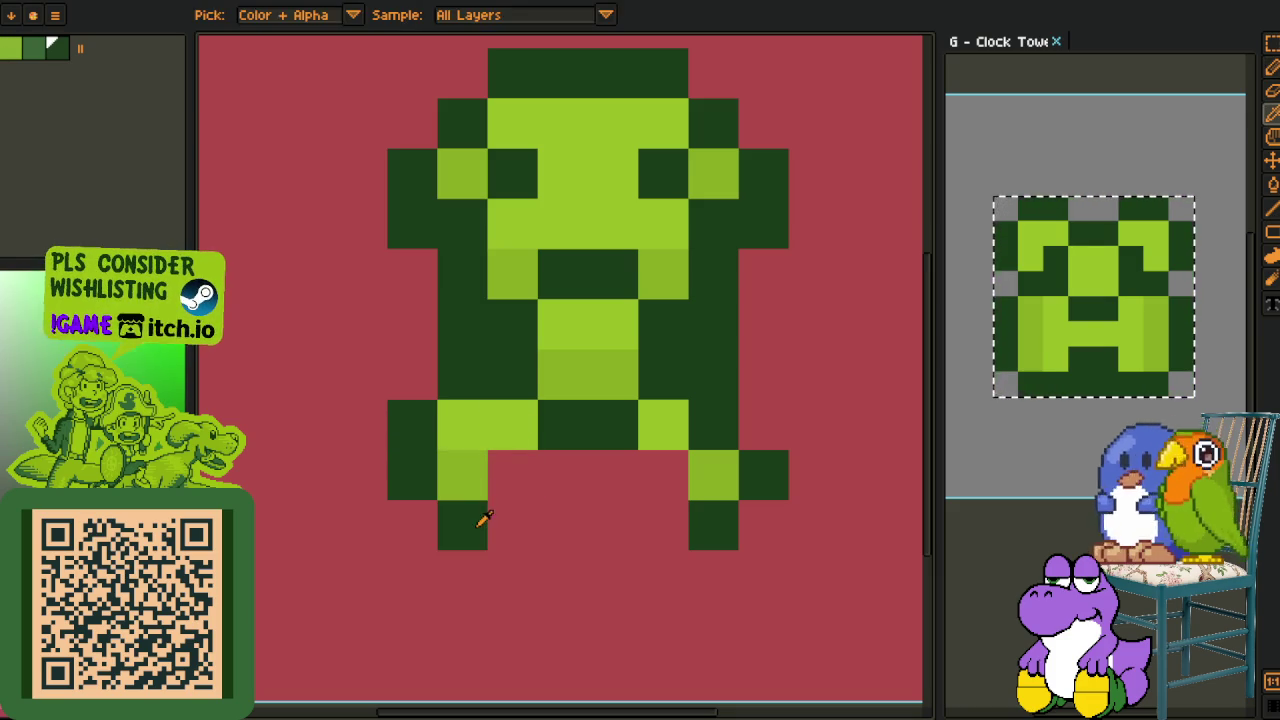
pyautogui.press('b')
# Outline the right leg dark green and fill its red gaps light green
pyautogui.click(500, 523)
pyautogui.click(540, 488)
pyautogui.press('i')
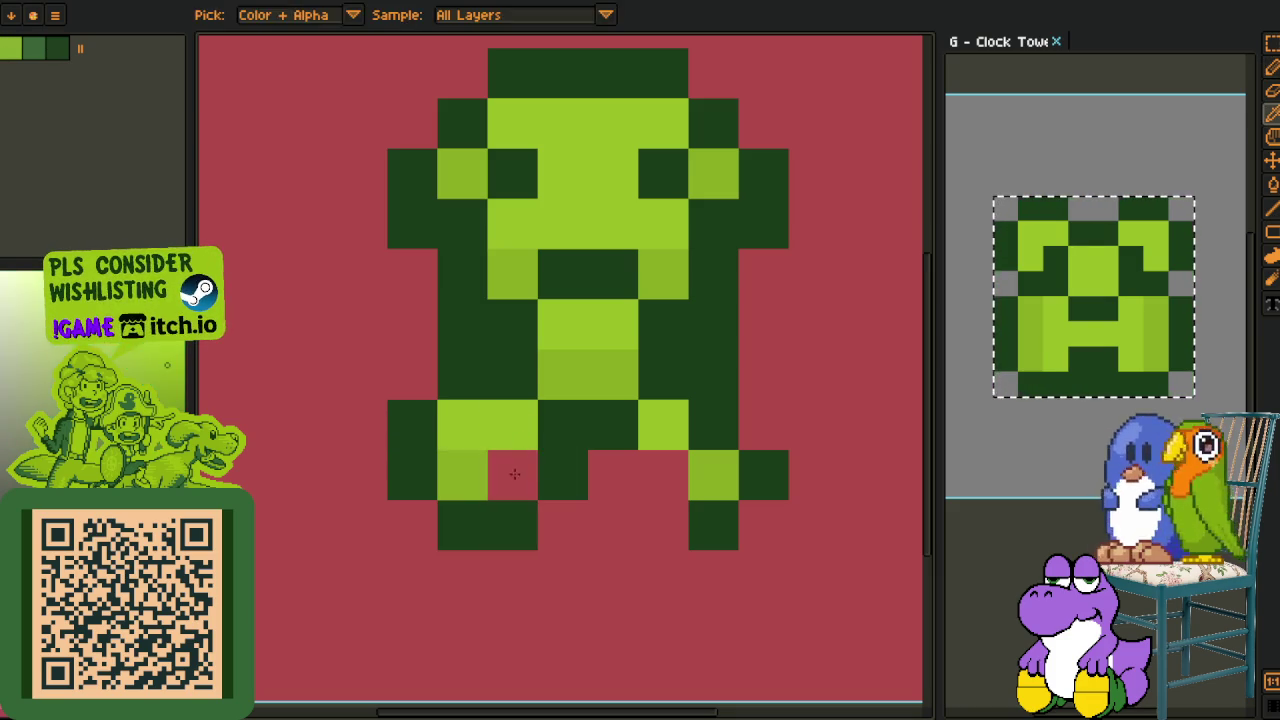
pyautogui.press('b')
pyautogui.click(518, 466)
pyautogui.press('i')
pyautogui.scroll(-4, 520, 430)
pyautogui.scroll(1, 525, 390)
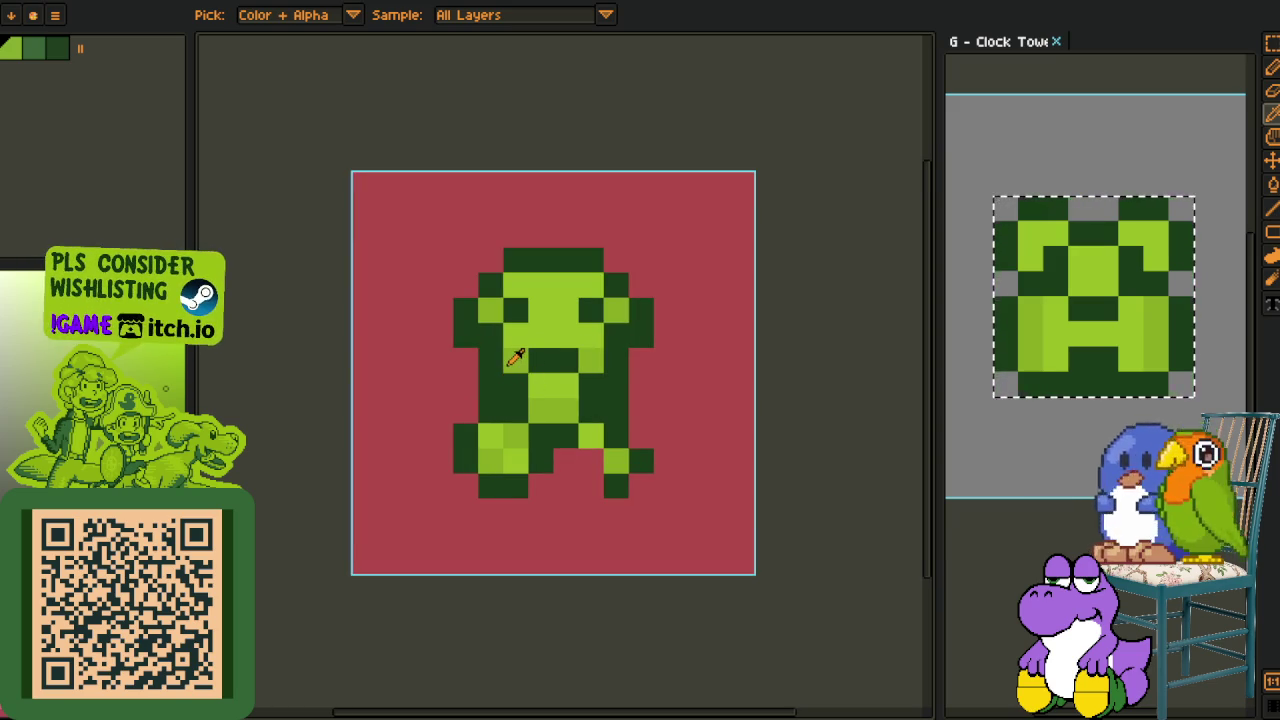
pyautogui.press('b')
pyautogui.click(540, 410)
pyautogui.scroll(-3, 548, 412)
pyautogui.press('i')
pyautogui.scroll(1, 552, 425)
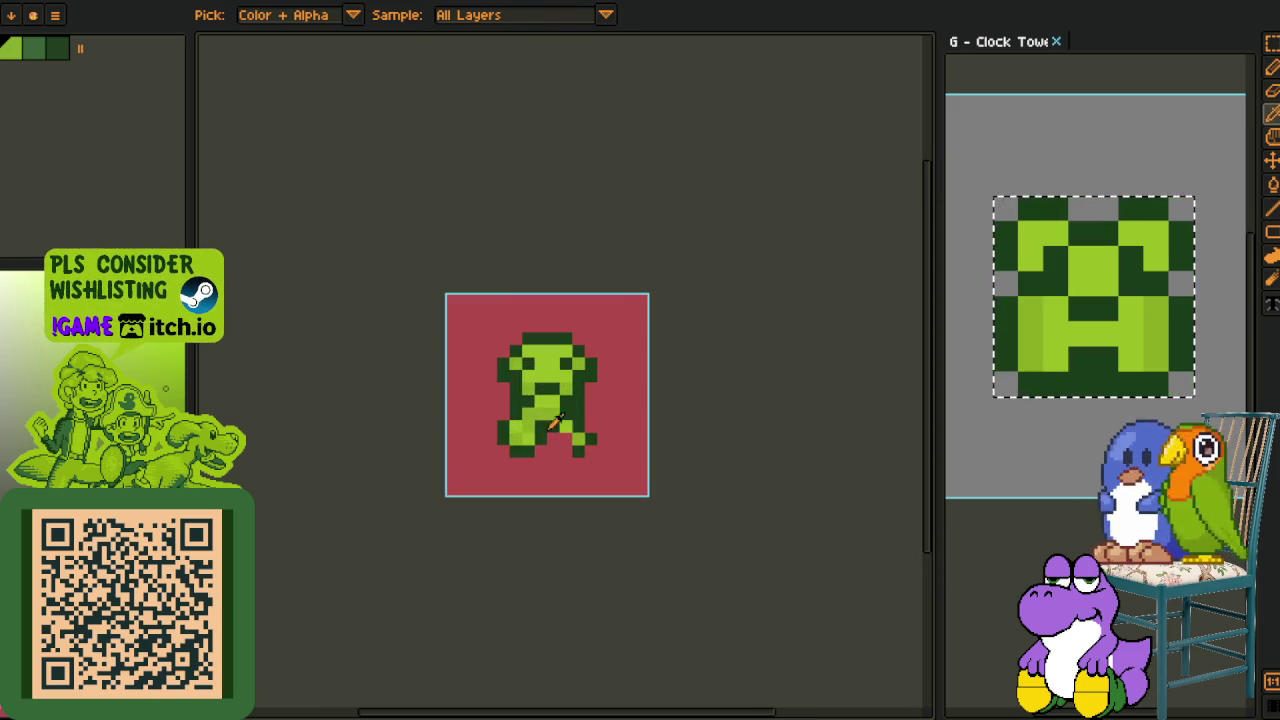
# Copy the frame's left half, flip it horizontally and move it onto the right half
pyautogui.press('r')
pyautogui.scroll(1, 520, 393)
pyautogui.moveTo(355, 205)
pyautogui.mouseDown()
pyautogui.moveTo(529, 480)
pyautogui.moveTo(572, 597)
pyautogui.mouseUp()
pyautogui.hotkey('ctrl', 'c')
pyautogui.hotkey('ctrl', 'v')
pyautogui.hotkey('shift', 'h')
pyautogui.moveTo(514, 465)
pyautogui.mouseDown()
pyautogui.moveTo(760, 475)
pyautogui.moveTo(720, 471)
pyautogui.mouseUp()
pyautogui.click(834, 409)
pyautogui.press('i')
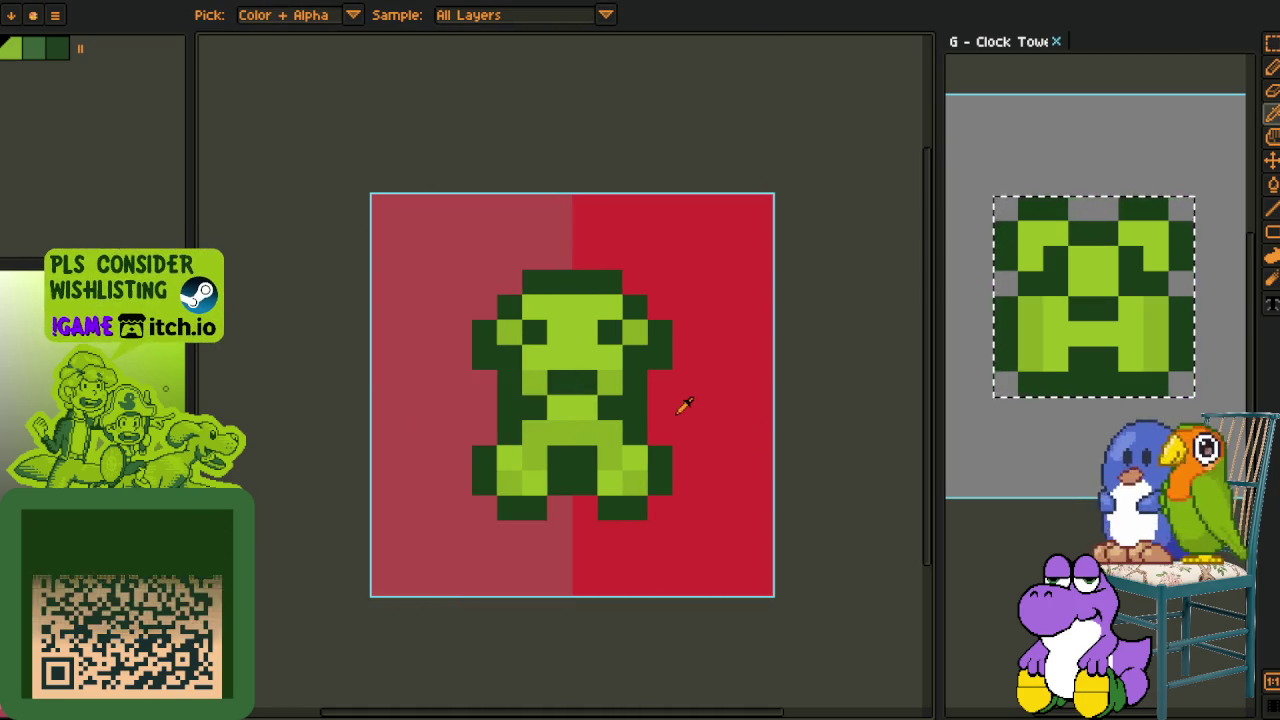
# Replace the bright red background half with the pinkish red and show the timeline
pyautogui.click(675, 410)
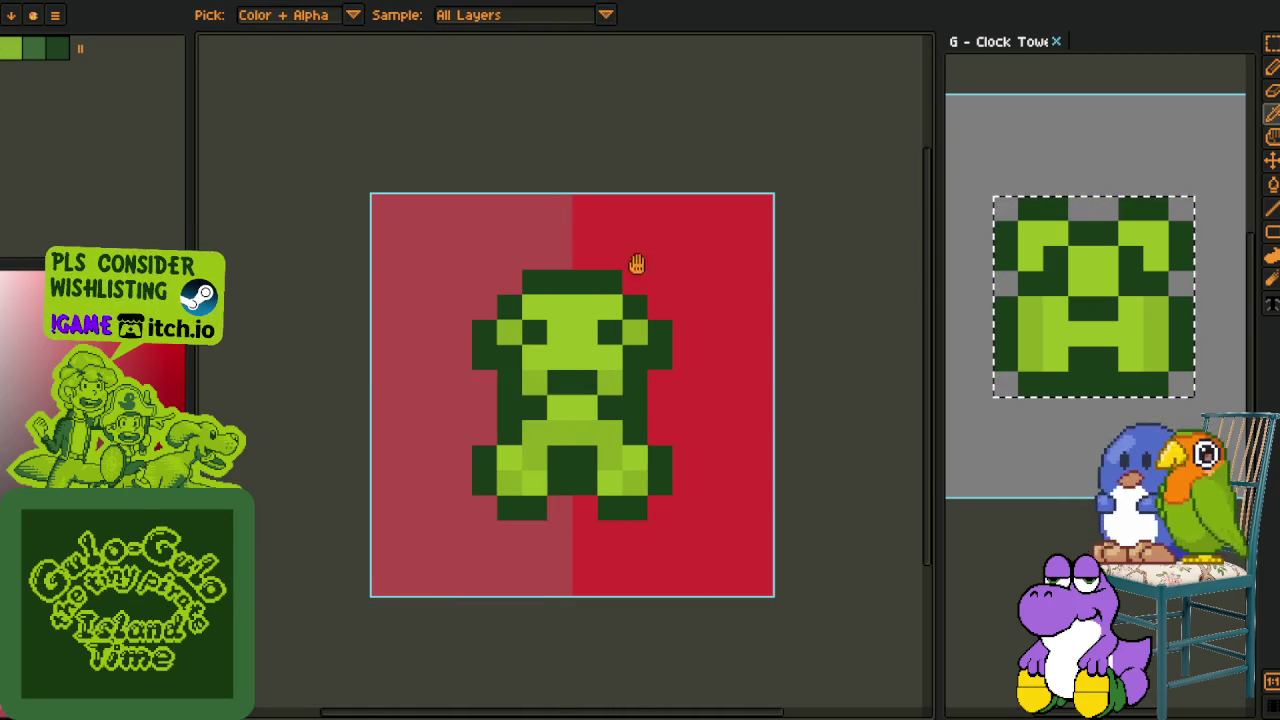
pyautogui.hotkey('shift', 'r')
pyautogui.click(521, 558)
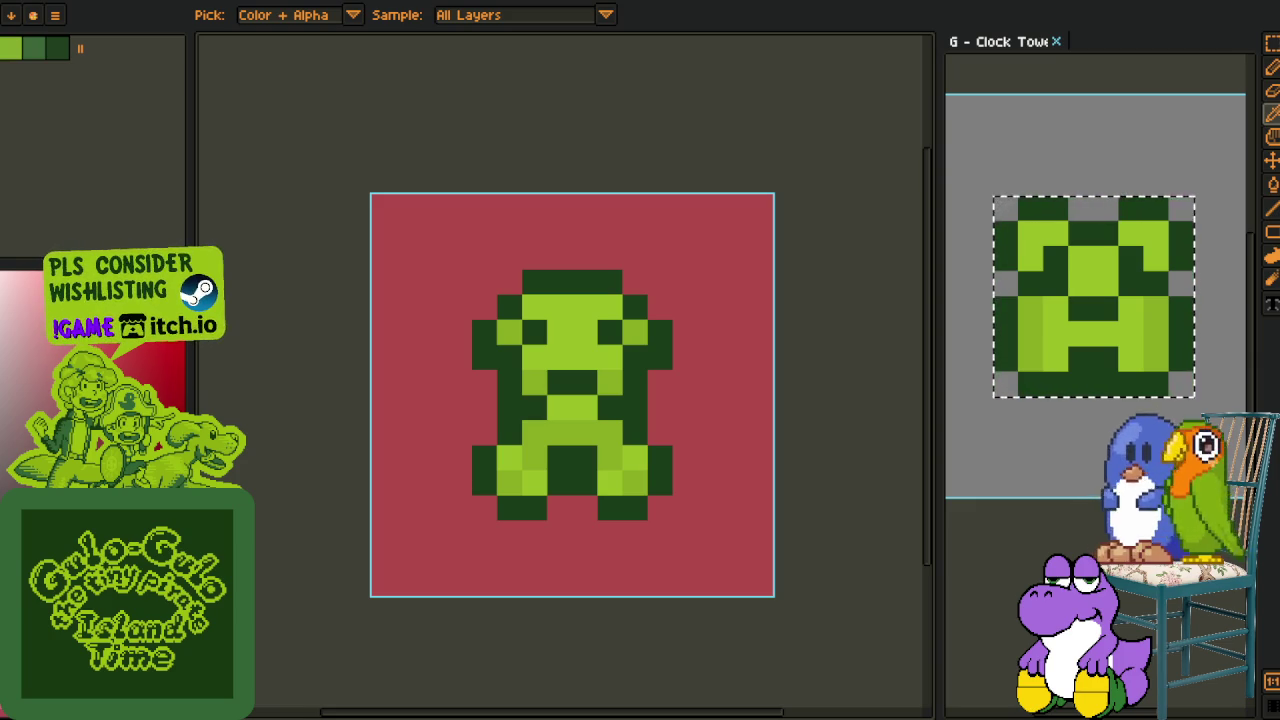
pyautogui.scroll(-1, 845, 467)
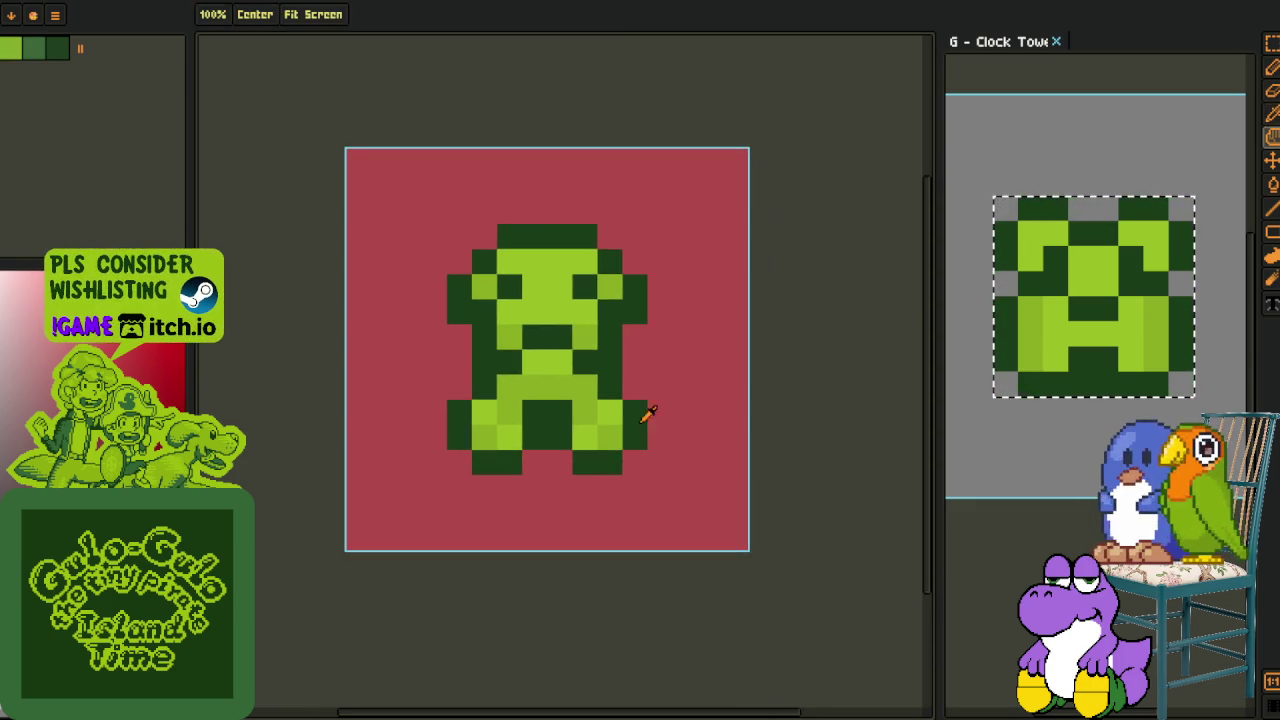
pyautogui.scroll(2, 663, 417)
pyautogui.scroll(-1, 571, 409)
pyautogui.scroll(-2, 557, 462)
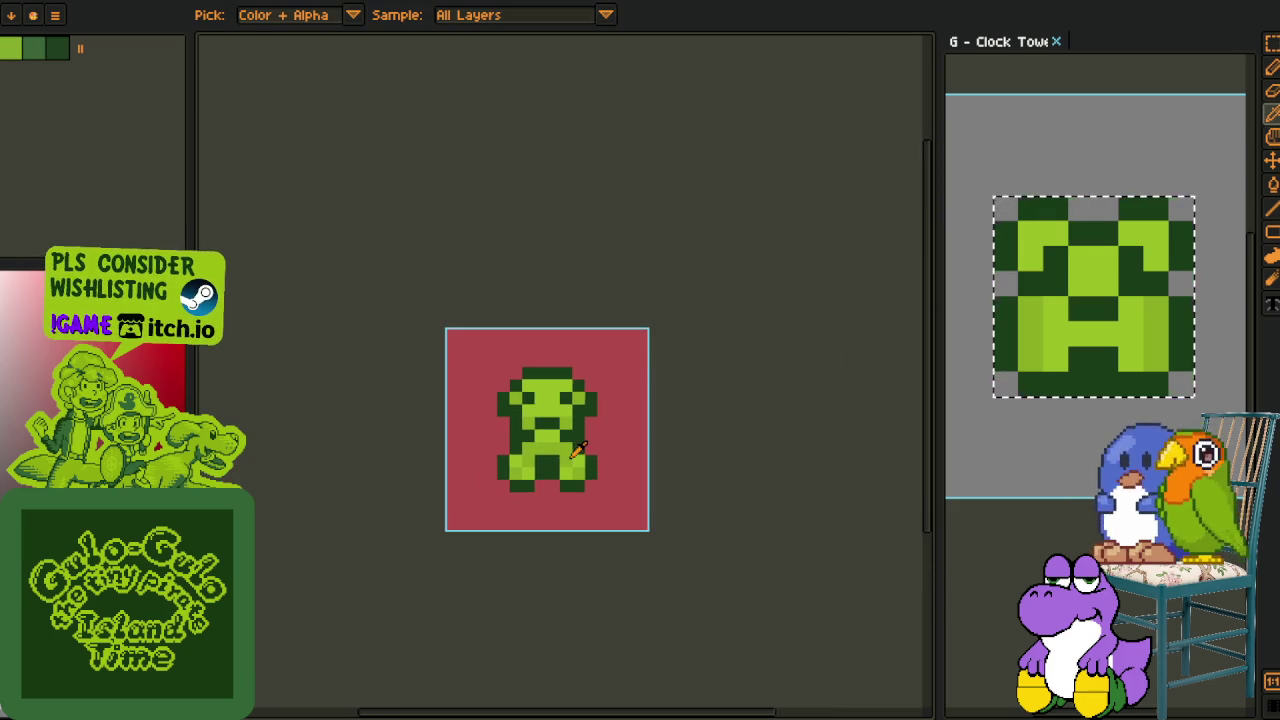
pyautogui.scroll(1, 605, 400)
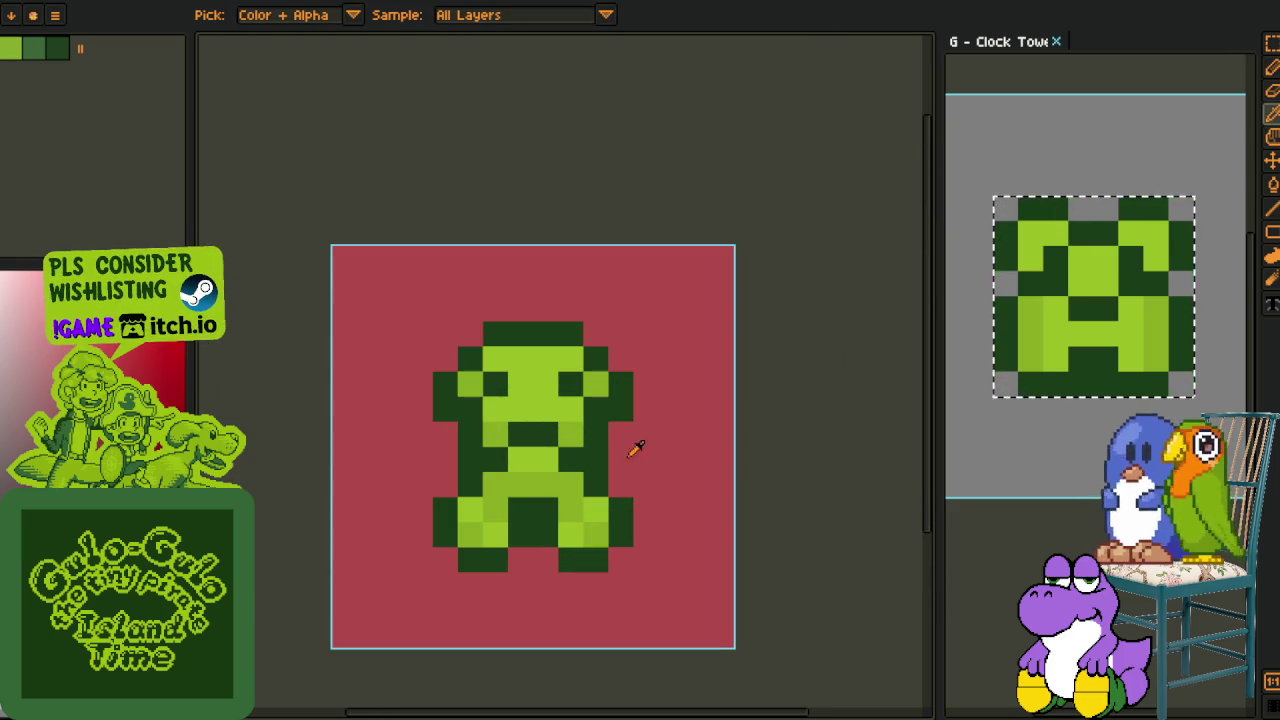
pyautogui.press('Tab')
pyautogui.scroll(1, 645, 537)
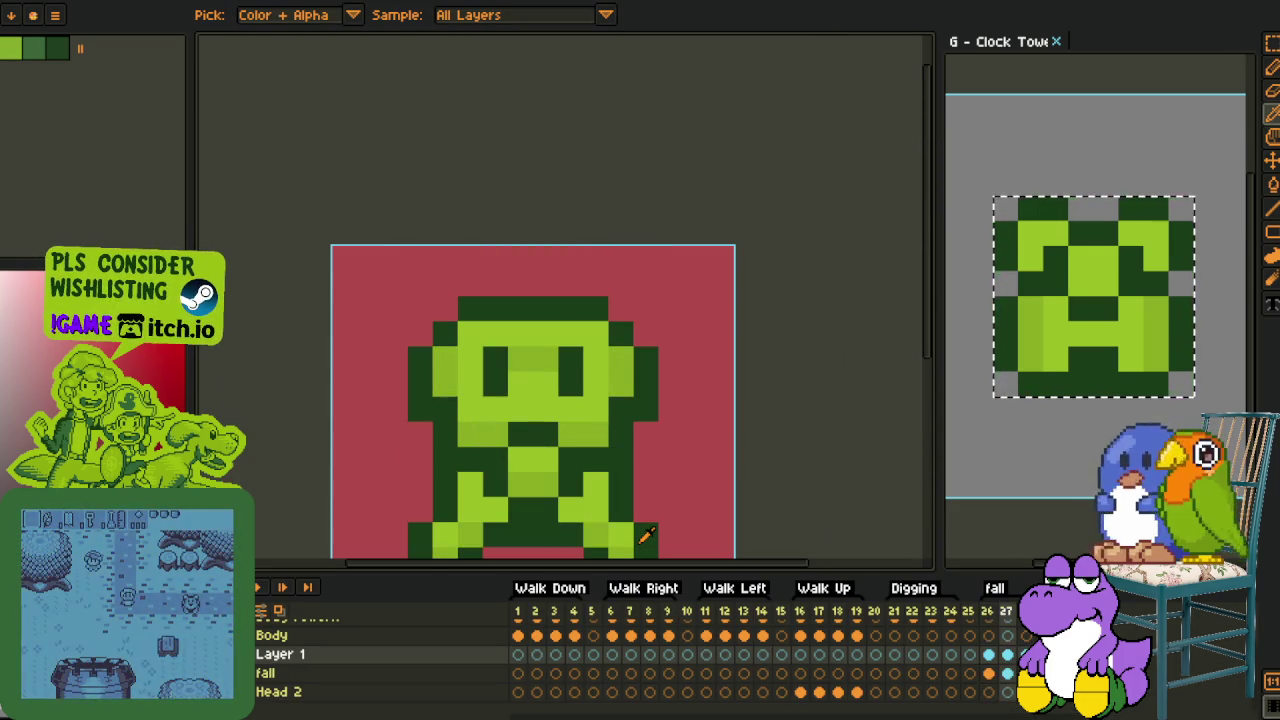
# Widen the fall-frame puppy's arms with medium-green columns and dark outlines on both sides
pyautogui.press('Tab')
pyautogui.press('b')
pyautogui.scroll(1, 651, 368)
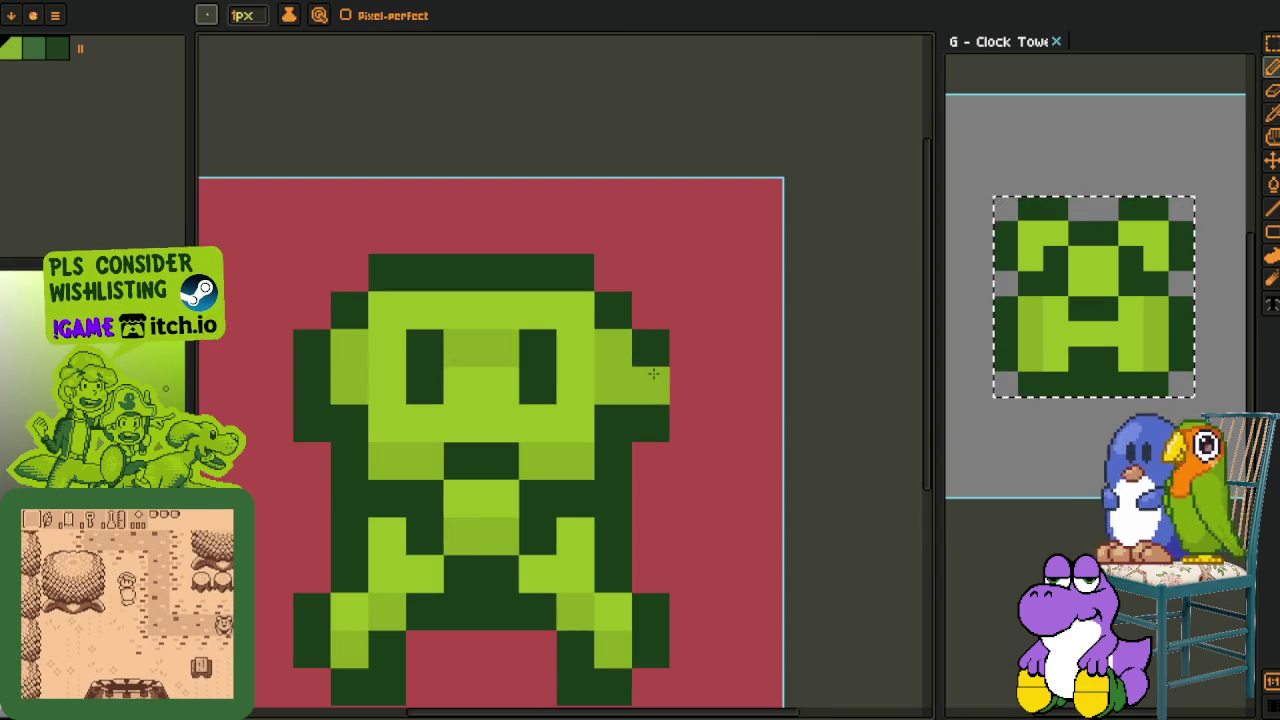
pyautogui.click(651, 360)
pyautogui.moveTo(651, 367); pyautogui.dragTo(651, 460)
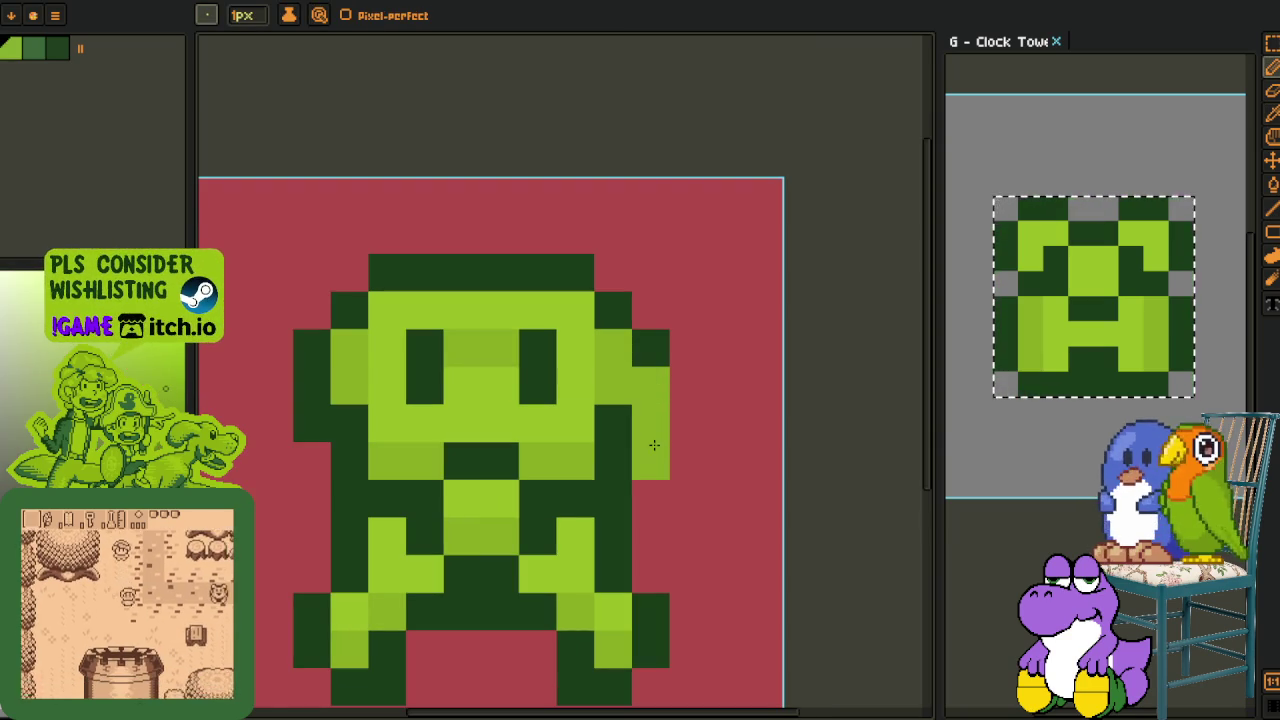
pyautogui.rightClick(349, 423)
pyautogui.moveTo(311, 423); pyautogui.dragTo(311, 462)
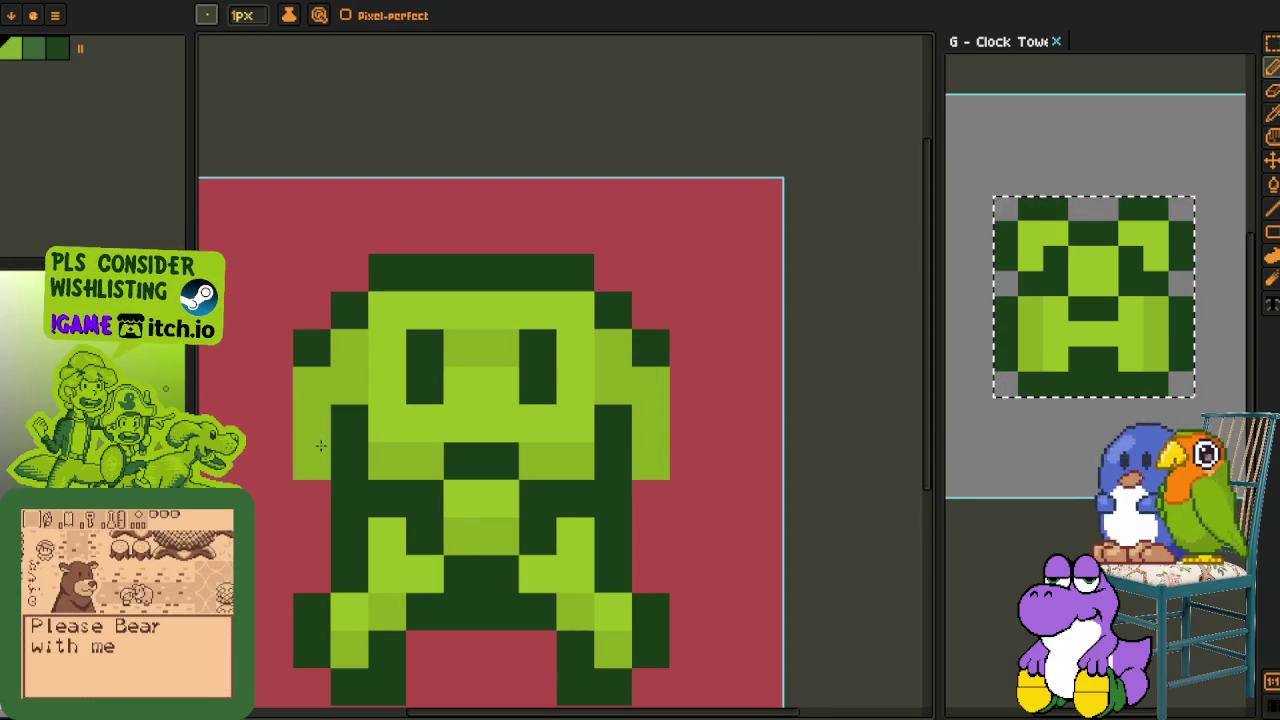
pyautogui.press('i')
pyautogui.press('b')
pyautogui.moveTo(274, 380)
pyautogui.mouseDown()
pyautogui.moveTo(277, 451)
pyautogui.moveTo(309, 486)
pyautogui.mouseUp()
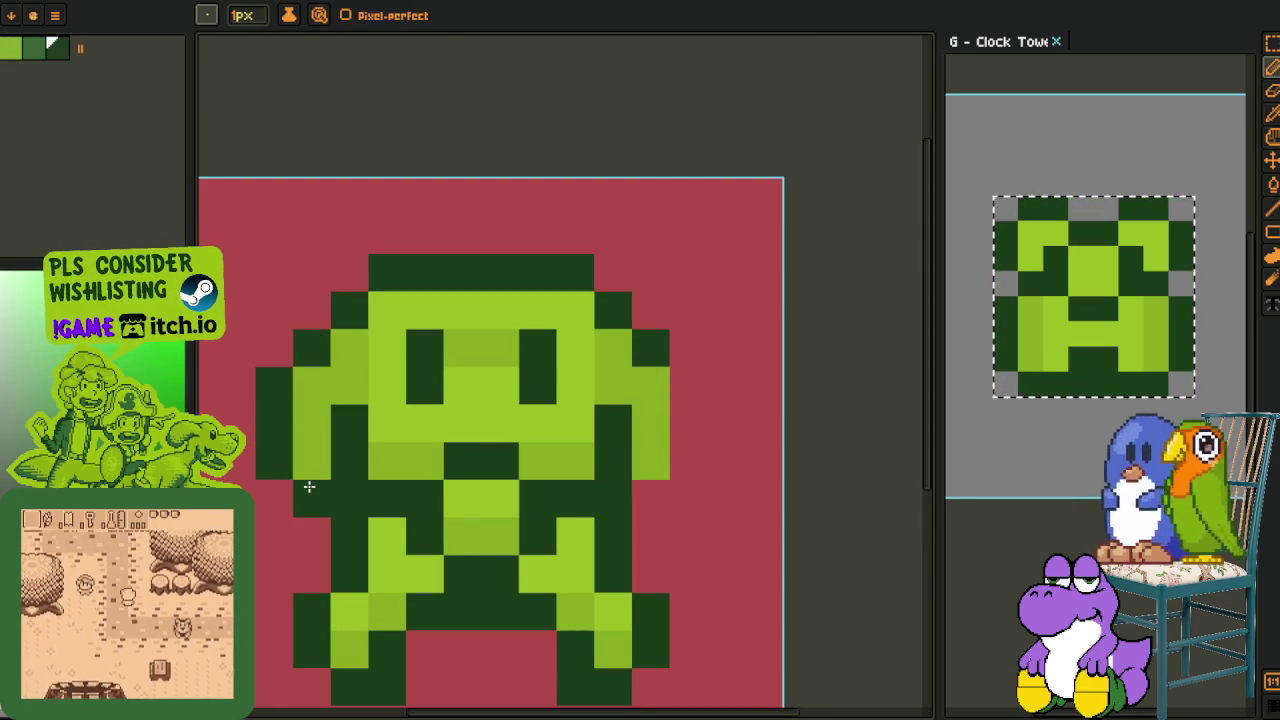
pyautogui.moveTo(651, 499); pyautogui.dragTo(688, 385)
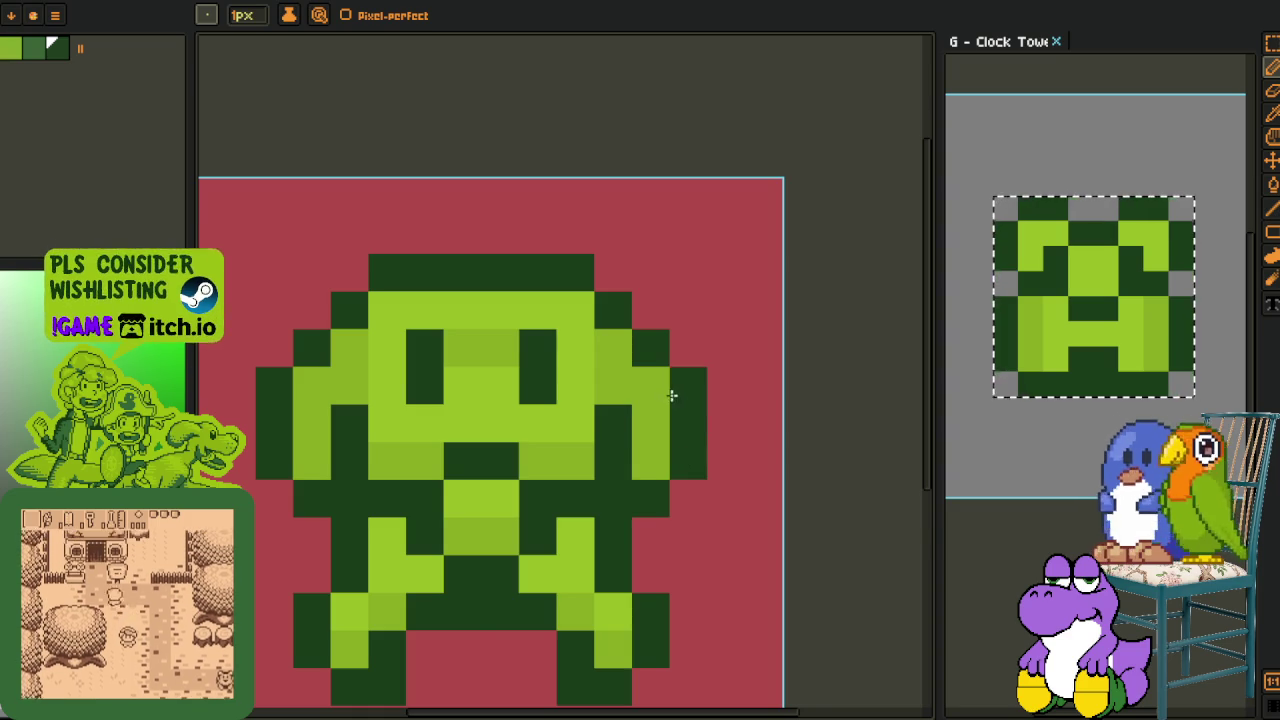
pyautogui.scroll(-5, 672, 400)
pyautogui.press('i')
# Move to frame 27, the standing frame, and zoom in with the timeline hidden
pyautogui.press('Tab')
pyautogui.press('Left')
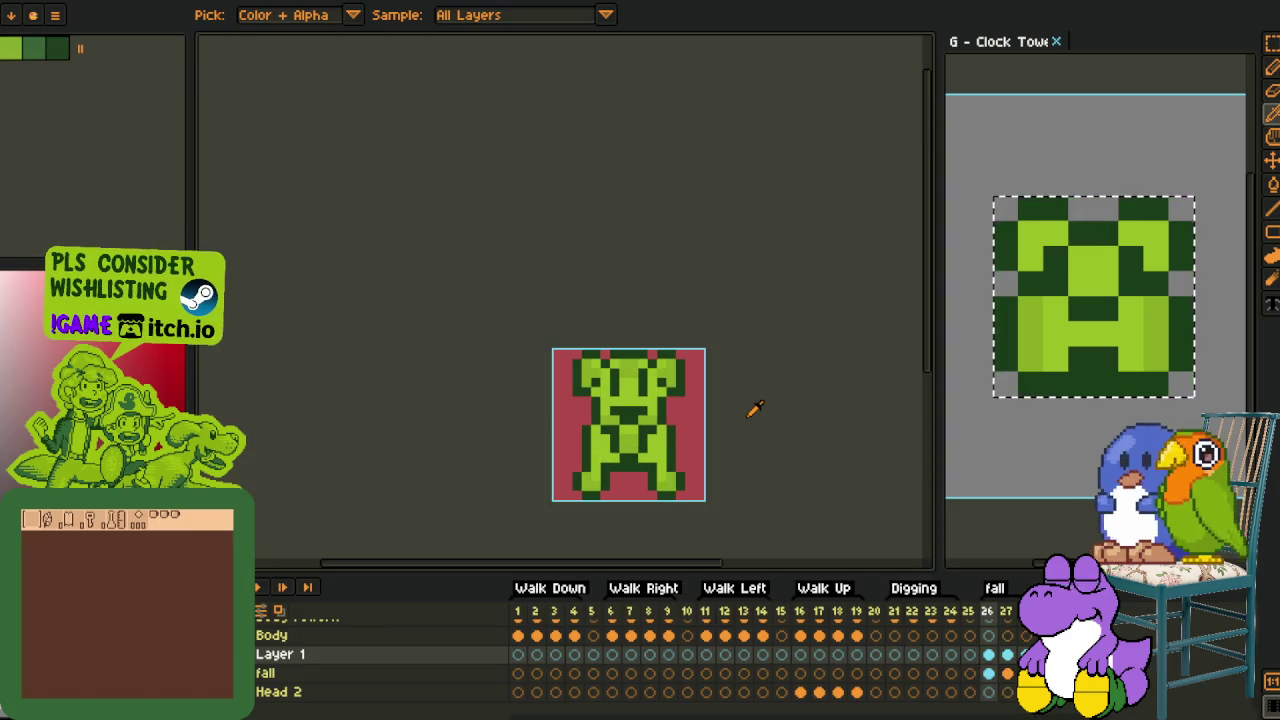
pyautogui.press('Right')
pyautogui.press('Right')
pyautogui.scroll(1, 751, 409)
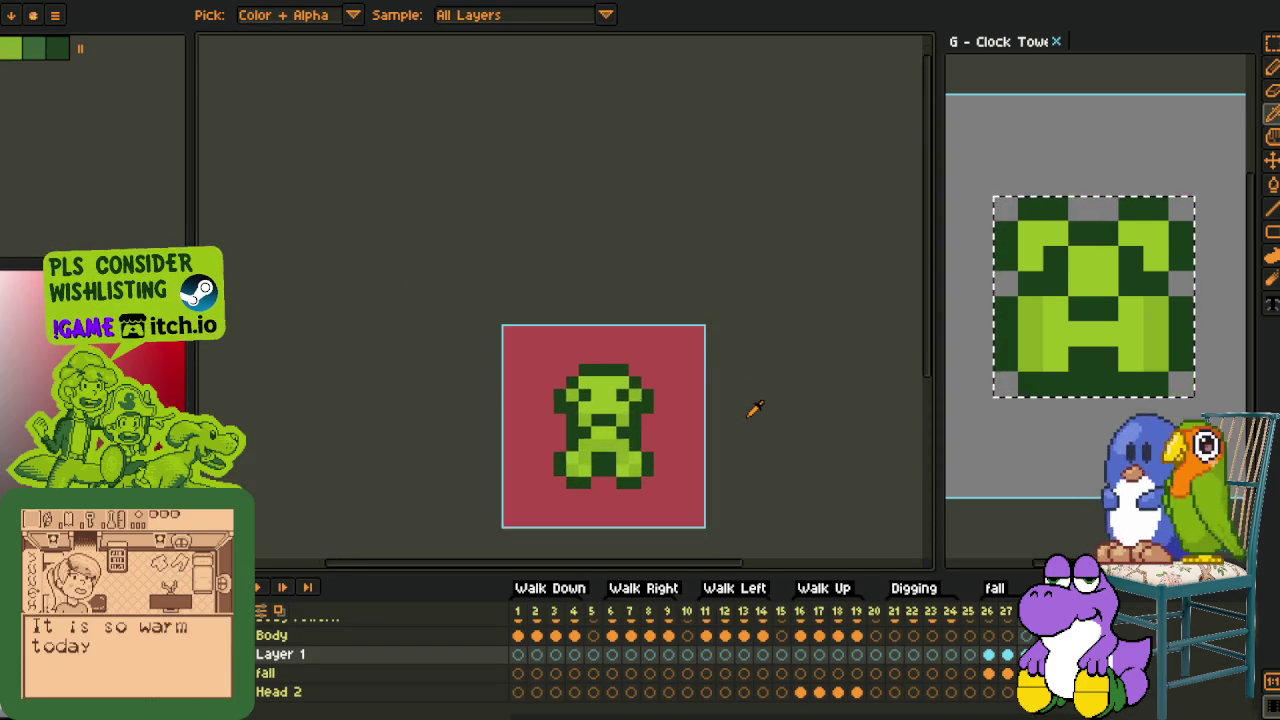
pyautogui.scroll(1, 751, 409)
pyautogui.press('Tab')
pyautogui.scroll(2, 497, 360)
# Paint the standing frame's left and right arm columns bright green
pyautogui.click(494, 364)
pyautogui.press('b')
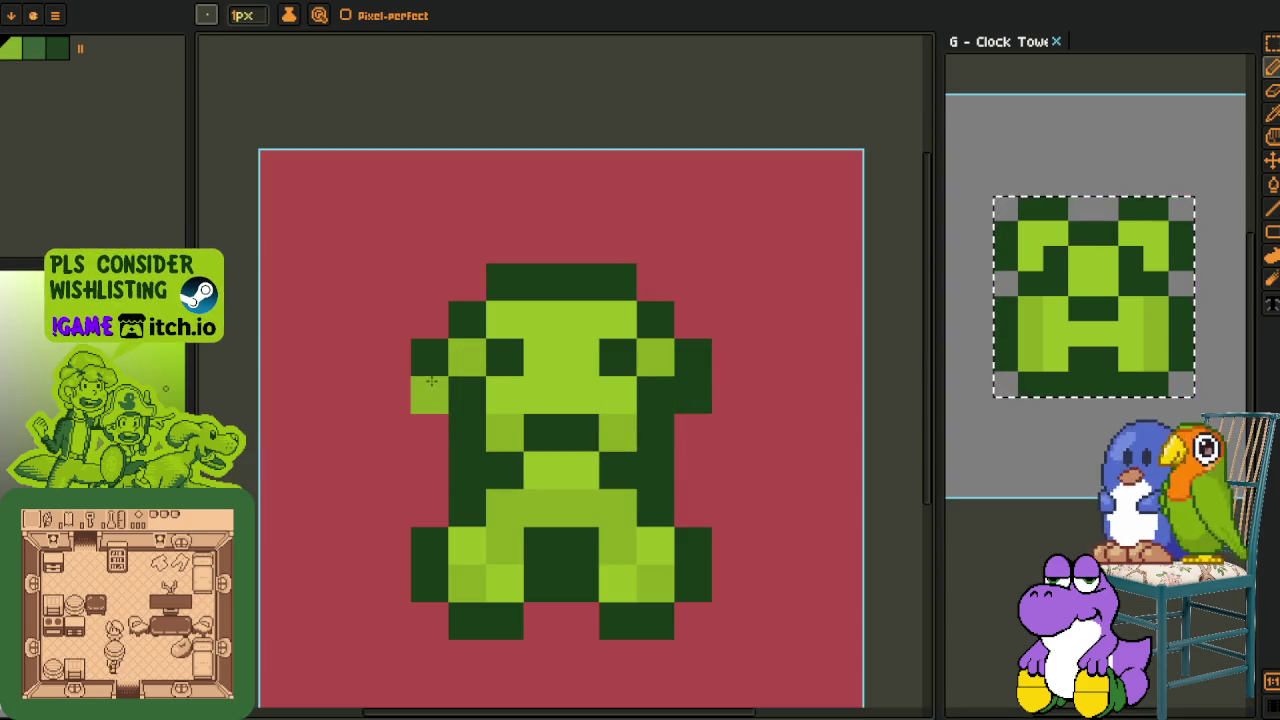
pyautogui.moveTo(430, 390); pyautogui.dragTo(430, 432)
pyautogui.click(647, 405)
pyautogui.hotkey('ctrl', 'z')
pyautogui.moveTo(686, 394)
pyautogui.mouseDown()
pyautogui.moveTo(689, 429)
pyautogui.moveTo(723, 391)
pyautogui.mouseUp()
# Outline the standing frame's arms with dark green pixels, then go to the dotted-cross frame
pyautogui.keyDown('alt'); pyautogui.click(694, 458); pyautogui.keyUp('alt')
pyautogui.click(721, 454)
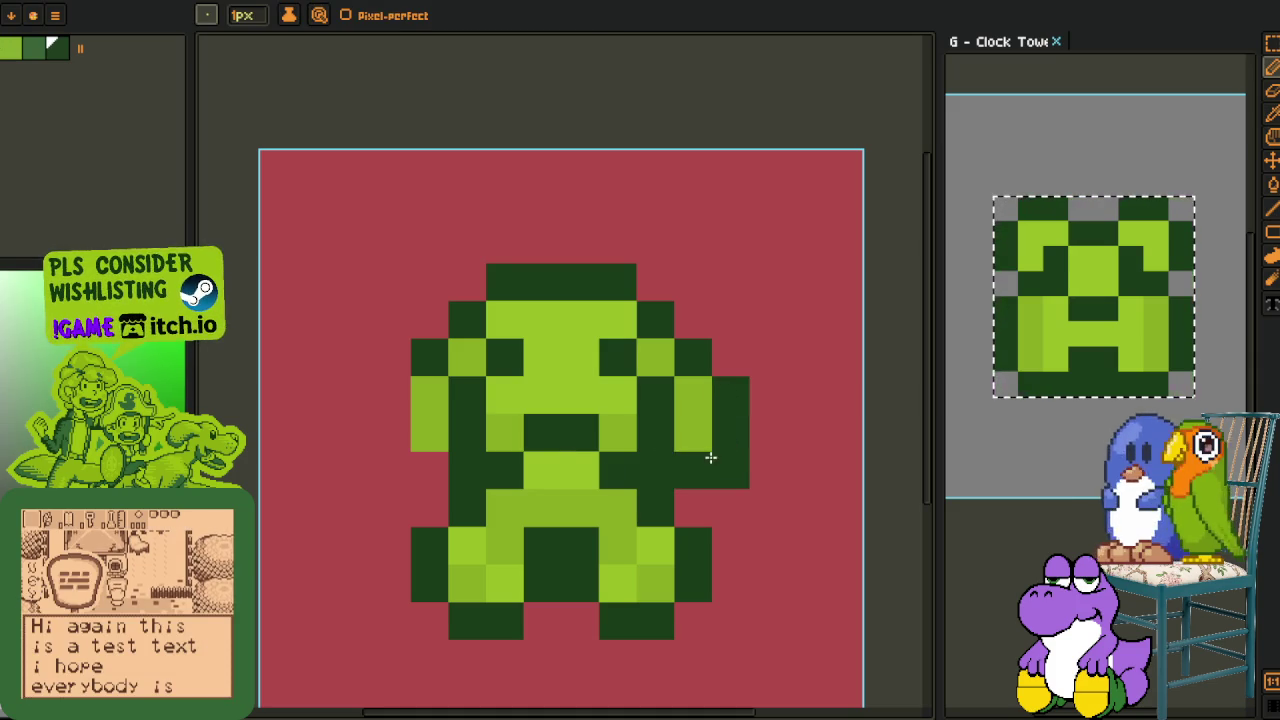
pyautogui.moveTo(423, 480); pyautogui.dragTo(393, 442)
pyautogui.click(395, 398)
pyautogui.press('i')
pyautogui.scroll(-5, 537, 414)
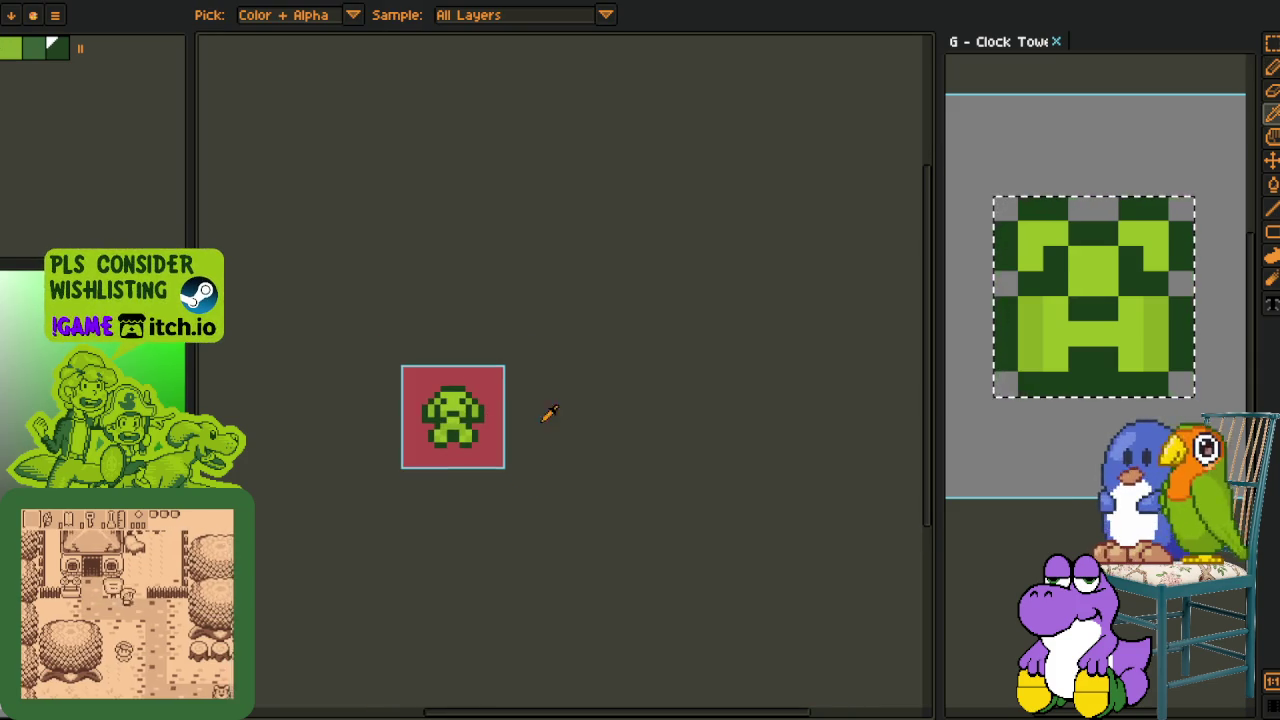
pyautogui.press('Tab')
pyautogui.press('Delete')
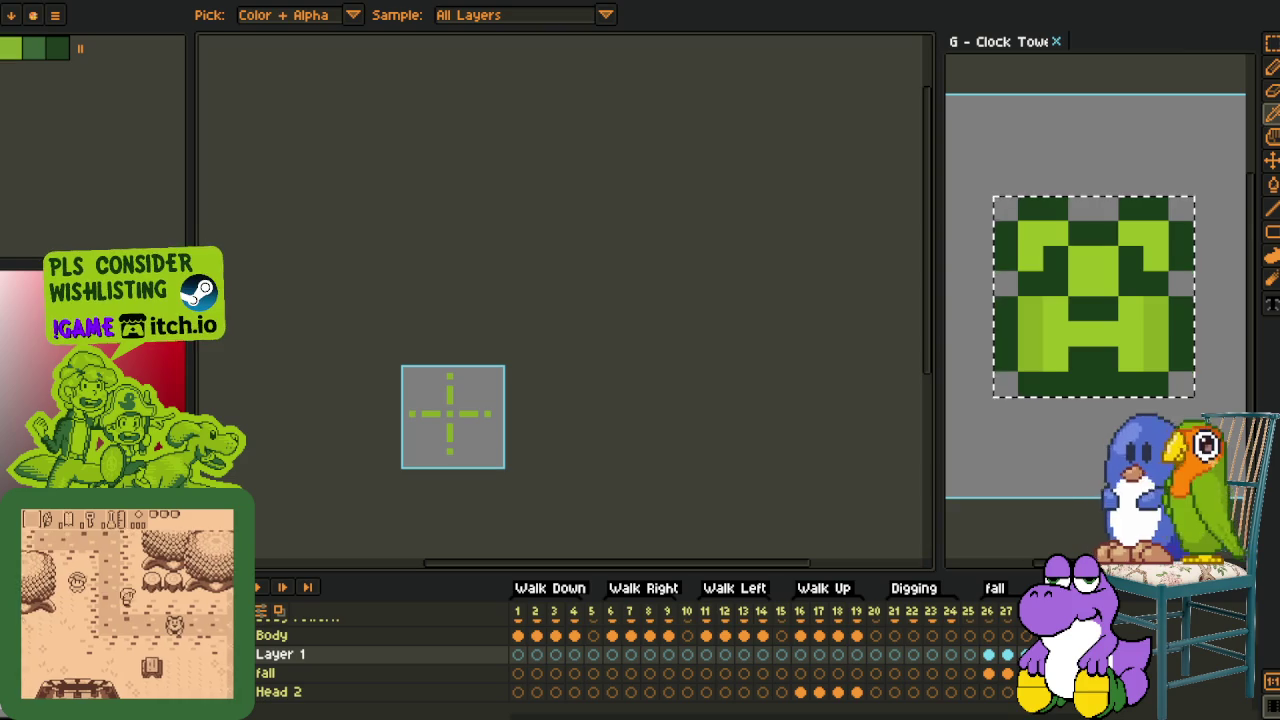
# Return to the puppy frame and replace the #FF0000 red background with transparency
pyautogui.hotkey('ctrl', 'z')
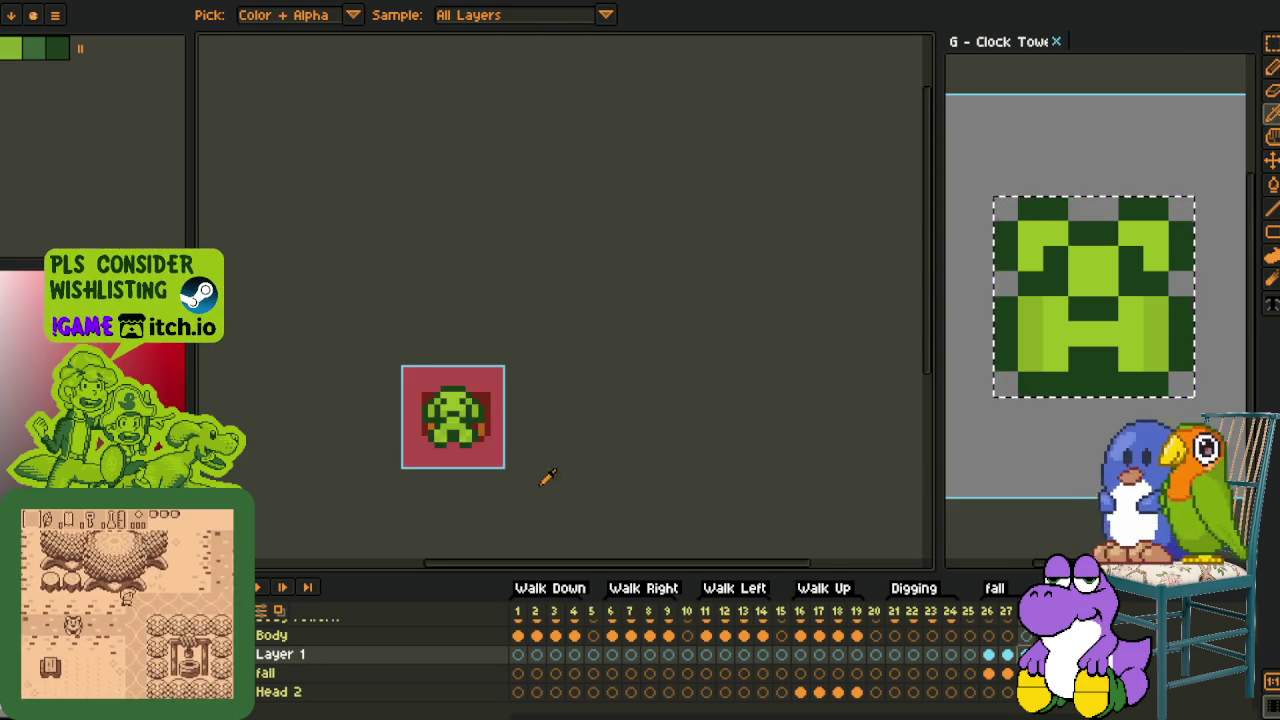
pyautogui.scroll(1, 551, 491)
pyautogui.hotkey('shift', 'r')
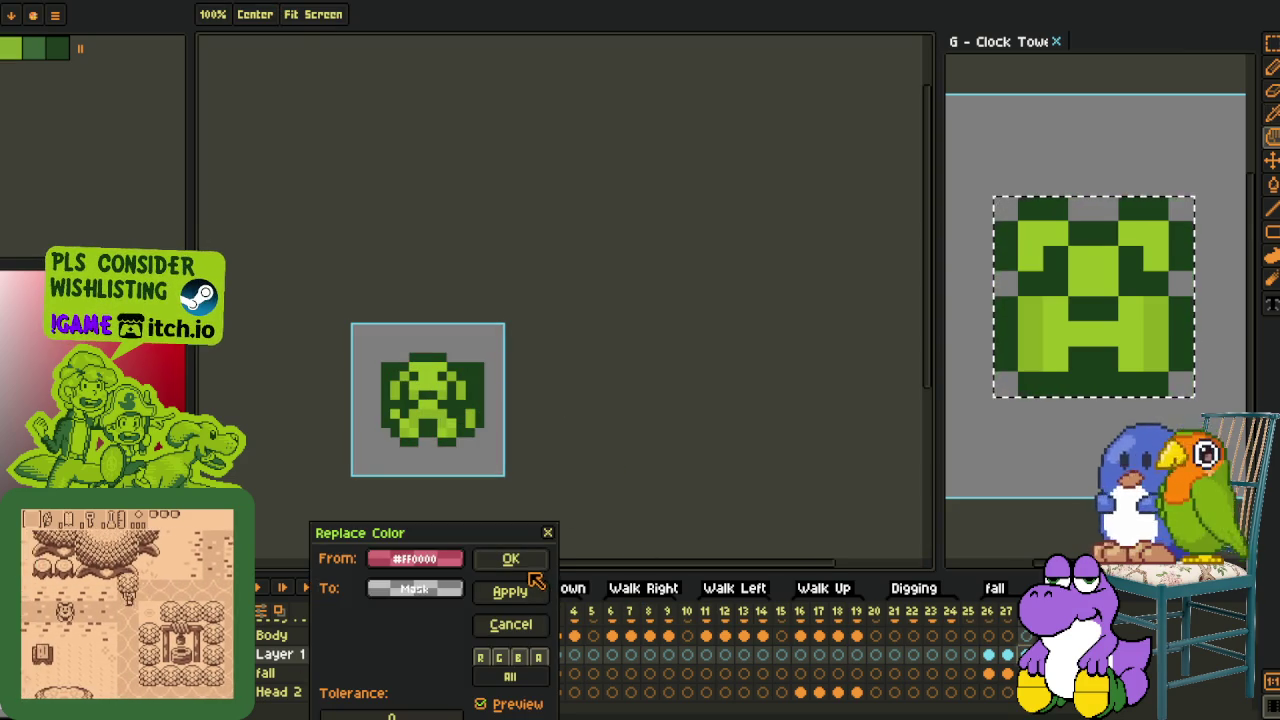
pyautogui.press('Return')
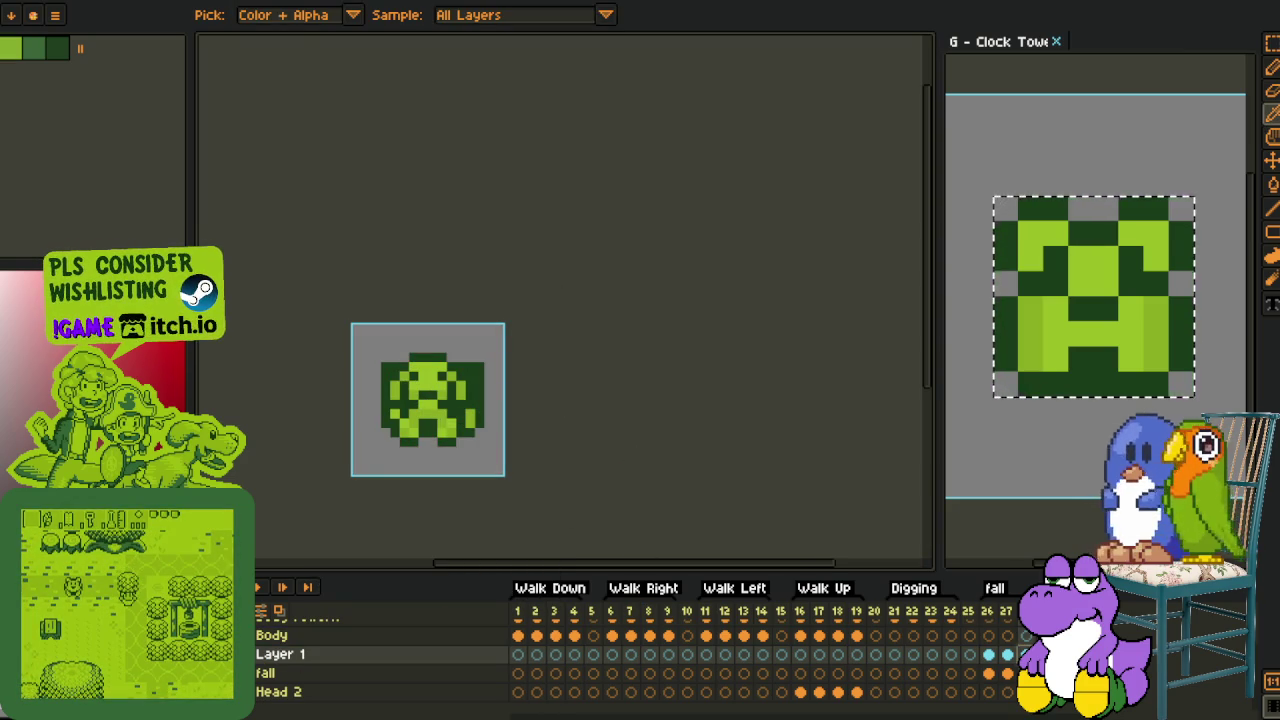
# Select the layers and briefly play the animation to preview the frames
pyautogui.click(265, 673)
pyautogui.click(280, 654)
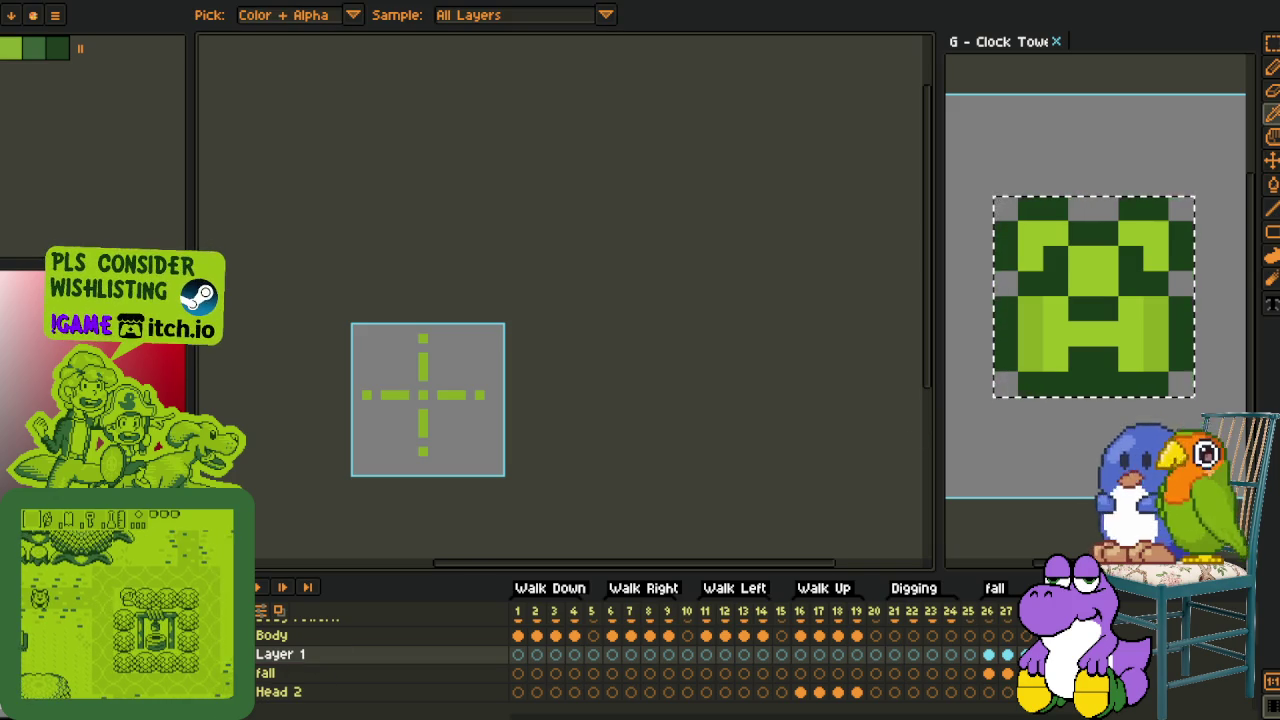
pyautogui.click(257, 587)
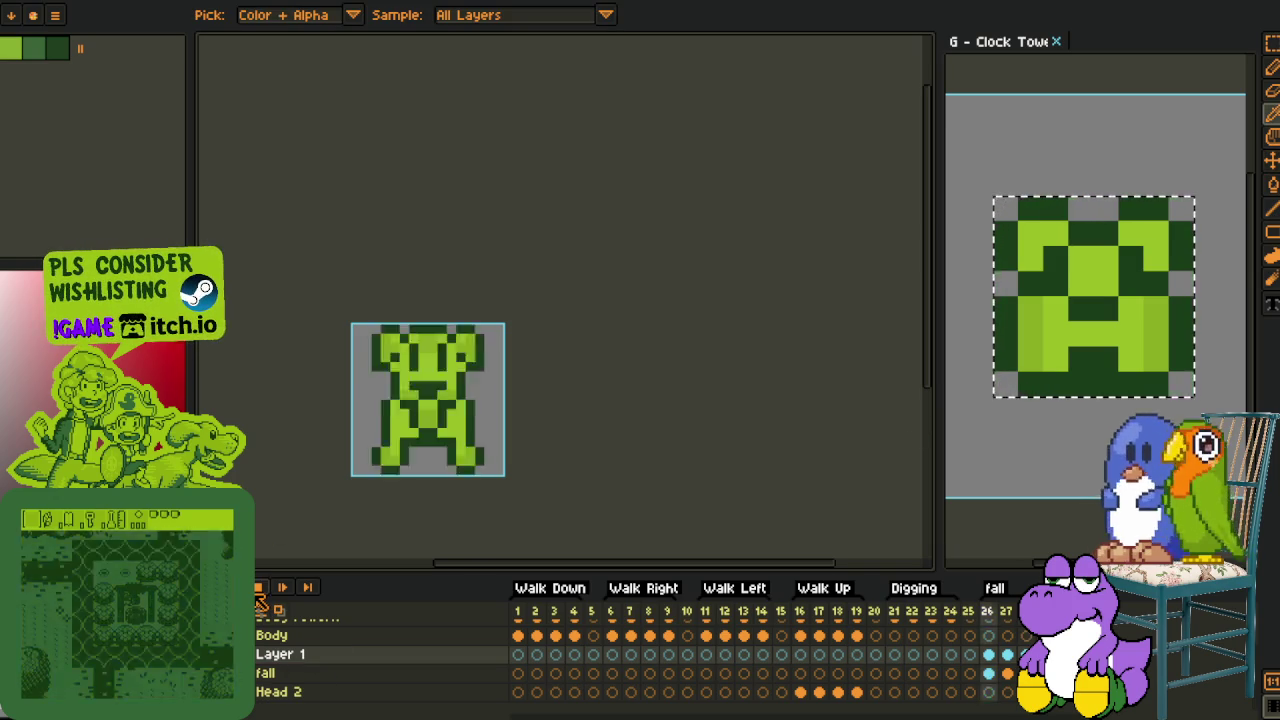
pyautogui.click(257, 587)
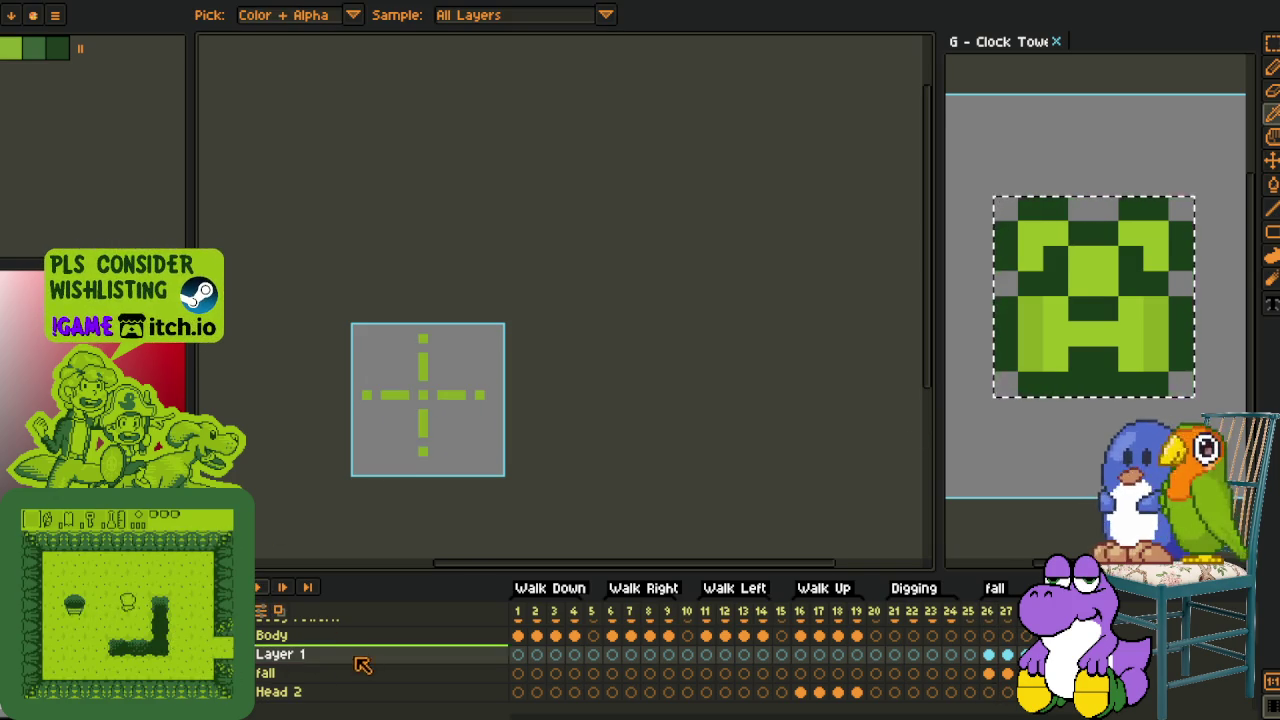
# Delete the old fall layer and rename Layer 1 to 'fall'
pyautogui.rightClick(362, 662)
pyautogui.click(365, 634)
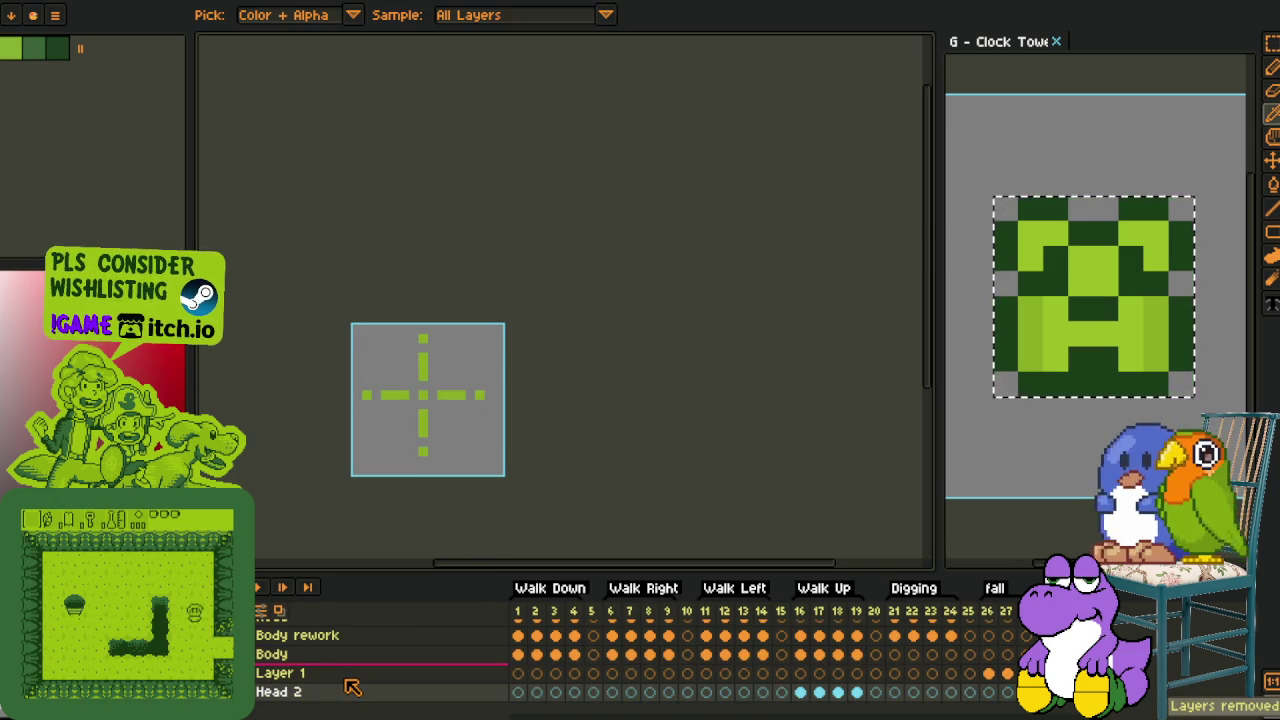
pyautogui.doubleClick(348, 676)
pyautogui.write('fall')
pyautogui.press('Return')
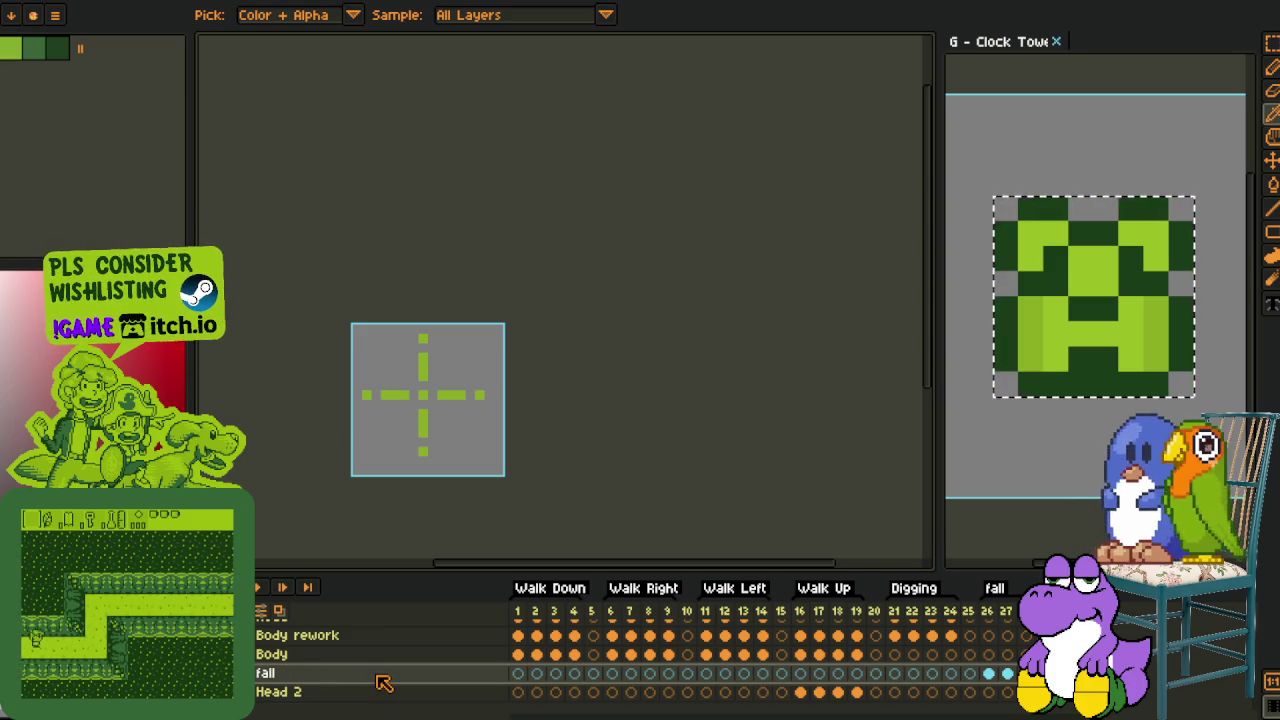
# Close the Clock Tower preview and recentre the puppy sprite in view
pyautogui.click(1056, 41)
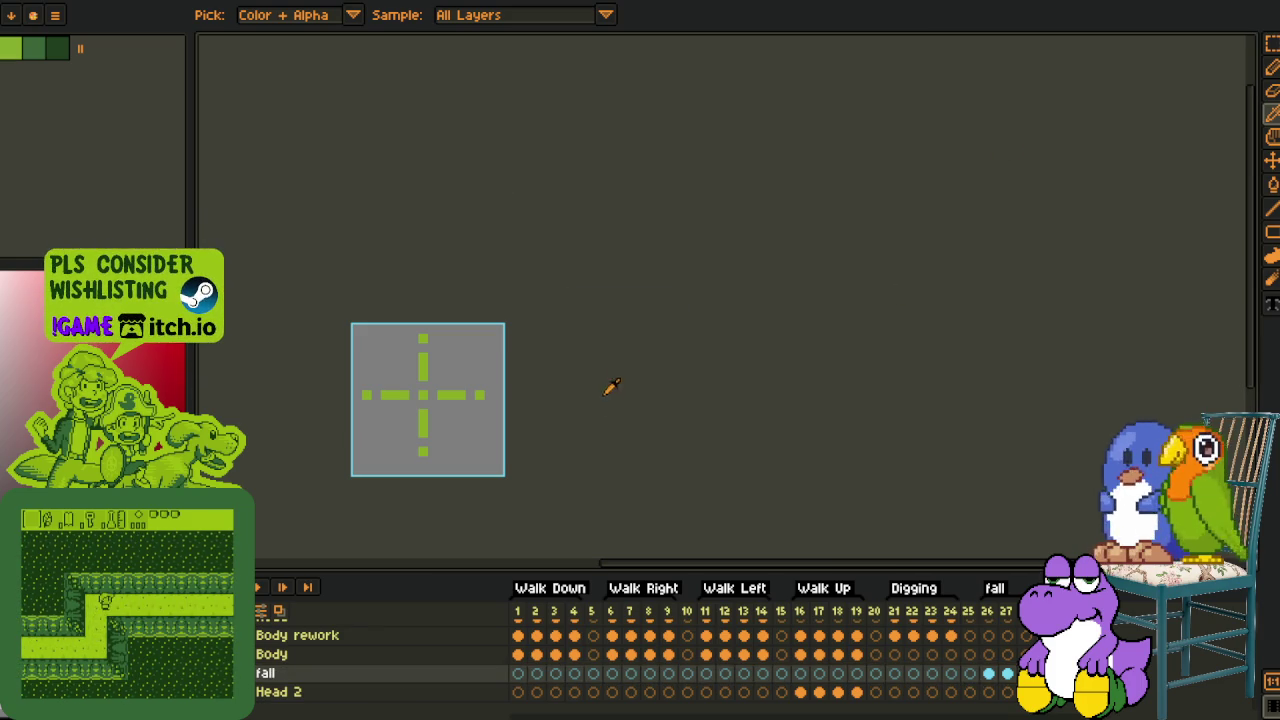
pyautogui.scroll(-2, 510, 290)
pyautogui.press('m')
pyautogui.moveTo(592, 421)
pyautogui.mouseDown()
pyautogui.moveTo(734, 423)
pyautogui.moveTo(789, 440)
pyautogui.mouseUp()
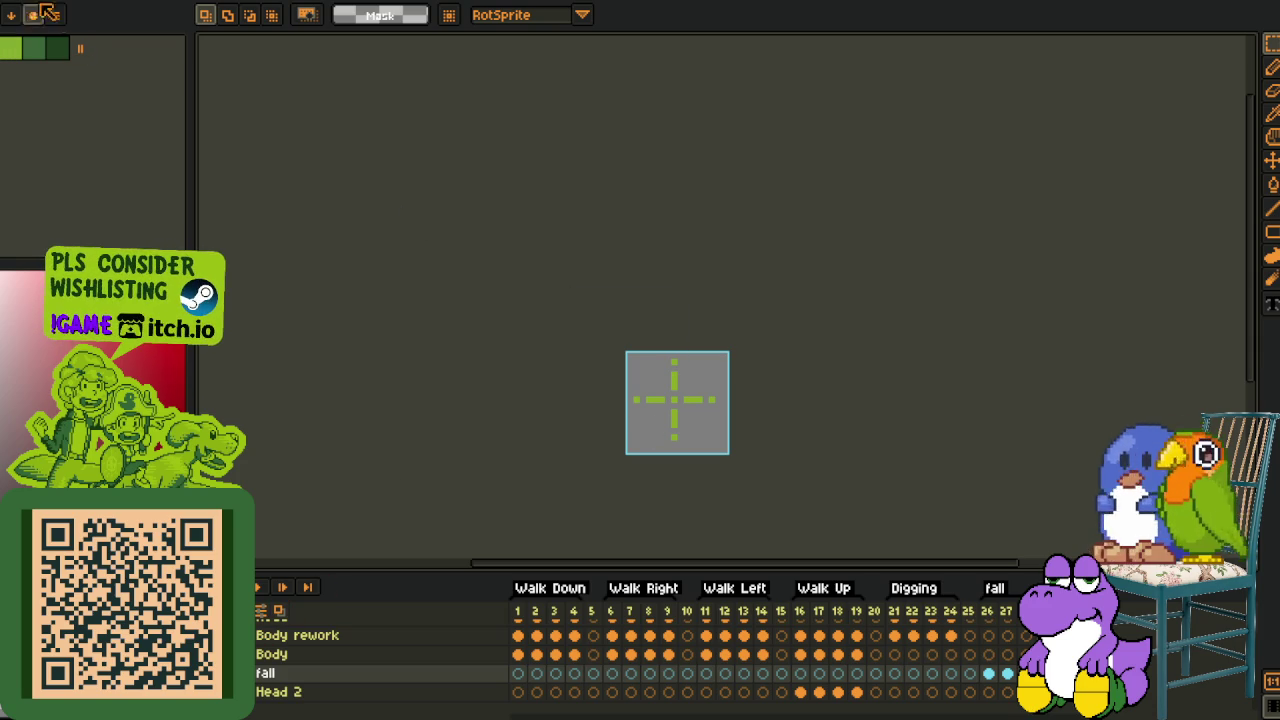
pyautogui.hotkey('alt', 'f')
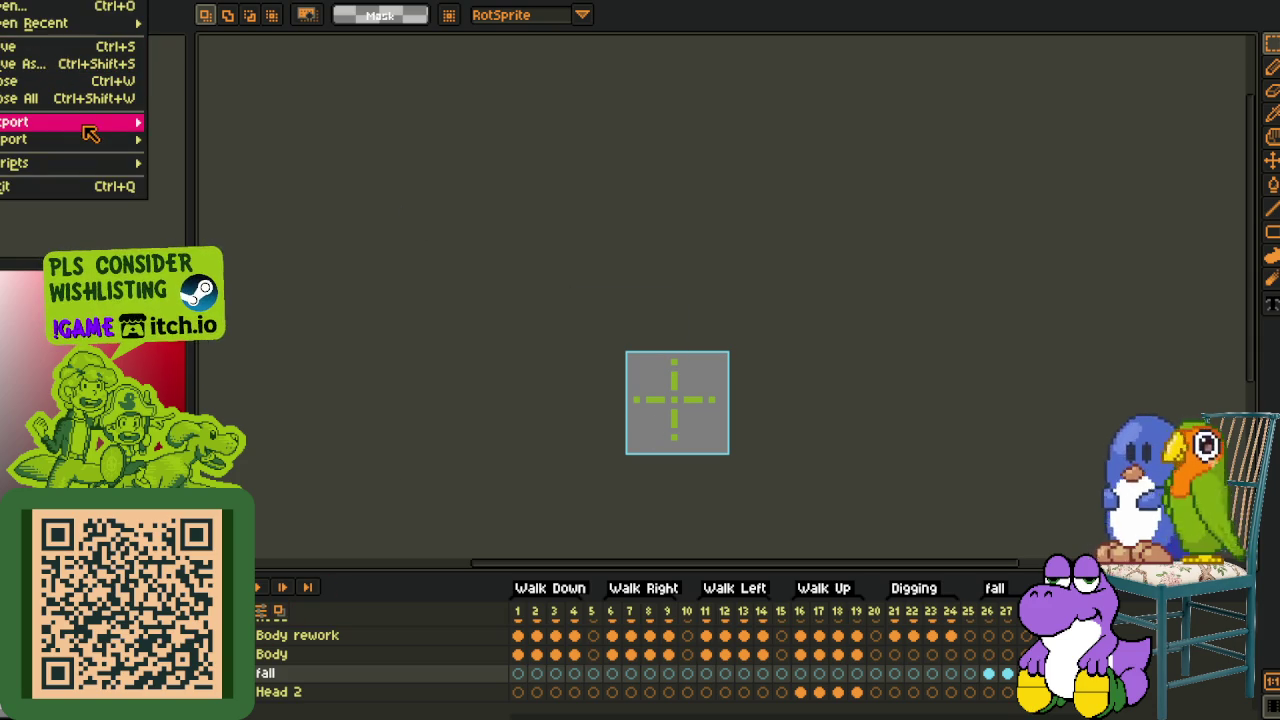
pyautogui.click(242, 127)
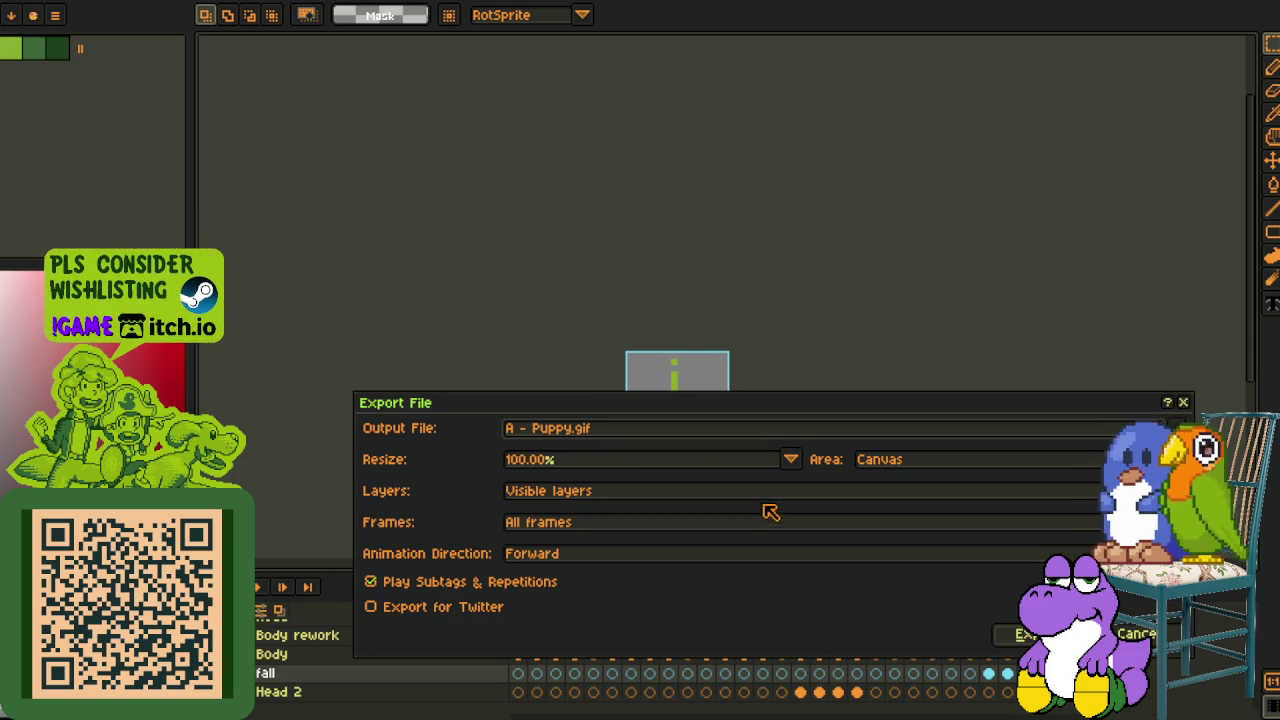
pyautogui.click(1136, 634)
pyautogui.hotkey('alt', 'f')
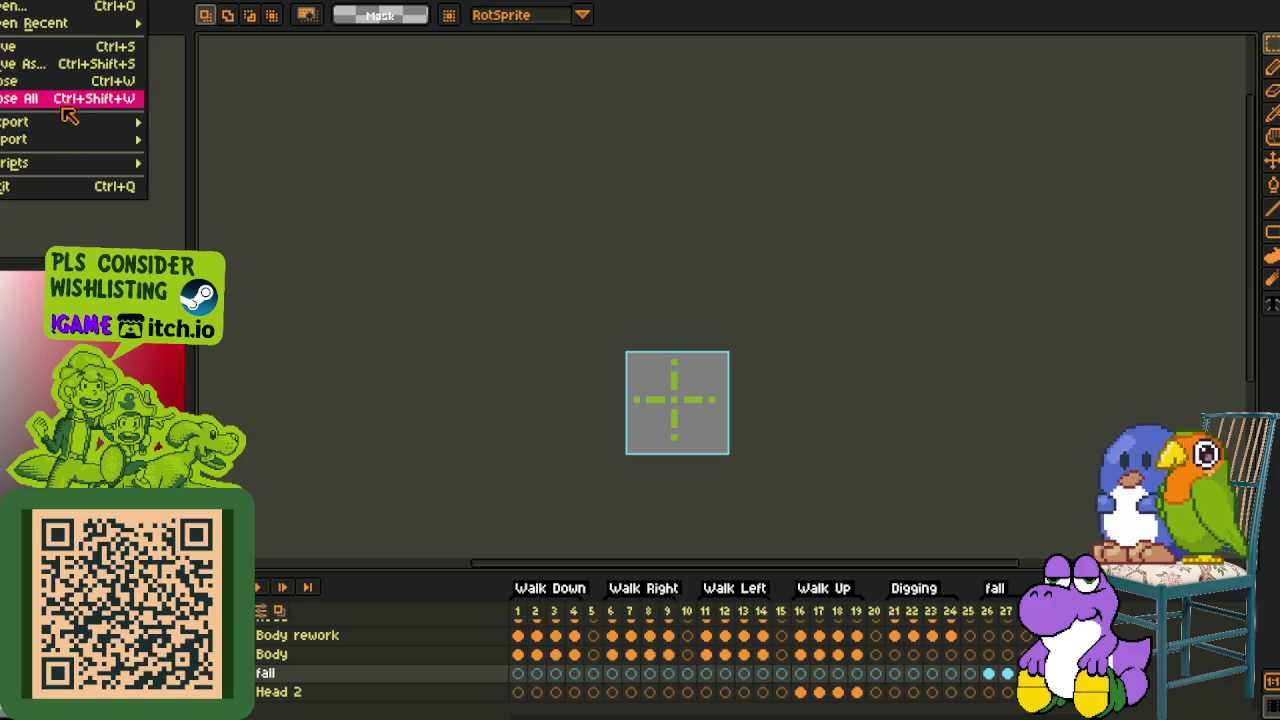
pyautogui.click(229, 137)
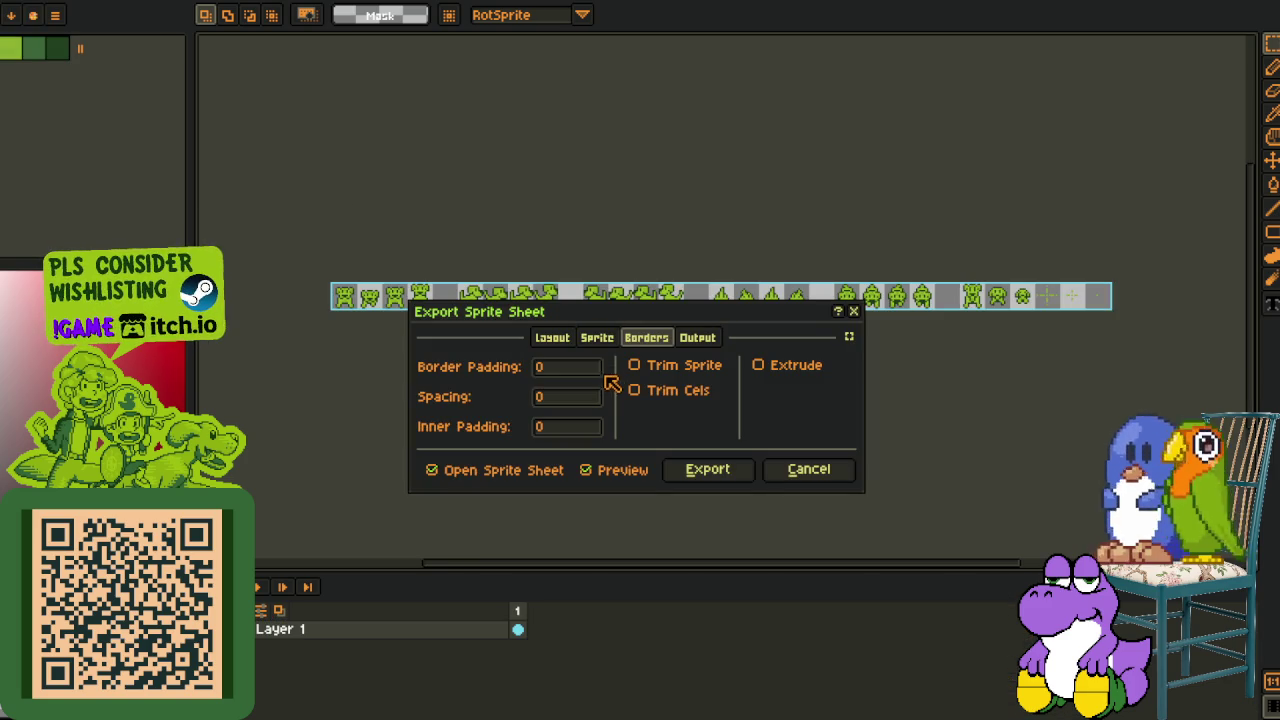
pyautogui.scroll(1, 525, 225)
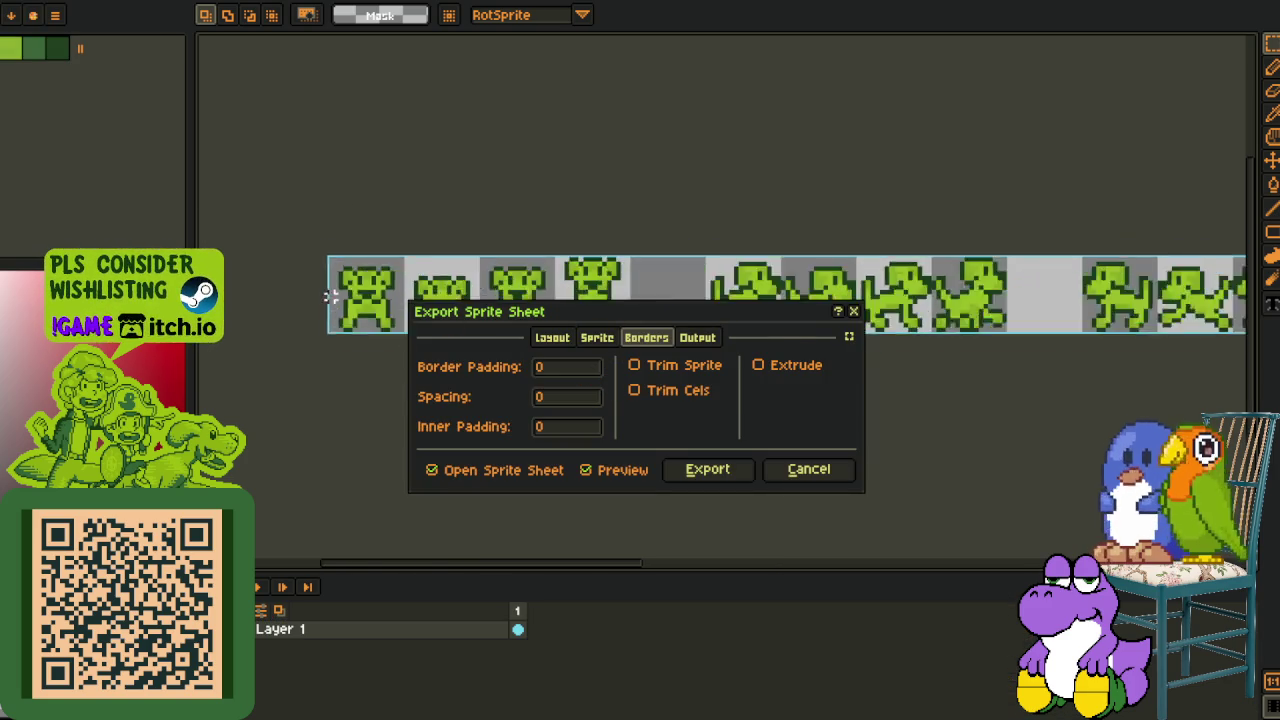
pyautogui.scroll(1, 525, 225)
pyautogui.scroll(2, 525, 225)
pyautogui.scroll(1, 525, 225)
pyautogui.scroll(1, 529, 214)
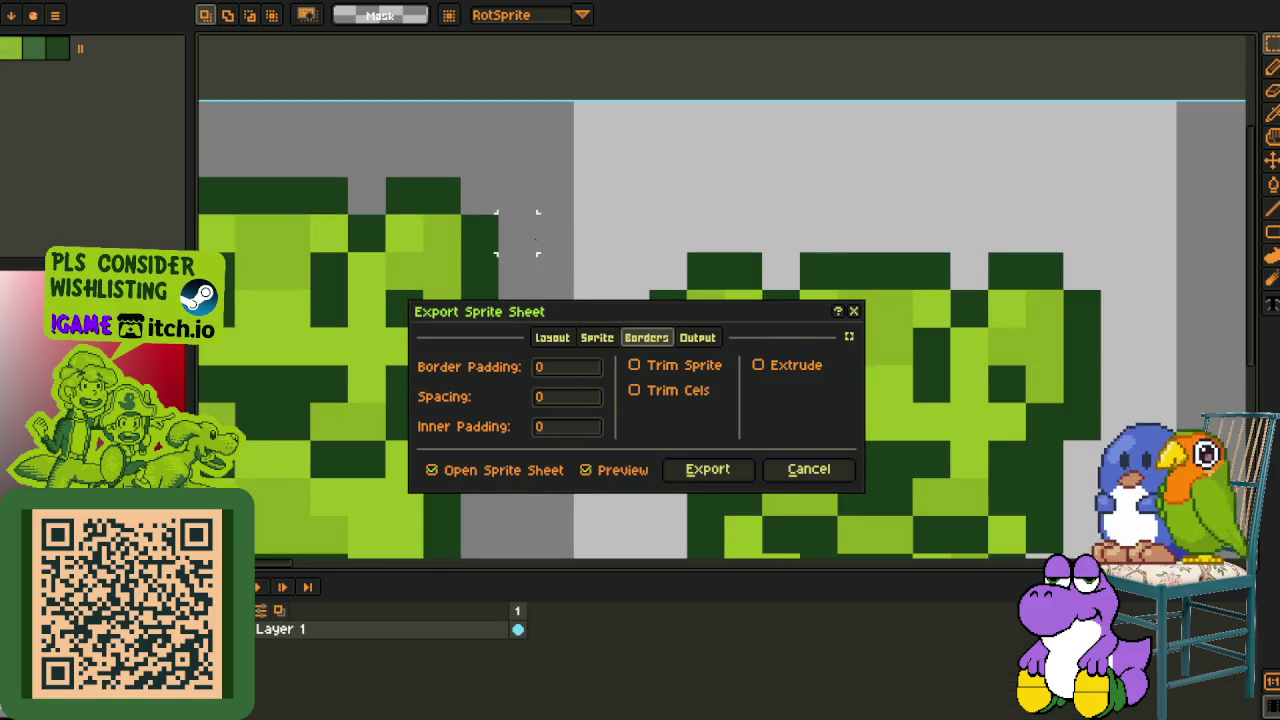
pyautogui.scroll(-3, 571, 214)
pyautogui.moveTo(874, 215)
pyautogui.mouseDown()
pyautogui.moveTo(664, 229)
pyautogui.moveTo(760, 210)
pyautogui.mouseUp()
pyautogui.scroll(-2, 760, 210)
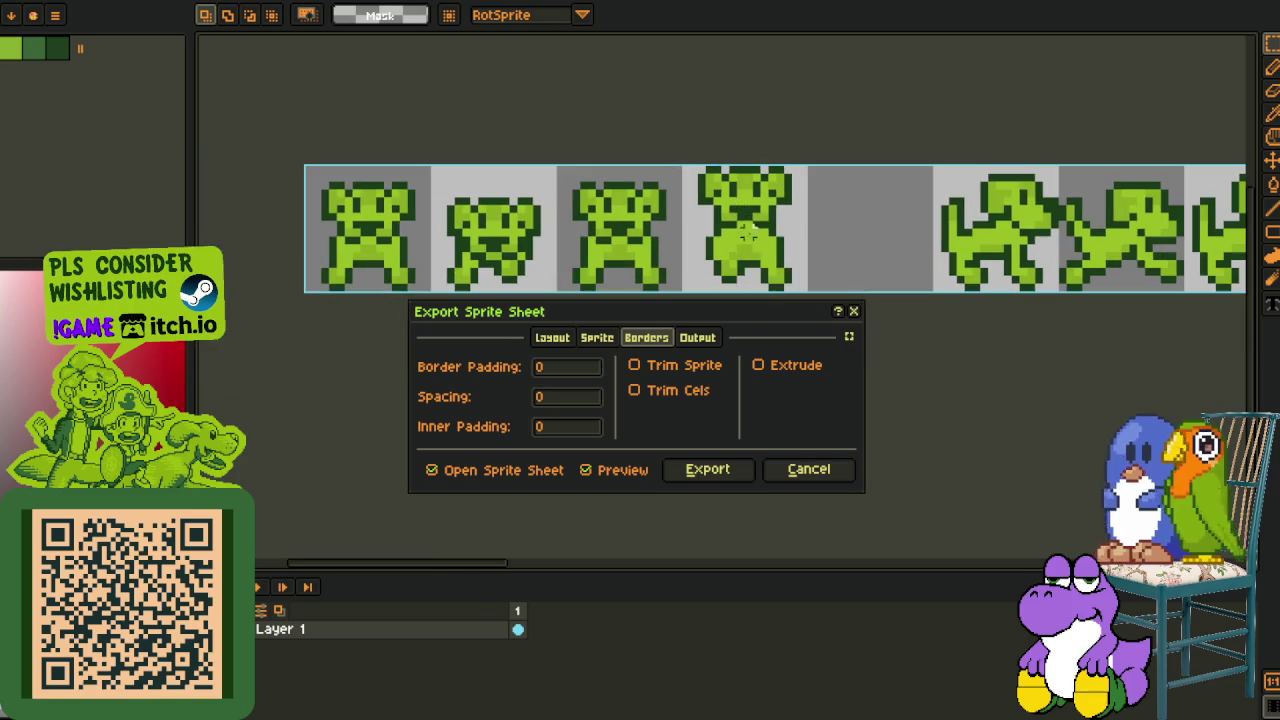
pyautogui.click(566, 342)
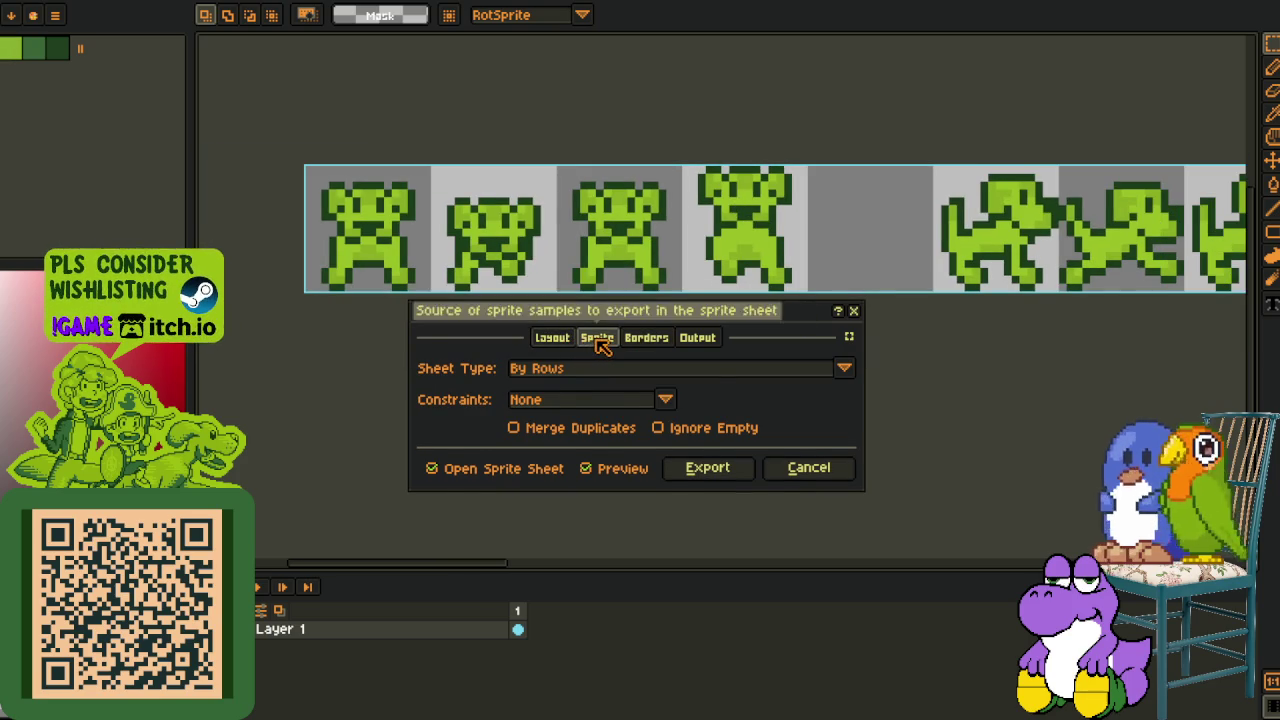
pyautogui.click(597, 340)
pyautogui.scroll(-3, 716, 240)
pyautogui.scroll(1, 716, 260)
pyautogui.moveTo(673, 268); pyautogui.dragTo(716, 268)
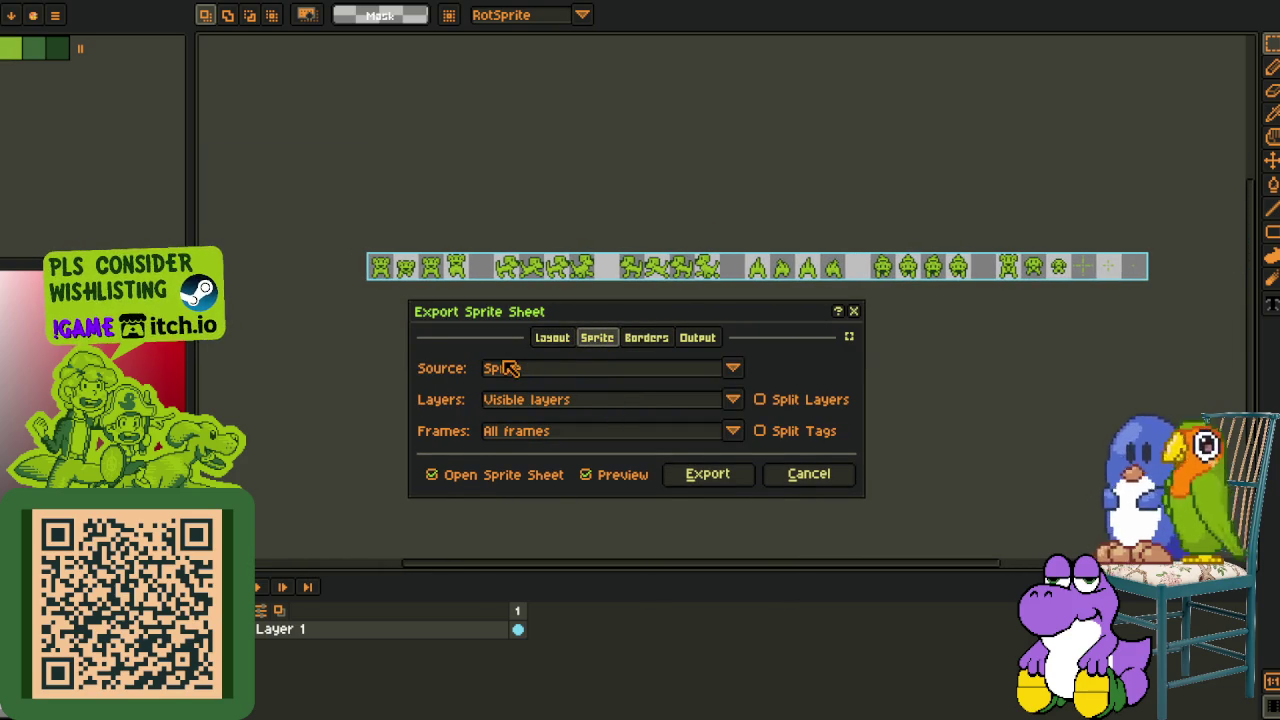
pyautogui.click(560, 338)
pyautogui.click(645, 338)
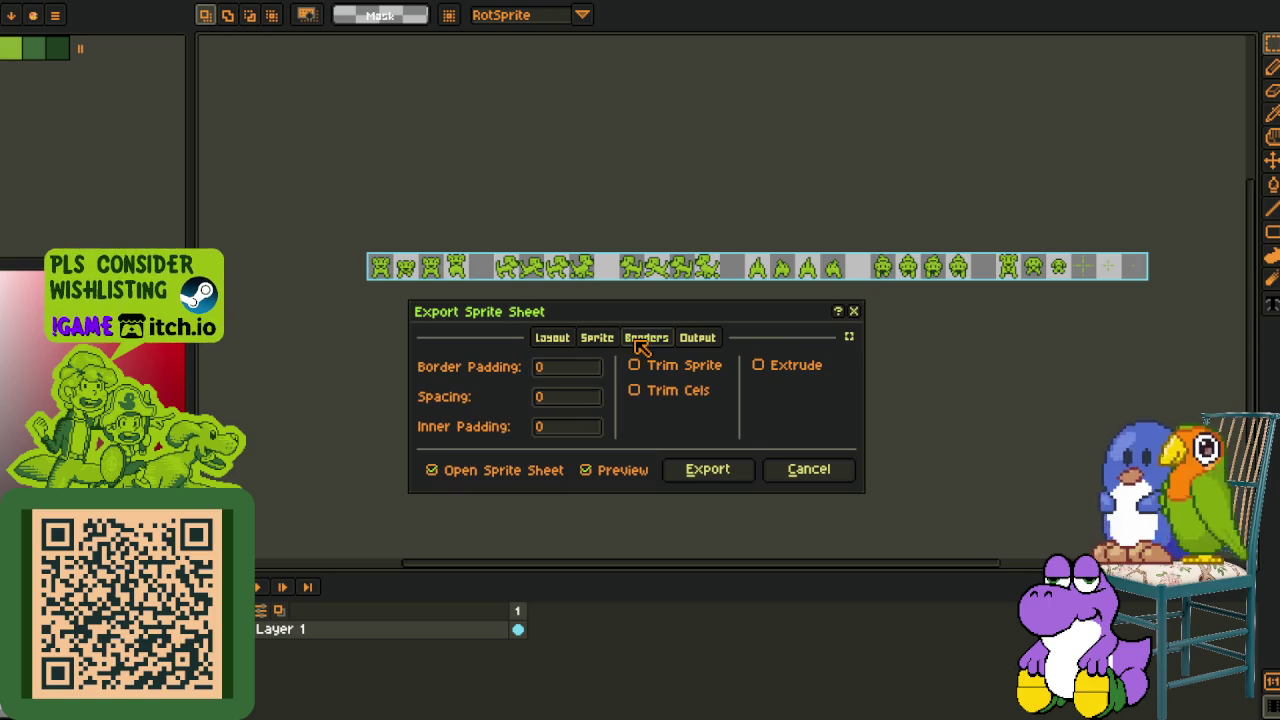
pyautogui.click(565, 371)
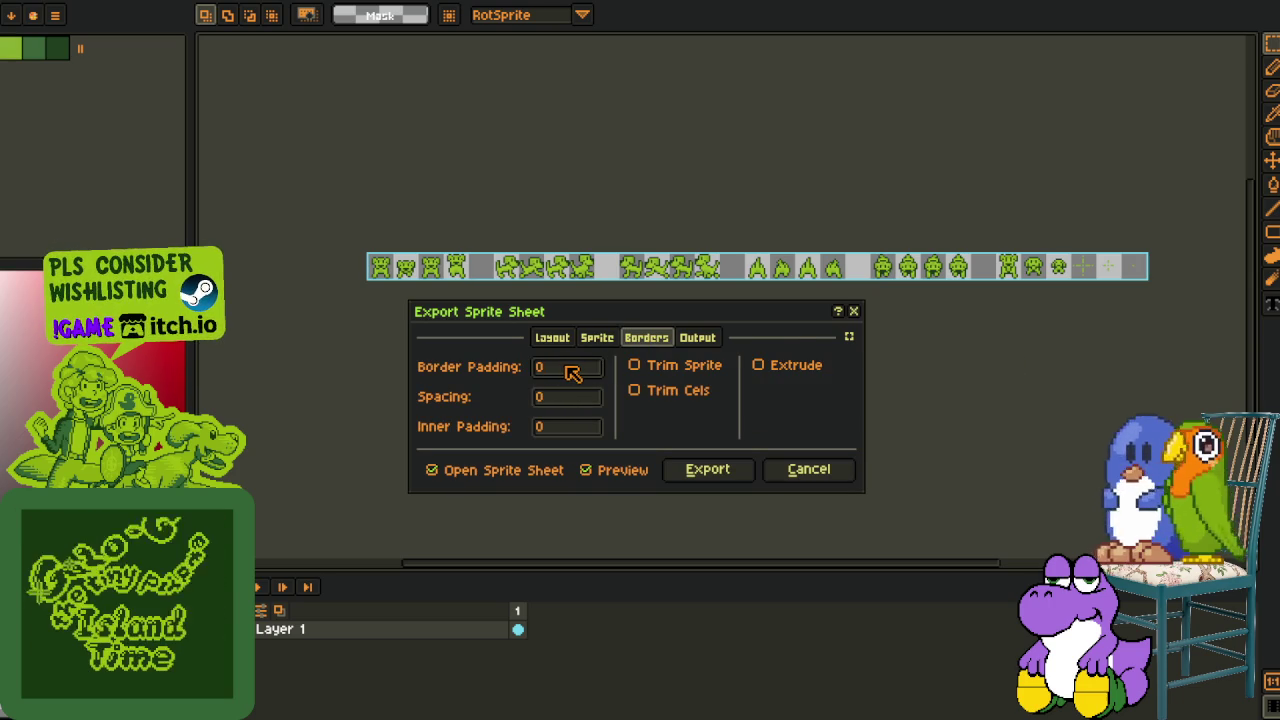
pyautogui.press('BackSpace')
pyautogui.write('1')
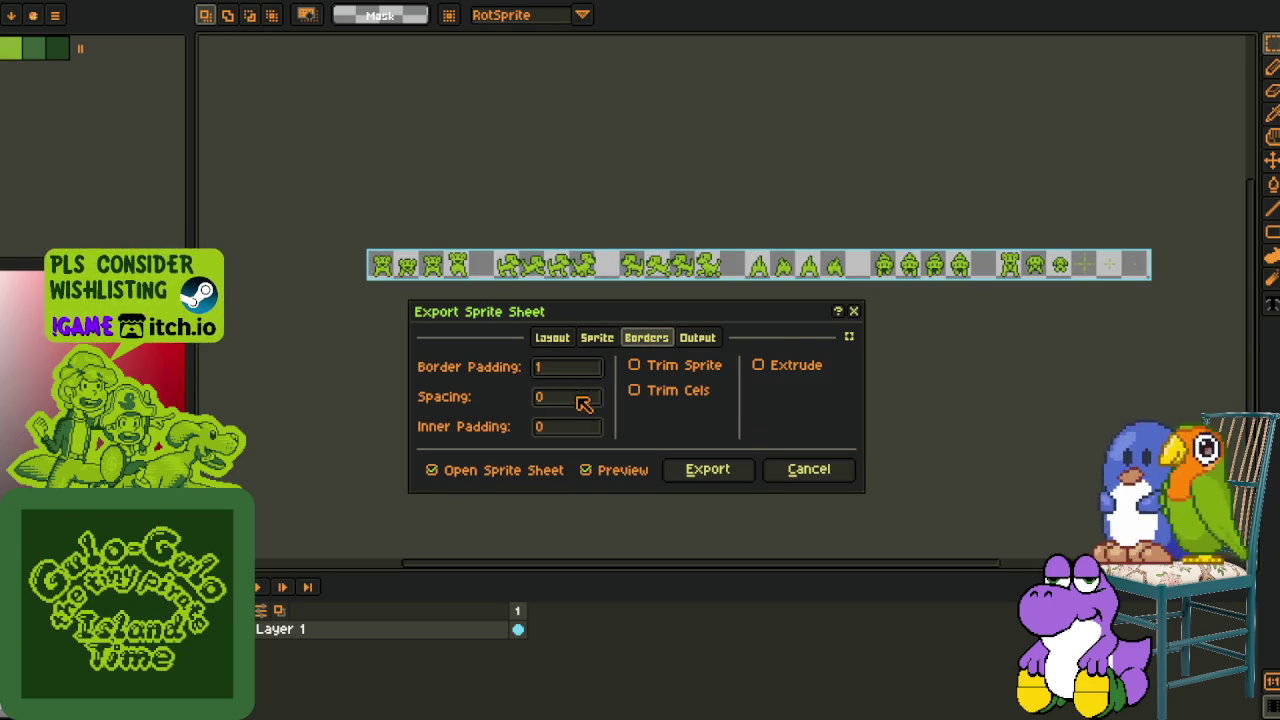
pyautogui.click(784, 469)
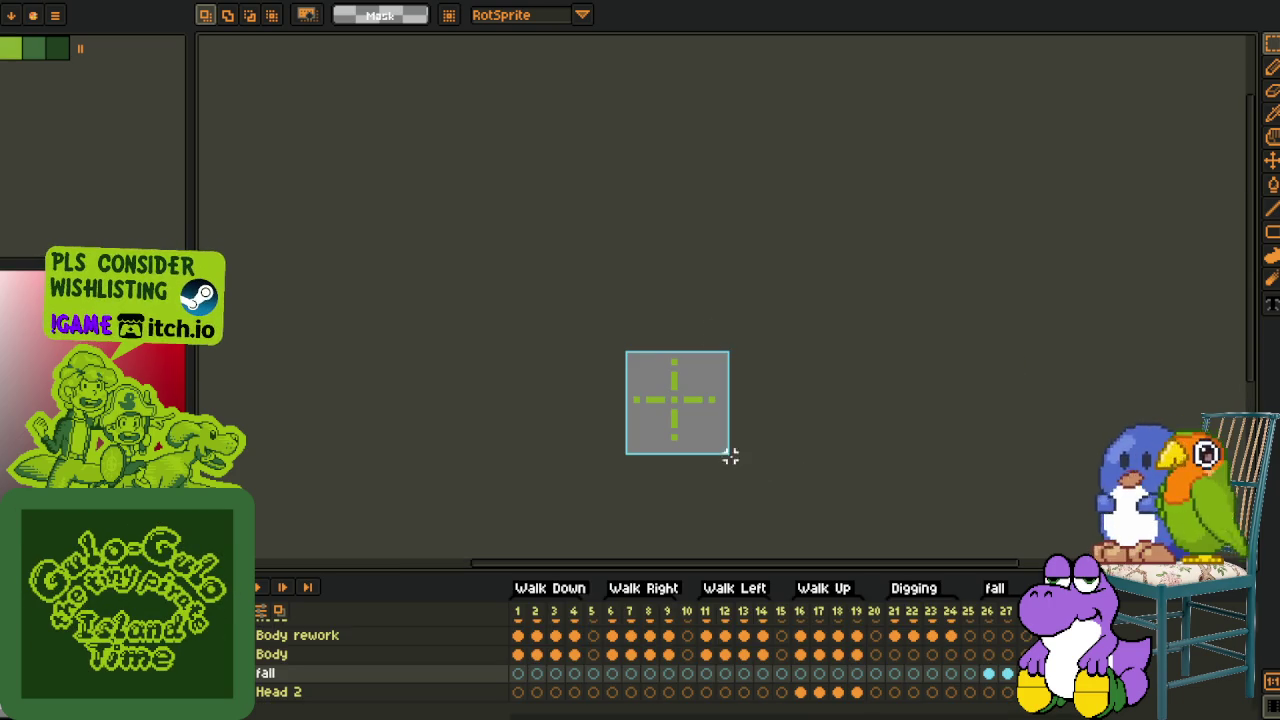
pyautogui.hotkey('alt', 'f')
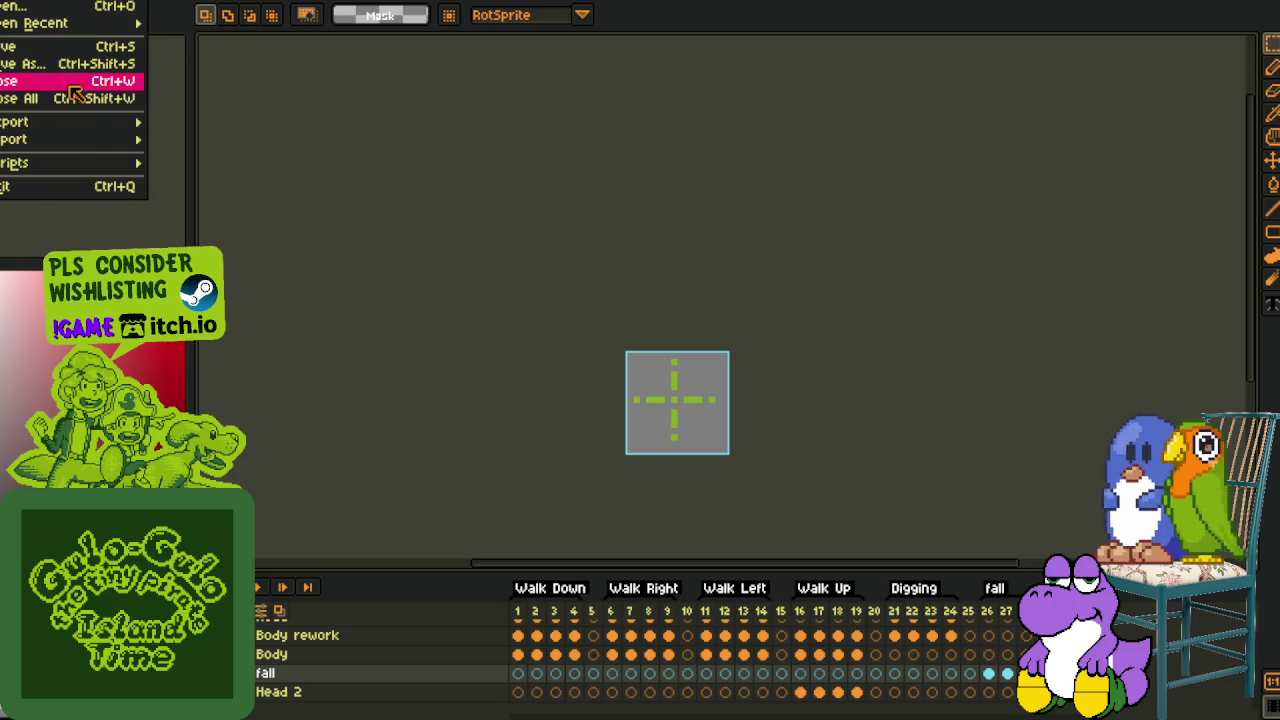
# Export the sprite sheet with Ignore Empty, spacing 1 and border padding 1, and open the result
pyautogui.click(250, 148)
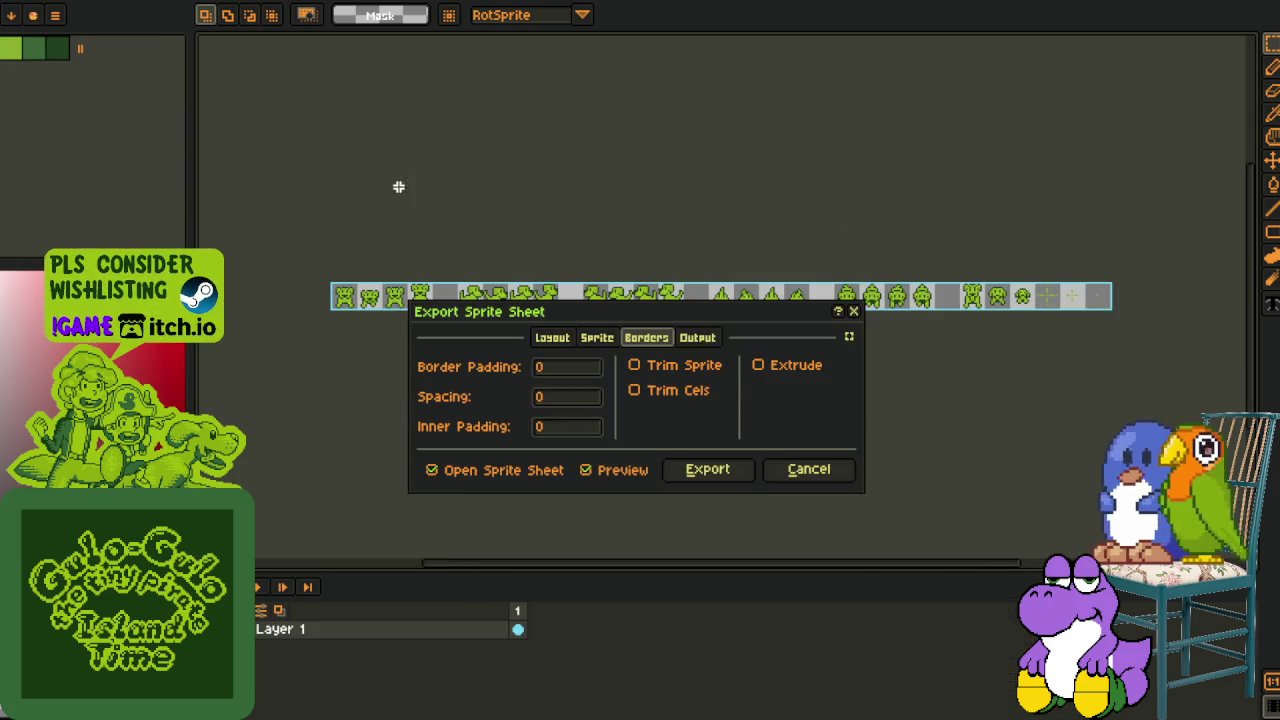
pyautogui.click(553, 338)
pyautogui.click(662, 428)
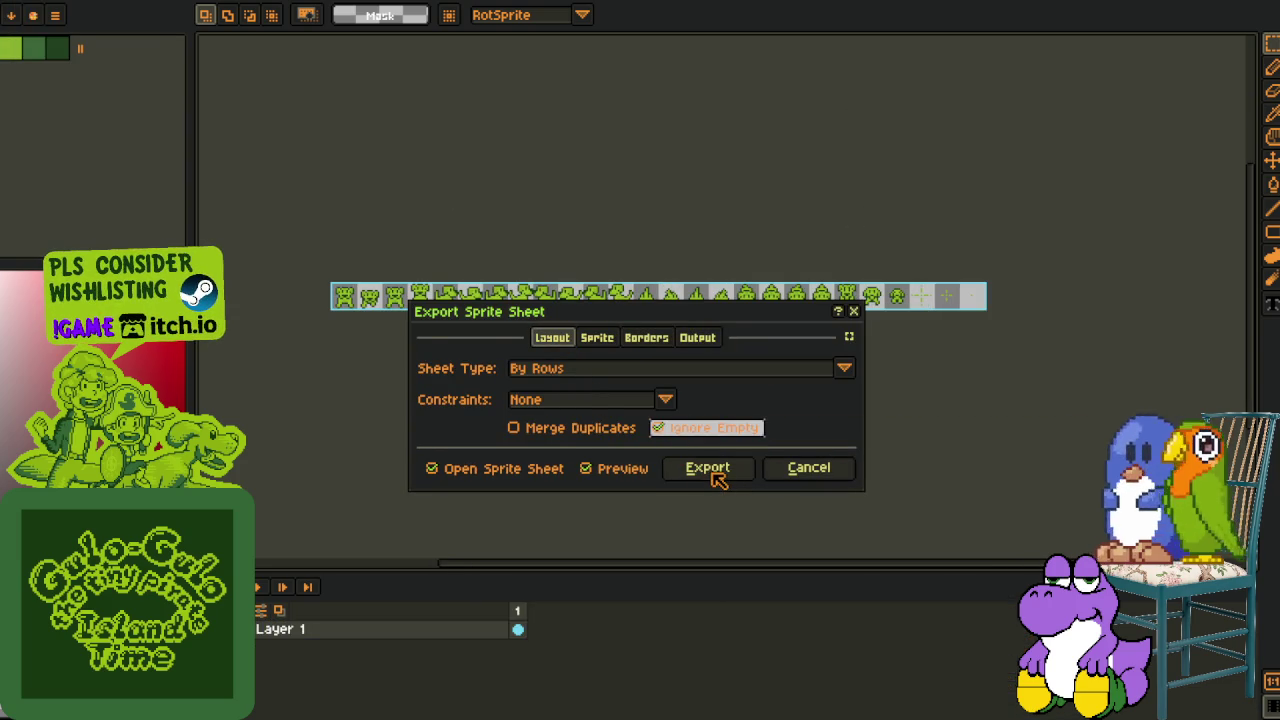
pyautogui.scroll(3, 440, 265)
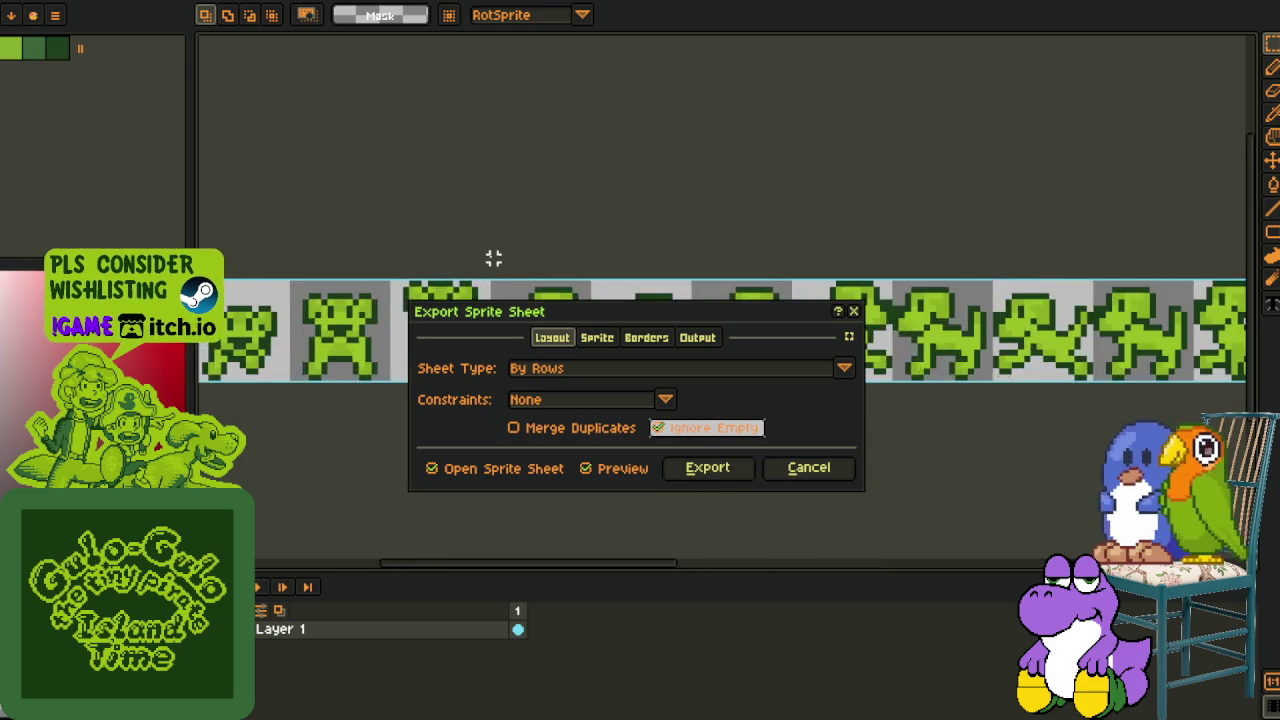
pyautogui.click(598, 338)
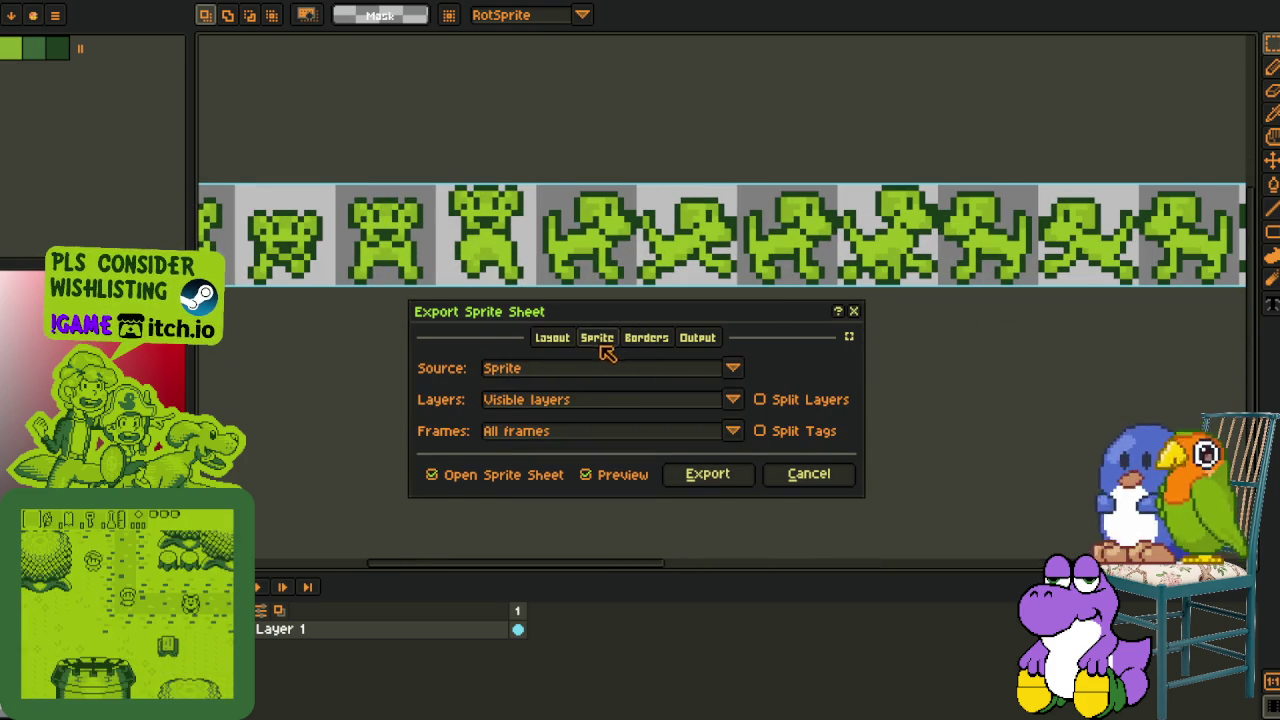
pyautogui.click(658, 340)
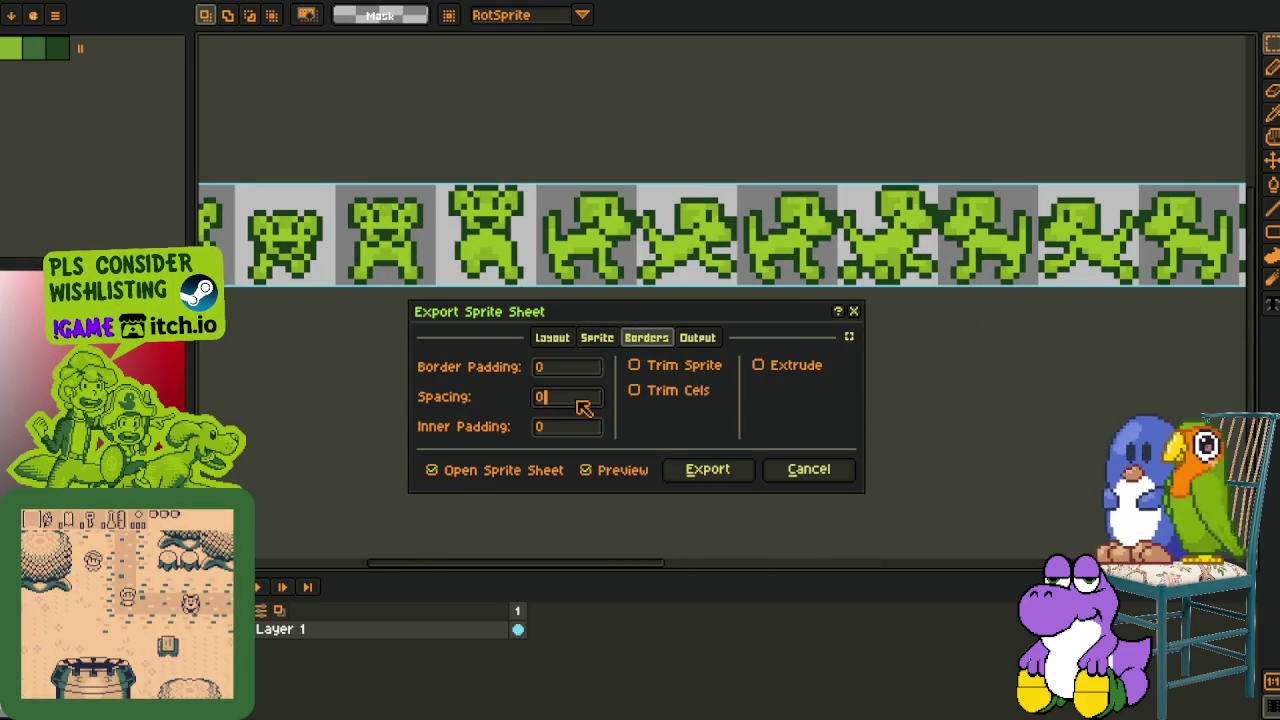
pyautogui.scroll(1, 589, 407)
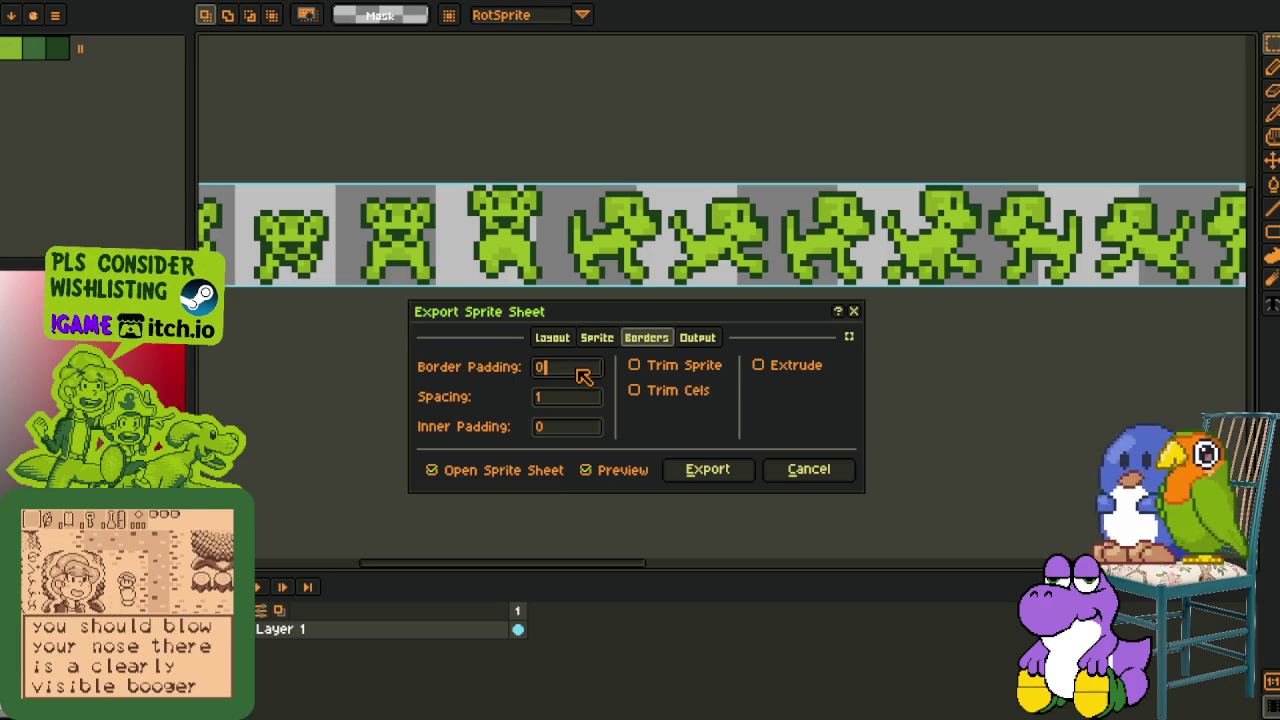
pyautogui.scroll(1, 584, 375)
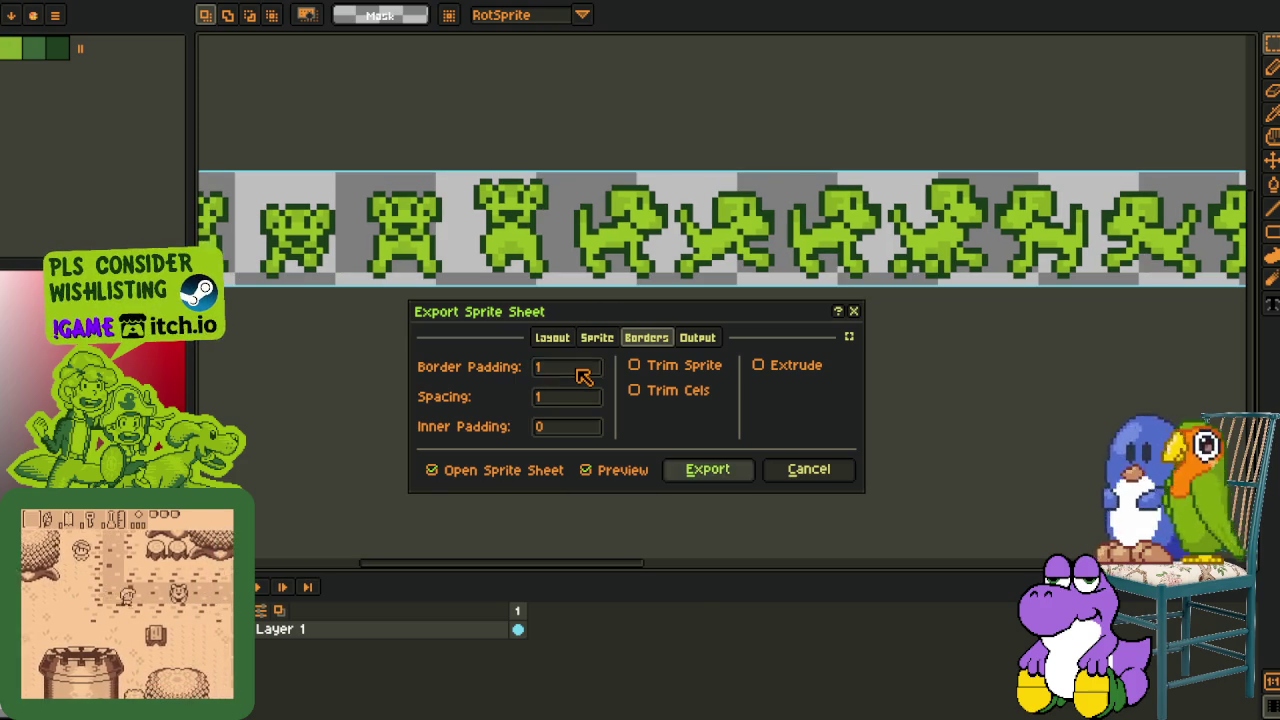
pyautogui.press('Return')
pyautogui.scroll(-1, 571, 334)
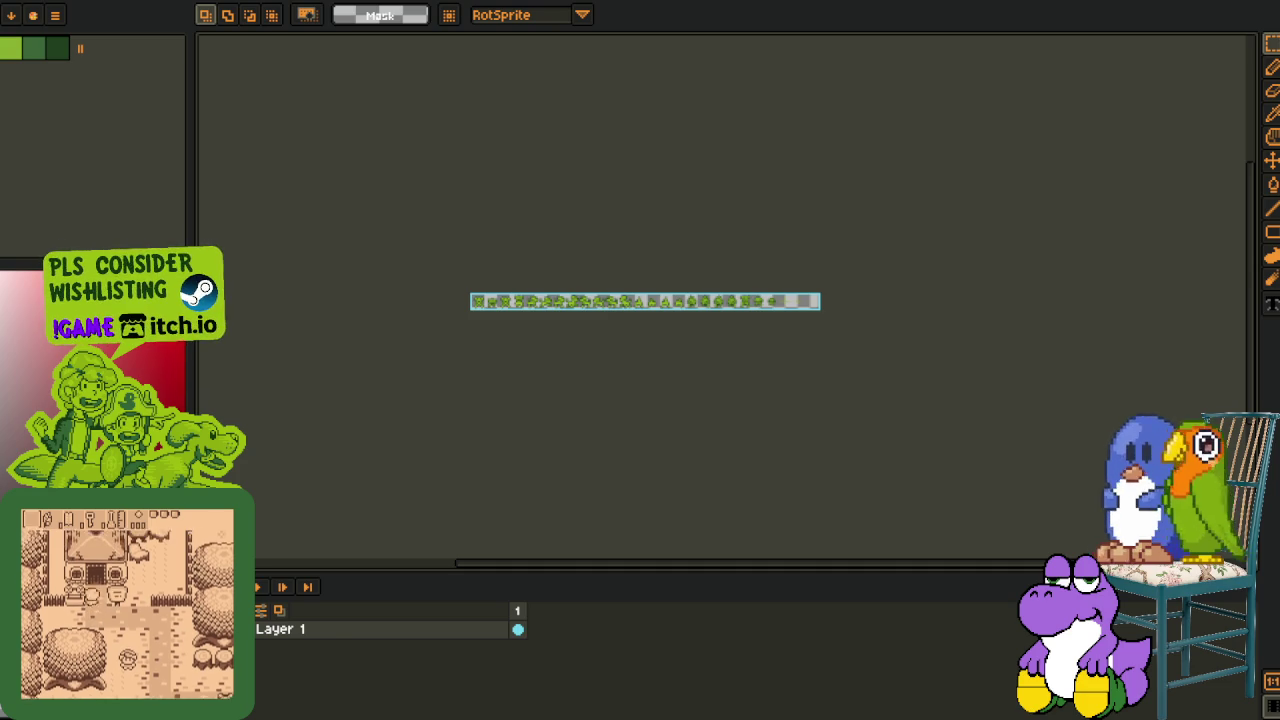
# Add a new layer on the exported sheet, then paste the puppy strip into the overlay document
pyautogui.rightClick(322, 629)
pyautogui.click(523, 617)
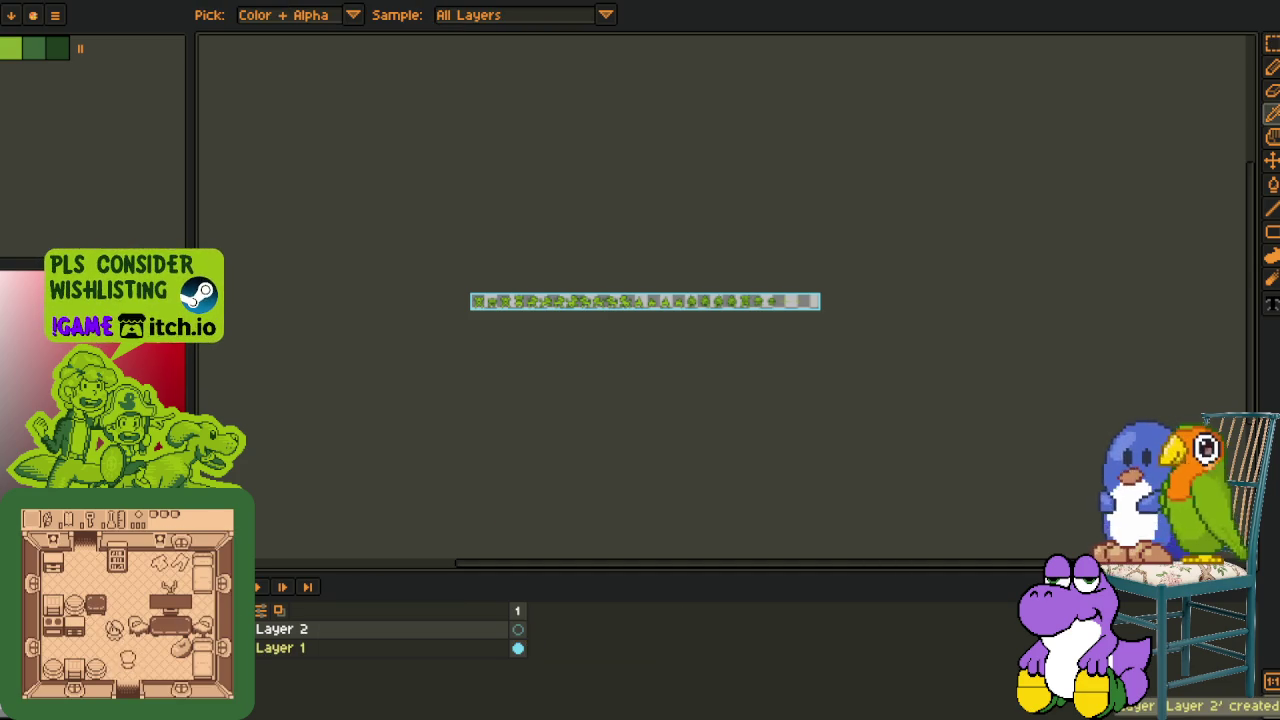
pyautogui.press('m')
pyautogui.hotkey('ctrl', 'Tab')
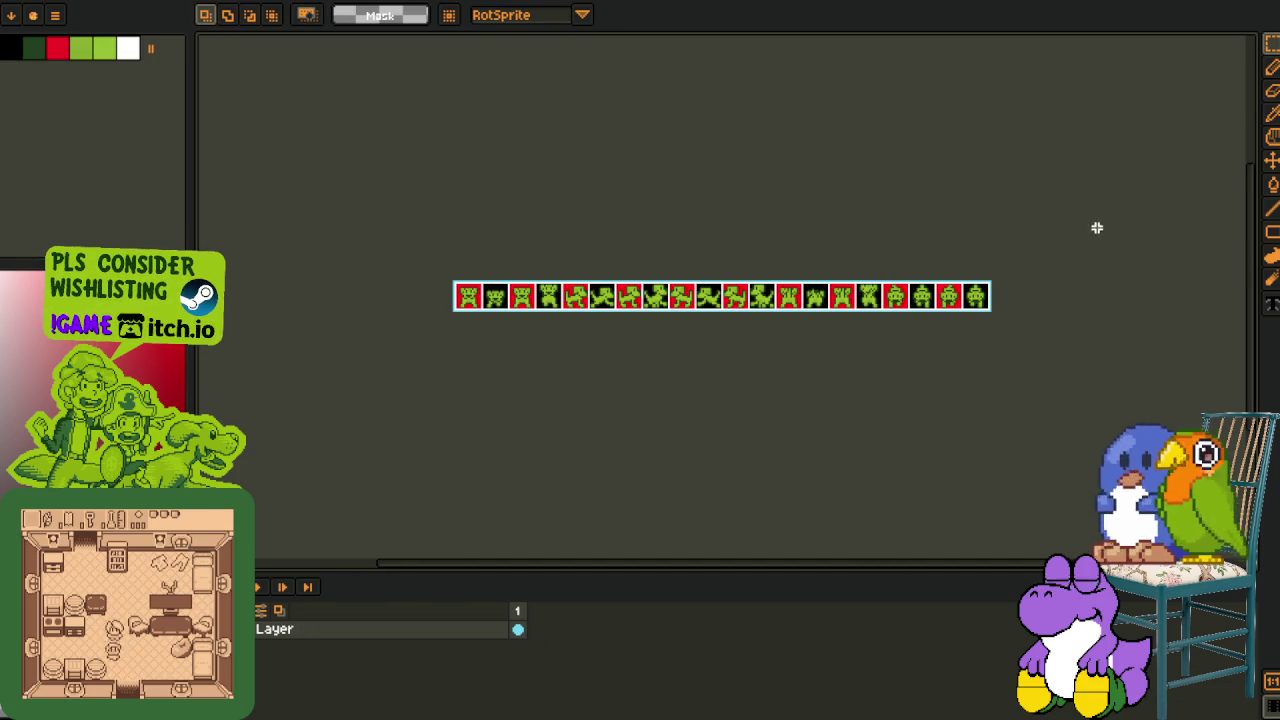
pyautogui.hotkey('ctrl', 'Tab')
pyautogui.hotkey('ctrl', 'Tab')
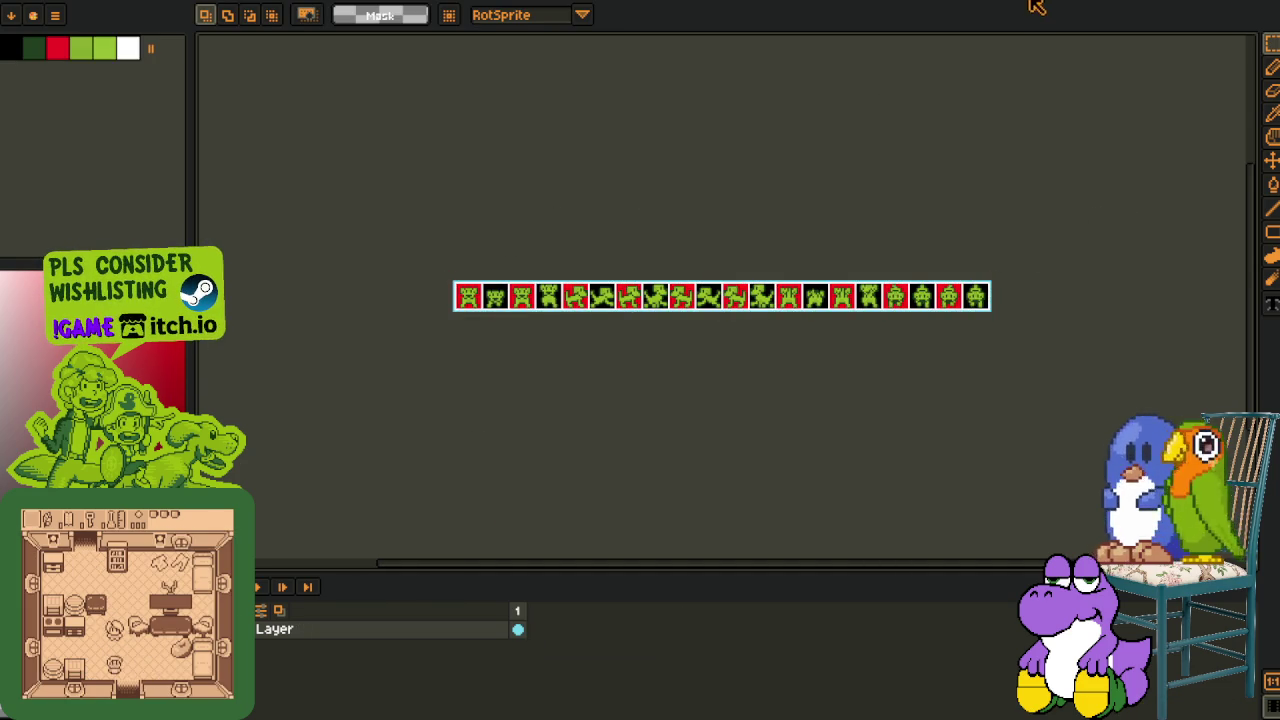
pyautogui.hotkey('ctrl', 'Tab')
pyautogui.hotkey('ctrl', 'v')
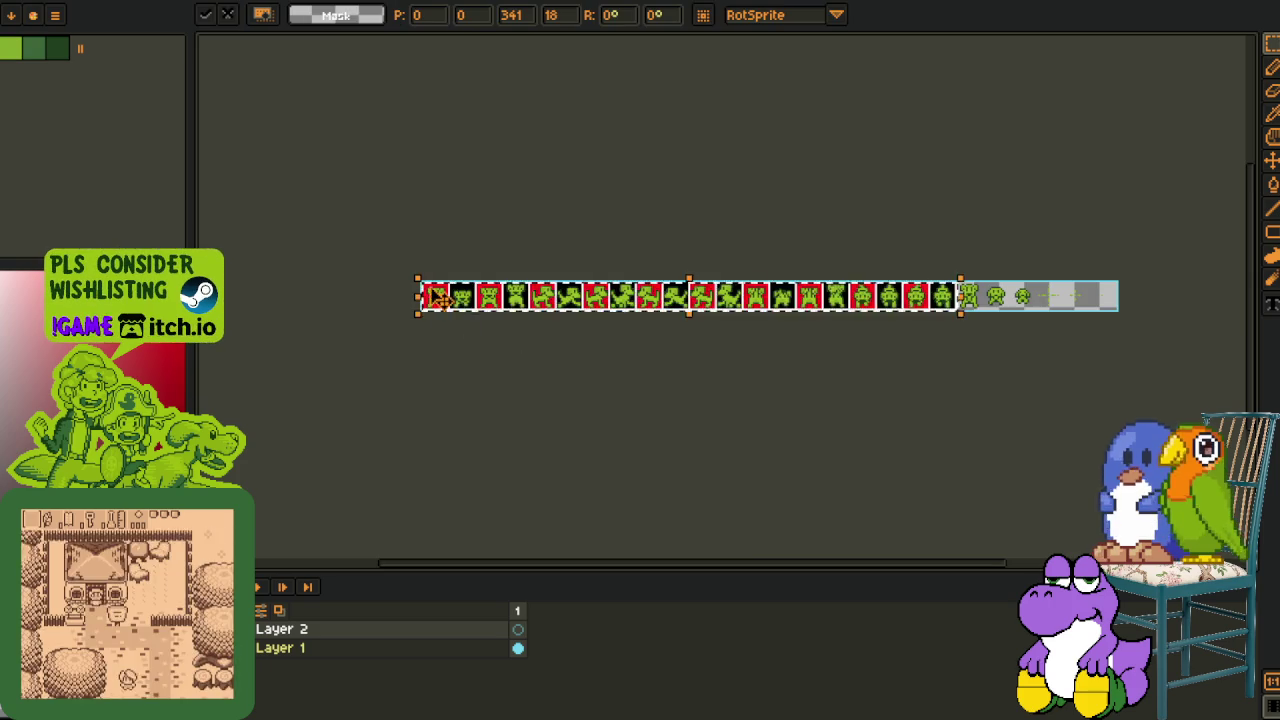
# Place the pasted strip and pan along it to check alignment with the red/black cells
pyautogui.scroll(3, 437, 297)
pyautogui.click(463, 258)
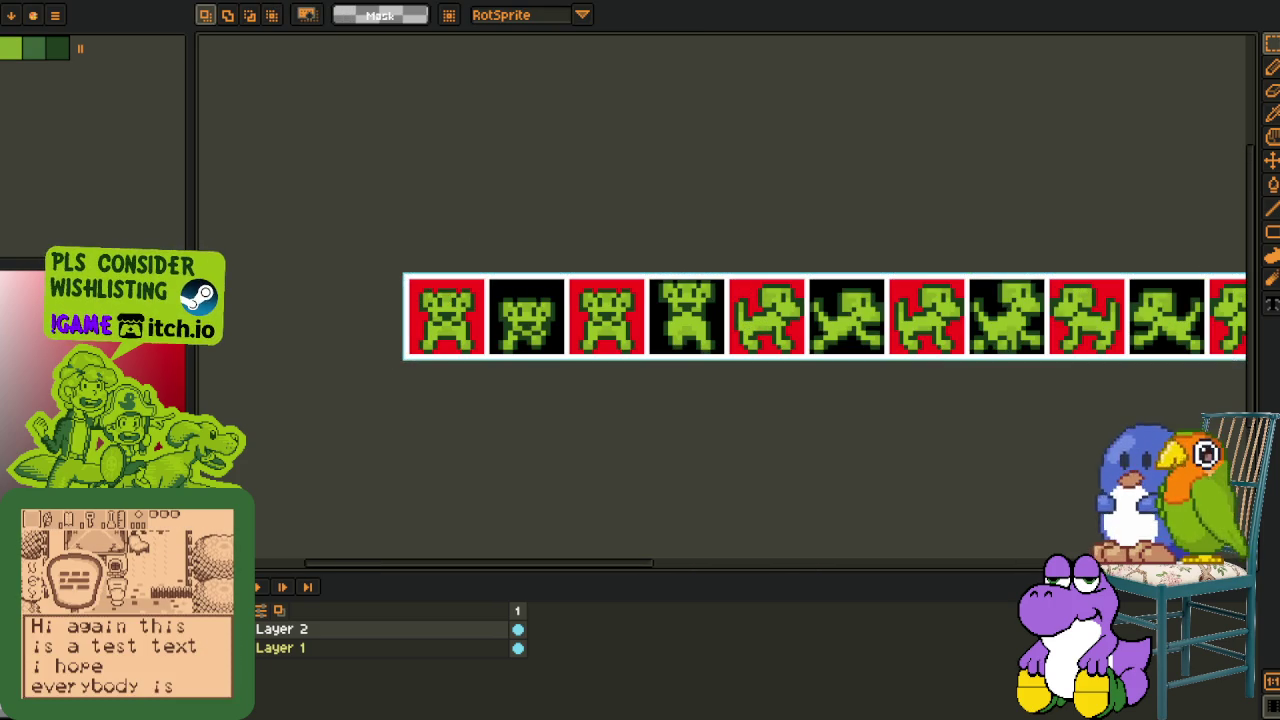
pyautogui.moveTo(858, 436); pyautogui.dragTo(611, 448)
pyautogui.hscroll(5, 611, 448)
pyautogui.hscroll(5, 680, 414)
pyautogui.hscroll(5, 697, 428)
pyautogui.hscroll(3, 706, 443)
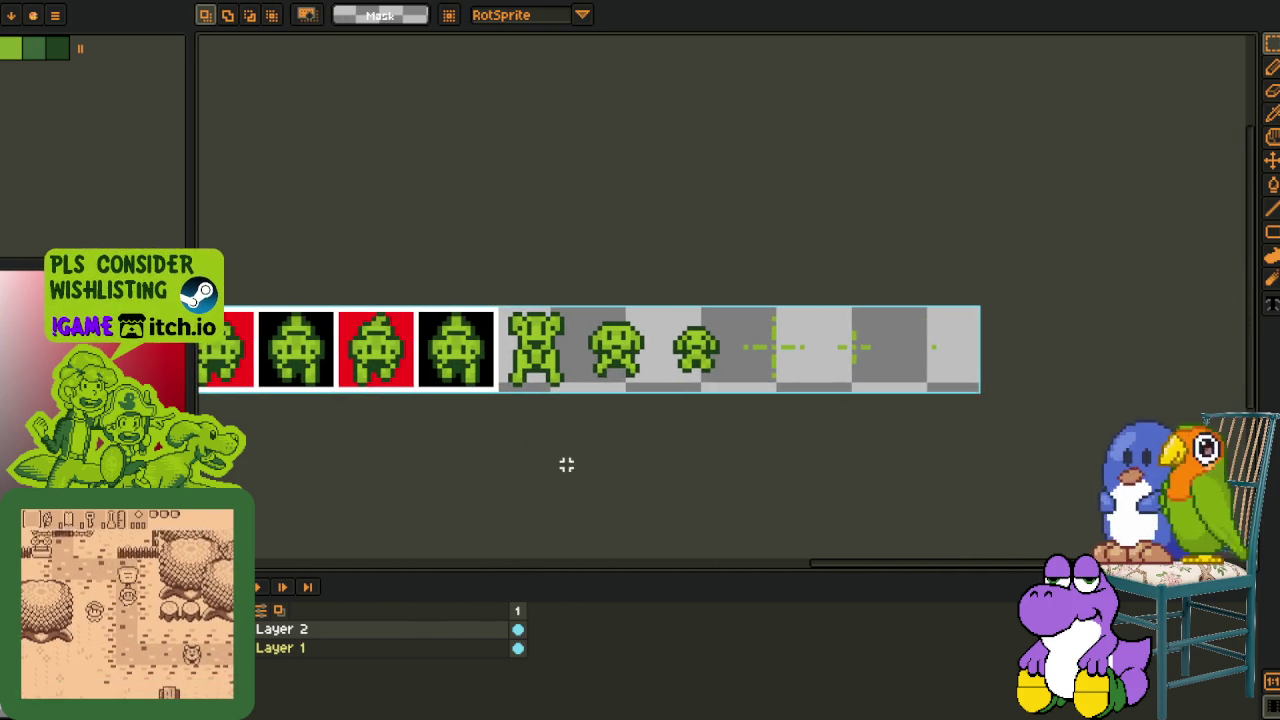
pyautogui.scroll(1, 563, 445)
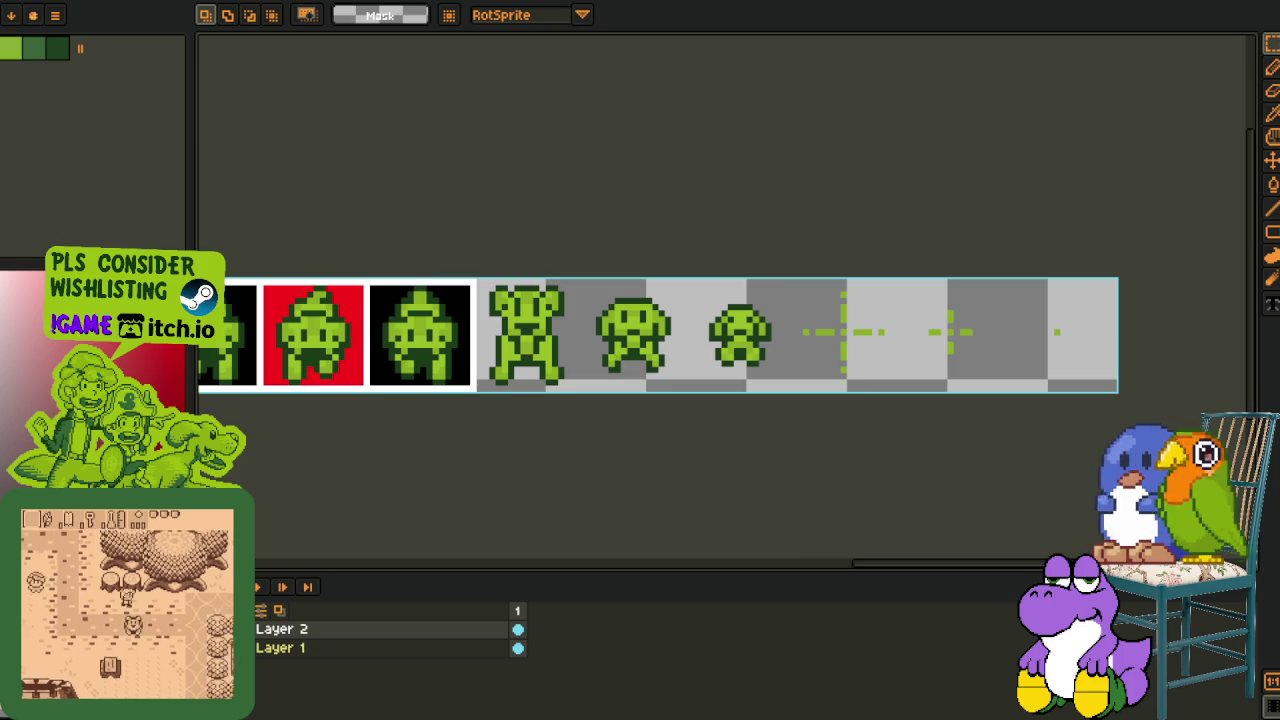
pyautogui.scroll(-1, 486, 457)
pyautogui.scroll(-1, 440, 441)
pyautogui.moveTo(440, 441); pyautogui.dragTo(617, 417)
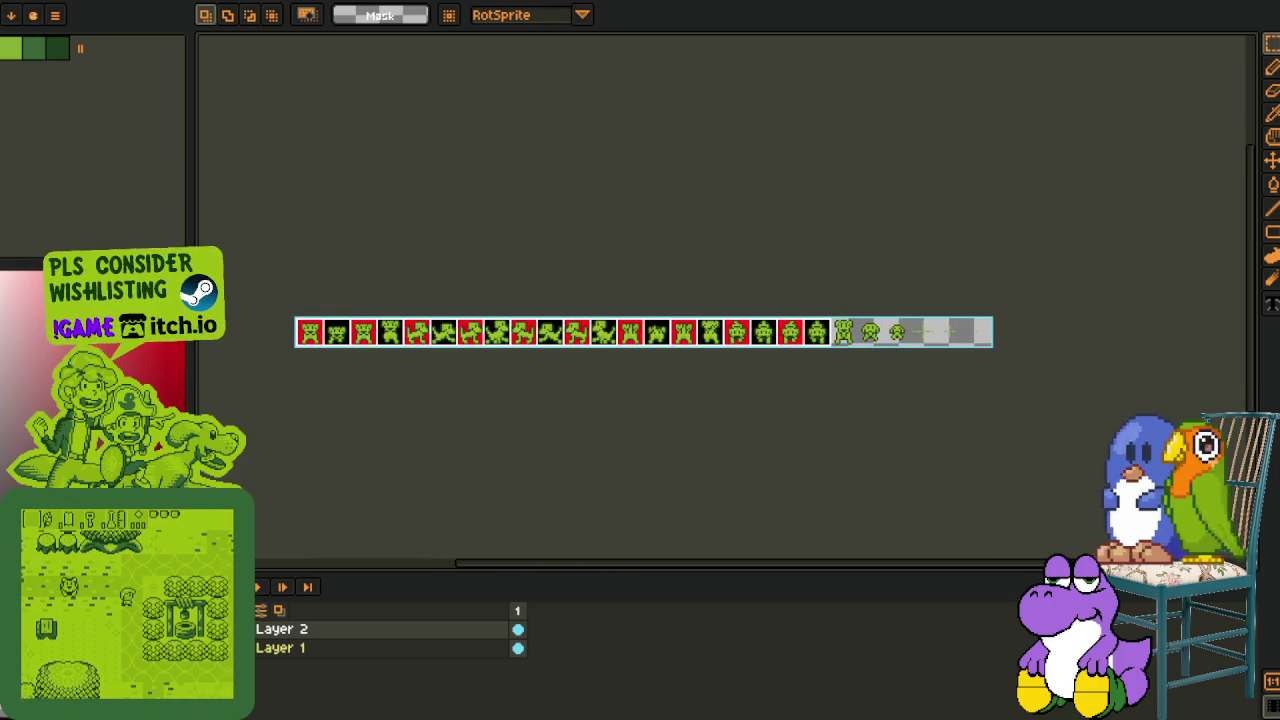
pyautogui.scroll(1, 429, 417)
pyautogui.scroll(1, 465, 450)
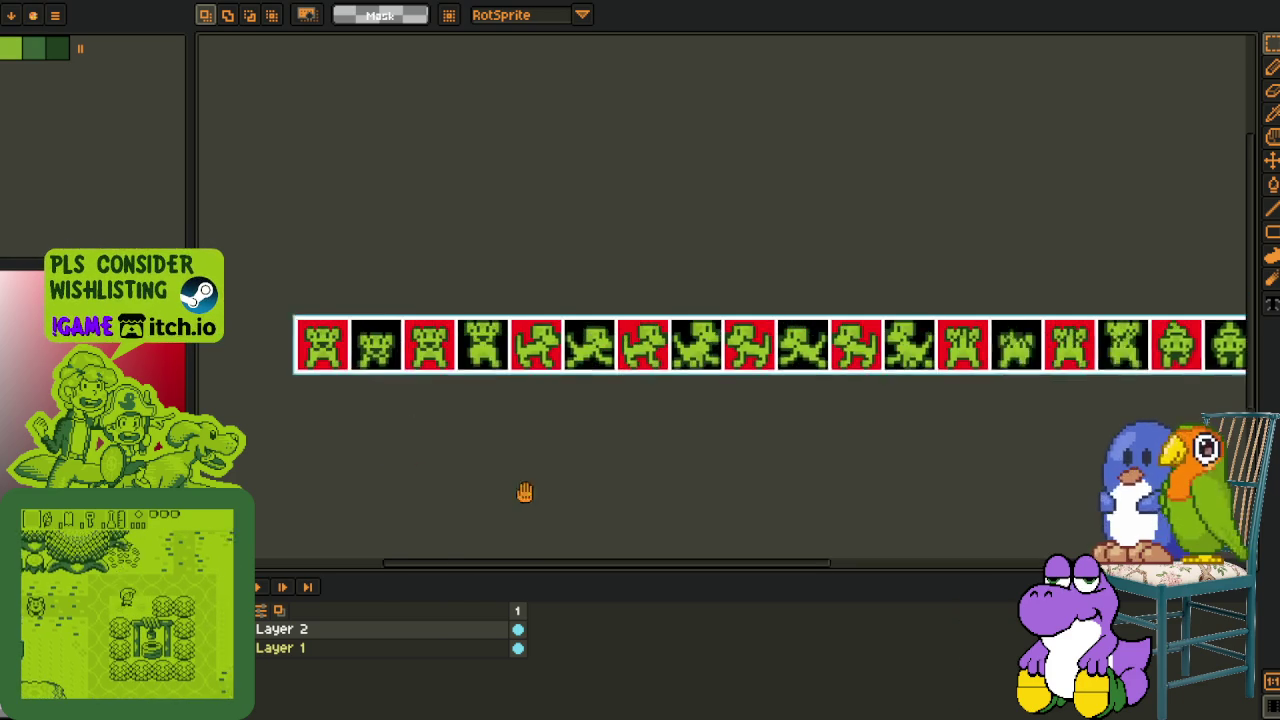
pyautogui.scroll(1, 420, 354)
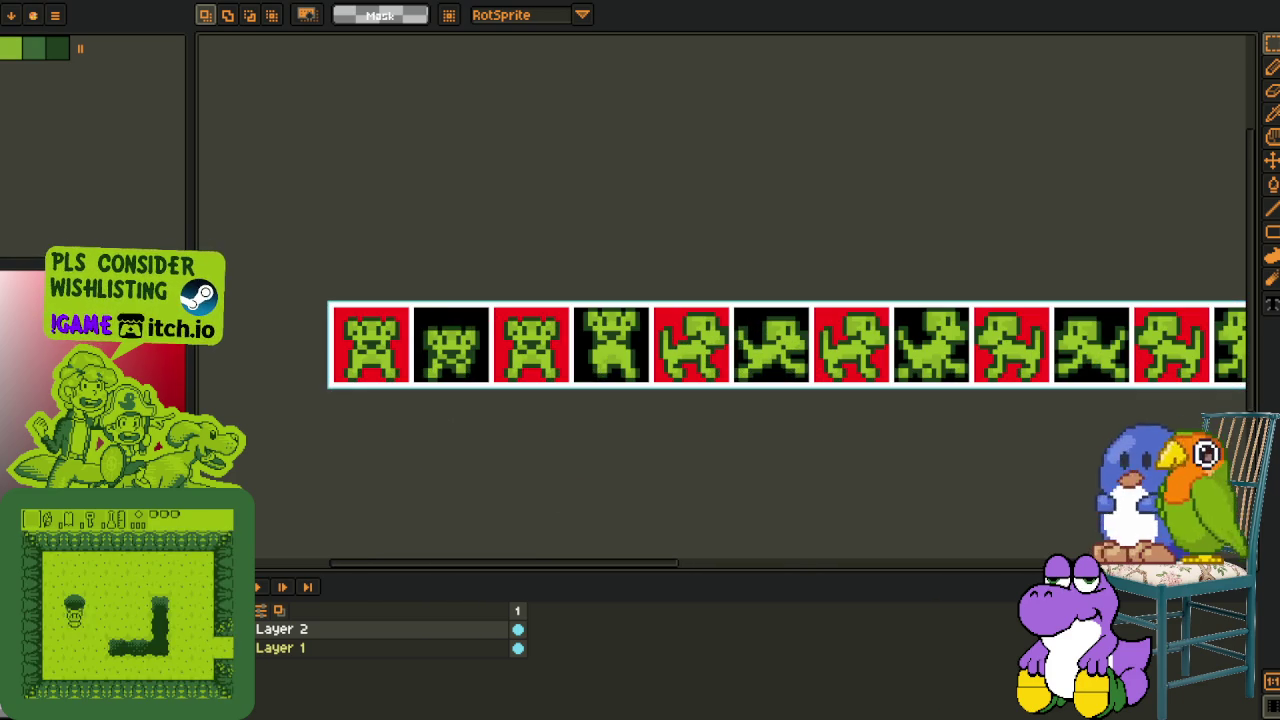
pyautogui.hscroll(2, 466, 500)
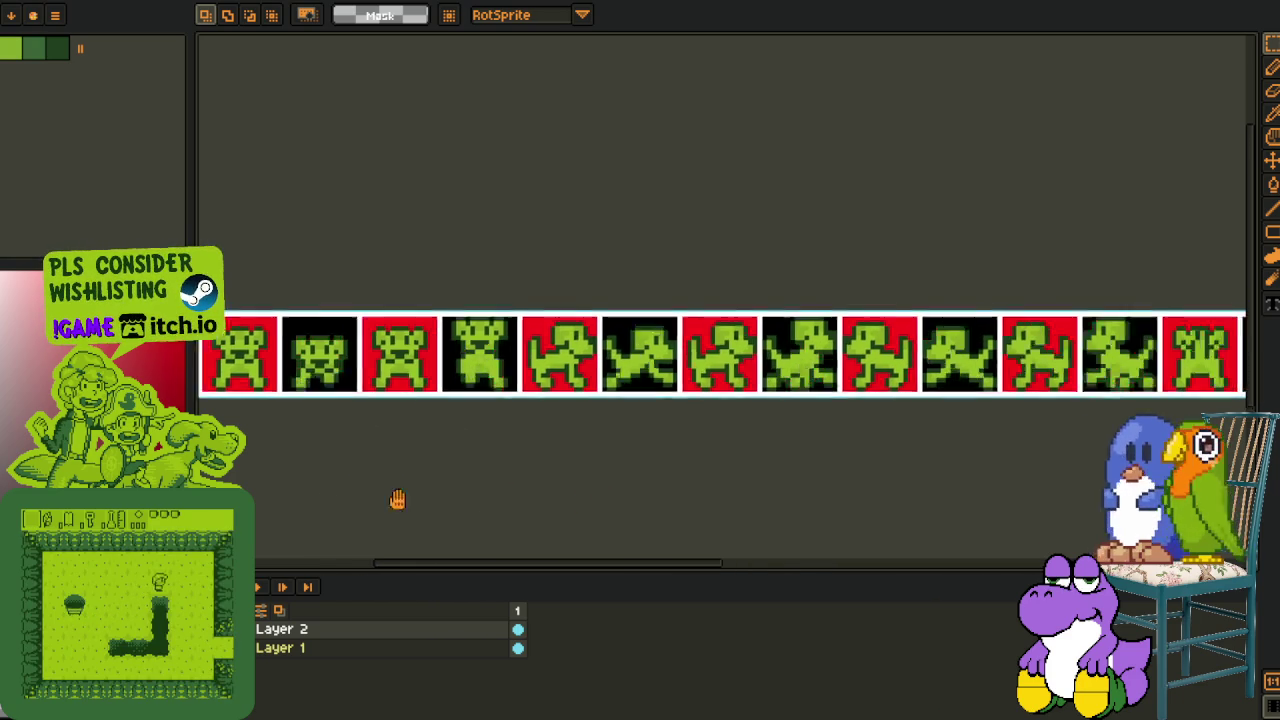
# Delete the red/black overlay Layer 2
pyautogui.rightClick(290, 640)
pyautogui.click(362, 643)
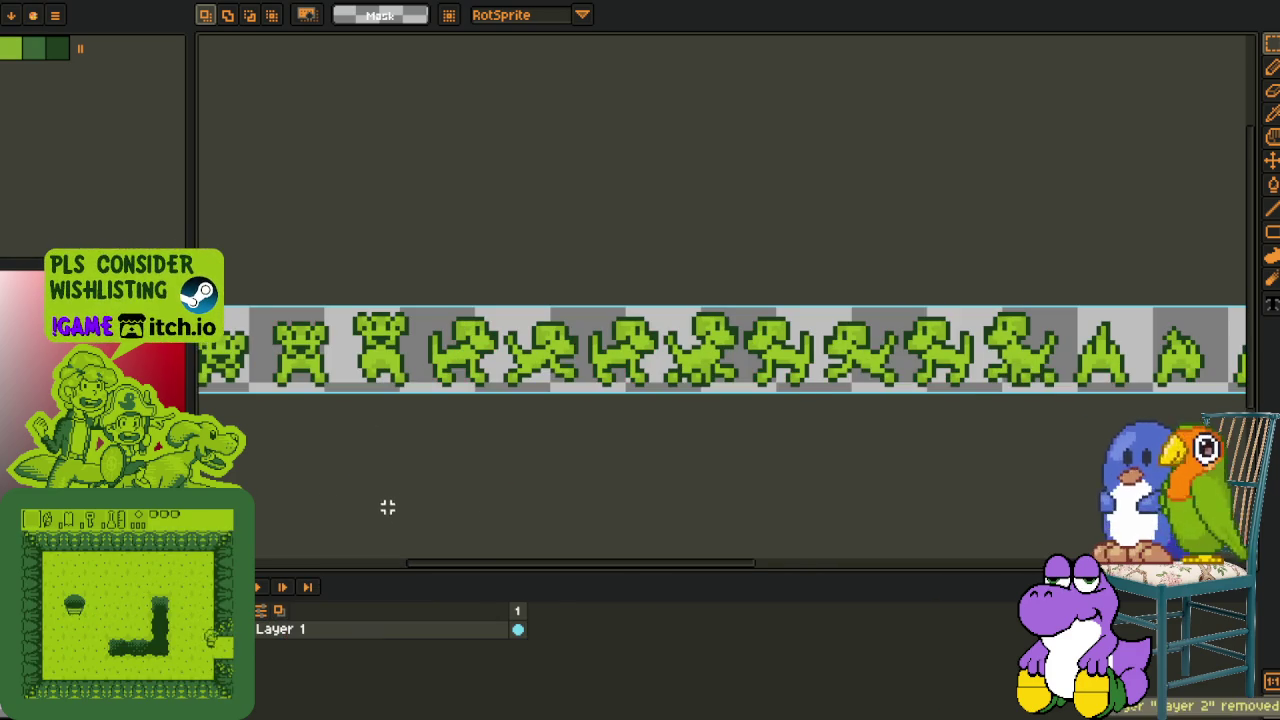
pyautogui.scroll(-1, 386, 511)
pyautogui.scroll(-1, 391, 497)
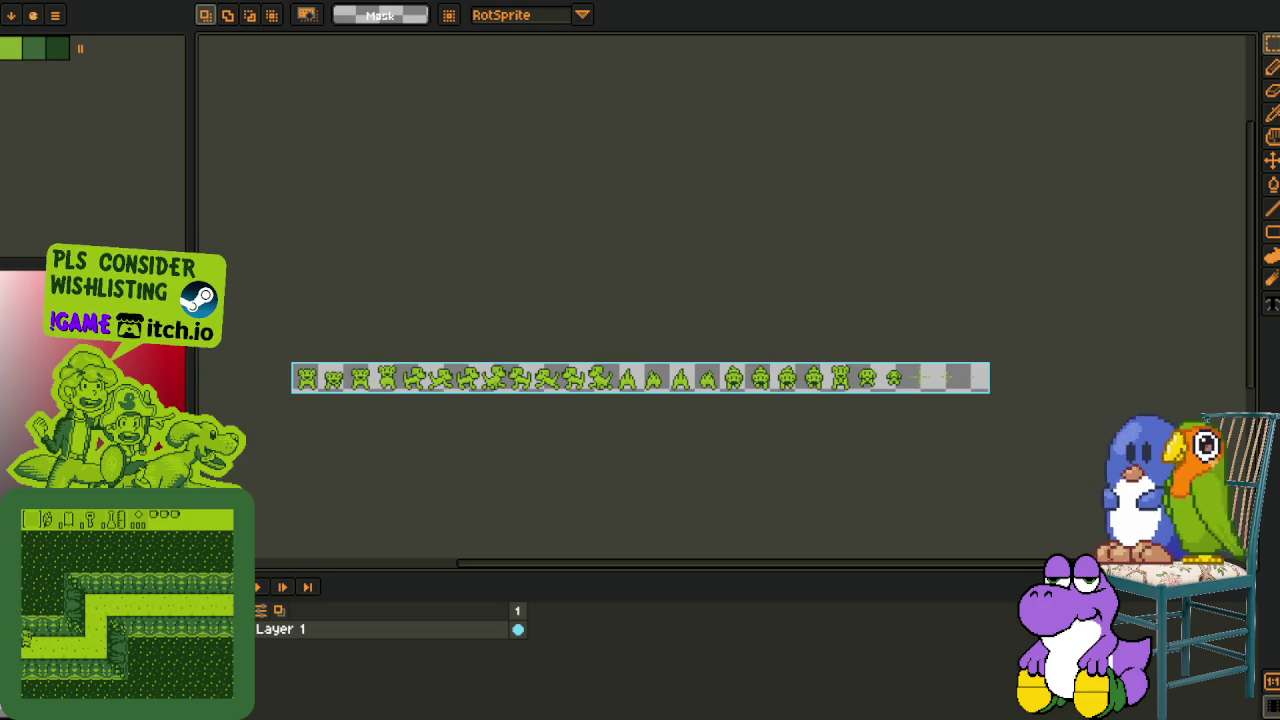
# Export the strip as a single image named apuppy-sheet_2.png
pyautogui.click(20, 0)
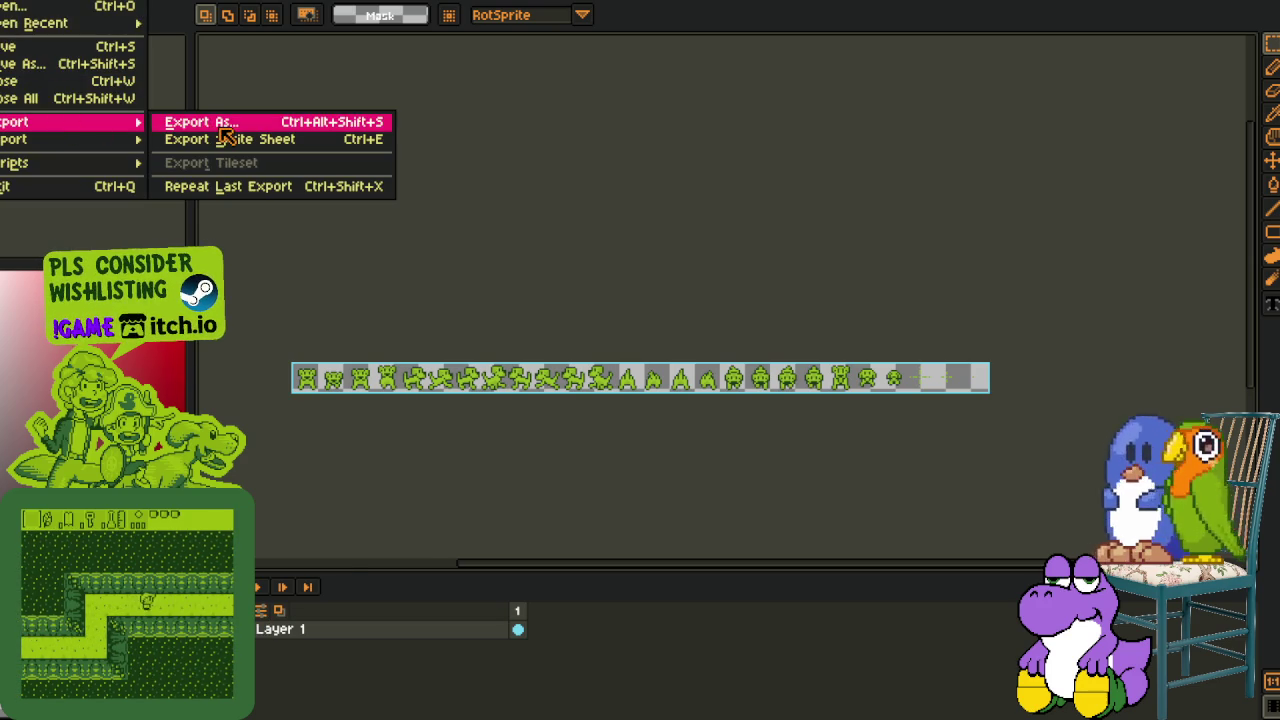
pyautogui.click(200, 122)
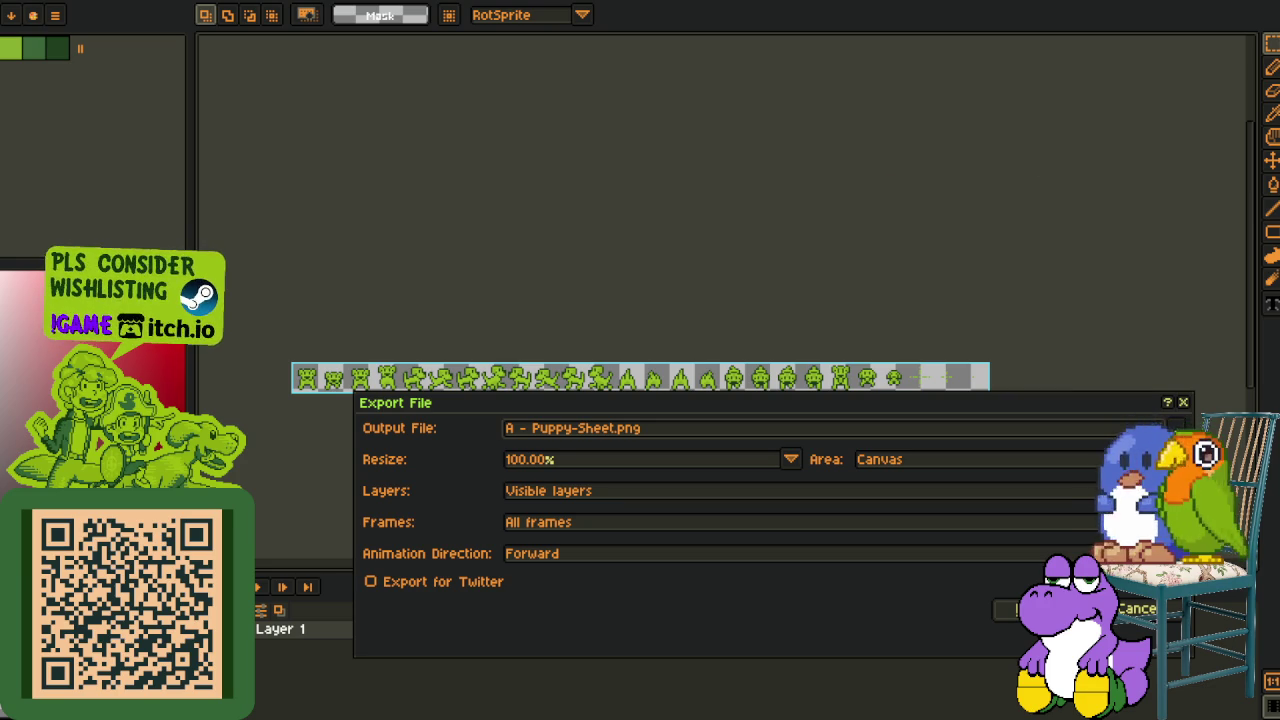
pyautogui.click(616, 428)
pyautogui.write('_2')
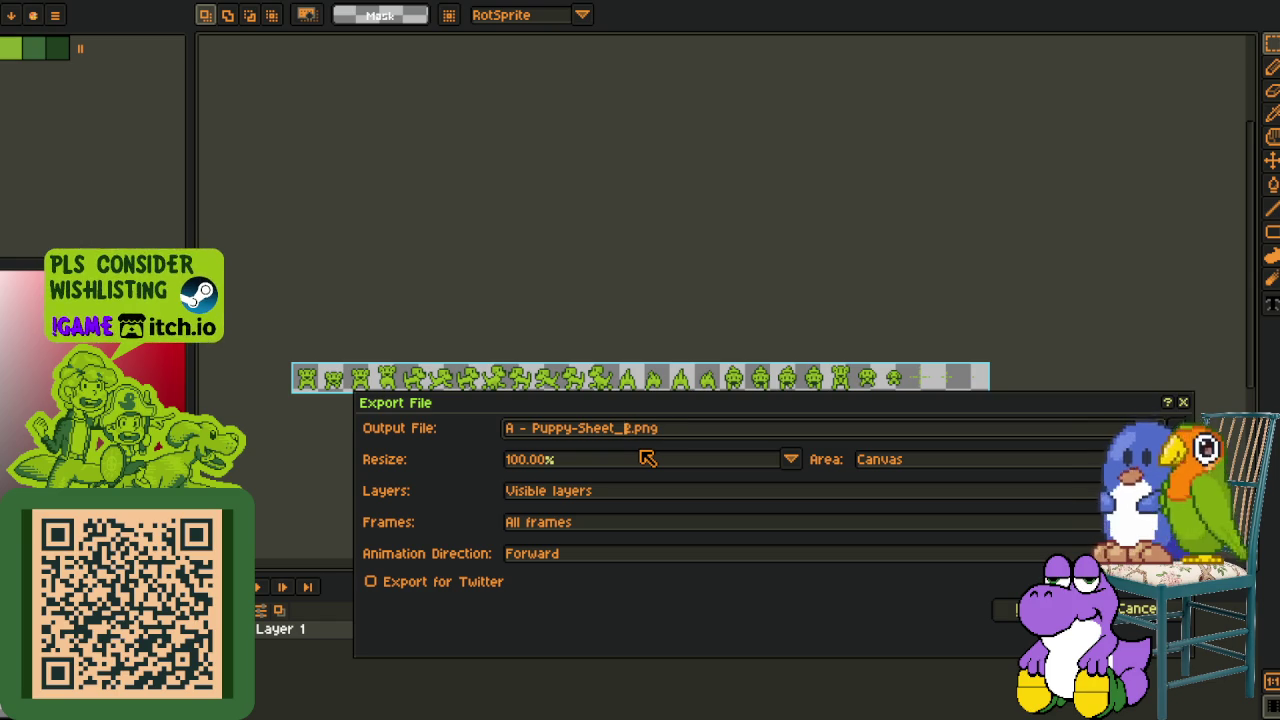
pyautogui.press('BackSpace')
pyautogui.write('s')
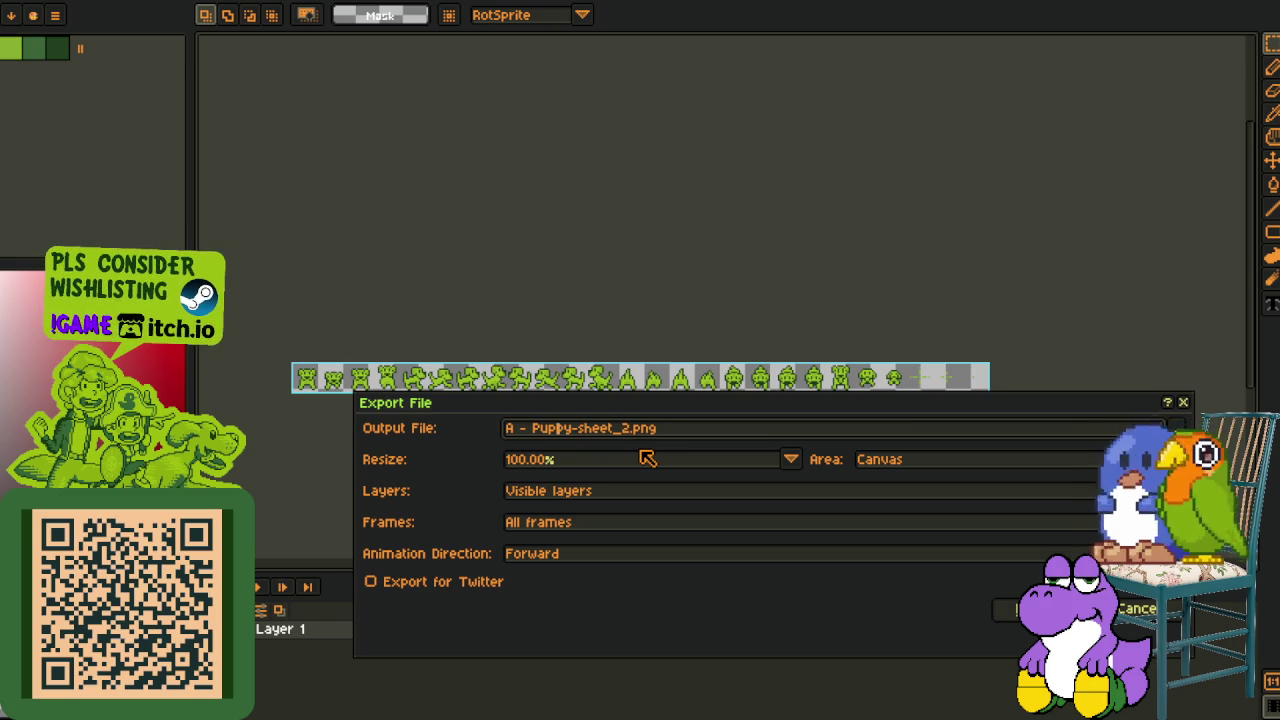
pyautogui.press('BackSpace')
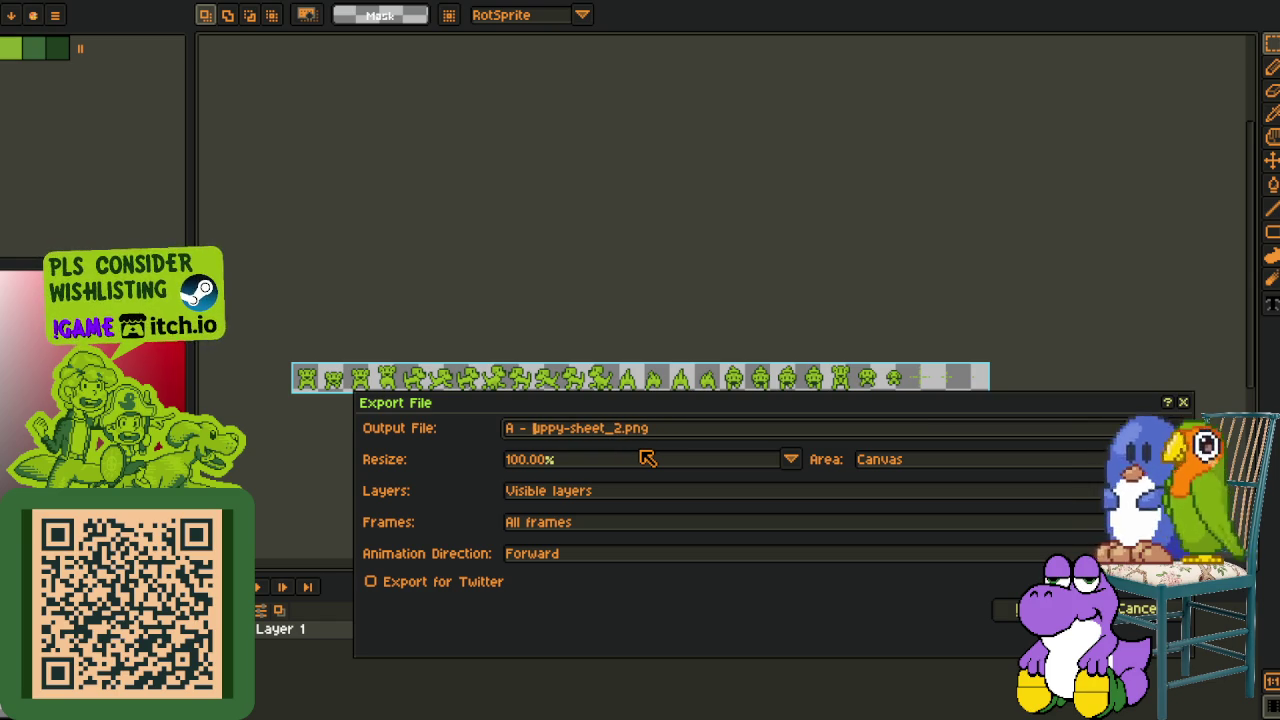
pyautogui.write('p')
pyautogui.press('BackSpace')
pyautogui.press('BackSpace')
pyautogui.press('BackSpace')
pyautogui.press('BackSpace')
pyautogui.write('a')
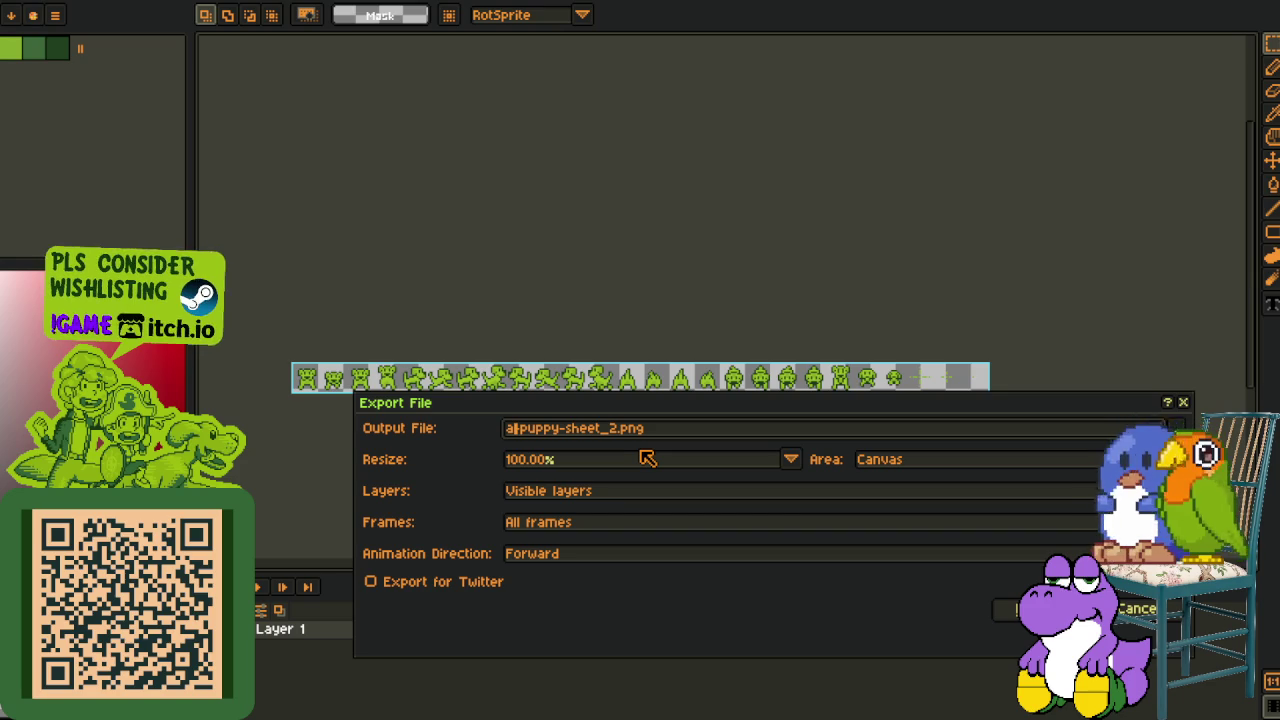
pyautogui.press('Return')
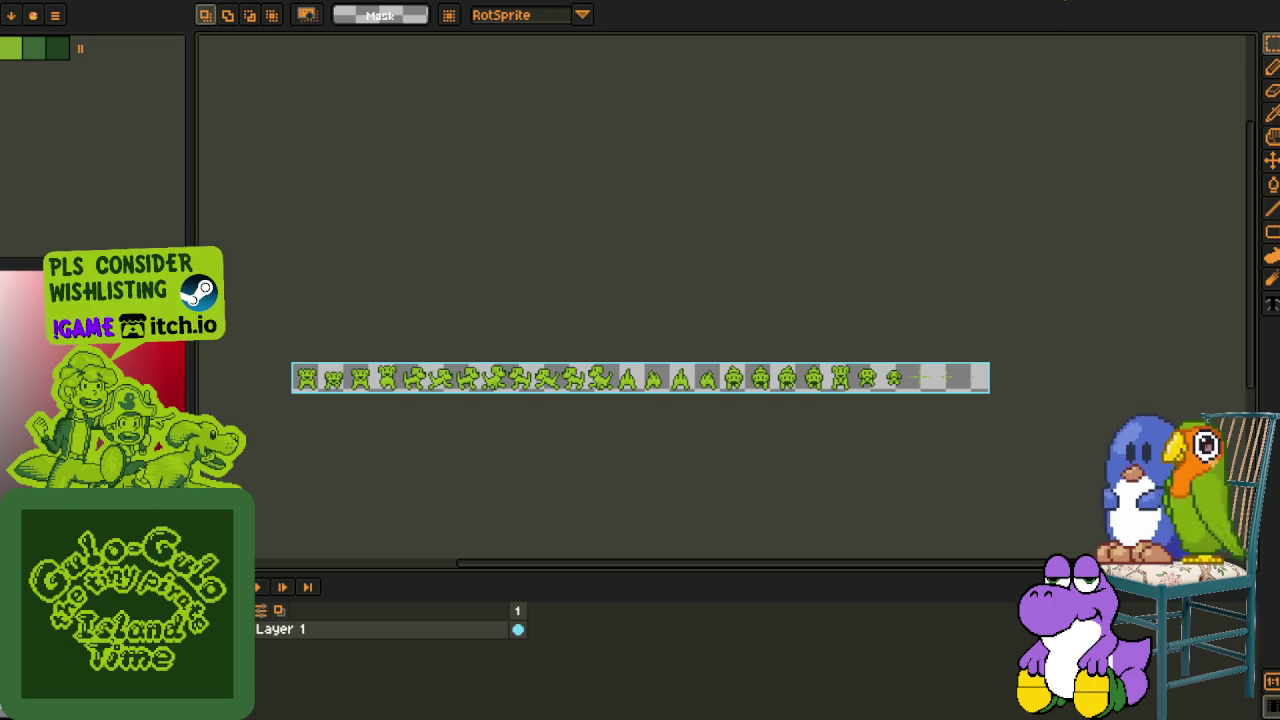
# Close the sheet without saving and switch to the Walk Down/Digging puppy document
pyautogui.click(1092, 2)
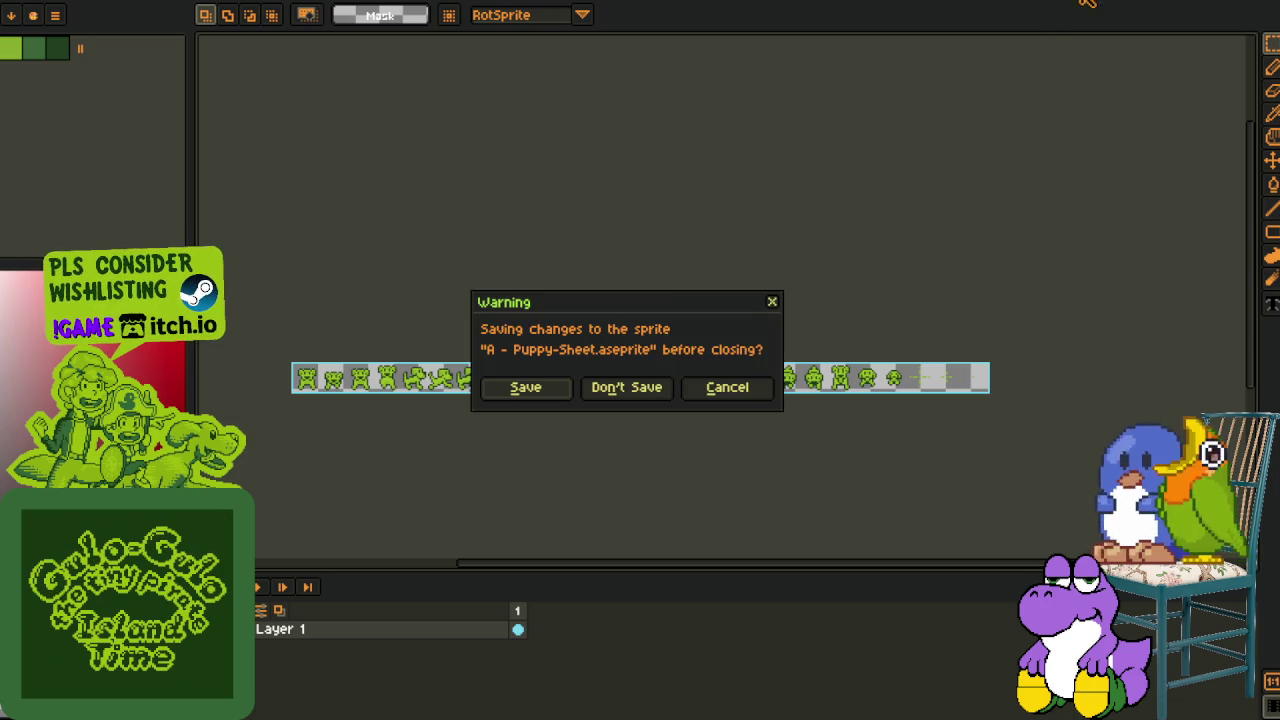
pyautogui.click(648, 390)
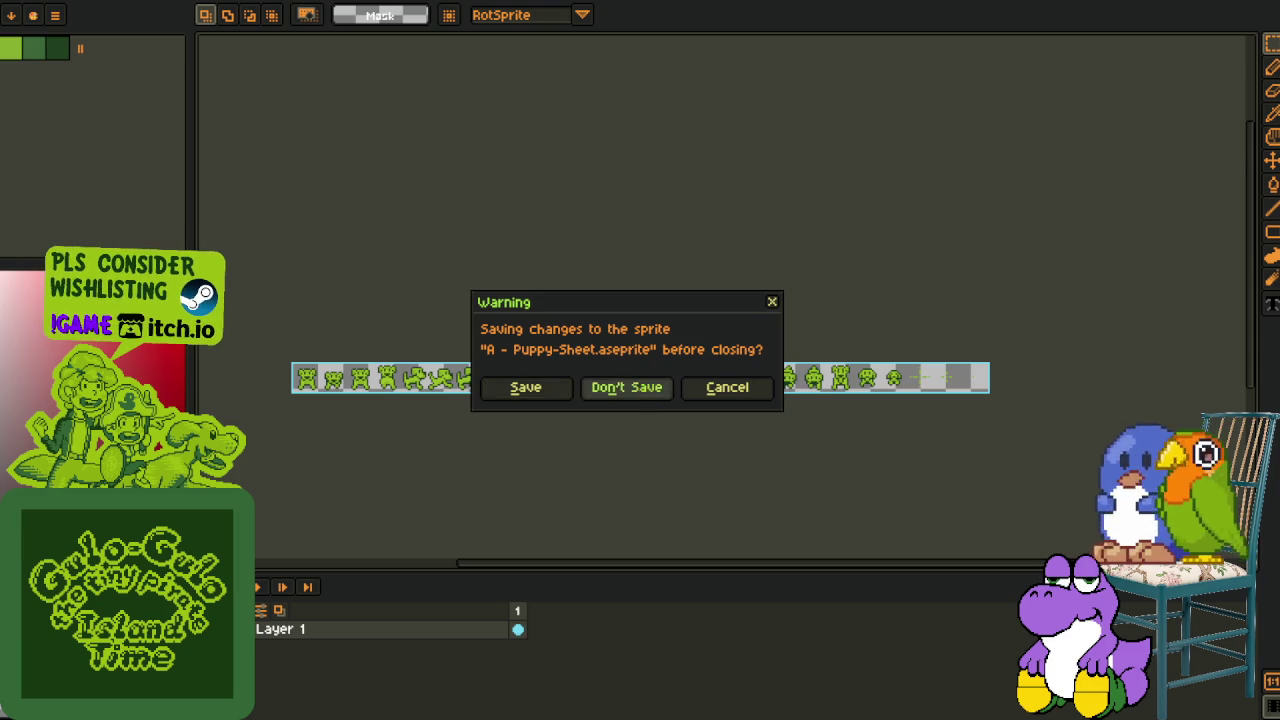
pyautogui.click(917, 1)
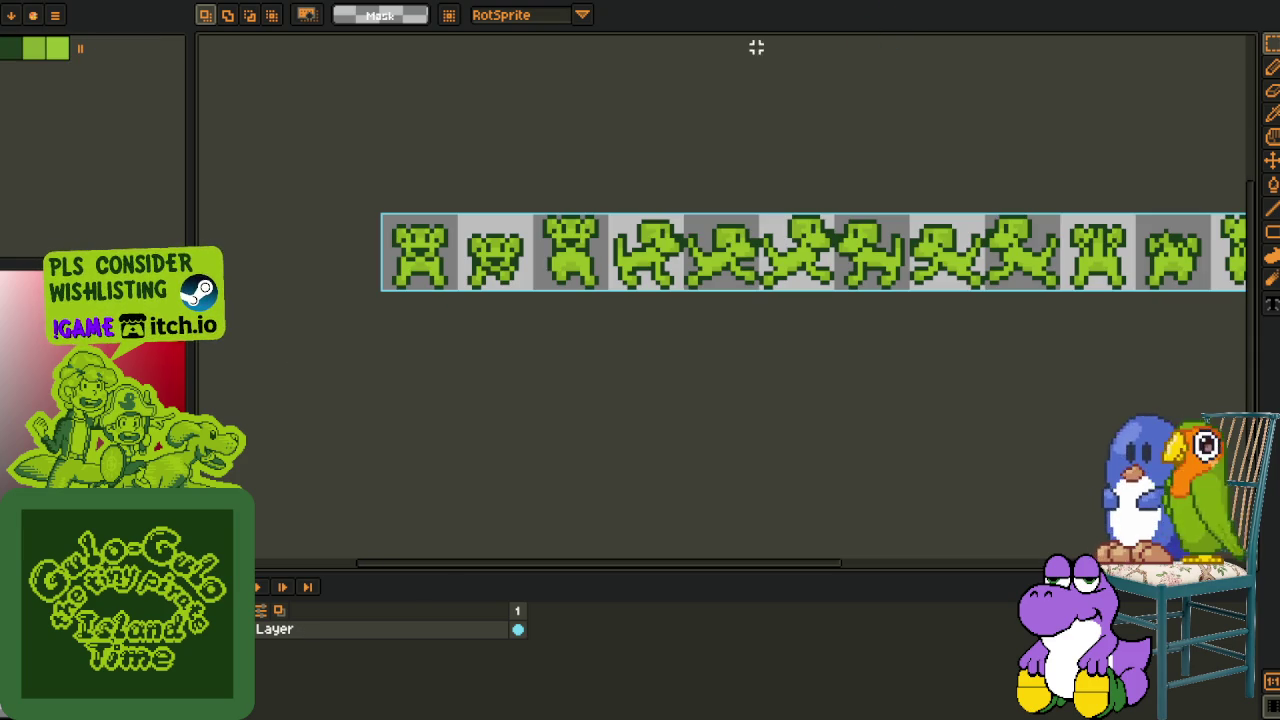
pyautogui.click(157, 3)
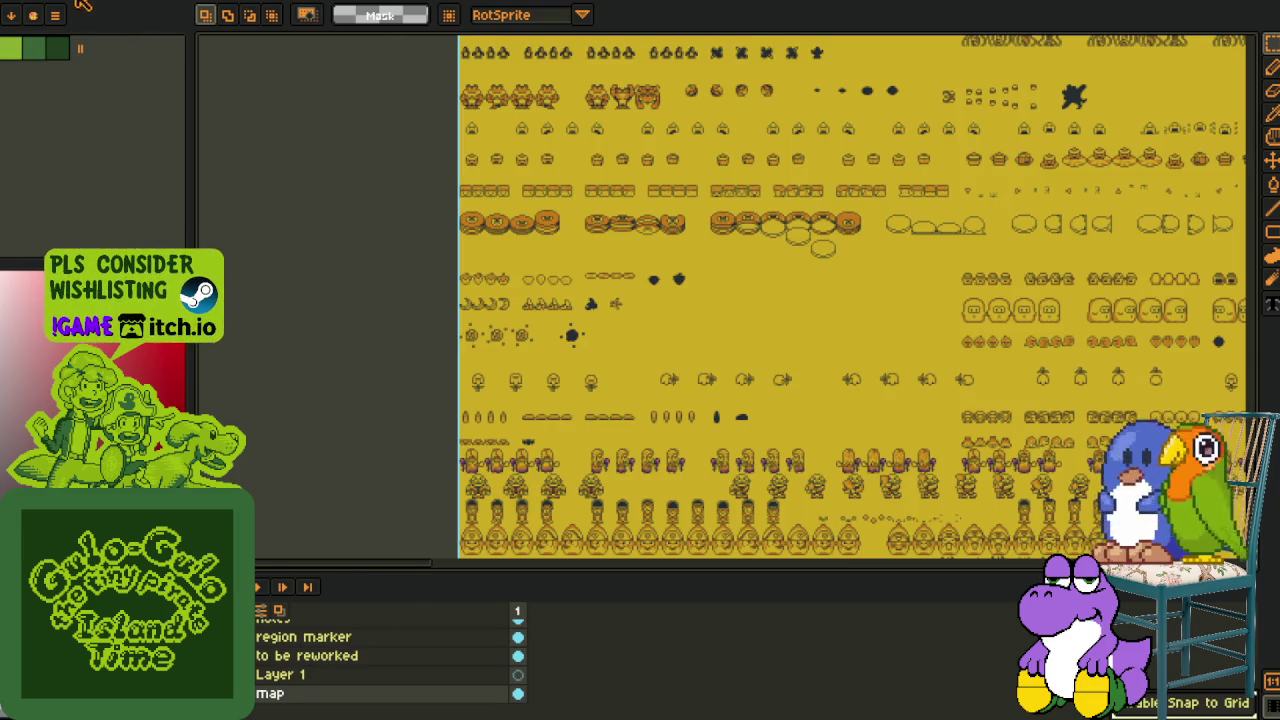
pyautogui.click(166, 3)
pyautogui.click(190, 3)
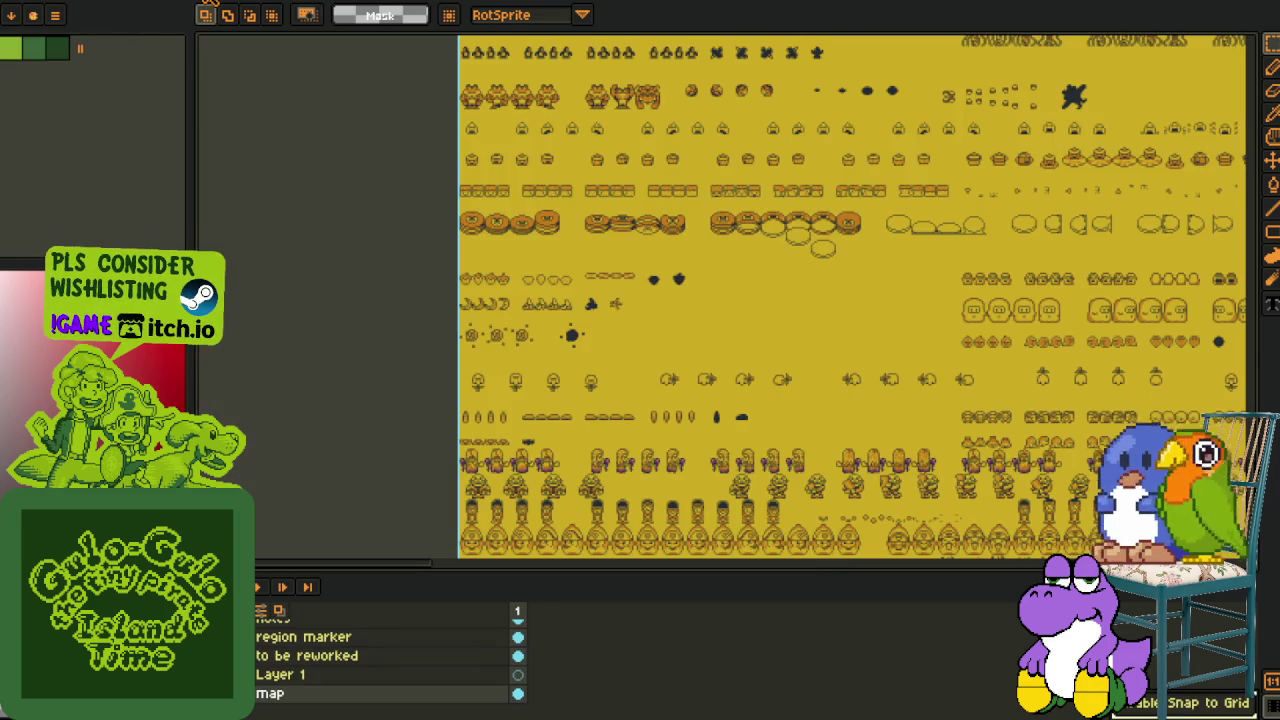
pyautogui.click(406, 3)
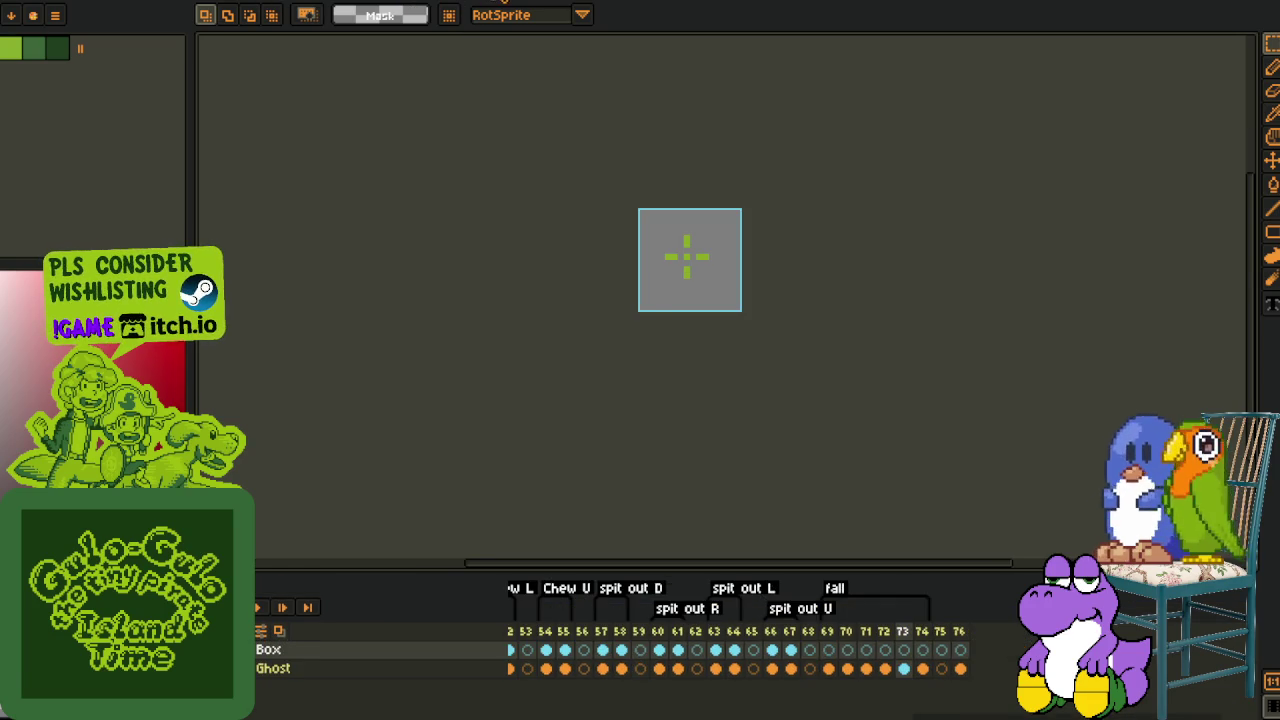
pyautogui.click(510, 3)
pyautogui.click(634, 3)
pyautogui.click(775, 3)
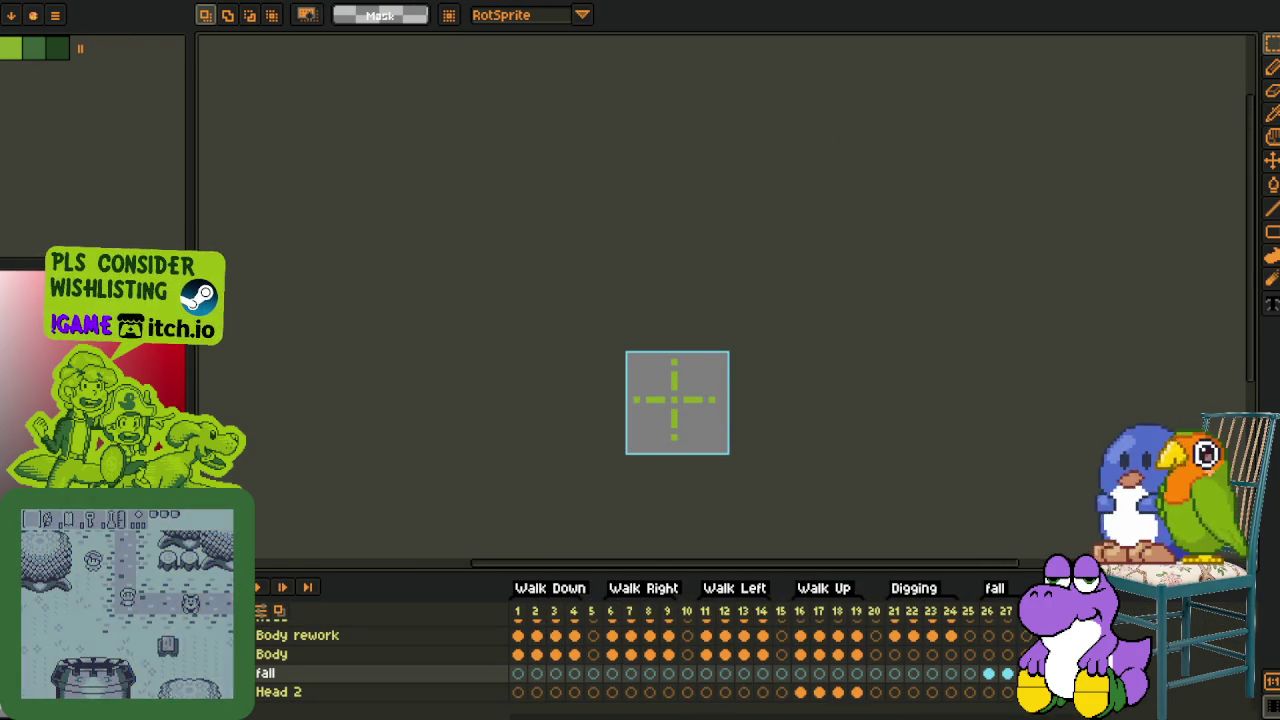
pyautogui.click(15, 0)
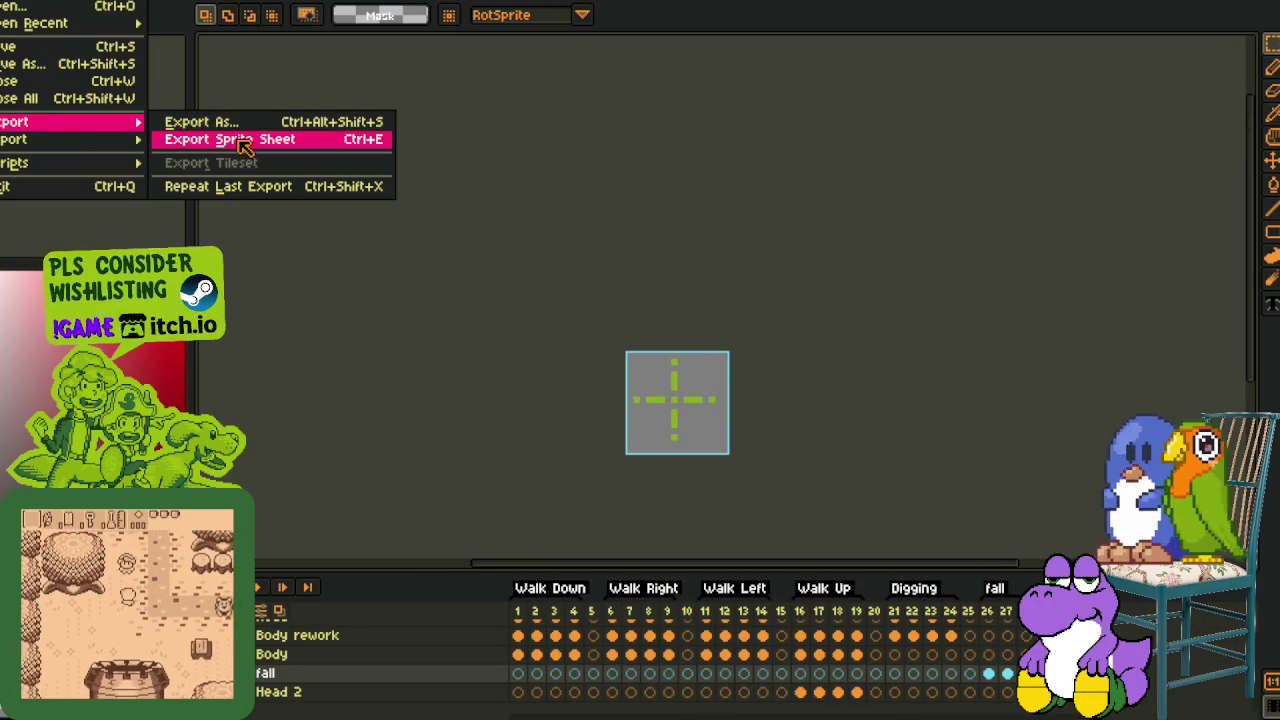
# Export the puppy sprite sheet with Sprite as source and the Packed layout
pyautogui.click(243, 146)
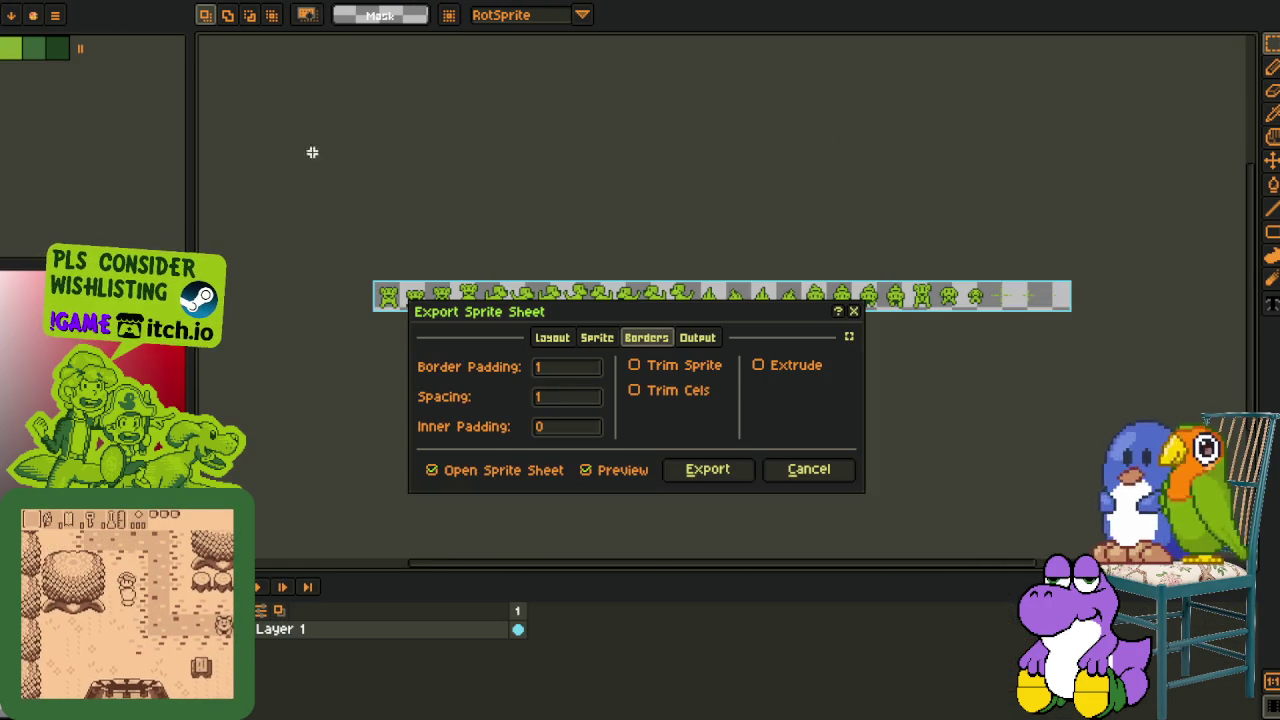
pyautogui.click(594, 339)
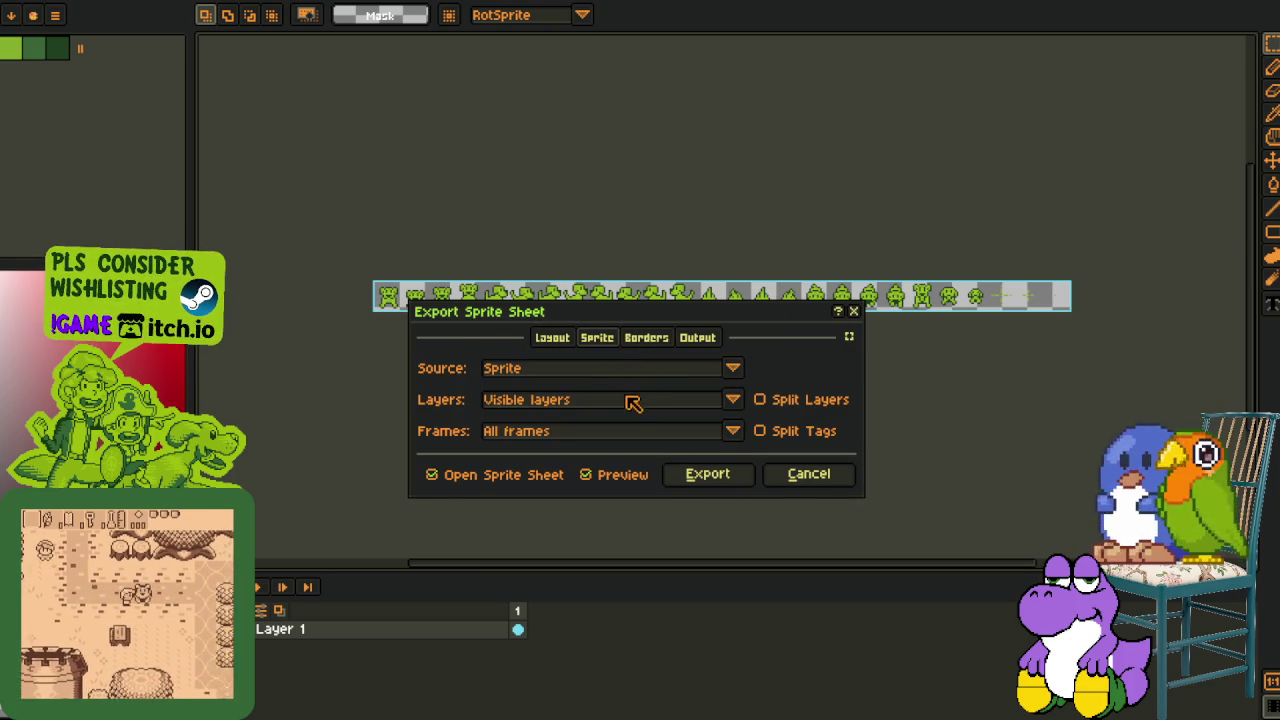
pyautogui.click(630, 372)
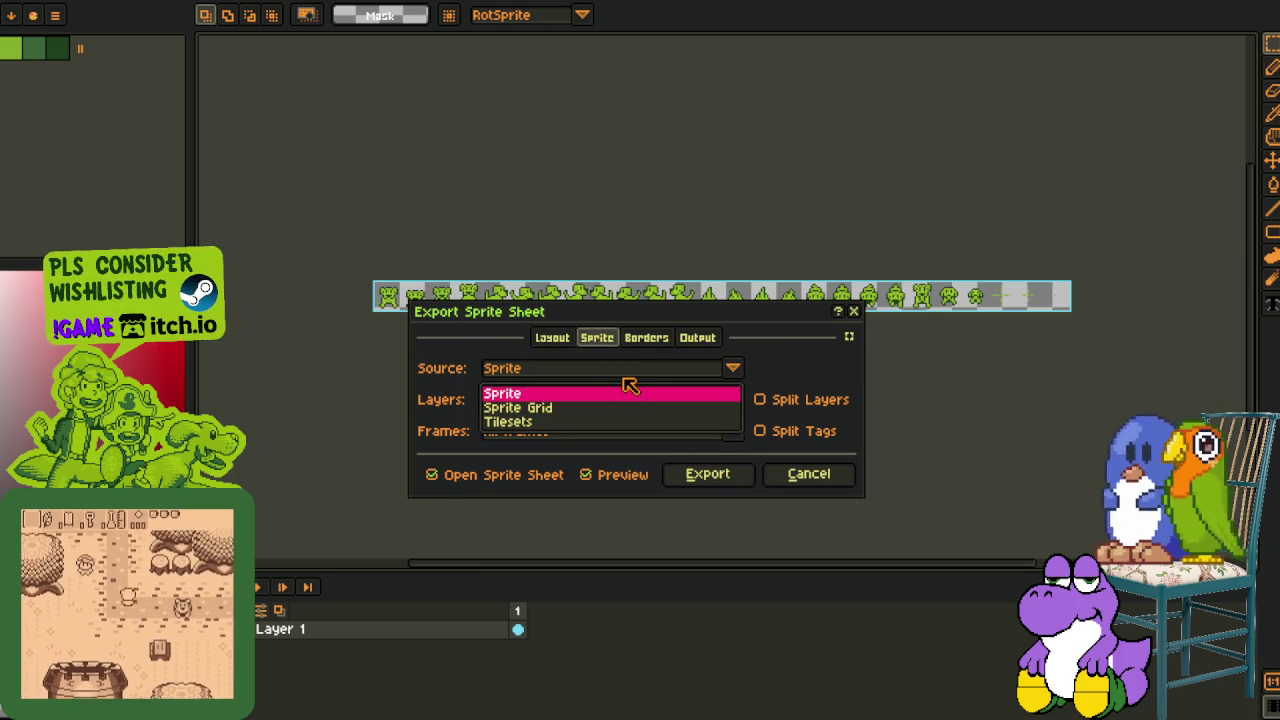
pyautogui.click(630, 390)
pyautogui.click(555, 337)
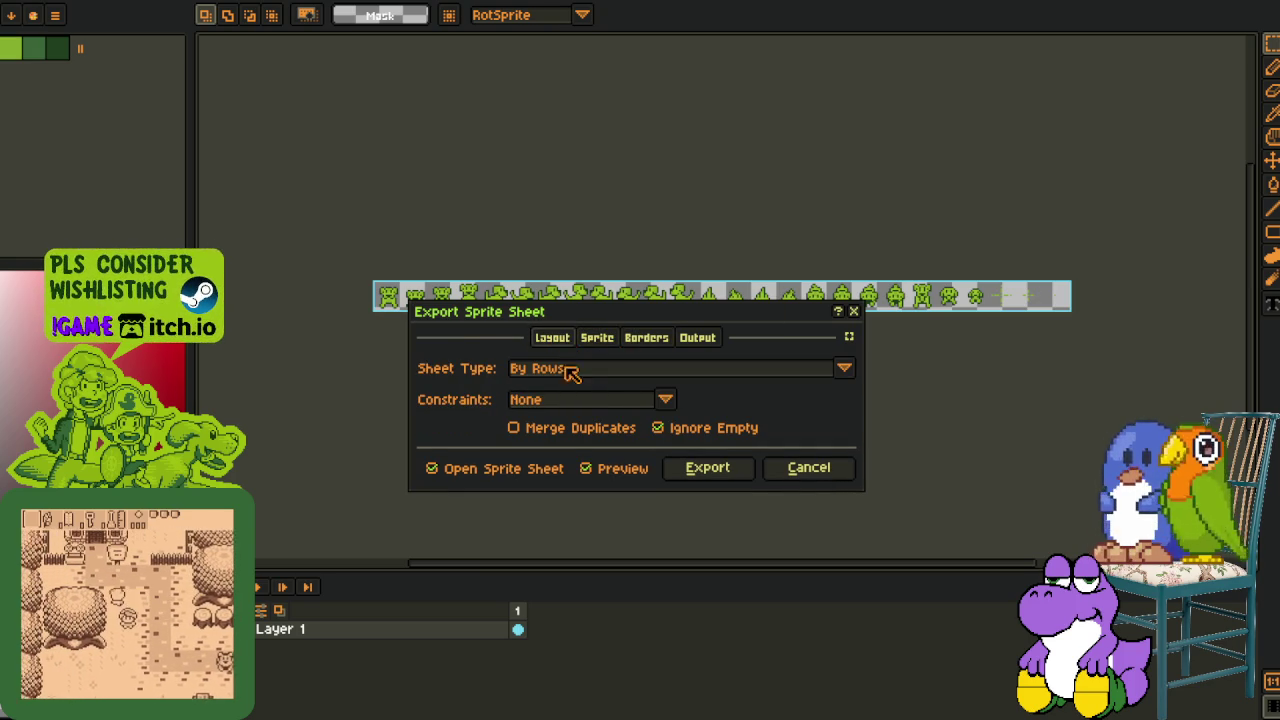
pyautogui.click(570, 368)
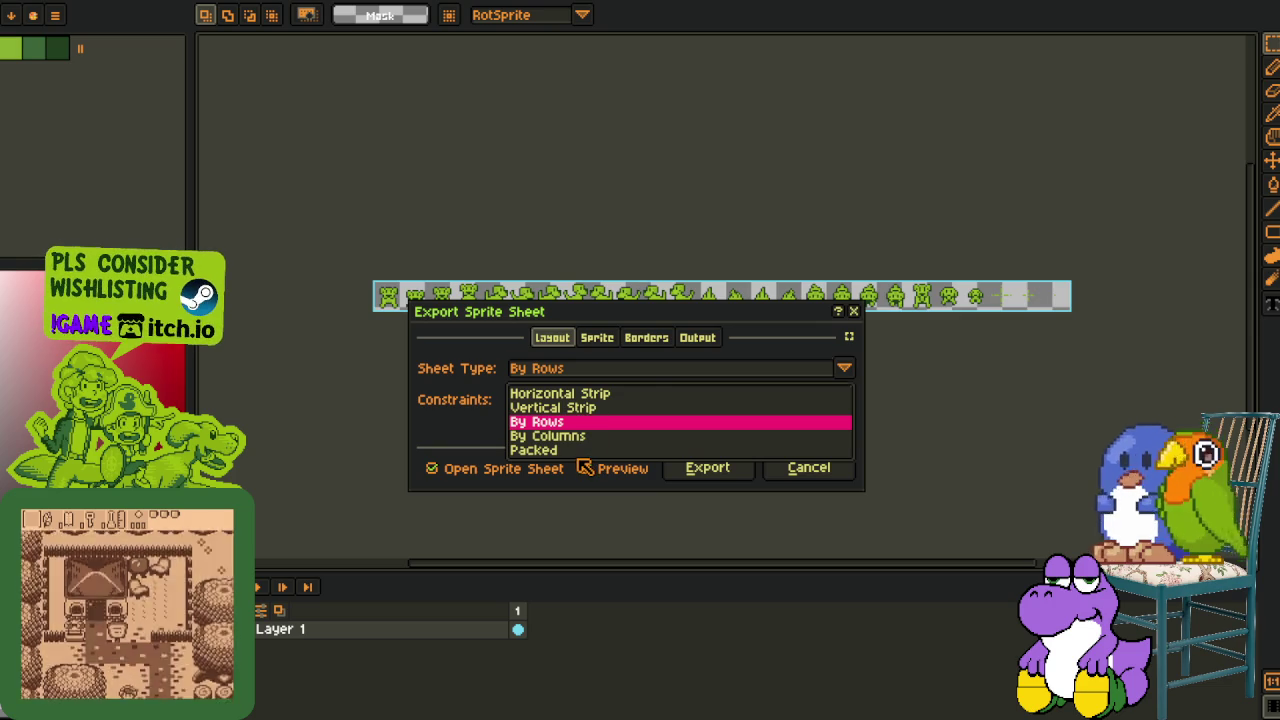
pyautogui.press('Return')
pyautogui.click(563, 368)
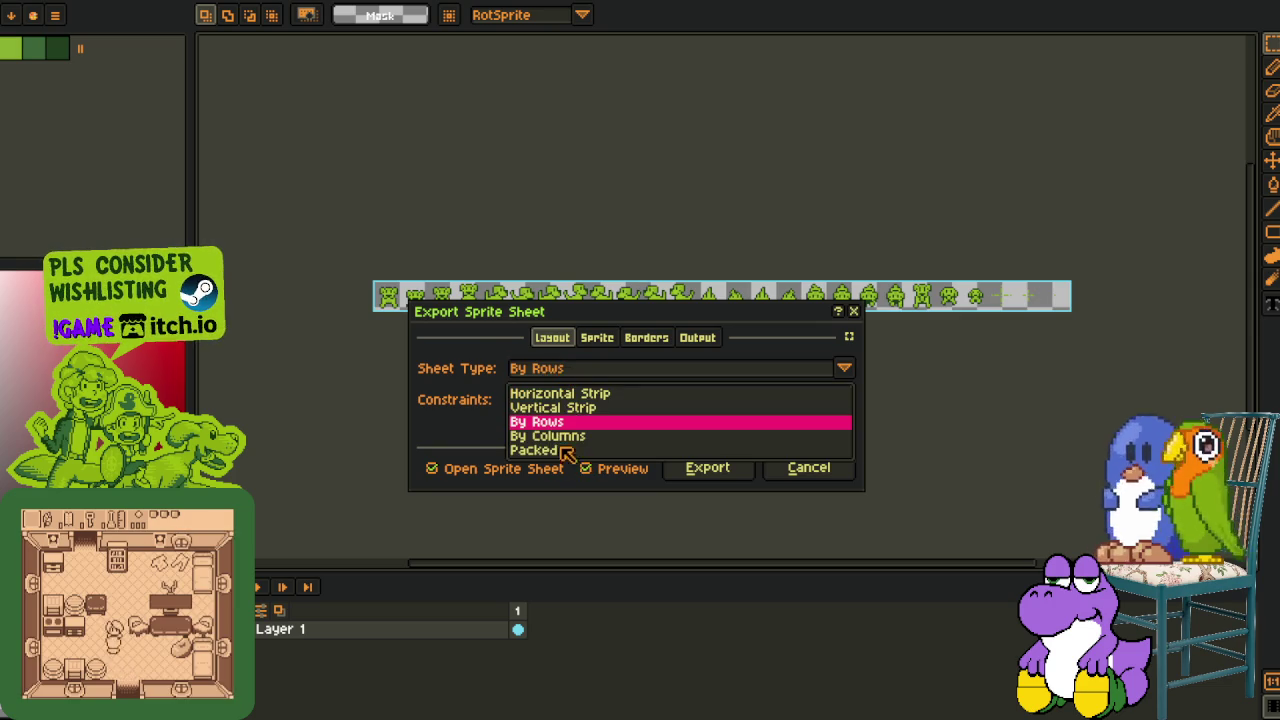
pyautogui.click(565, 449)
pyautogui.click(733, 467)
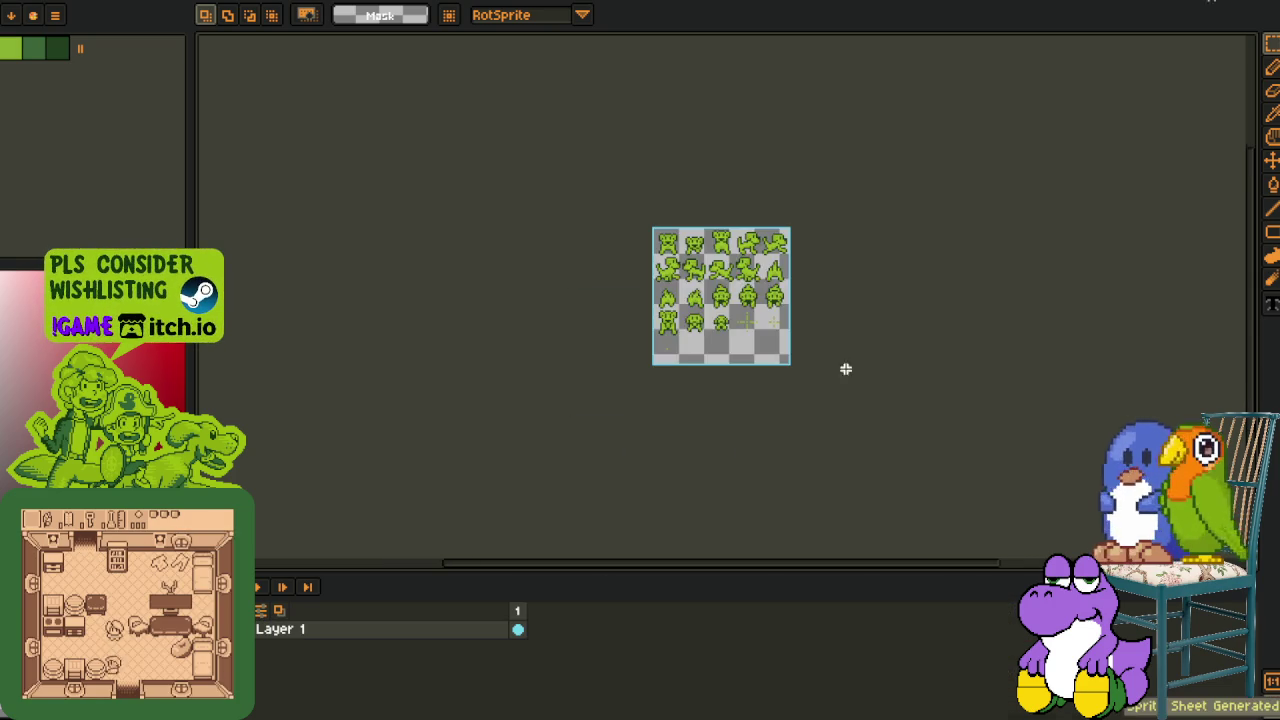
# Zoom around the grid sheet, add Layer 2 above Layer 1, and show the red-and-black cell row
pyautogui.scroll(2, 687, 358)
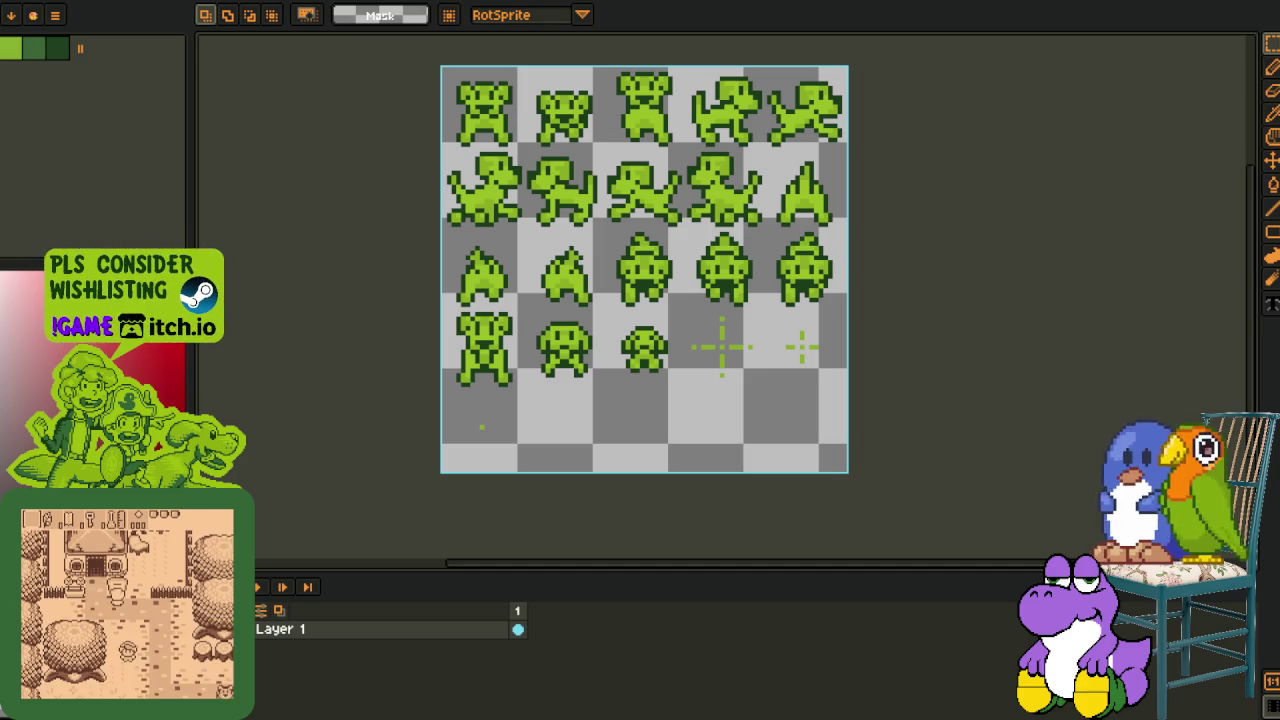
pyautogui.scroll(2, 566, 422)
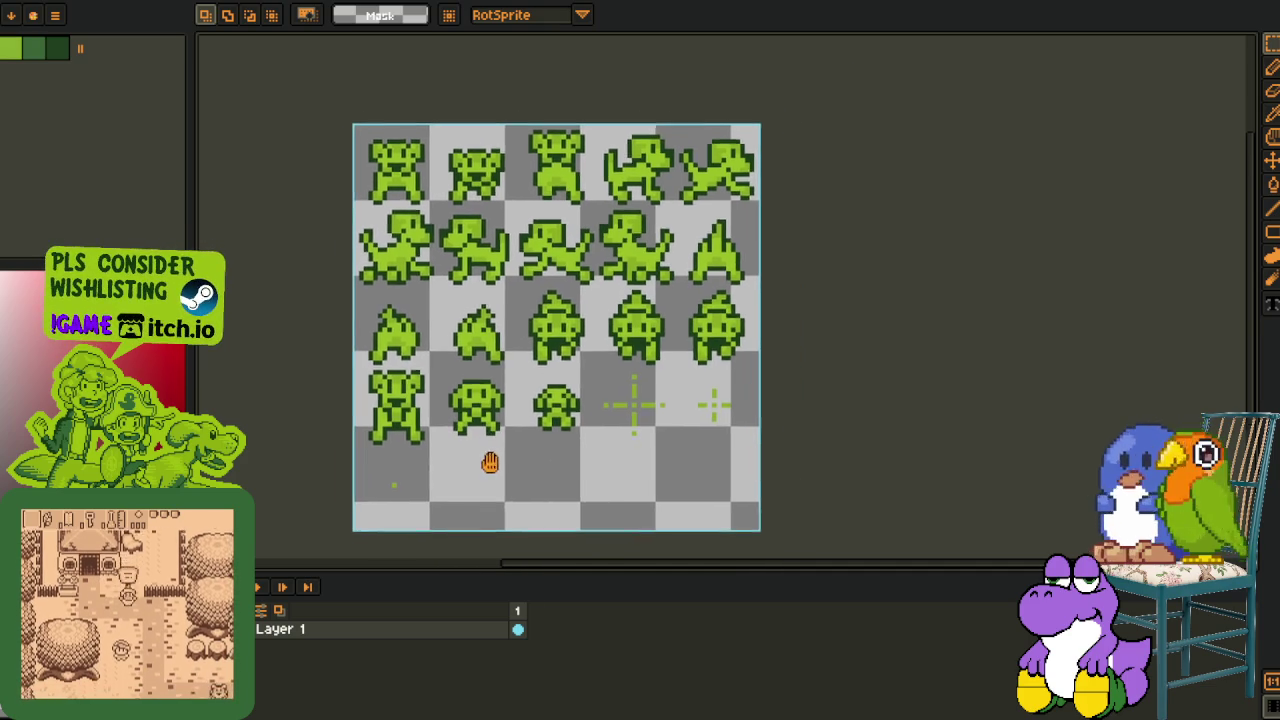
pyautogui.scroll(-1, 383, 205)
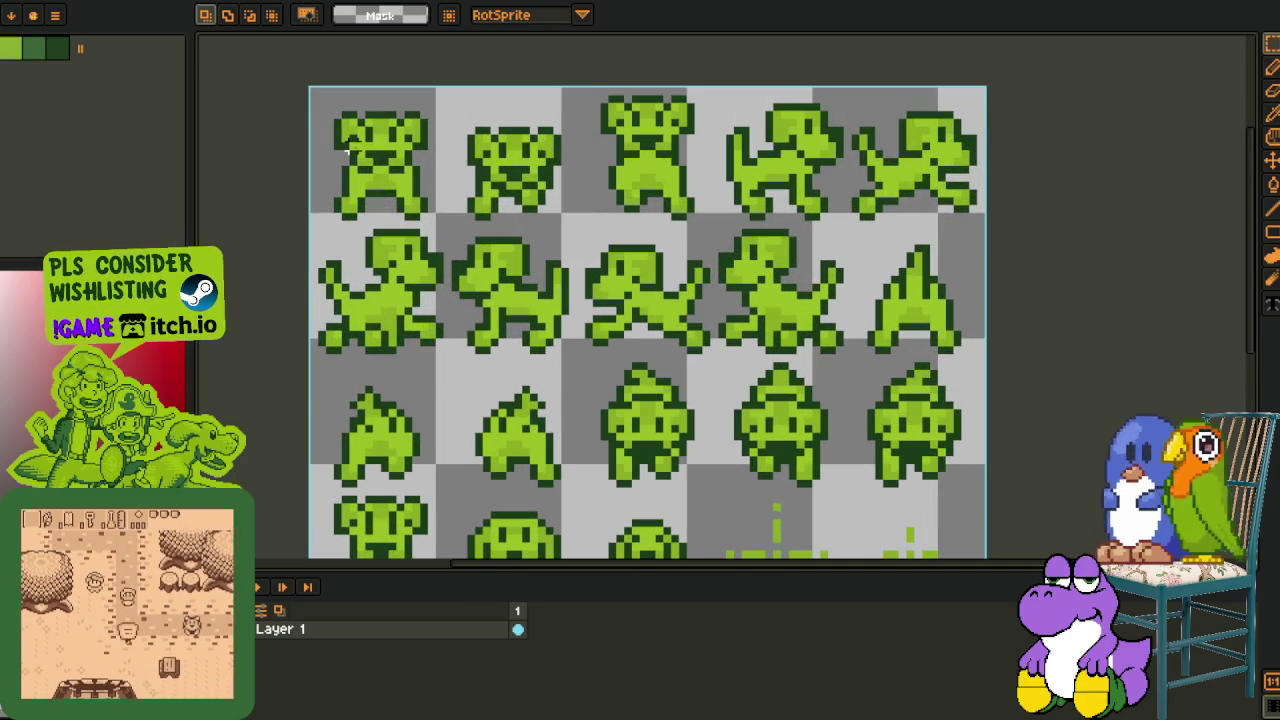
pyautogui.scroll(1, 349, 134)
pyautogui.scroll(1, 355, 172)
pyautogui.scroll(-1, 355, 176)
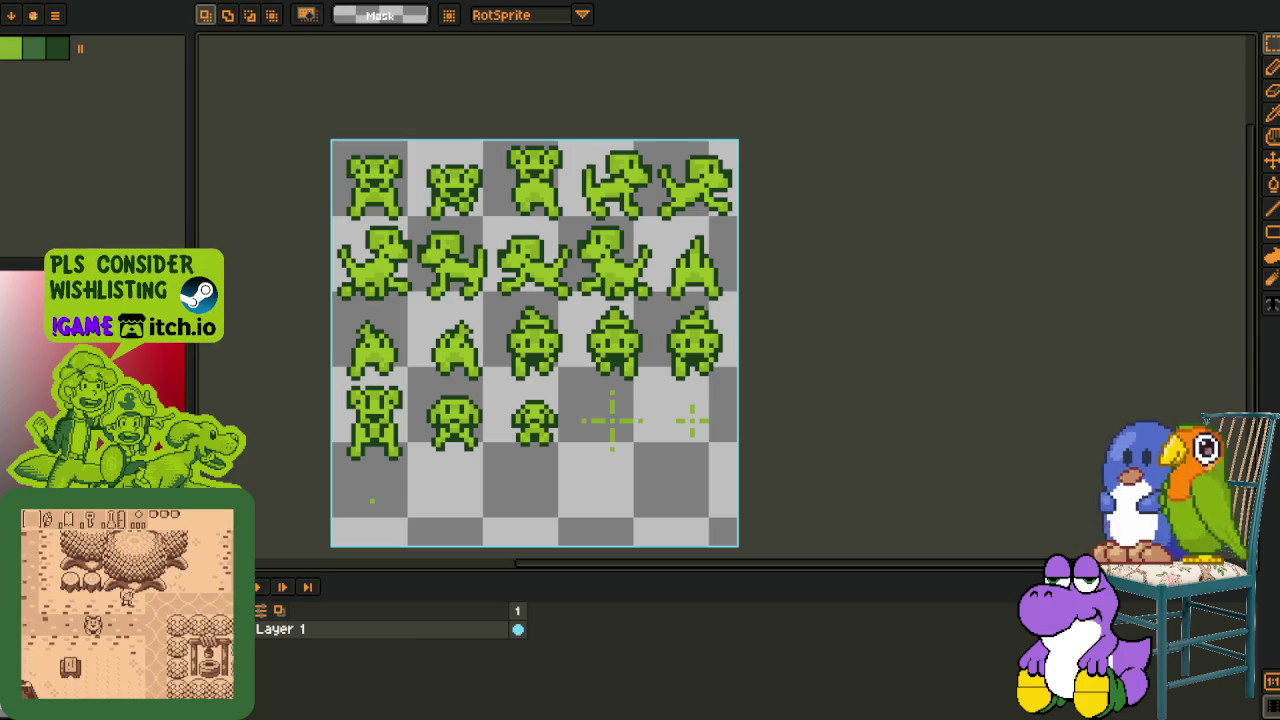
pyautogui.rightClick(283, 628)
pyautogui.click(438, 626)
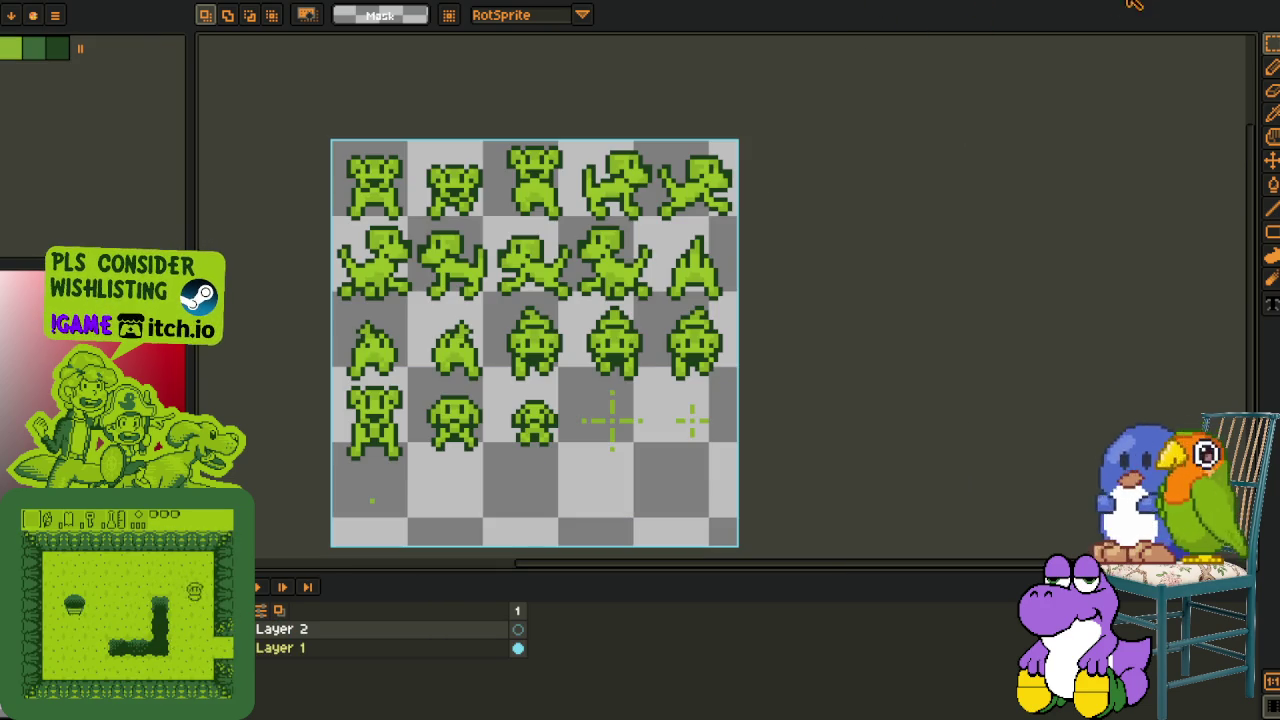
pyautogui.click(518, 629)
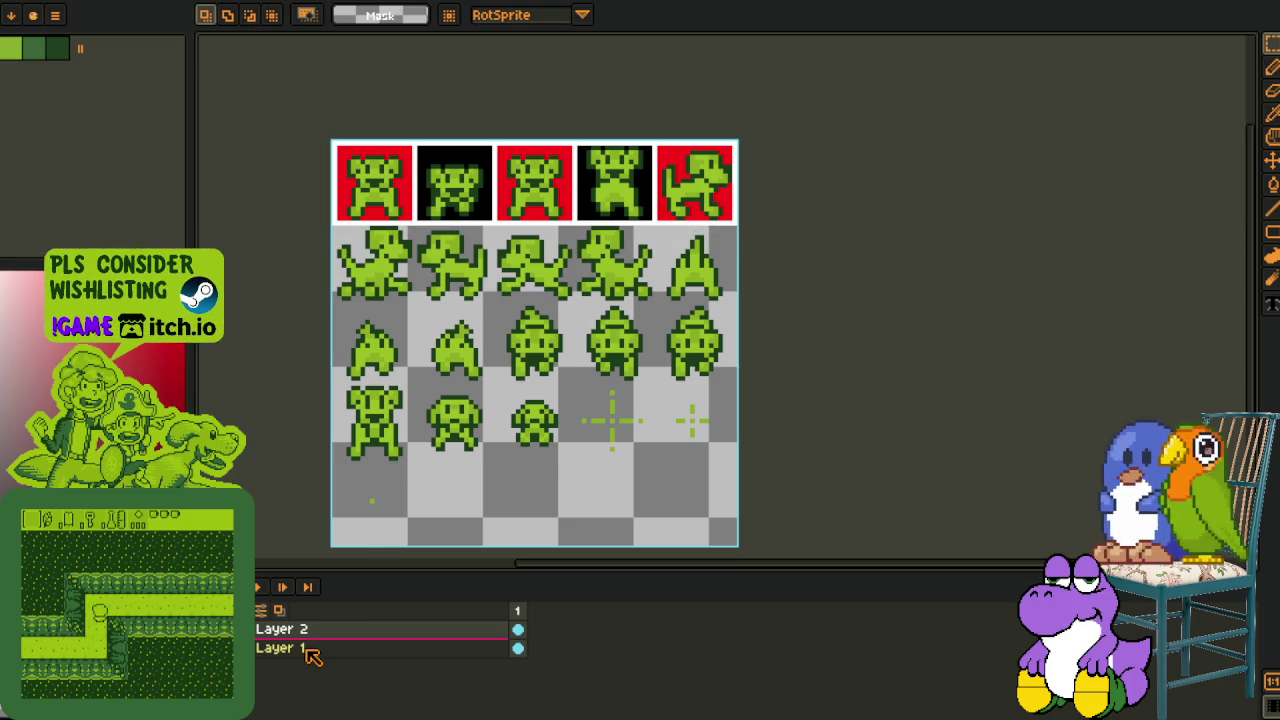
# Paste copies of the red and black cell row over the second and third puppy rows
pyautogui.hotkey('ctrl', 'v')
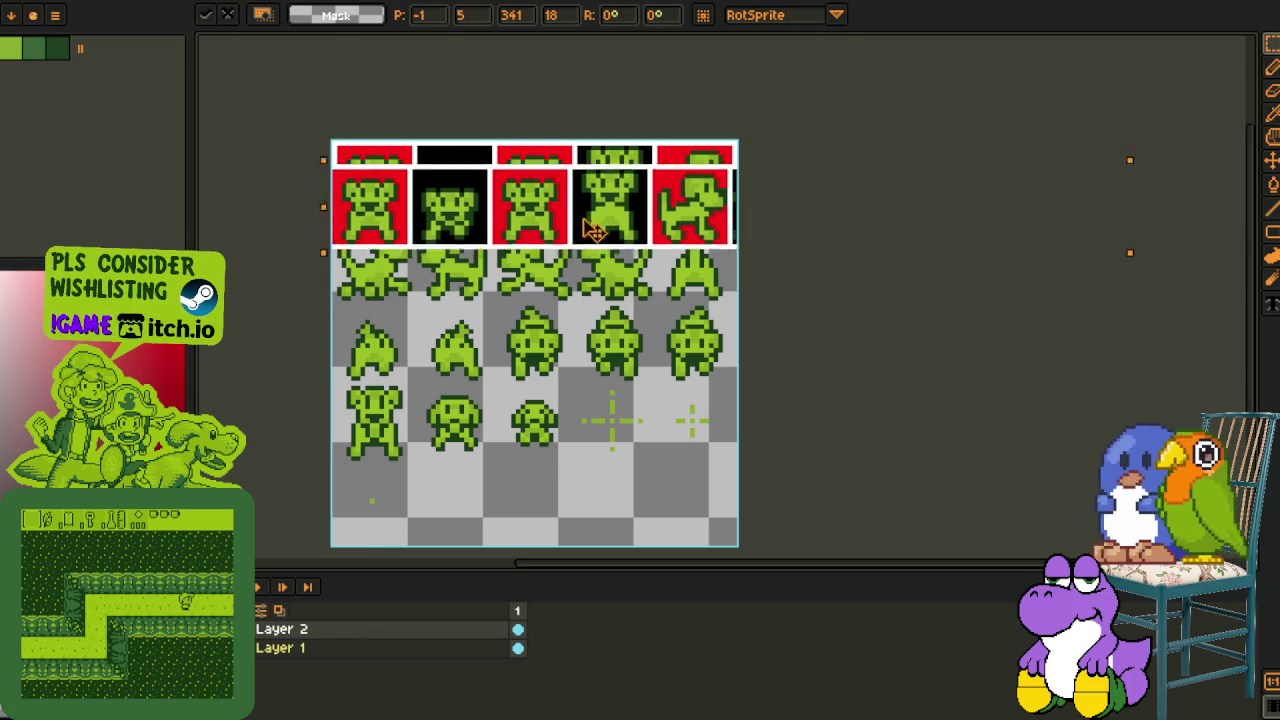
pyautogui.moveTo(455, 185); pyautogui.dragTo(455, 310)
pyautogui.moveTo(224, 333)
pyautogui.mouseDown()
pyautogui.moveTo(310, 388)
pyautogui.moveTo(226, 288)
pyautogui.mouseUp()
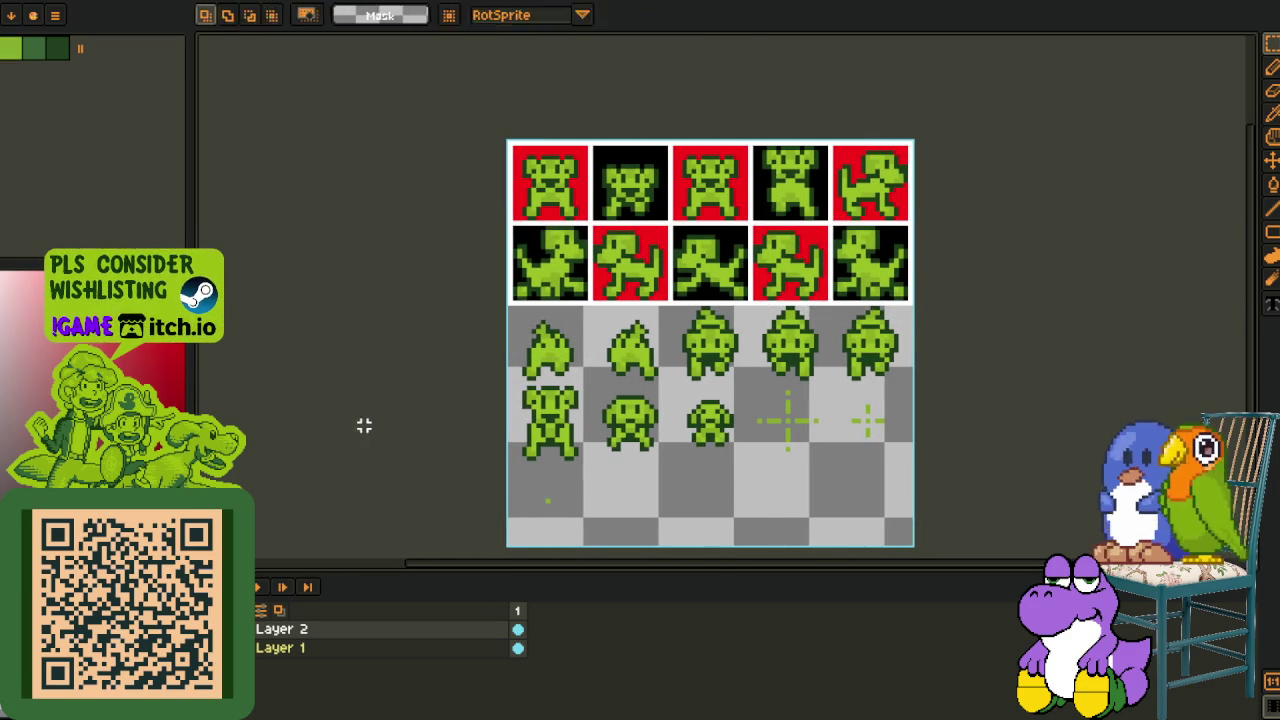
pyautogui.press('h')
pyautogui.press('r')
pyautogui.hotkey('ctrl', 'v')
pyautogui.moveTo(840, 280)
pyautogui.mouseDown()
pyautogui.moveTo(440, 395)
pyautogui.moveTo(329, 380)
pyautogui.moveTo(628, 383)
pyautogui.moveTo(562, 370)
pyautogui.moveTo(680, 390)
pyautogui.moveTo(409, 466)
pyautogui.moveTo(294, 457)
pyautogui.moveTo(390, 470)
pyautogui.moveTo(414, 520)
pyautogui.mouseUp()
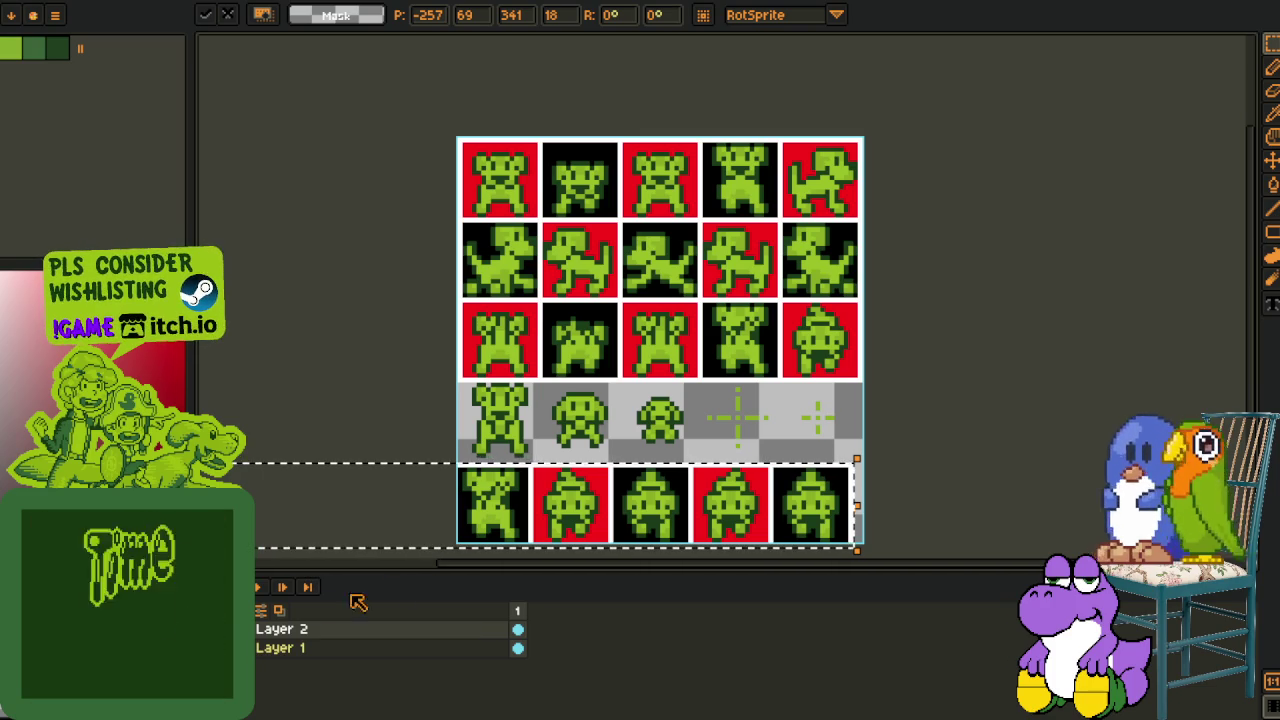
# Toggle the cell rows off and on to compare the sheet with and without the overlay
pyautogui.hotkey('ctrl', 'z')
pyautogui.hotkey('ctrl', 'z')
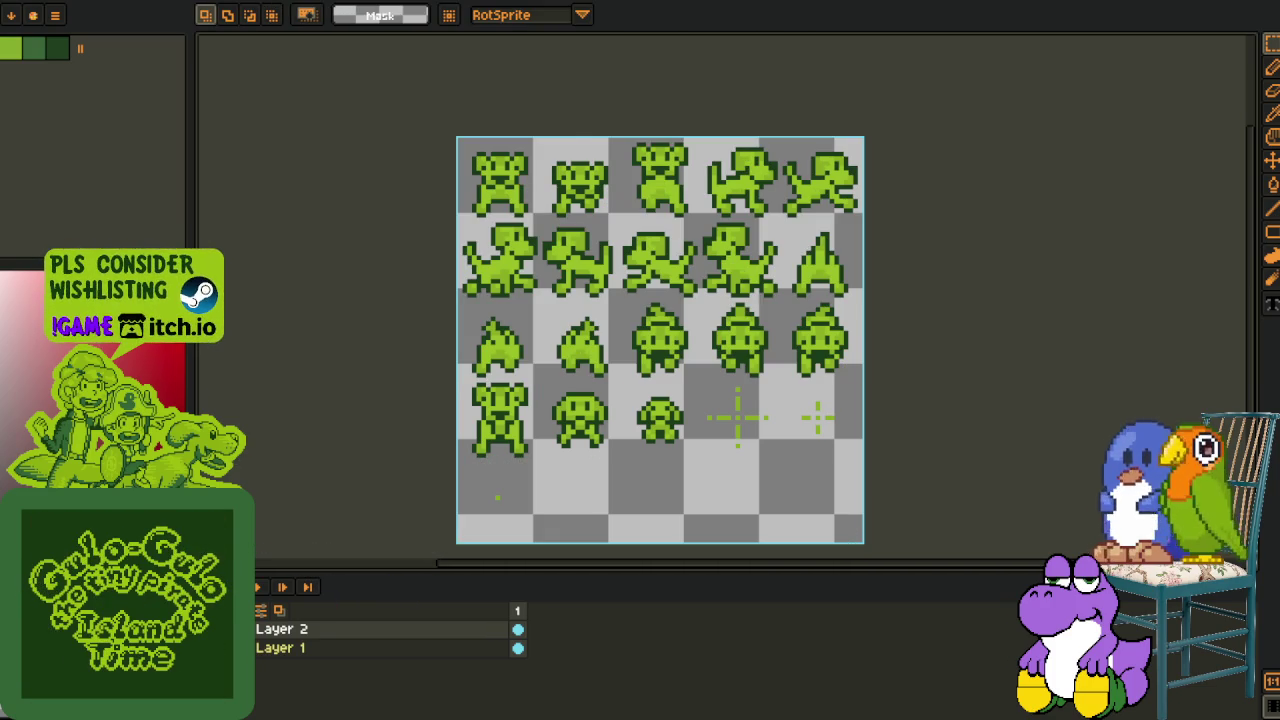
pyautogui.hotkey('ctrl', 'y')
pyautogui.hotkey('ctrl', 'z')
pyautogui.hotkey('ctrl', 'y')
pyautogui.hotkey('ctrl', 'z')
pyautogui.hotkey('ctrl', 'y')
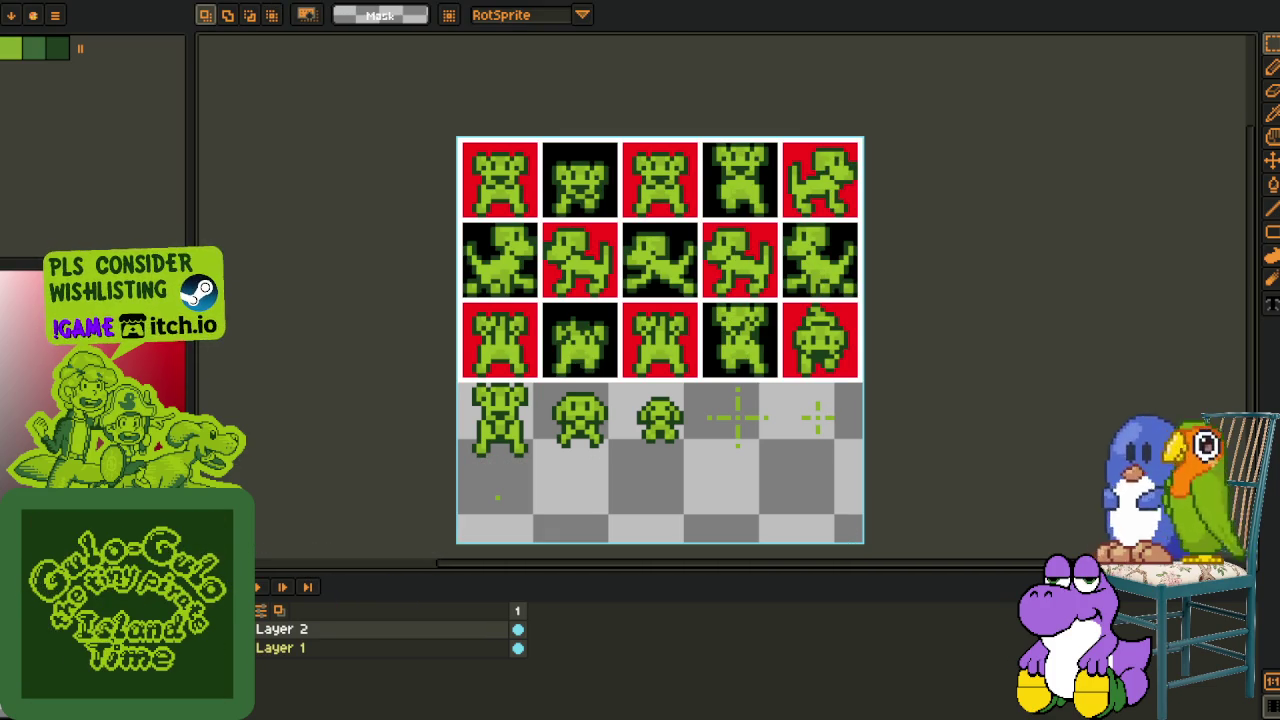
pyautogui.hotkey('ctrl', 'z')
pyautogui.hotkey('ctrl', 'y')
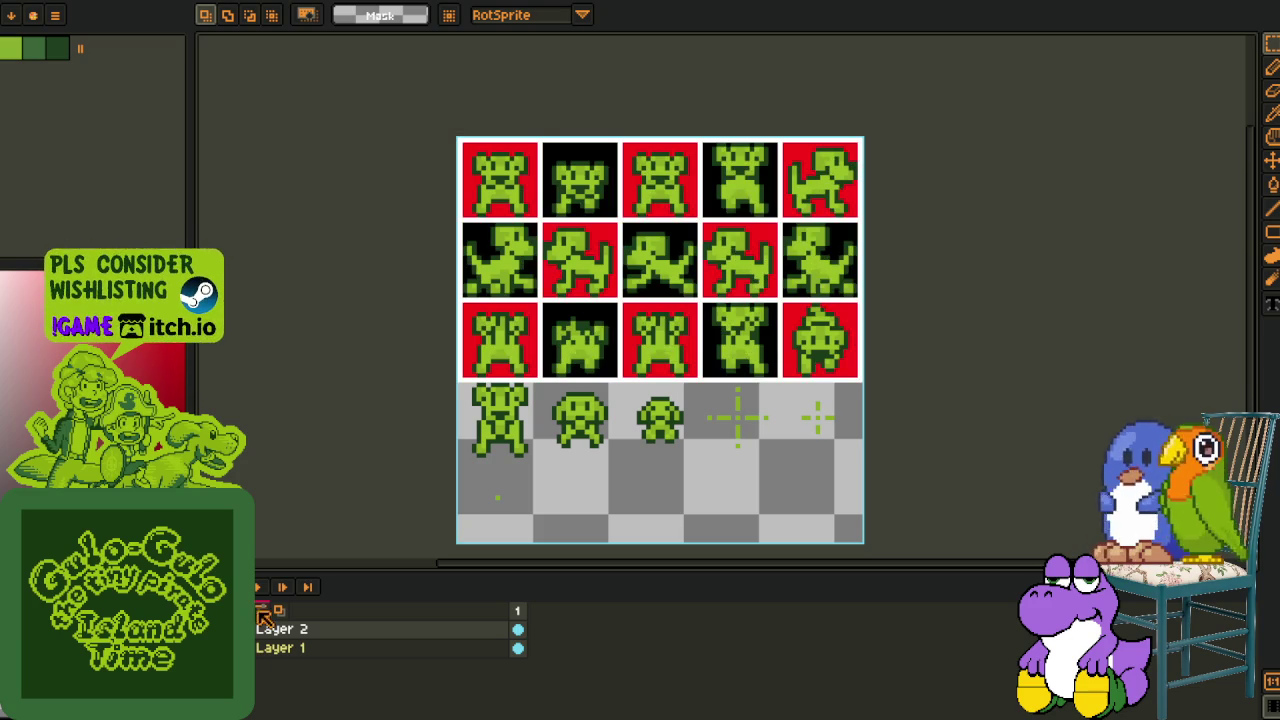
# Remove two overlay cells from the third row
pyautogui.scroll(2, 723, 394)
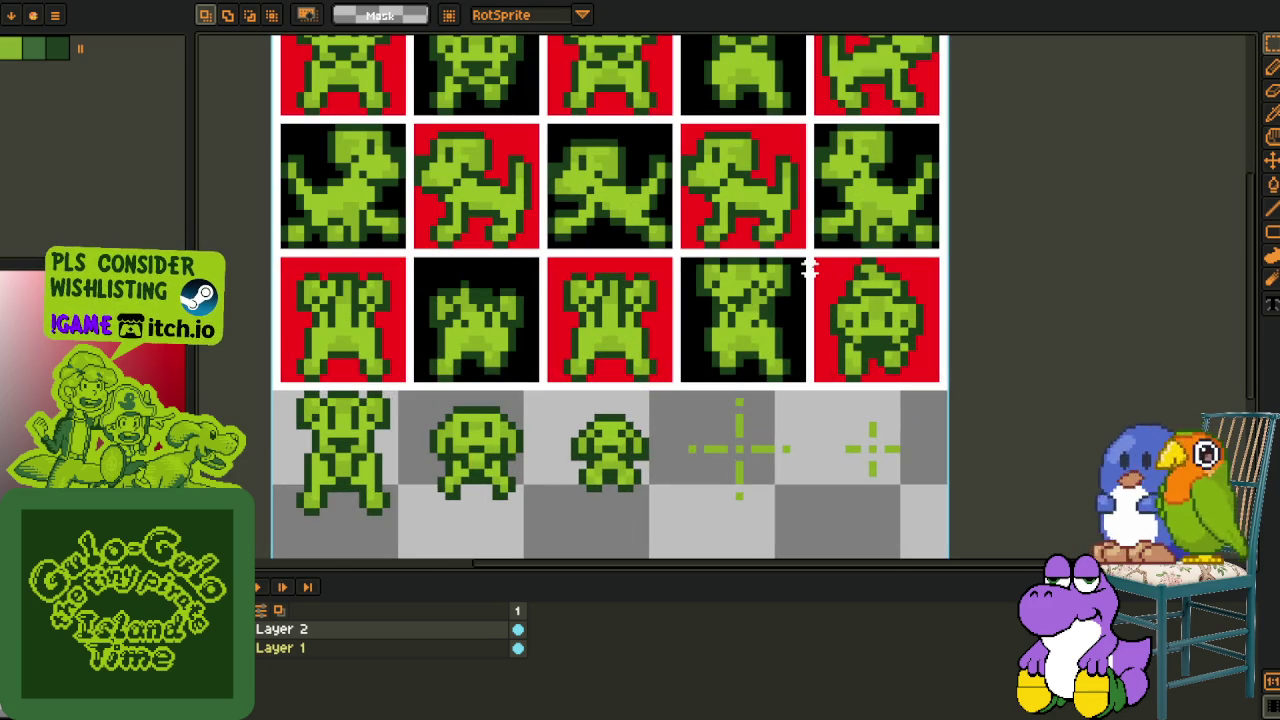
pyautogui.moveTo(697, 322); pyautogui.dragTo(549, 408)
pyautogui.hotkey('ctrl', 'v')
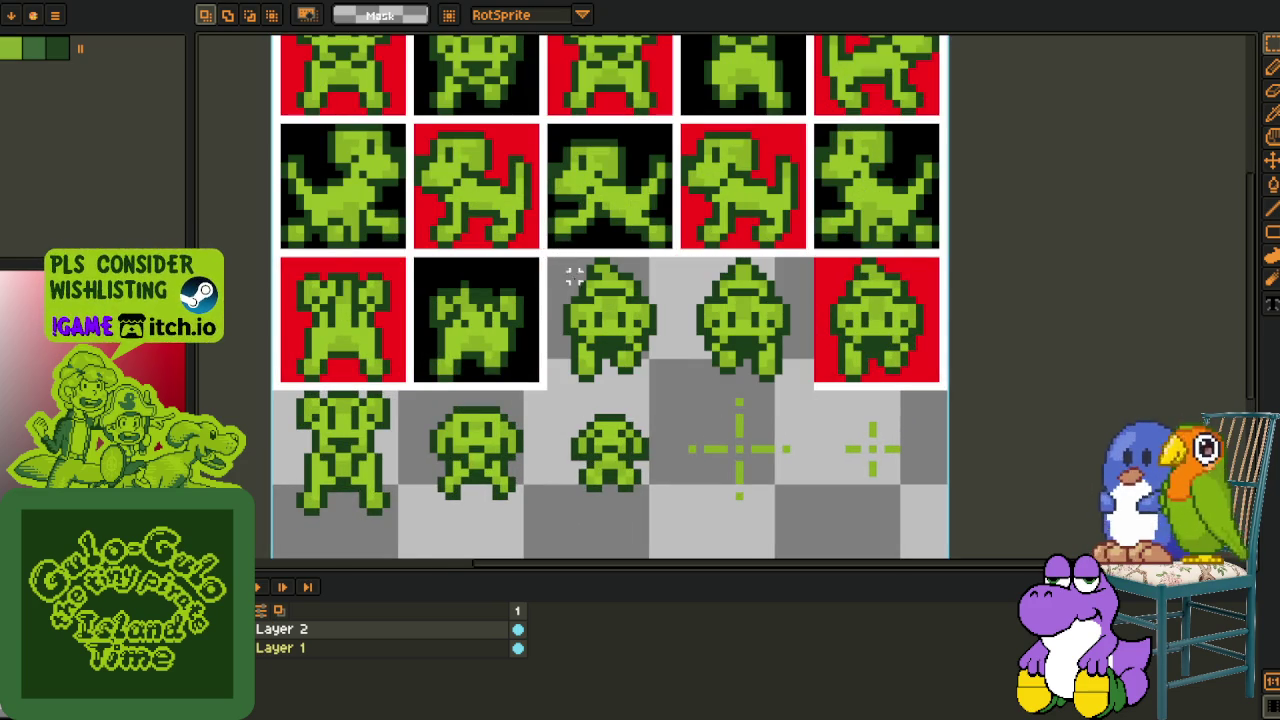
pyautogui.scroll(-1, 558, 268)
pyautogui.scroll(1, 757, 289)
pyautogui.scroll(-2, 660, 406)
# Paste a strip of red and black cells into the fourth row and commit it
pyautogui.press('p')
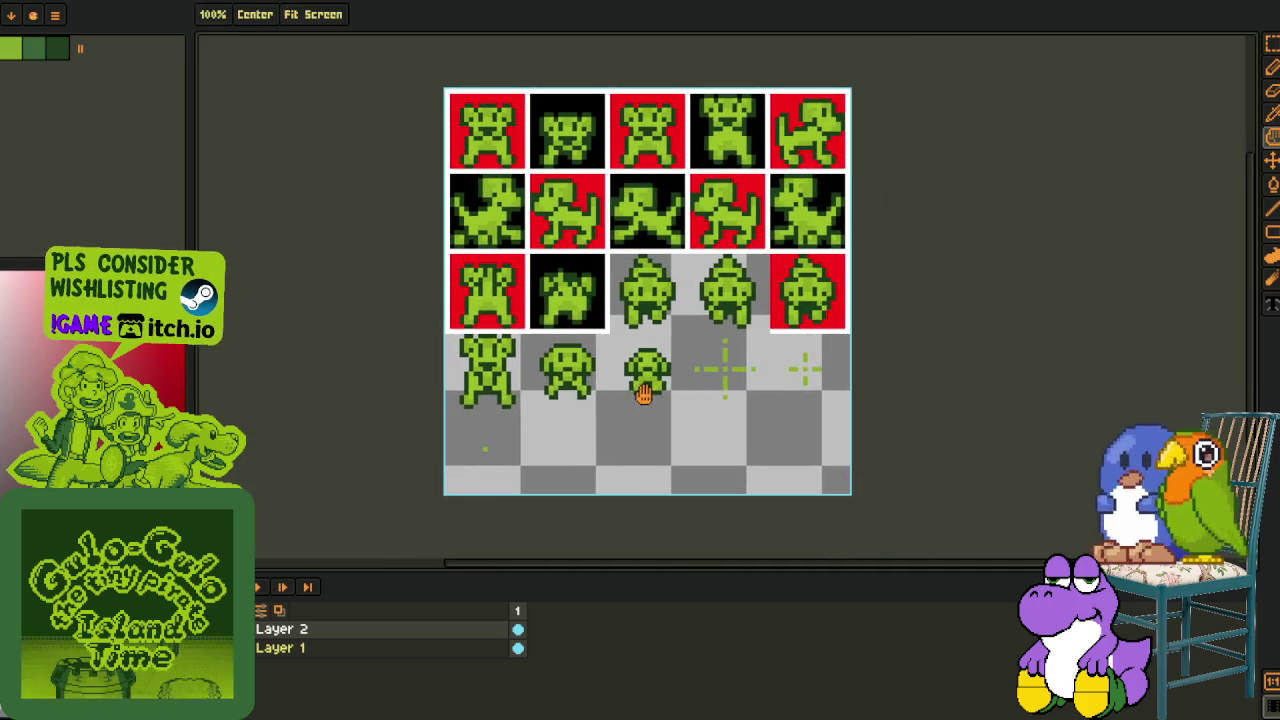
pyautogui.hotkey('ctrl', 'v')
pyautogui.moveTo(971, 149)
pyautogui.mouseDown()
pyautogui.moveTo(360, 453)
pyautogui.moveTo(414, 463)
pyautogui.moveTo(277, 443)
pyautogui.moveTo(605, 460)
pyautogui.moveTo(560, 413)
pyautogui.moveTo(560, 395)
pyautogui.mouseUp()
pyautogui.press('Return')
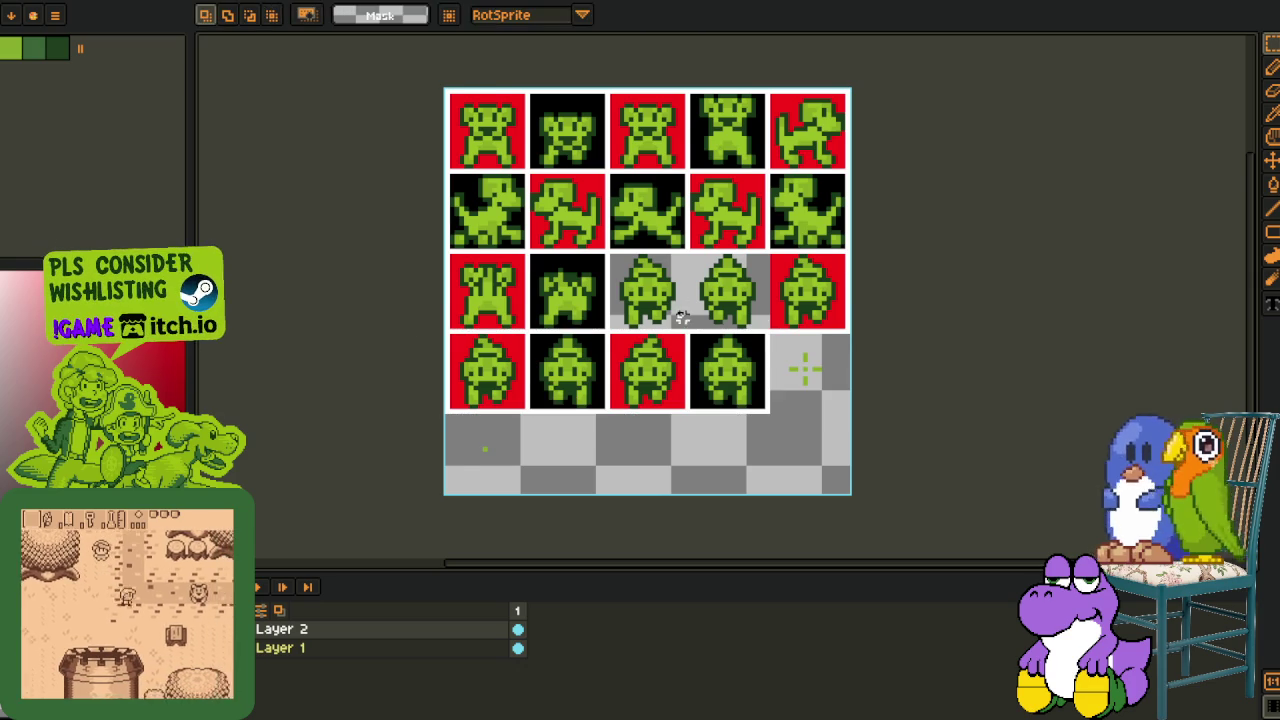
# Move the red cell into the third row's third column, nudged up one pixel
pyautogui.scroll(1, 680, 311)
pyautogui.scroll(1, 825, 243)
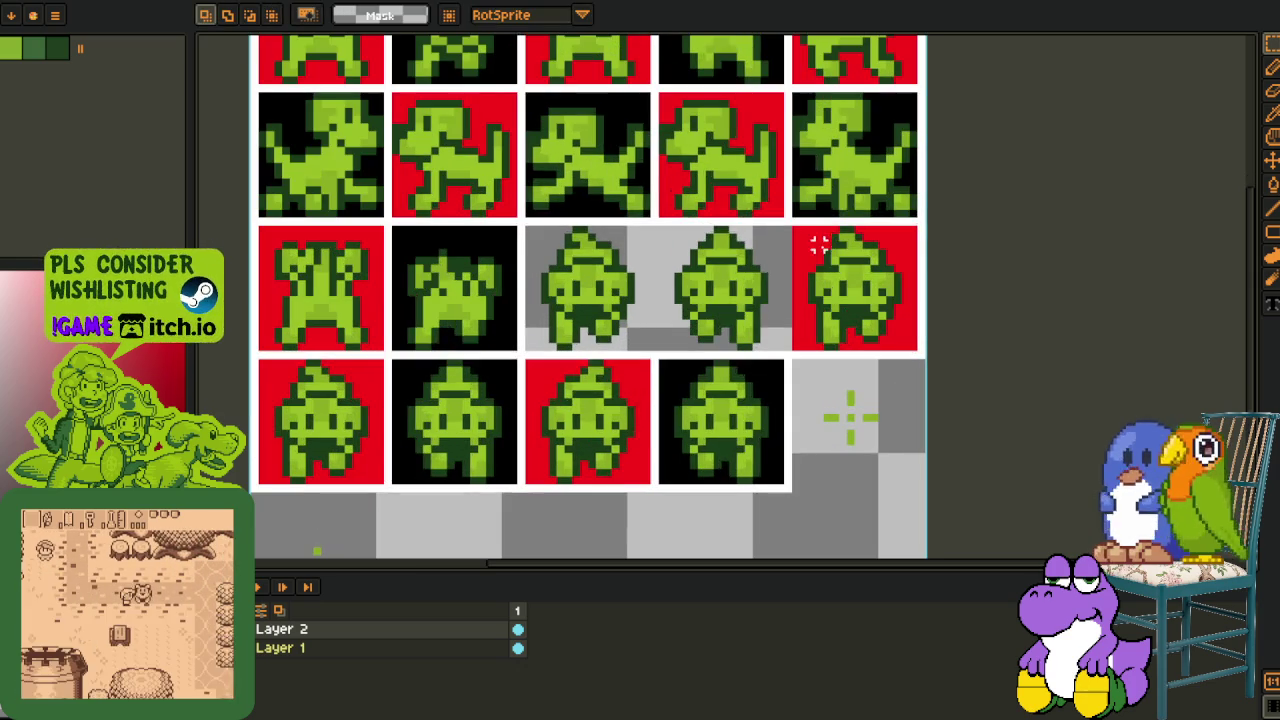
pyautogui.moveTo(797, 232)
pyautogui.mouseDown()
pyautogui.moveTo(928, 349)
pyautogui.moveTo(626, 340)
pyautogui.mouseUp()
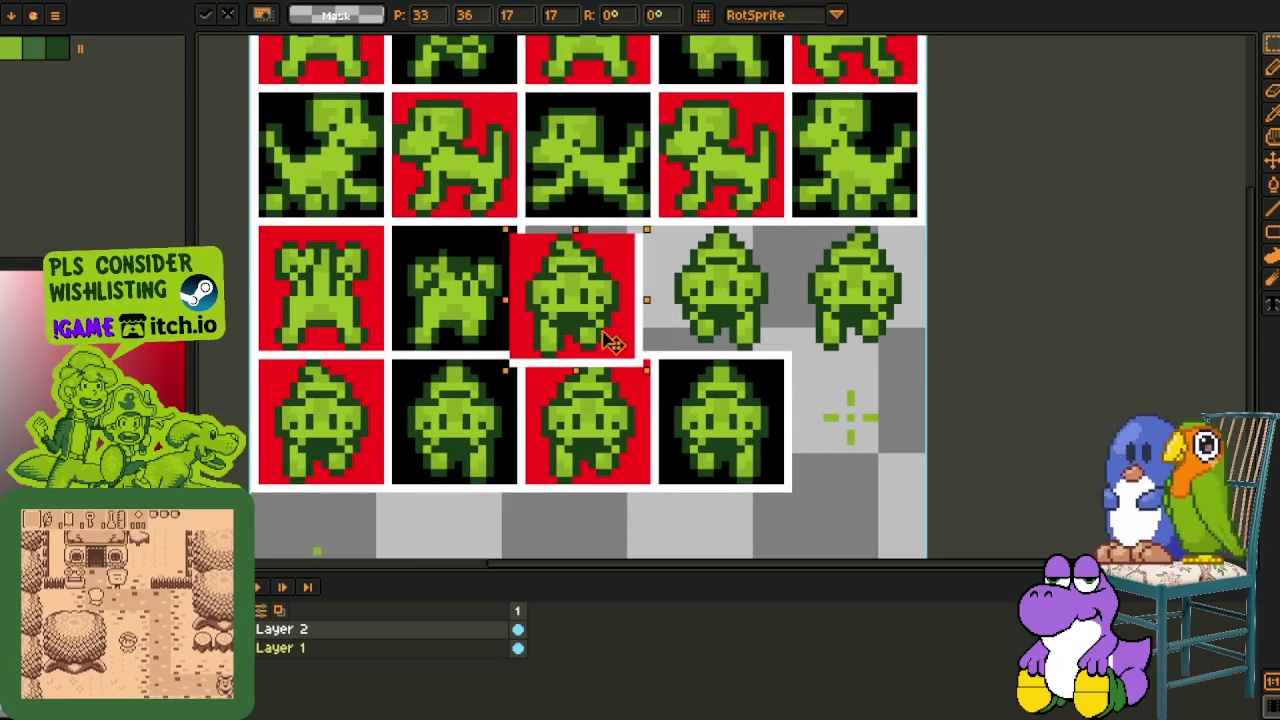
pyautogui.press('Up')
pyautogui.click(378, 418)
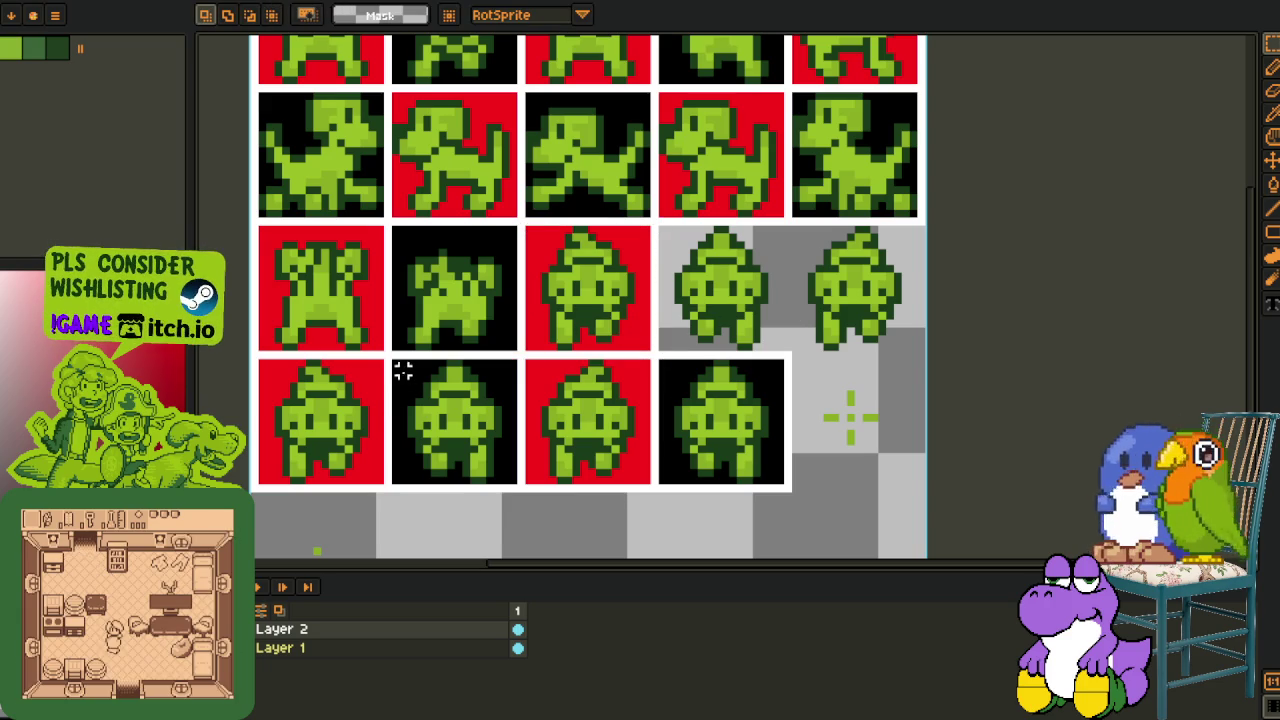
pyautogui.moveTo(397, 355)
pyautogui.mouseDown()
pyautogui.moveTo(517, 487)
pyautogui.moveTo(752, 338)
pyautogui.mouseUp()
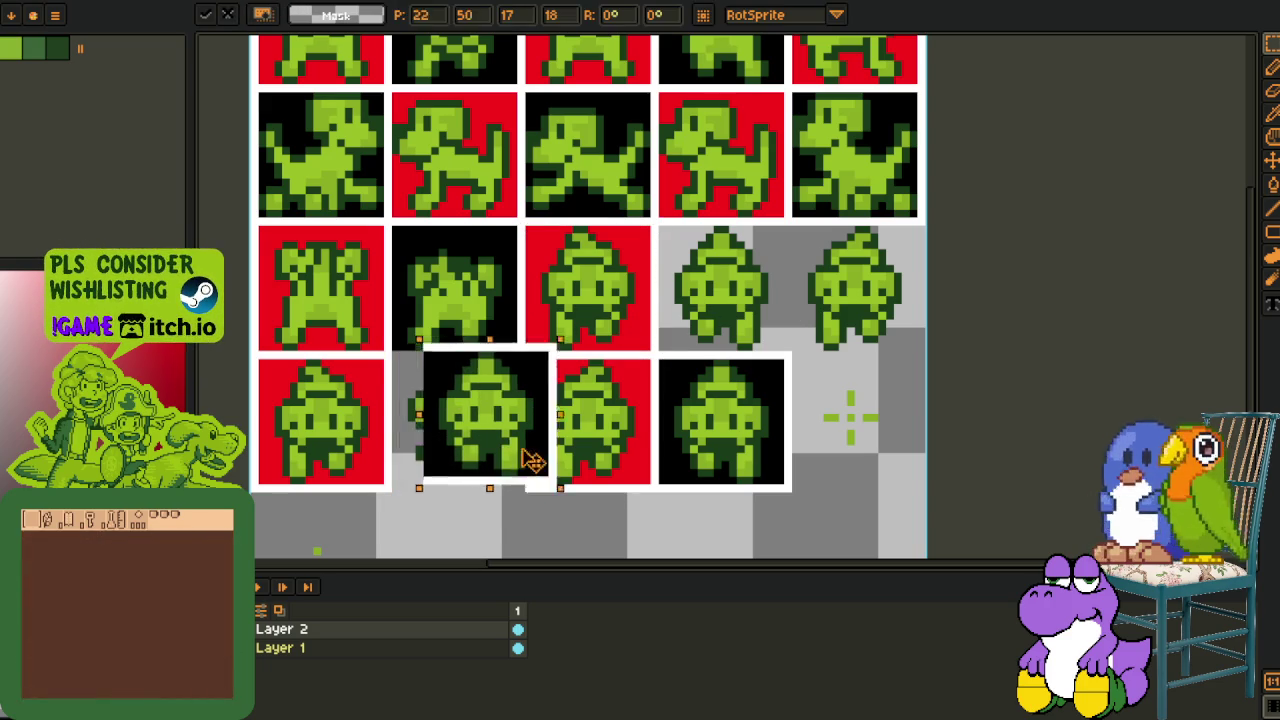
# Place the black cell in the third row and realign it with its puppy frame
pyautogui.click(905, 346)
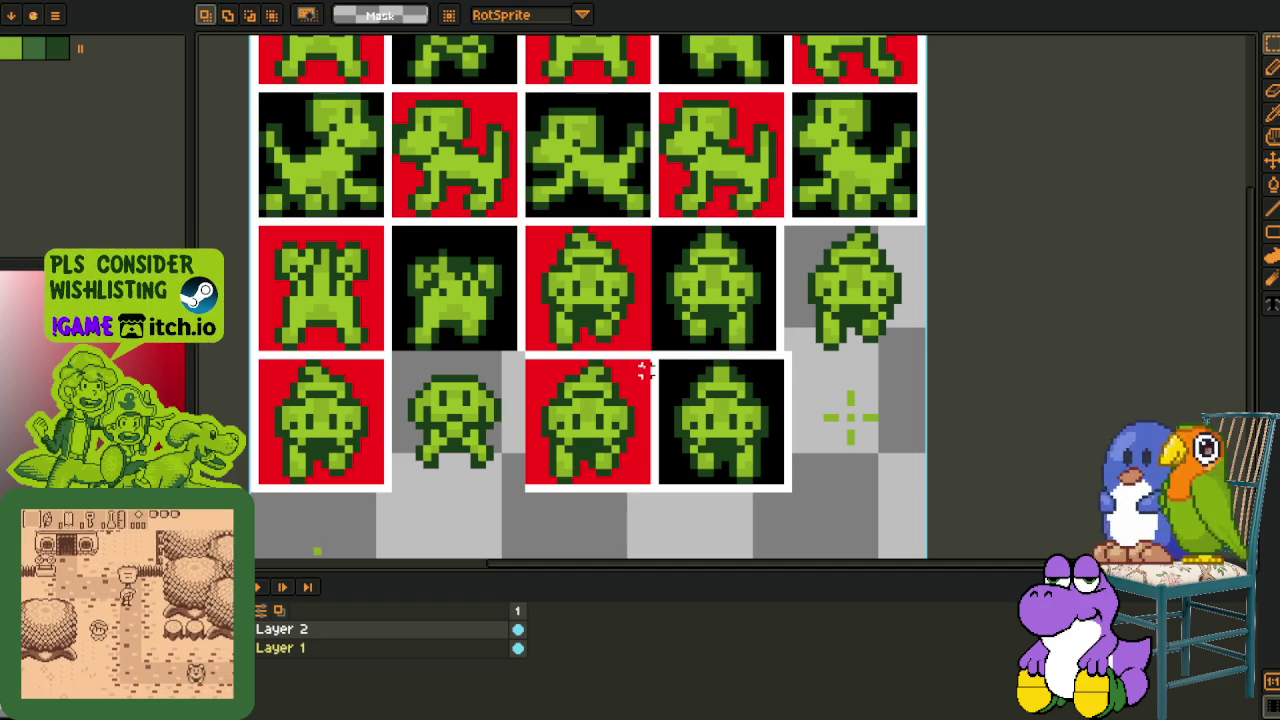
pyautogui.click(517, 648)
pyautogui.click(517, 648)
pyautogui.scroll(1, 751, 263)
pyautogui.scroll(1, 751, 263)
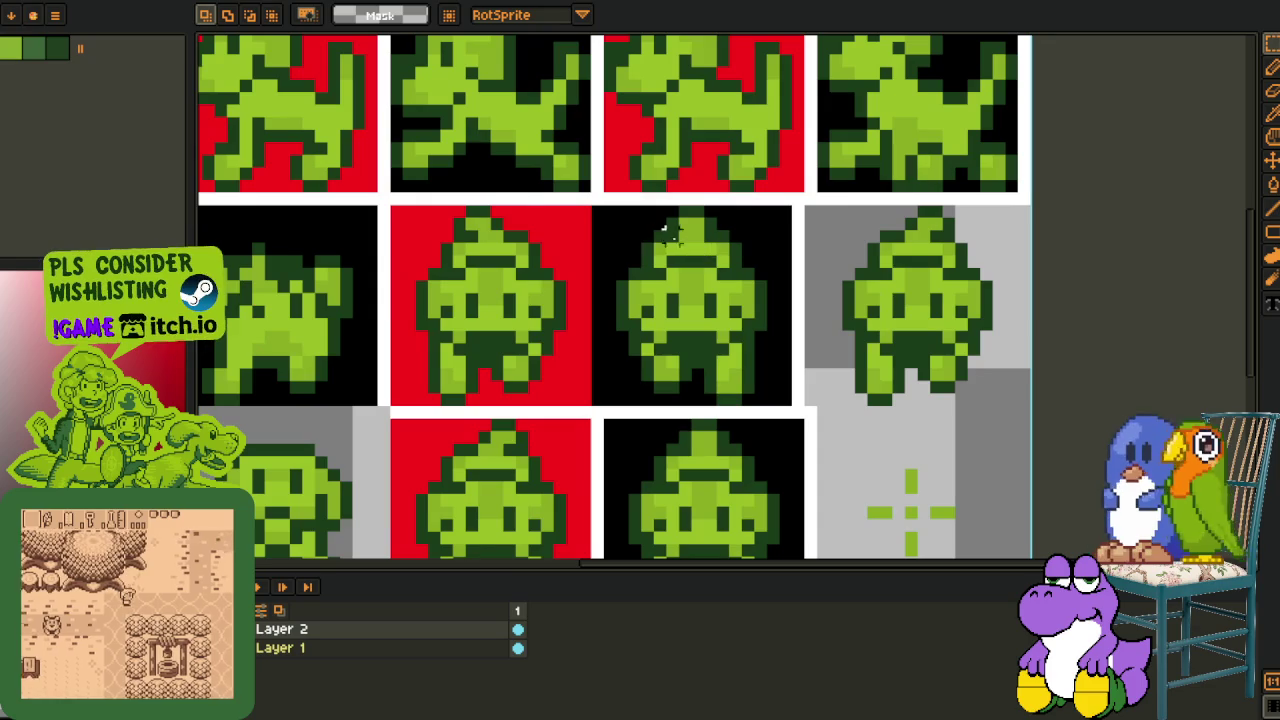
pyautogui.scroll(1, 751, 263)
pyautogui.click(622, 250)
pyautogui.moveTo(732, 289)
pyautogui.mouseDown()
pyautogui.moveTo(757, 301)
pyautogui.moveTo(743, 280)
pyautogui.mouseUp()
pyautogui.hotkey('ctrl', 'd')
# Move the fourth row's red cell to the end of the third row
pyautogui.scroll(-2, 535, 532)
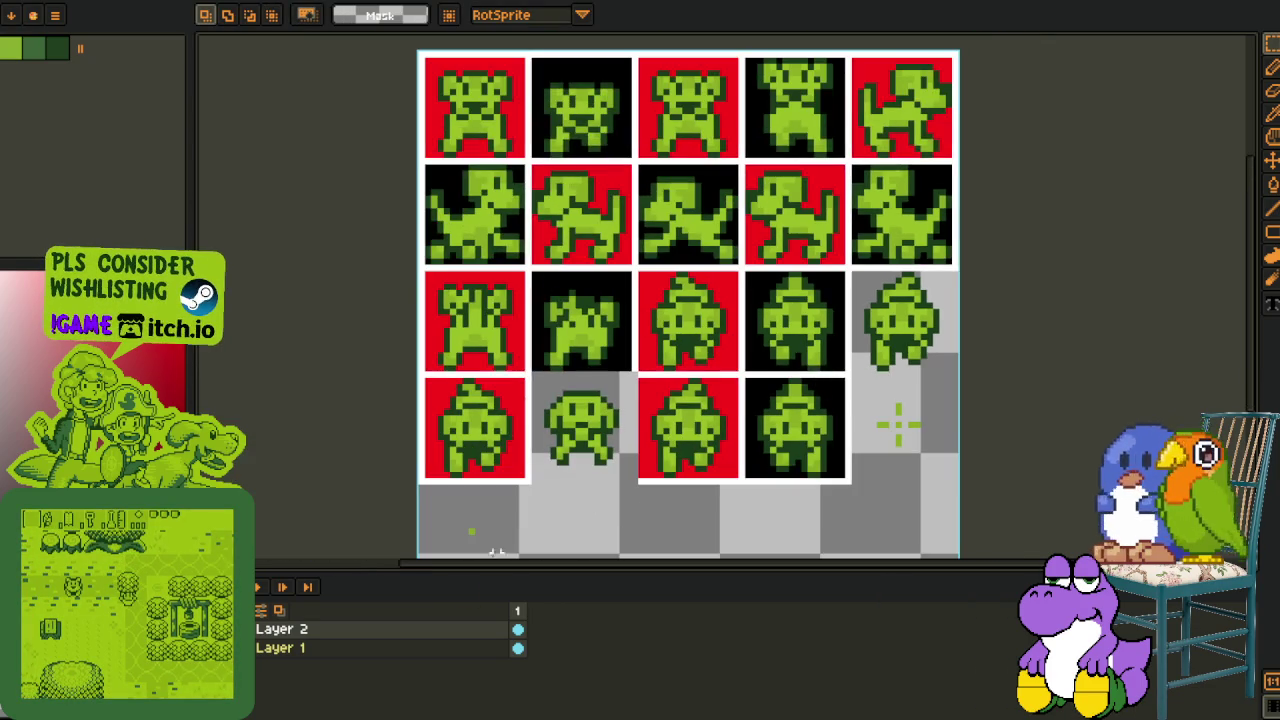
pyautogui.scroll(1, 750, 420)
pyautogui.scroll(1, 728, 374)
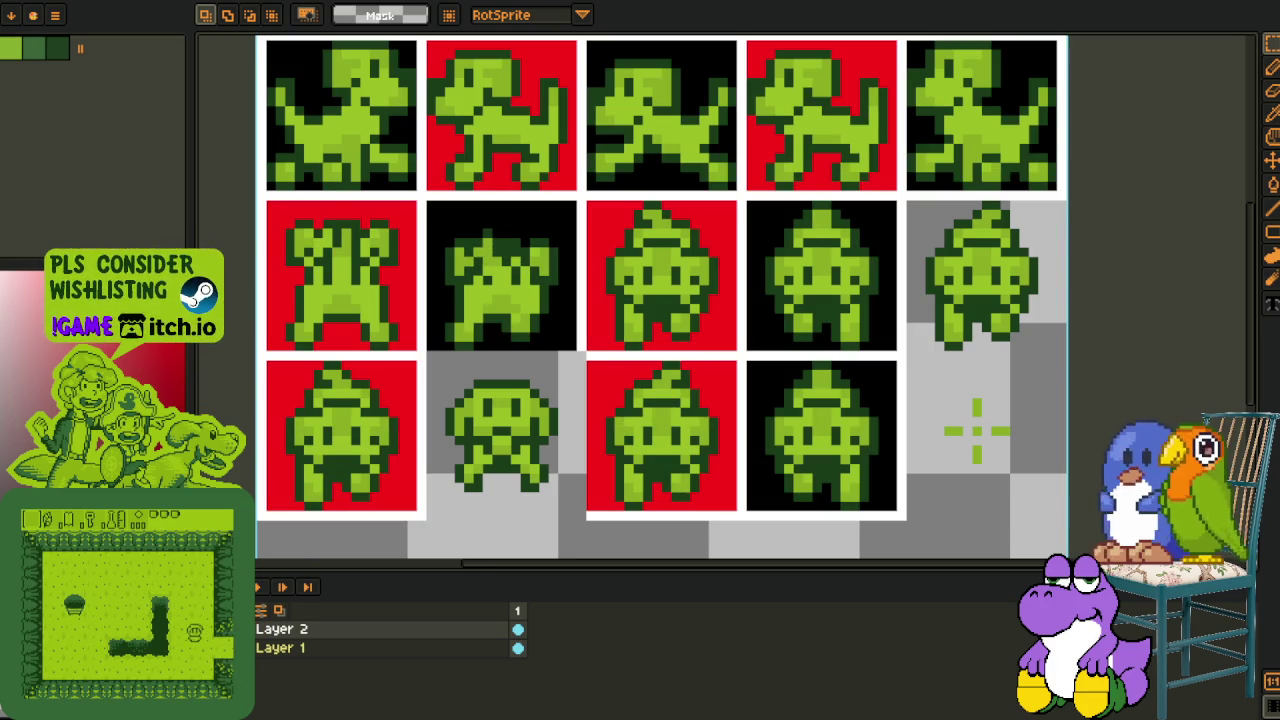
pyautogui.moveTo(746, 354); pyautogui.dragTo(590, 517)
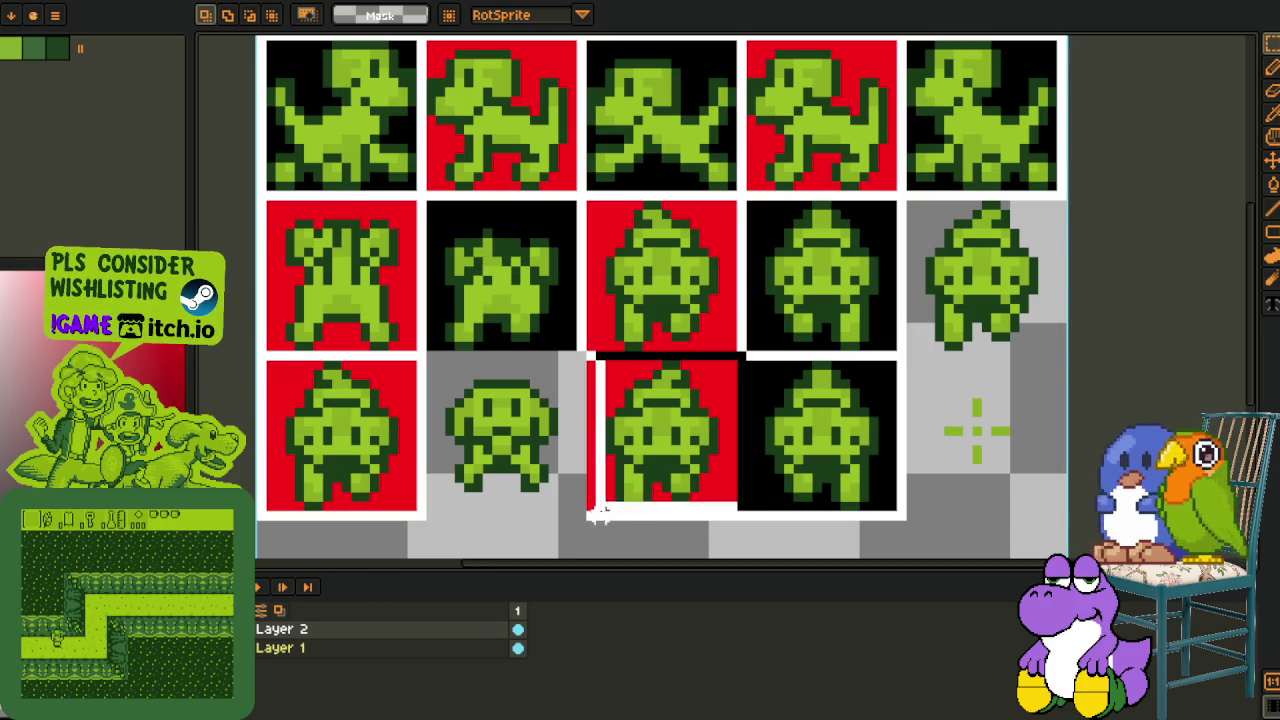
pyautogui.moveTo(662, 496); pyautogui.dragTo(968, 338)
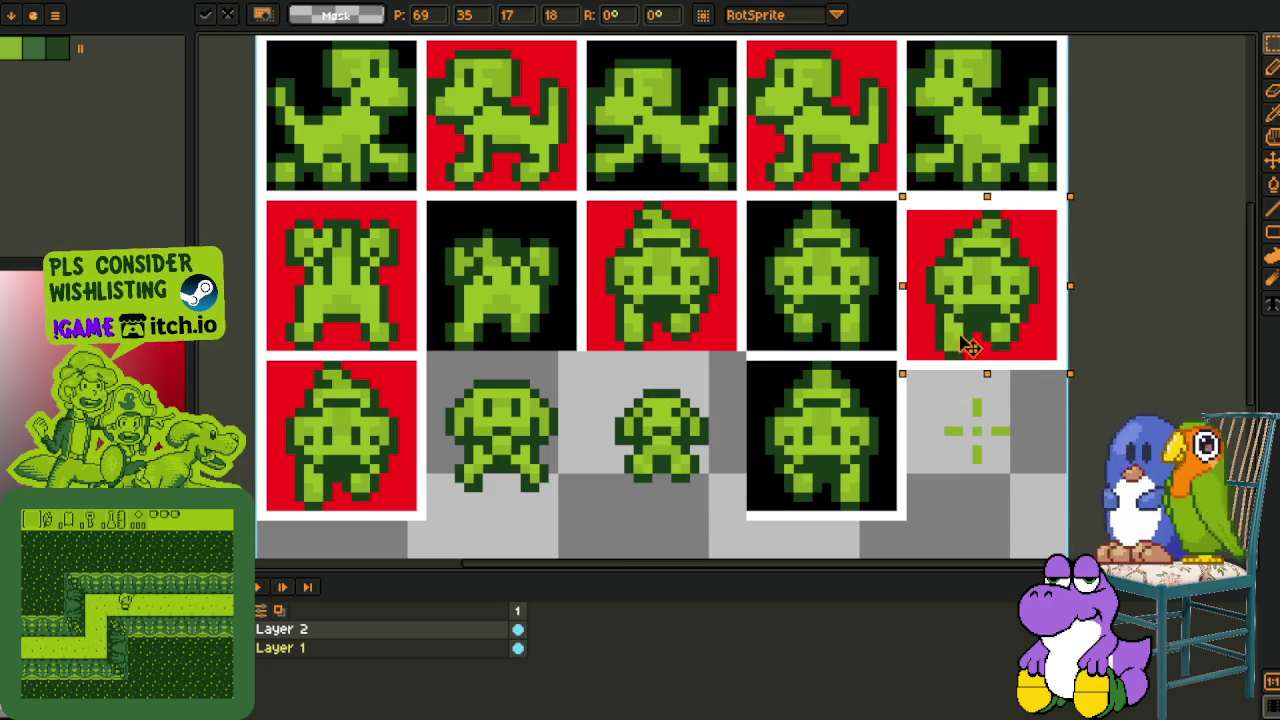
pyautogui.hotkey('ctrl', 'd')
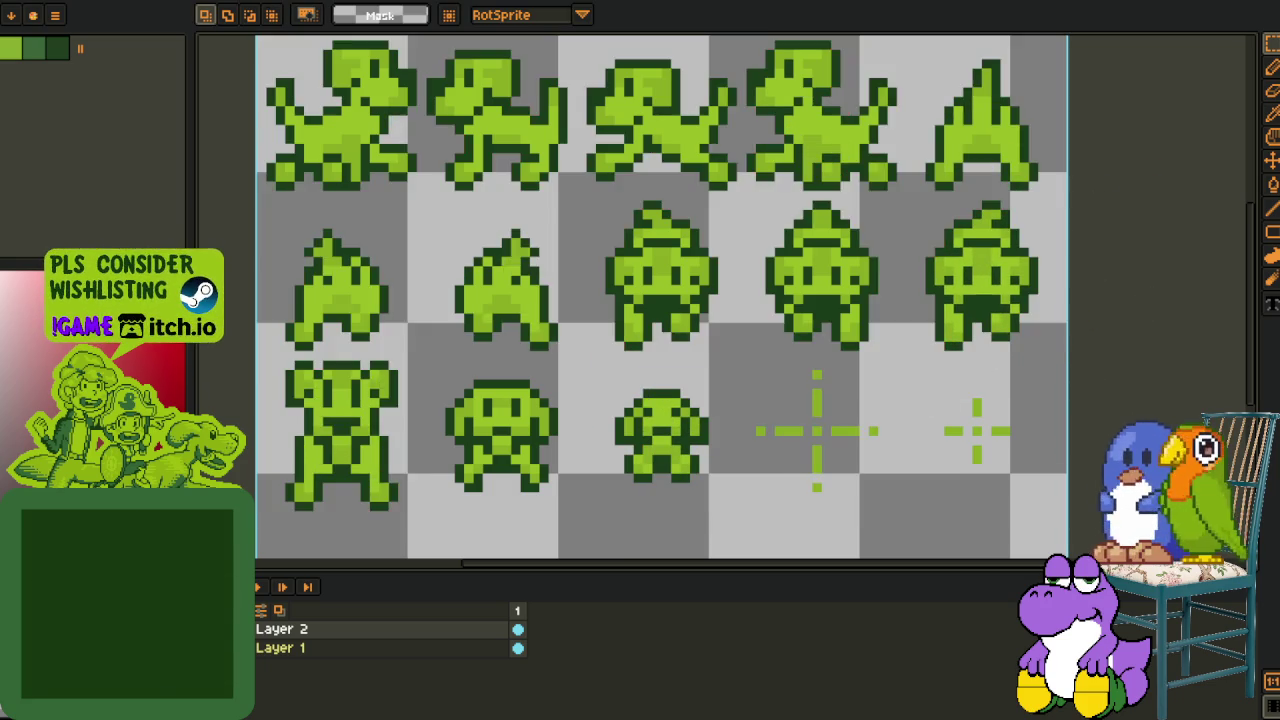
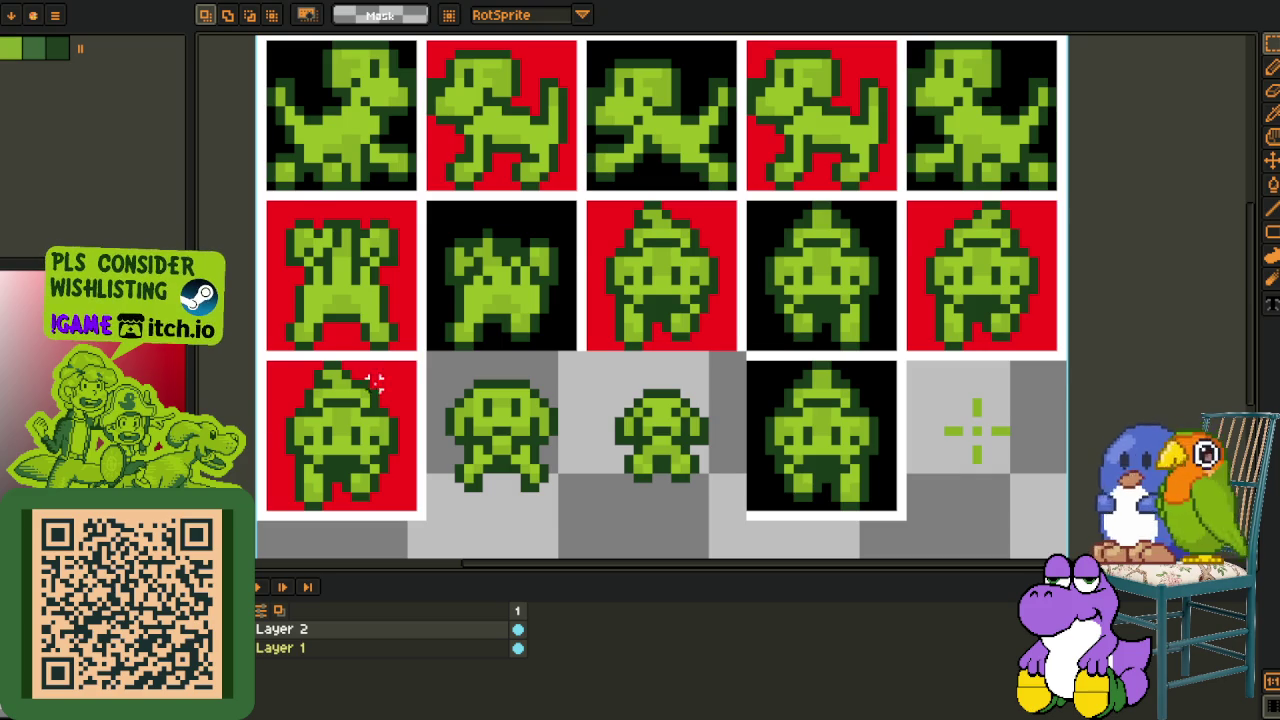
# Flood-fill the frog in the bottom row's first cell until the cell is plain red
pyautogui.scroll(-2, 485, 345)
pyautogui.scroll(1, 497, 425)
pyautogui.scroll(1, 490, 420)
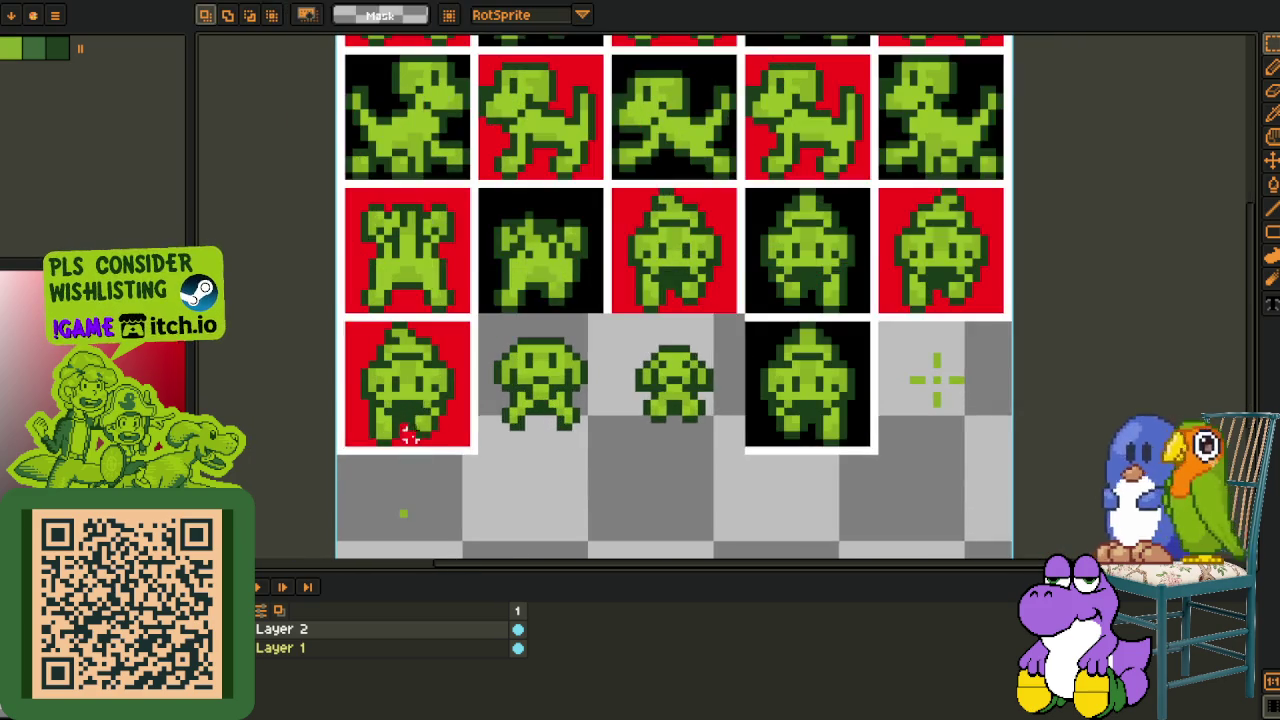
pyautogui.scroll(1, 475, 410)
pyautogui.scroll(1, 460, 400)
pyautogui.scroll(1, 455, 397)
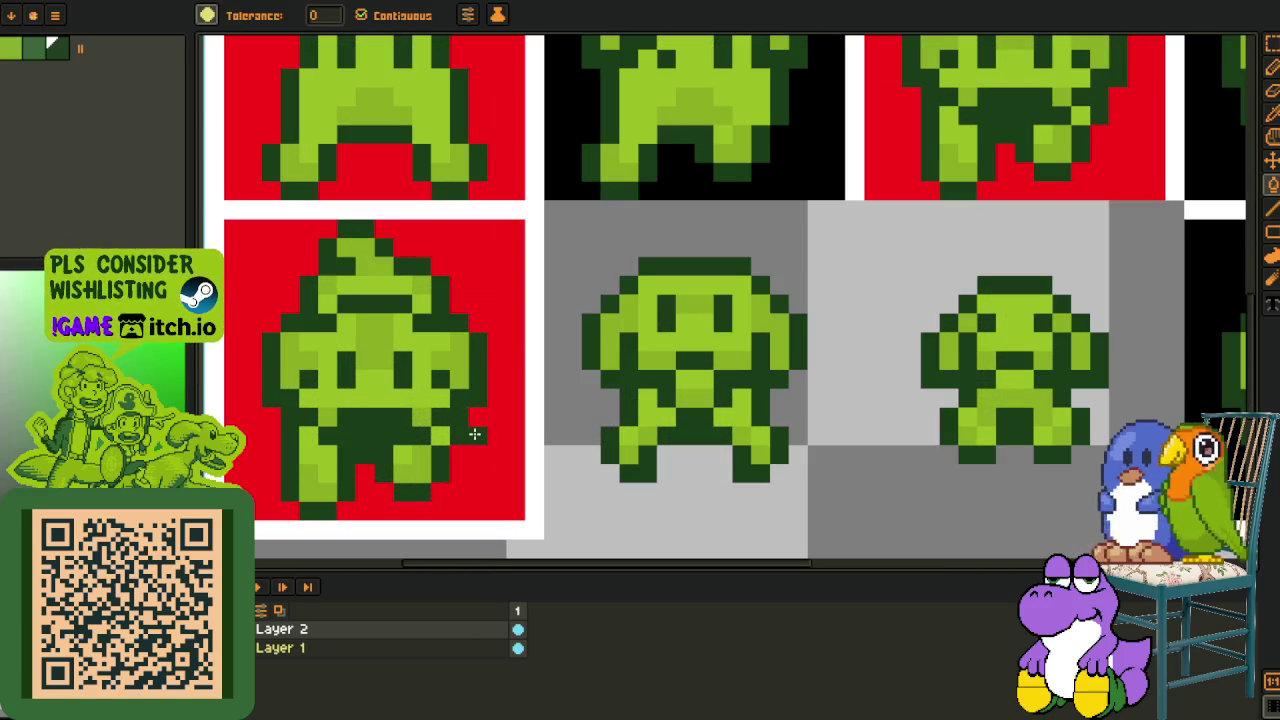
pyautogui.click(445, 420)
pyautogui.click(445, 422)
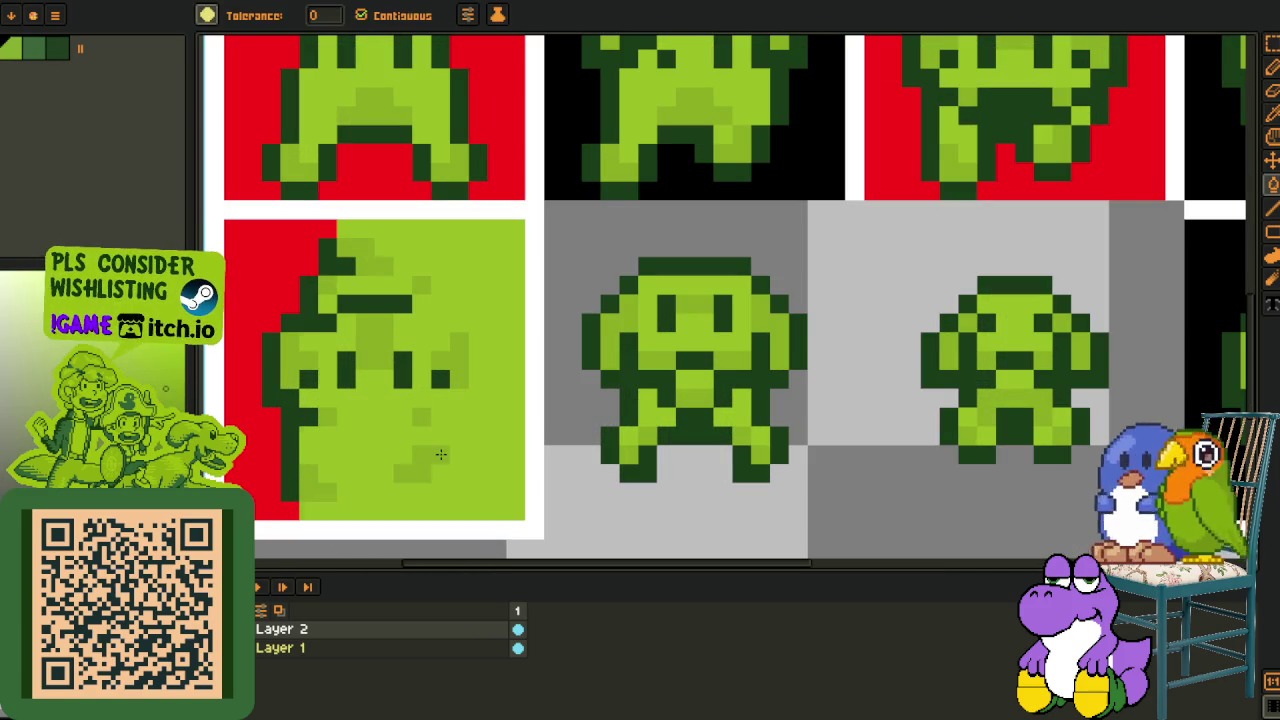
pyautogui.click(431, 428)
pyautogui.keyDown('alt'); pyautogui.click(327, 304); pyautogui.keyUp('alt')
pyautogui.click(363, 360)
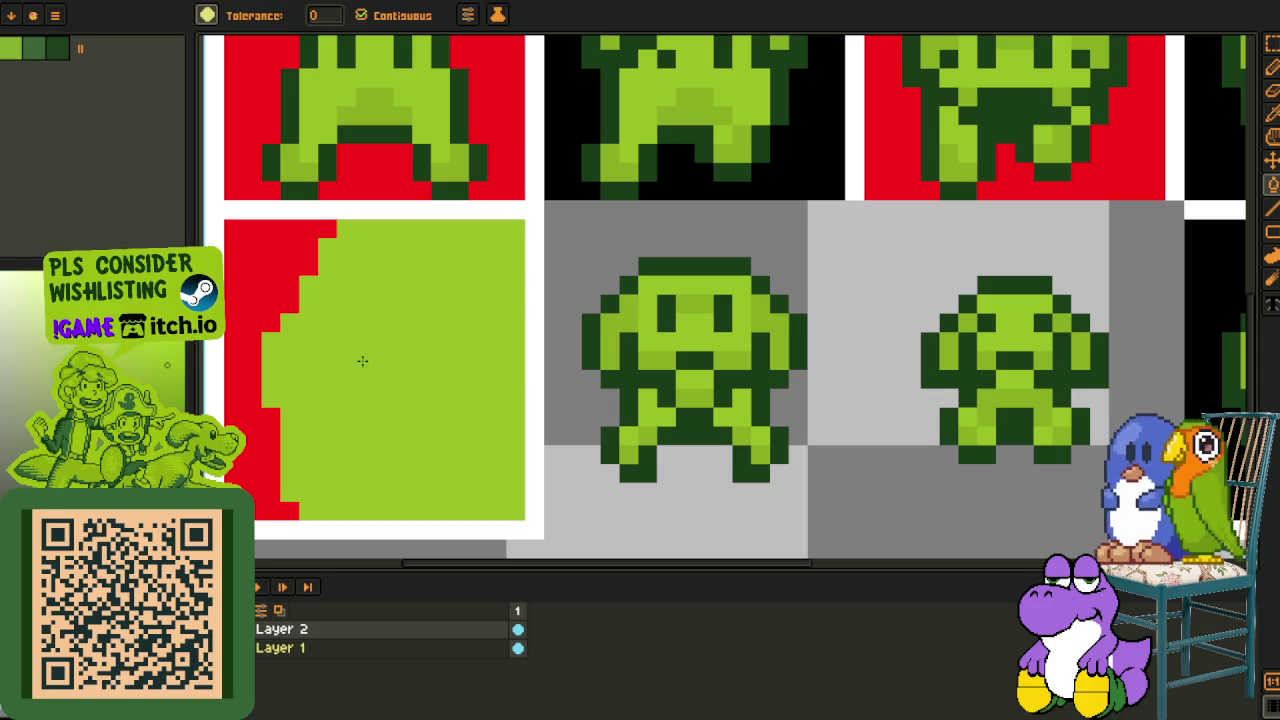
pyautogui.keyDown('alt'); pyautogui.click(271, 294); pyautogui.keyUp('alt')
pyautogui.click(330, 370)
# Merge the fourth cell's frog colours with fills, then flood it black to leave a plain black tile
pyautogui.scroll(-3, 353, 370)
pyautogui.scroll(-1, 353, 370)
pyautogui.scroll(1, 614, 371)
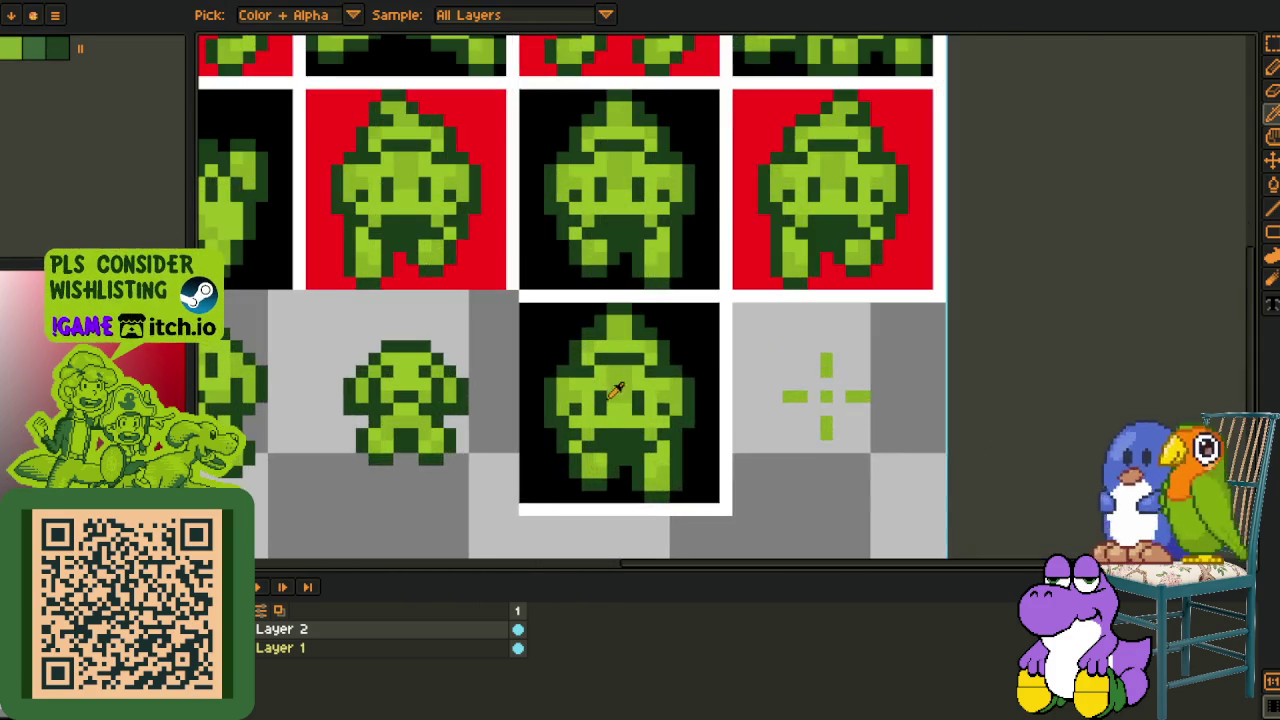
pyautogui.scroll(1, 700, 394)
pyautogui.keyDown('alt'); pyautogui.click(700, 394); pyautogui.keyUp('alt')
pyautogui.click(717, 349)
pyautogui.keyDown('alt'); pyautogui.click(680, 366); pyautogui.keyUp('alt')
pyautogui.click(680, 366)
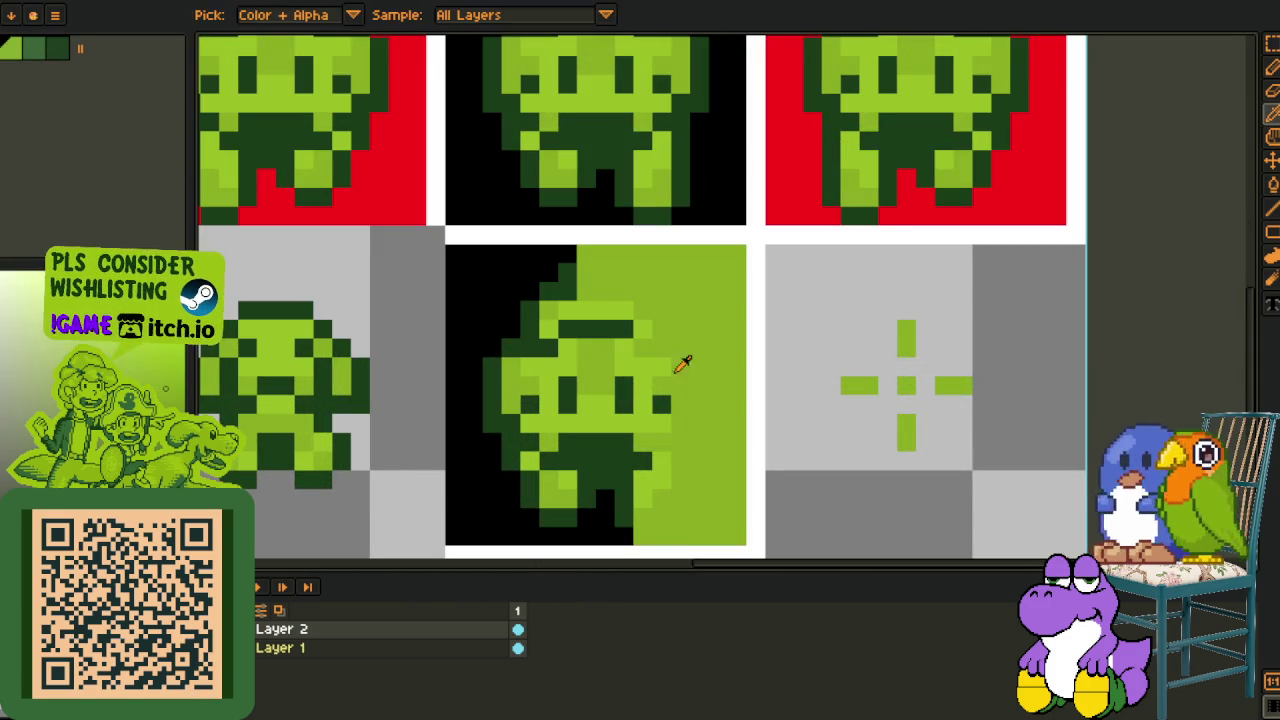
pyautogui.click(680, 362)
pyautogui.keyDown('alt'); pyautogui.click(664, 399); pyautogui.keyUp('alt')
pyautogui.click(640, 377)
pyautogui.keyDown('alt'); pyautogui.click(634, 377); pyautogui.keyUp('alt')
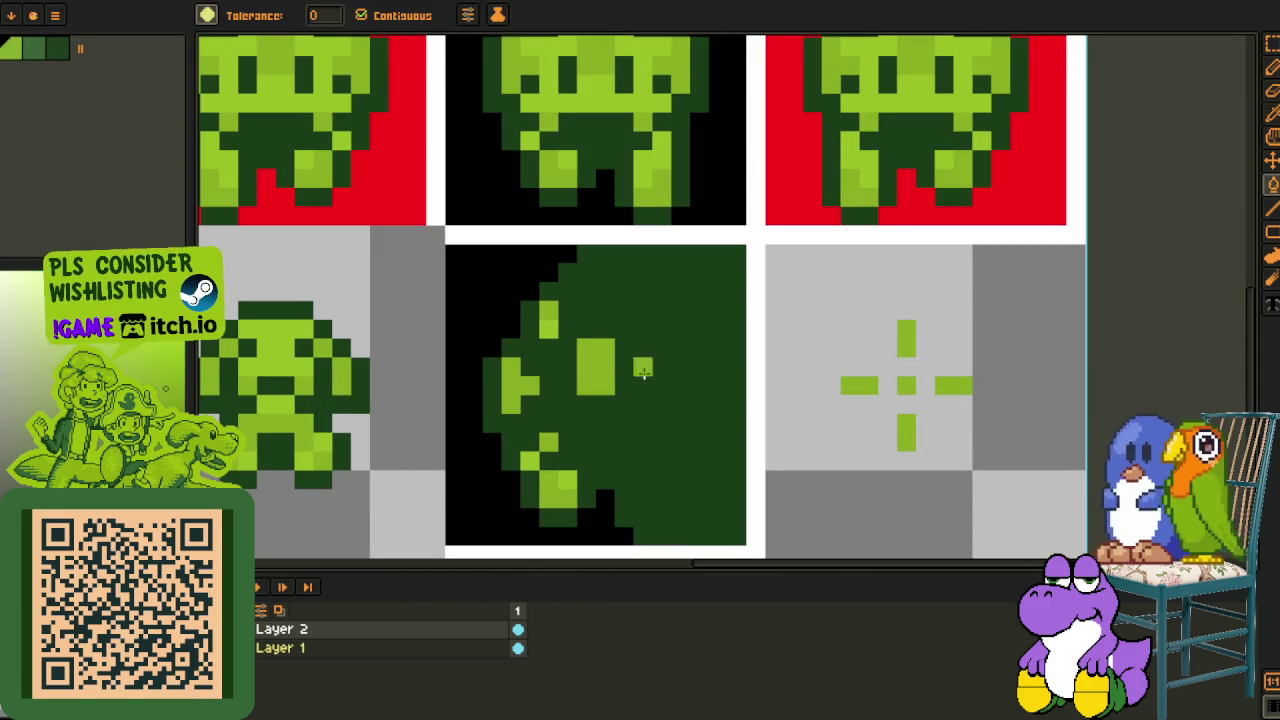
pyautogui.click(541, 367)
pyautogui.keyDown('alt'); pyautogui.click(557, 466); pyautogui.keyUp('alt')
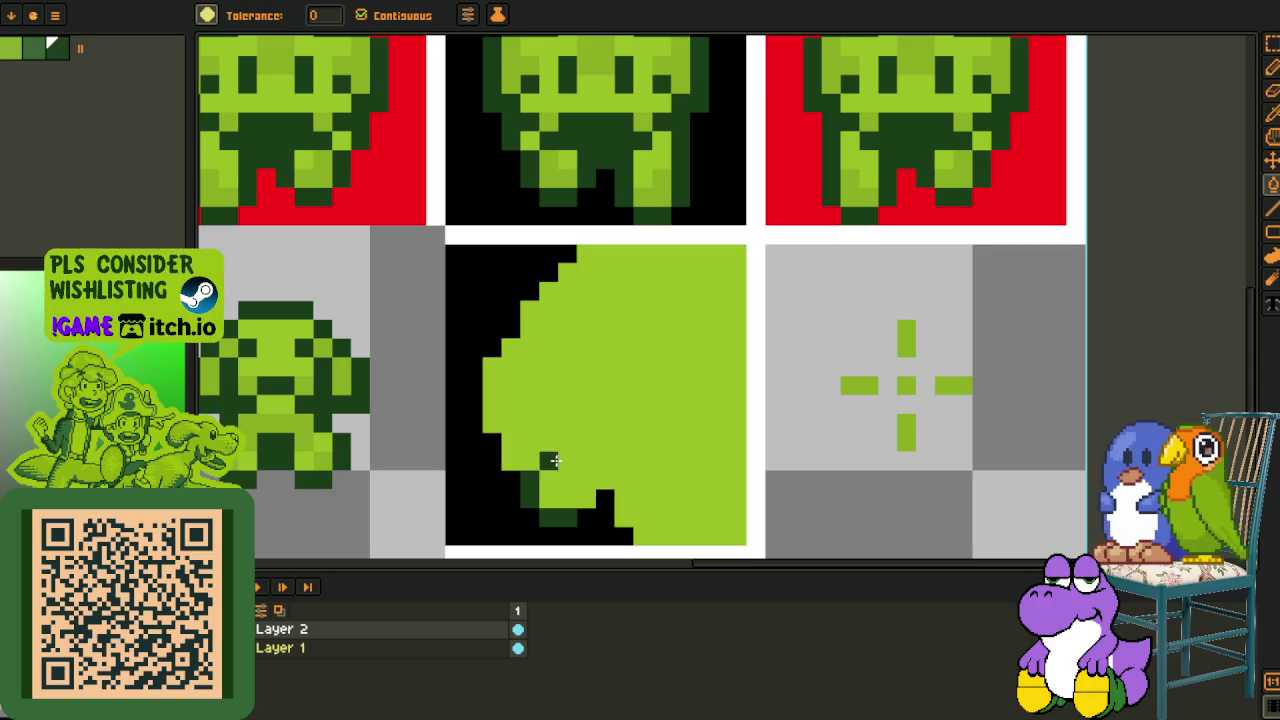
pyautogui.click(500, 486)
pyautogui.scroll(-1, 540, 454)
pyautogui.scroll(-1, 540, 454)
pyautogui.scroll(1, 508, 457)
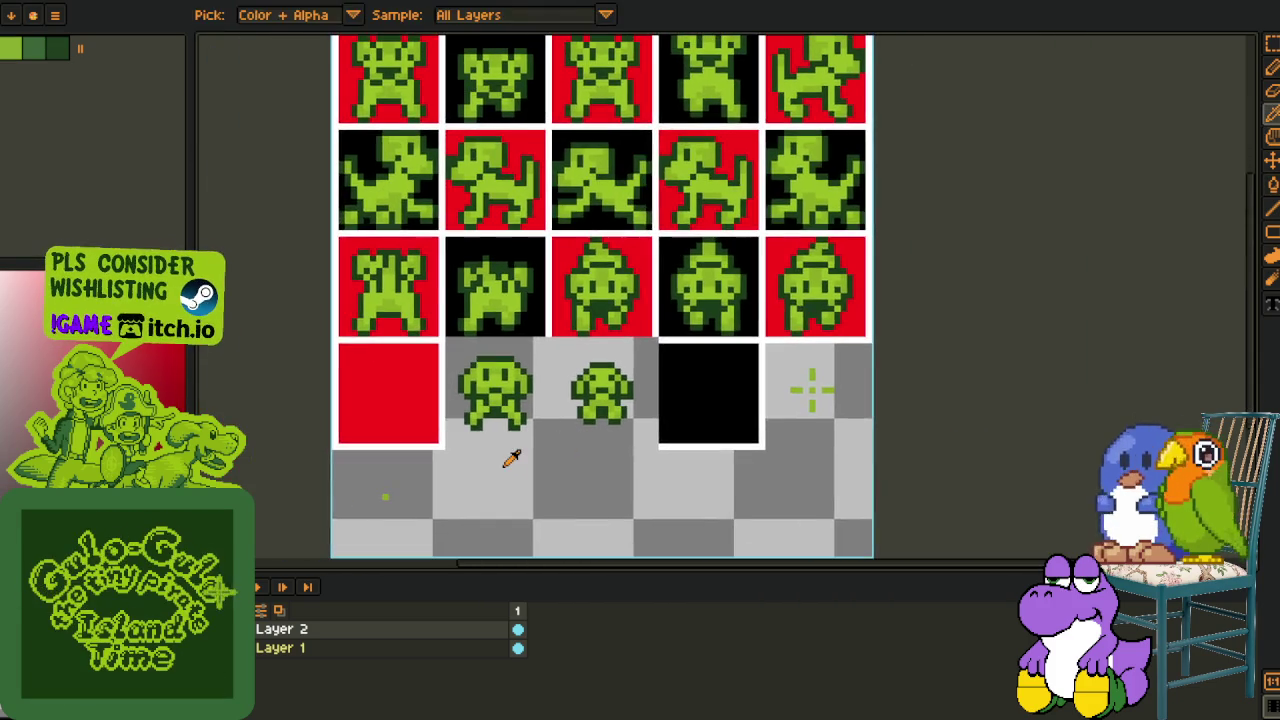
# Move the plain red tile one cell to the right in the bottom row
pyautogui.press('r')
pyautogui.scroll(1, 428, 366)
pyautogui.scroll(2, 445, 325)
pyautogui.moveTo(445, 325); pyautogui.dragTo(270, 552)
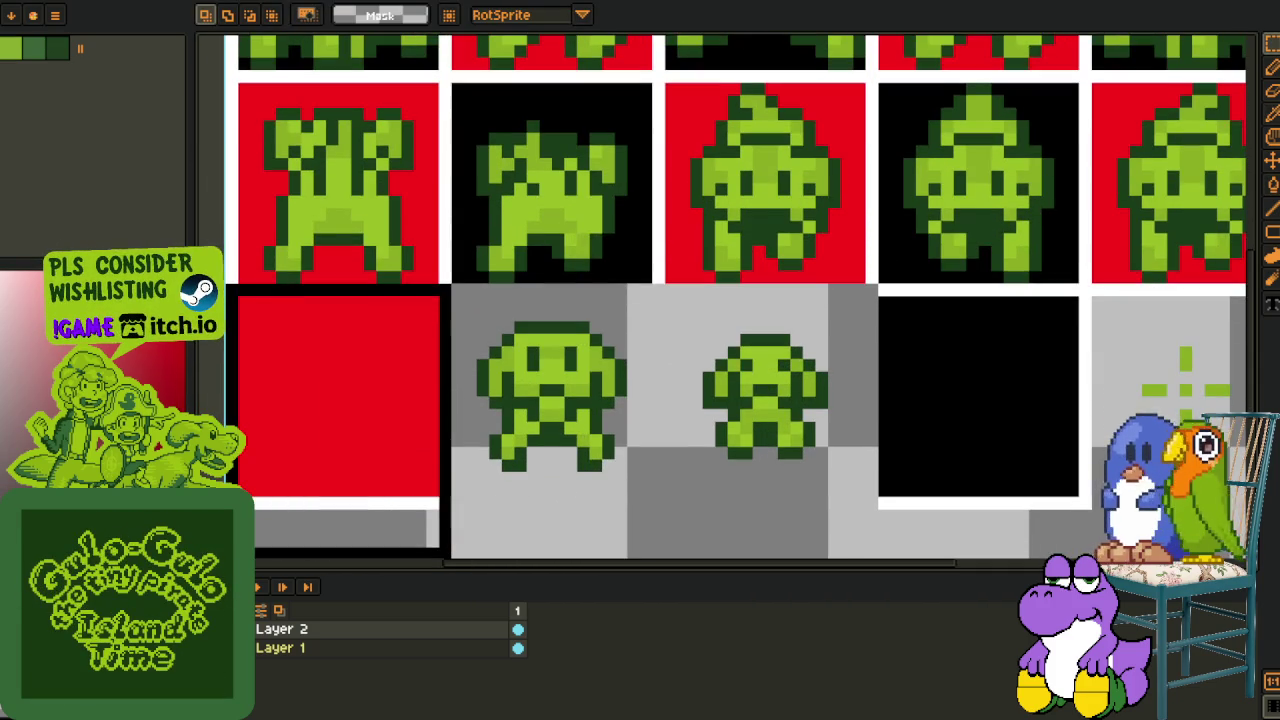
pyautogui.scroll(-1, 349, 471)
pyautogui.scroll(1, 378, 461)
pyautogui.moveTo(378, 461); pyautogui.dragTo(508, 466)
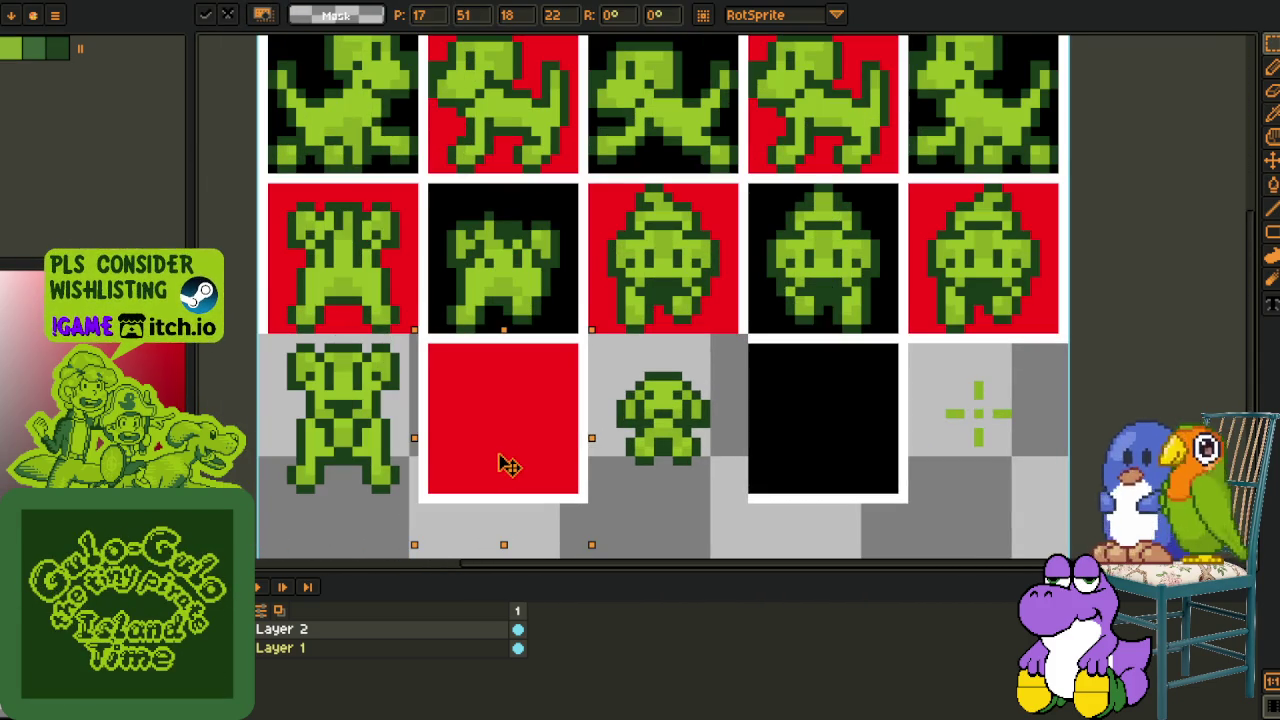
pyautogui.click(799, 430)
# Place a copy of the plain black tile in the bottom row's first cell
pyautogui.moveTo(752, 336); pyautogui.dragTo(952, 538)
pyautogui.moveTo(889, 486)
pyautogui.mouseDown()
pyautogui.moveTo(334, 509)
pyautogui.moveTo(410, 478)
pyautogui.mouseUp()
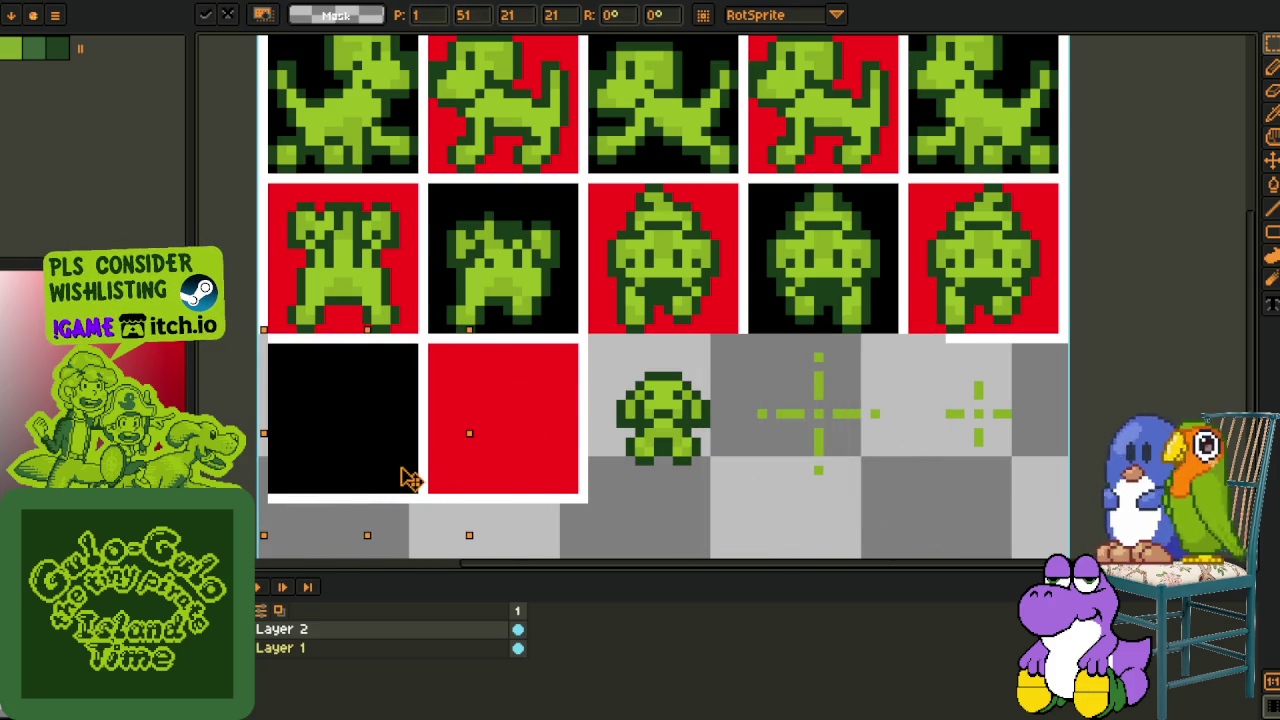
pyautogui.press('Return')
pyautogui.press('g')
pyautogui.press('l')
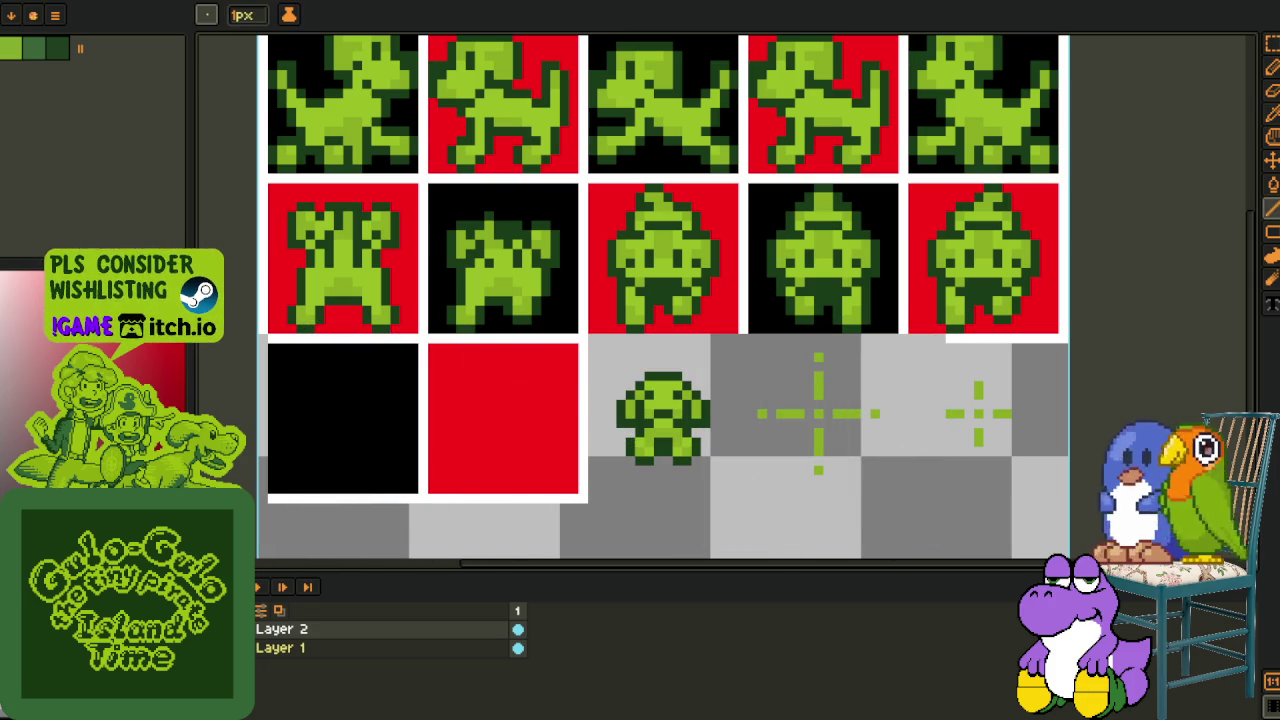
pyautogui.press('i')
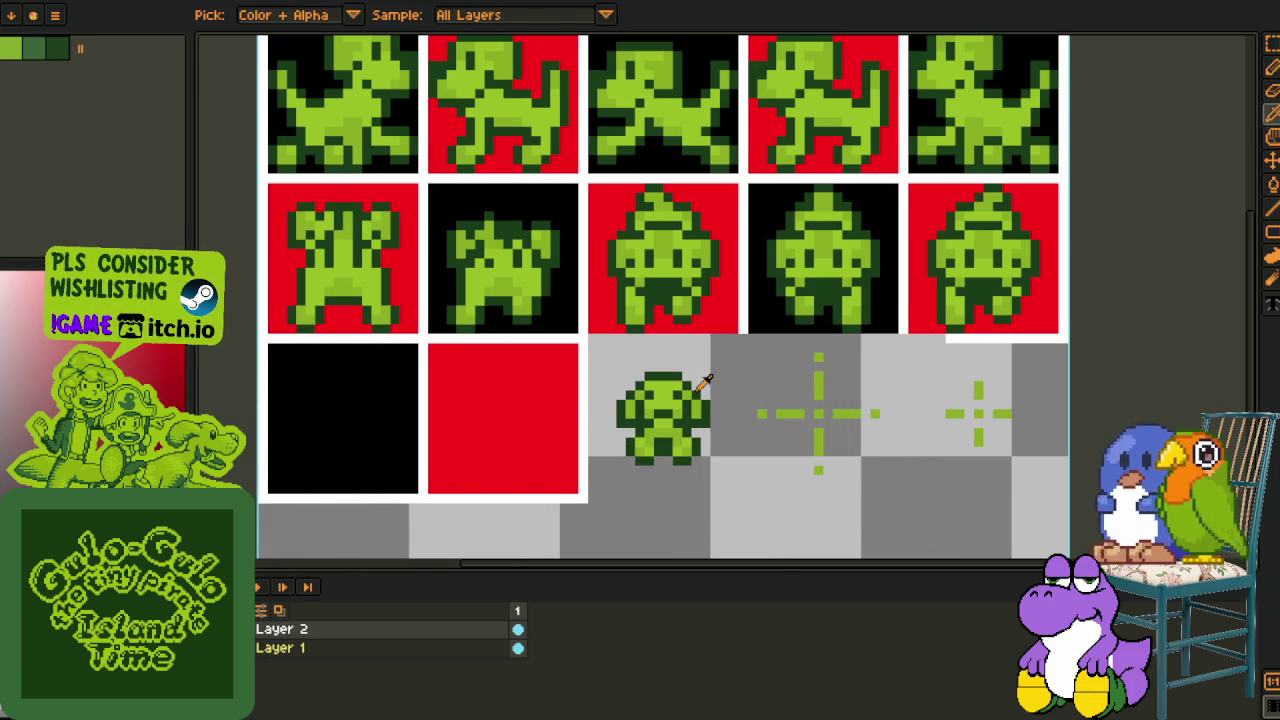
pyautogui.press('m')
# Copy the black-red tile pair two cells right and a black tile into the fifth cell
pyautogui.moveTo(586, 340); pyautogui.dragTo(262, 506)
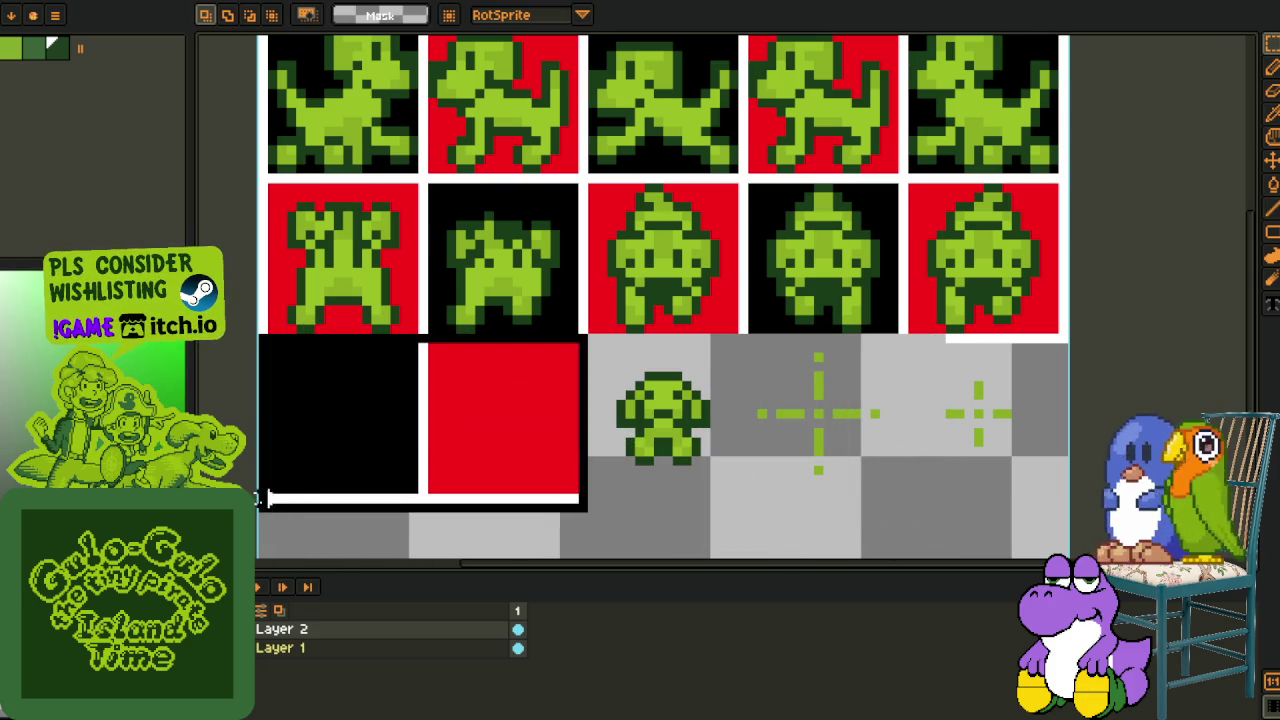
pyautogui.moveTo(410, 458)
pyautogui.mouseDown()
pyautogui.moveTo(737, 454)
pyautogui.moveTo(699, 453)
pyautogui.mouseUp()
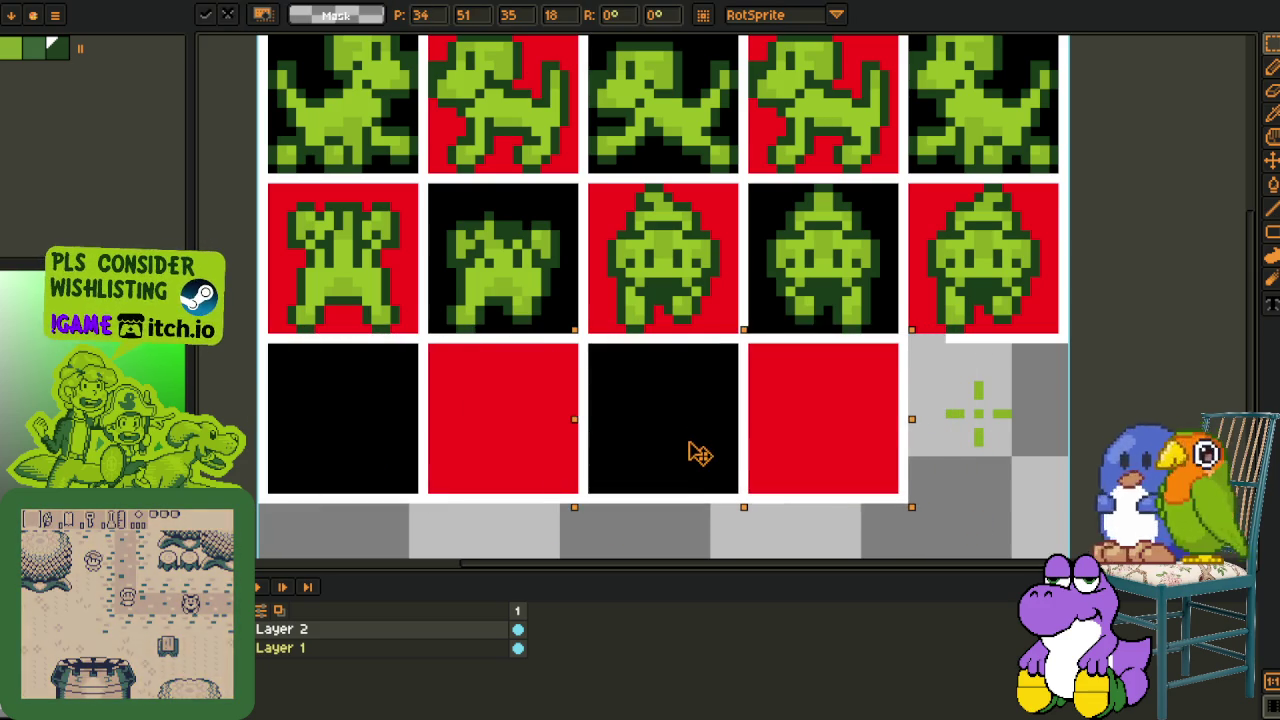
pyautogui.click(723, 349)
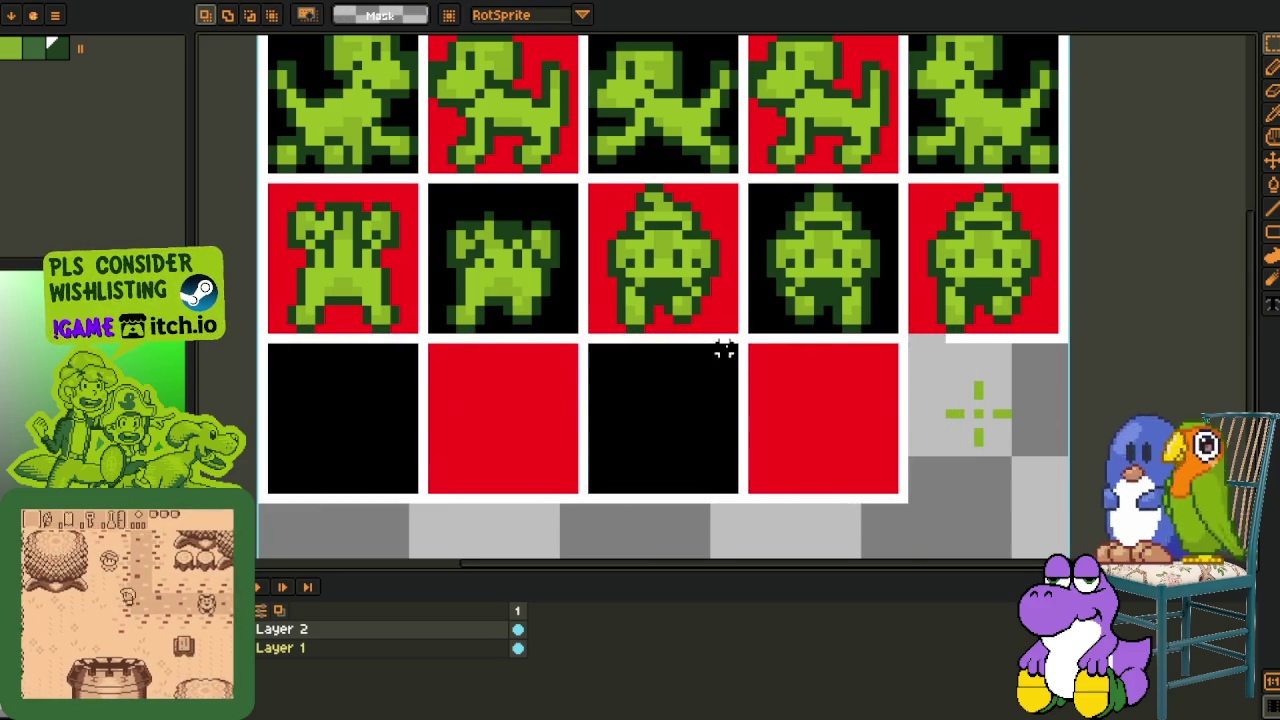
pyautogui.moveTo(590, 496); pyautogui.dragTo(955, 491)
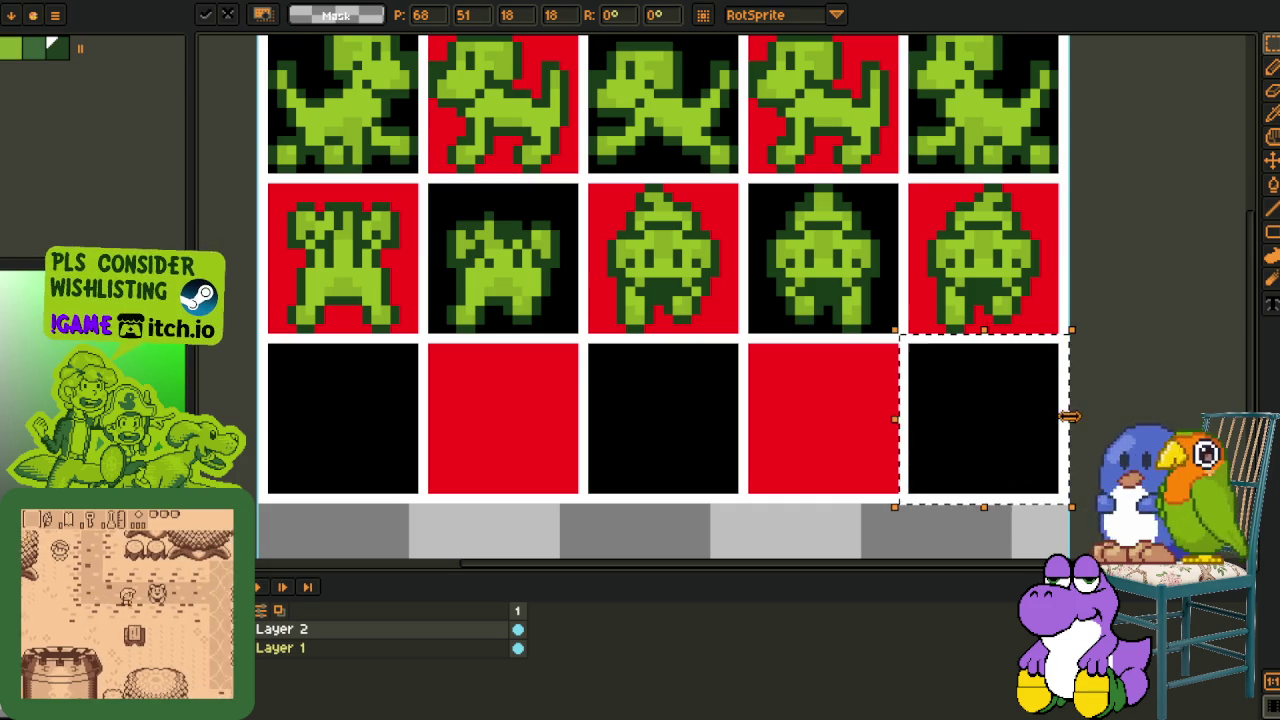
pyautogui.press('Return')
# Copy a red tile into a new row below the bottom row and deselect
pyautogui.scroll(-1, 1014, 440)
pyautogui.scroll(-1, 911, 431)
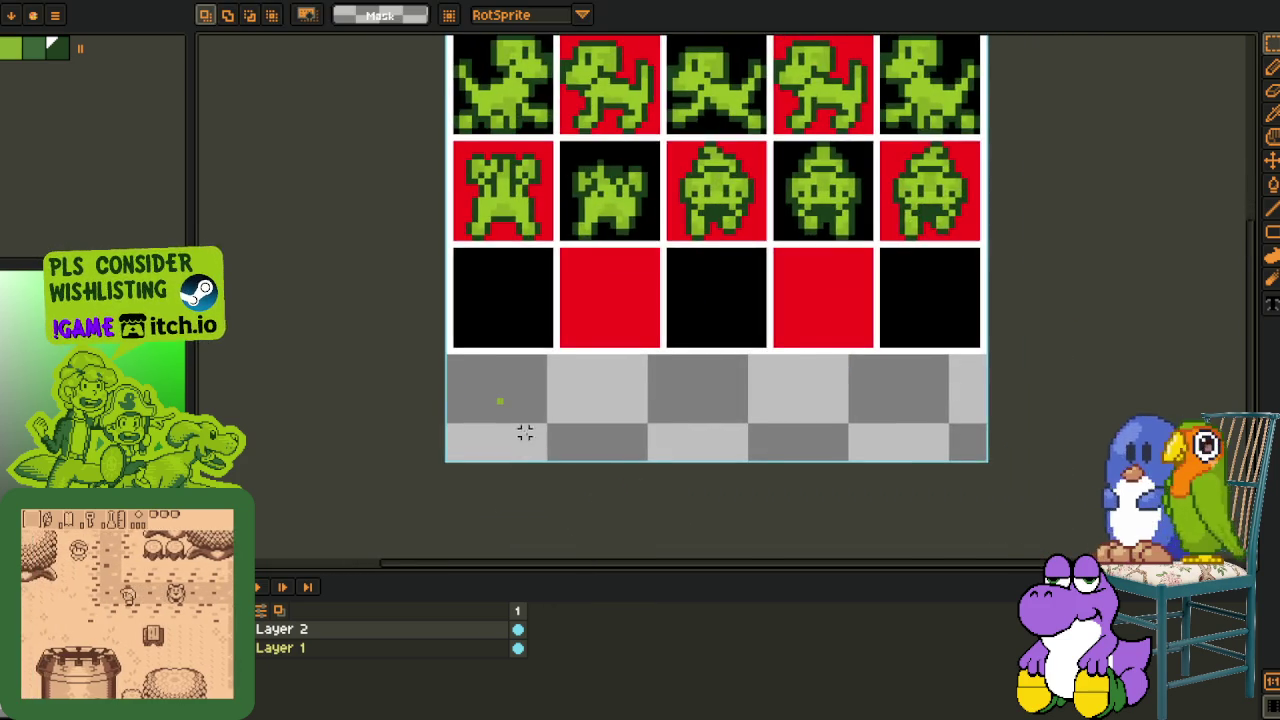
pyautogui.scroll(1, 524, 443)
pyautogui.scroll(1, 586, 327)
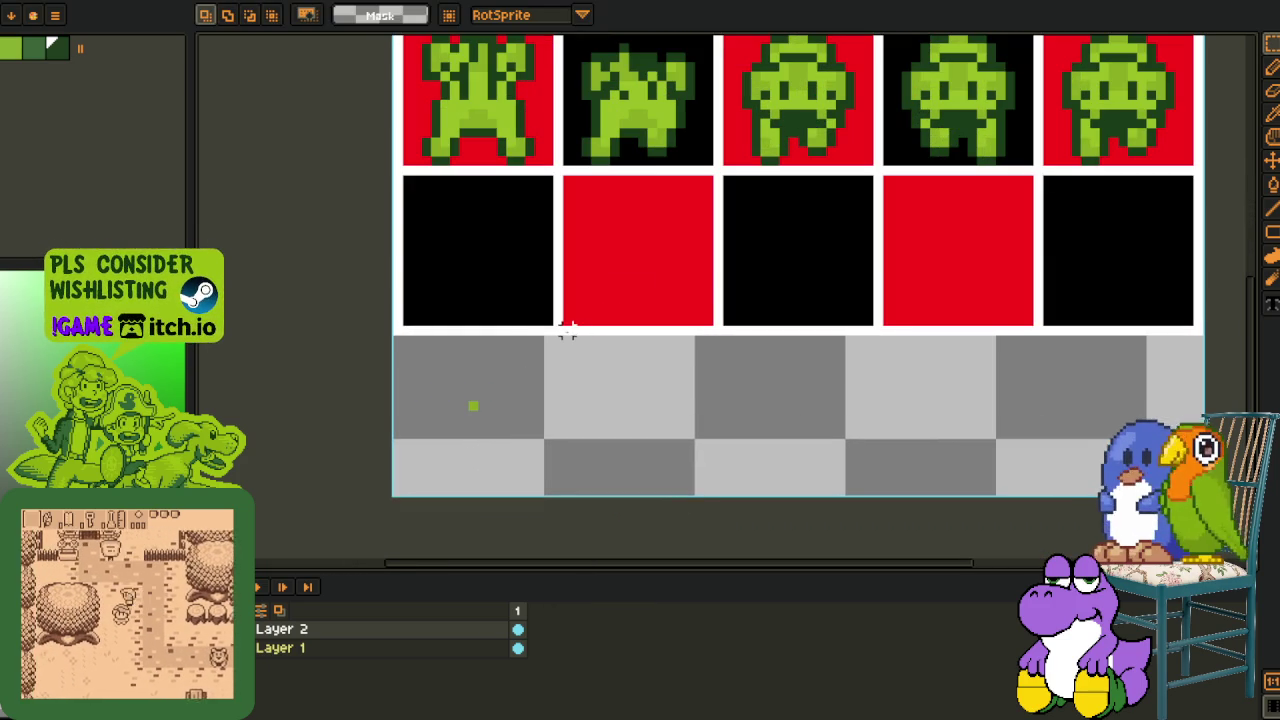
pyautogui.moveTo(615, 300)
pyautogui.mouseDown()
pyautogui.moveTo(709, 177)
pyautogui.moveTo(535, 410)
pyautogui.moveTo(550, 368)
pyautogui.mouseUp()
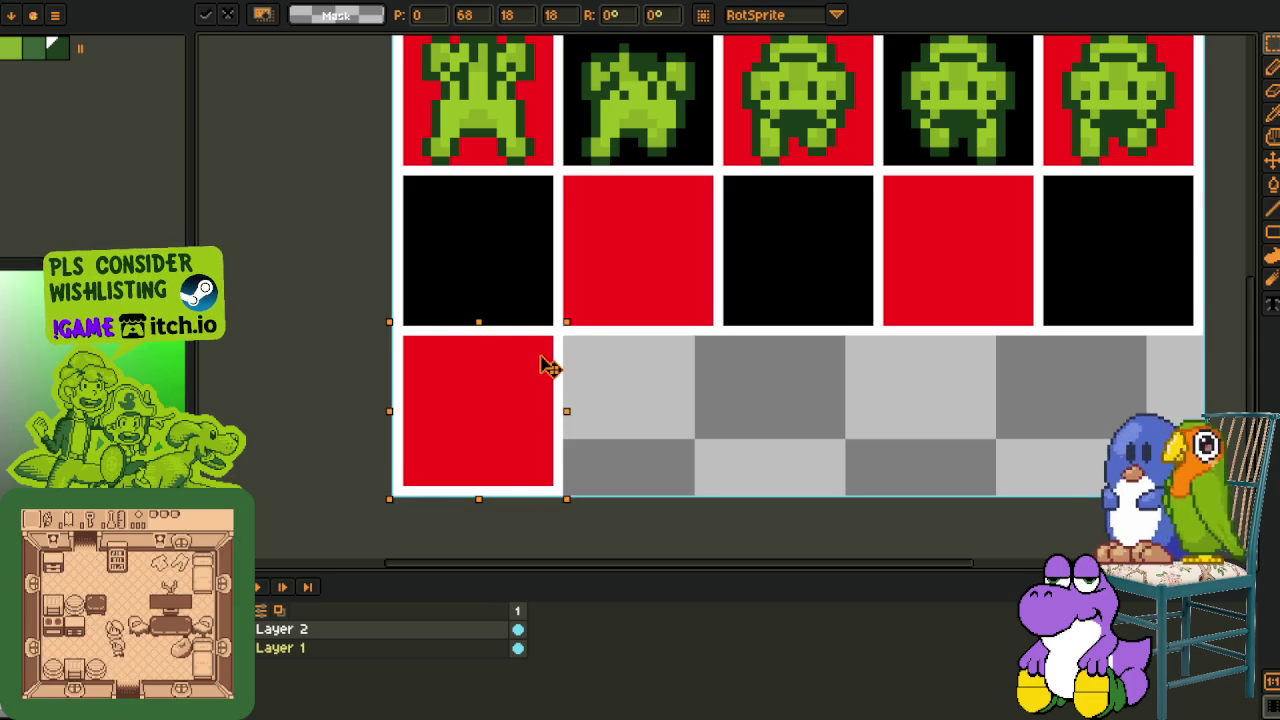
pyautogui.hotkey('ctrl', 'd')
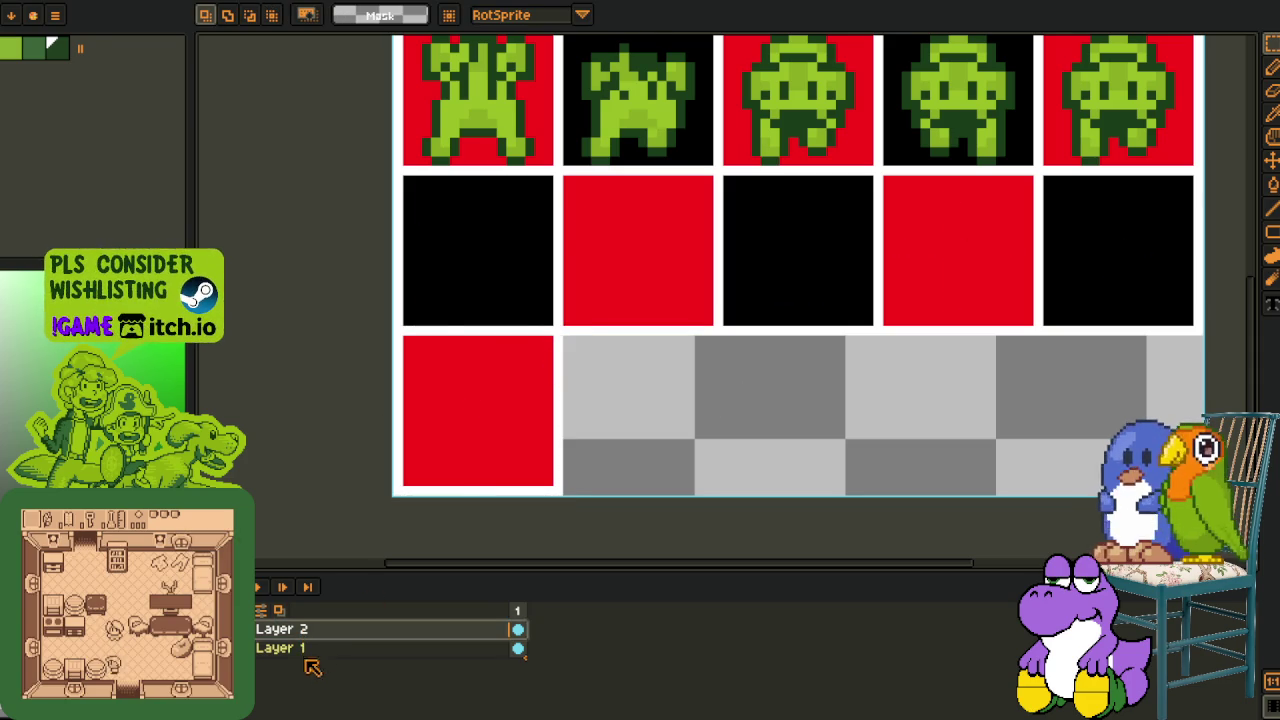
# Move Layer 2 below Layer 1 in the layer list
pyautogui.moveTo(310, 635); pyautogui.dragTo(314, 665)
pyautogui.scroll(-2, 596, 394)
pyautogui.moveTo(603, 375); pyautogui.dragTo(489, 489)
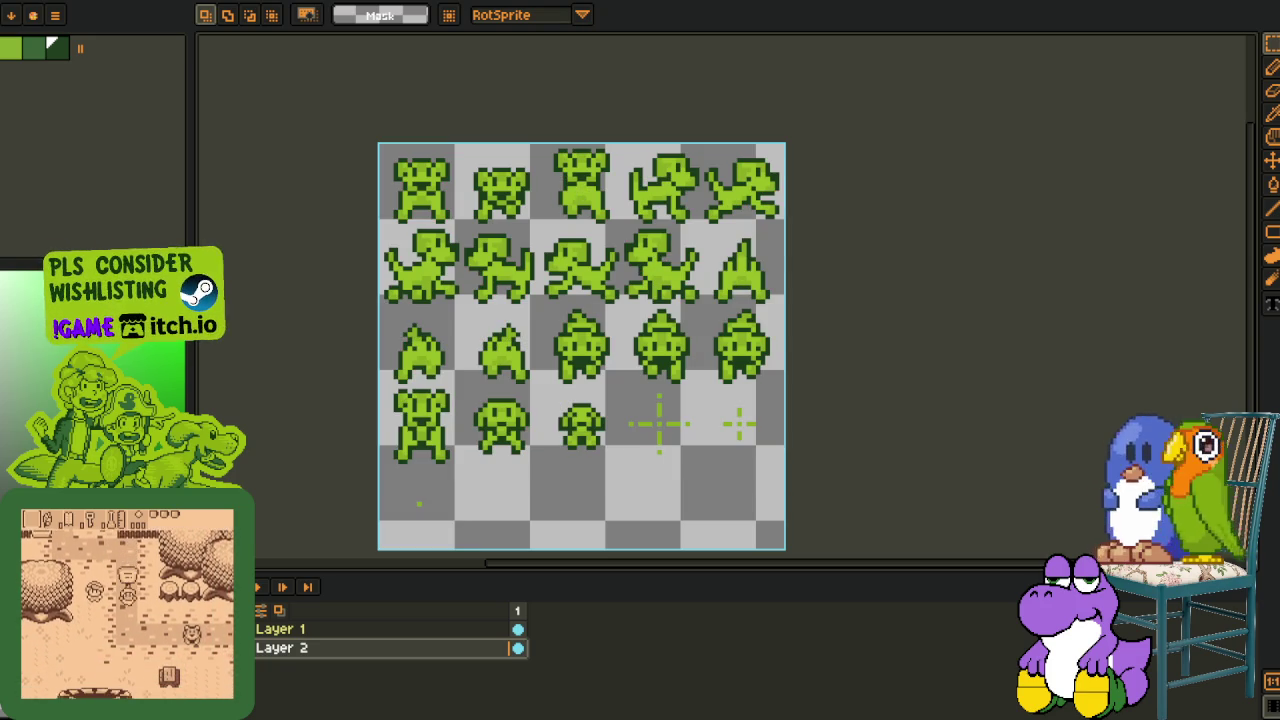
# Undo to show the red and black tile layer again, and zoom in on the sheet
pyautogui.hotkey('ctrl', 'z')
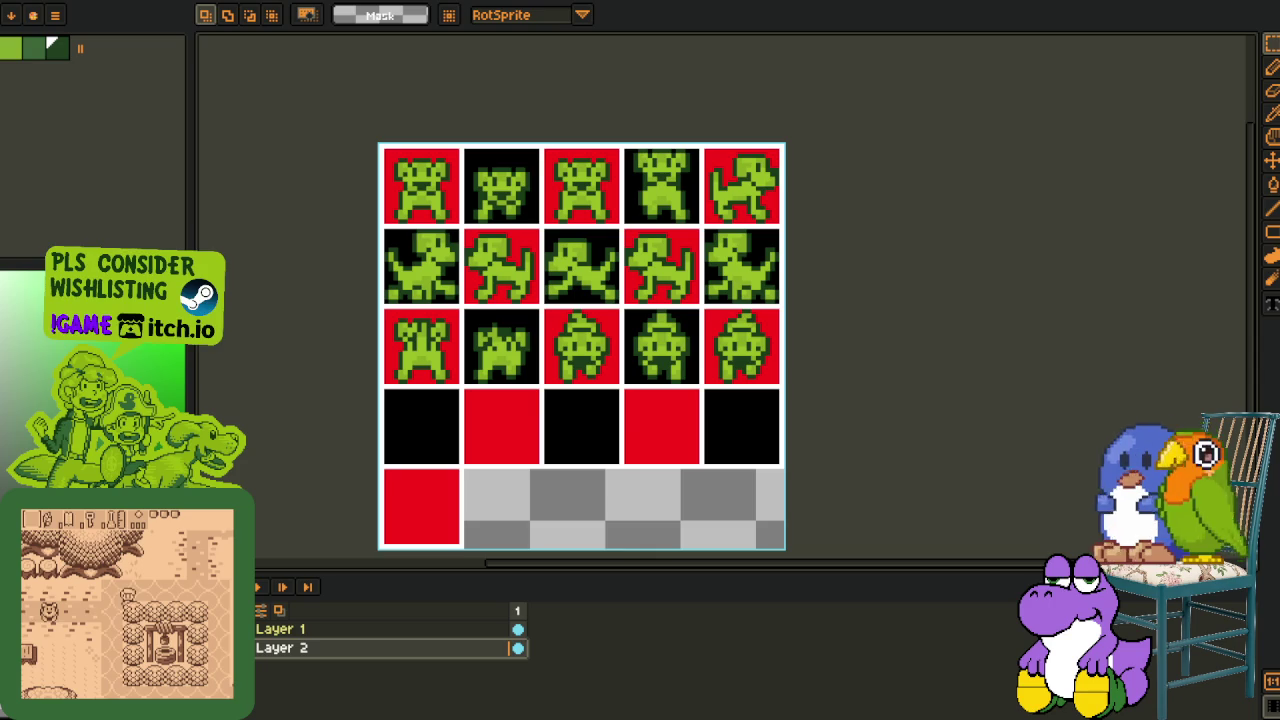
pyautogui.scroll(1, 610, 428)
pyautogui.press('Tab')
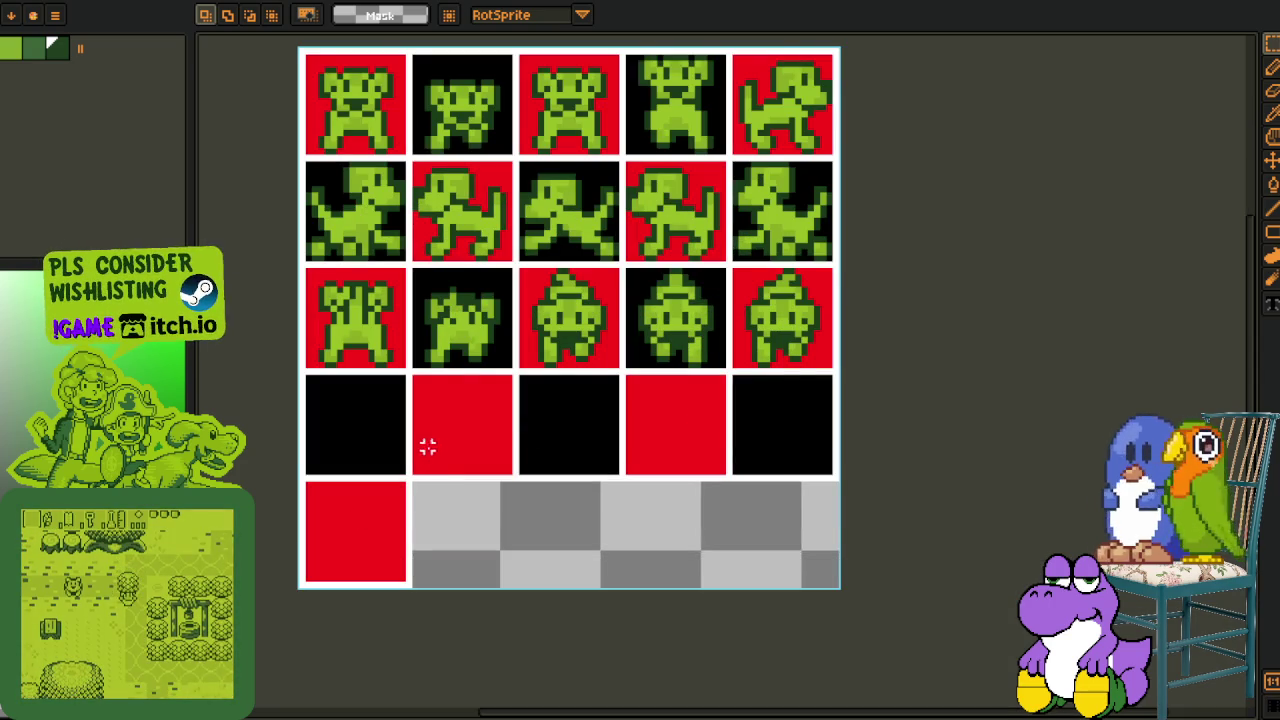
pyautogui.scroll(1, 410, 481)
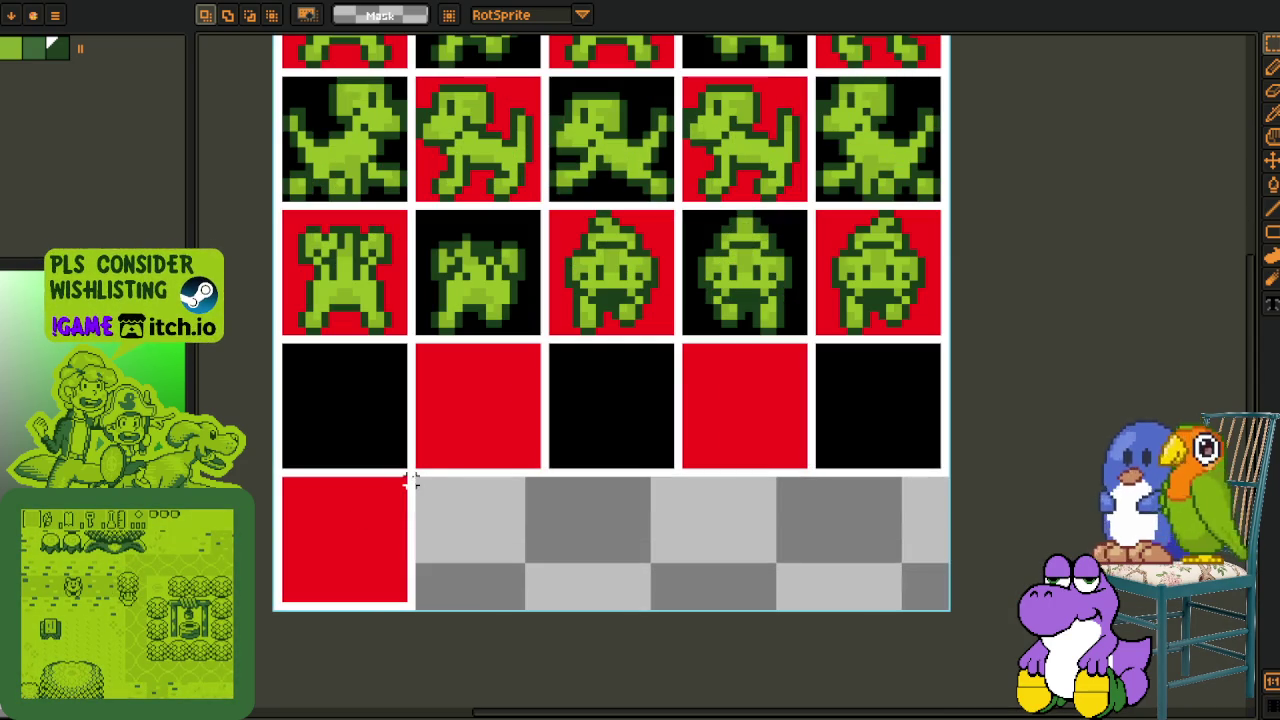
# Move the plain red bottom-left cell up over the row-3 sprites
pyautogui.moveTo(409, 472); pyautogui.dragTo(282, 604)
pyautogui.moveTo(357, 574)
pyautogui.mouseDown()
pyautogui.moveTo(394, 309)
pyautogui.moveTo(349, 309)
pyautogui.mouseUp()
pyautogui.press('h')
# Try moving the row-4 plain cells onto row 3, then undo and deselect
pyautogui.moveTo(575, 350)
pyautogui.mouseDown()
pyautogui.moveTo(523, 426)
pyautogui.moveTo(1010, 556)
pyautogui.mouseUp()
pyautogui.press('r')
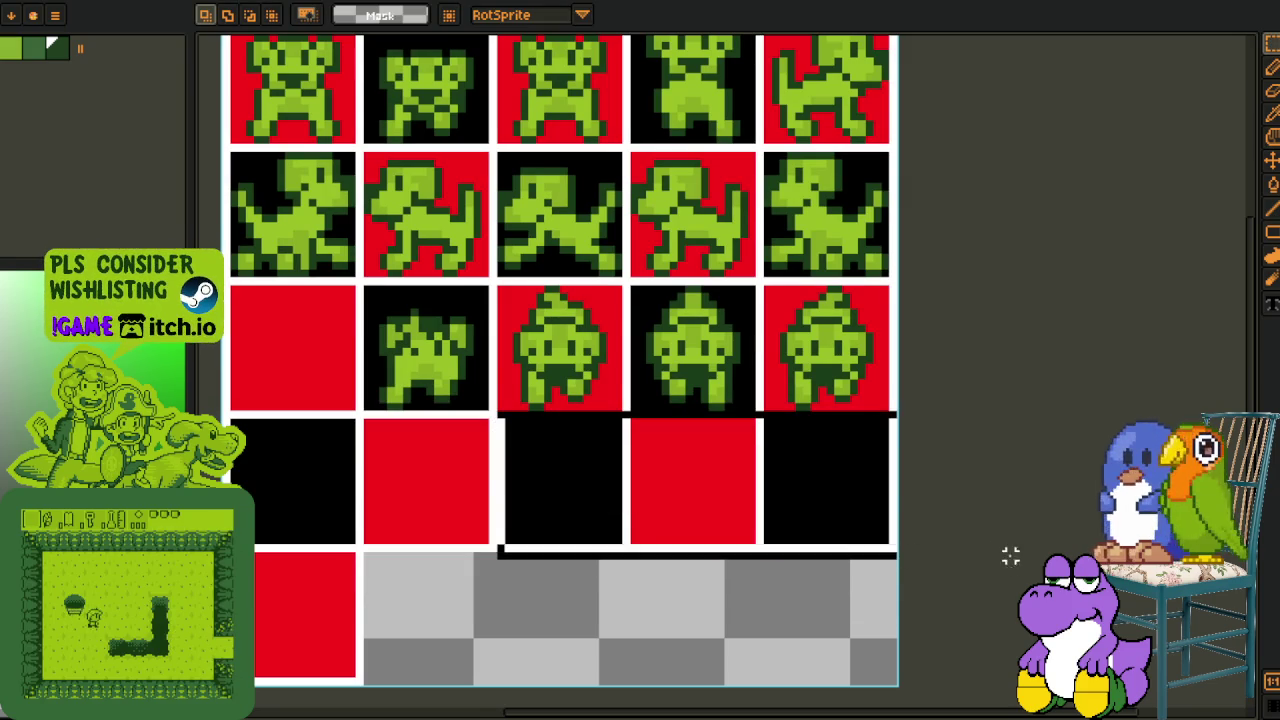
pyautogui.moveTo(800, 500); pyautogui.dragTo(660, 377)
pyautogui.press('m')
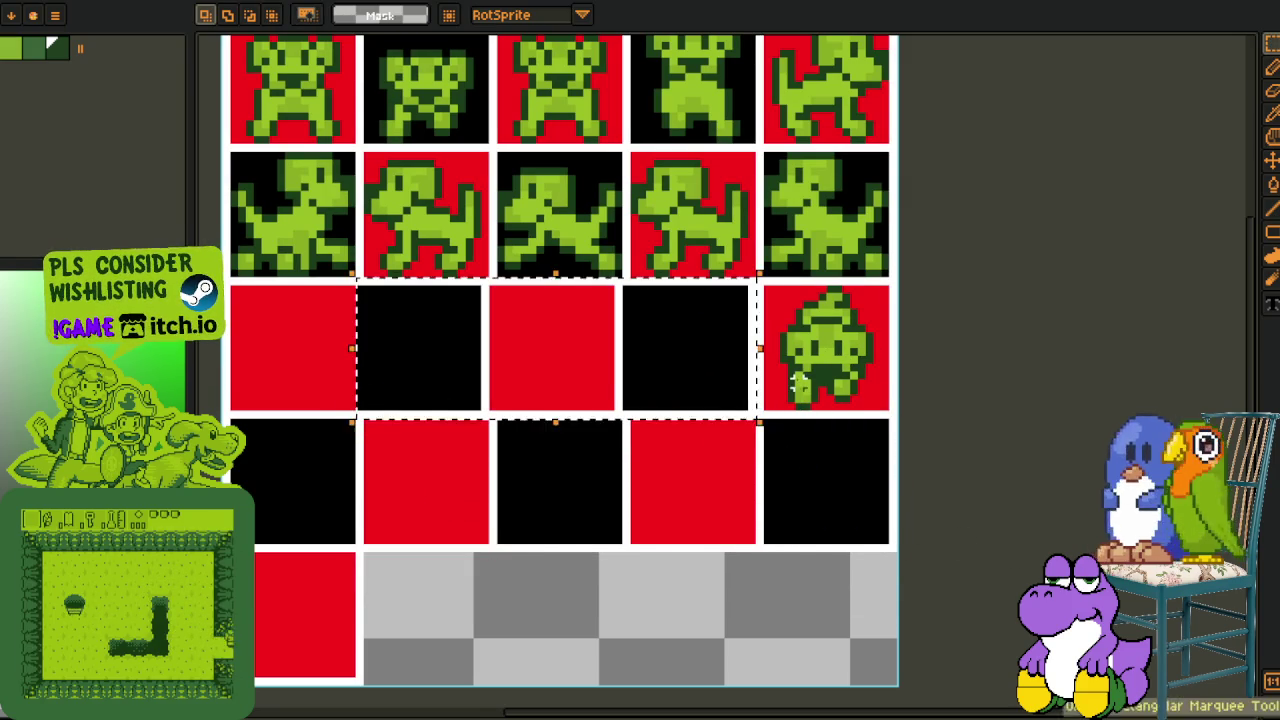
pyautogui.hotkey('ctrl', 'z')
pyautogui.moveTo(729, 514); pyautogui.dragTo(603, 385)
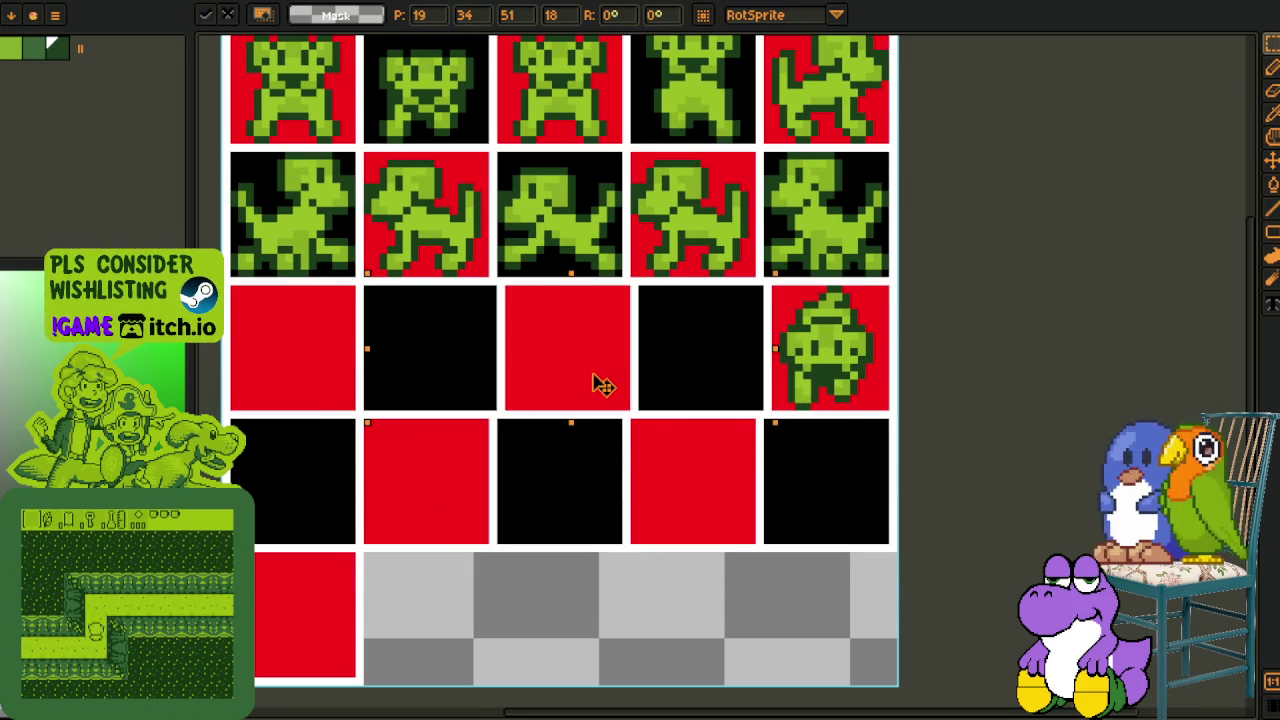
pyautogui.hotkey('ctrl', 'd')
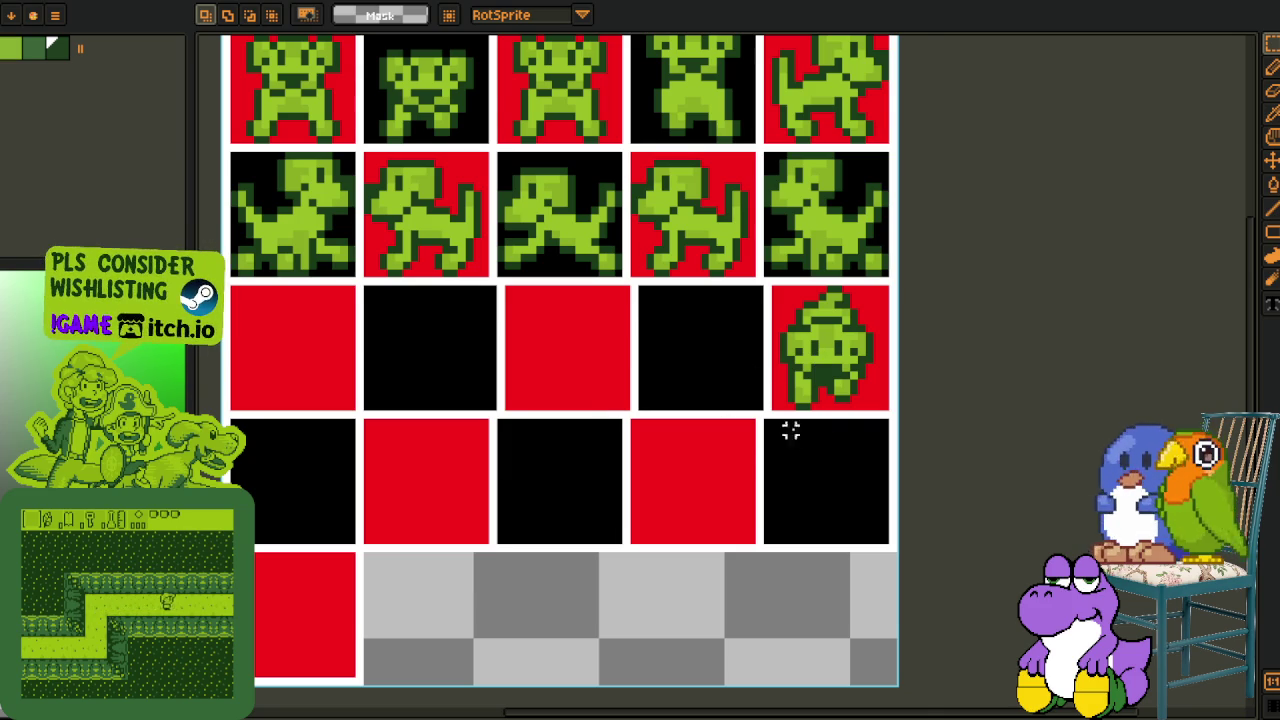
pyautogui.scroll(2, 748, 449)
pyautogui.scroll(-2, 748, 449)
pyautogui.hotkey('ctrl', 'z')
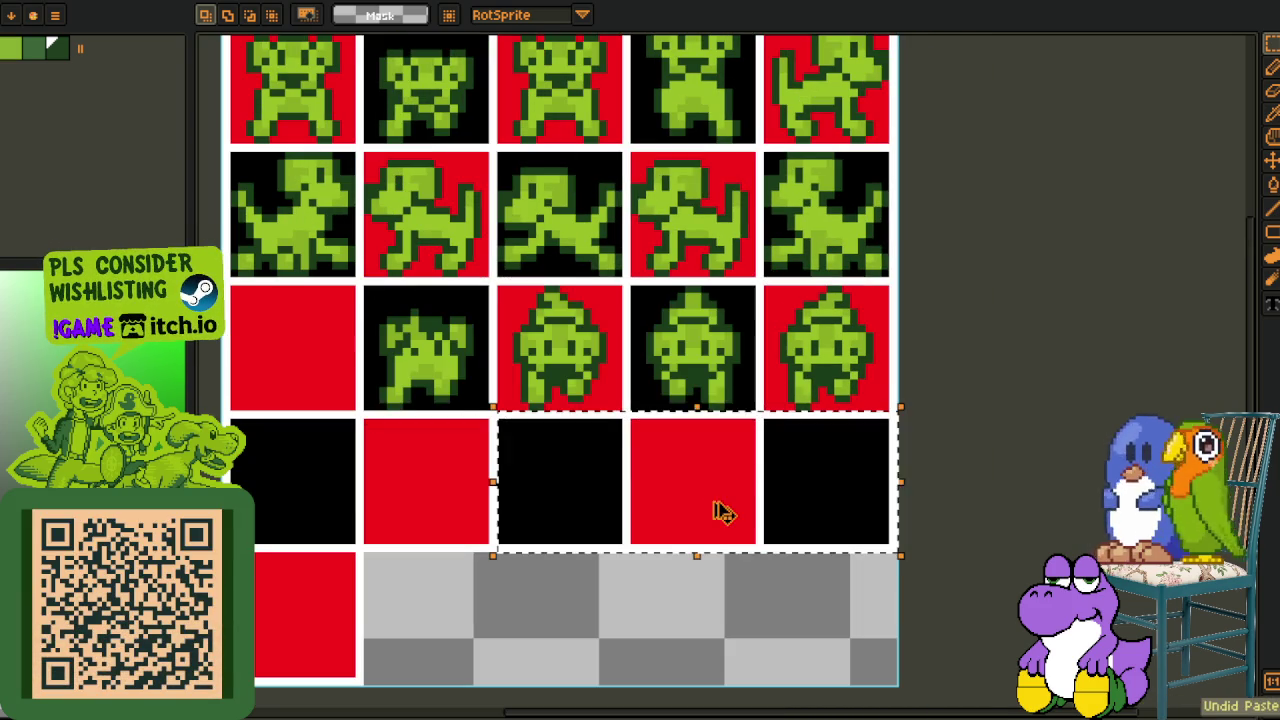
pyautogui.hotkey('ctrl', 'd')
pyautogui.scroll(1, 600, 540)
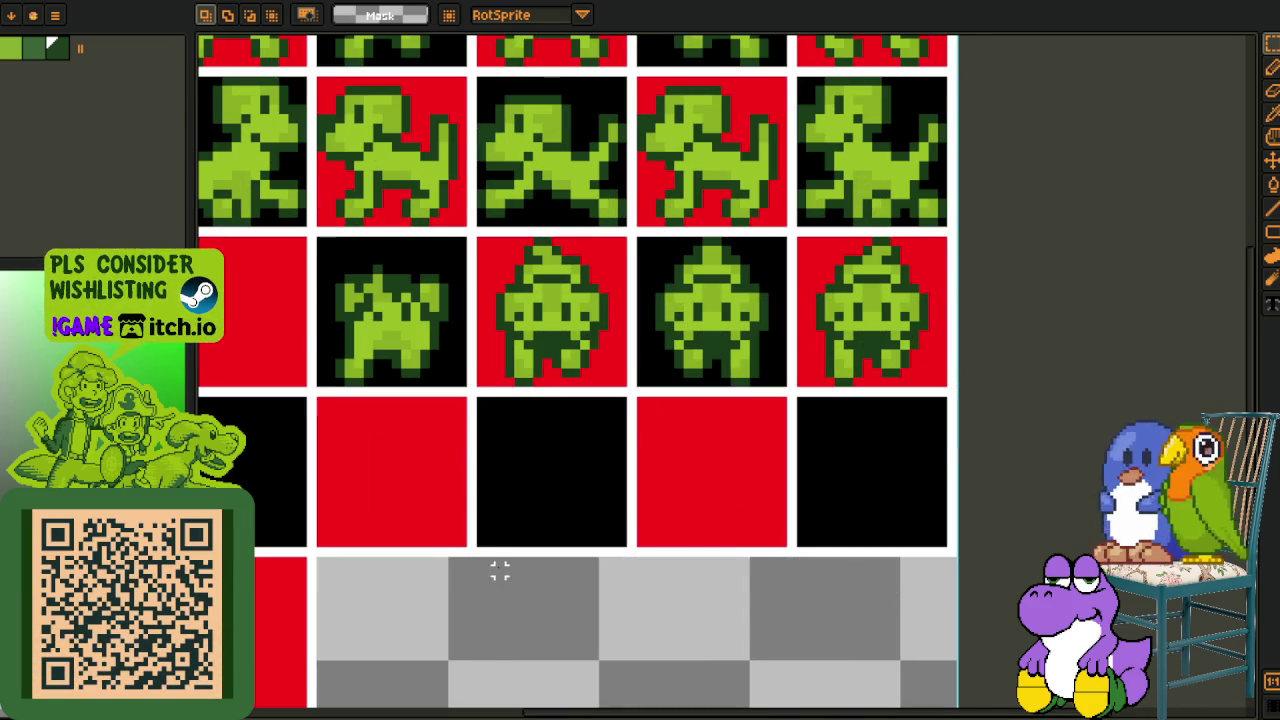
# Cover the row-3 sprites with row 4's plain black, red, black cells
pyautogui.moveTo(466, 560); pyautogui.dragTo(962, 384)
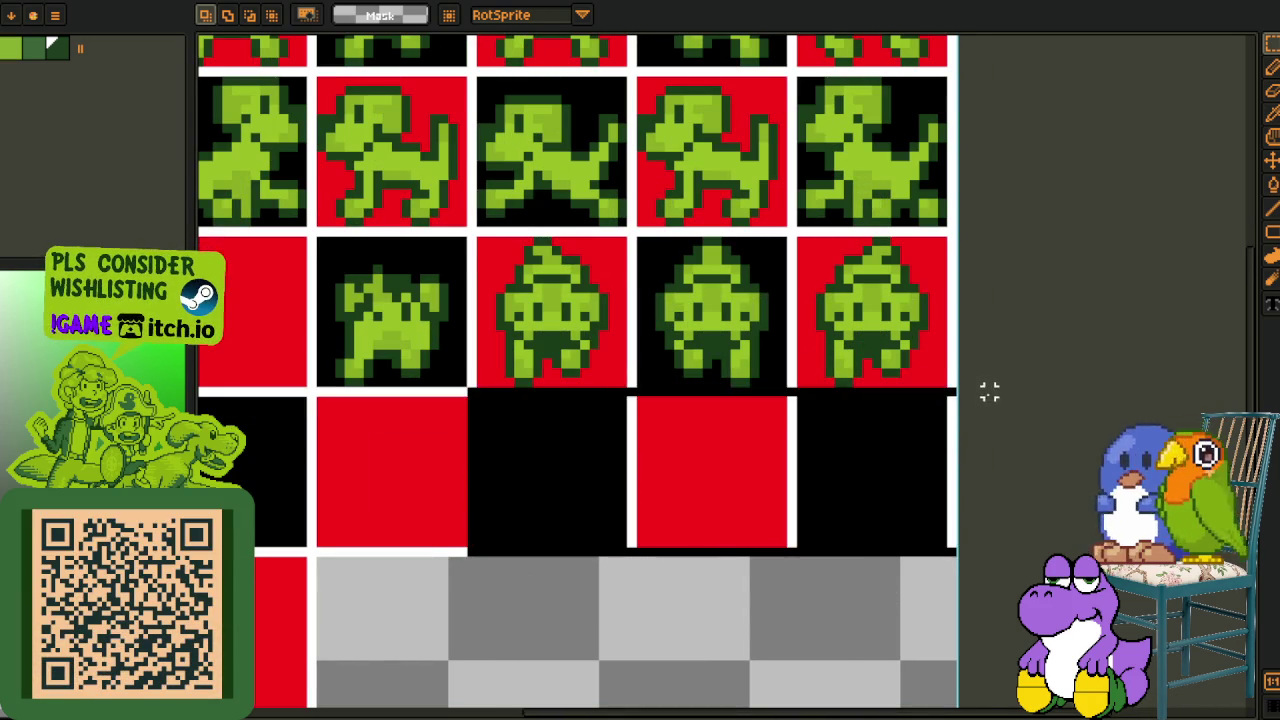
pyautogui.moveTo(902, 458); pyautogui.dragTo(748, 322)
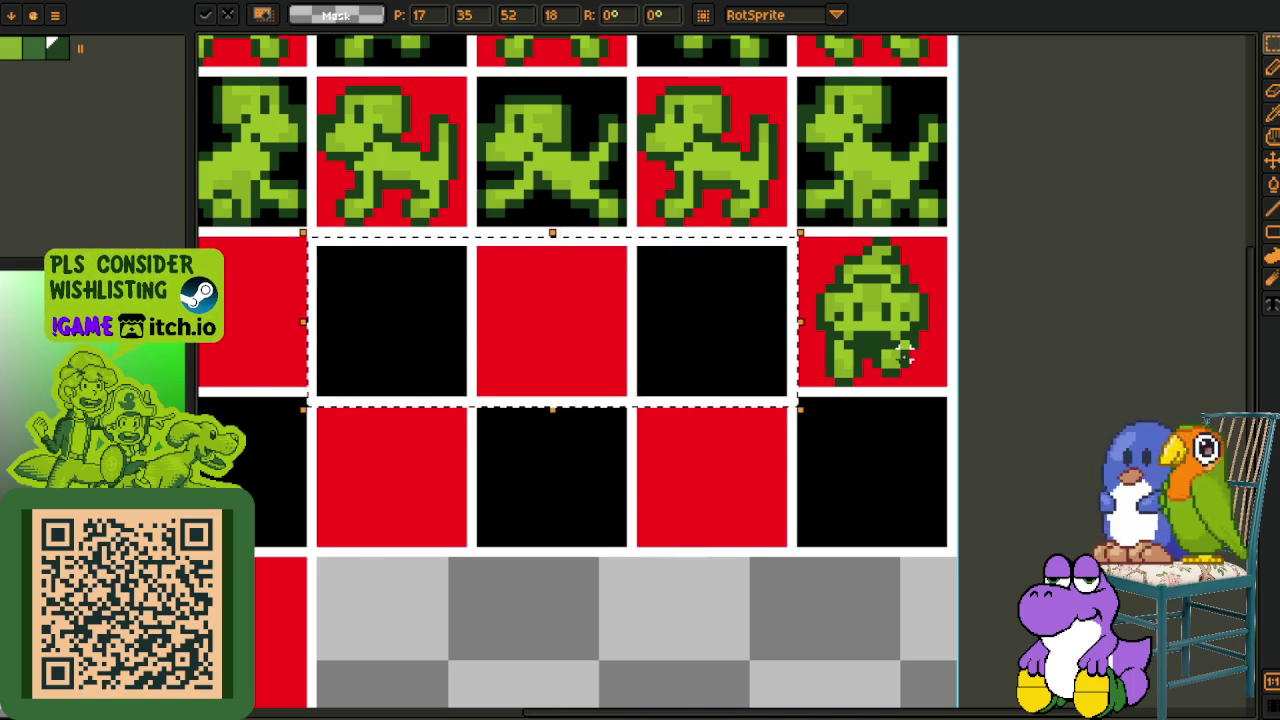
pyautogui.click(905, 352)
pyautogui.moveTo(386, 486); pyautogui.dragTo(528, 457)
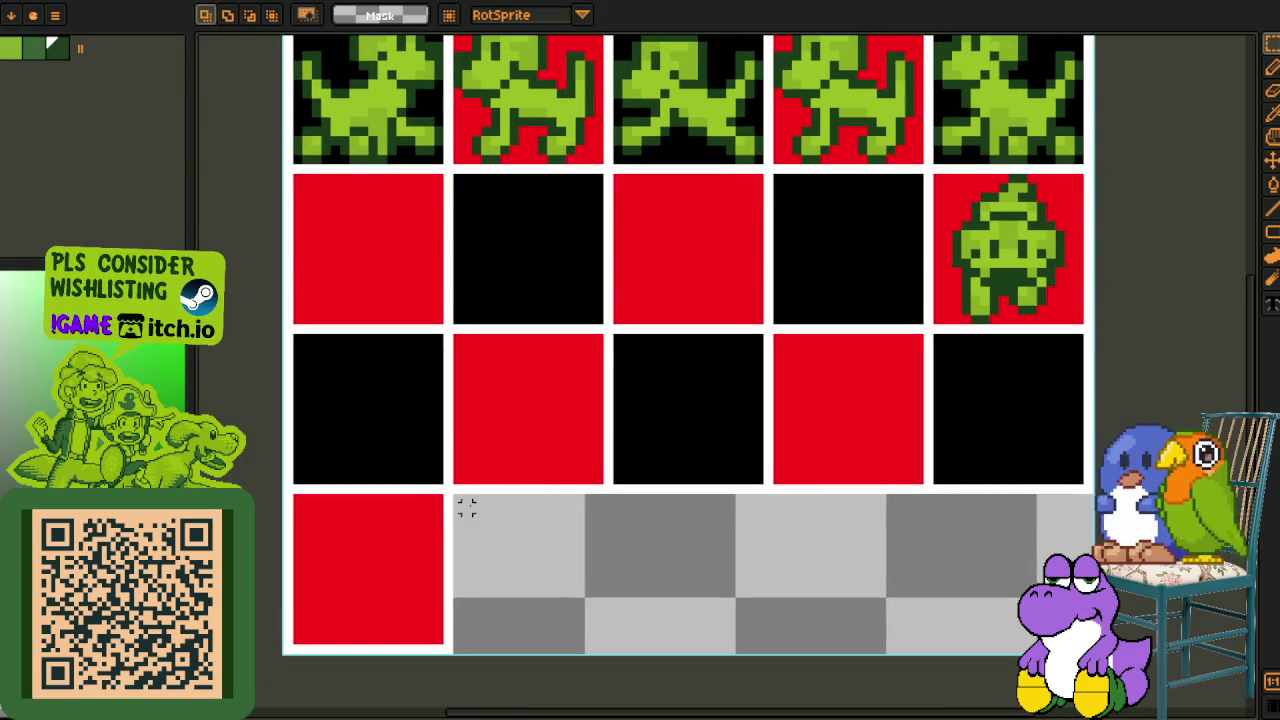
# Move the lone red cell over the last remaining row-3 sprite
pyautogui.moveTo(448, 490); pyautogui.dragTo(290, 648)
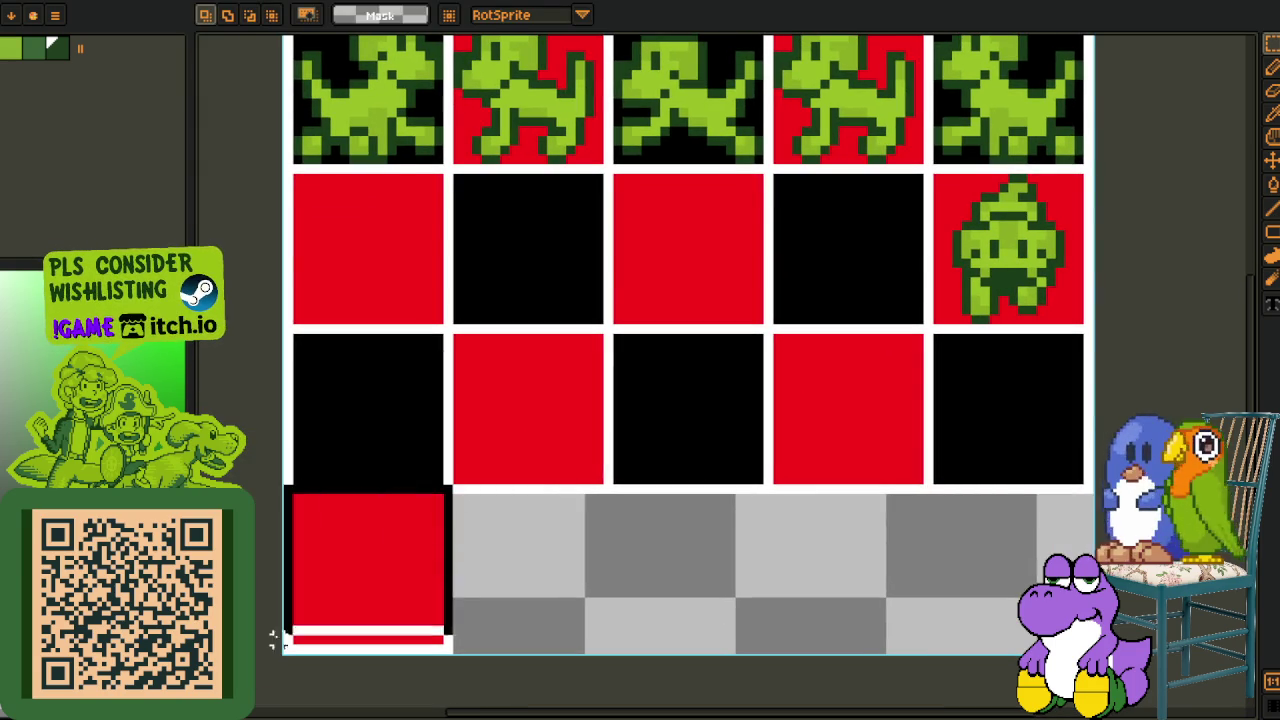
pyautogui.moveTo(360, 613)
pyautogui.mouseDown()
pyautogui.moveTo(1010, 293)
pyautogui.moveTo(990, 286)
pyautogui.mouseUp()
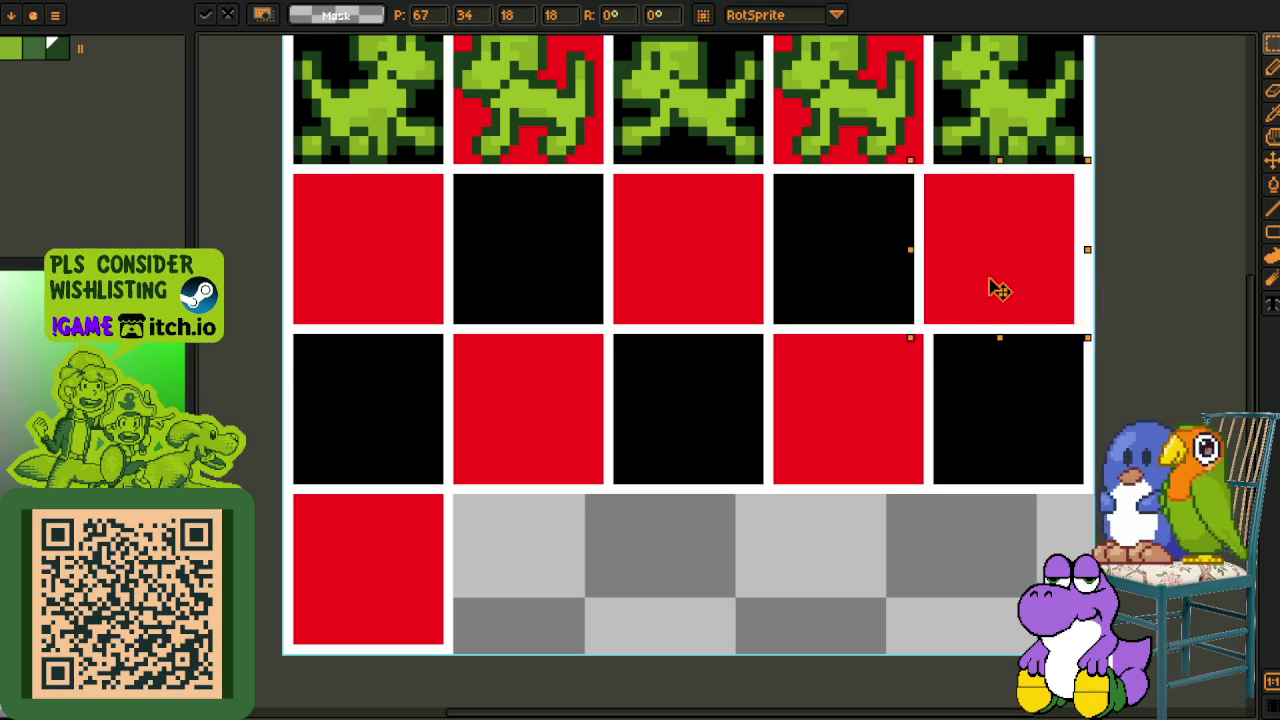
pyautogui.press('Return')
pyautogui.scroll(-2, 685, 566)
pyautogui.press('Tab')
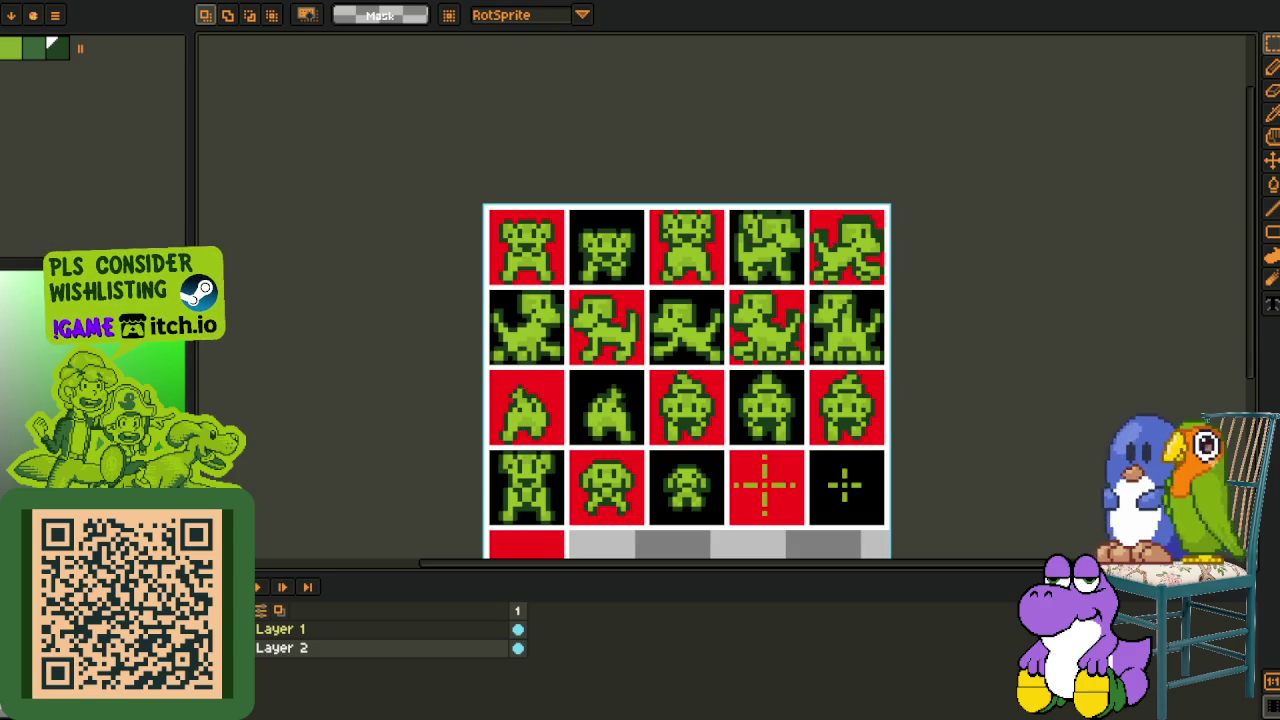
pyautogui.scroll(1, 876, 381)
pyautogui.press('Tab')
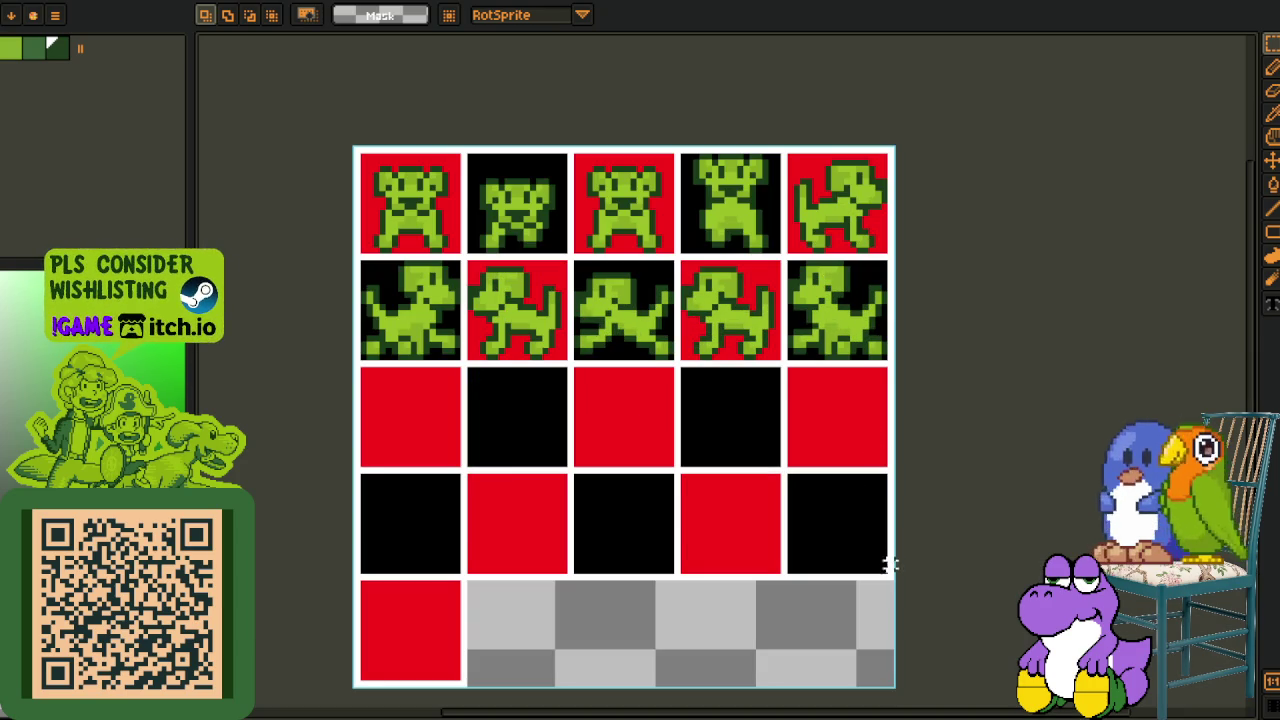
# Move the two plain red-and-black rows up over the remaining sprite rows
pyautogui.moveTo(889, 577); pyautogui.dragTo(343, 364)
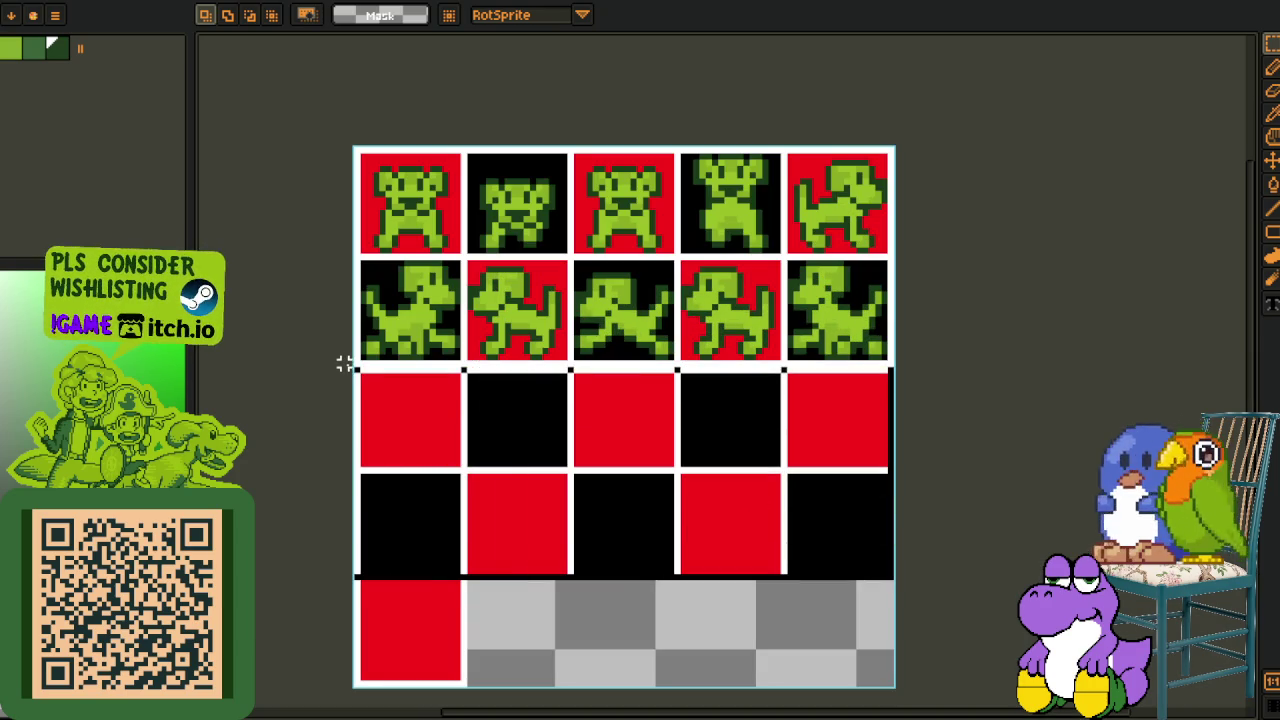
pyautogui.moveTo(537, 451); pyautogui.dragTo(527, 260)
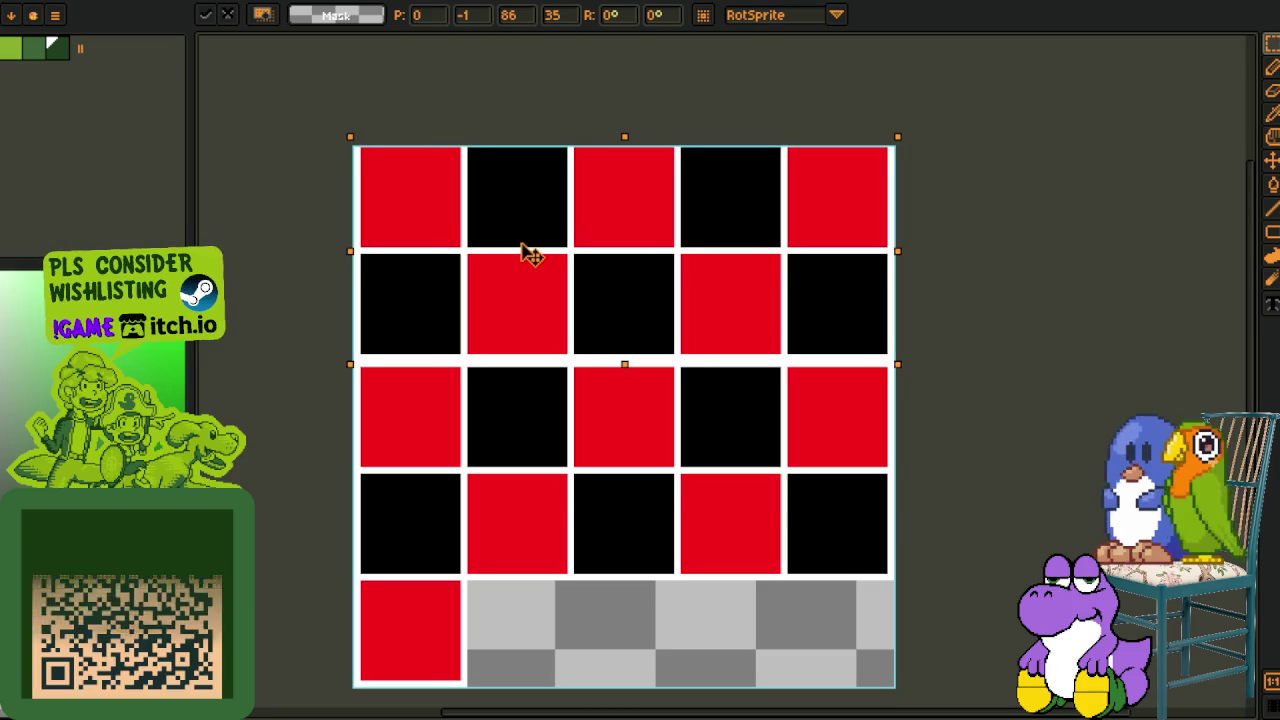
pyautogui.press('Right')
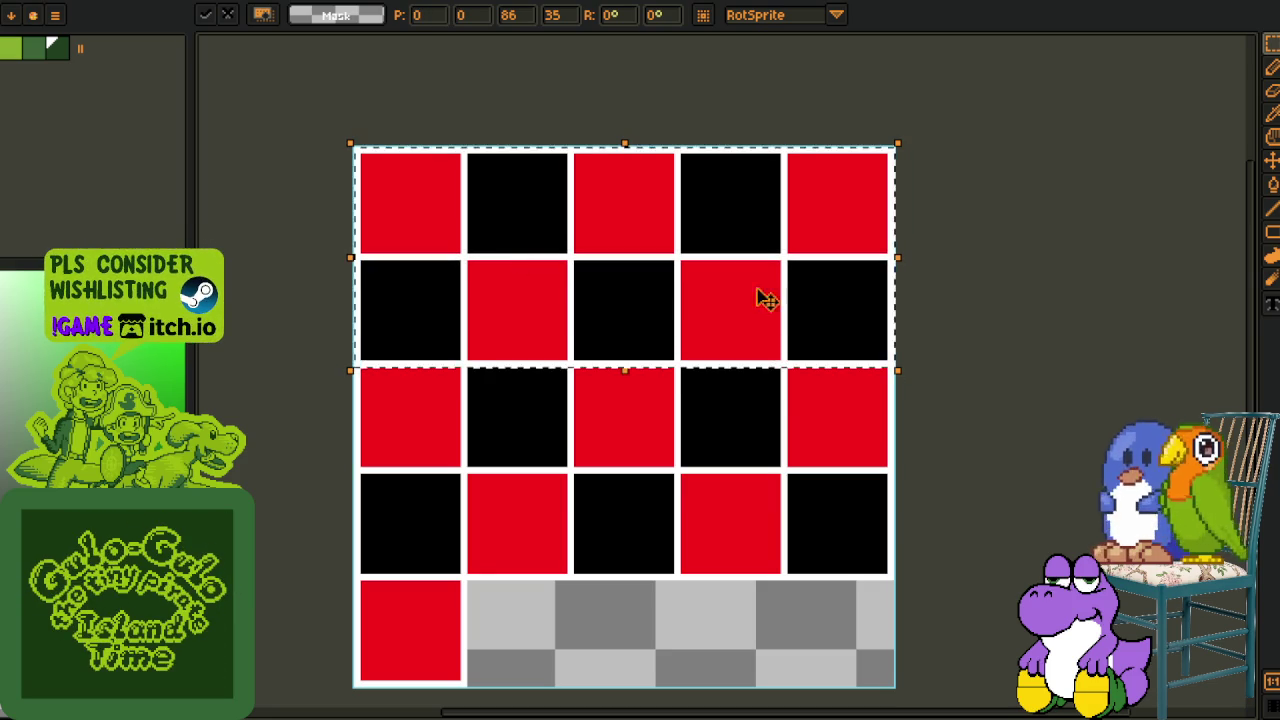
pyautogui.press('Return')
pyautogui.press('Tab')
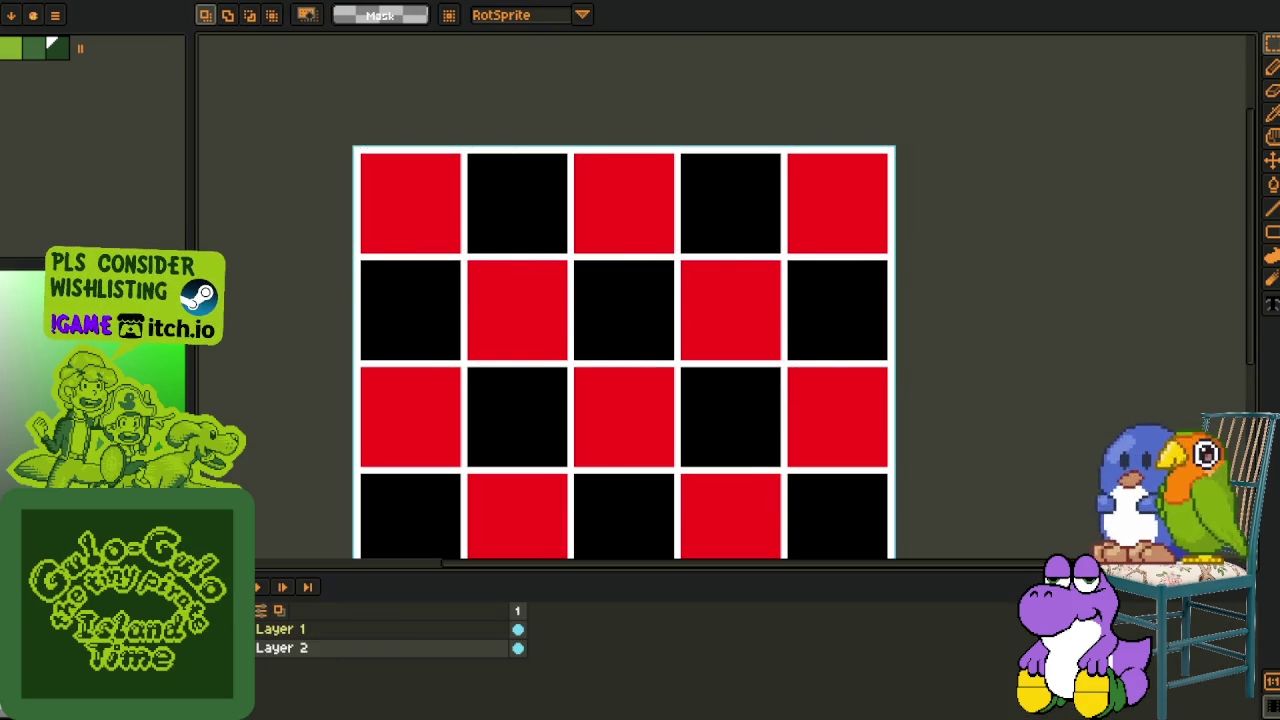
pyautogui.scroll(-2, 450, 352)
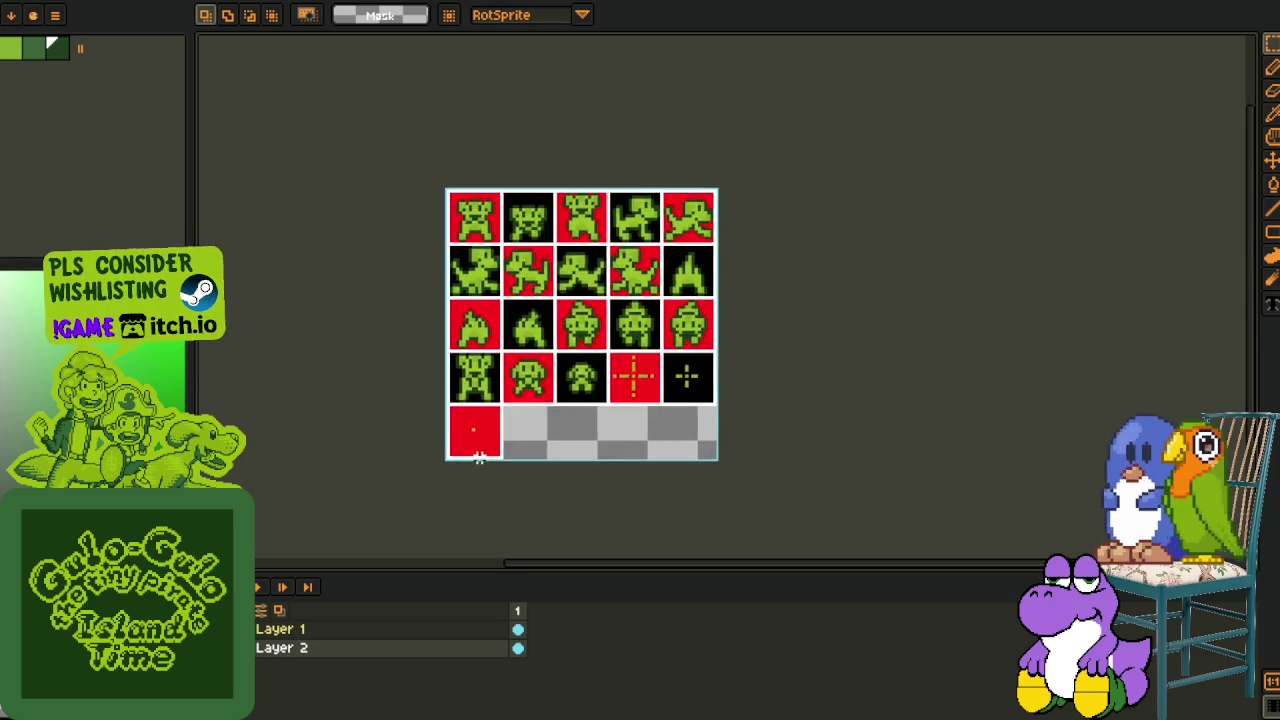
# Flatten Layer 1 and Layer 2 into one layer from the layer context menu
pyautogui.scroll(1, 510, 441)
pyautogui.moveTo(576, 397); pyautogui.dragTo(577, 413)
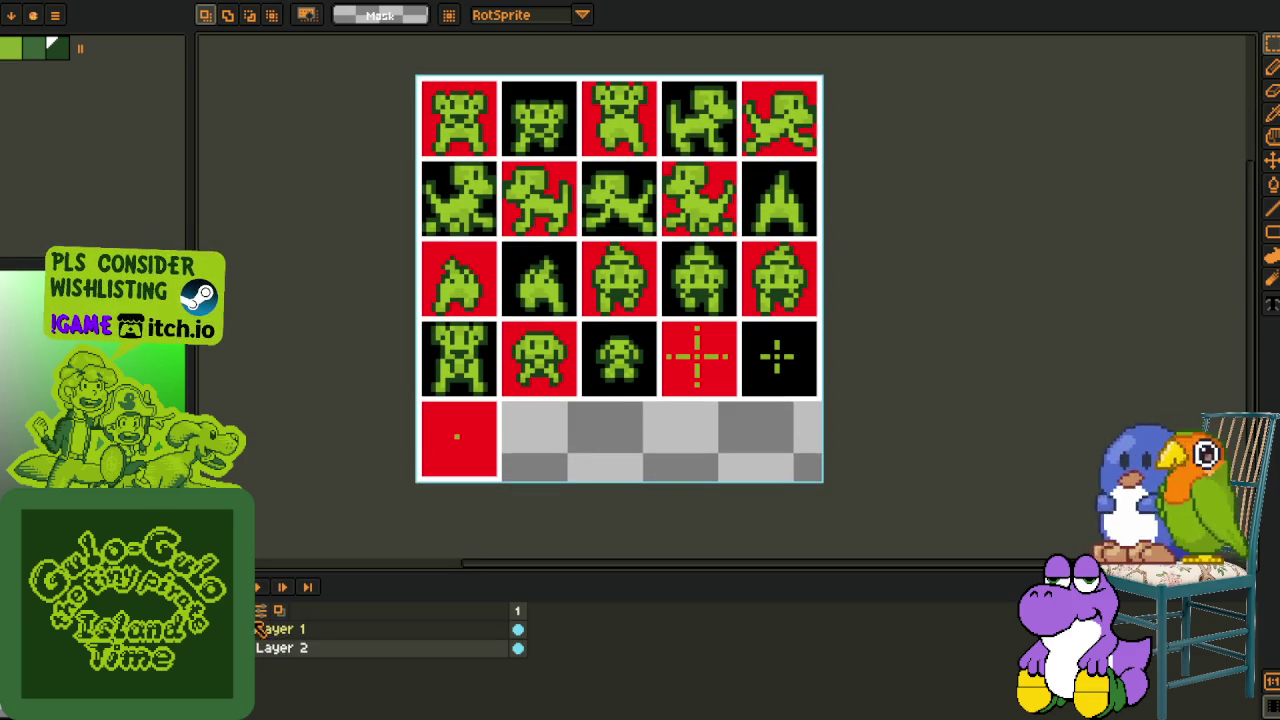
pyautogui.rightClick(272, 629)
pyautogui.click(337, 694)
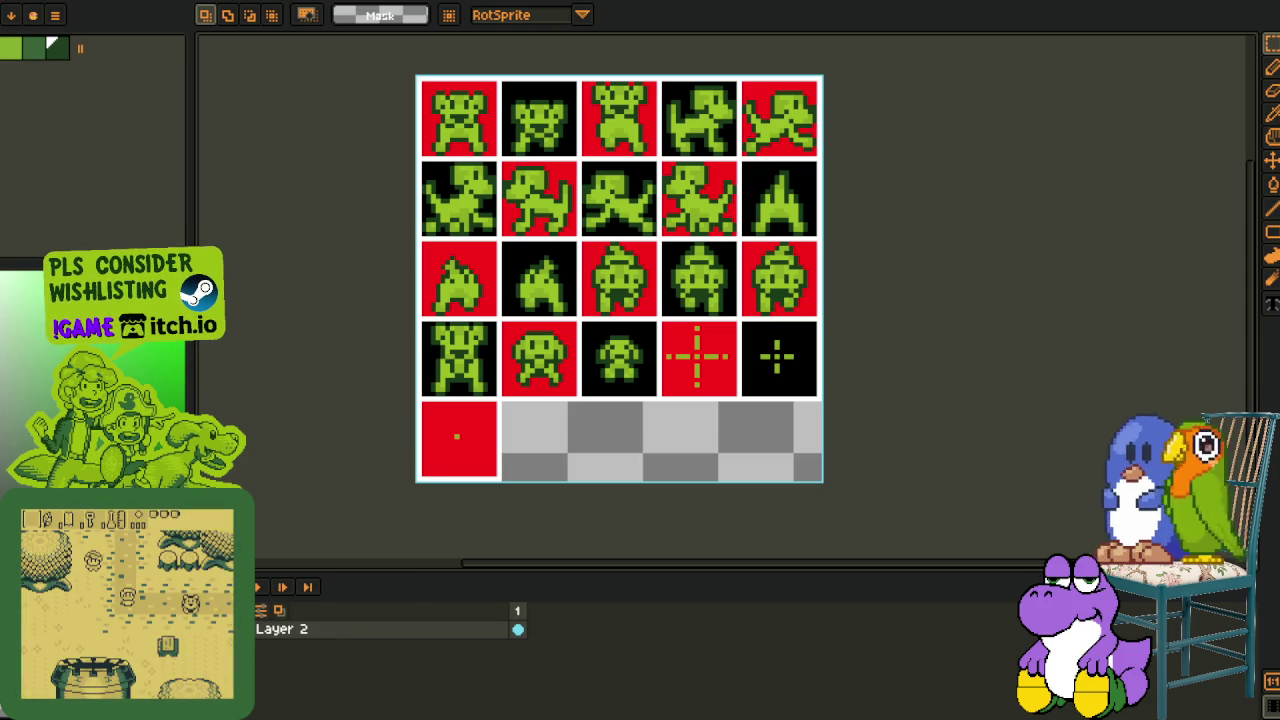
pyautogui.click(16, 12)
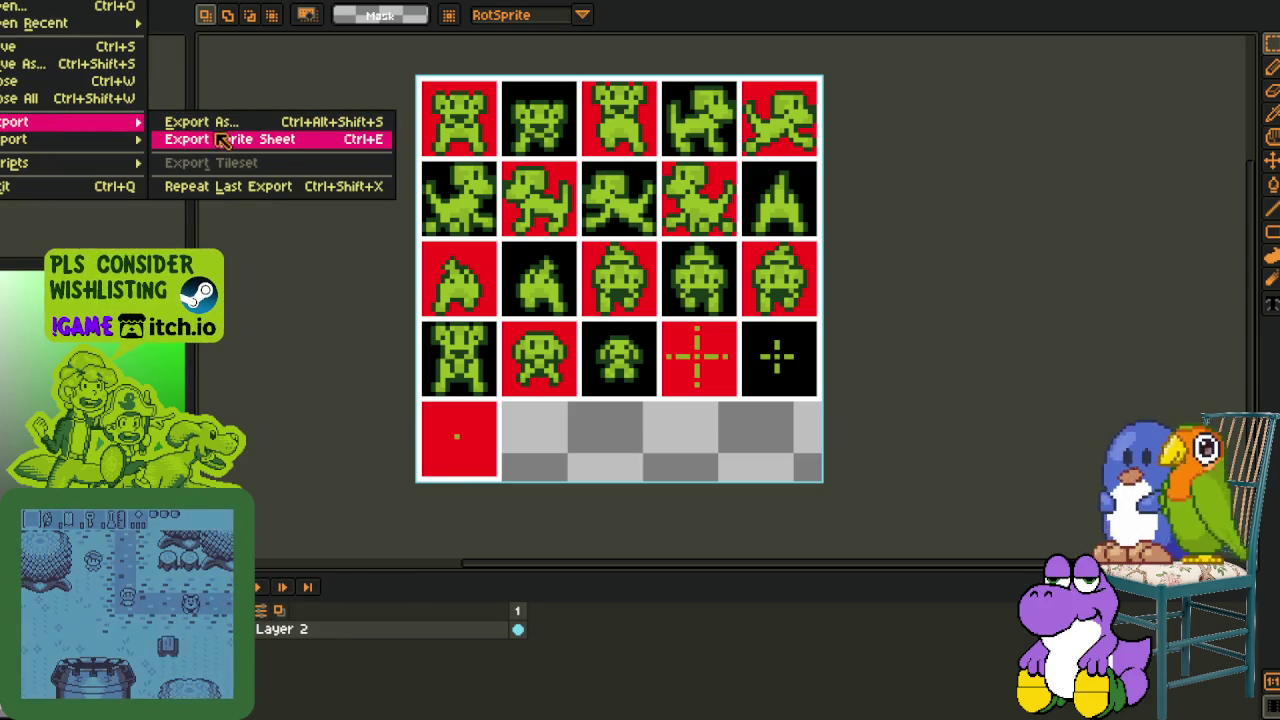
# Export the sheet as a PNG with the file name changed to a-puppy-sheet_3
pyautogui.click(200, 121)
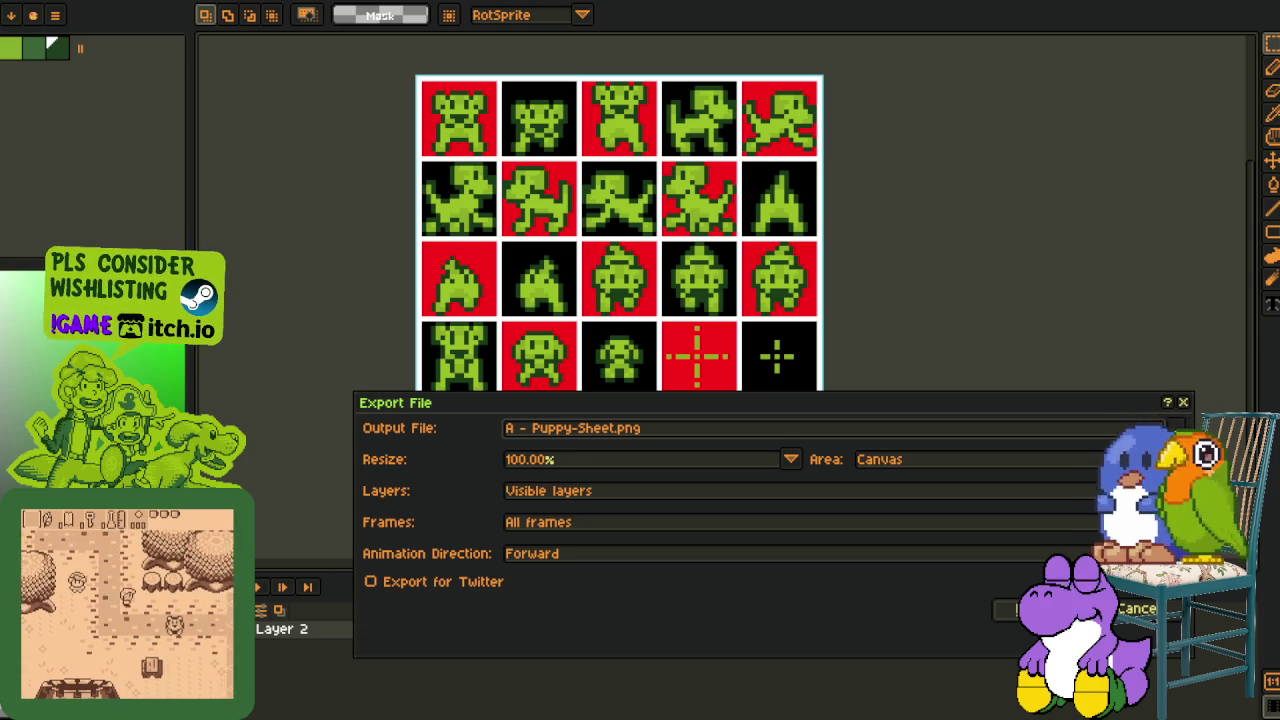
pyautogui.click(638, 429)
pyautogui.press('BackSpace')
pyautogui.write('4')
pyautogui.press('BackSpace')
pyautogui.write('3')
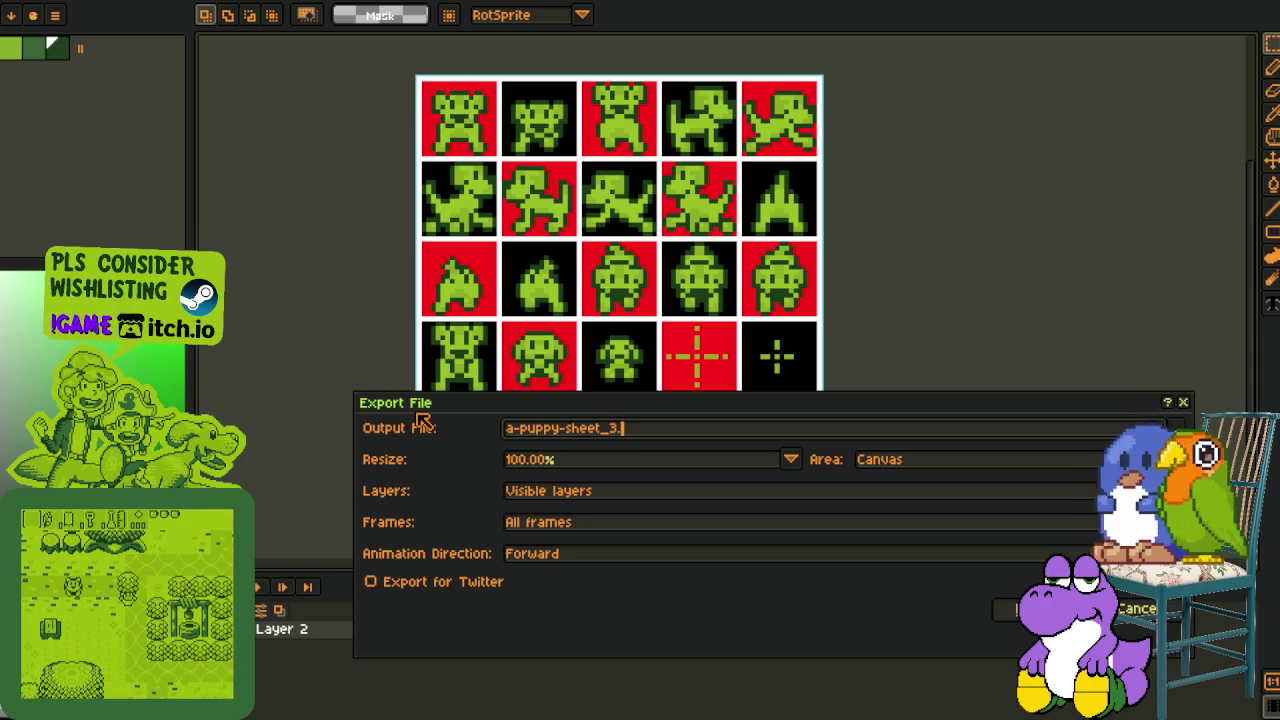
pyautogui.press('Return')
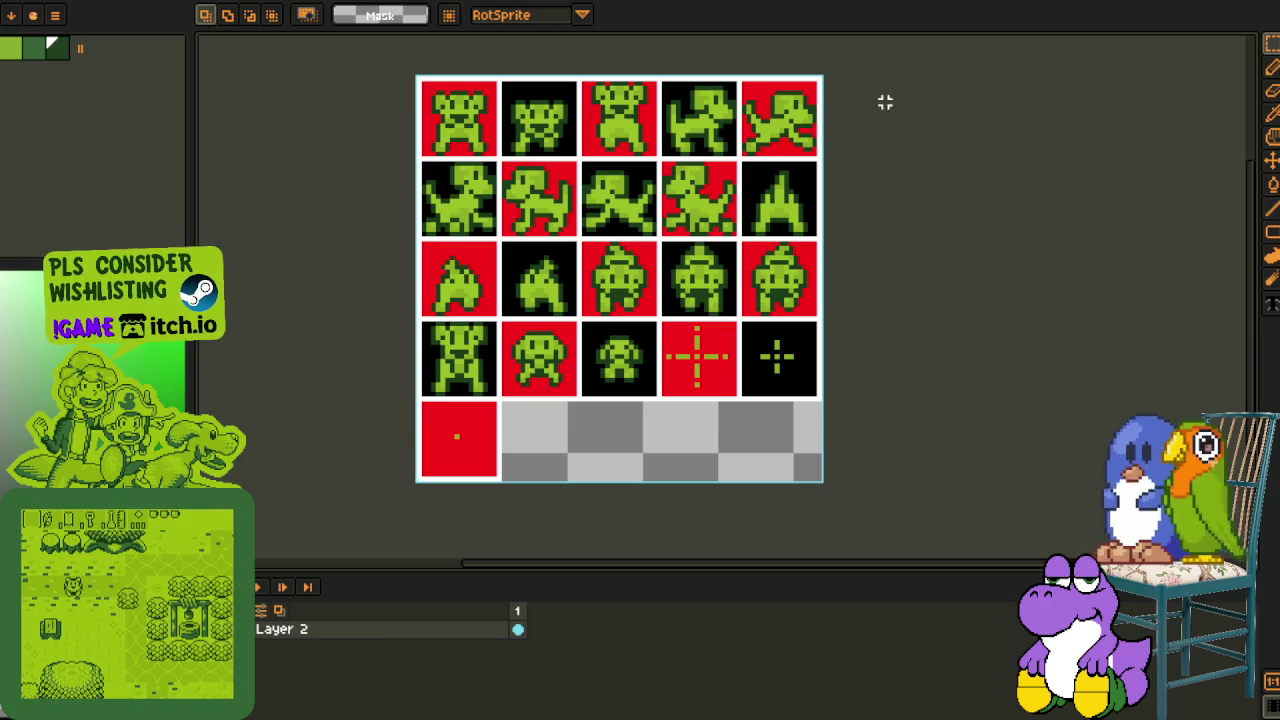
pyautogui.click(1272, 112)
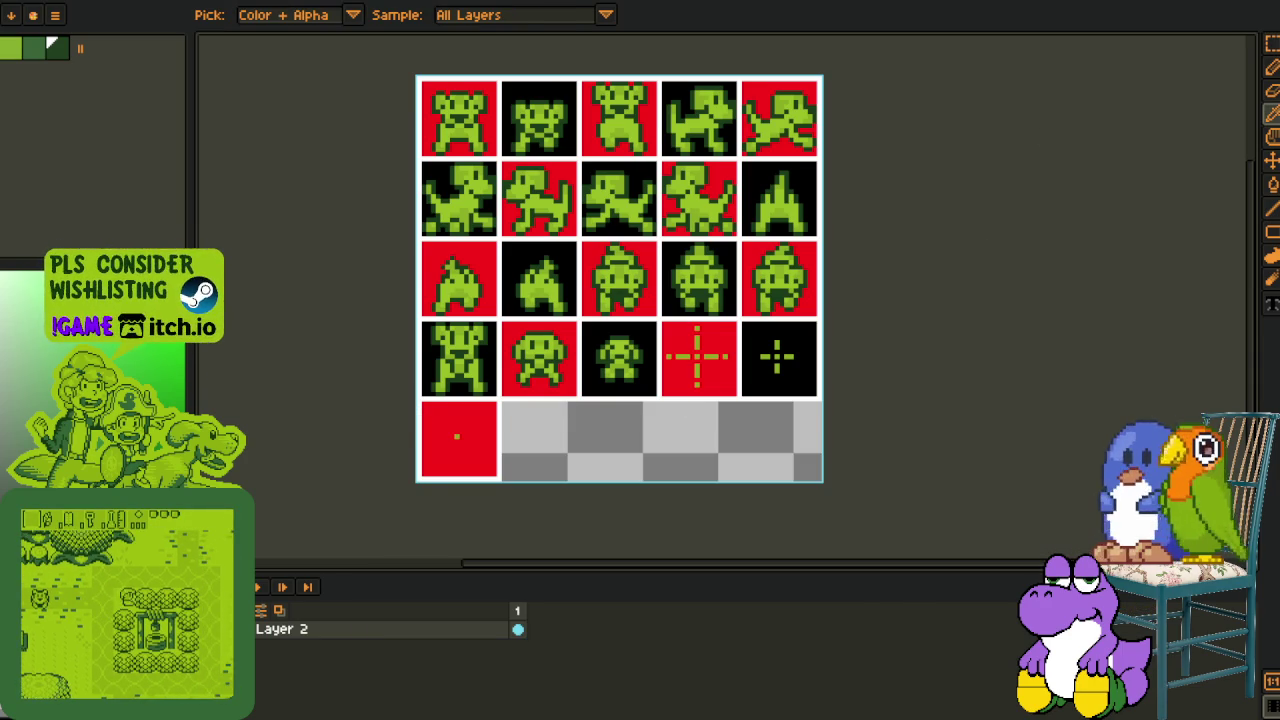
pyautogui.press('r')
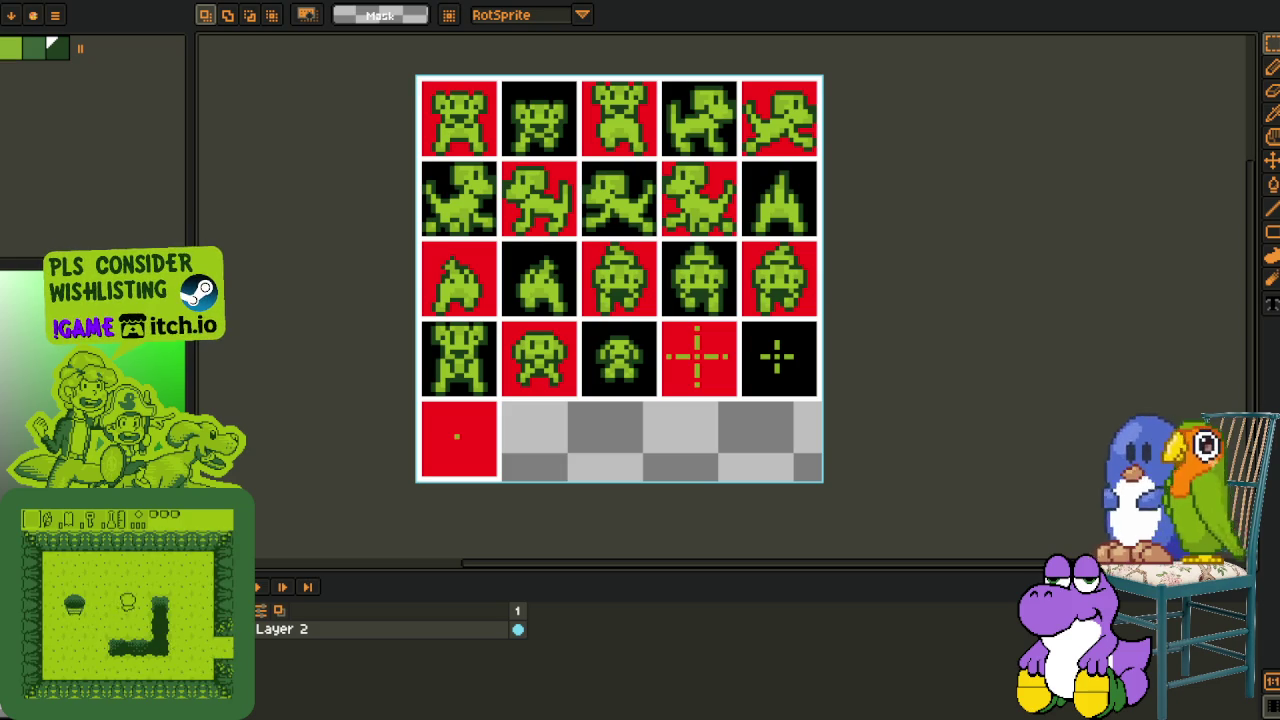
pyautogui.scroll(1, 429, 463)
pyautogui.scroll(1, 427, 464)
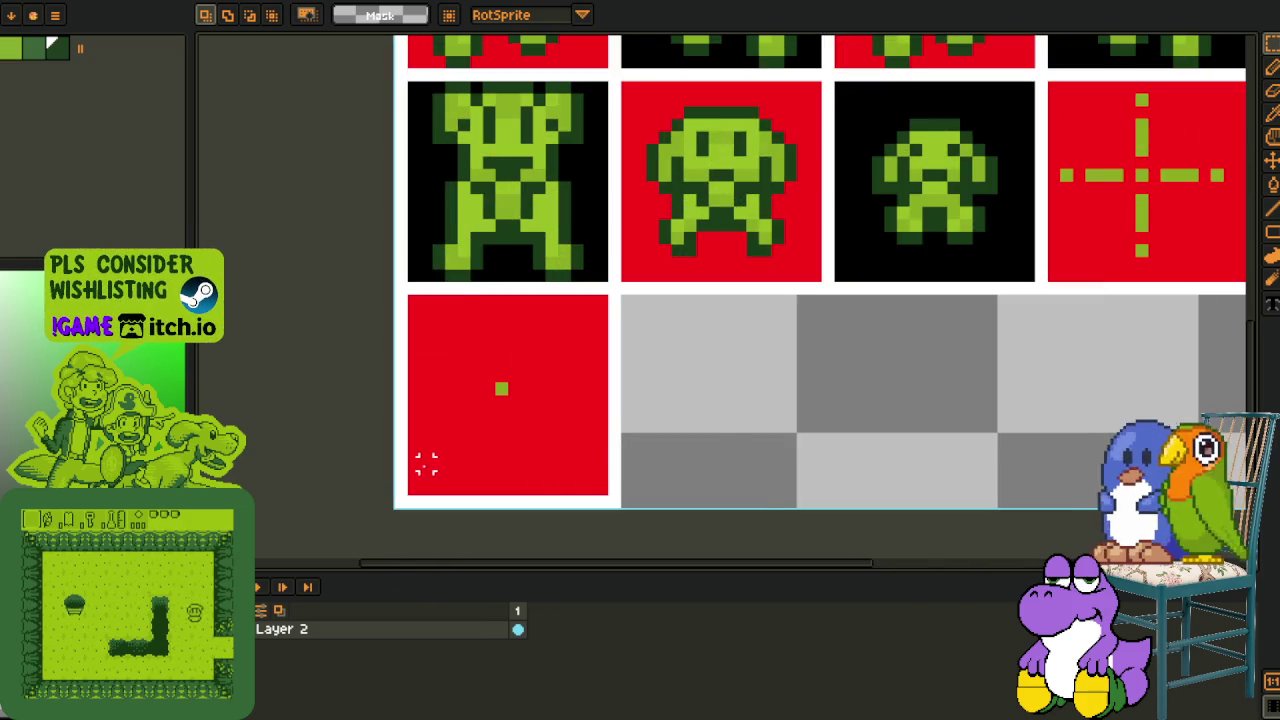
pyautogui.scroll(-2, 427, 464)
pyautogui.click(55, 15)
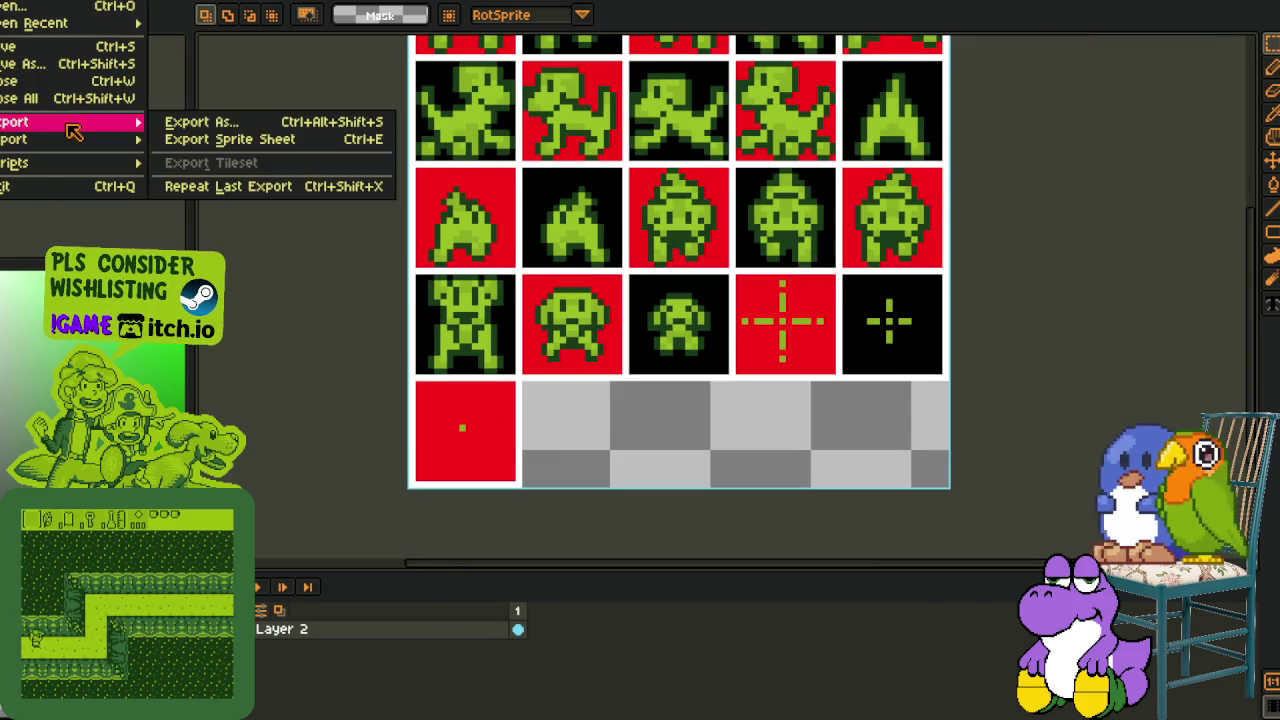
pyautogui.click(1137, 100)
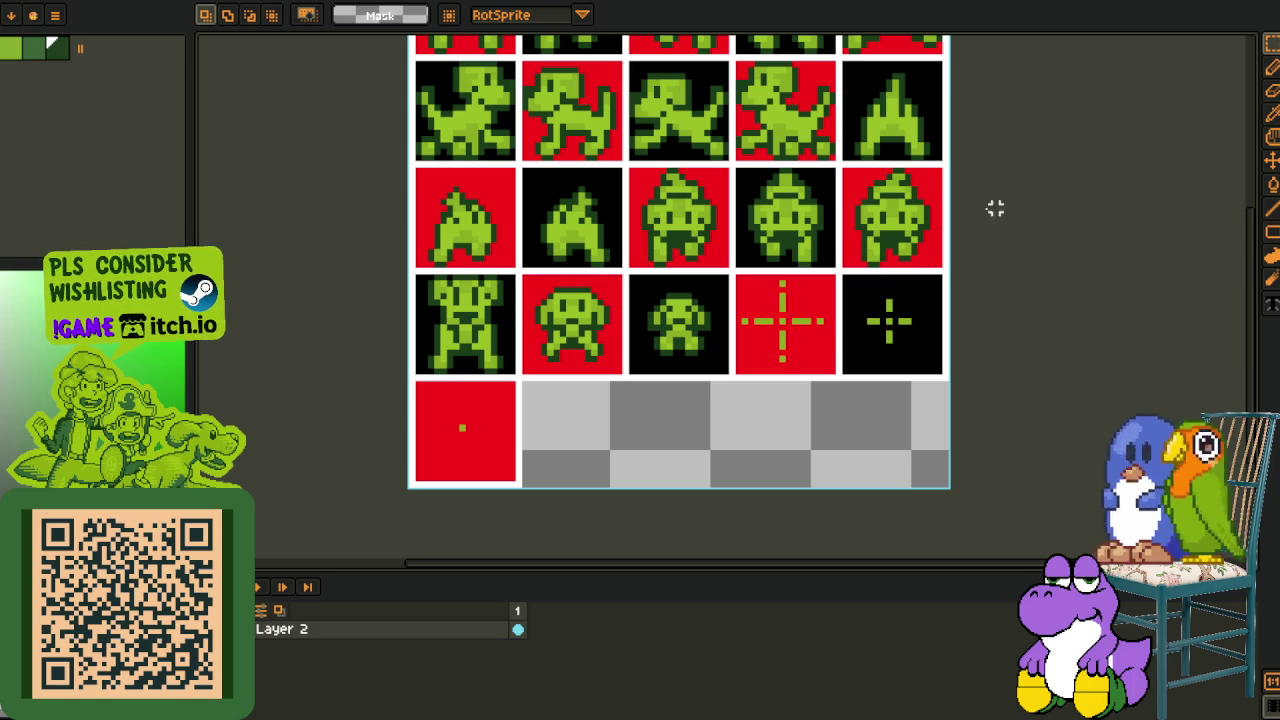
# Close the puppy sprite sheet and puppy.png, discarding their unsaved changes
pyautogui.click(1236, 8)
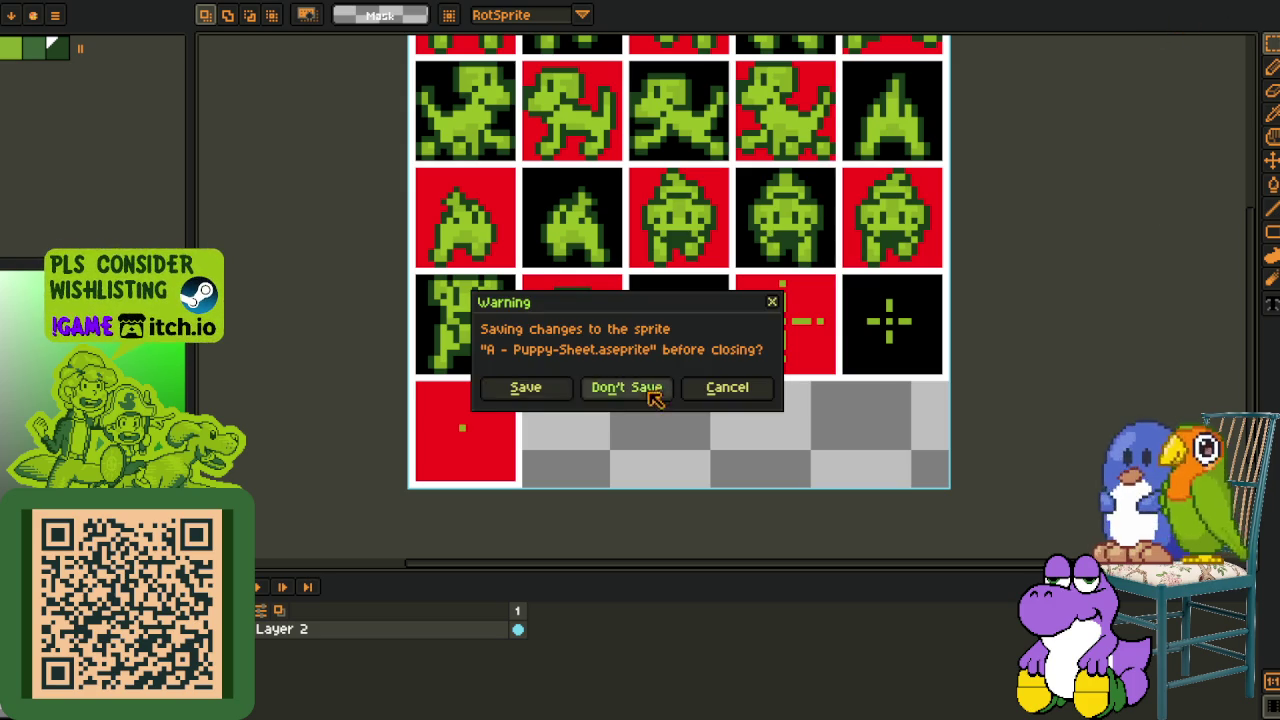
pyautogui.click(652, 388)
pyautogui.click(1078, 10)
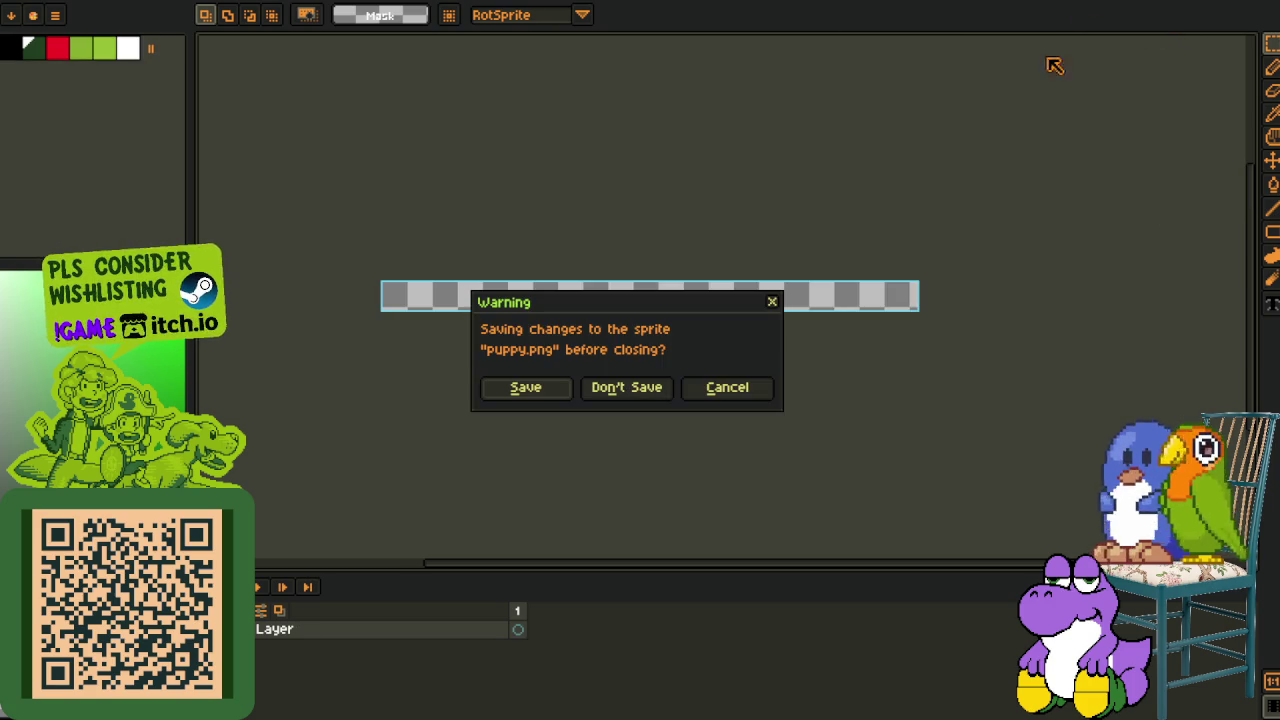
pyautogui.click(643, 388)
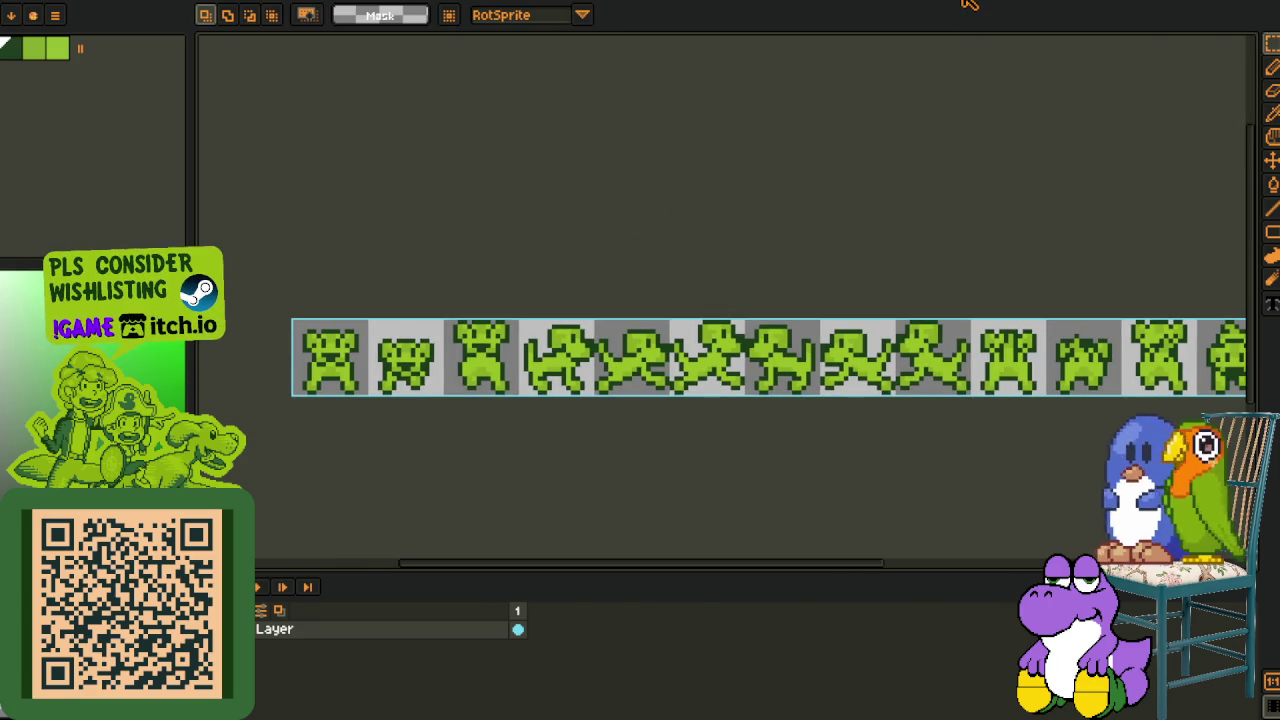
# Close the remaining sprite tabs, including the small animated and Box/Ghost sprites
pyautogui.click(845, 4)
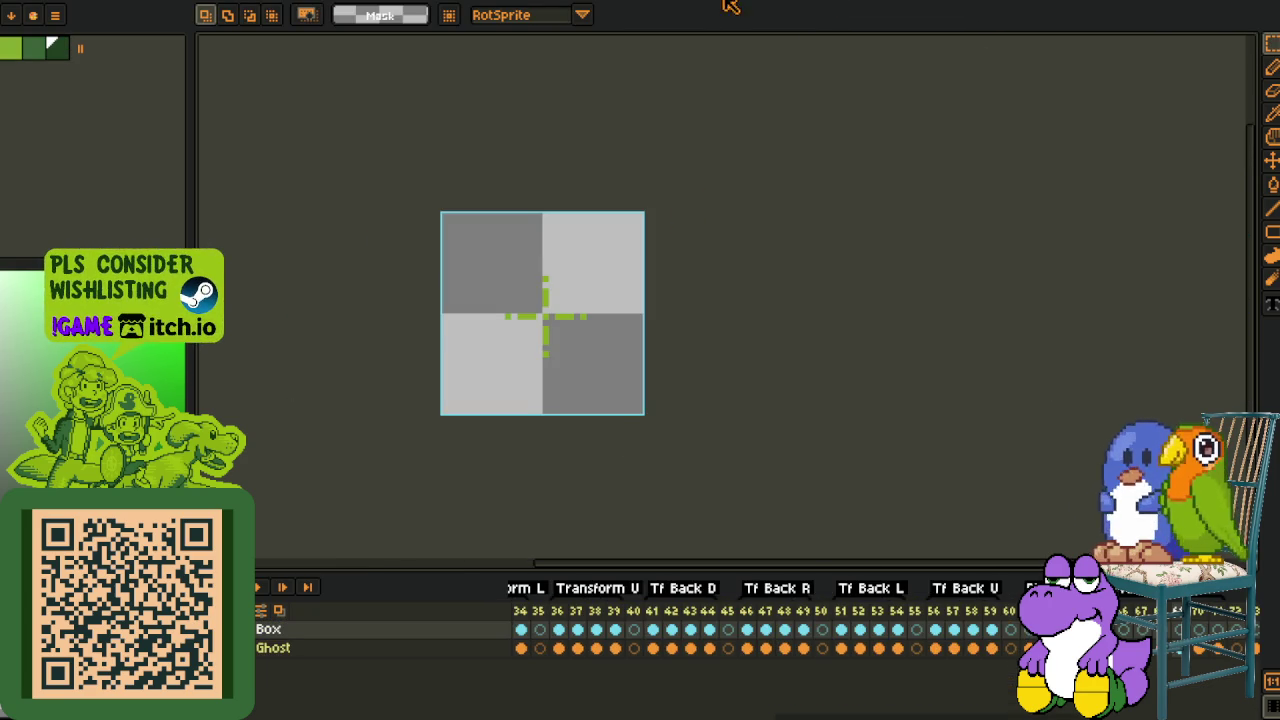
pyautogui.click(712, 2)
pyautogui.click(533, 3)
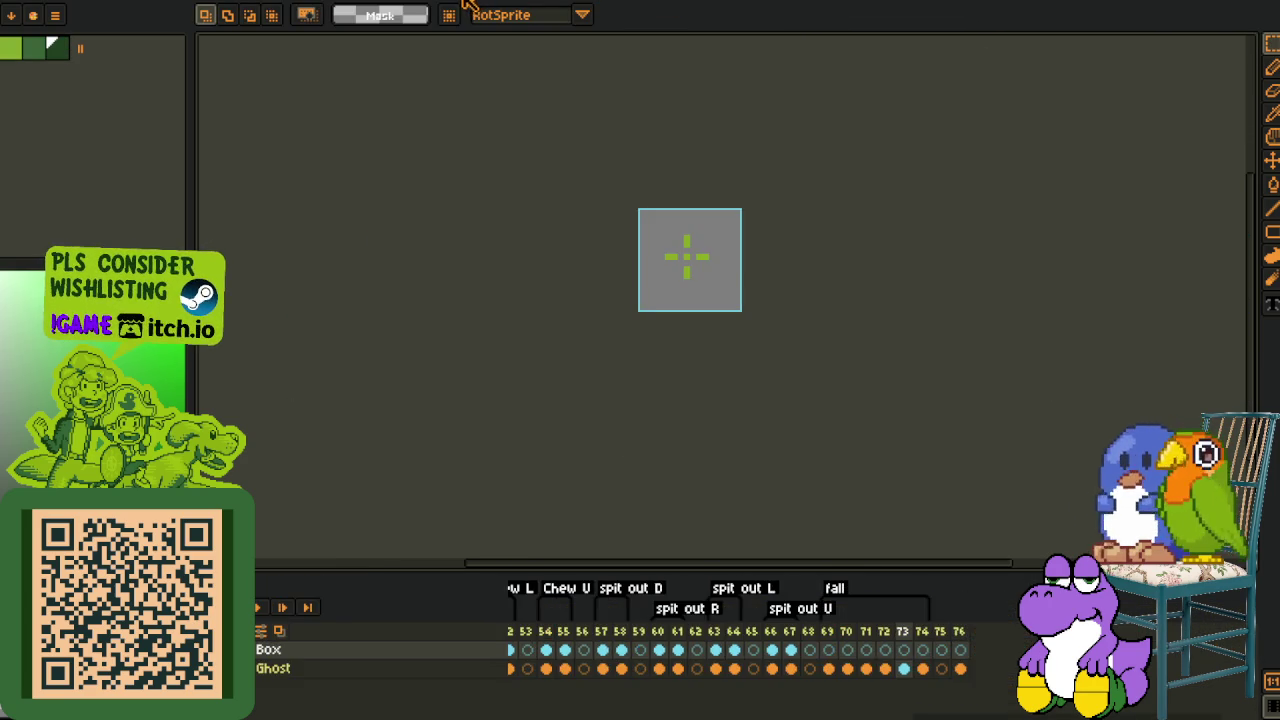
pyautogui.click(470, 3)
pyautogui.click(218, 3)
pyautogui.press('i')
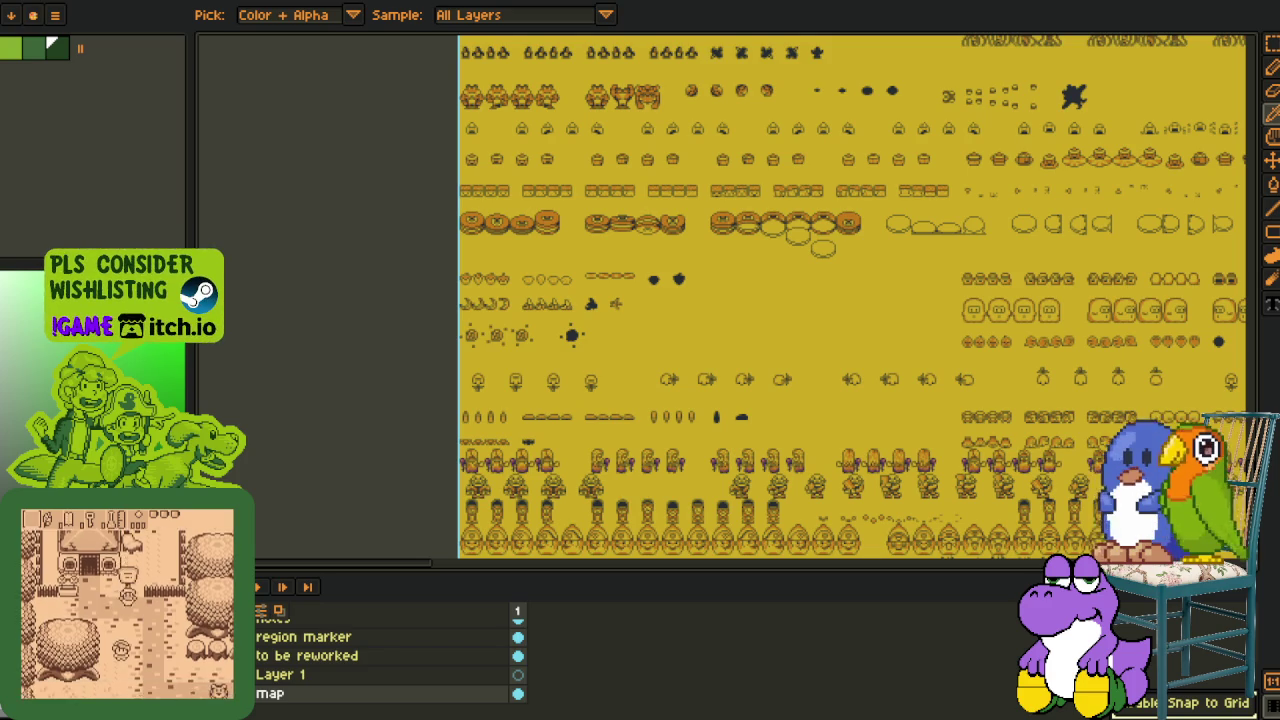
# Close the tileset map sprite with Ctrl+W without saving its changes
pyautogui.press('m')
pyautogui.moveTo(604, 340); pyautogui.dragTo(350, 289)
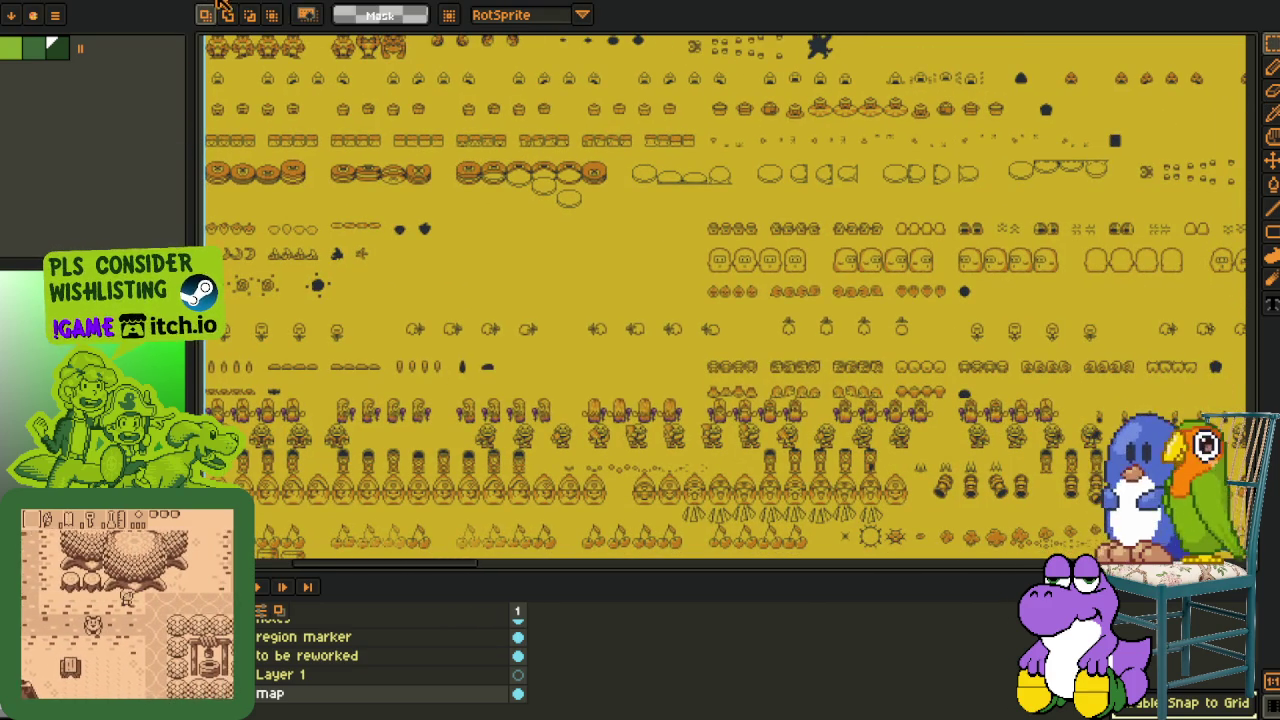
pyautogui.hotkey('ctrl', 'w')
pyautogui.click(627, 388)
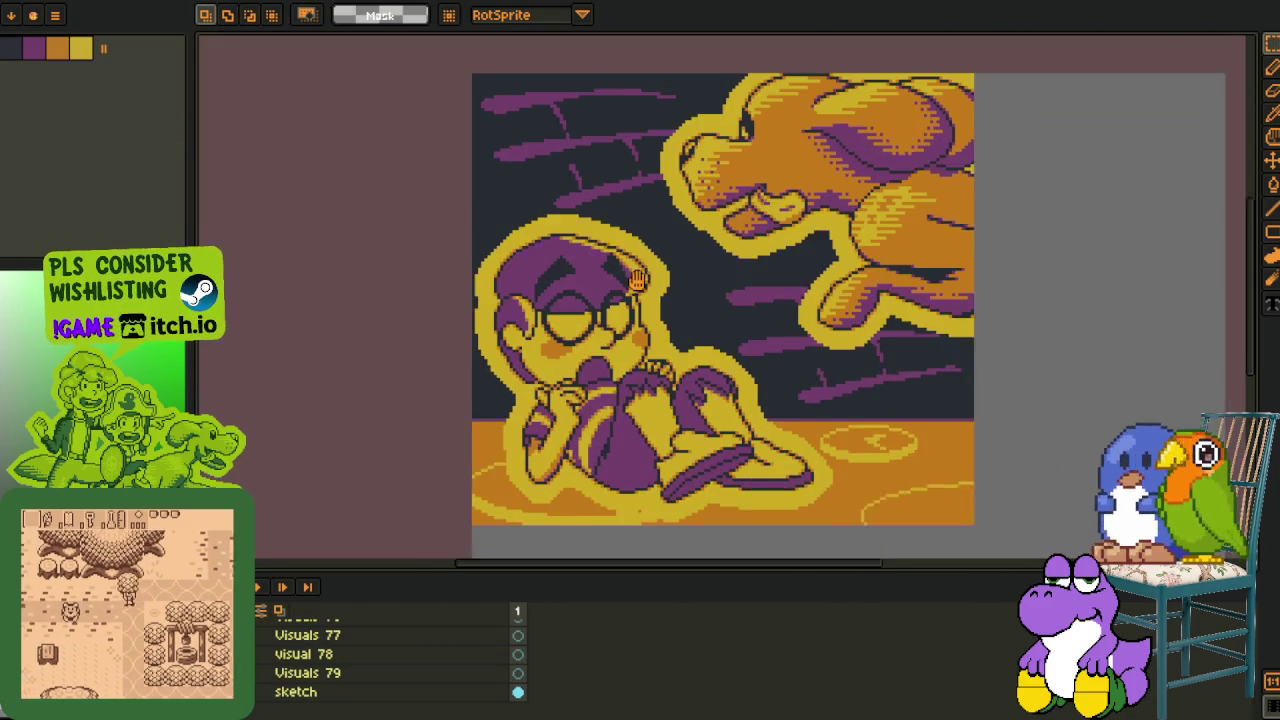
# Select and inspect the character artwork with the timeline hidden, then switch to Godot
pyautogui.moveTo(637, 282); pyautogui.dragTo(591, 266)
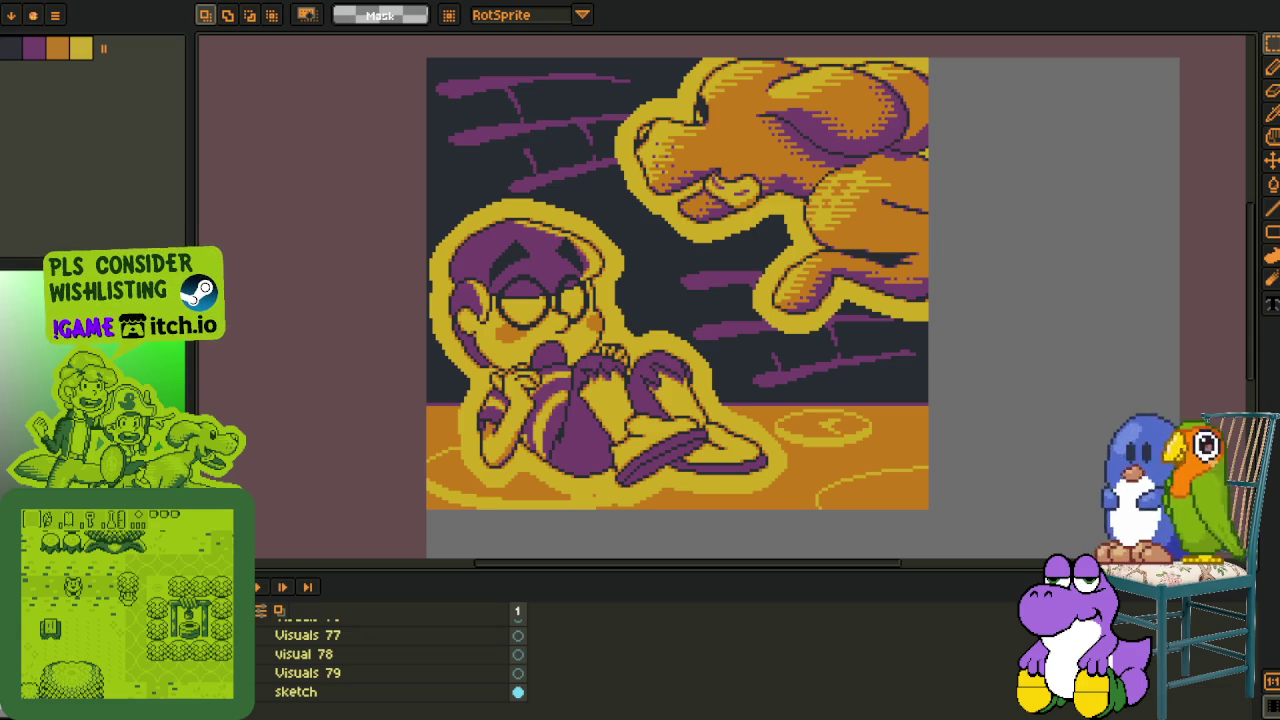
pyautogui.moveTo(515, 285); pyautogui.dragTo(361, 309)
pyautogui.moveTo(274, 77); pyautogui.dragTo(777, 521)
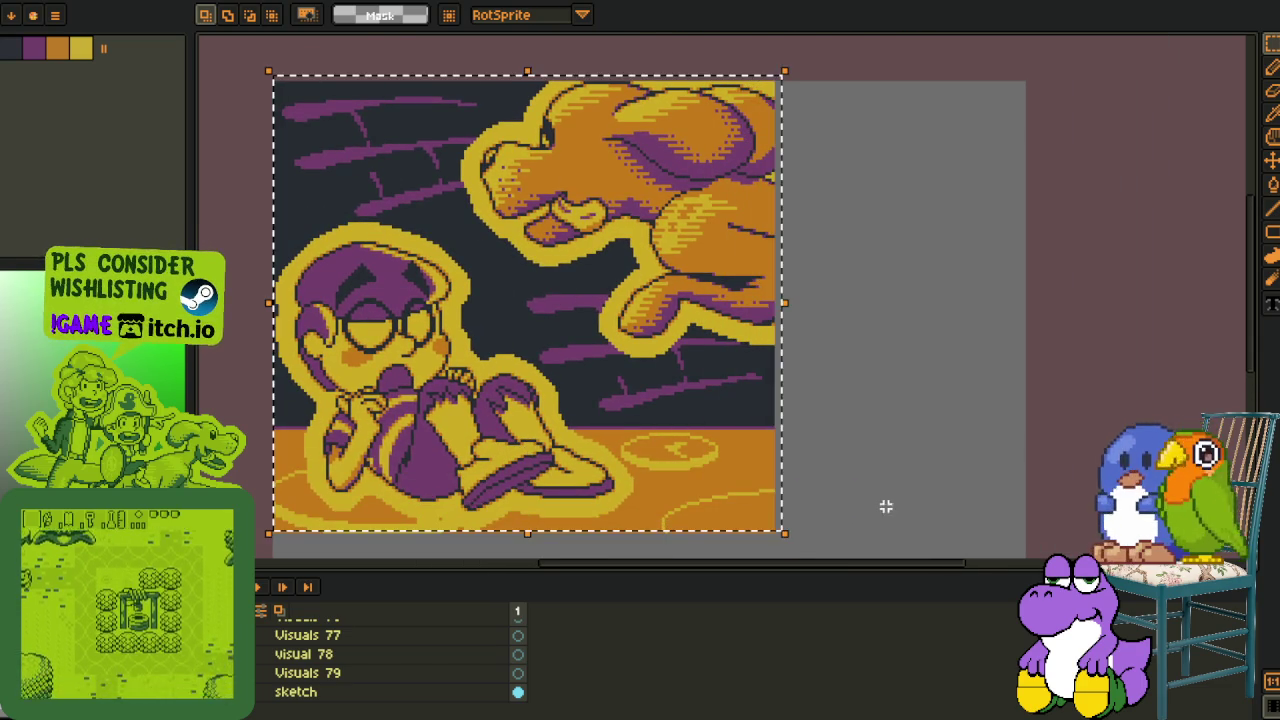
pyautogui.moveTo(857, 508); pyautogui.dragTo(880, 440)
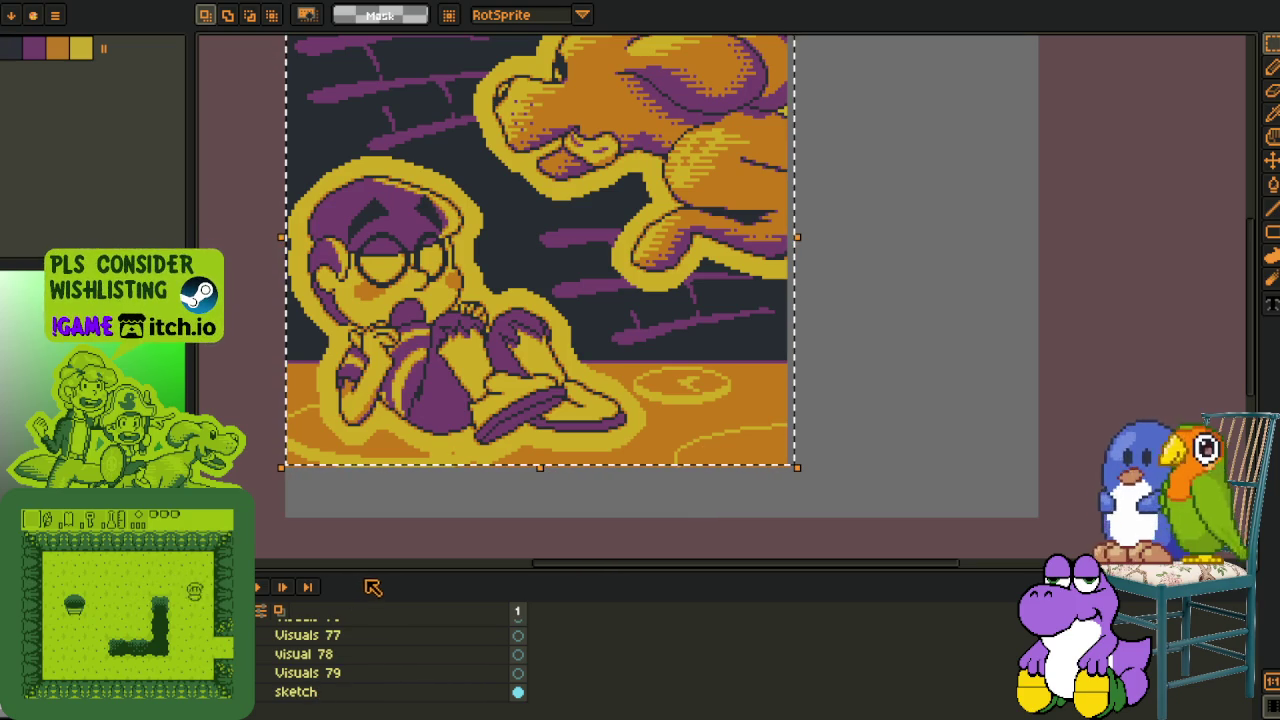
pyautogui.press('Tab')
pyautogui.moveTo(434, 537); pyautogui.dragTo(503, 620)
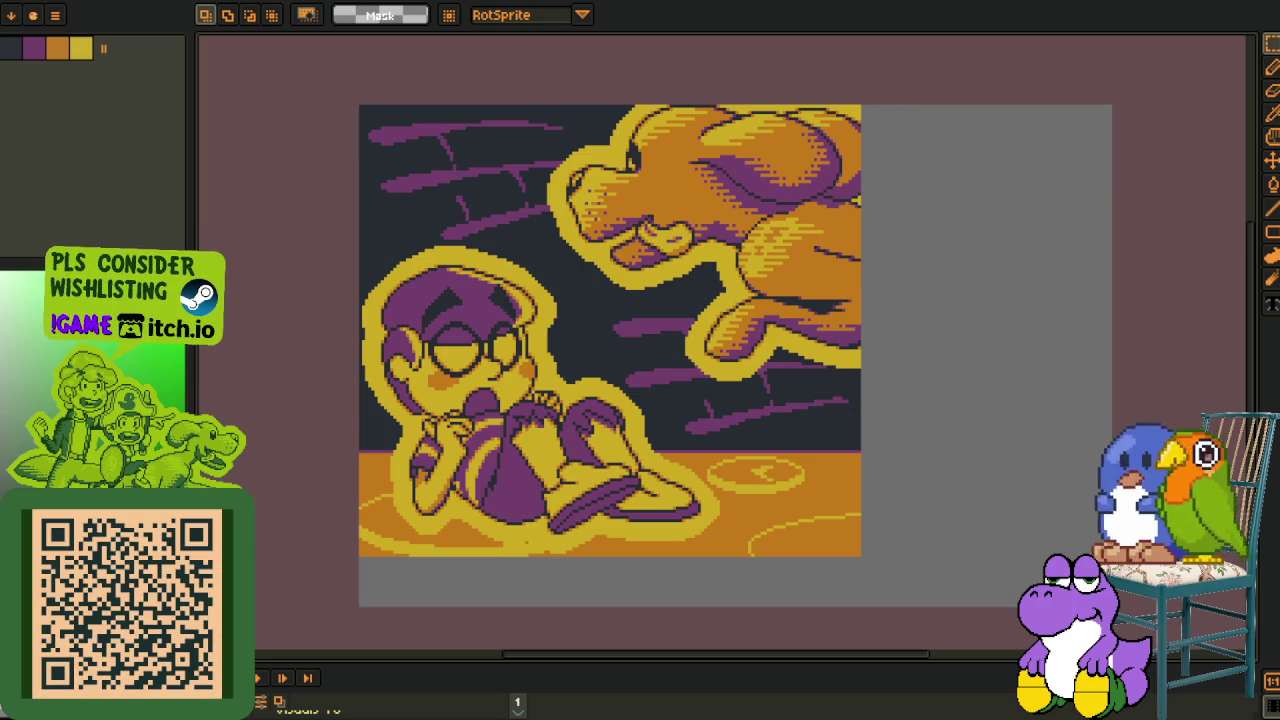
pyautogui.hotkey('alt', 'Tab')
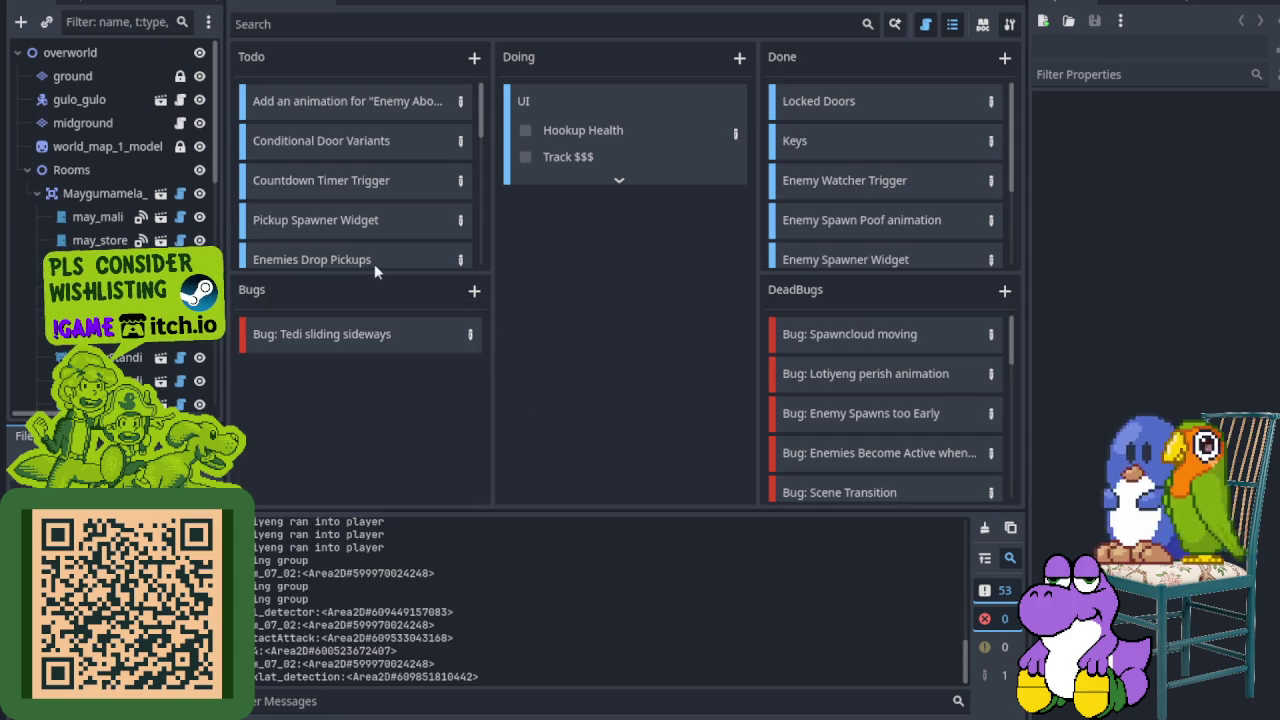